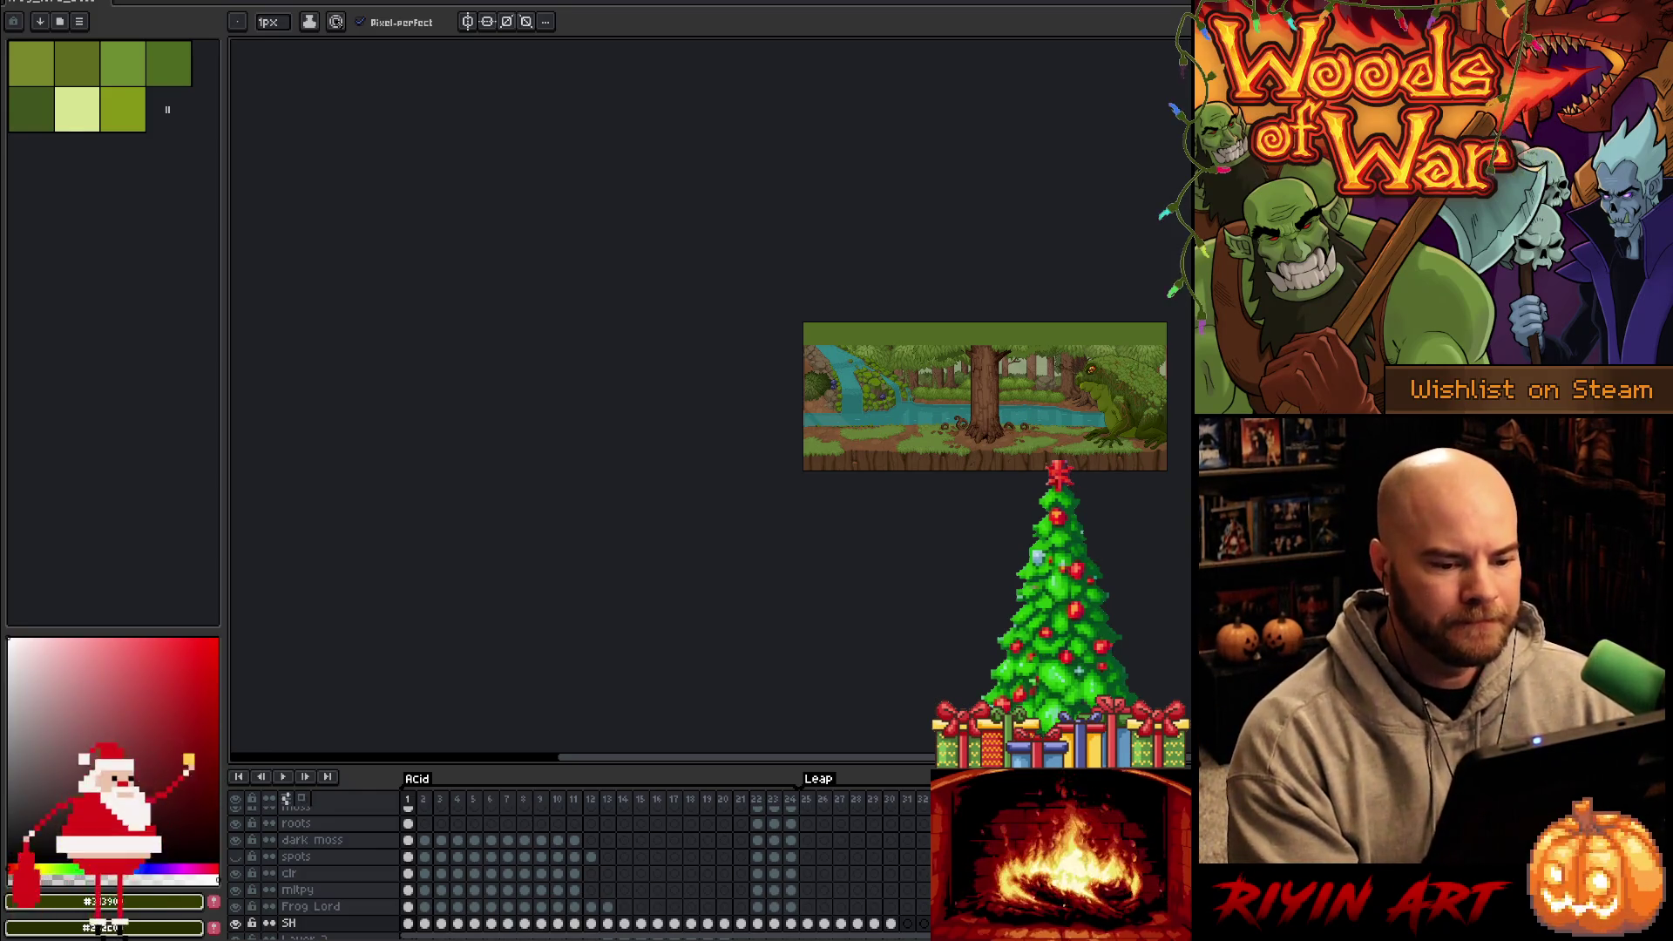
Zoom in, view the frog poses on frames 2 and 4, and play the animation
scroll(815, 407, up, 5)
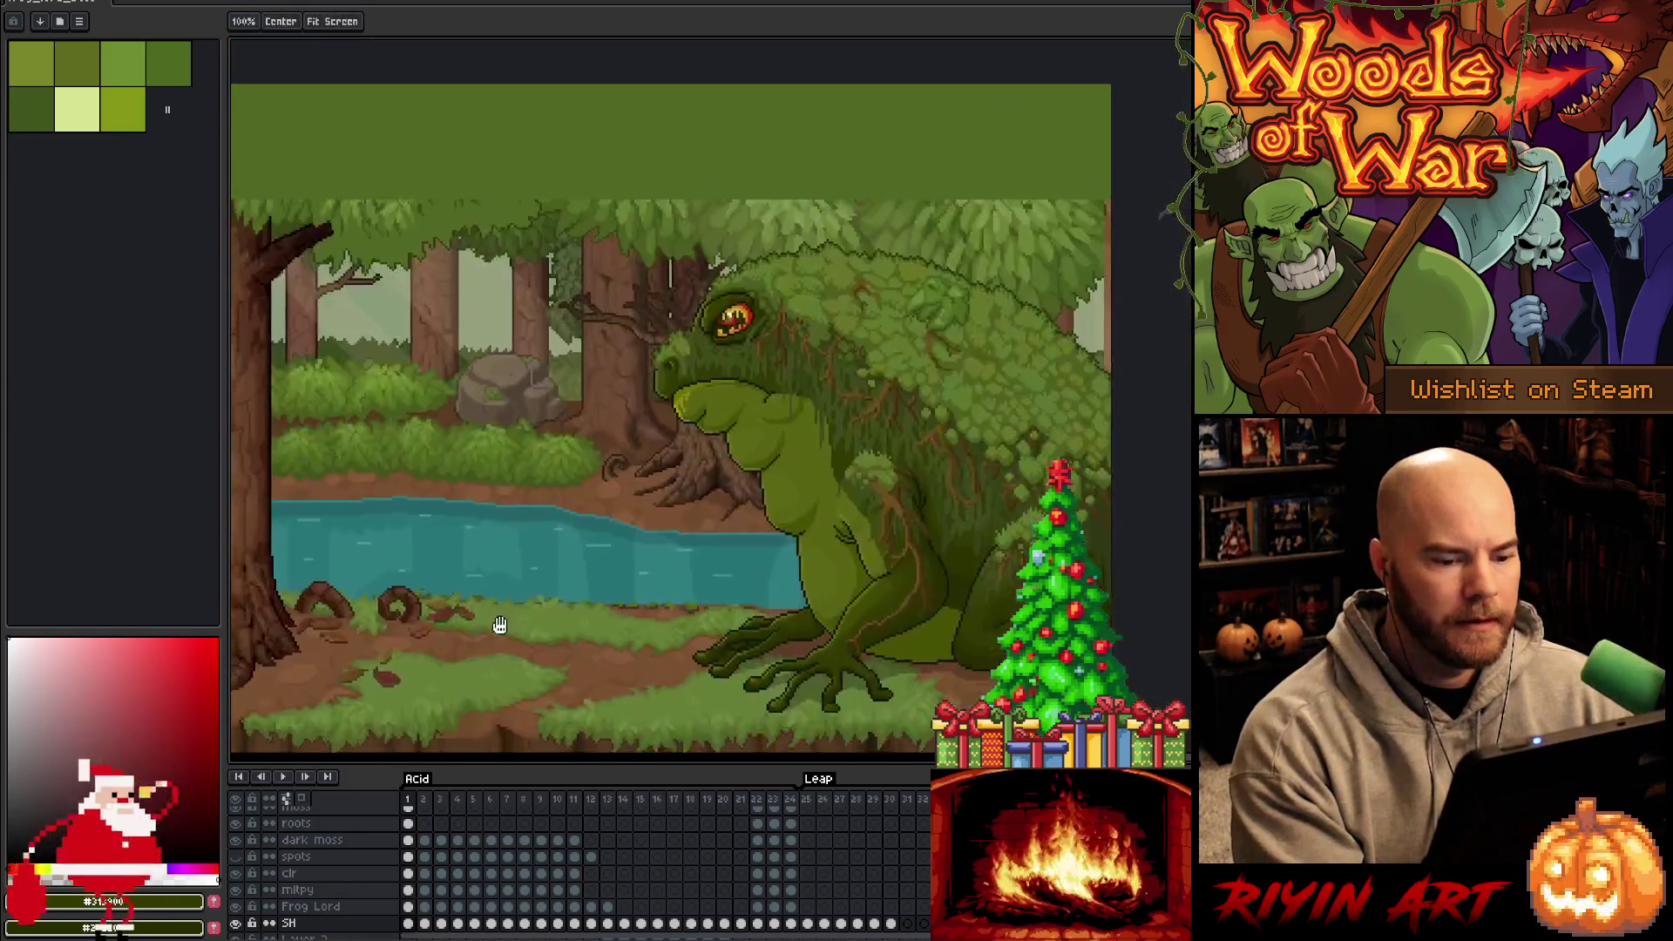
scroll(815, 407, up, 1)
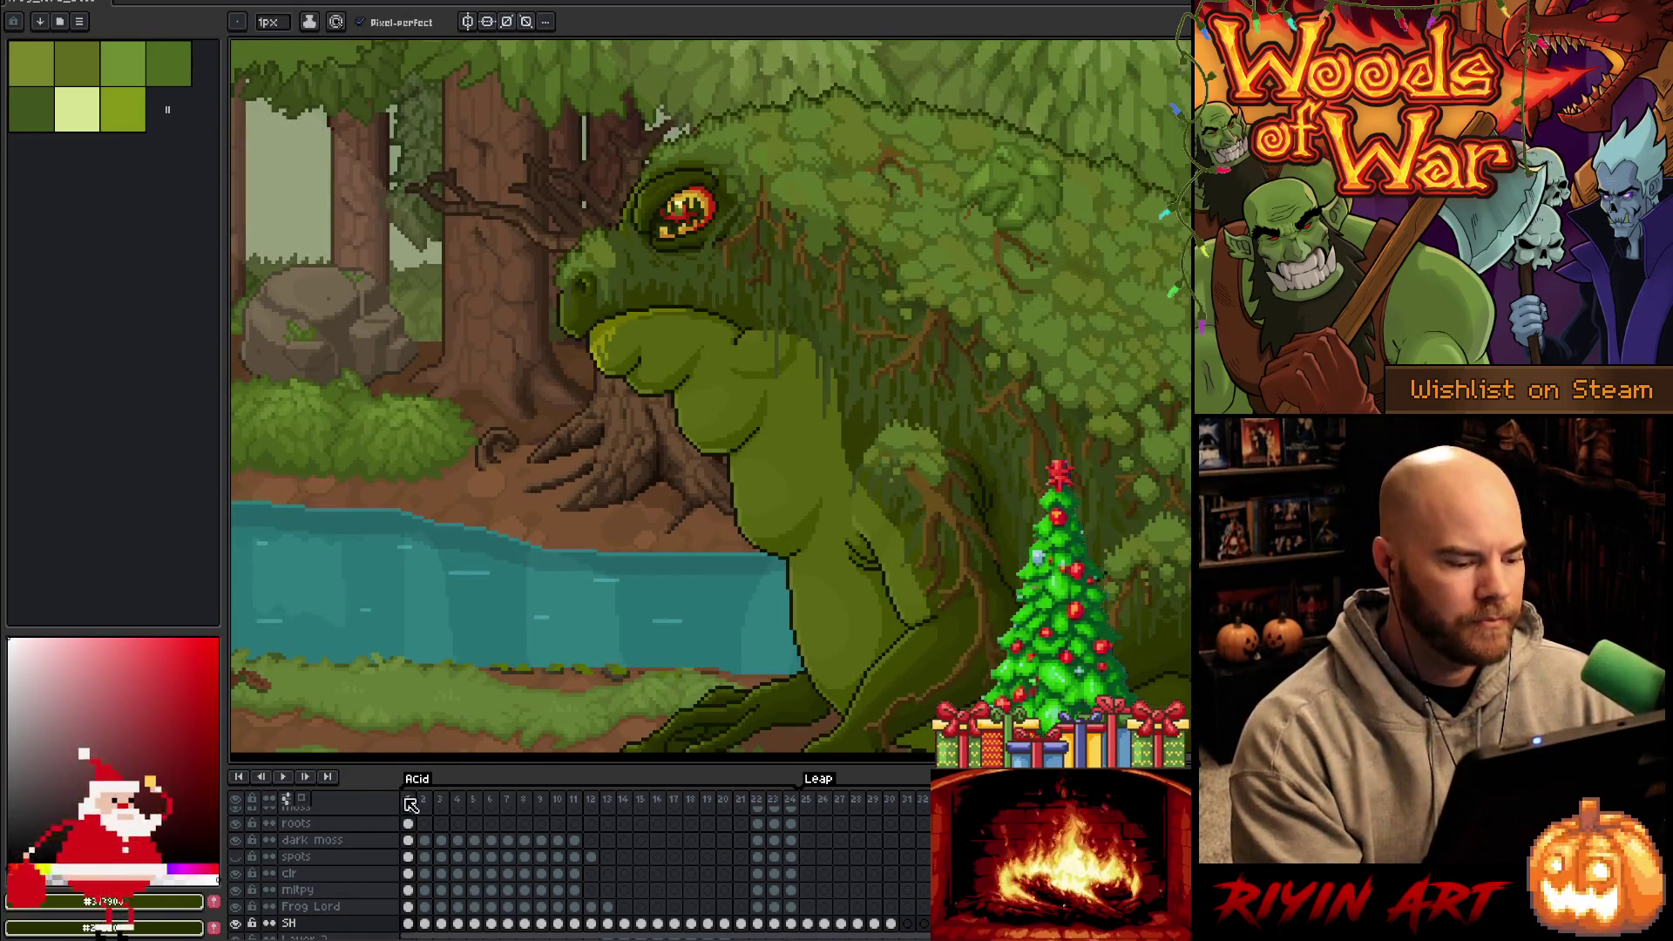
click(426, 799)
click(457, 799)
scroll(636, 436, down, 1)
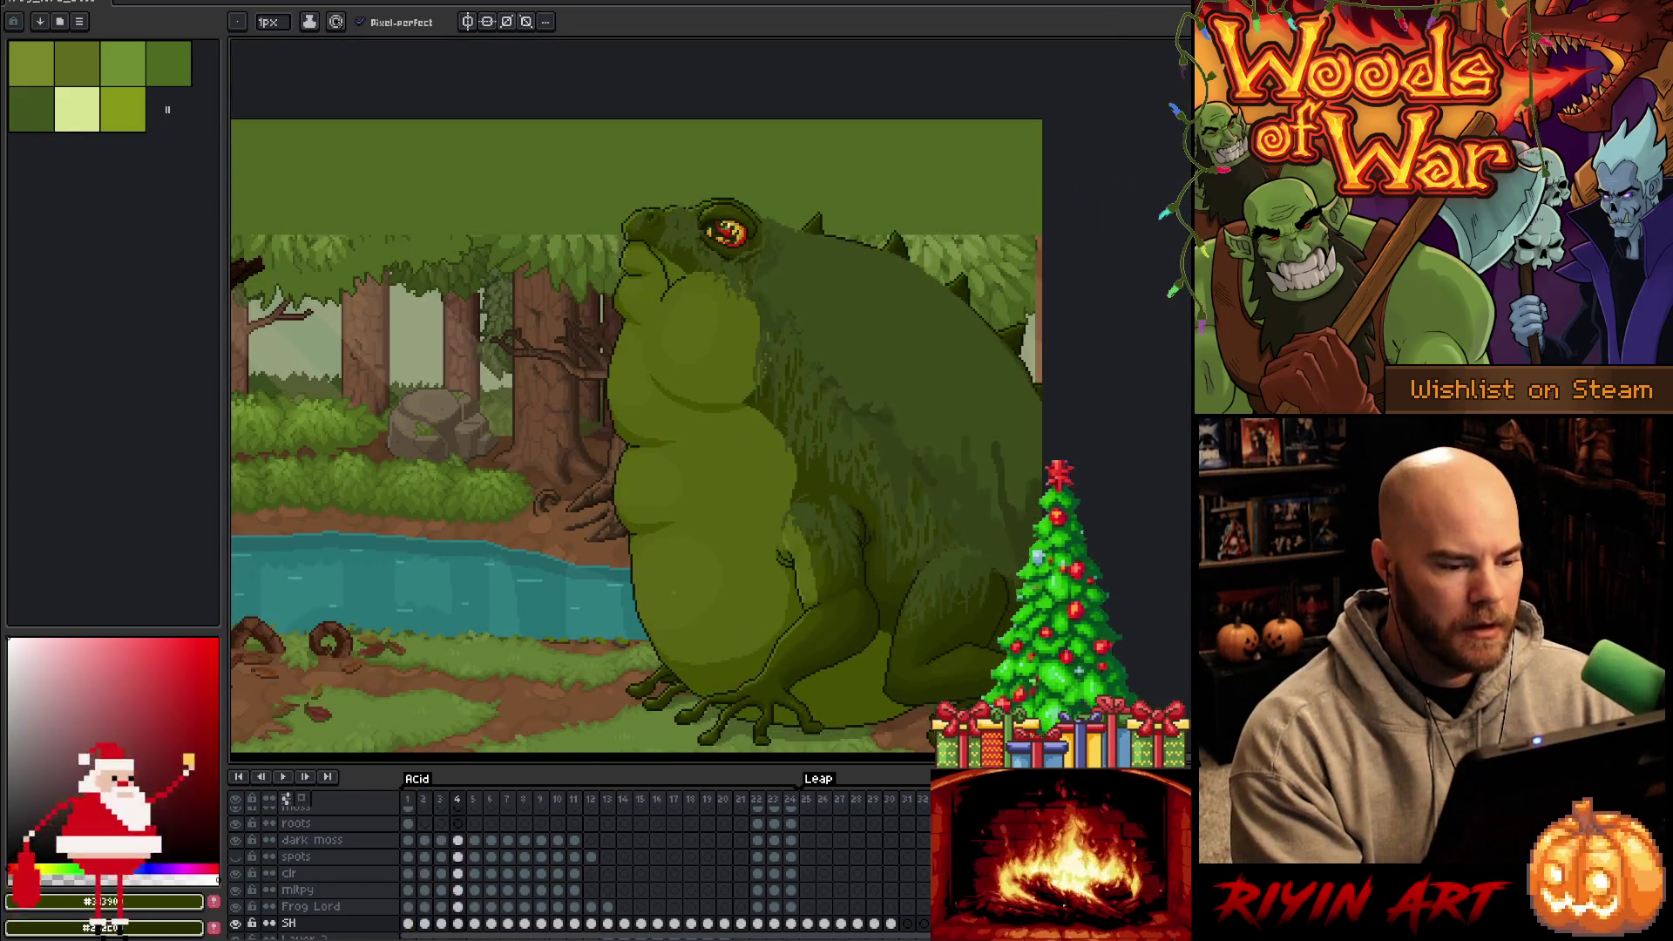
key(Return)
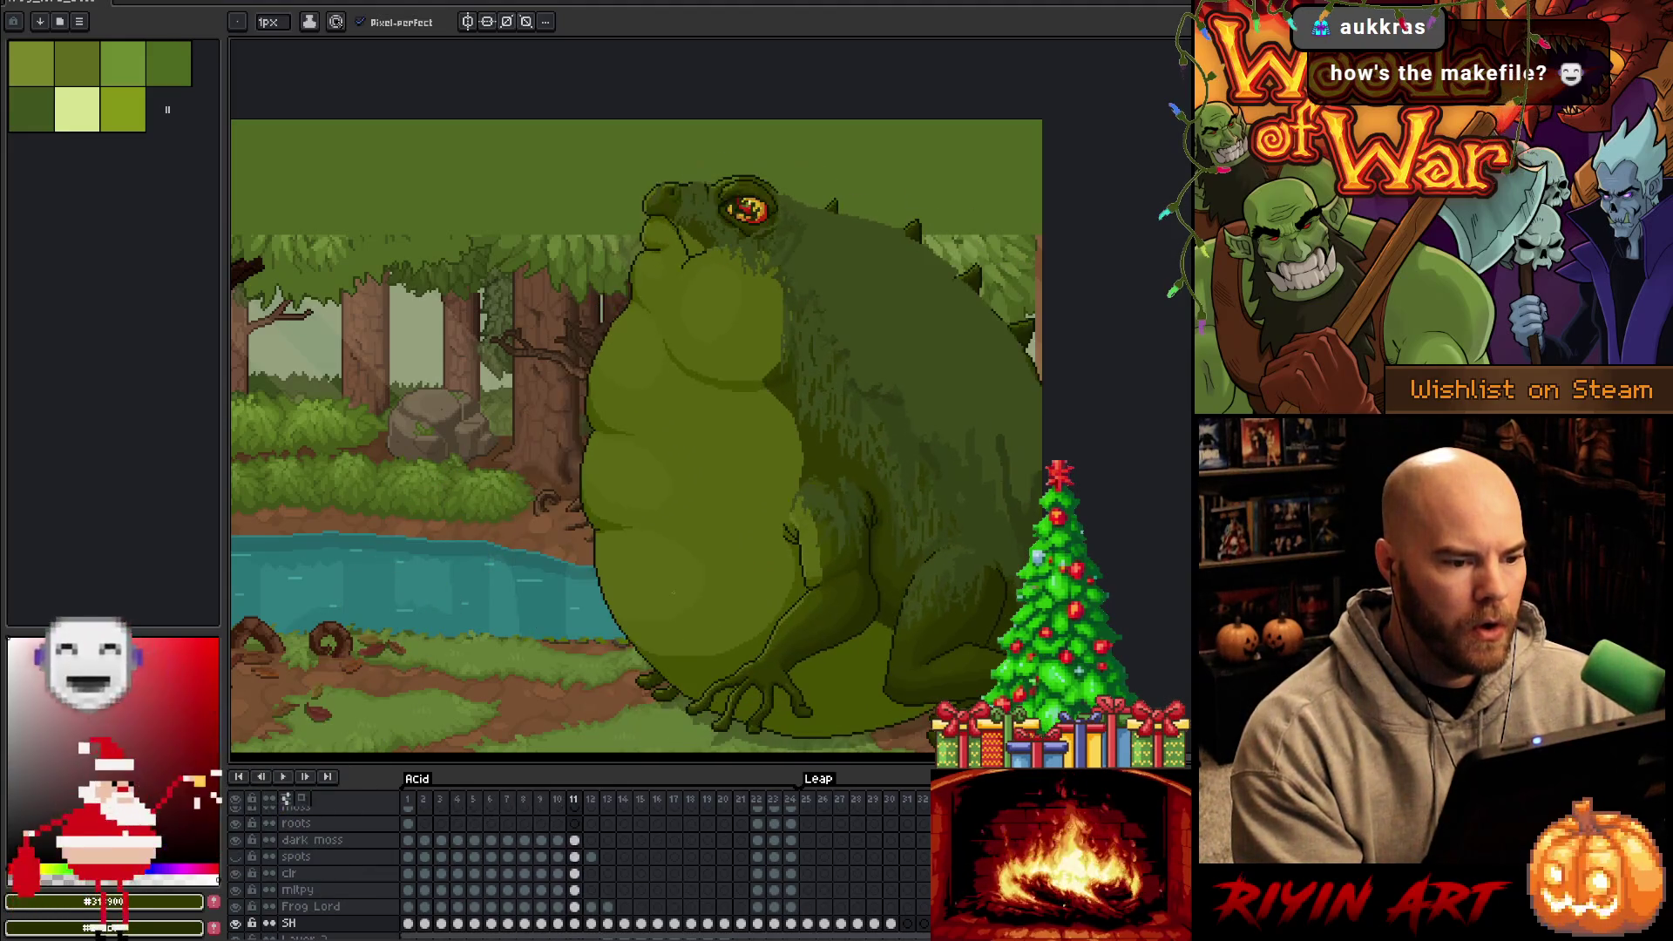
Compare sitting frame 11 with tongue-out frame 12, then bring VS Code to the front
key(Left)
key(Right)
key(Left)
key(Right)
key(Left)
key(Right)
scroll(742, 450, up, 2)
scroll(742, 450, down, 2)
key(Left)
key(Right)
key(Left)
key(Right)
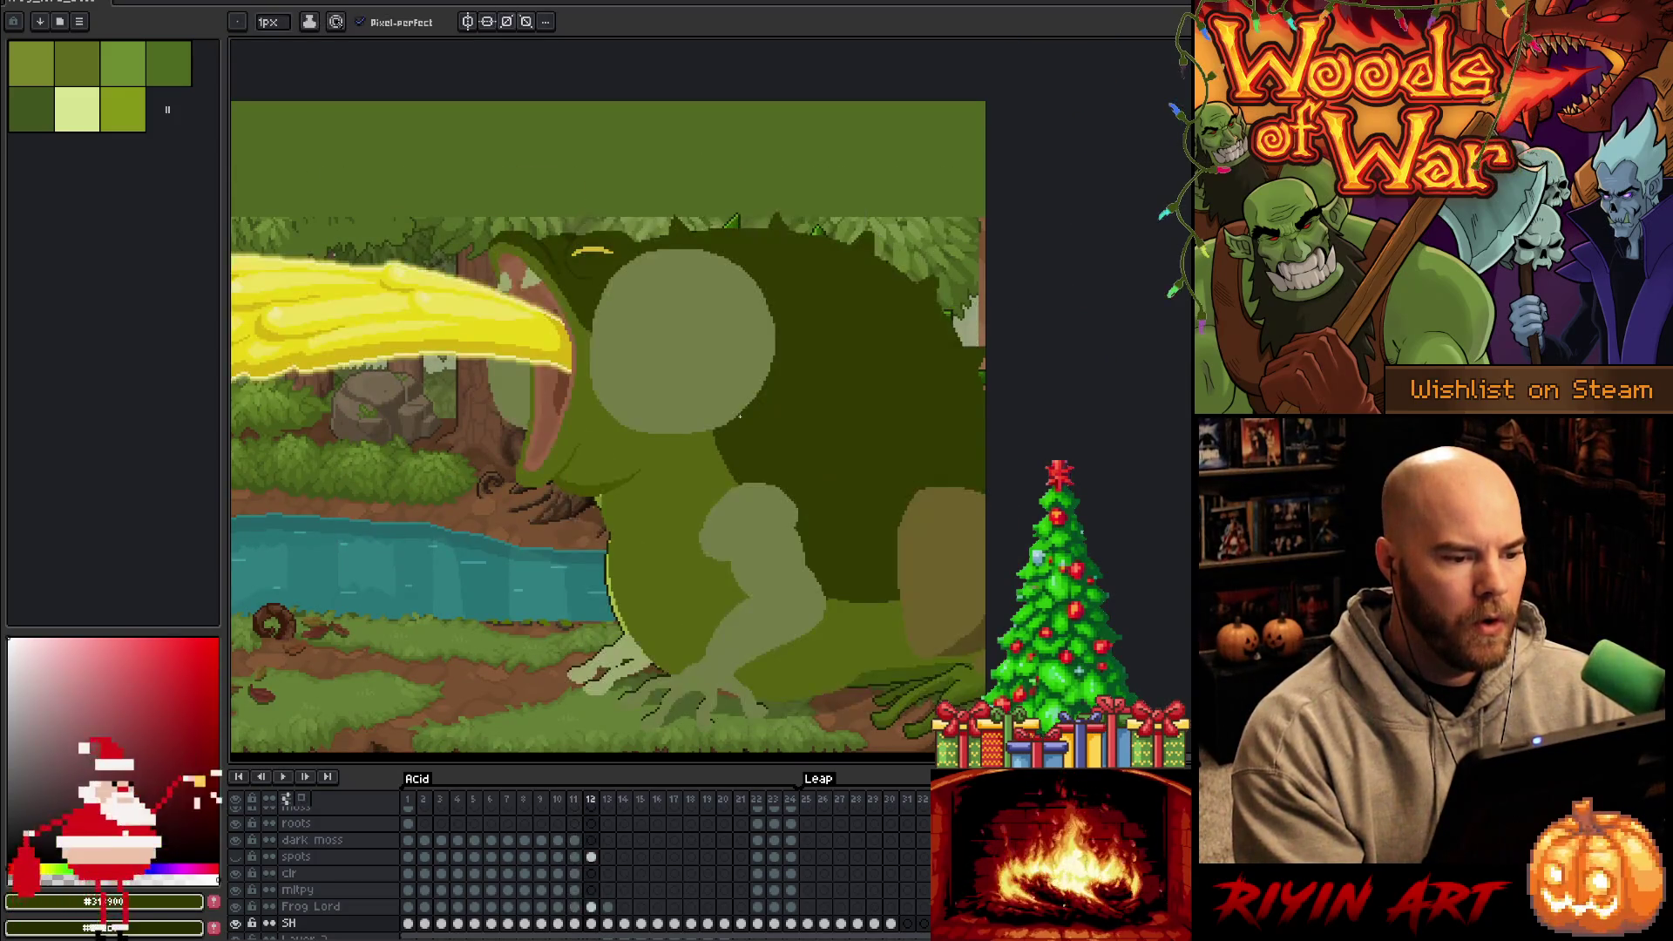
scroll(738, 451, up, 1)
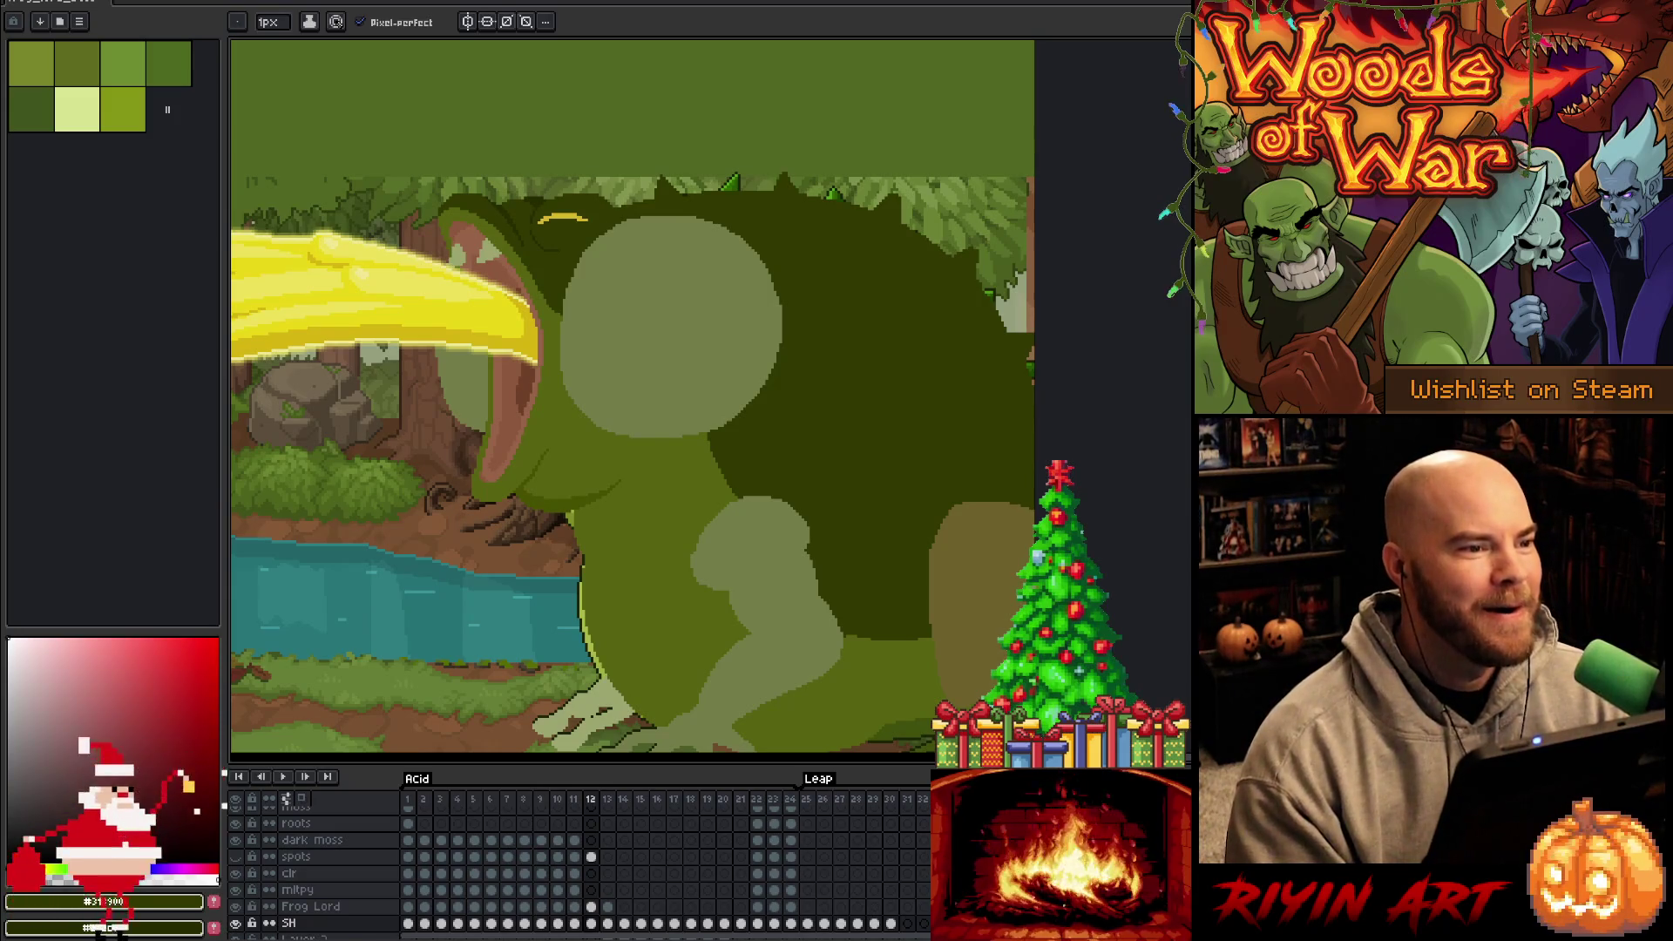
key(alt+Tab)
click(1151, 244)
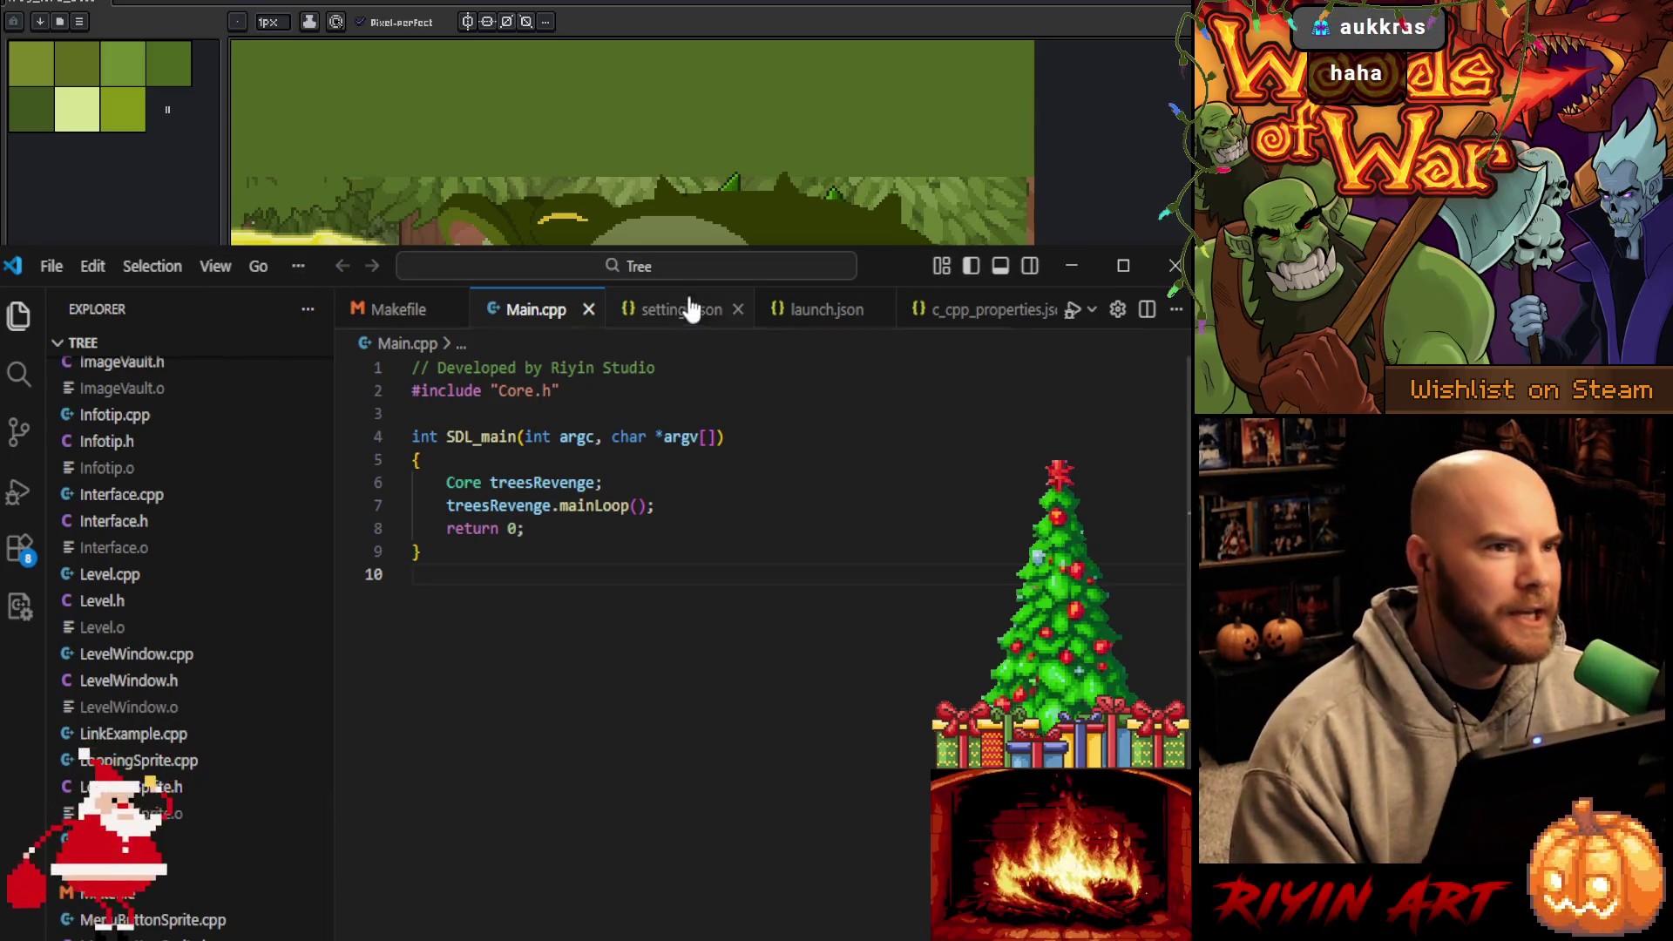
Close the settings.json, c_cpp_properties.json and launch.json tabs and show the Makefile
click(738, 311)
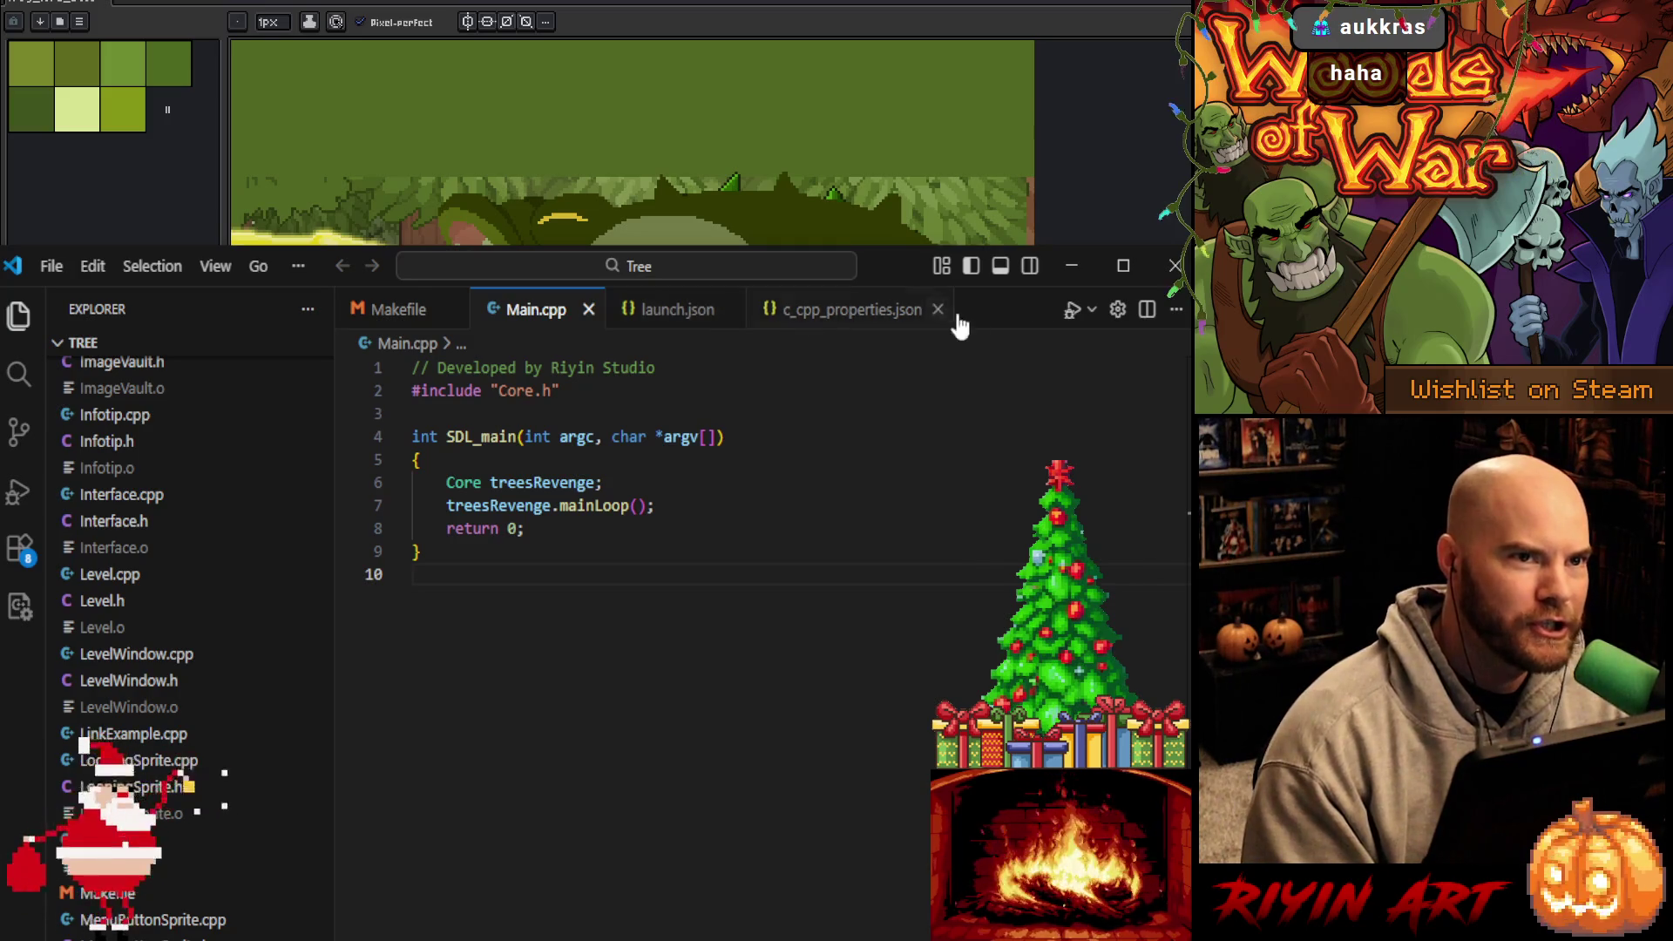
click(931, 311)
click(730, 311)
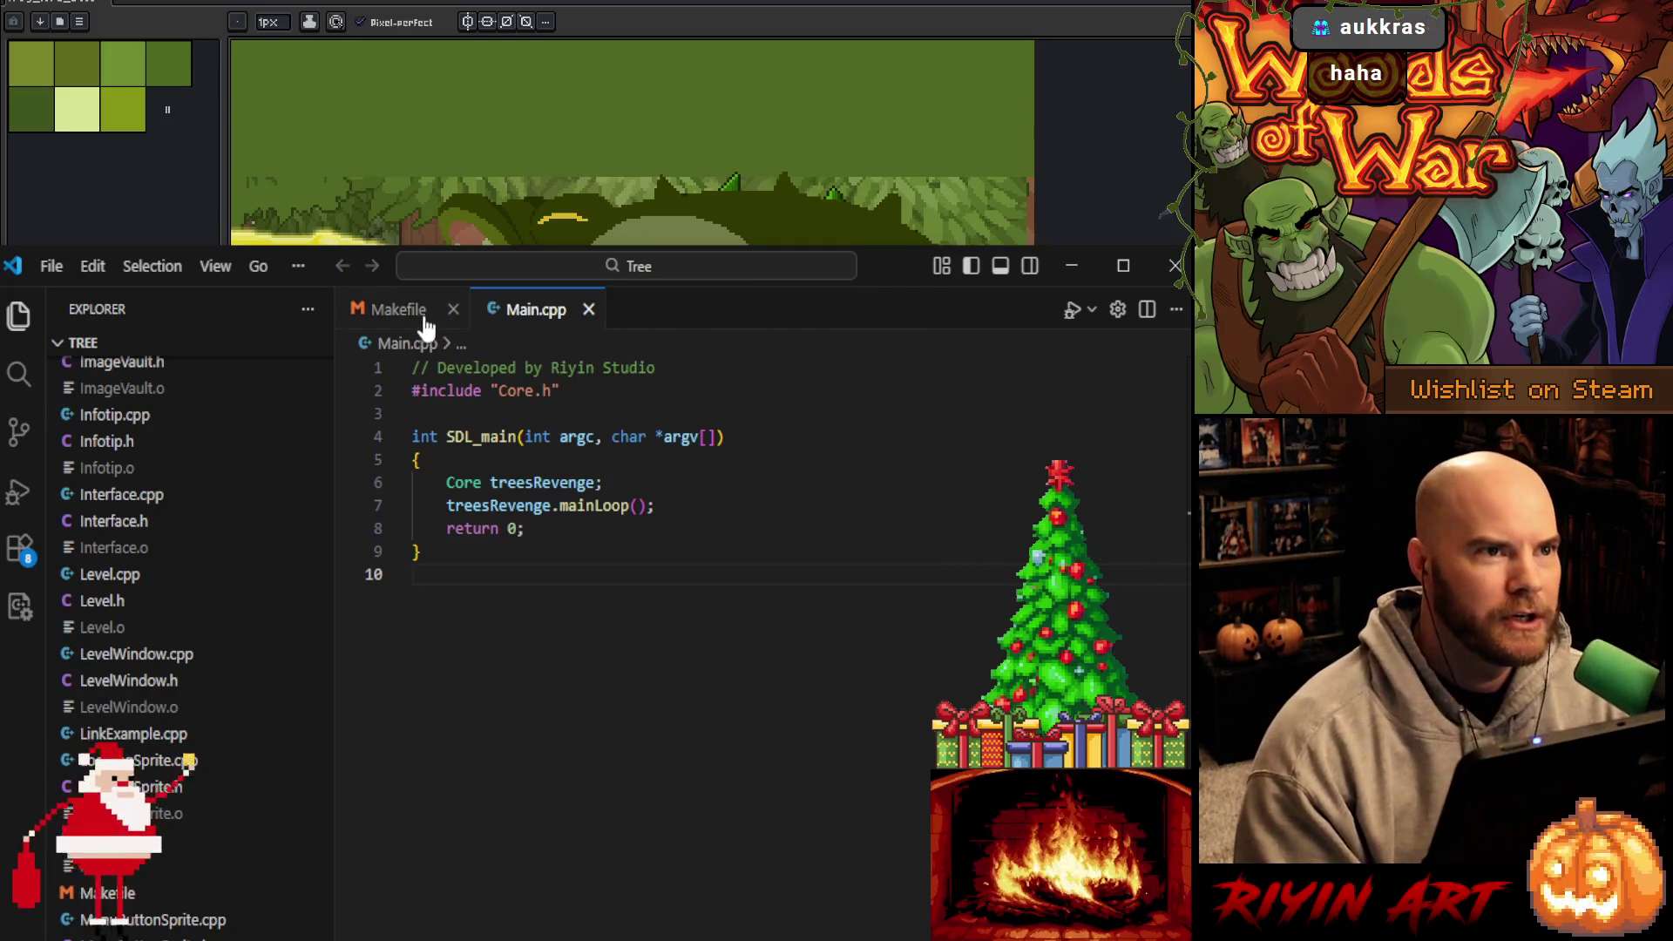
click(410, 314)
Scroll through the Makefile and select the Main.cpp entry in its source list
scroll(653, 863, down, 10)
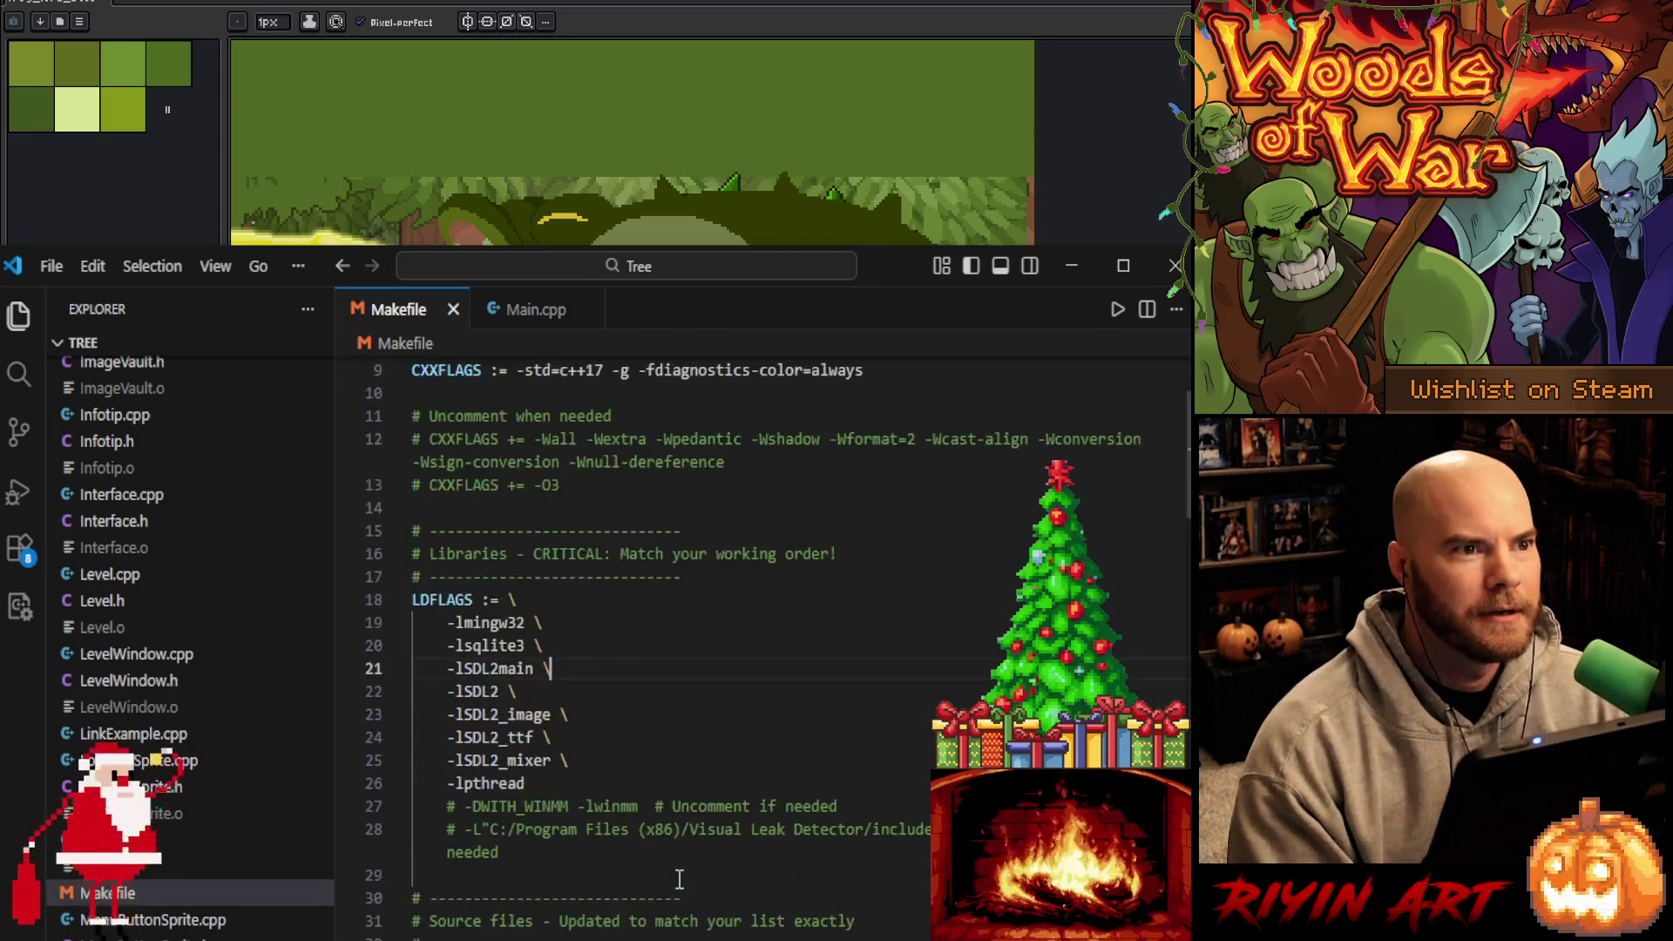
scroll(680, 882, down, 10)
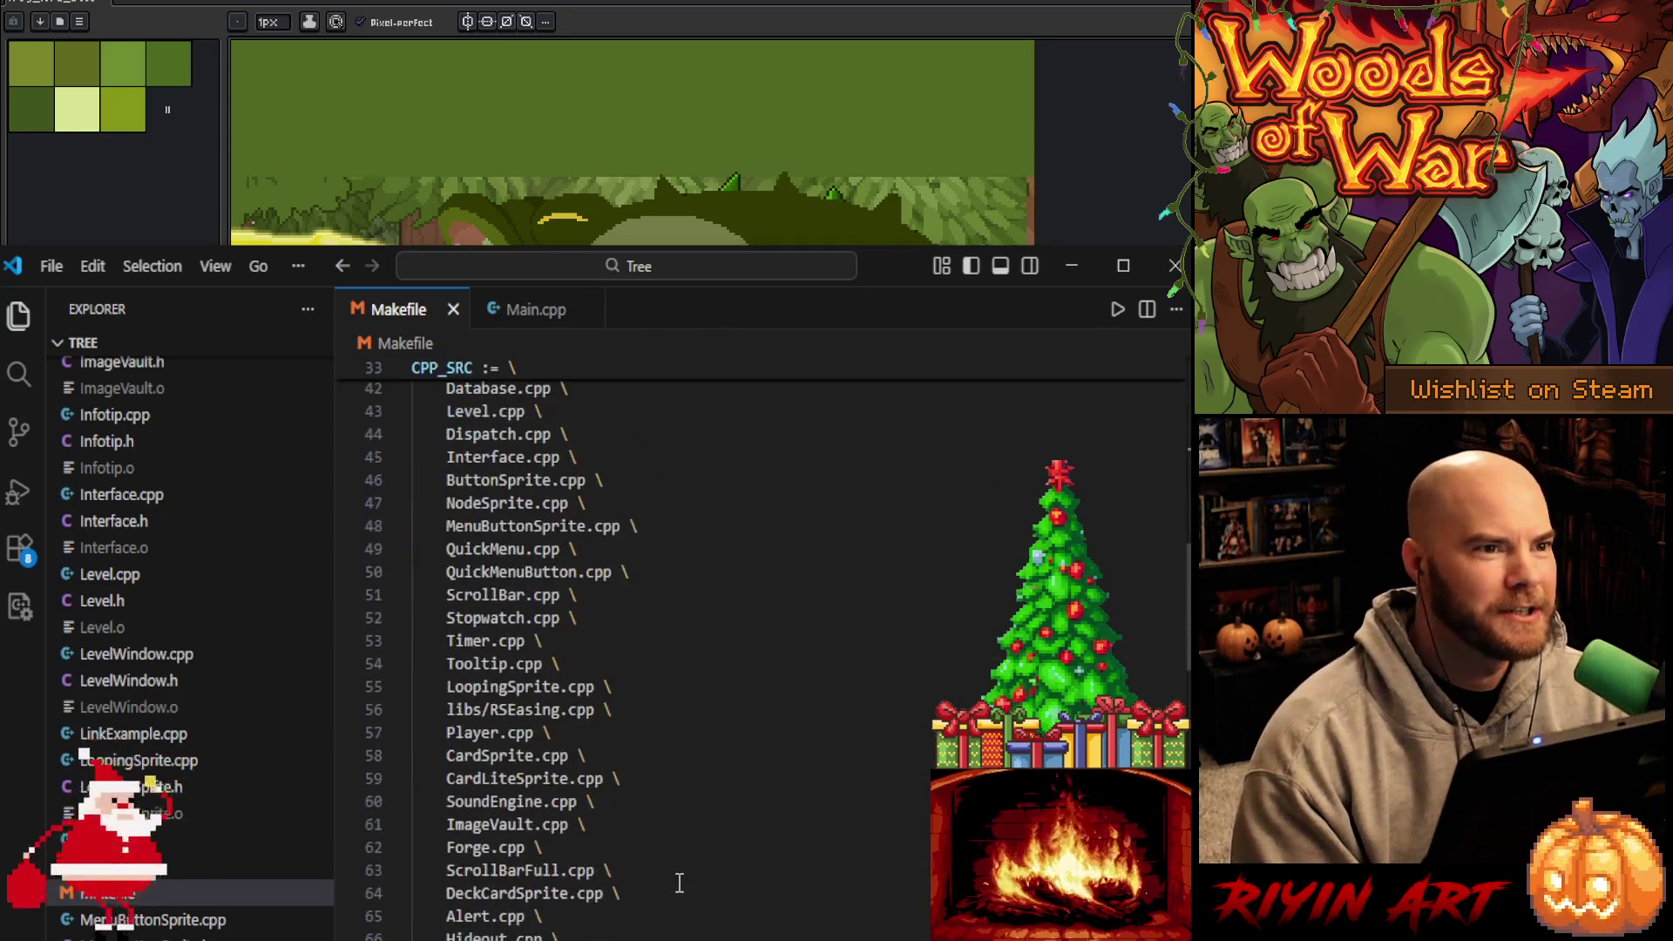
scroll(711, 913, down, 5)
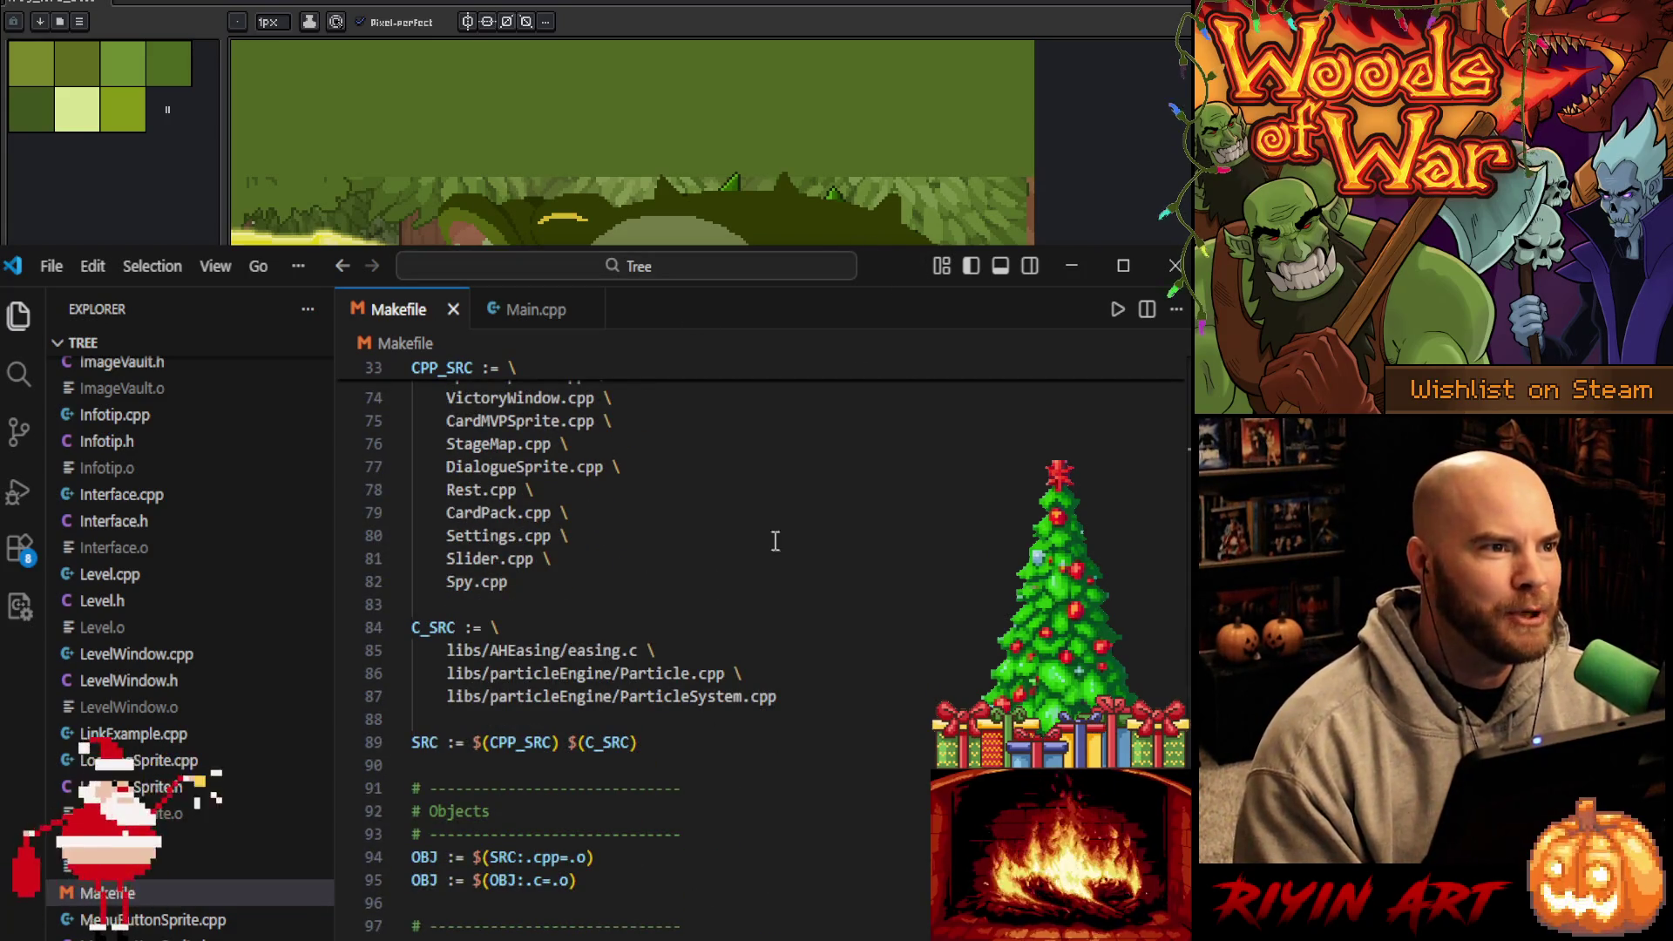
scroll(871, 689, down, 8)
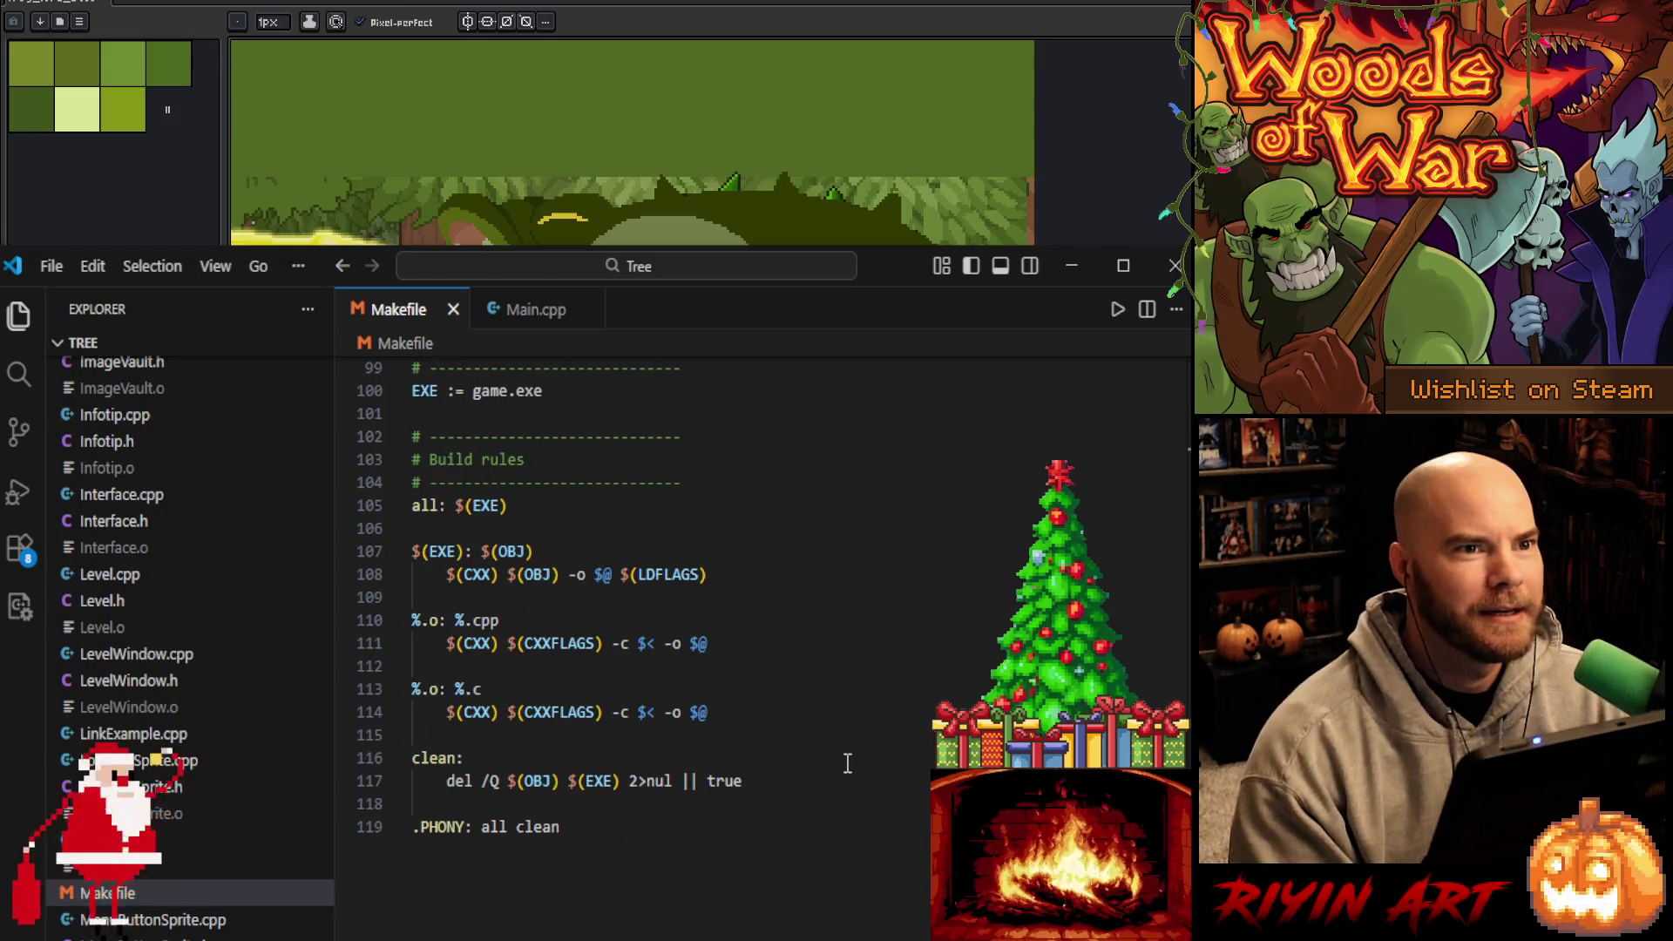
scroll(811, 797, up, 15)
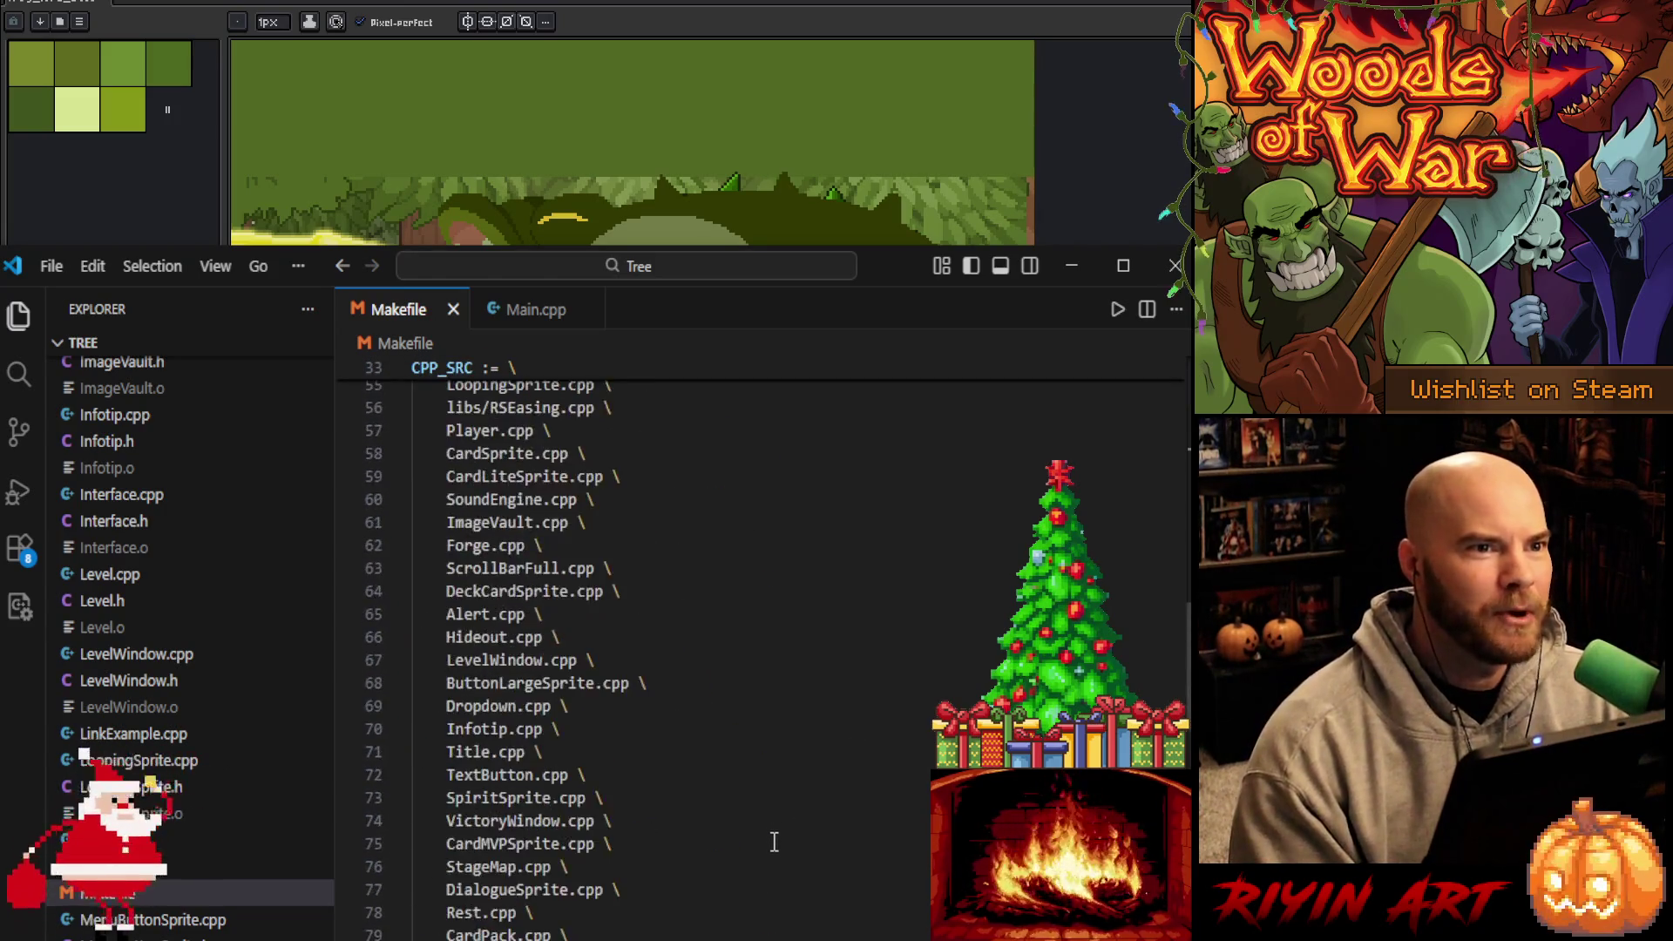
scroll(774, 841, up, 9)
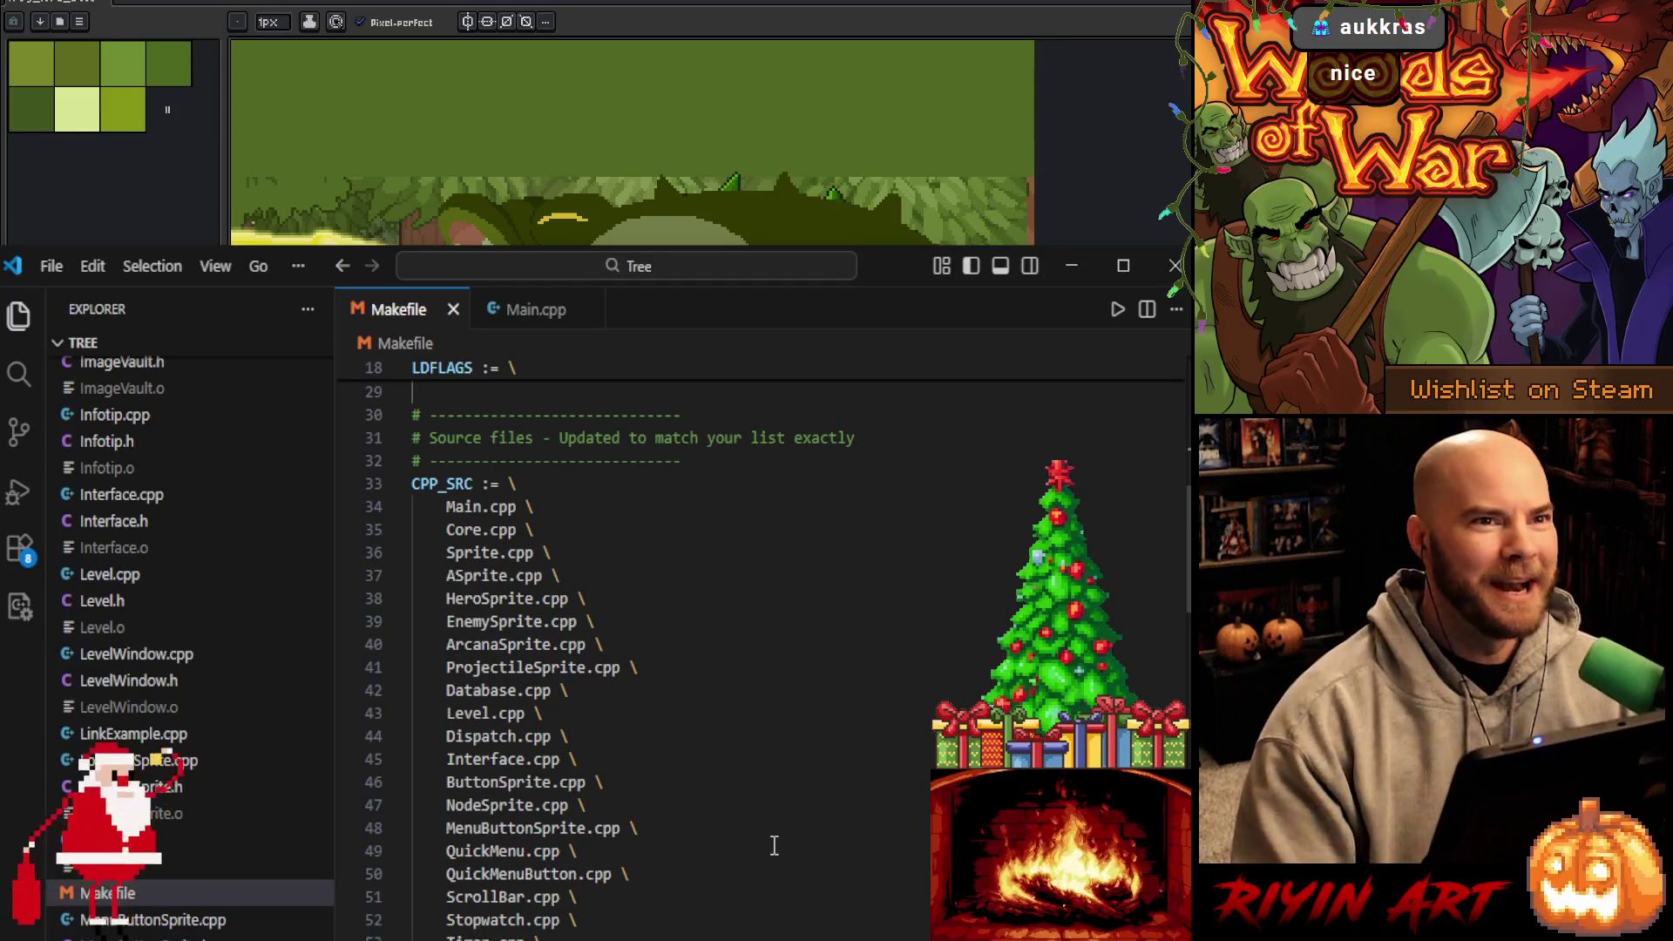
key(Up)
key(Up)
key(Up)
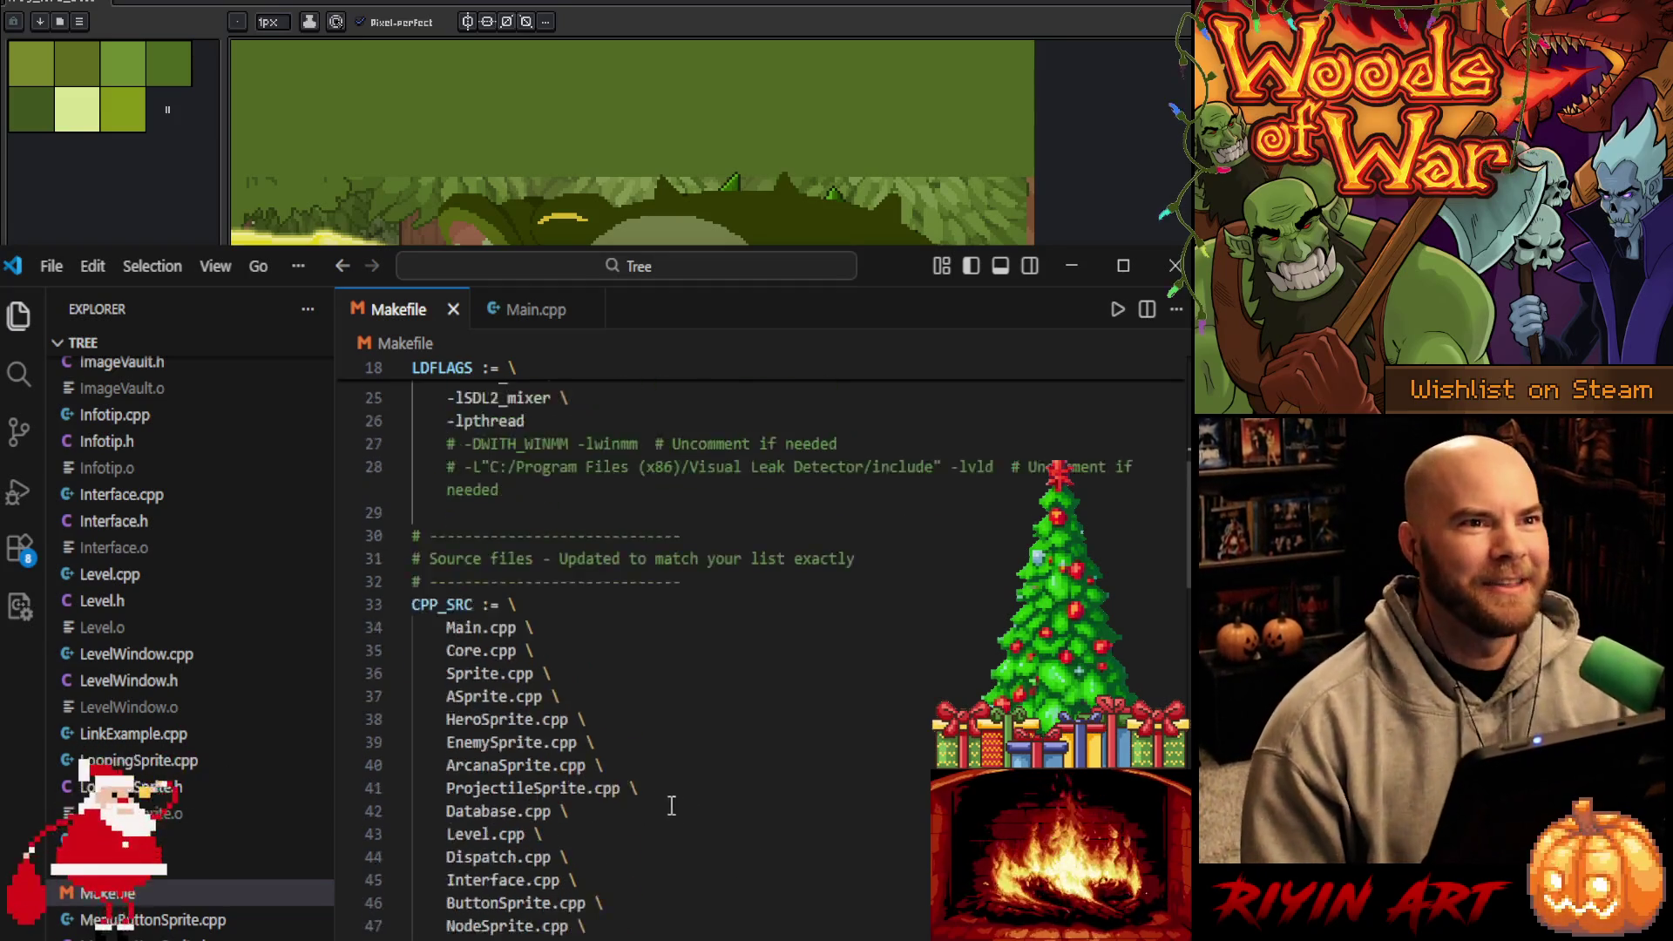
drag(445, 749, 534, 750)
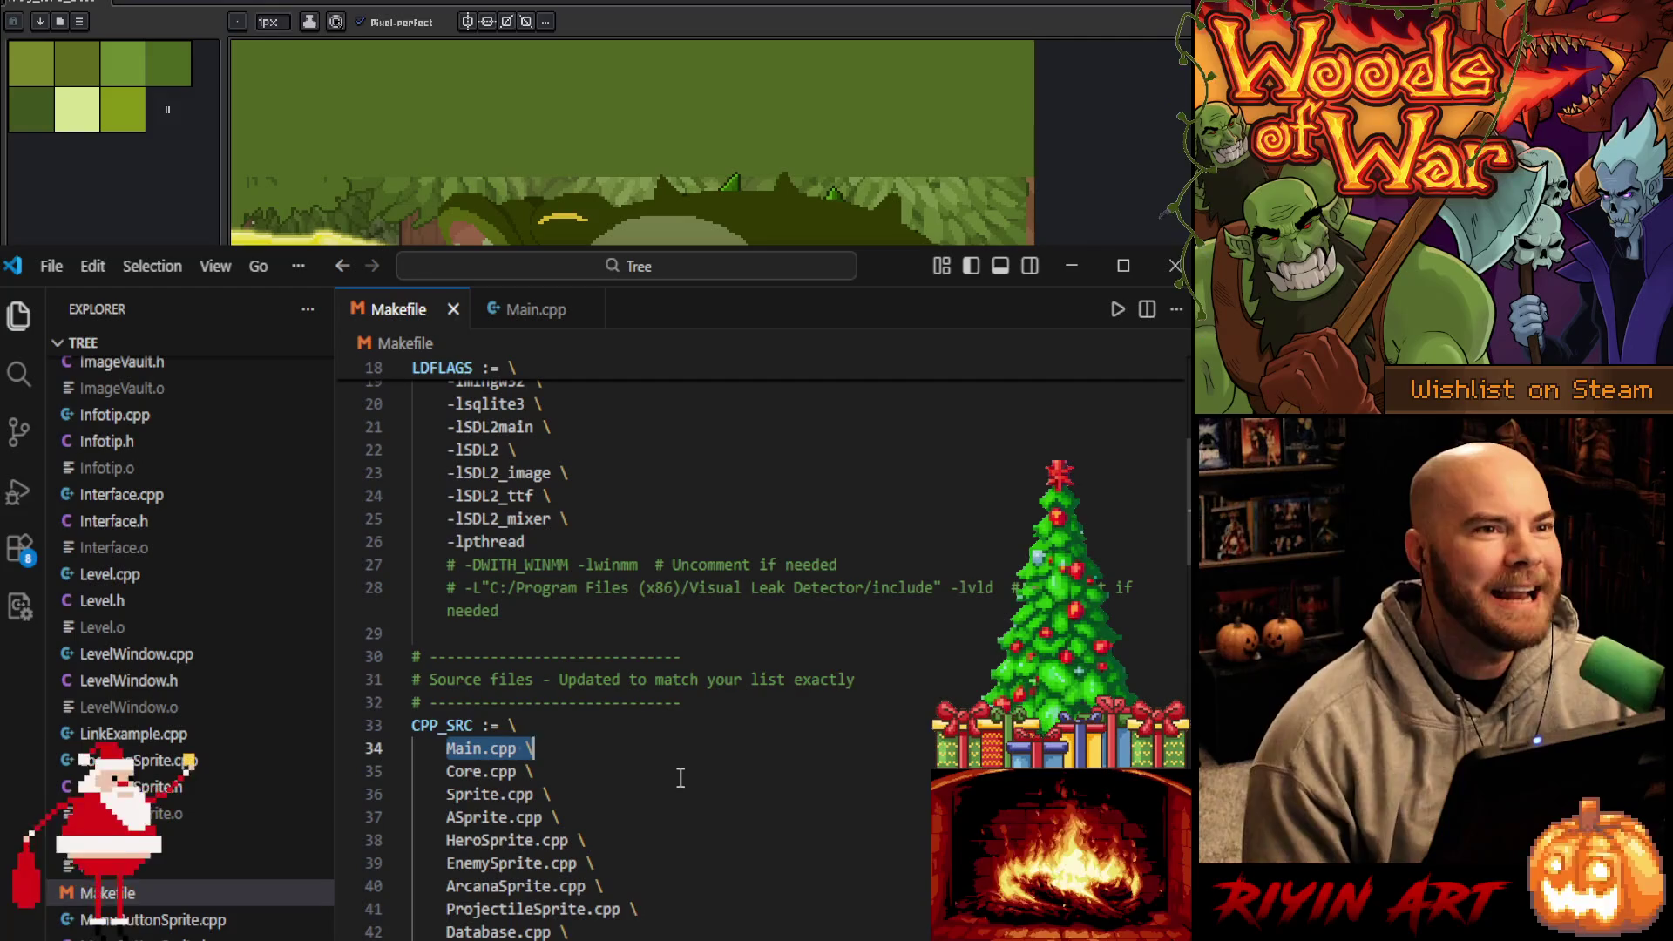
scroll(677, 777, up, 2)
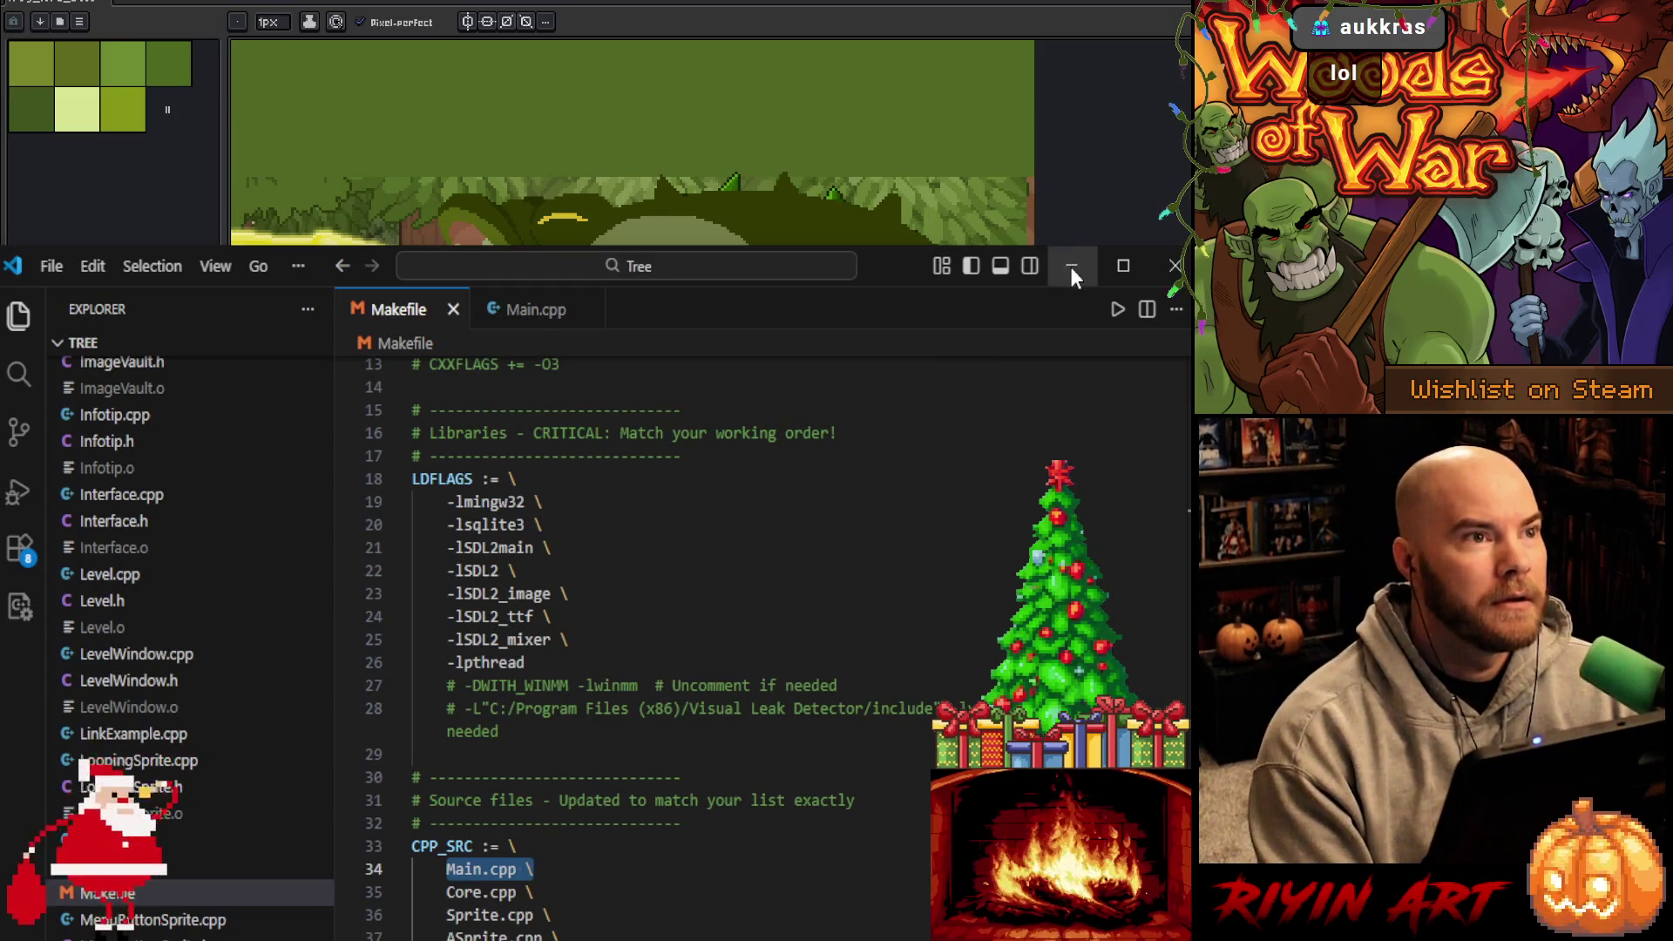
Check Main.cpp's SDL_main, open the terminal from the Makefile, then return to Main.cpp
click(536, 311)
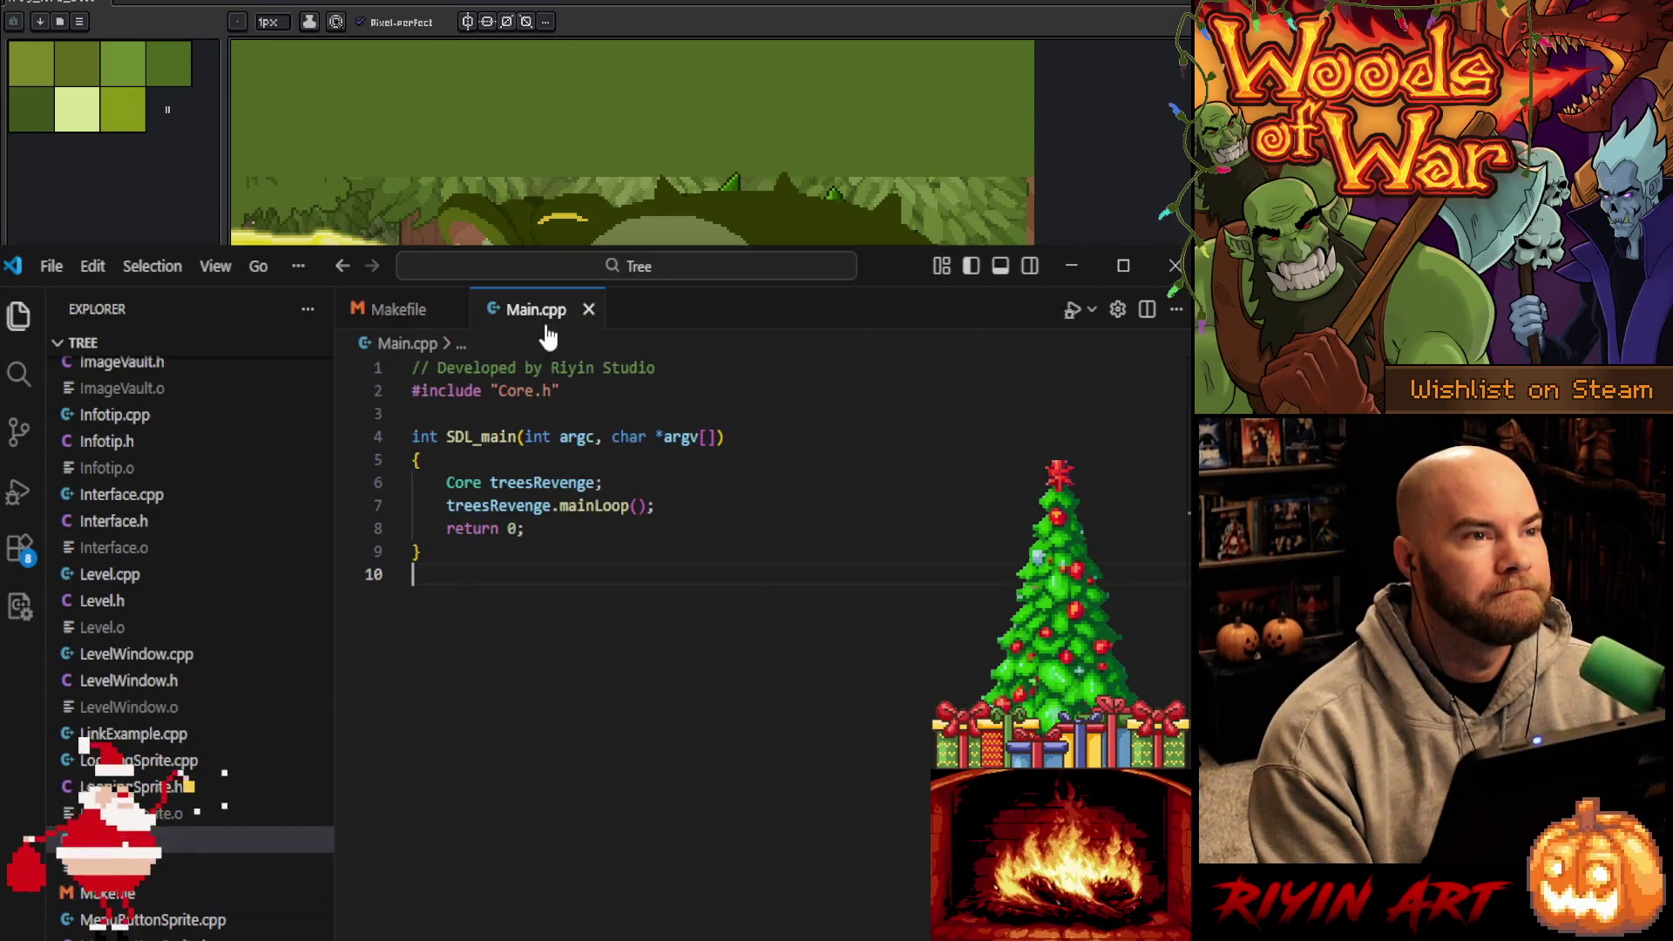
click(491, 437)
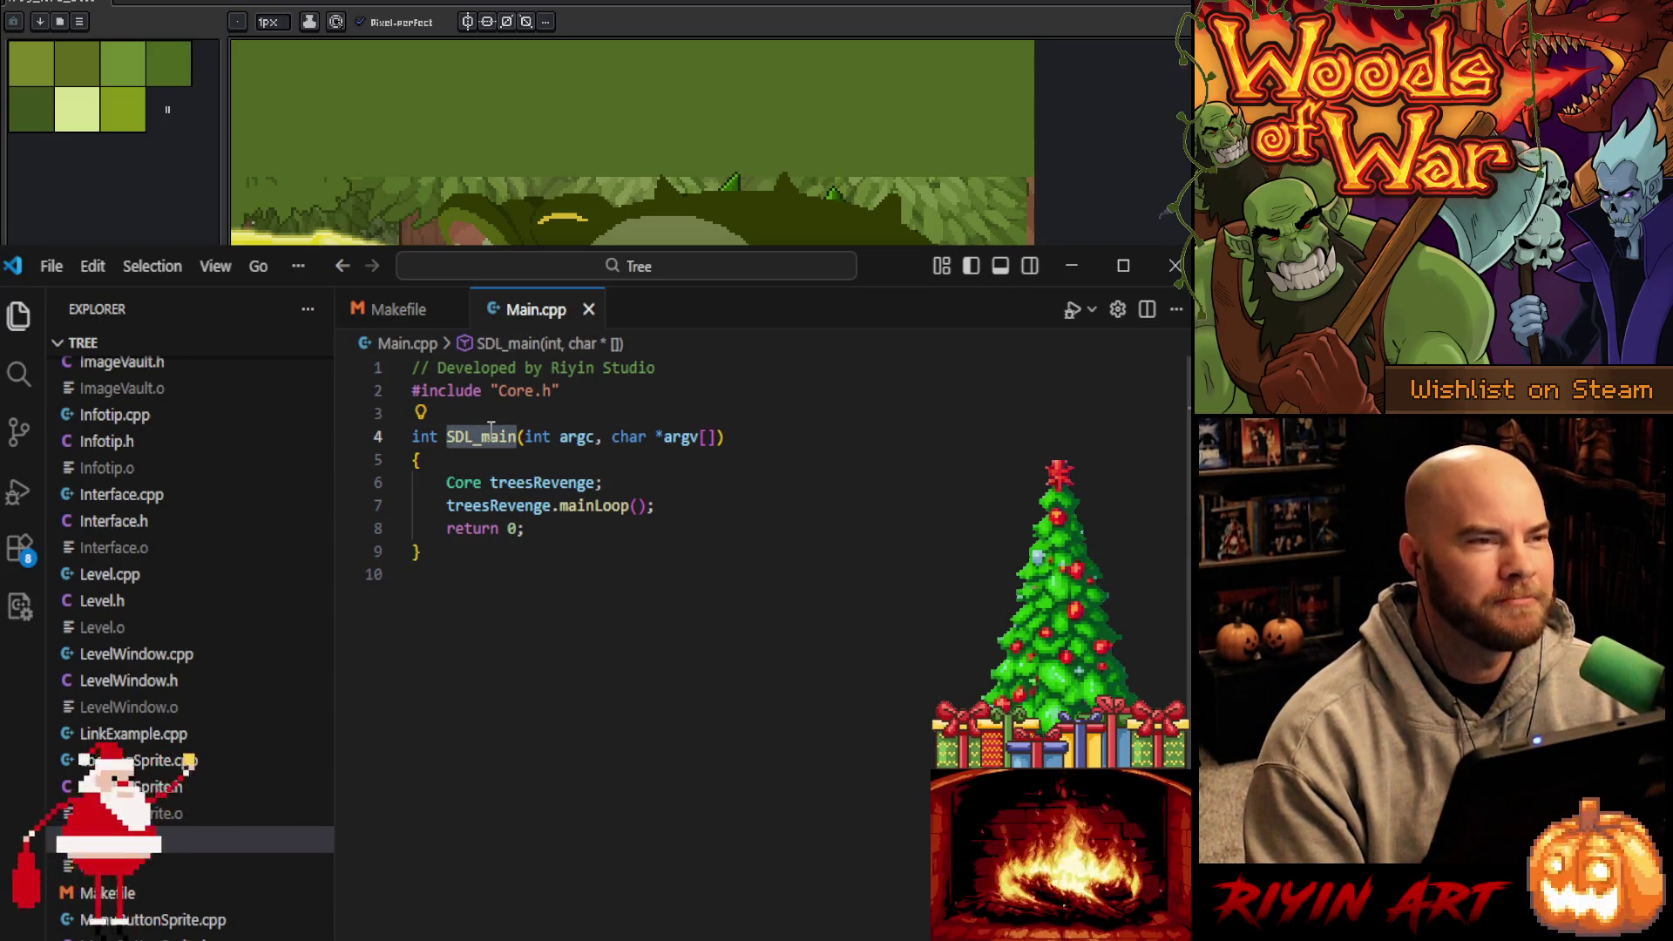
click(399, 318)
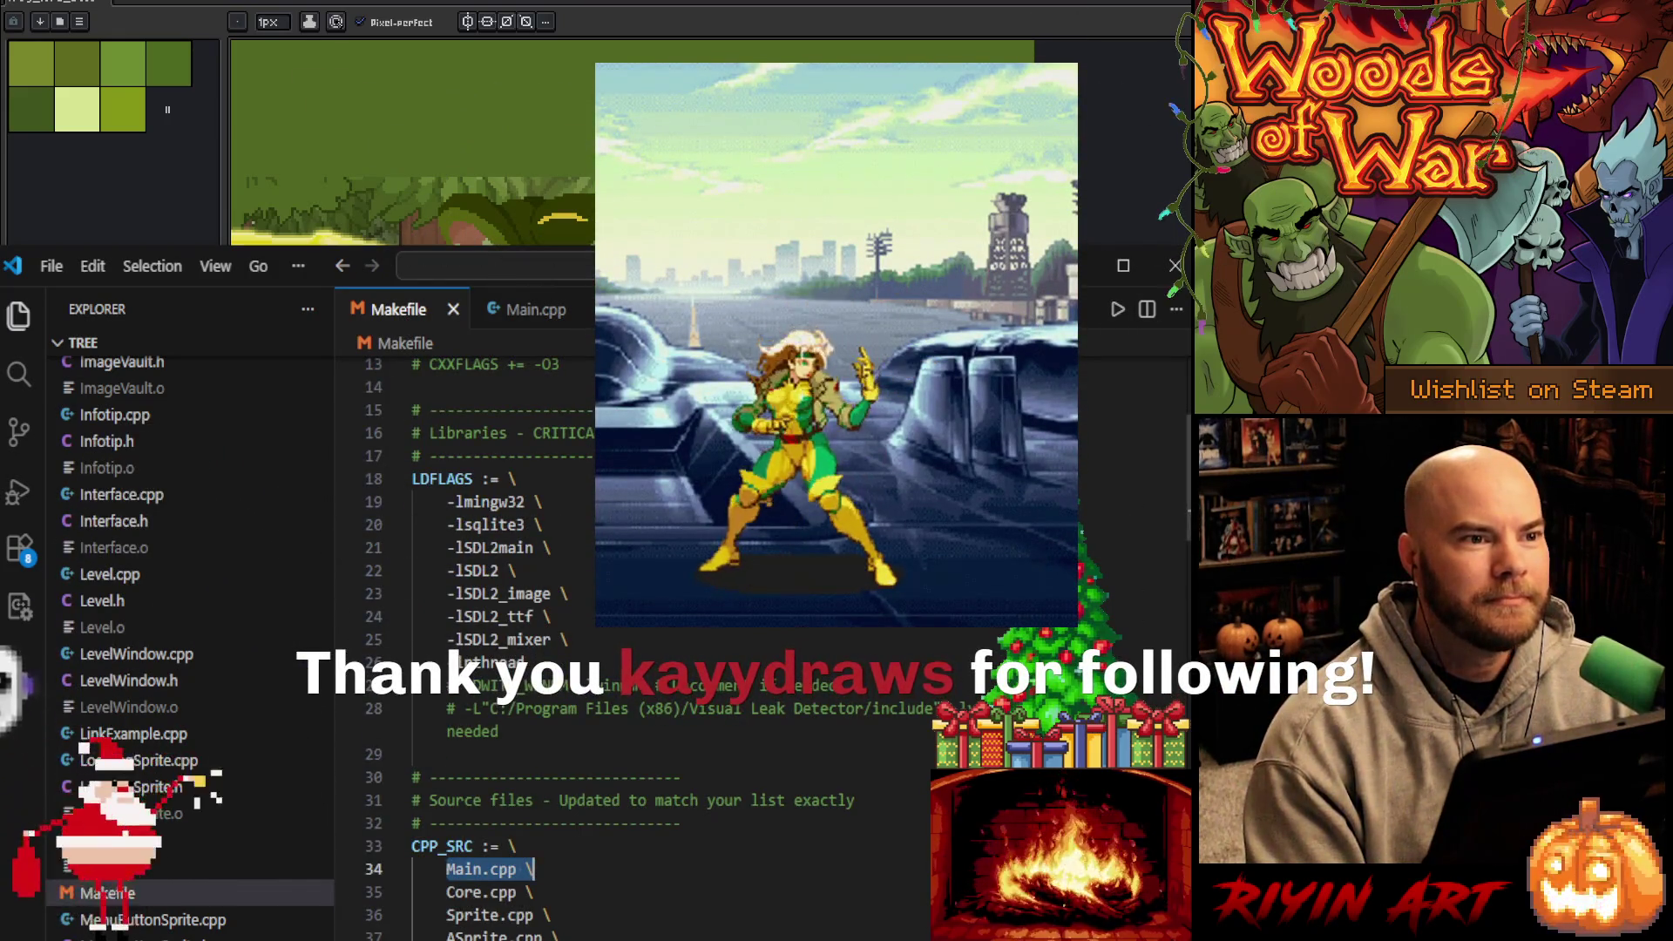
key(ctrl+grave)
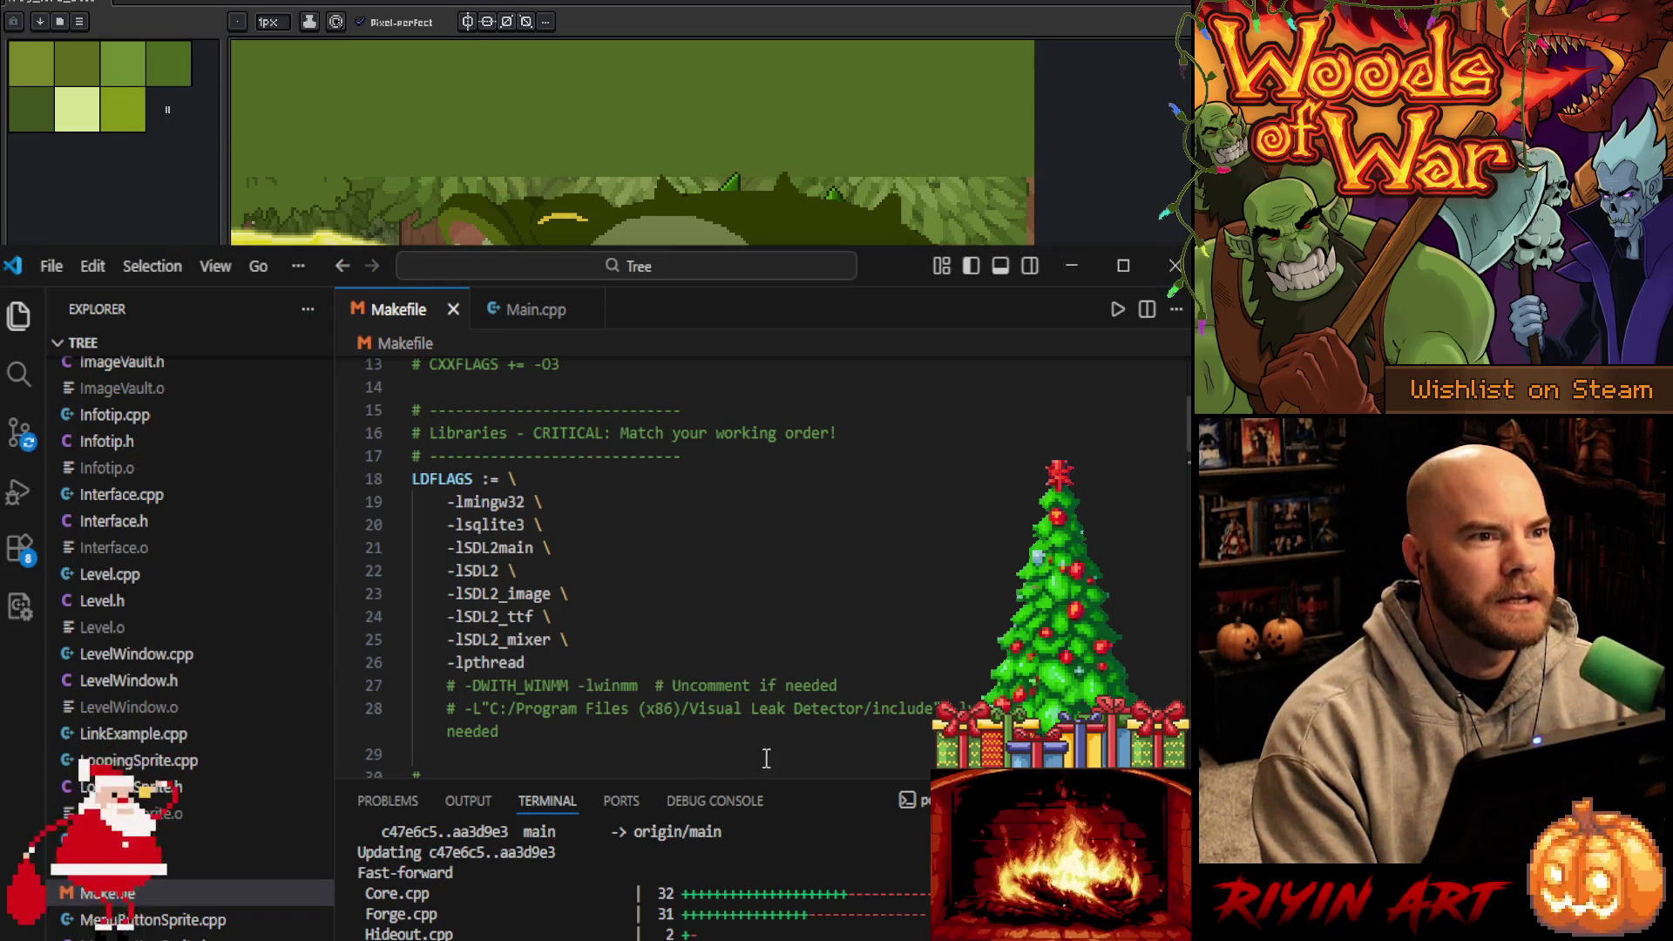
click(529, 309)
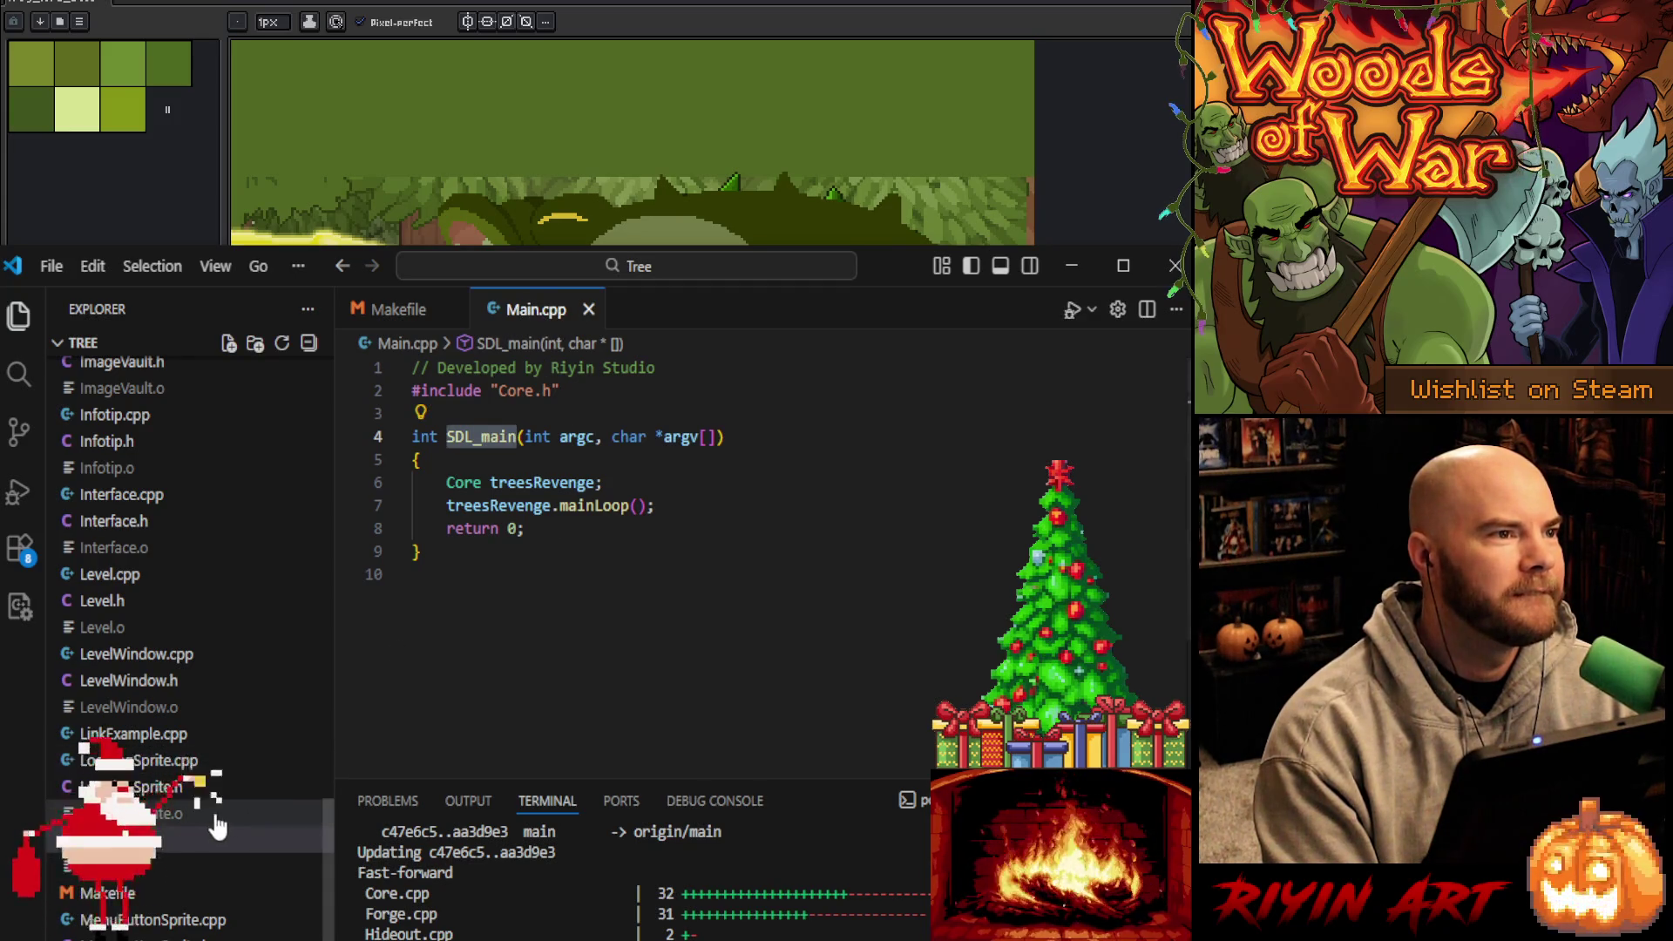
Review the git pull output and glance at Sprite.cpp before returning to Main.cpp
scroll(235, 802, up, 10)
scroll(218, 824, up, 2)
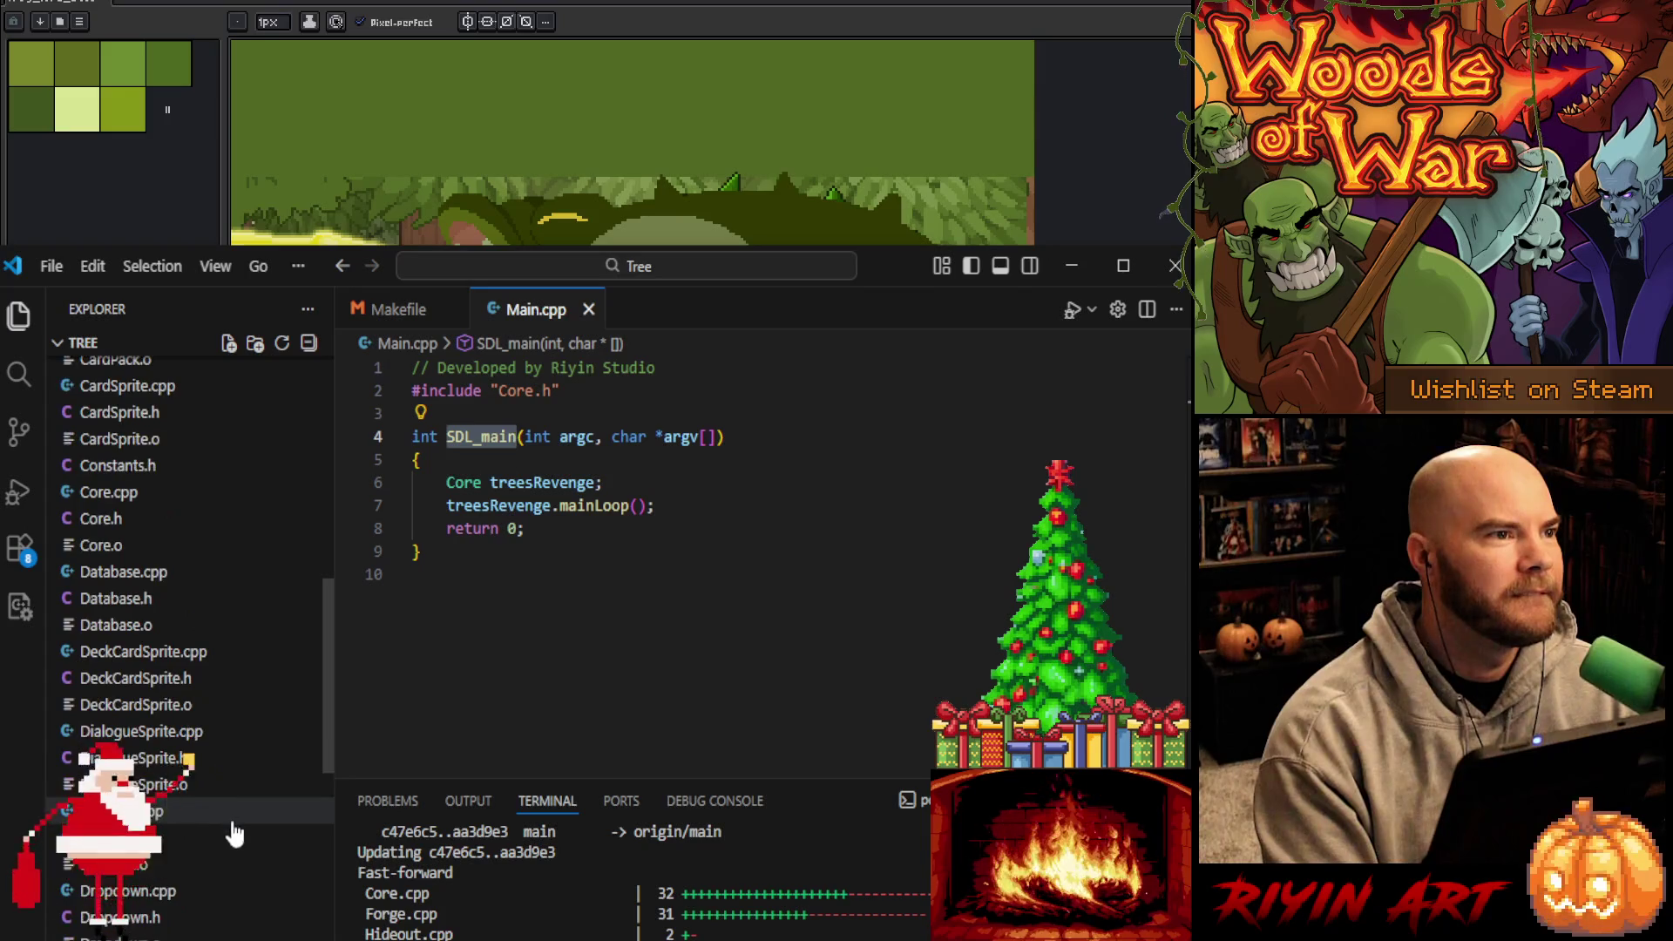
scroll(190, 876, down, 4)
scroll(190, 876, down, 15)
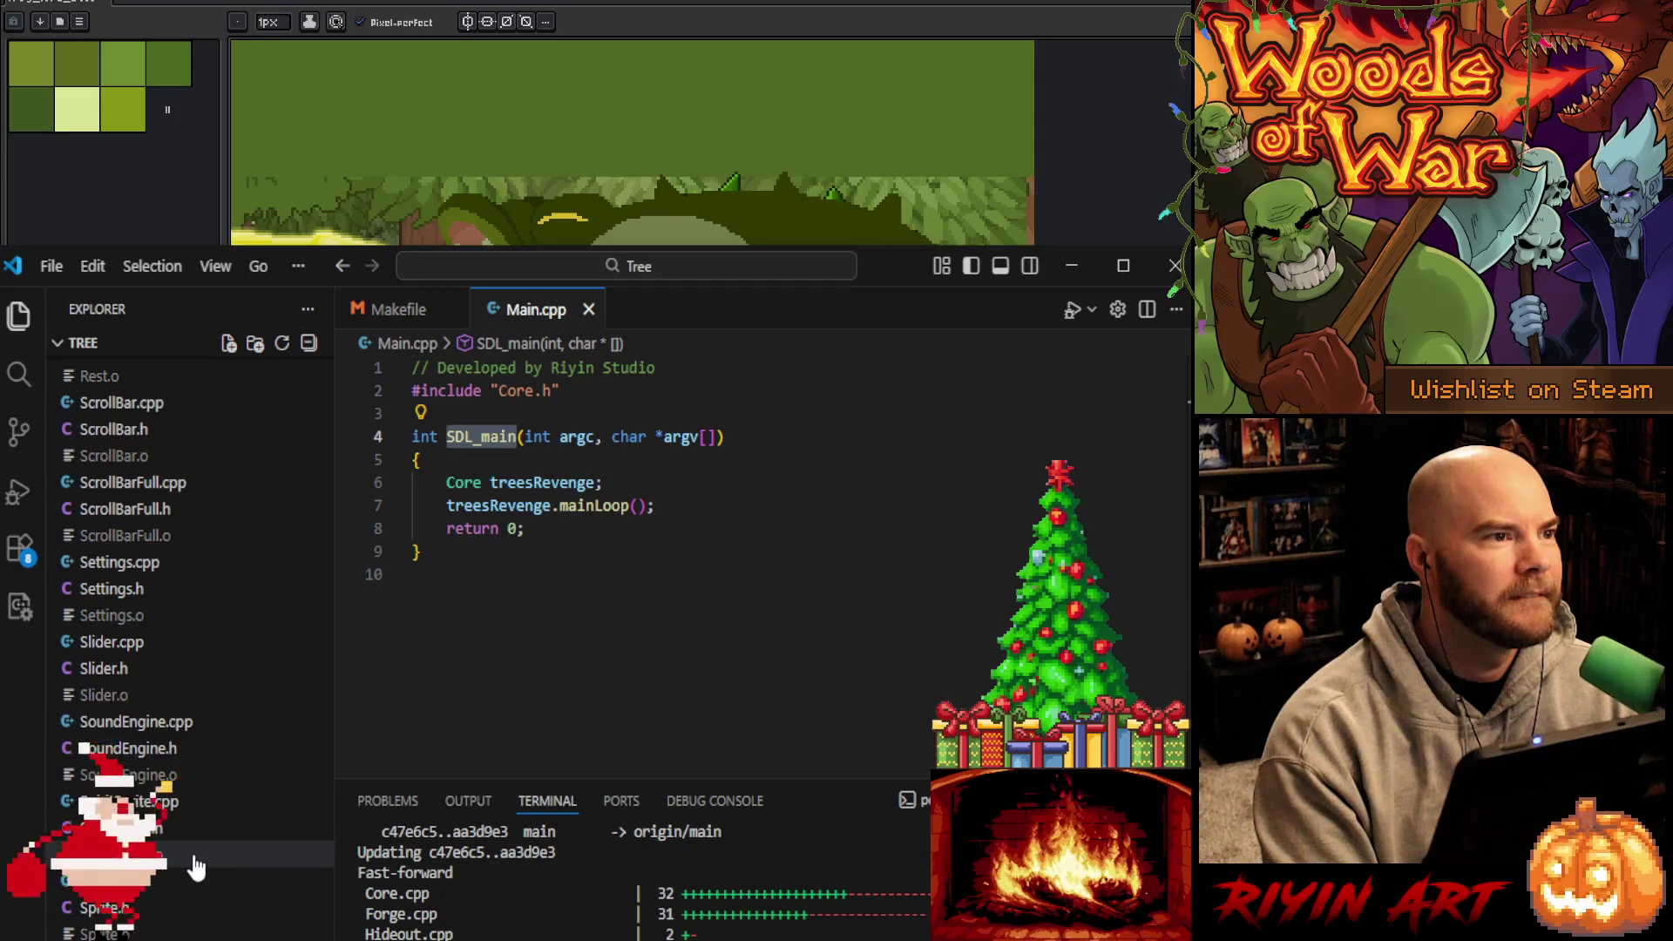
click(179, 893)
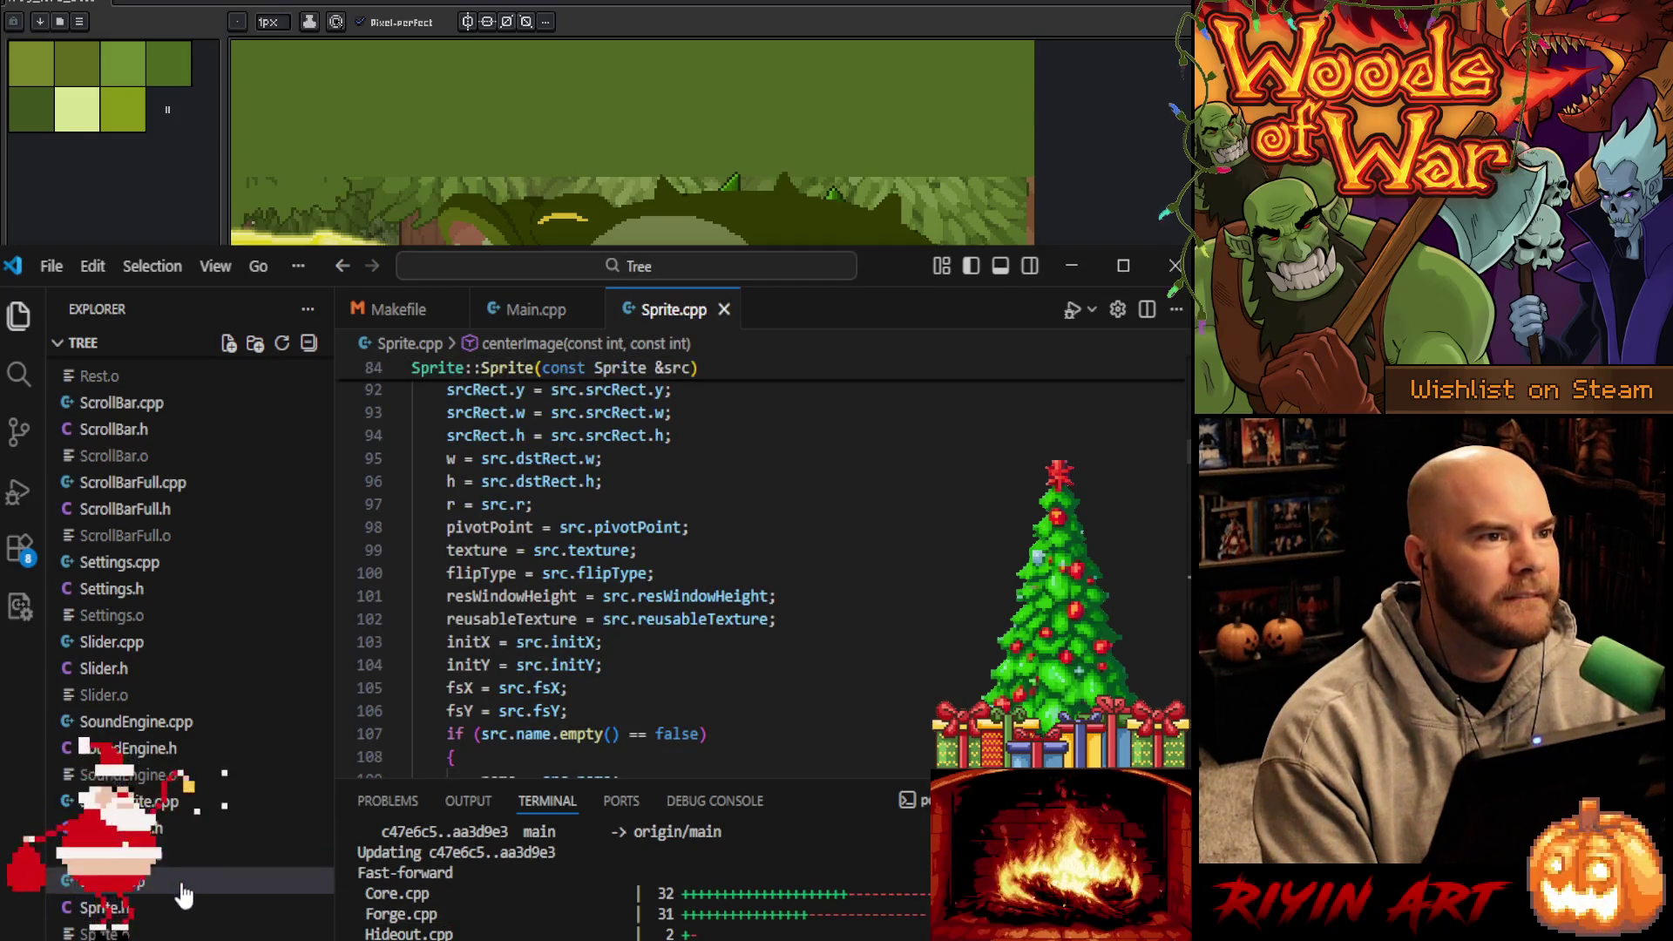
click(723, 311)
scroll(197, 928, down, 10)
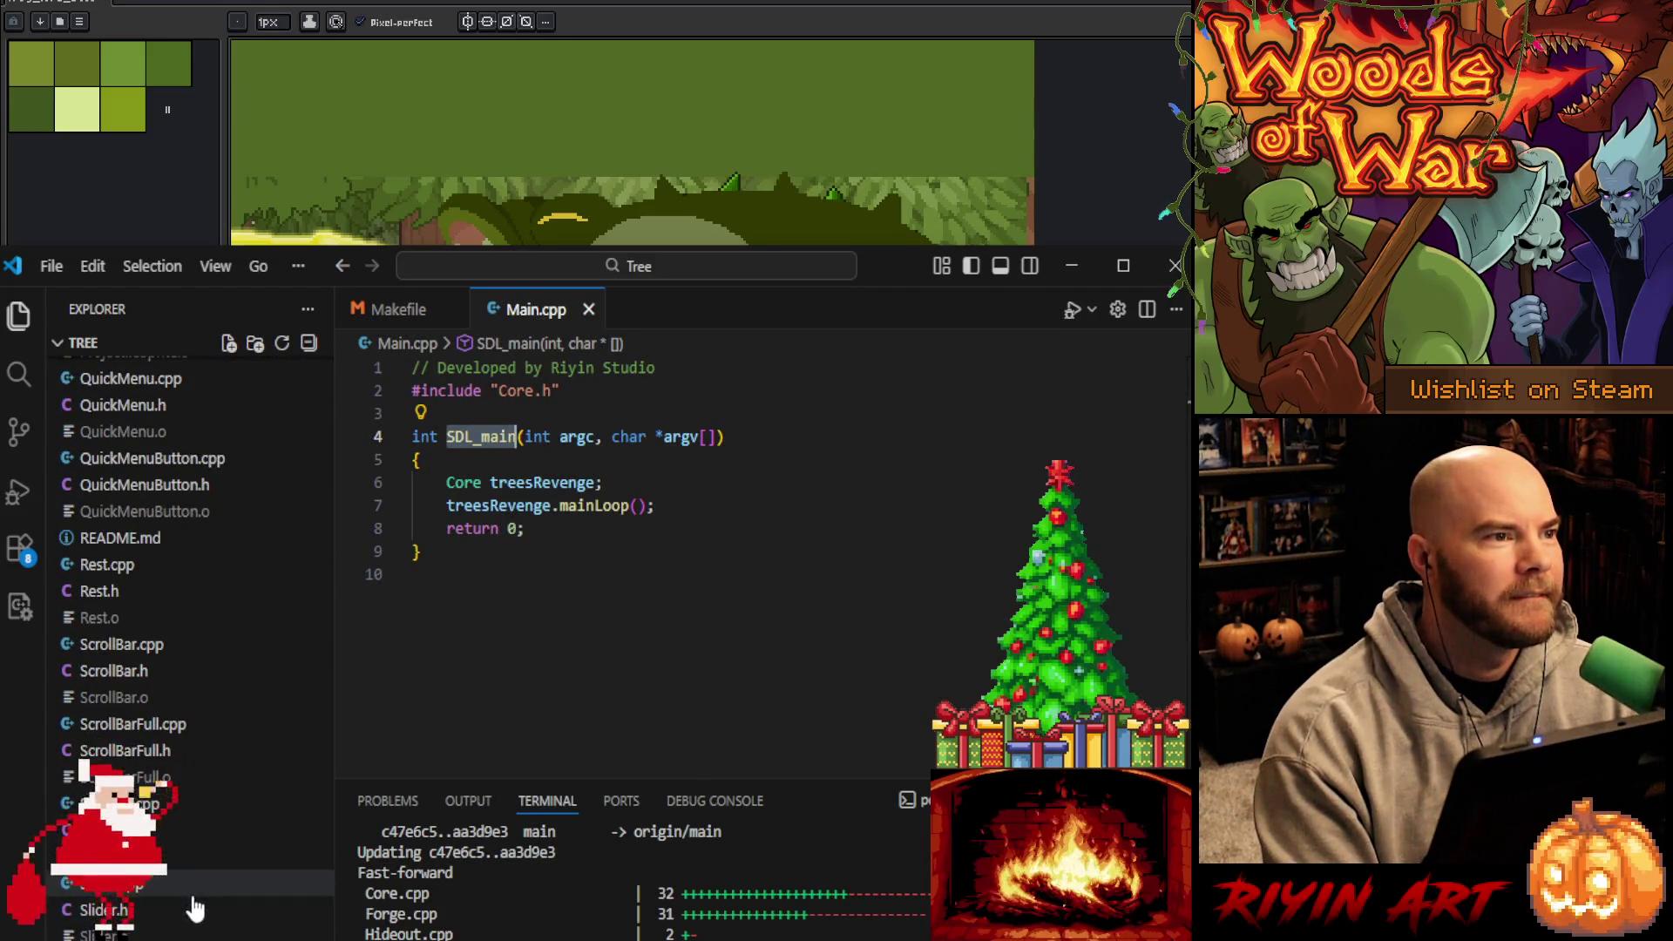
scroll(196, 911, down, 10)
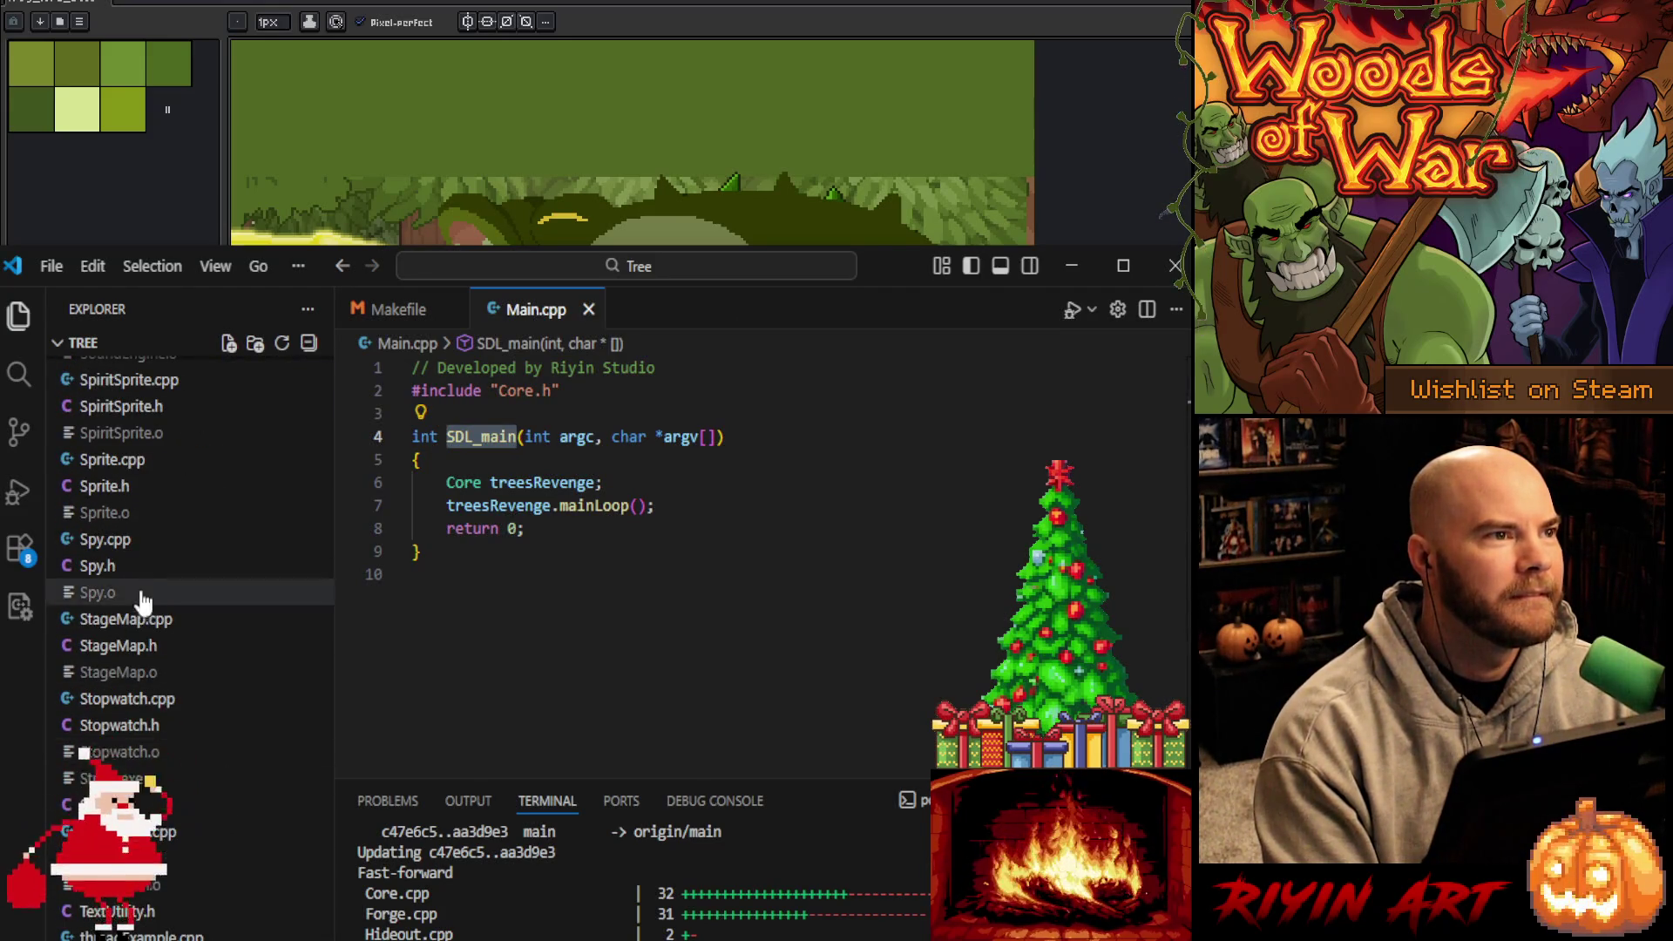
Delete Spy.cpp's commented-out LoopingSprite.h include, save it, and start the project build
click(133, 541)
triple_click(693, 614)
key(BackSpace)
key(ctrl+s)
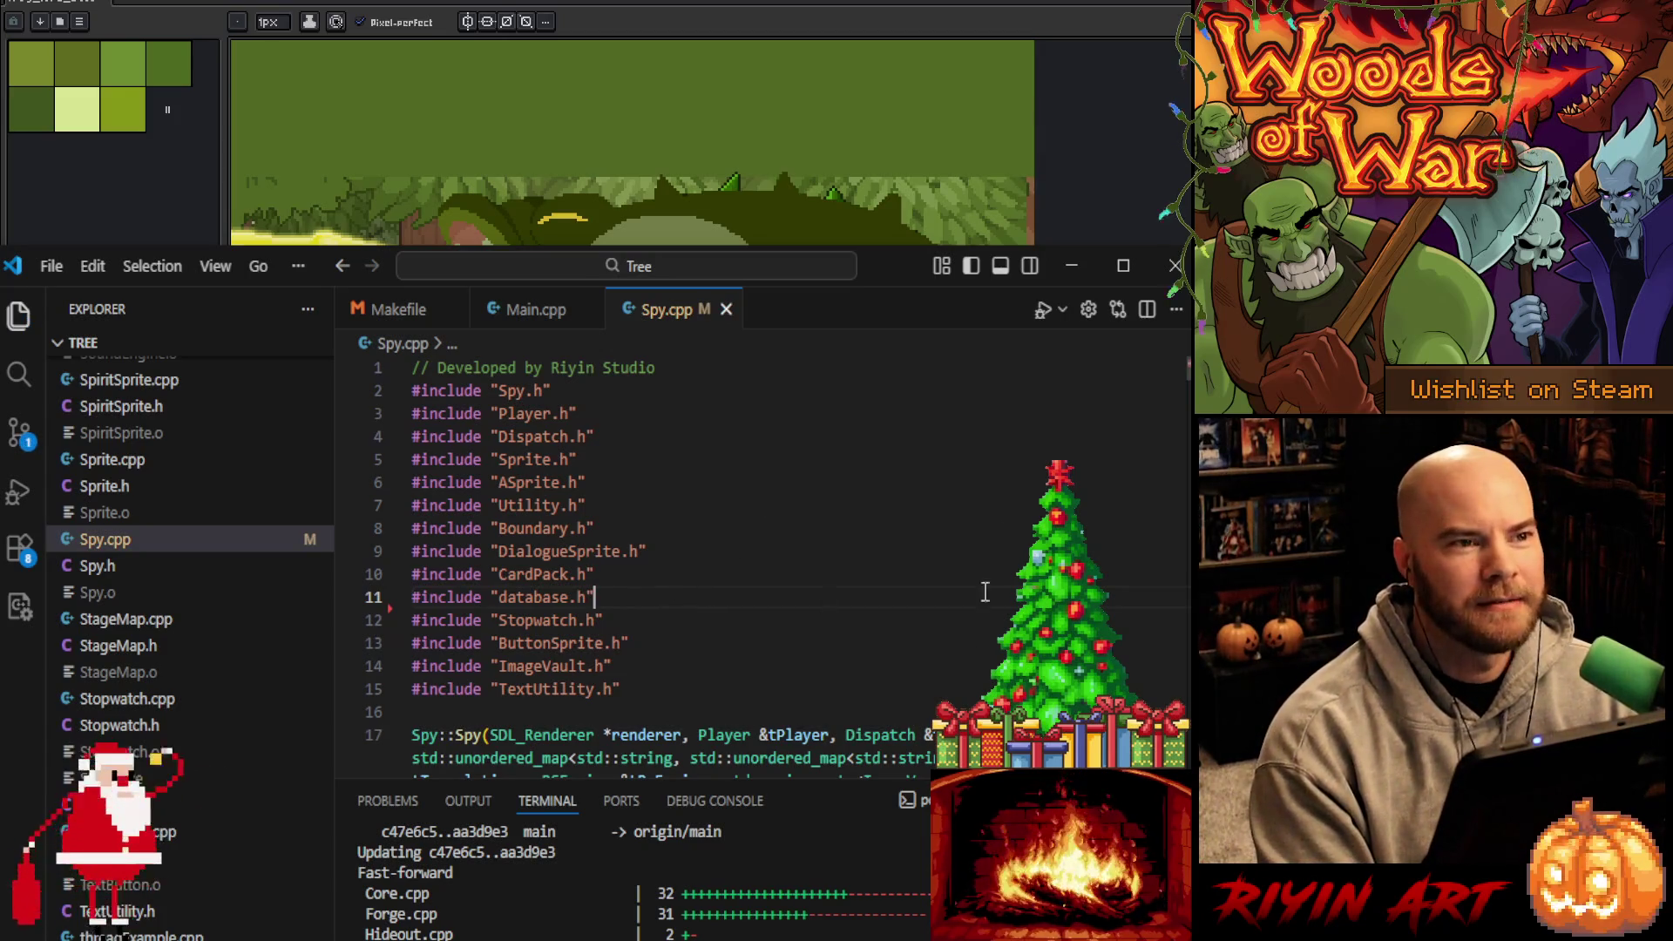
drag(857, 782, 850, 492)
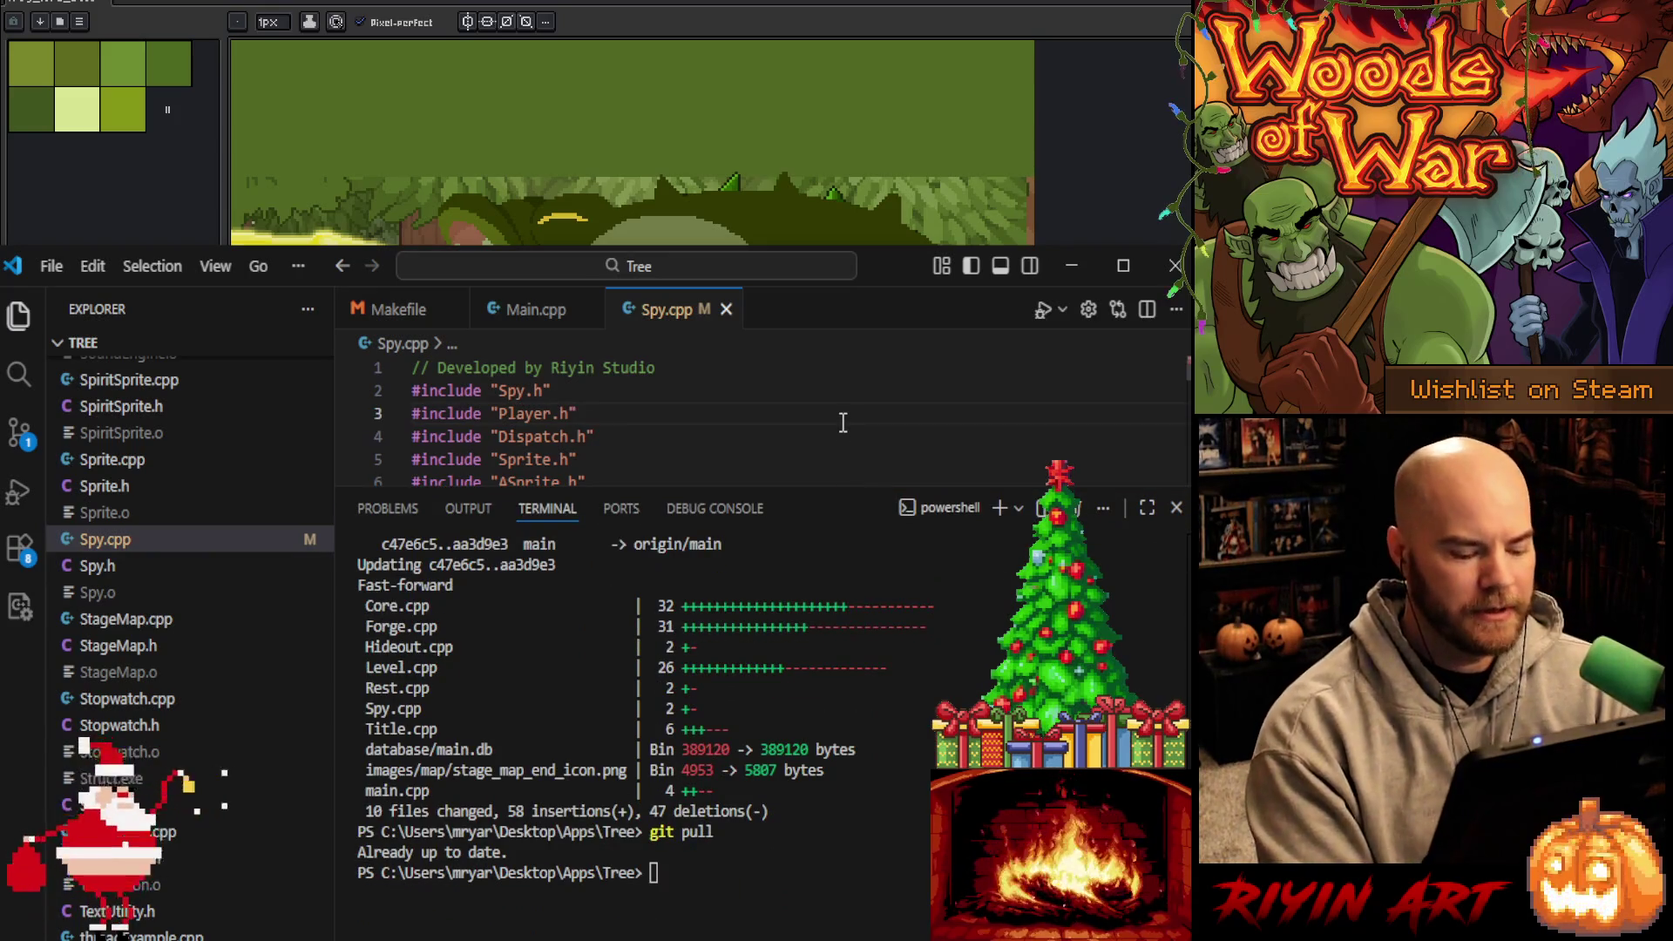
key(ctrl+shift+b)
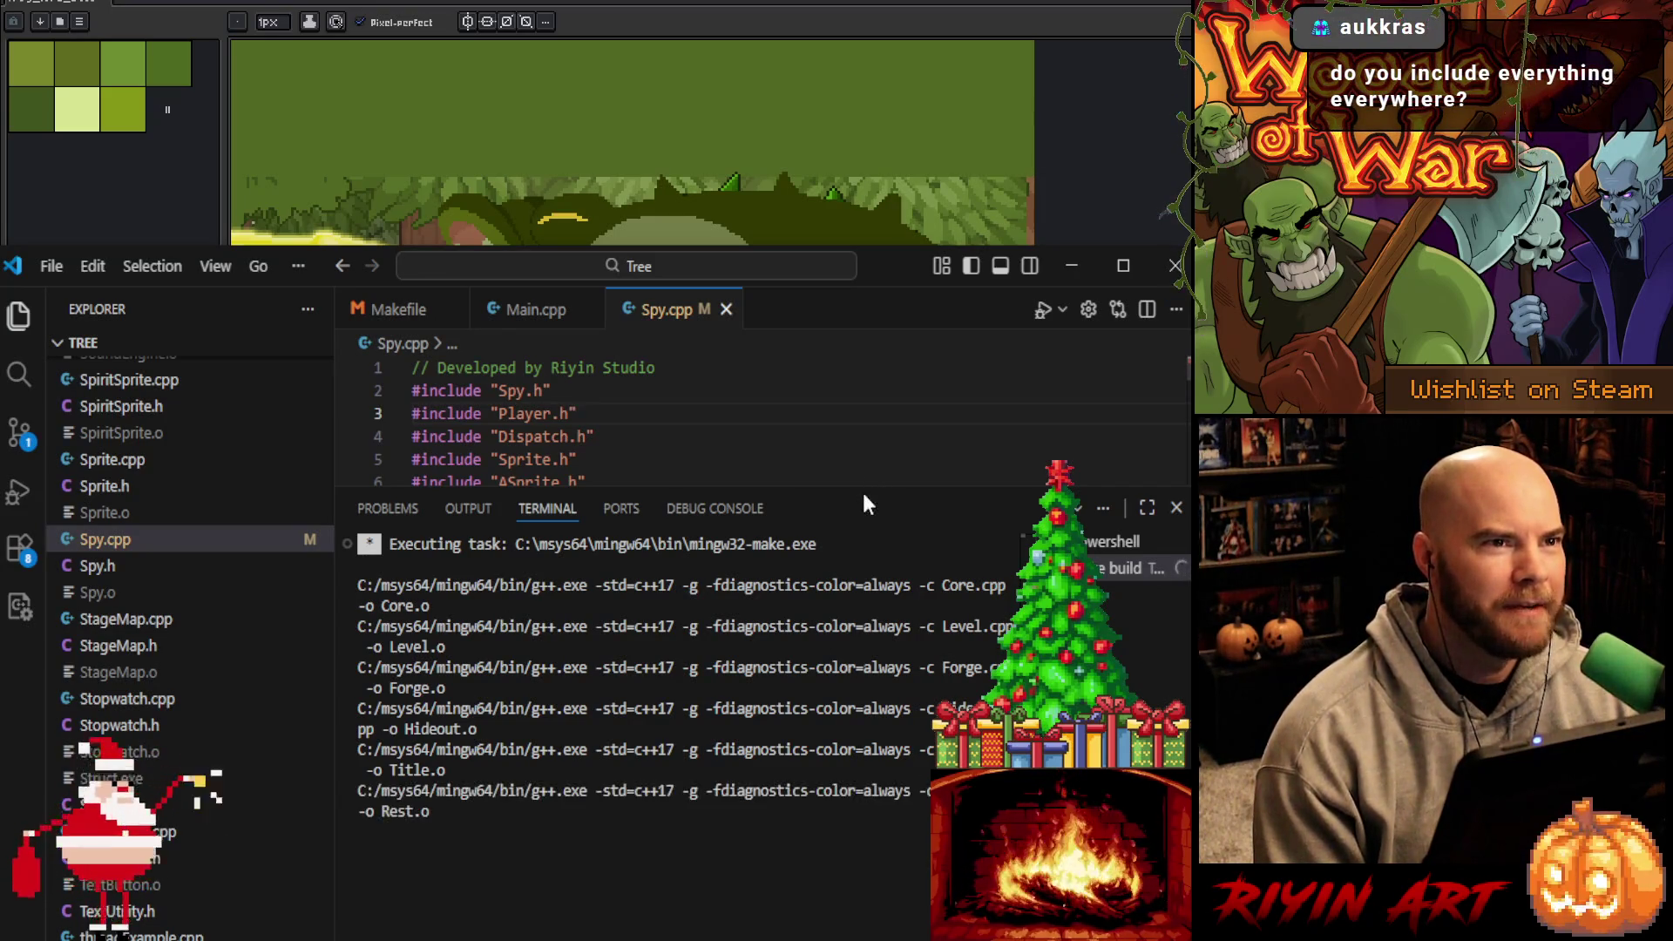
Enlarge the terminal to watch the build finish, then shrink it so Spy.cpp shows
drag(859, 485, 854, 410)
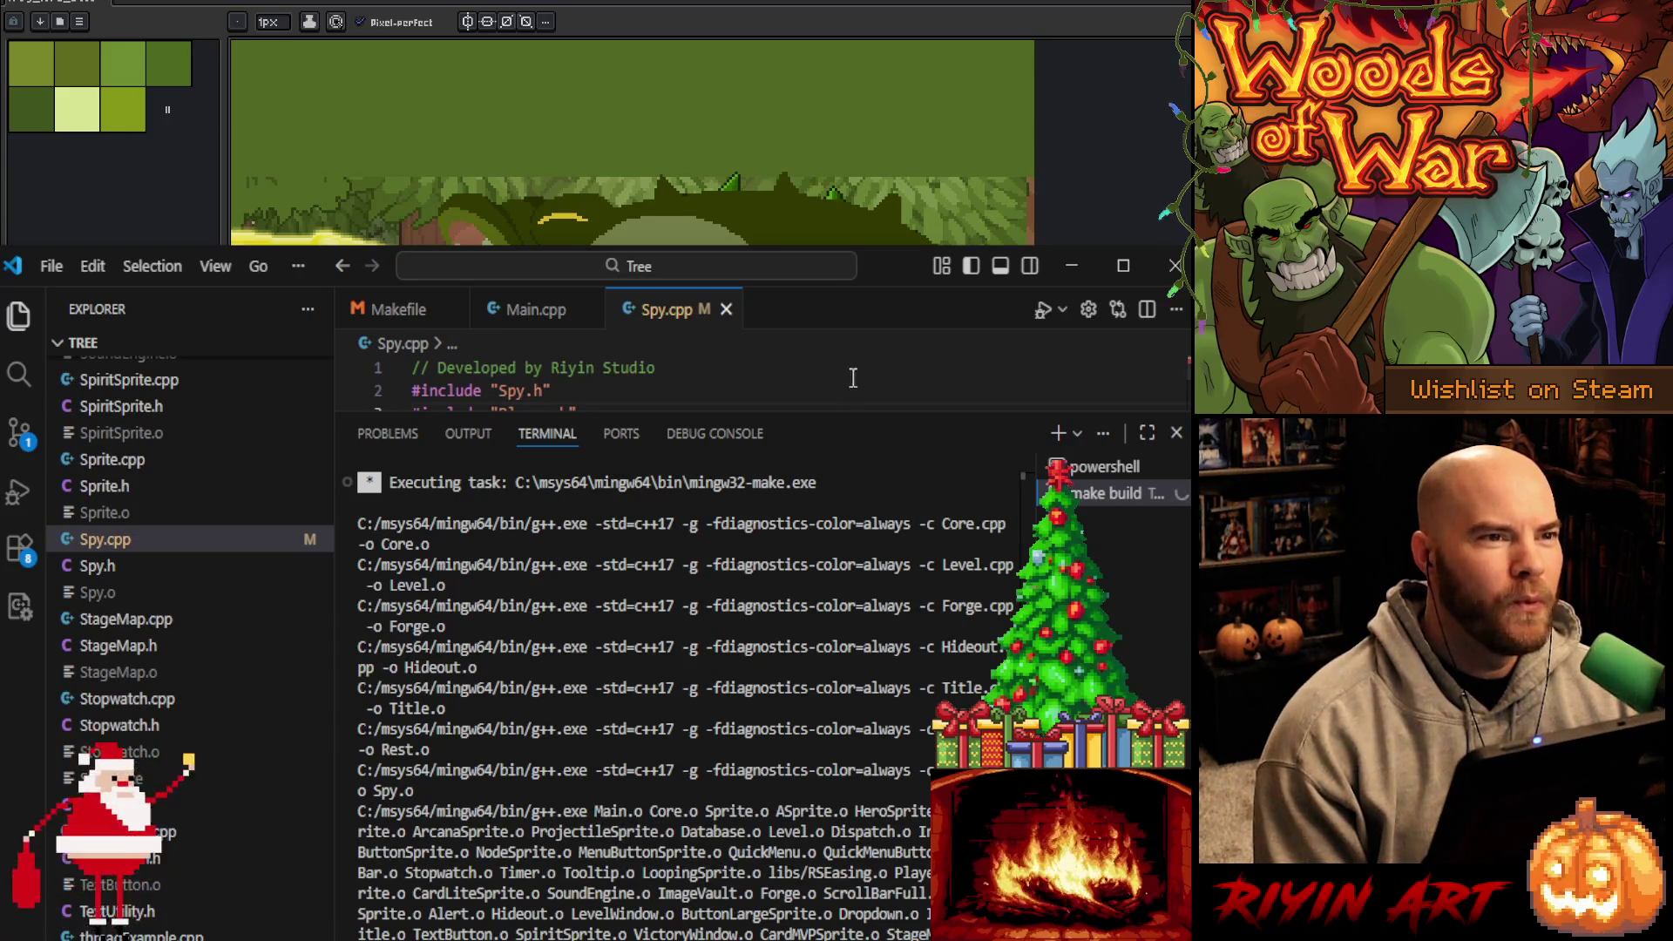
drag(893, 410, 875, 342)
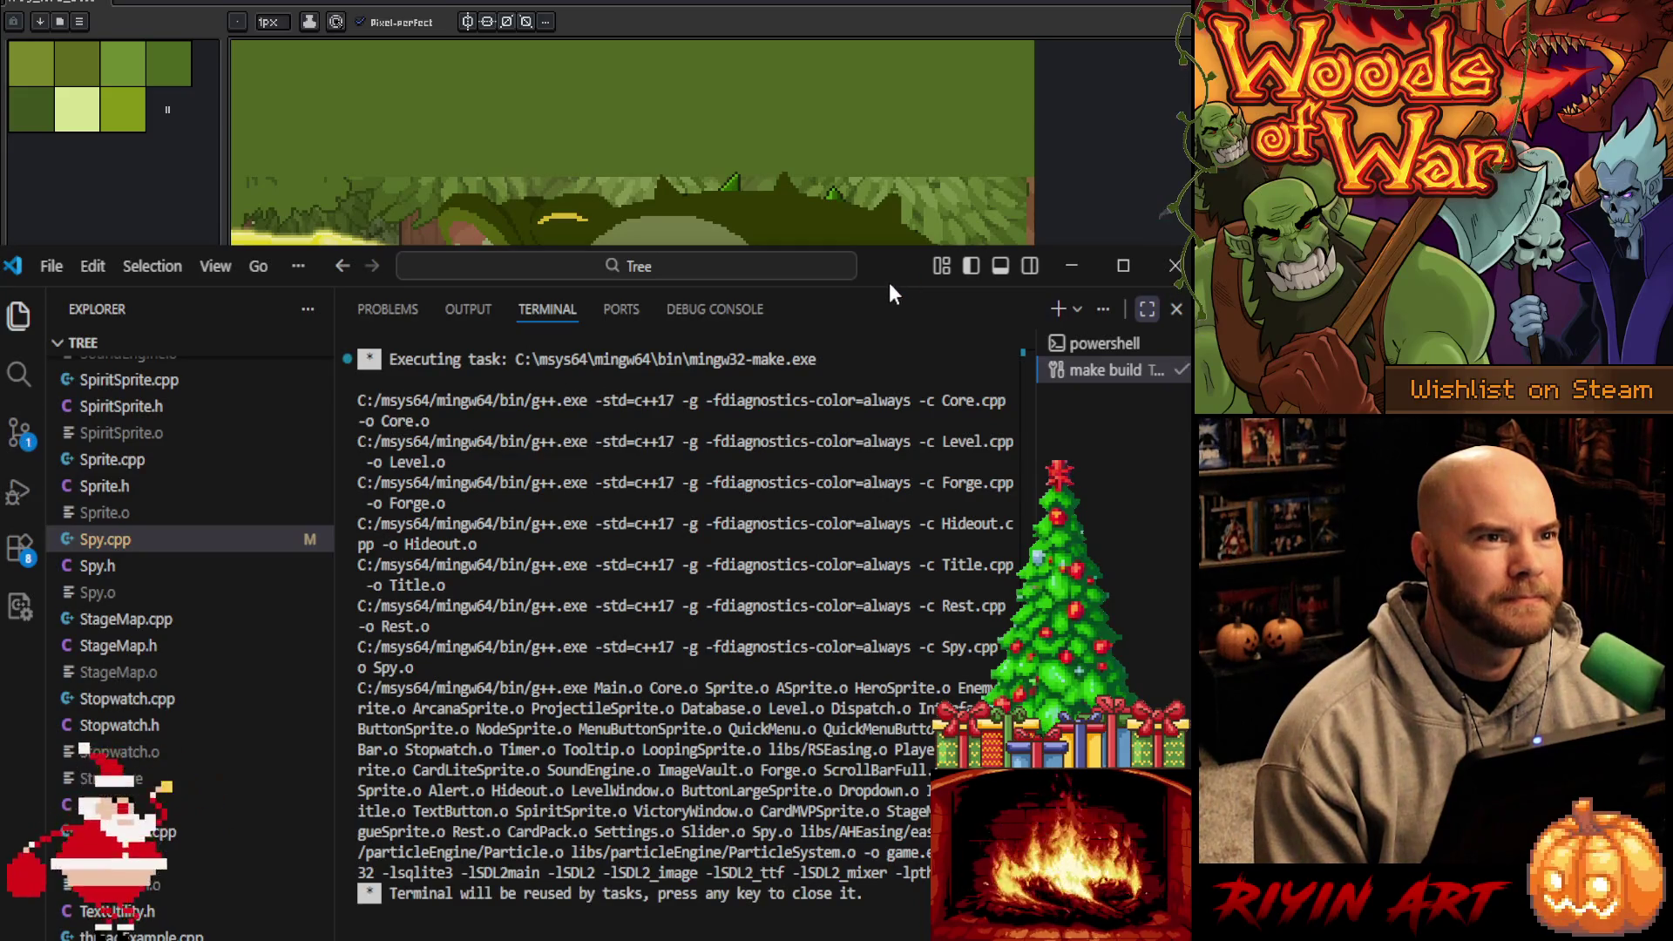
drag(886, 287, 880, 940)
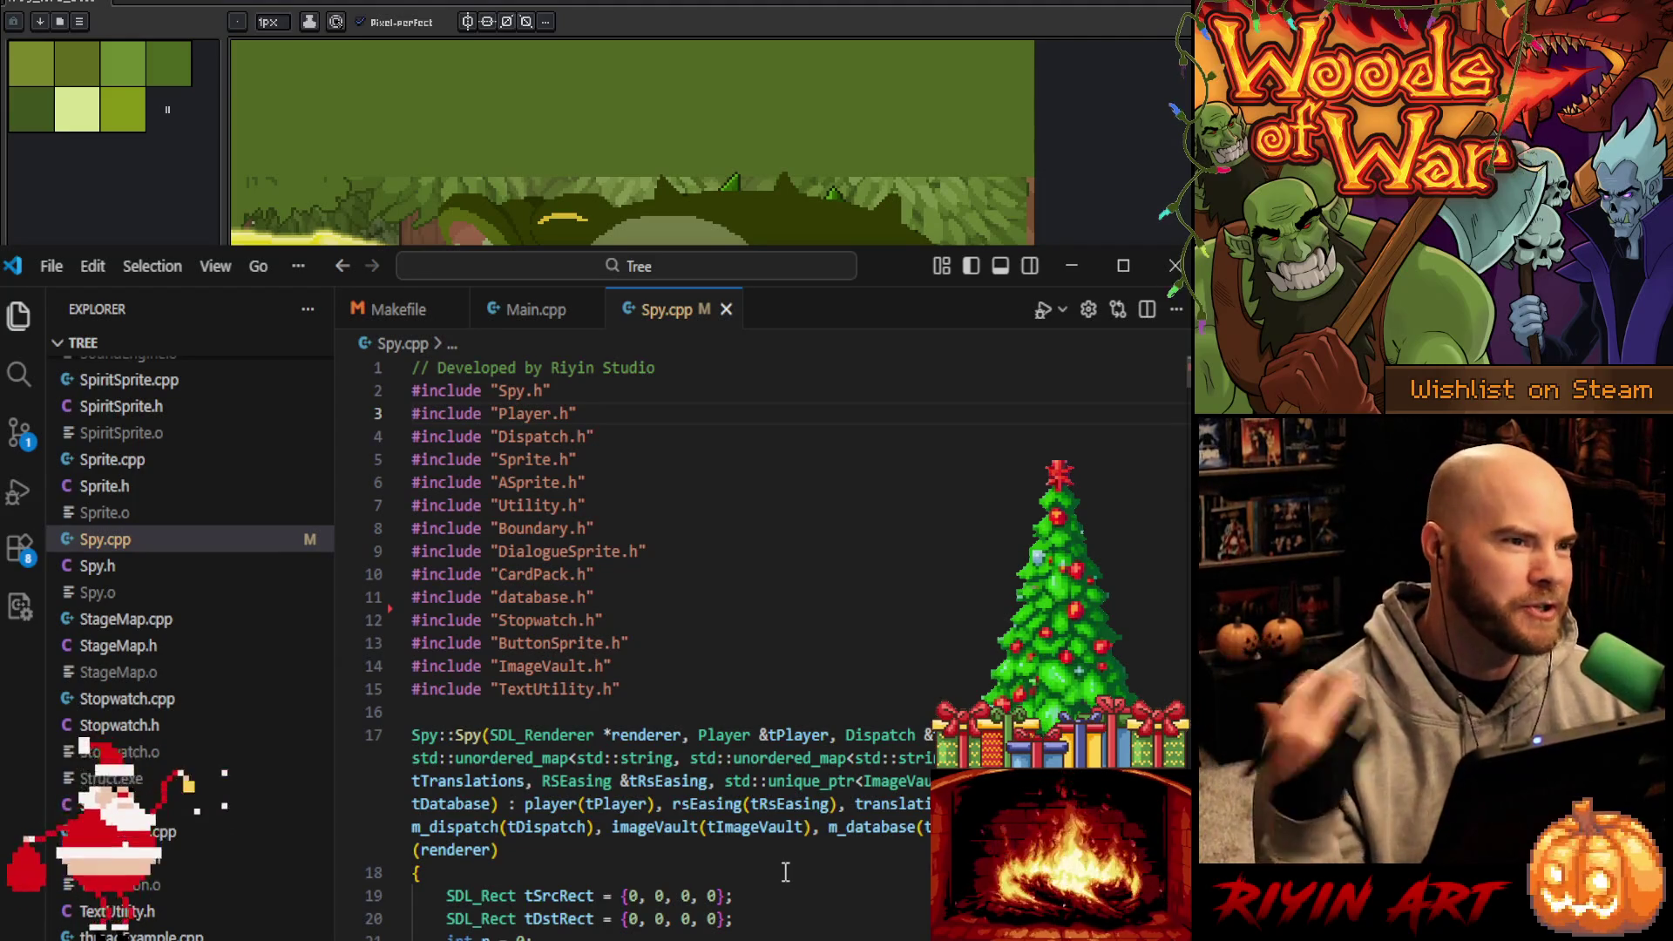
Close Spy.cpp, check the Makefile, and minimise the editor to view the artwork
scroll(787, 867, down, 4)
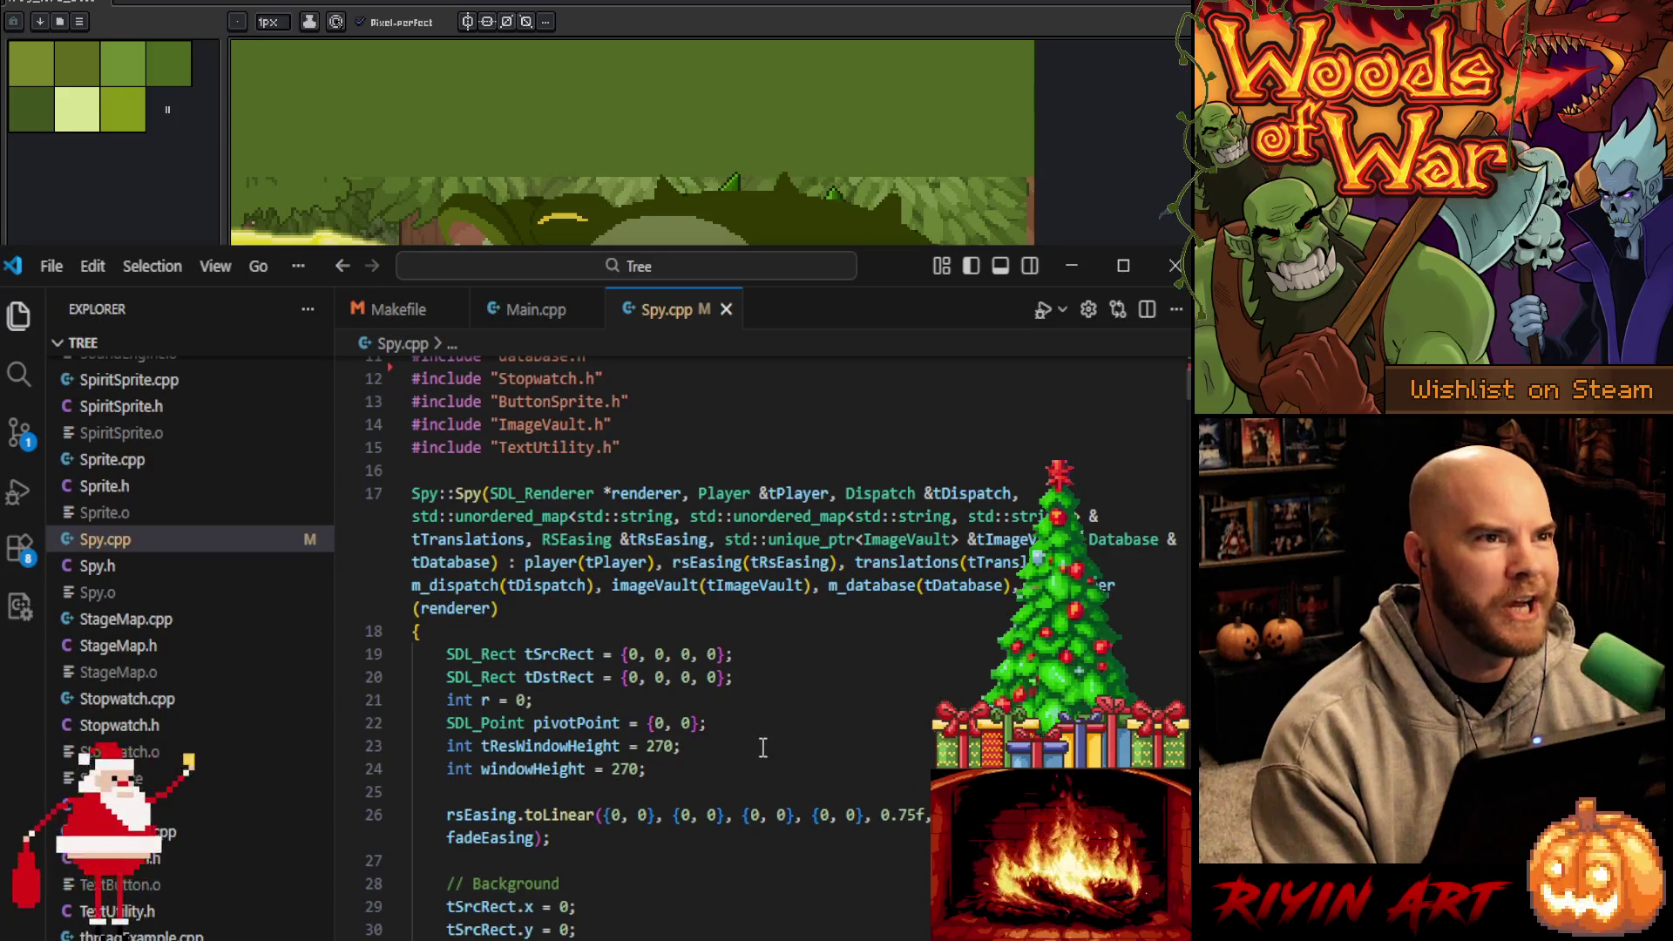
click(726, 310)
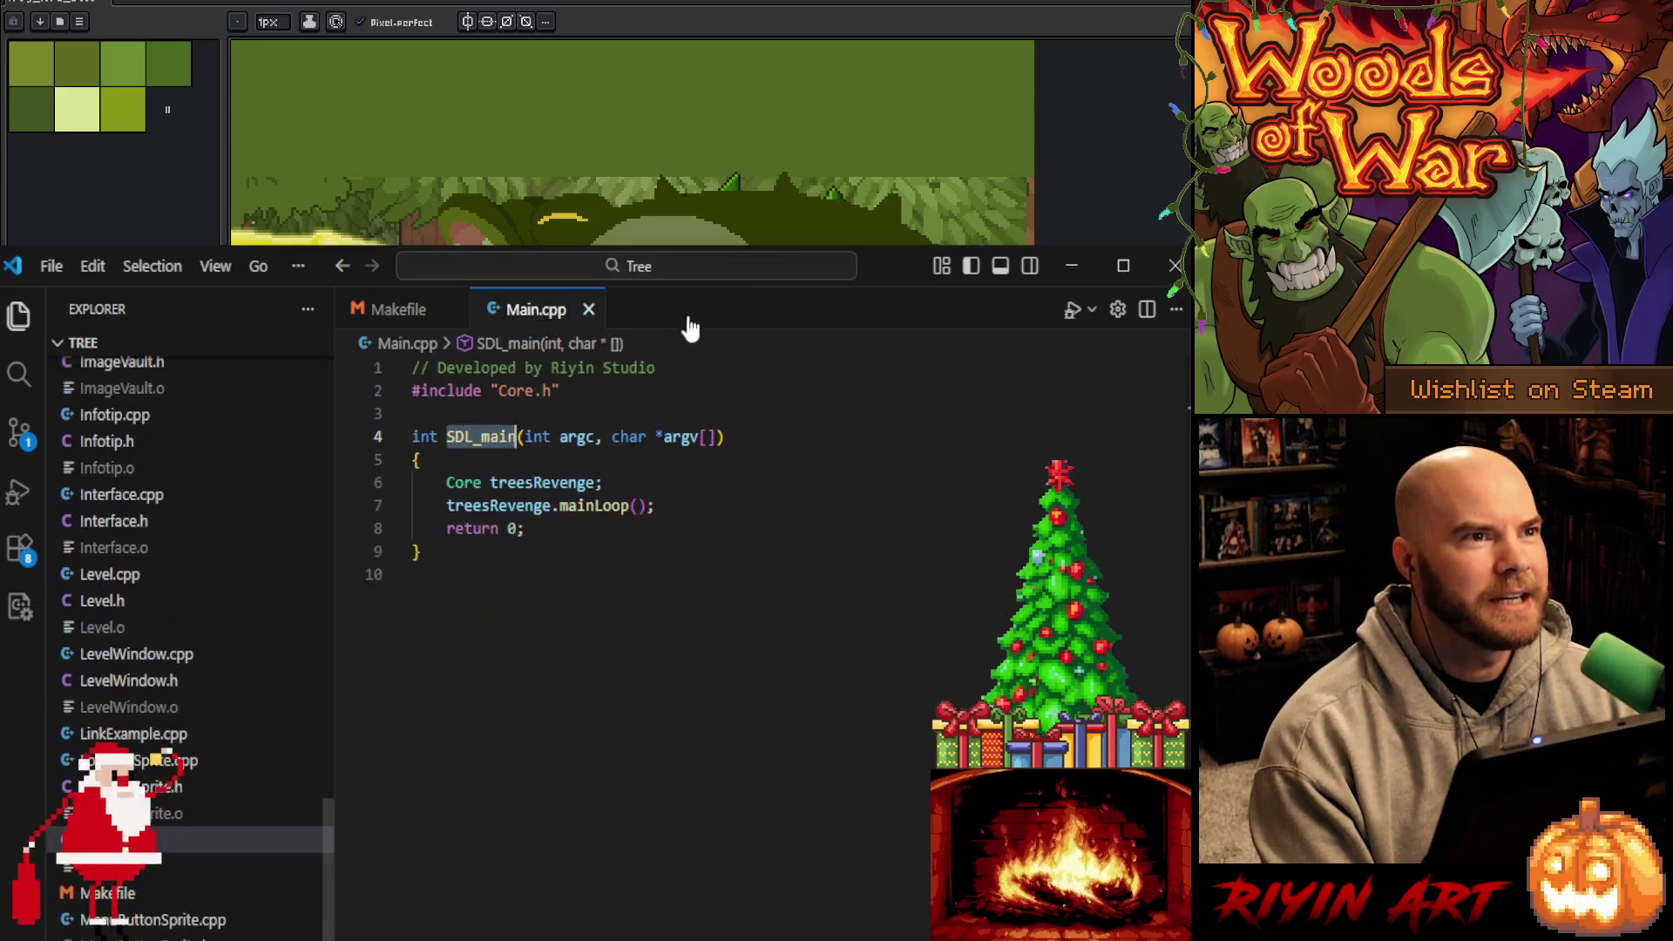
click(397, 309)
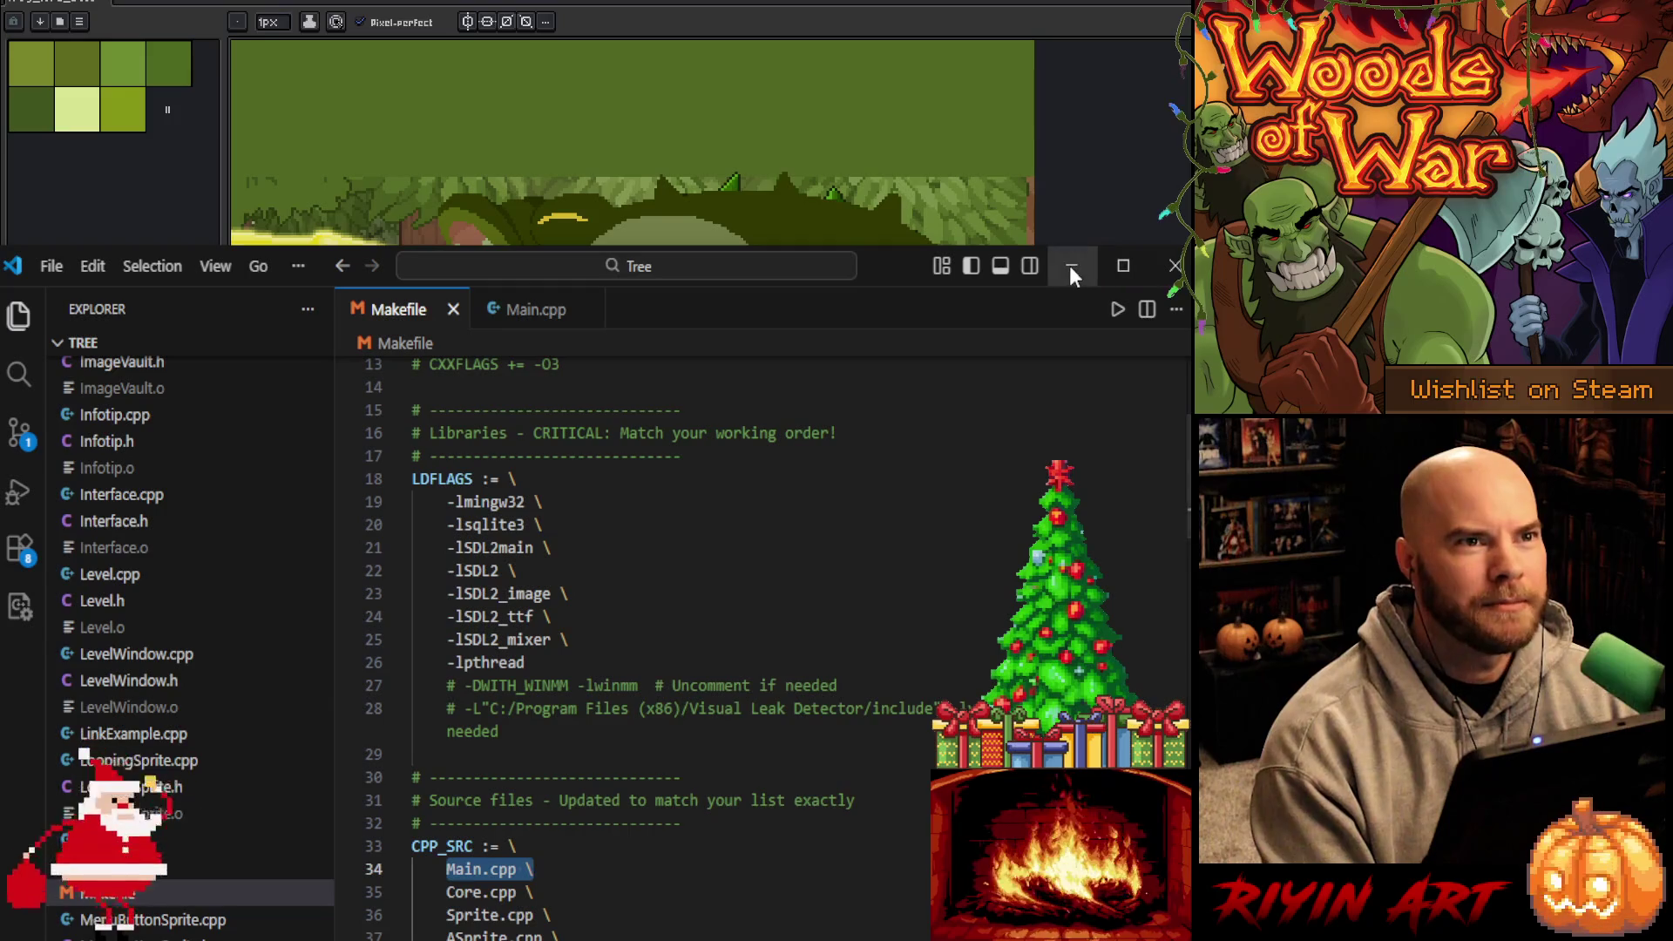
click(1071, 265)
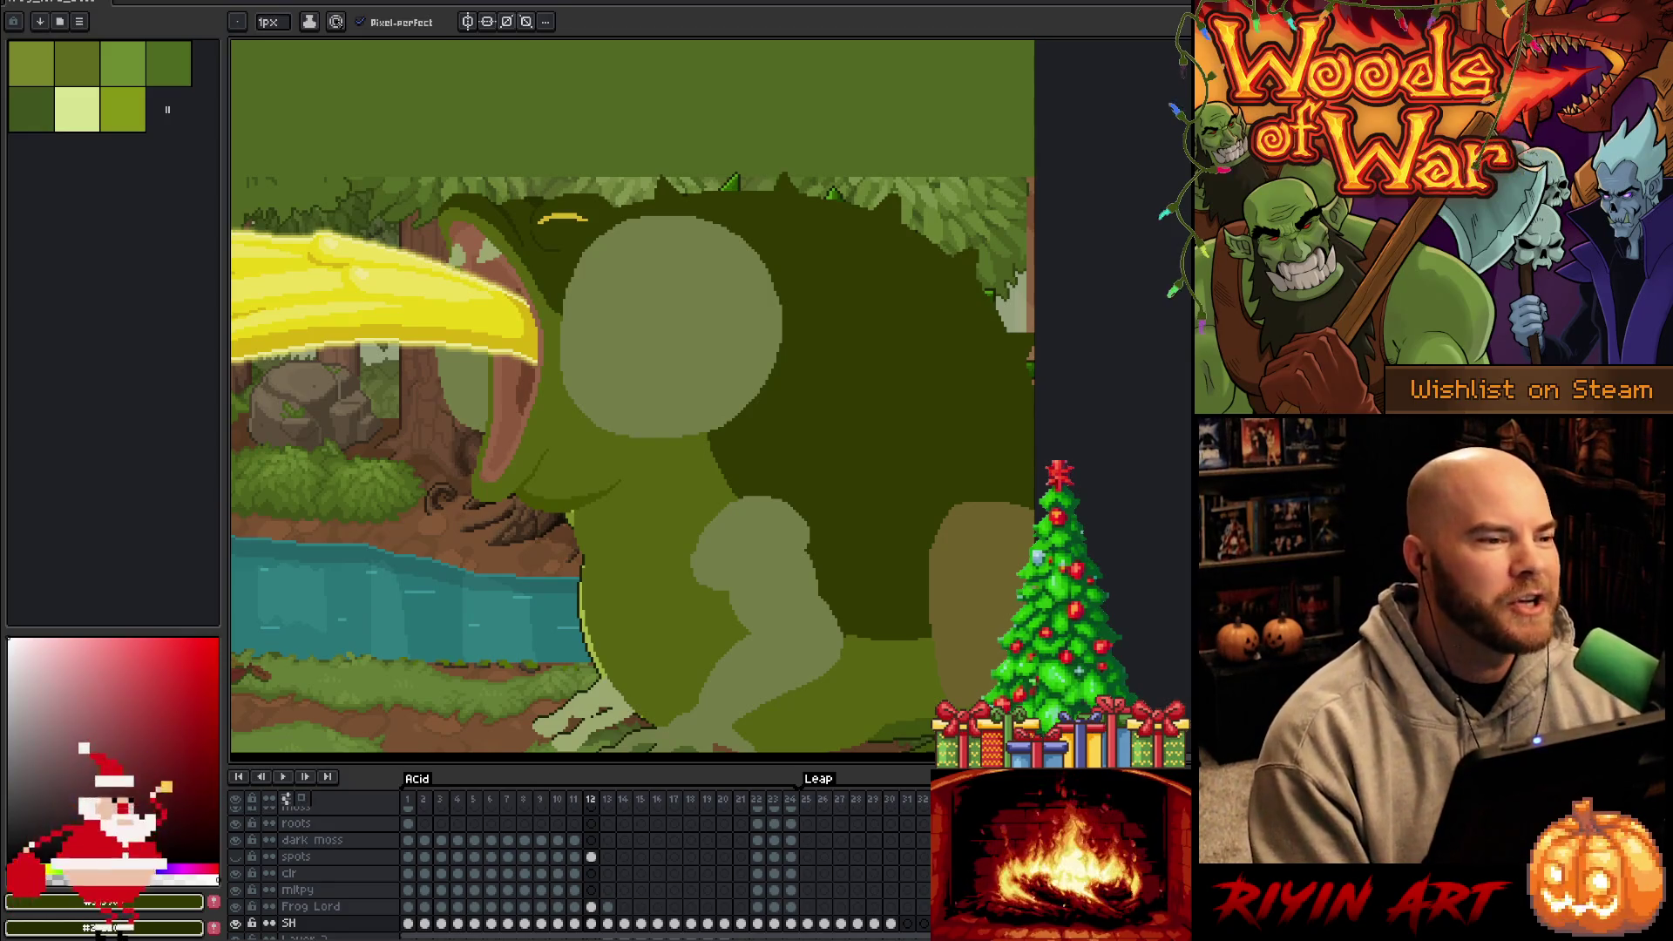
Bring VS Code back, switch to Main.cpp and open the terminal beneath it
key(alt+Tab)
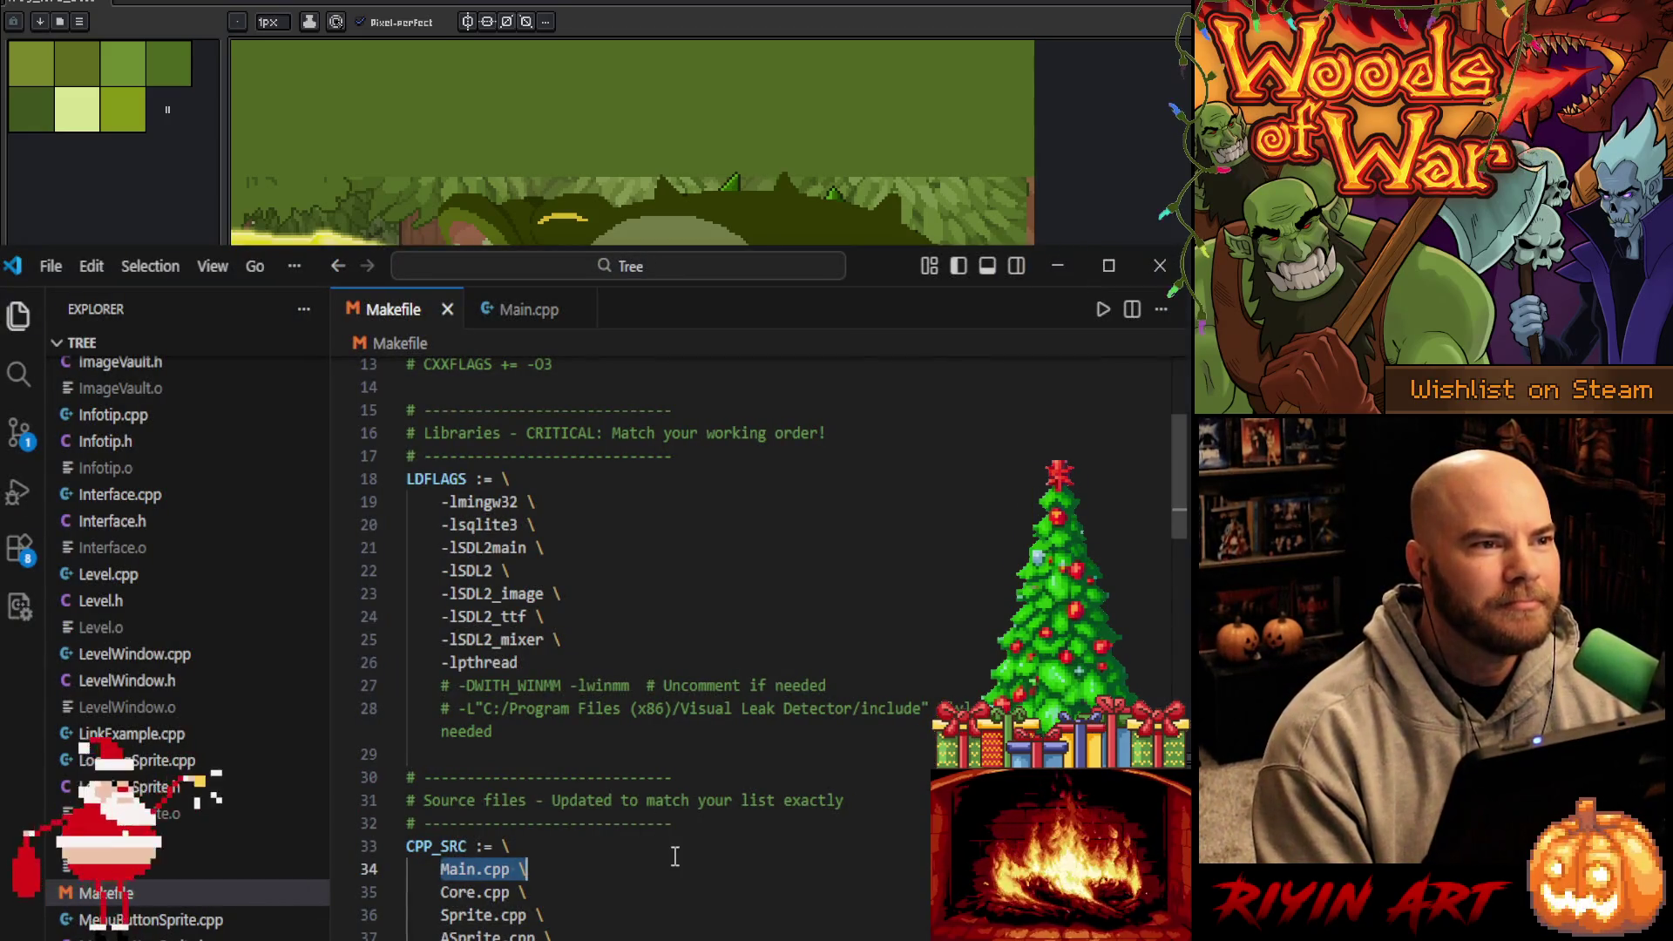
click(645, 888)
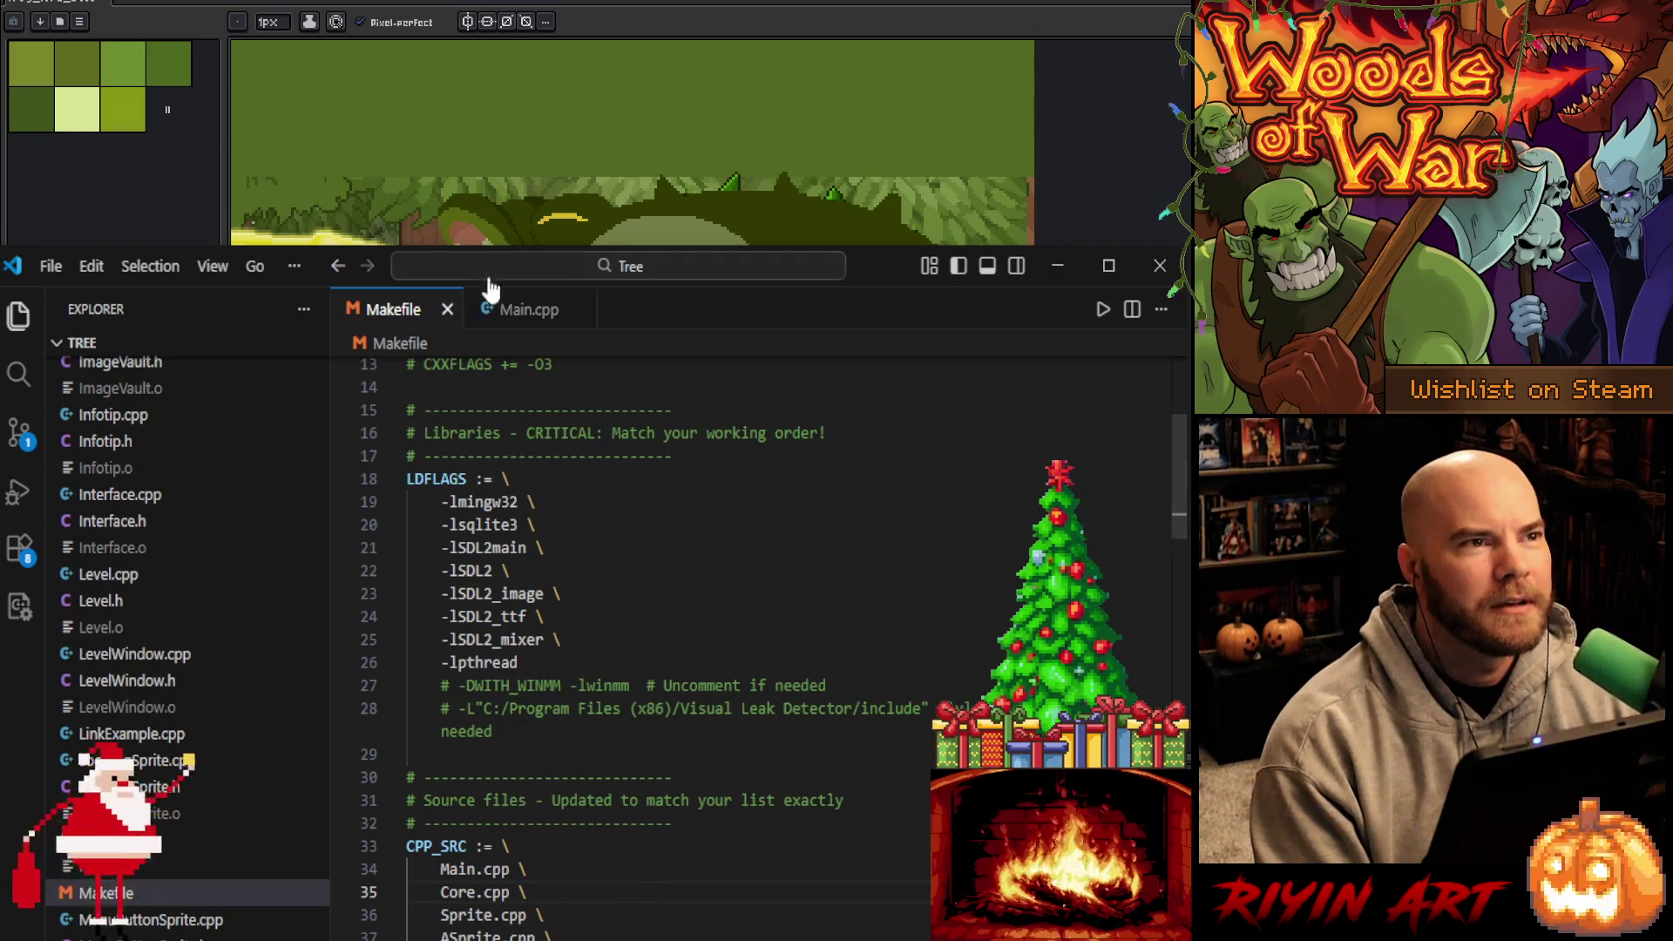
click(529, 311)
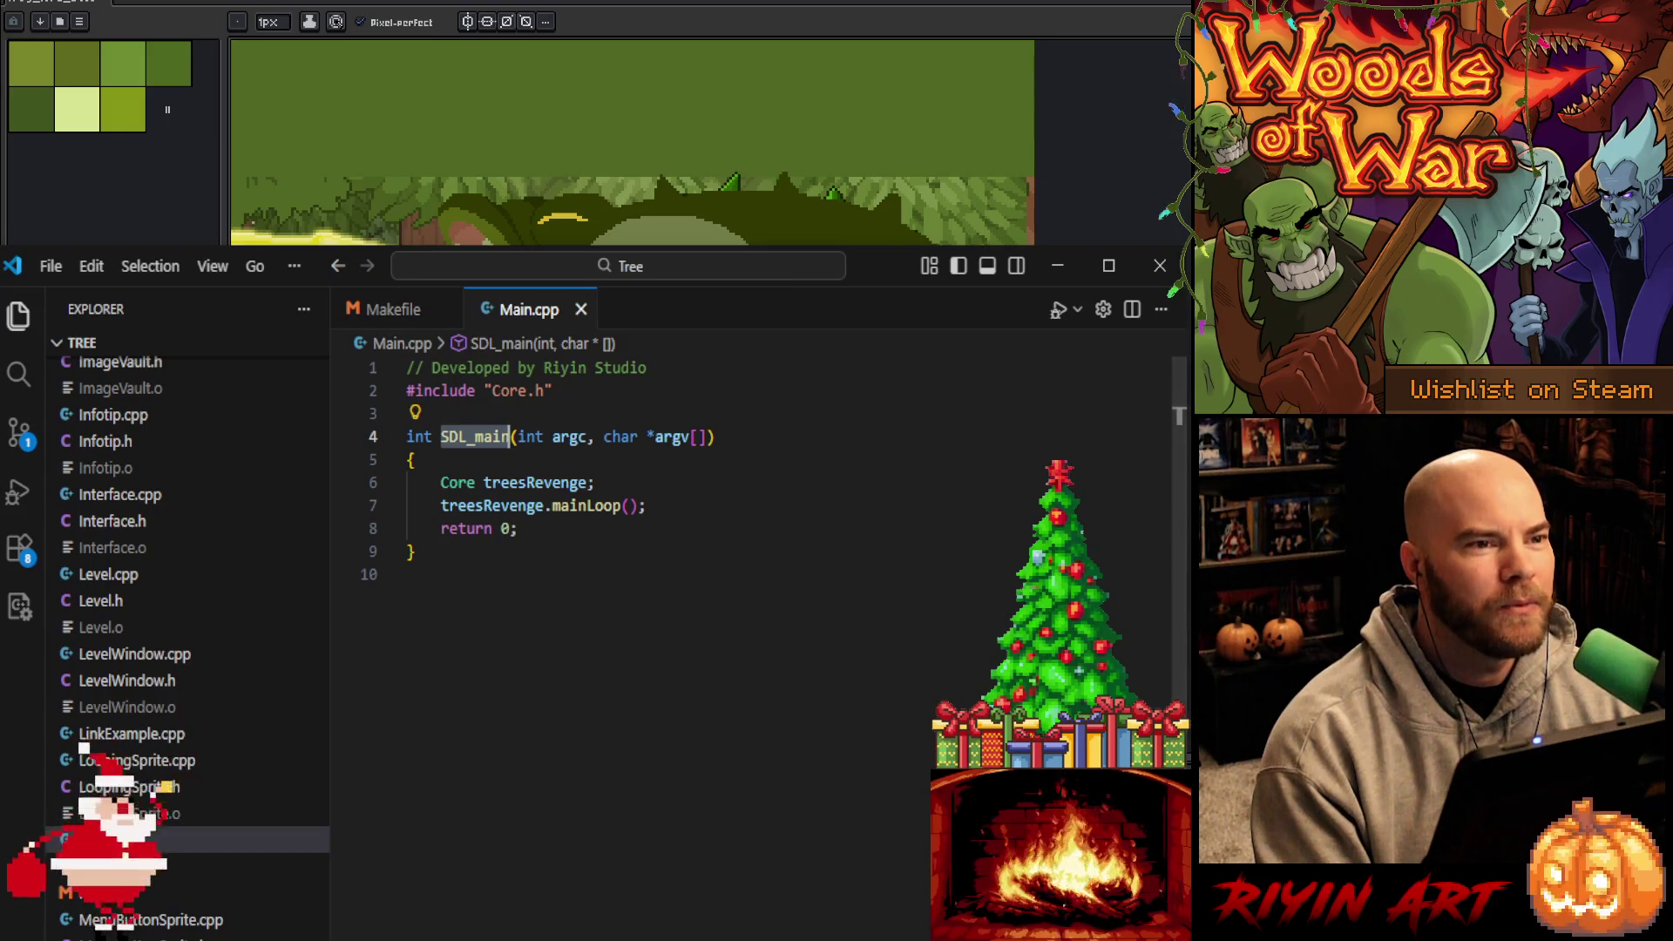
key(ctrl+grave)
scroll(784, 697, up, 10)
scroll(784, 697, down, 15)
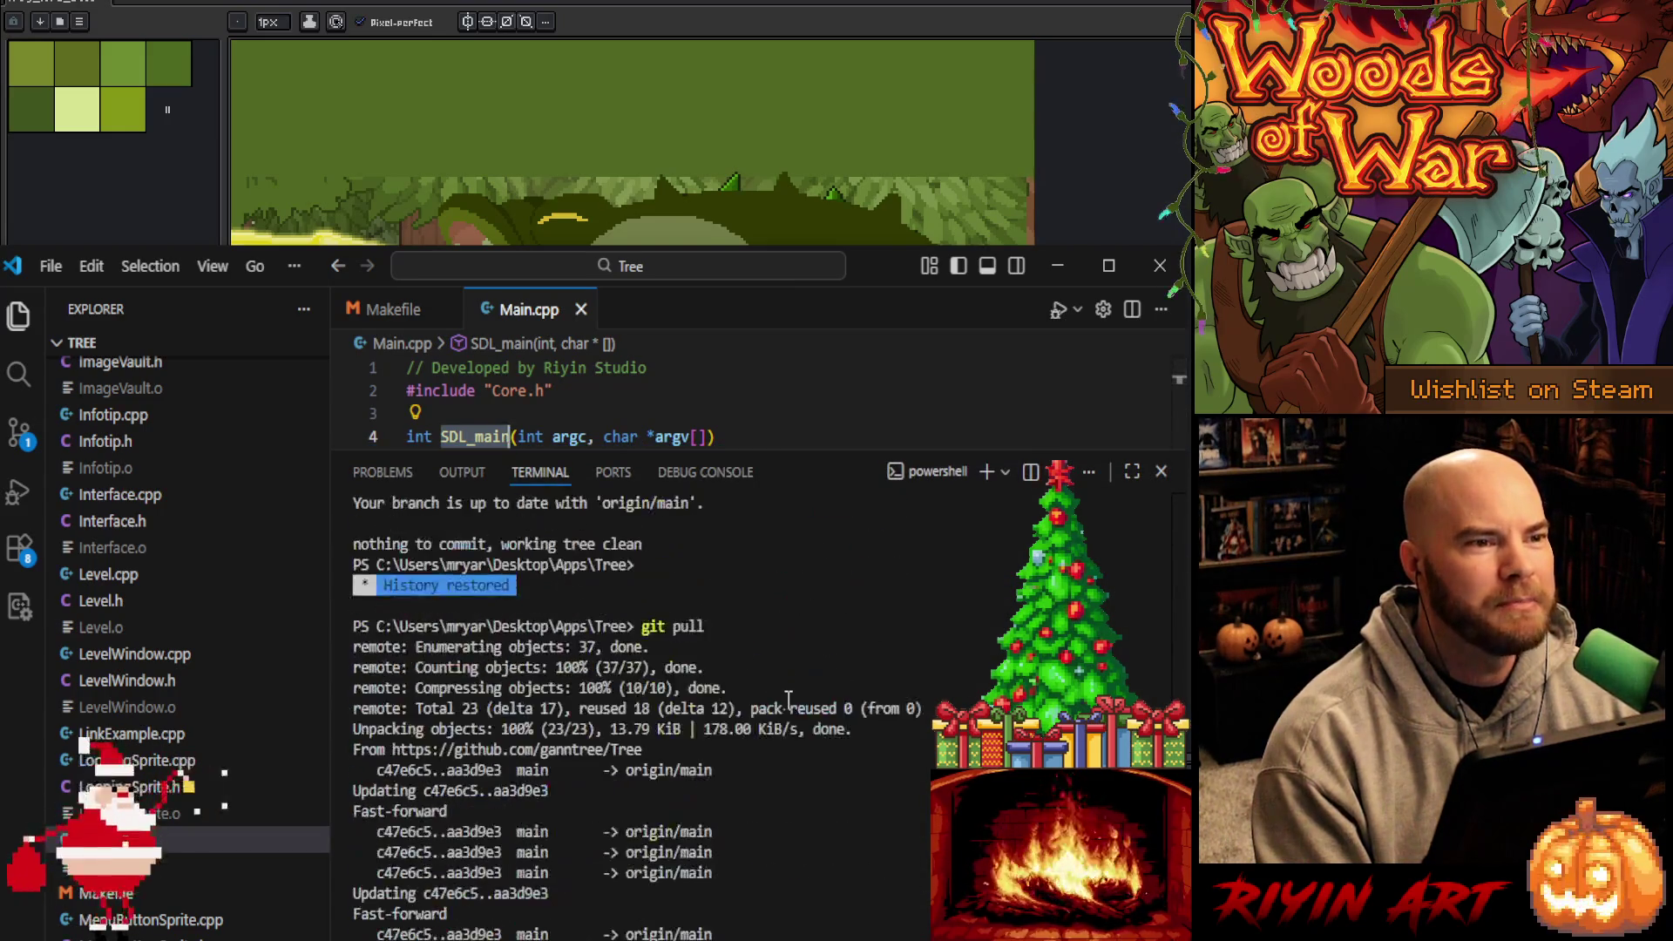
Scroll the terminal output, collapse the panel, and open Level.cpp from Explorer
scroll(788, 702, down, 5)
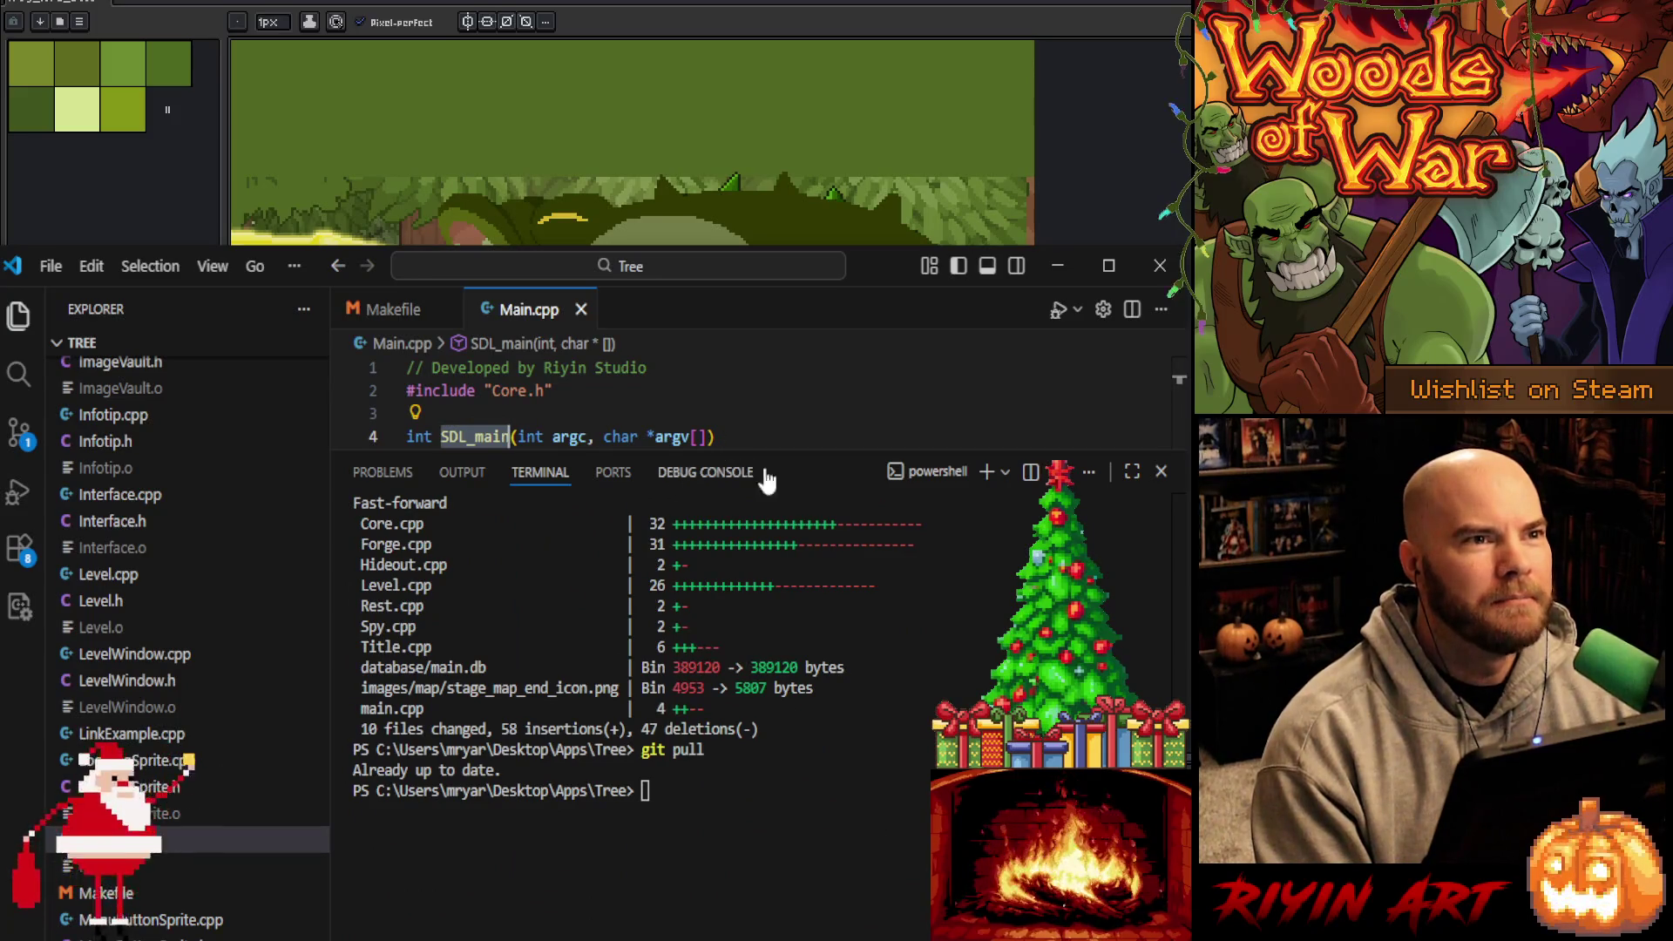
scroll(802, 453, down, 3)
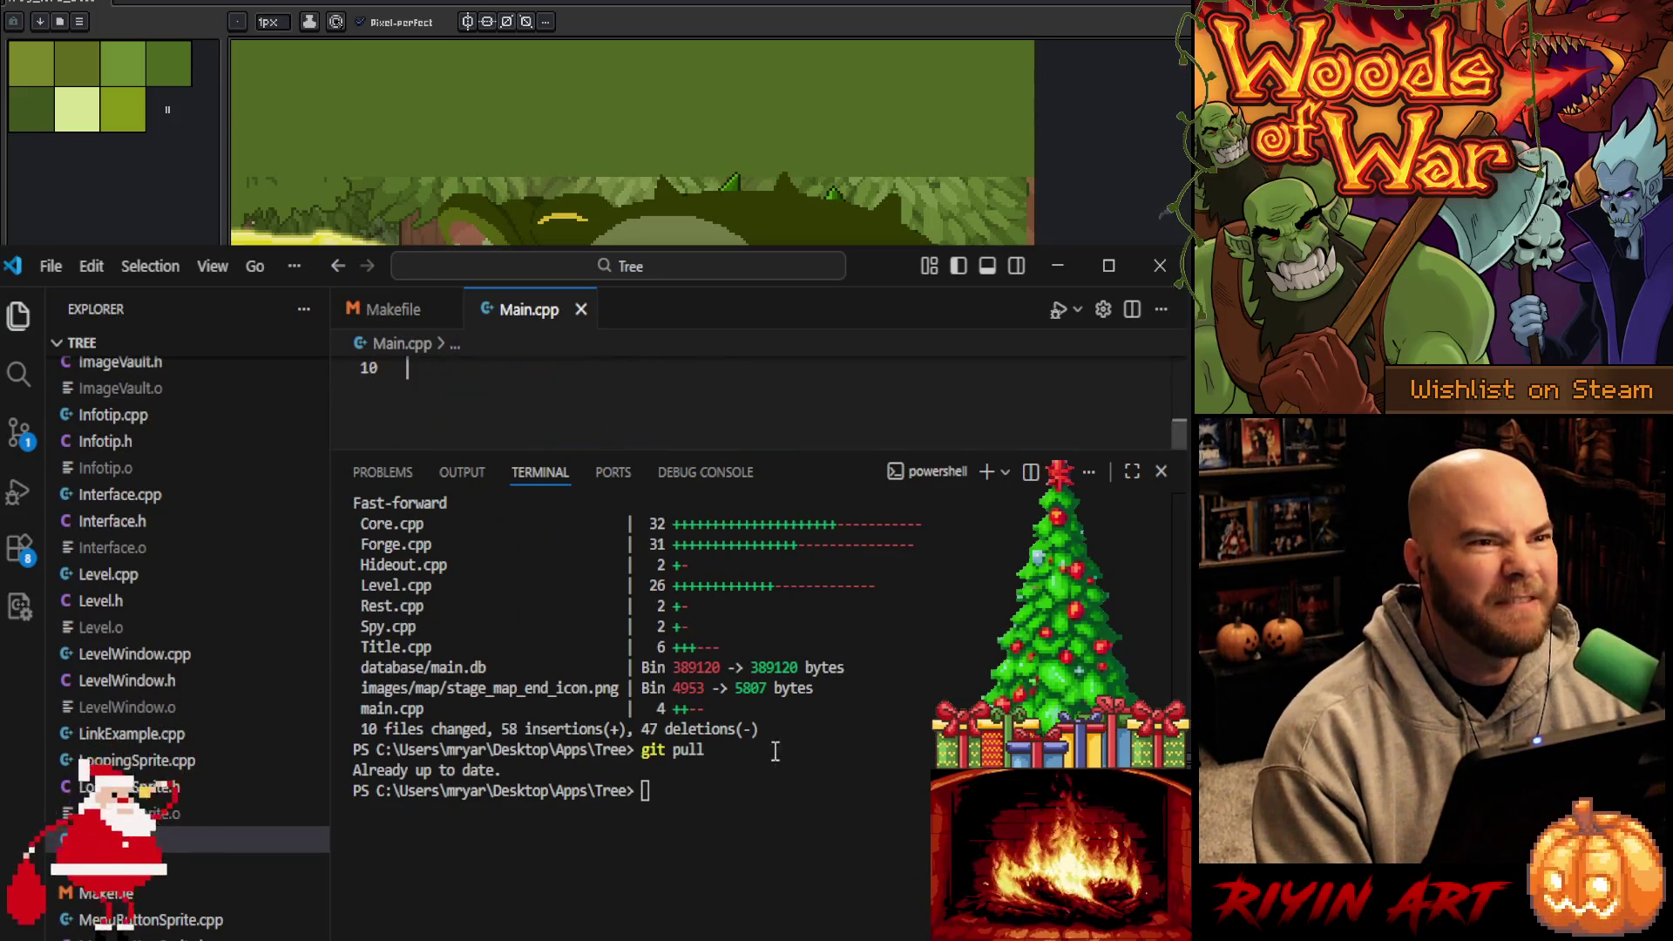
drag(805, 452, 806, 915)
scroll(662, 697, up, 3)
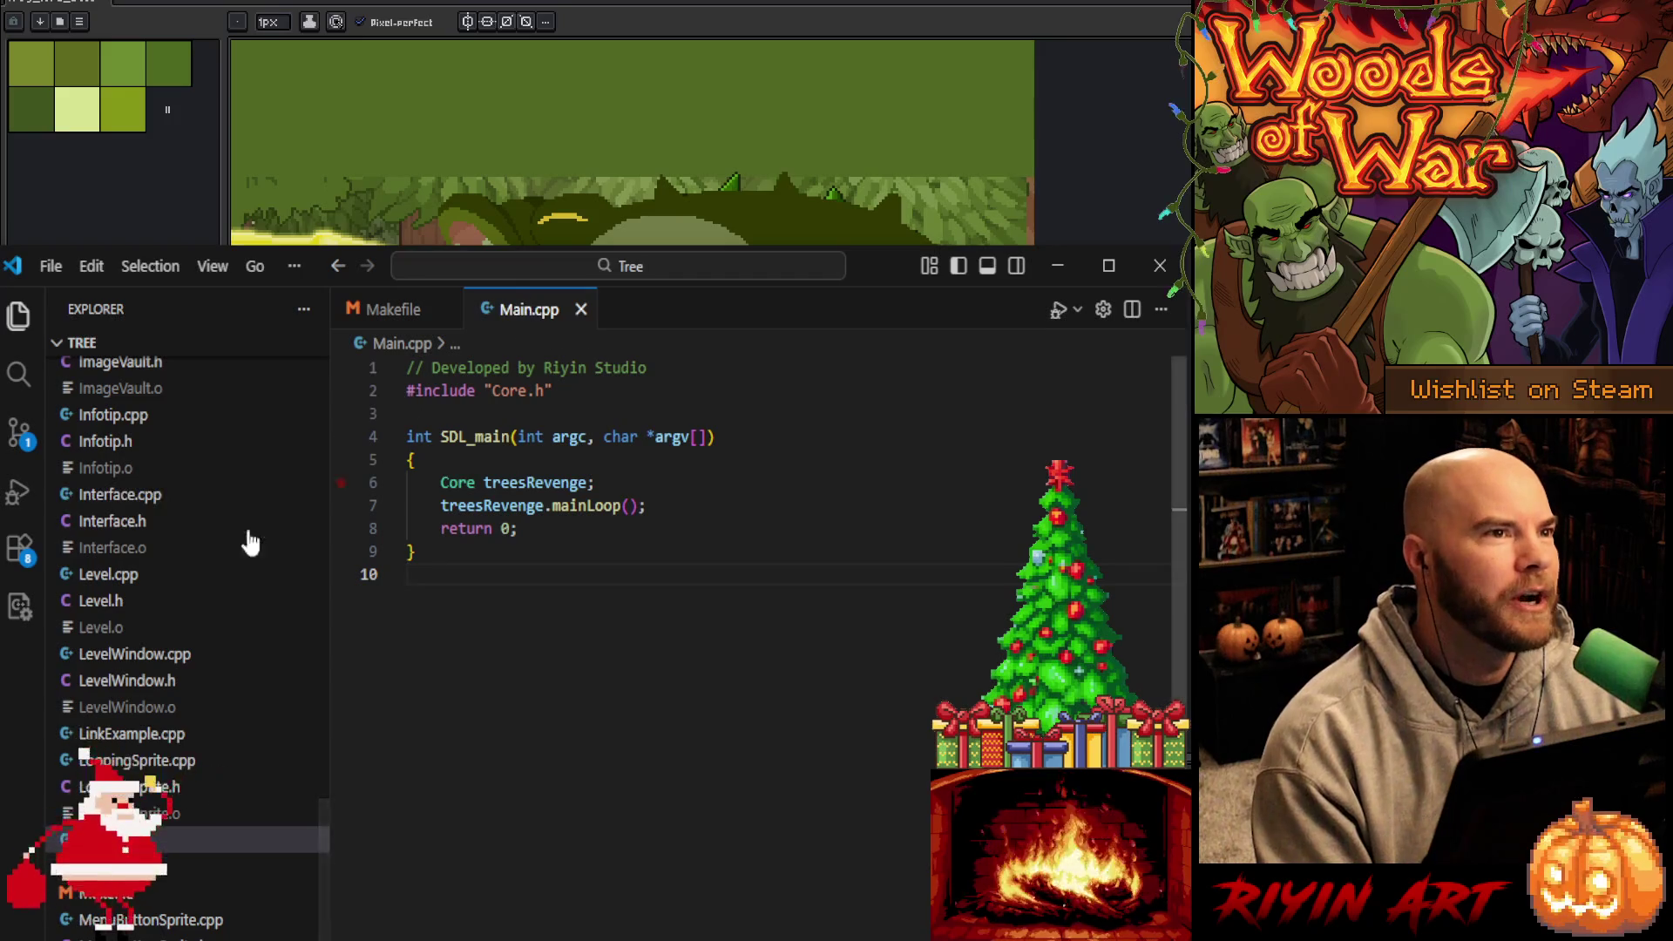
click(151, 577)
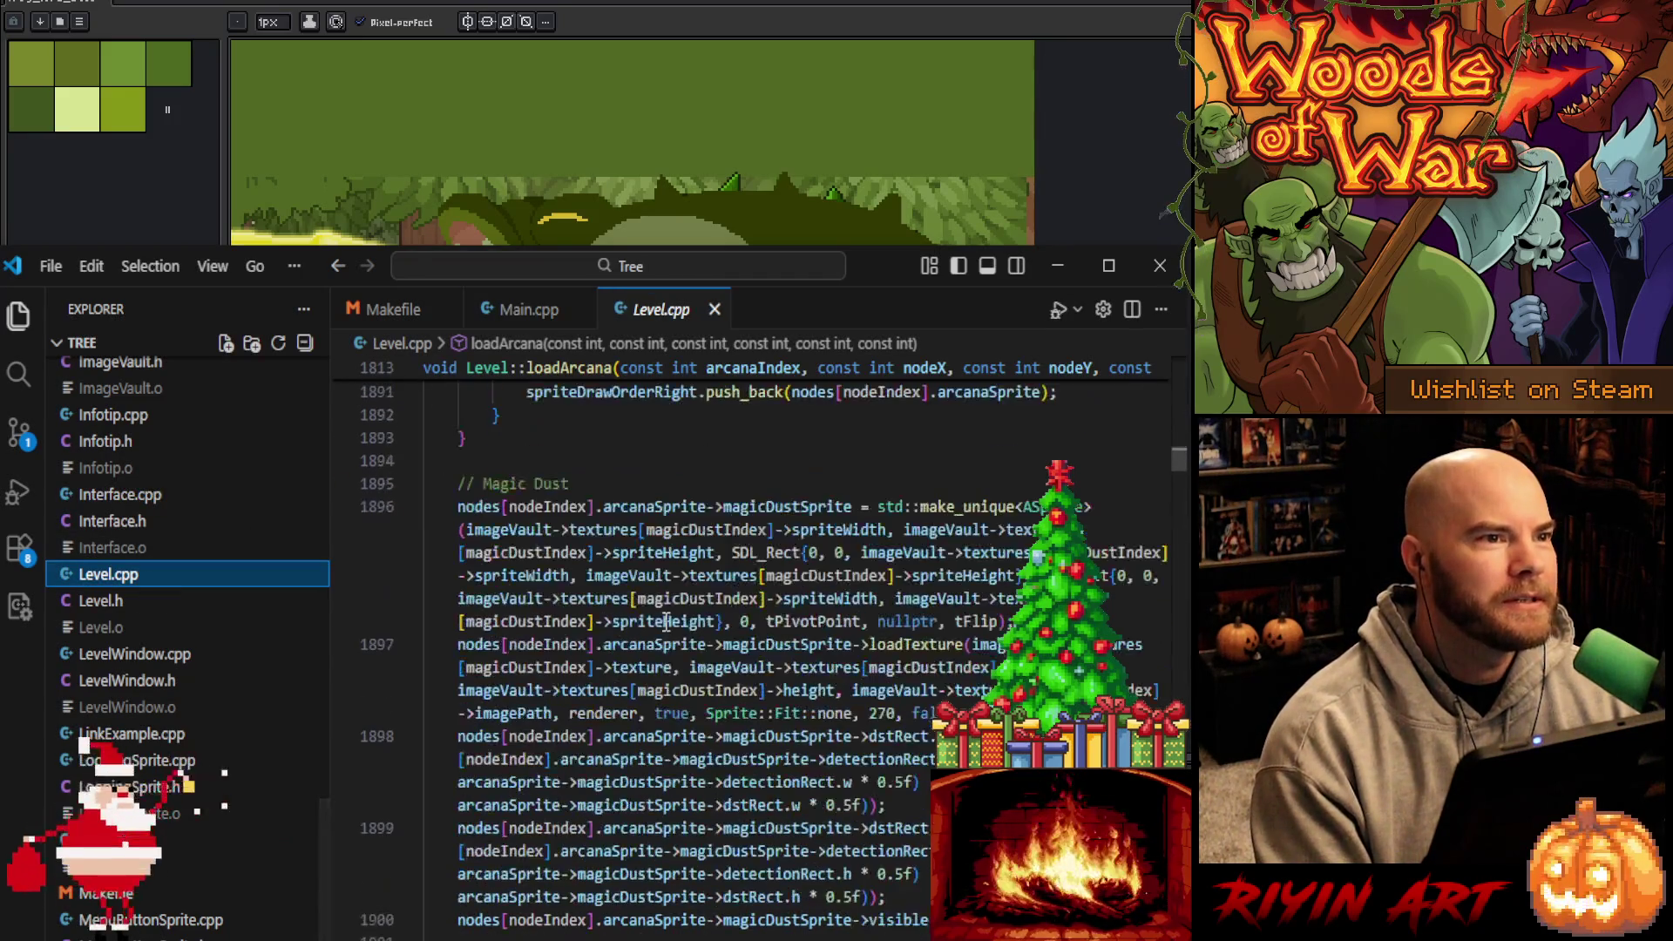
Open Interface.cpp, find the card-dealing block, and undo an accidental deletion of the 4:3 comment
scroll(242, 635, down, 5)
scroll(242, 635, up, 6)
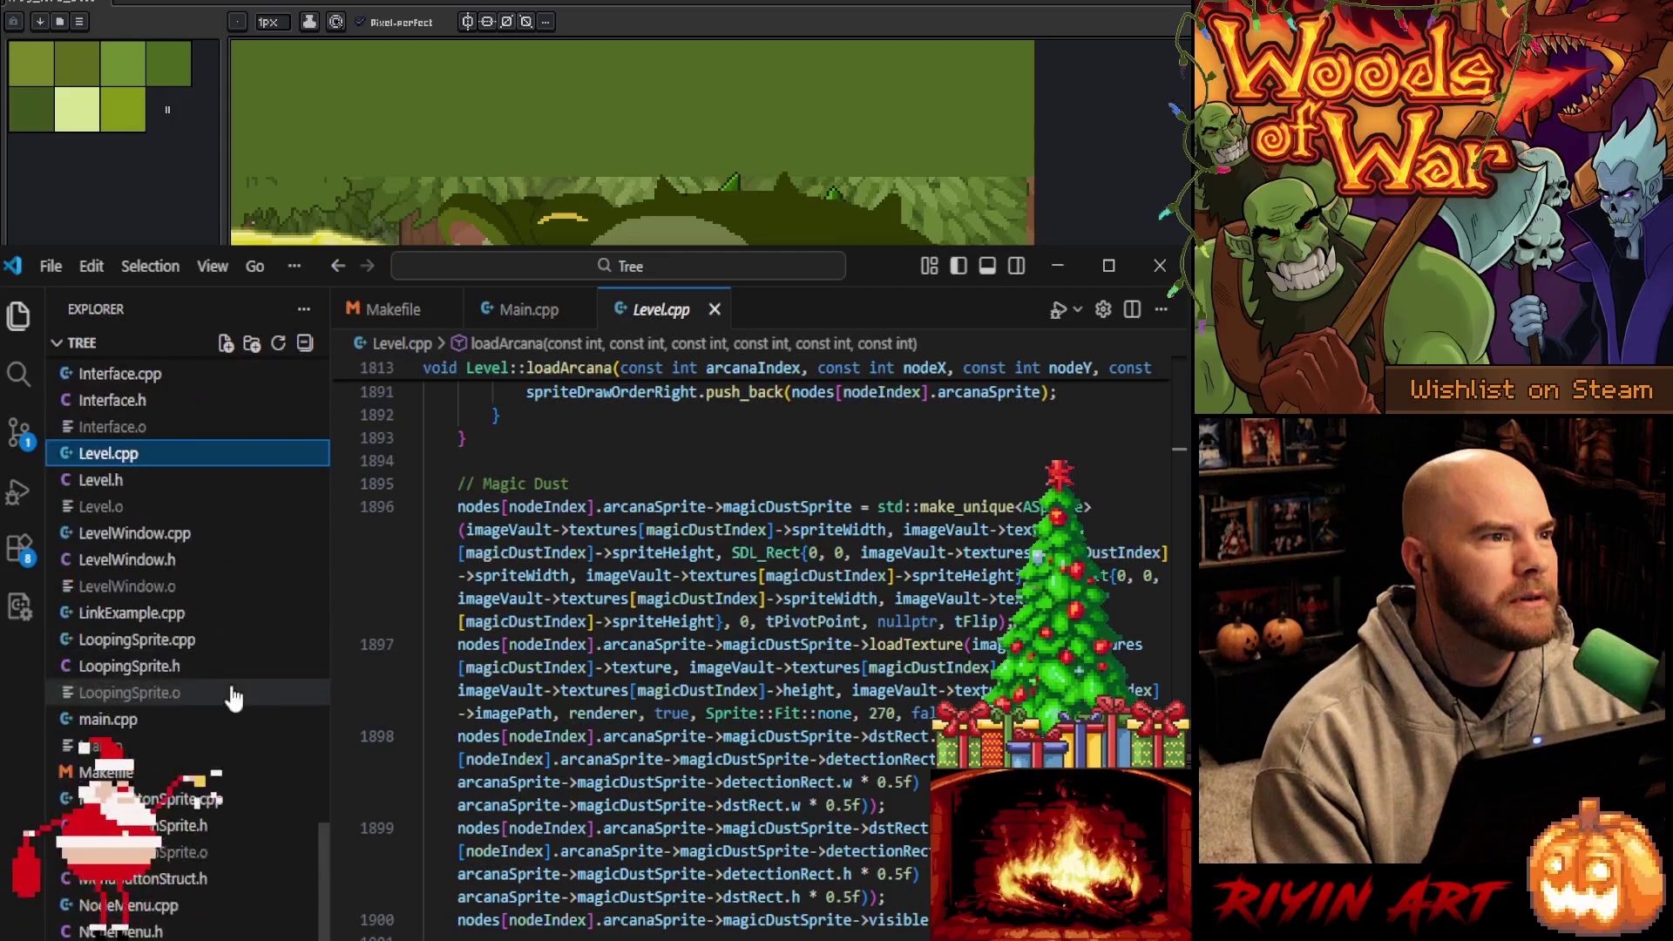
click(177, 554)
scroll(717, 660, up, 5)
scroll(717, 659, down, 15)
scroll(717, 660, up, 2)
click(852, 815)
scroll(852, 784, down, 2)
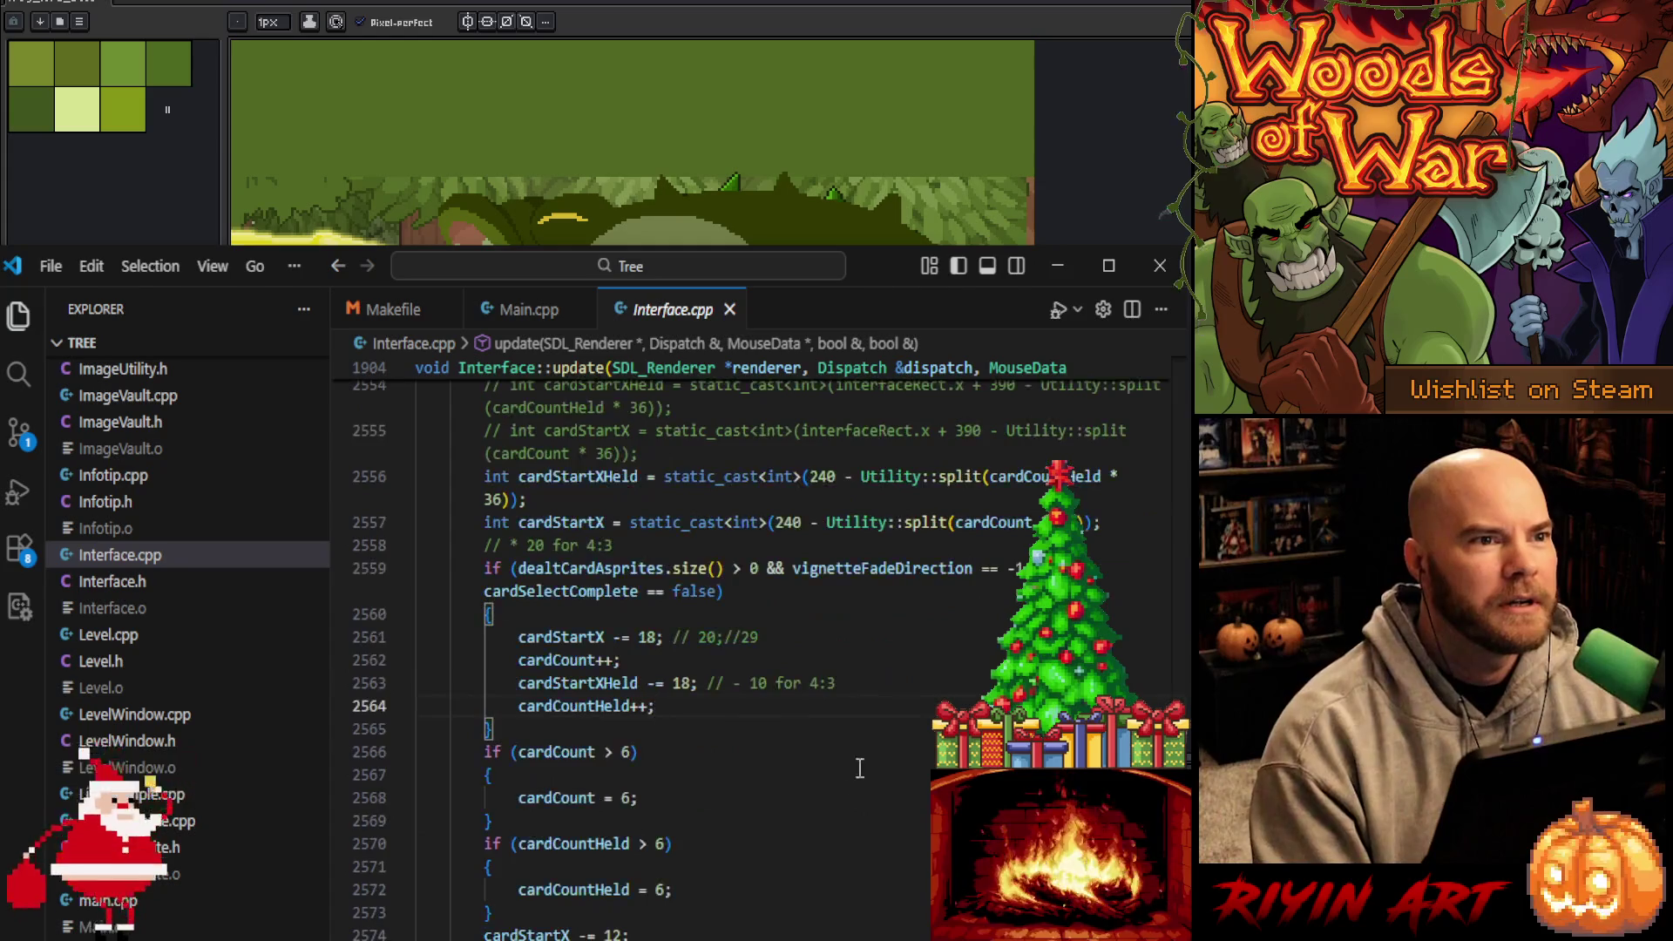
click(855, 688)
shift+click(701, 684)
key(BackSpace)
click(802, 634)
key(ctrl+z)
Delete the 20;//29 comment and the commented-out cardStartX lines, then save Interface.cpp
click(802, 634)
shift+click(665, 637)
key(BackSpace)
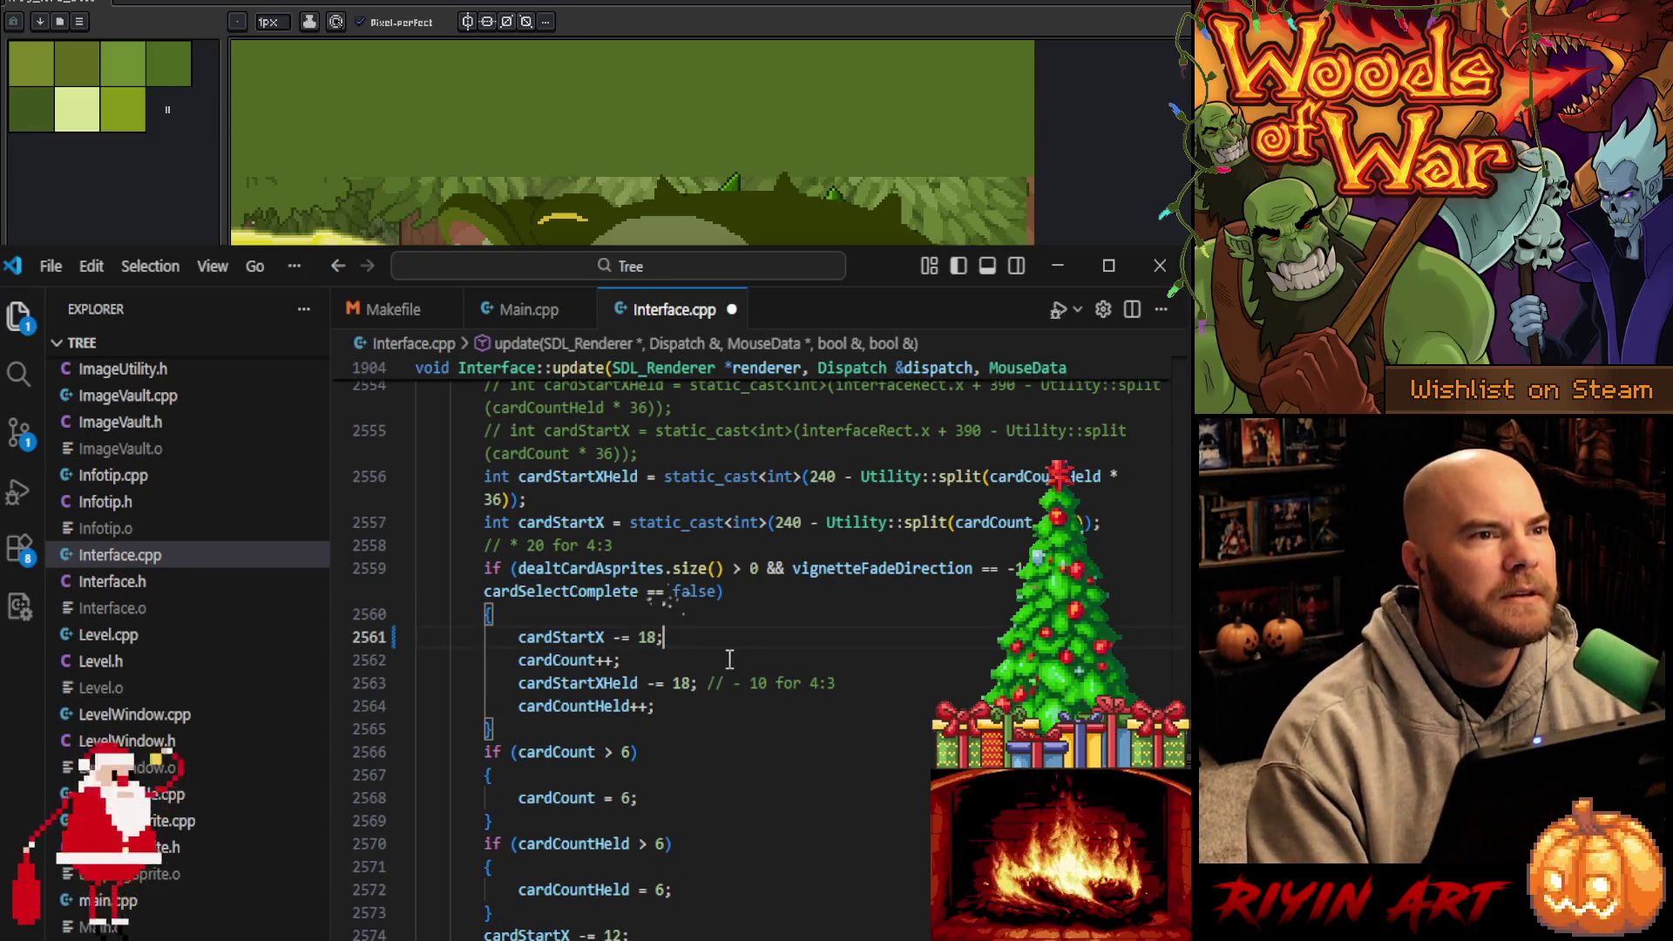
scroll(742, 657, up, 2)
click(685, 633)
shift+click(595, 450)
key(BackSpace)
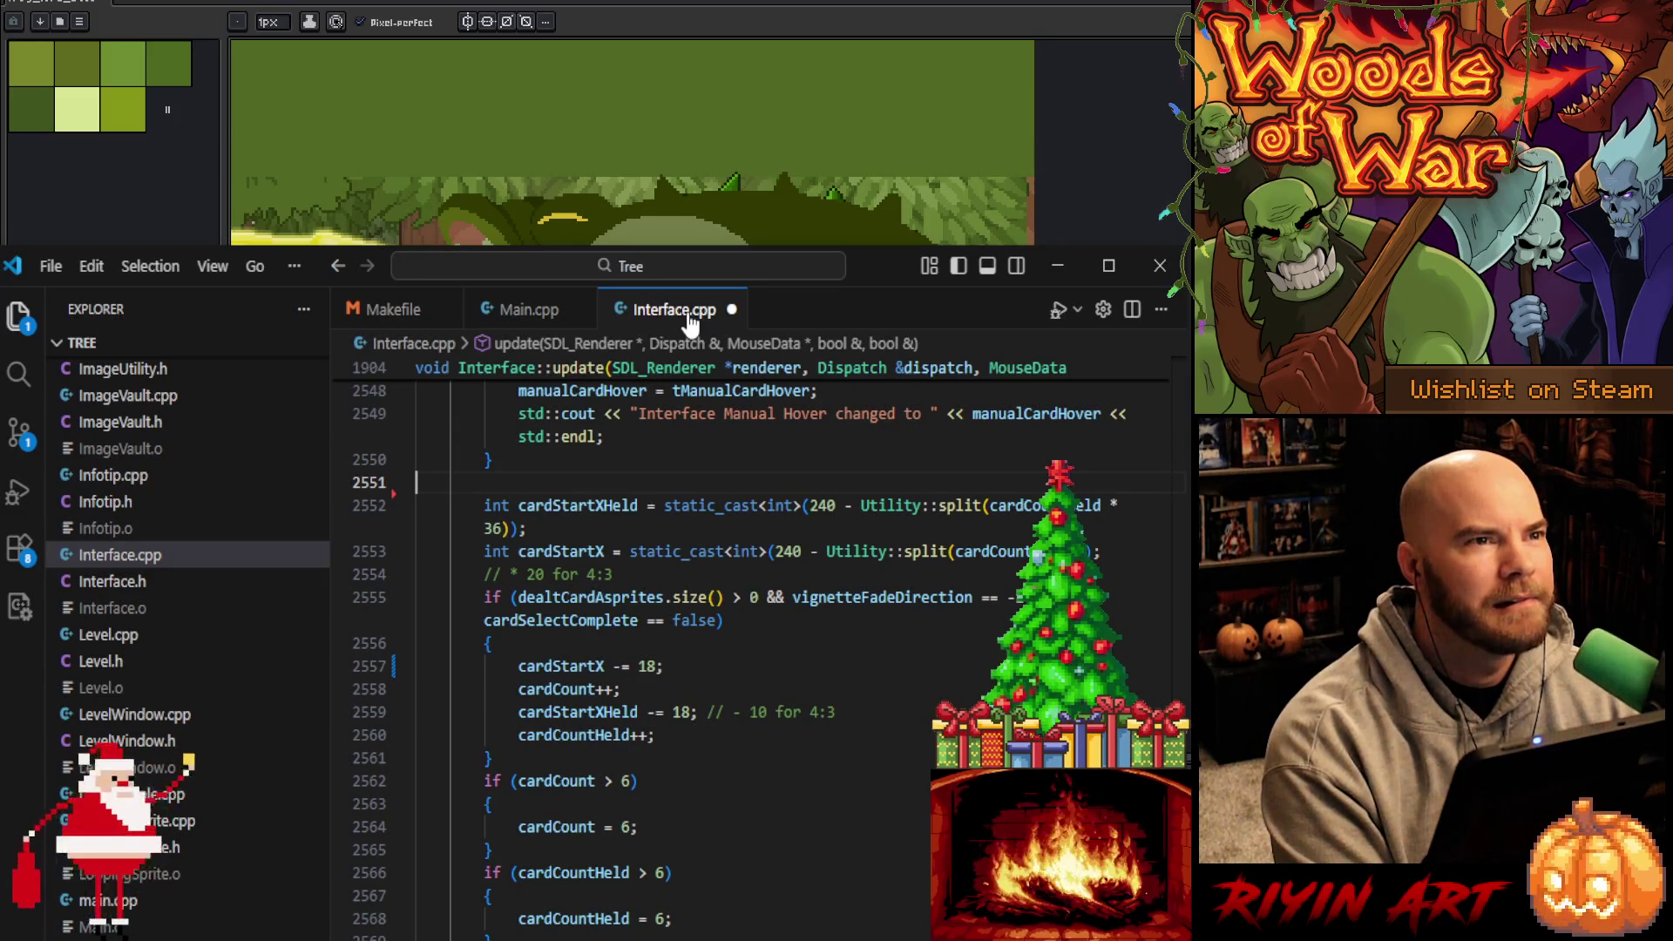
key(ctrl+s)
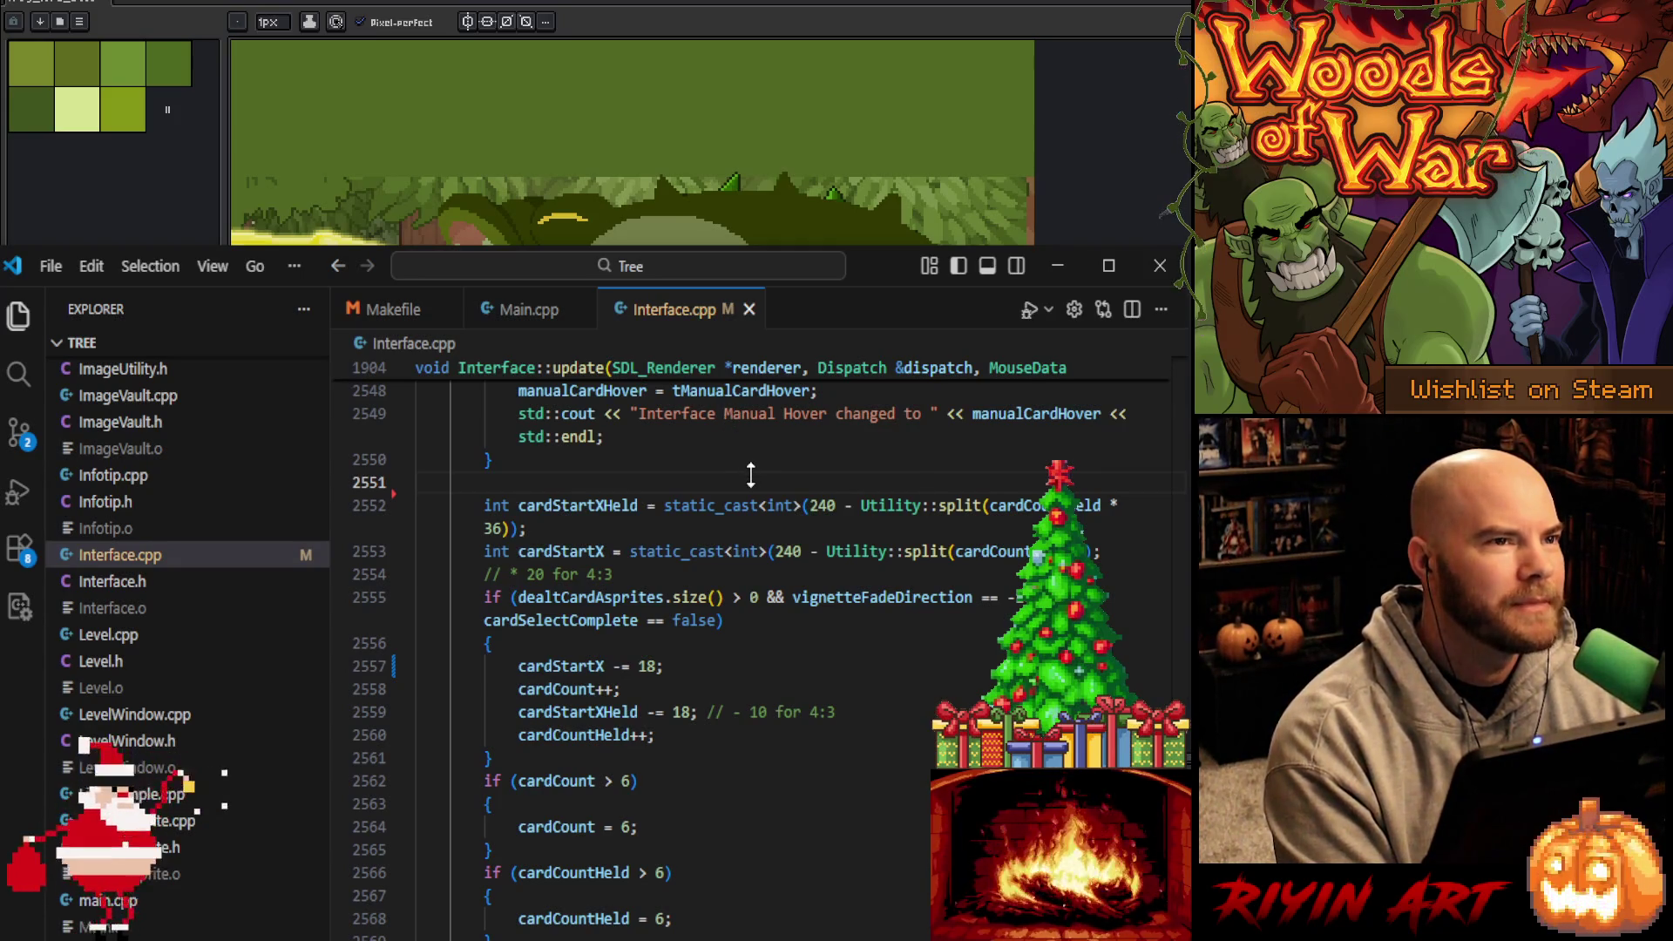
key(ctrl+grave)
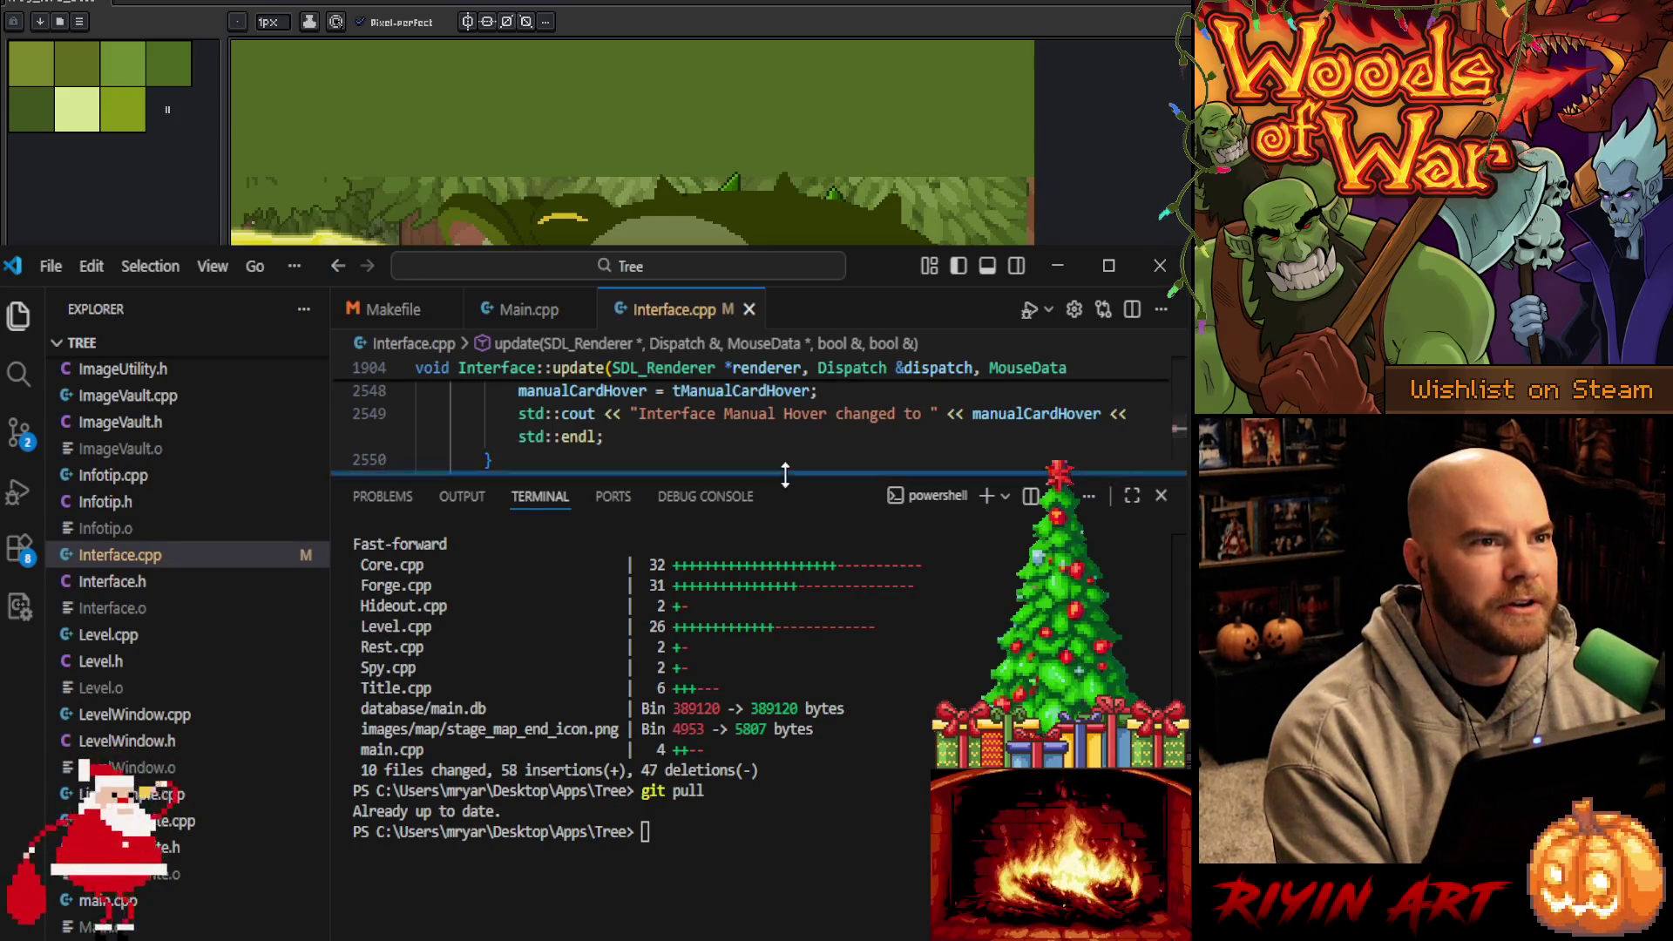
Rebuild with Ctrl+Shift+B to recompile Interface.o and relink game.exe, then collapse the terminal
drag(782, 476, 789, 432)
click(831, 773)
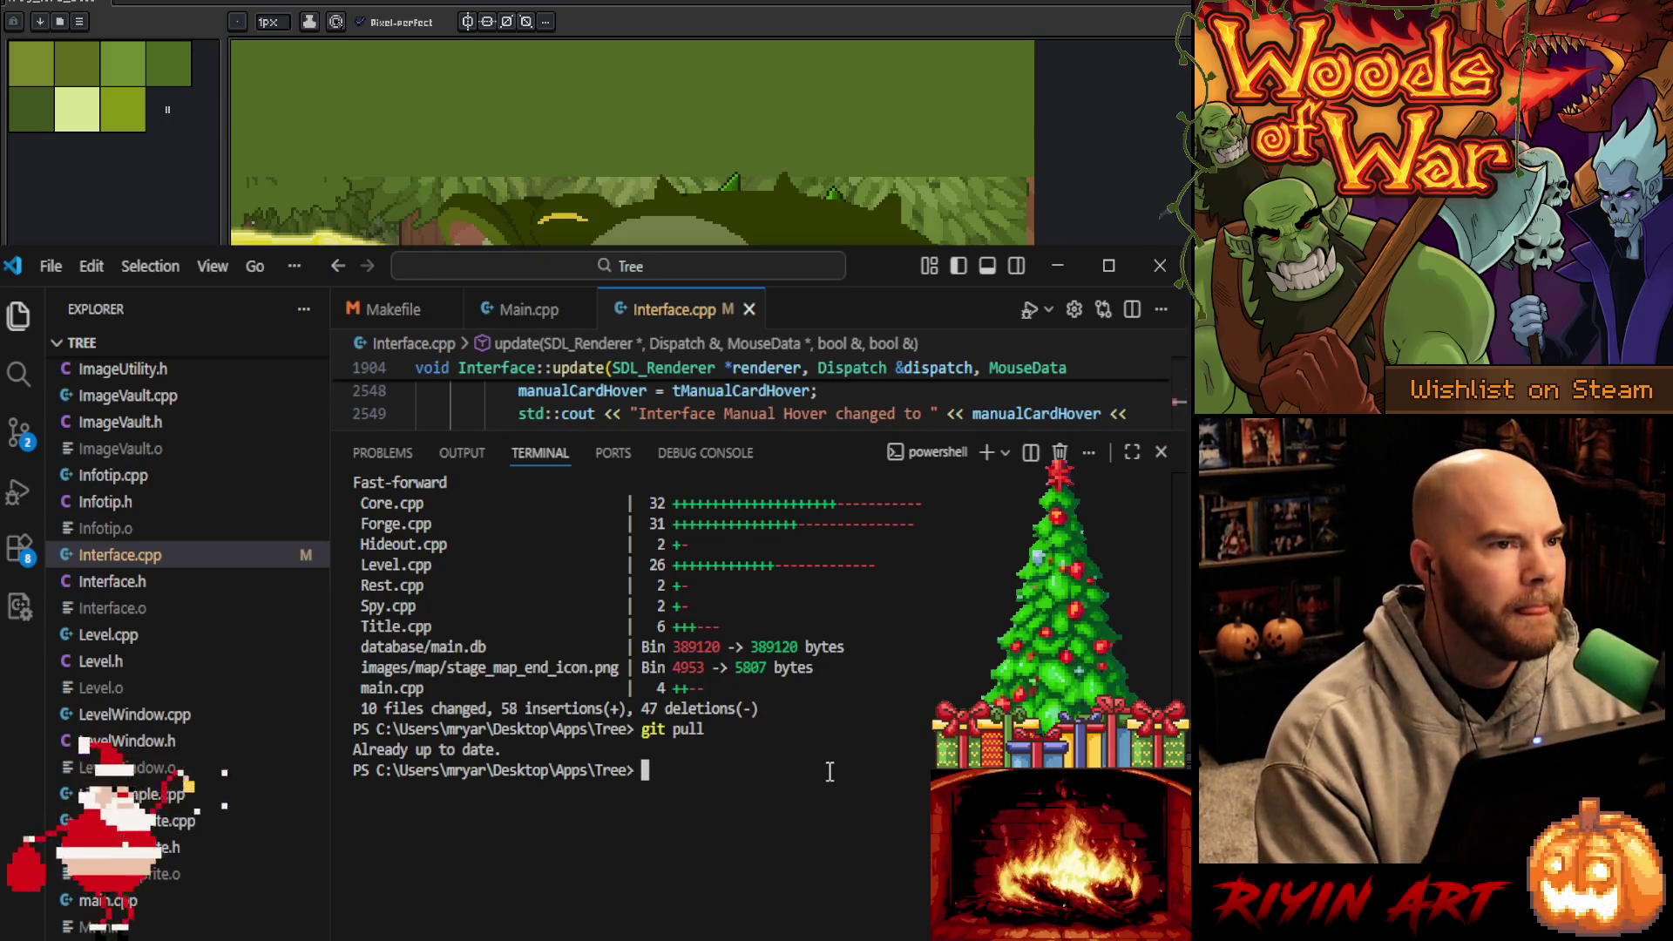
key(ctrl+shift+b)
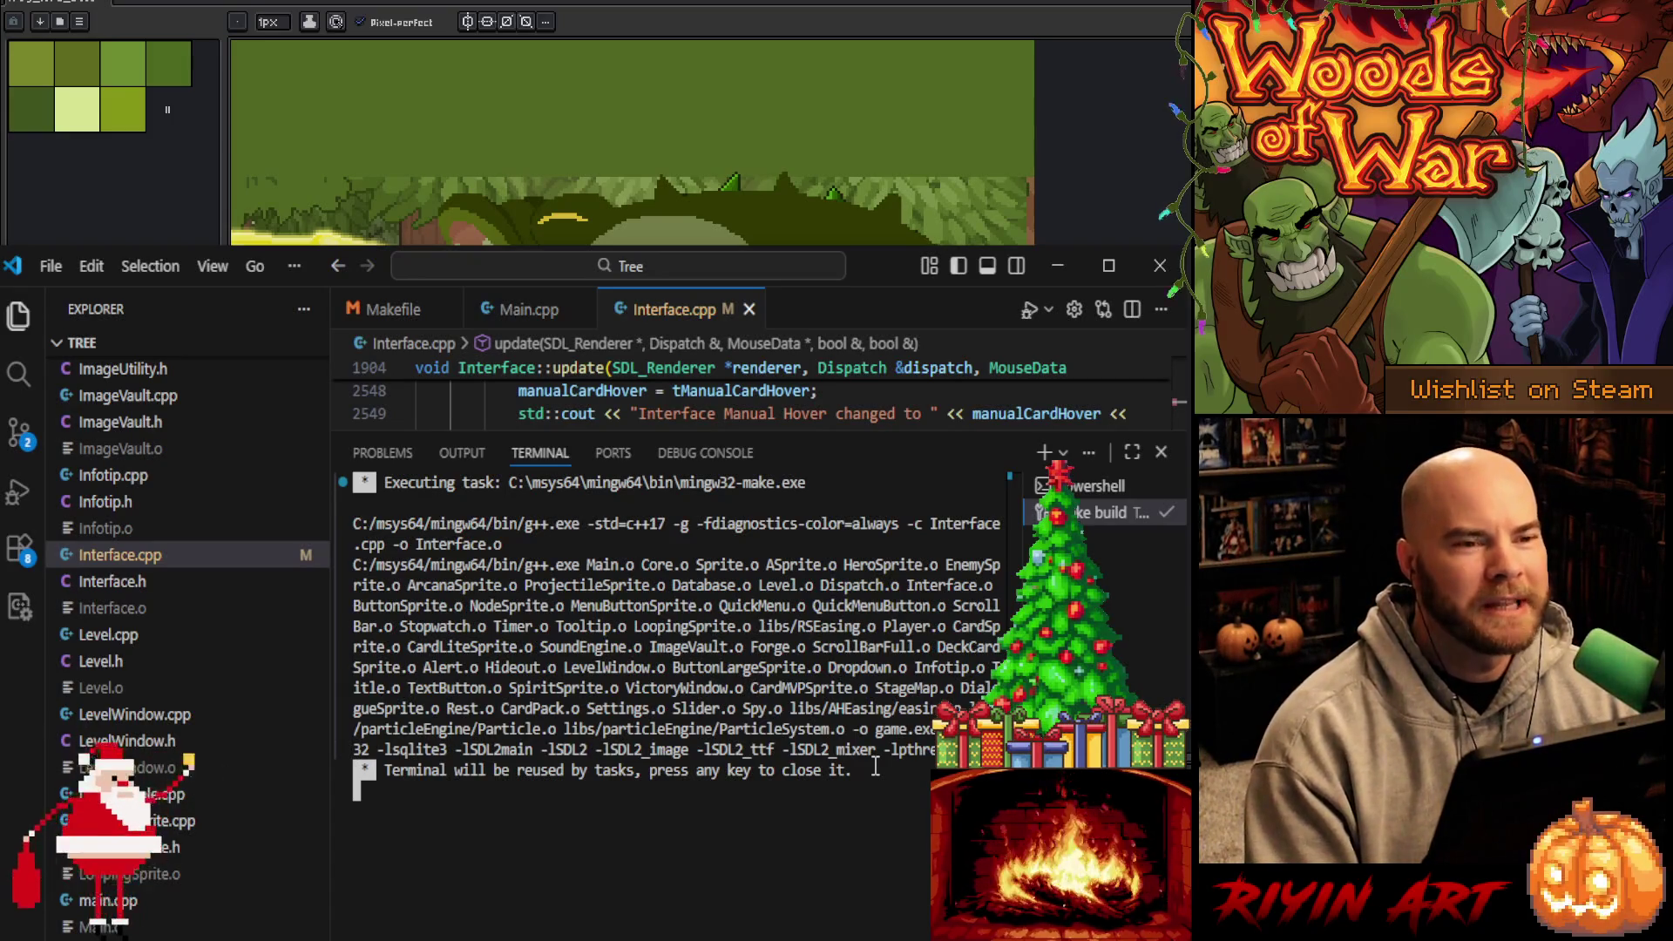
key(Return)
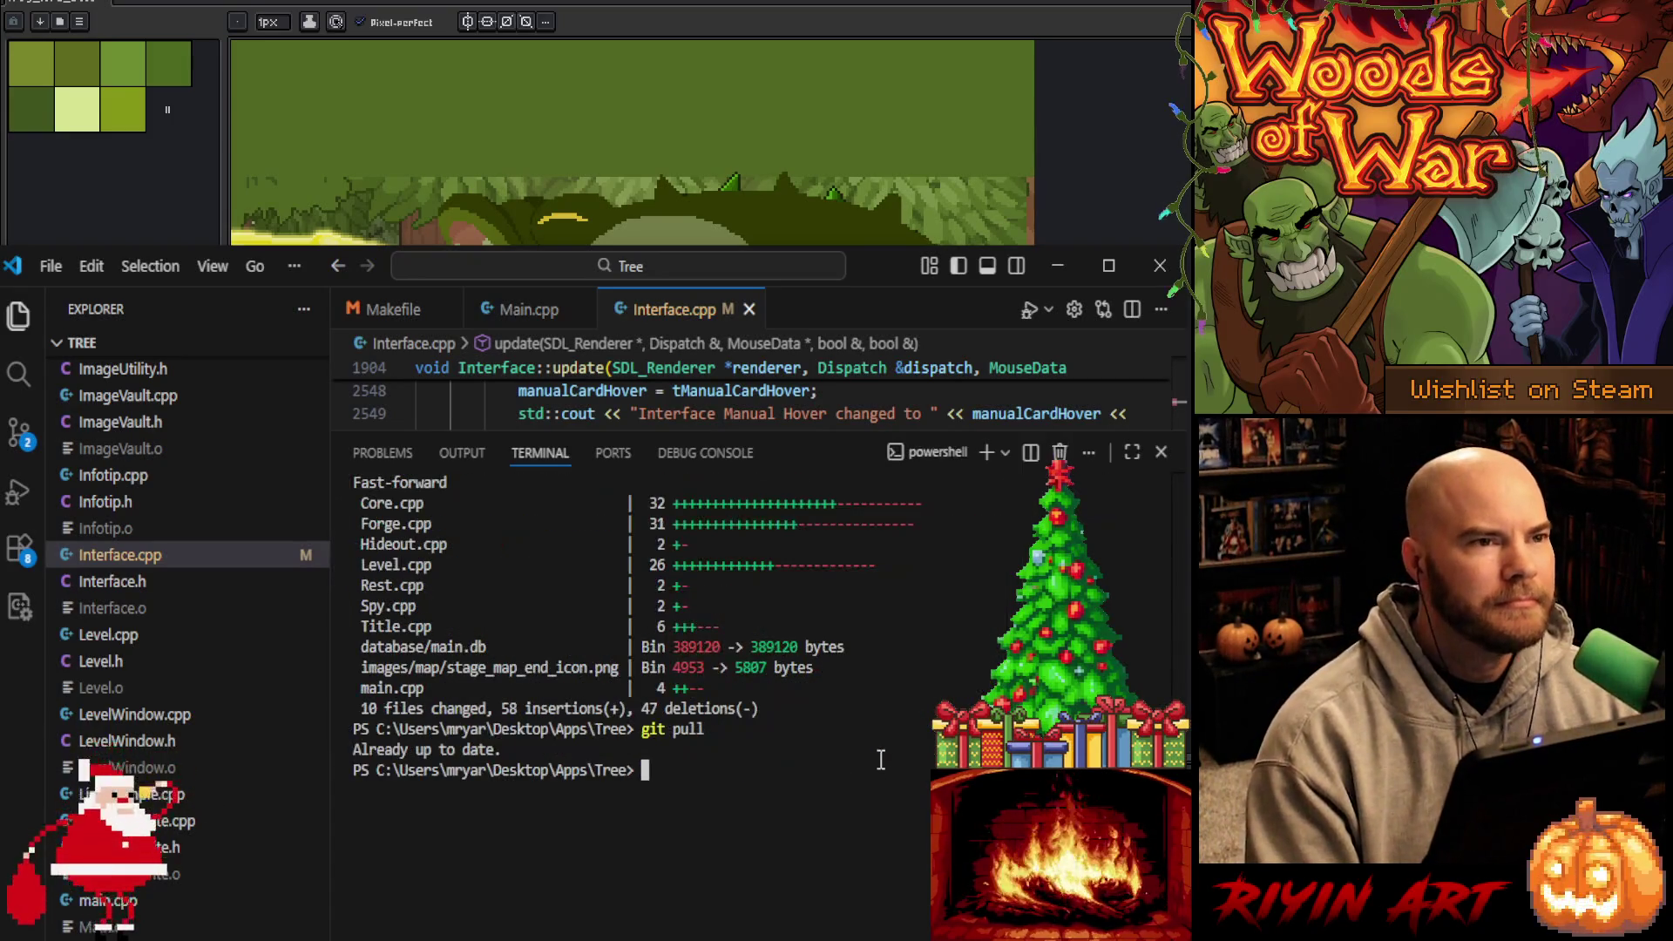
drag(847, 433, 850, 872)
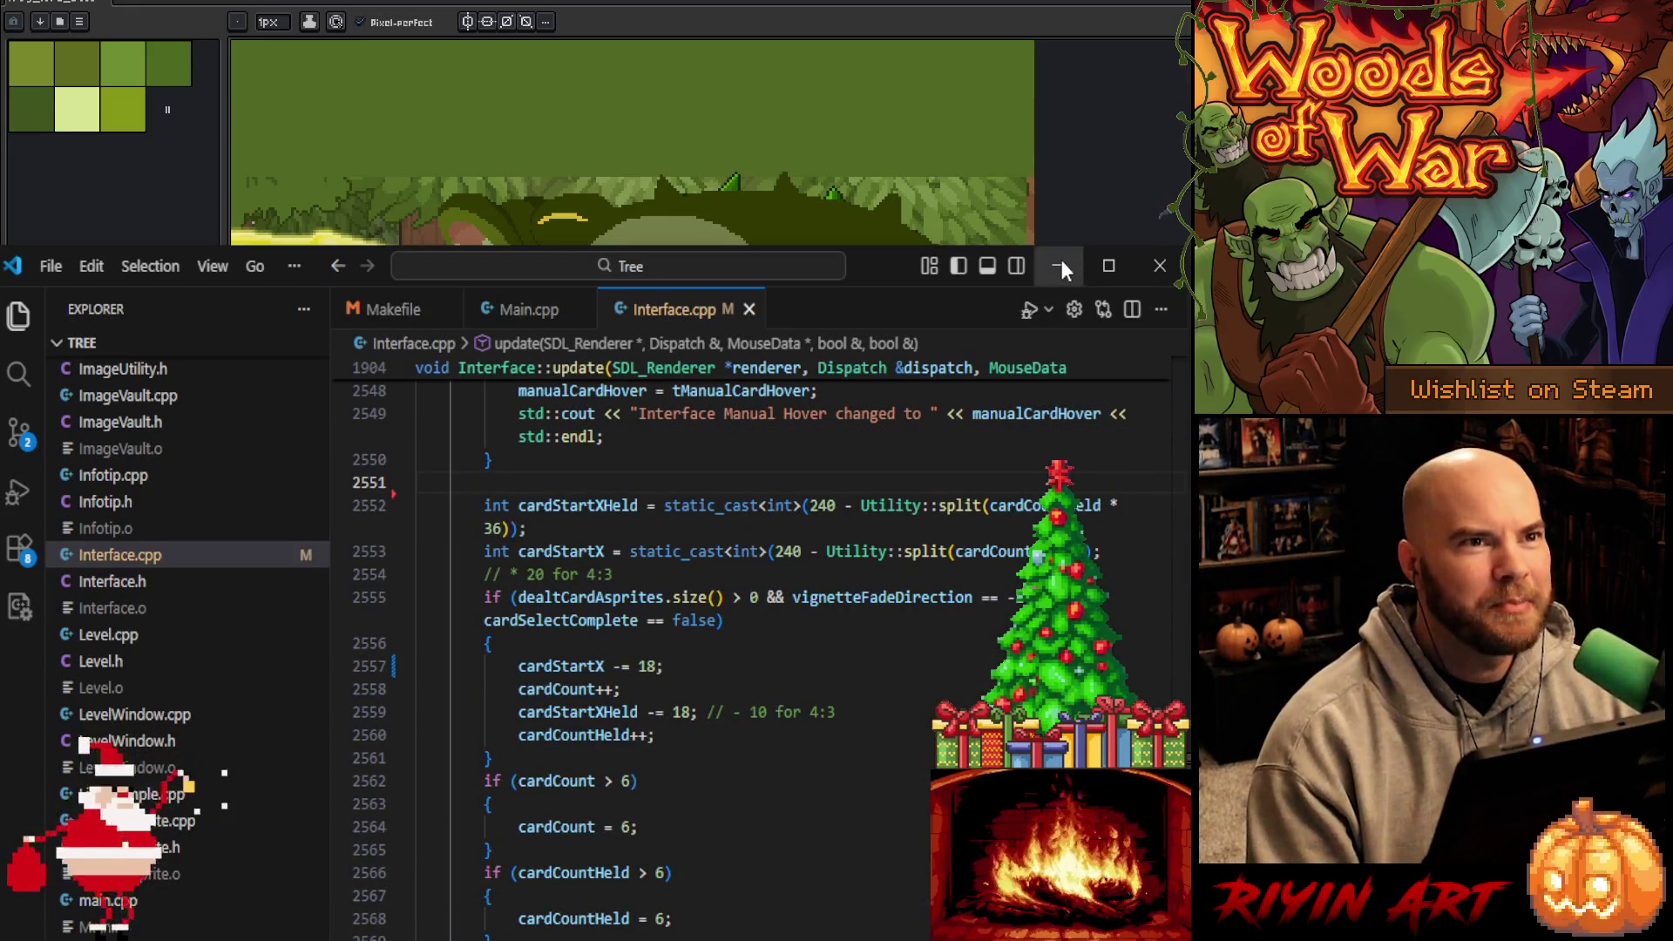
Return to Aseprite and try a freehand selection of the frog's throat, then clear it
click(1058, 265)
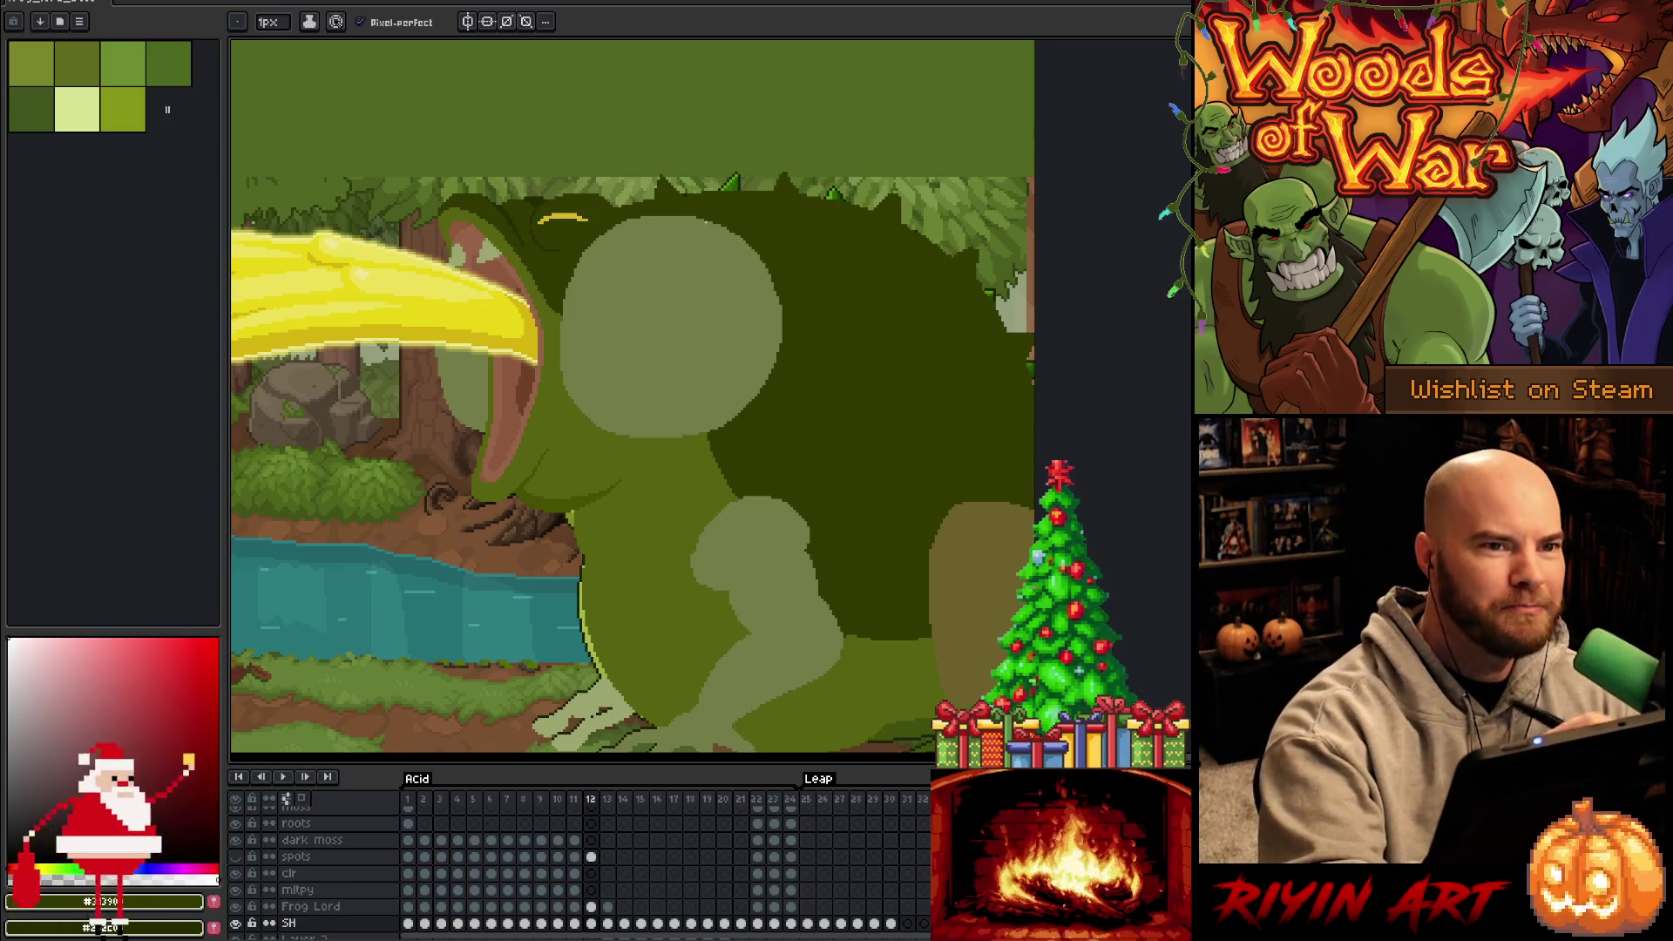
key(m)
mouse_move(706, 427)
mouse_down()
mouse_move(733, 449)
mouse_move(751, 523)
mouse_move(727, 427)
mouse_move(743, 483)
mouse_move(733, 527)
mouse_up()
key(ctrl+d)
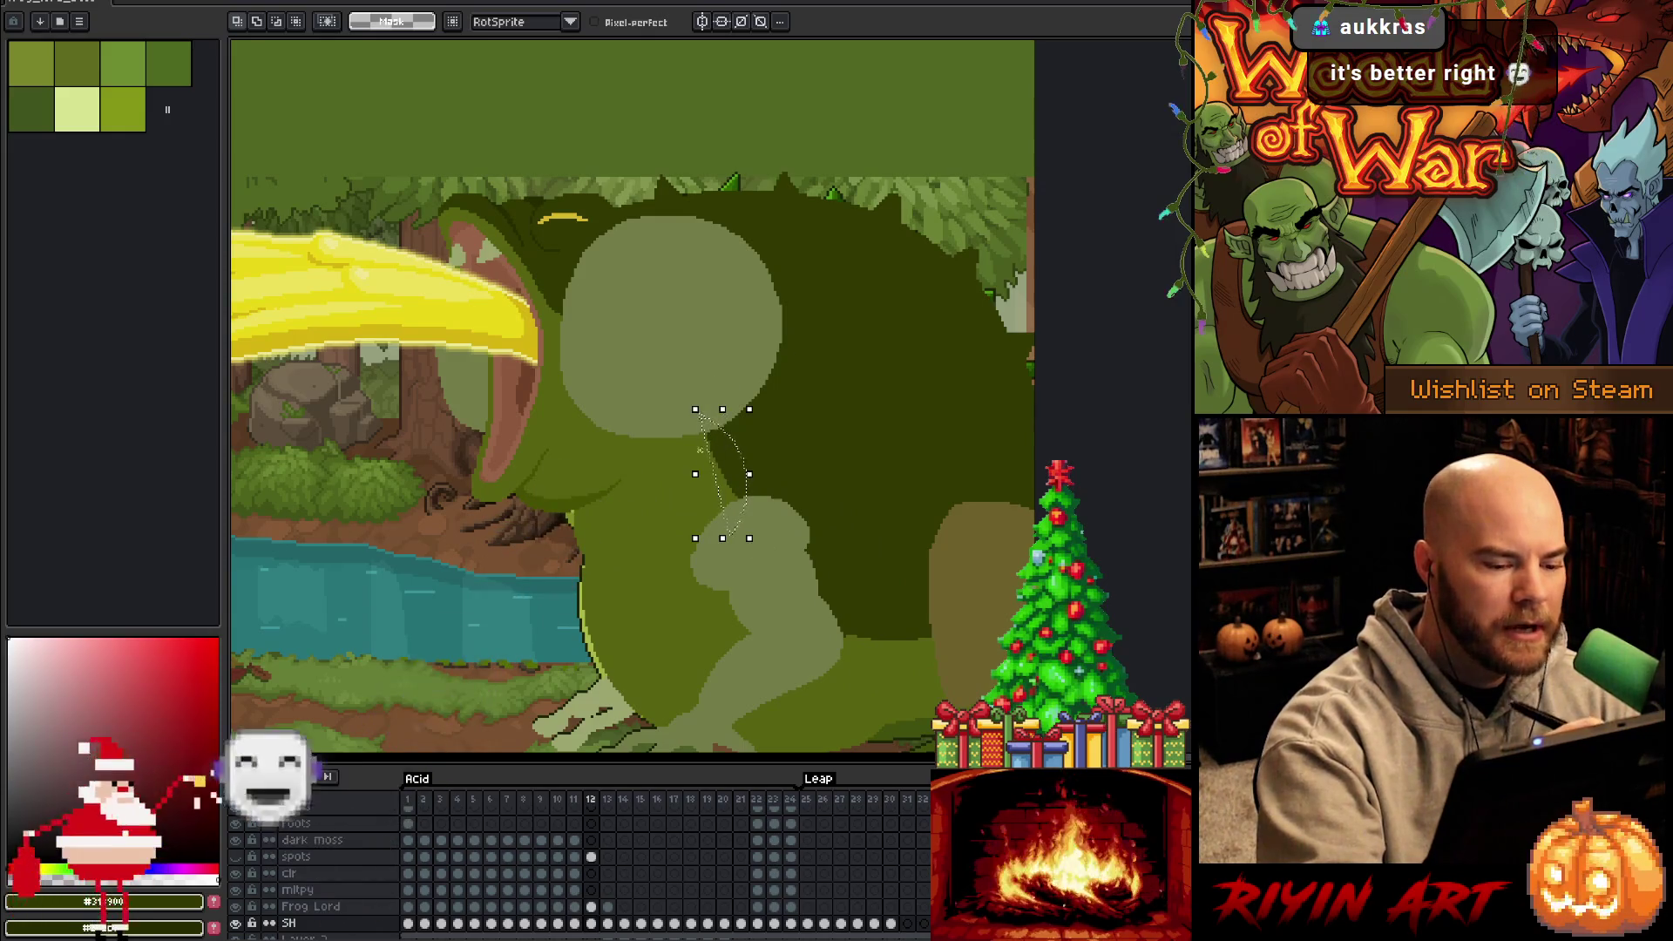
key(g)
key(v)
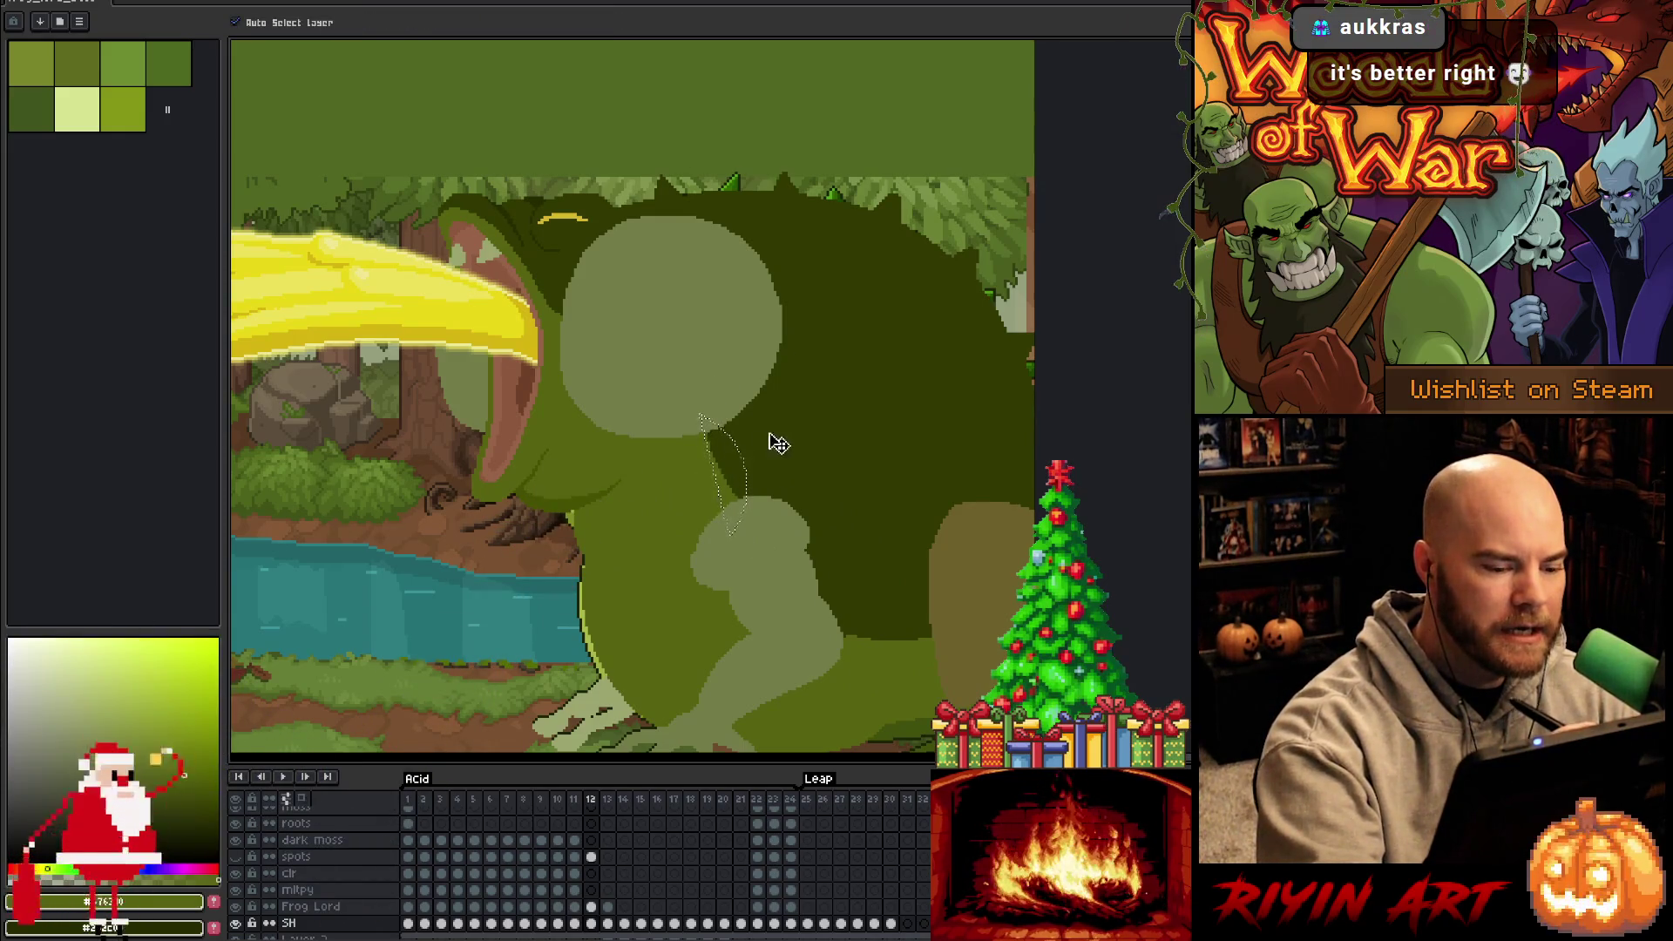
key(ctrl+j)
key(g)
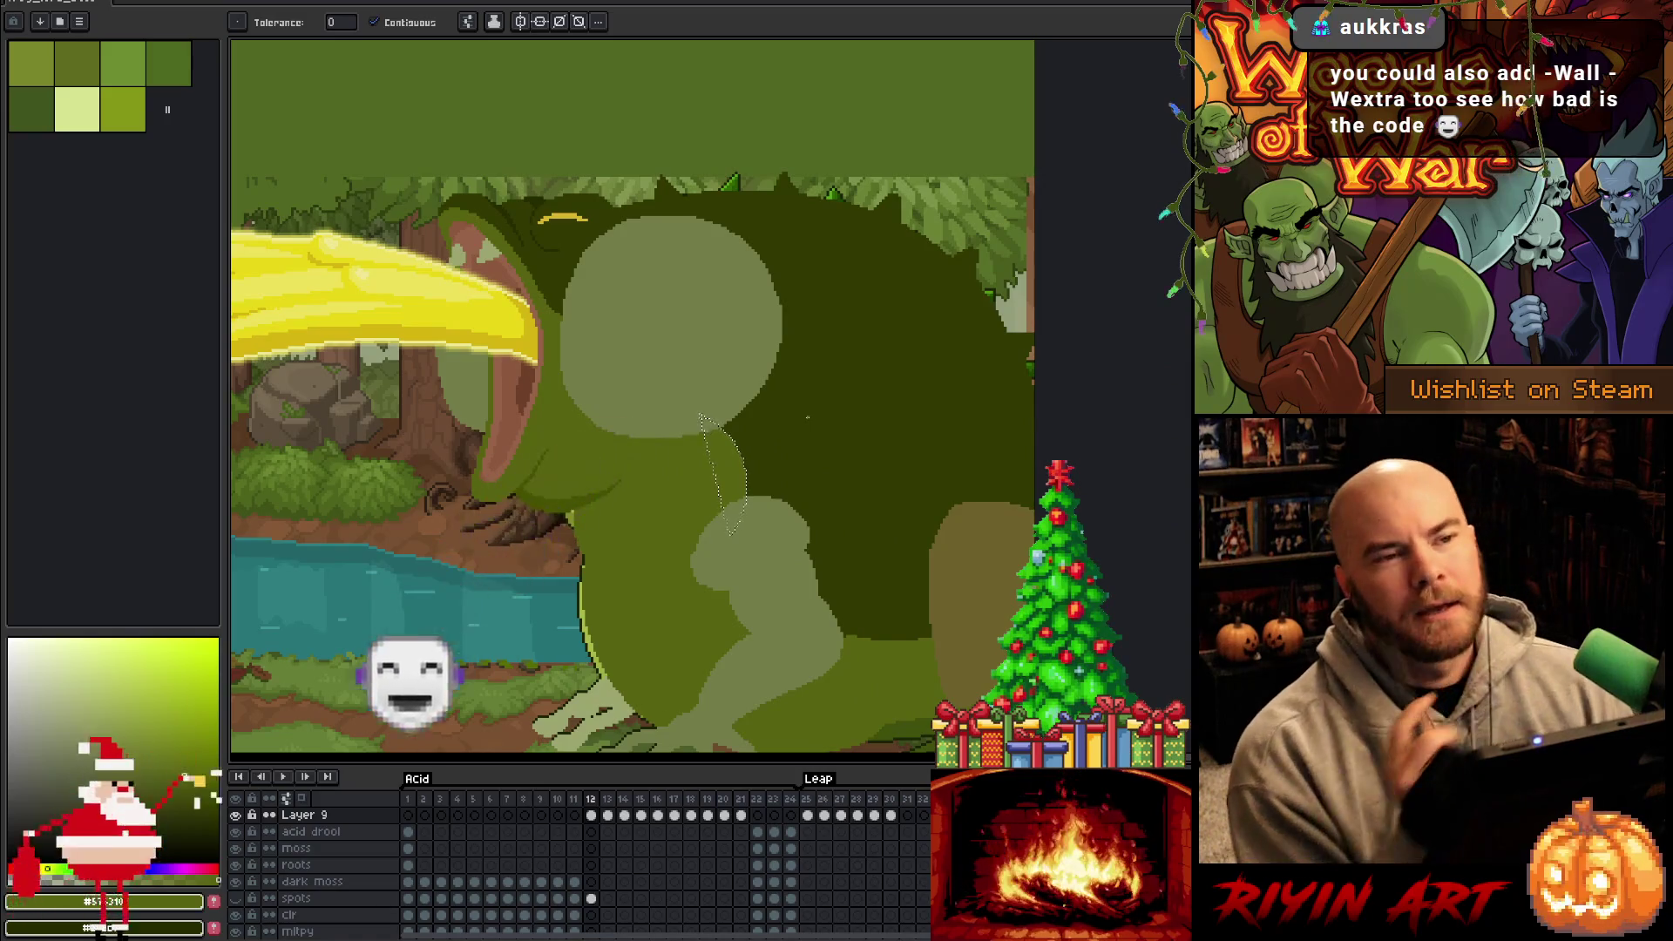
key(ctrl+d)
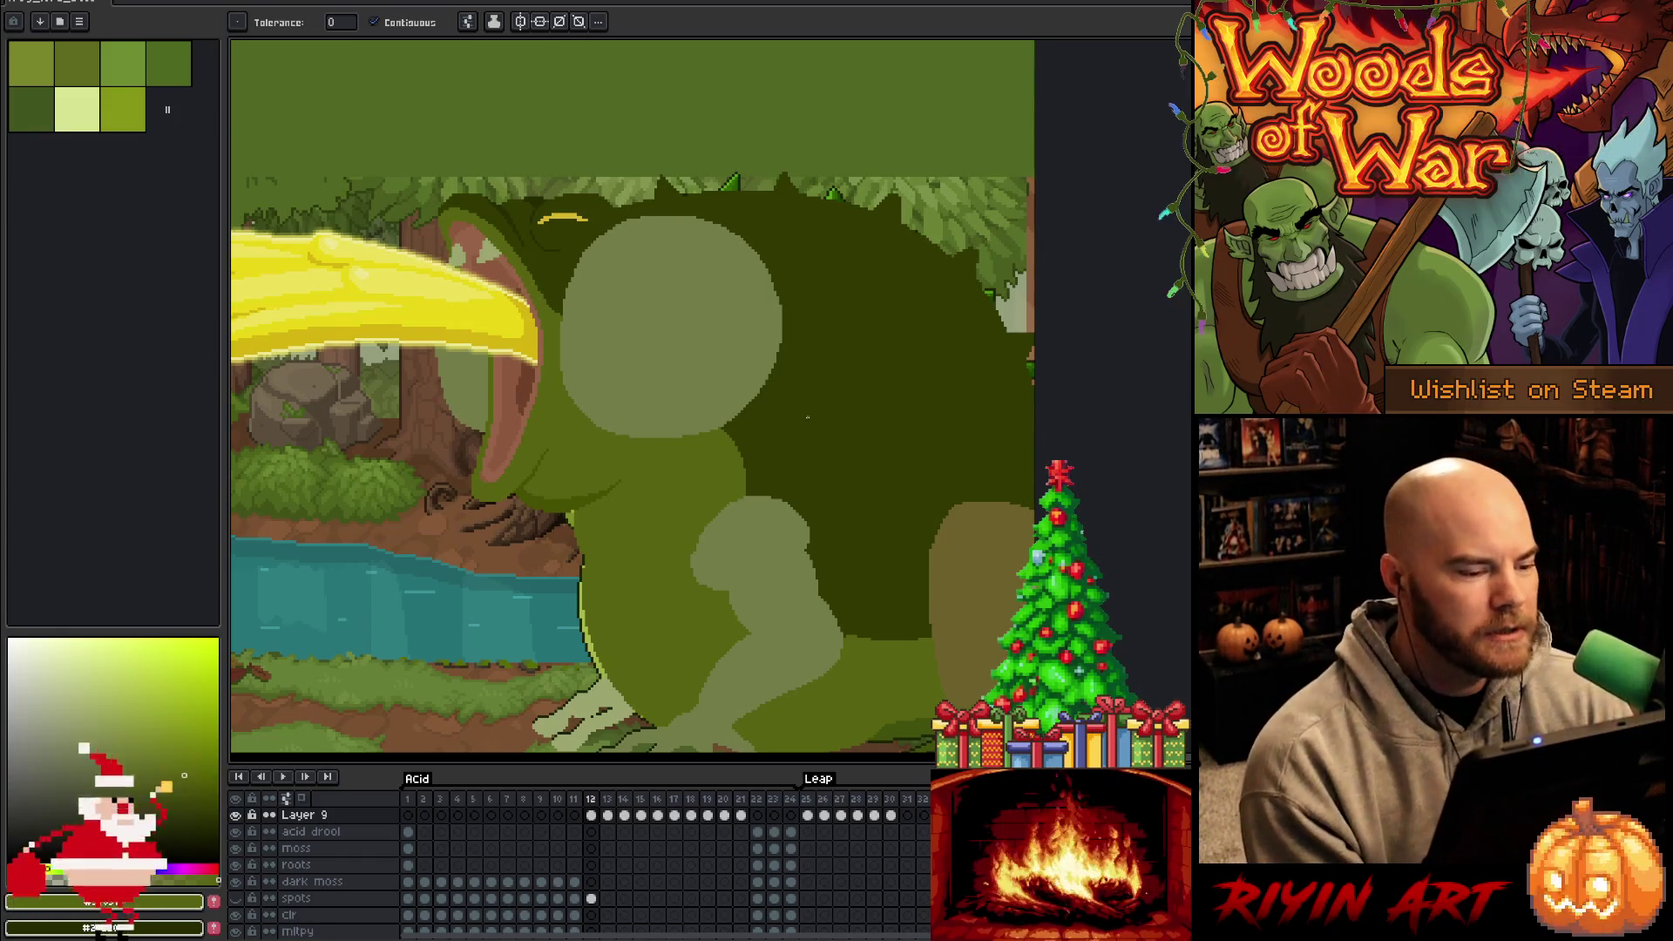
Fill the light patch beside the tongue with the dark body green and lasso the mouth interior
alt+click(811, 410)
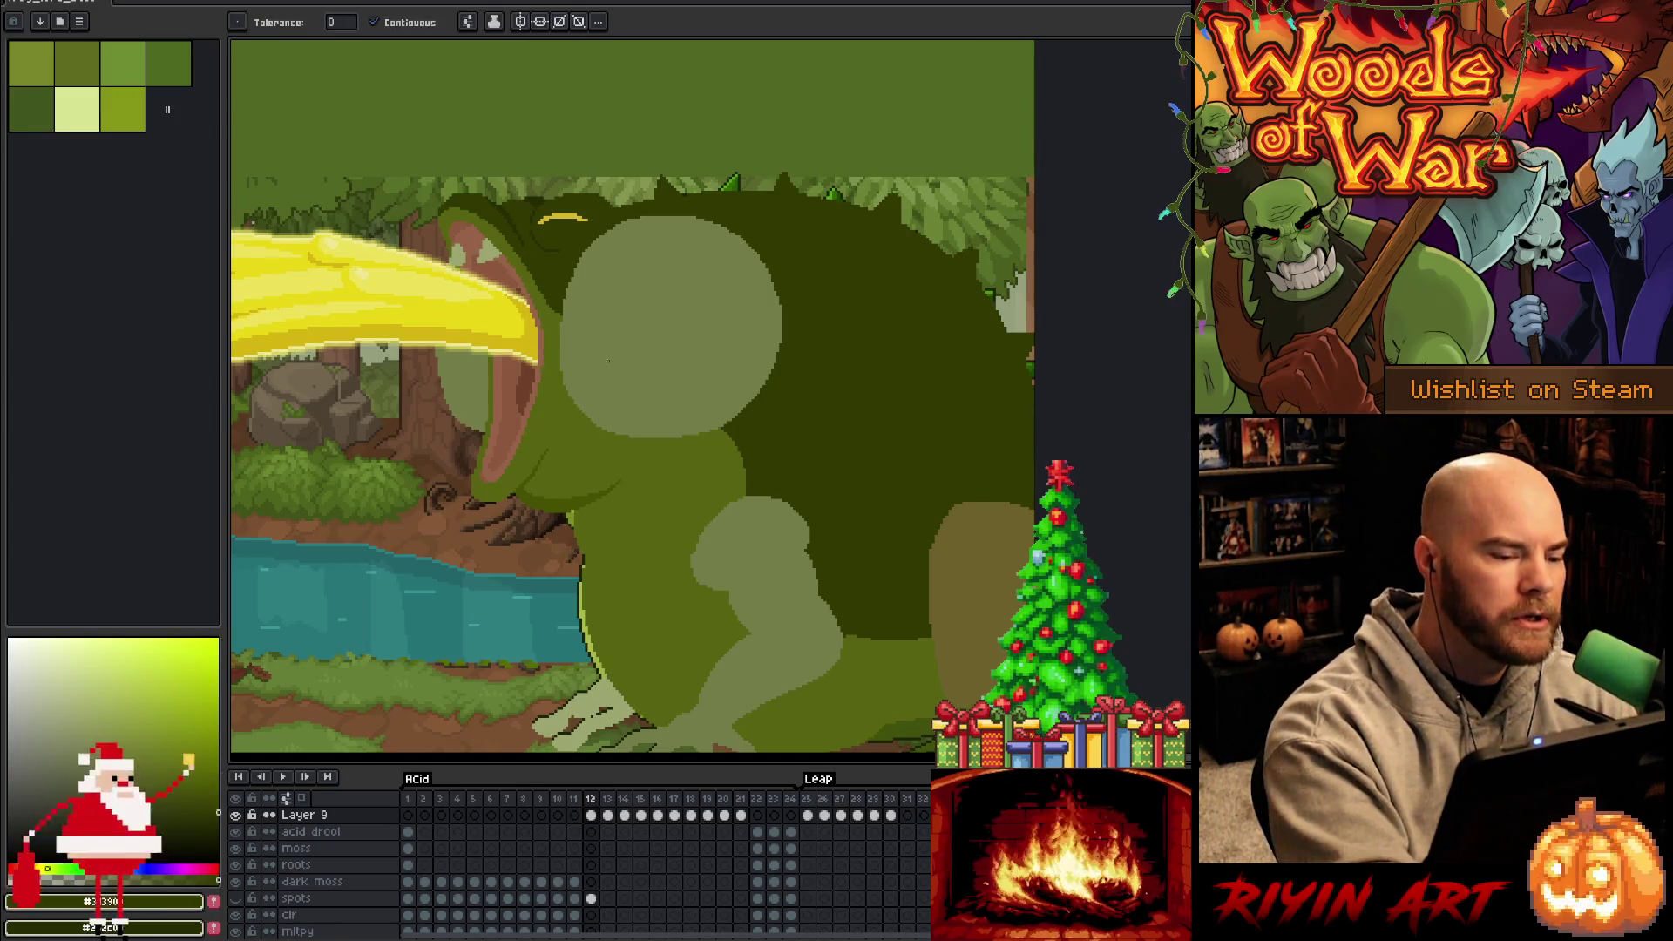
click(467, 381)
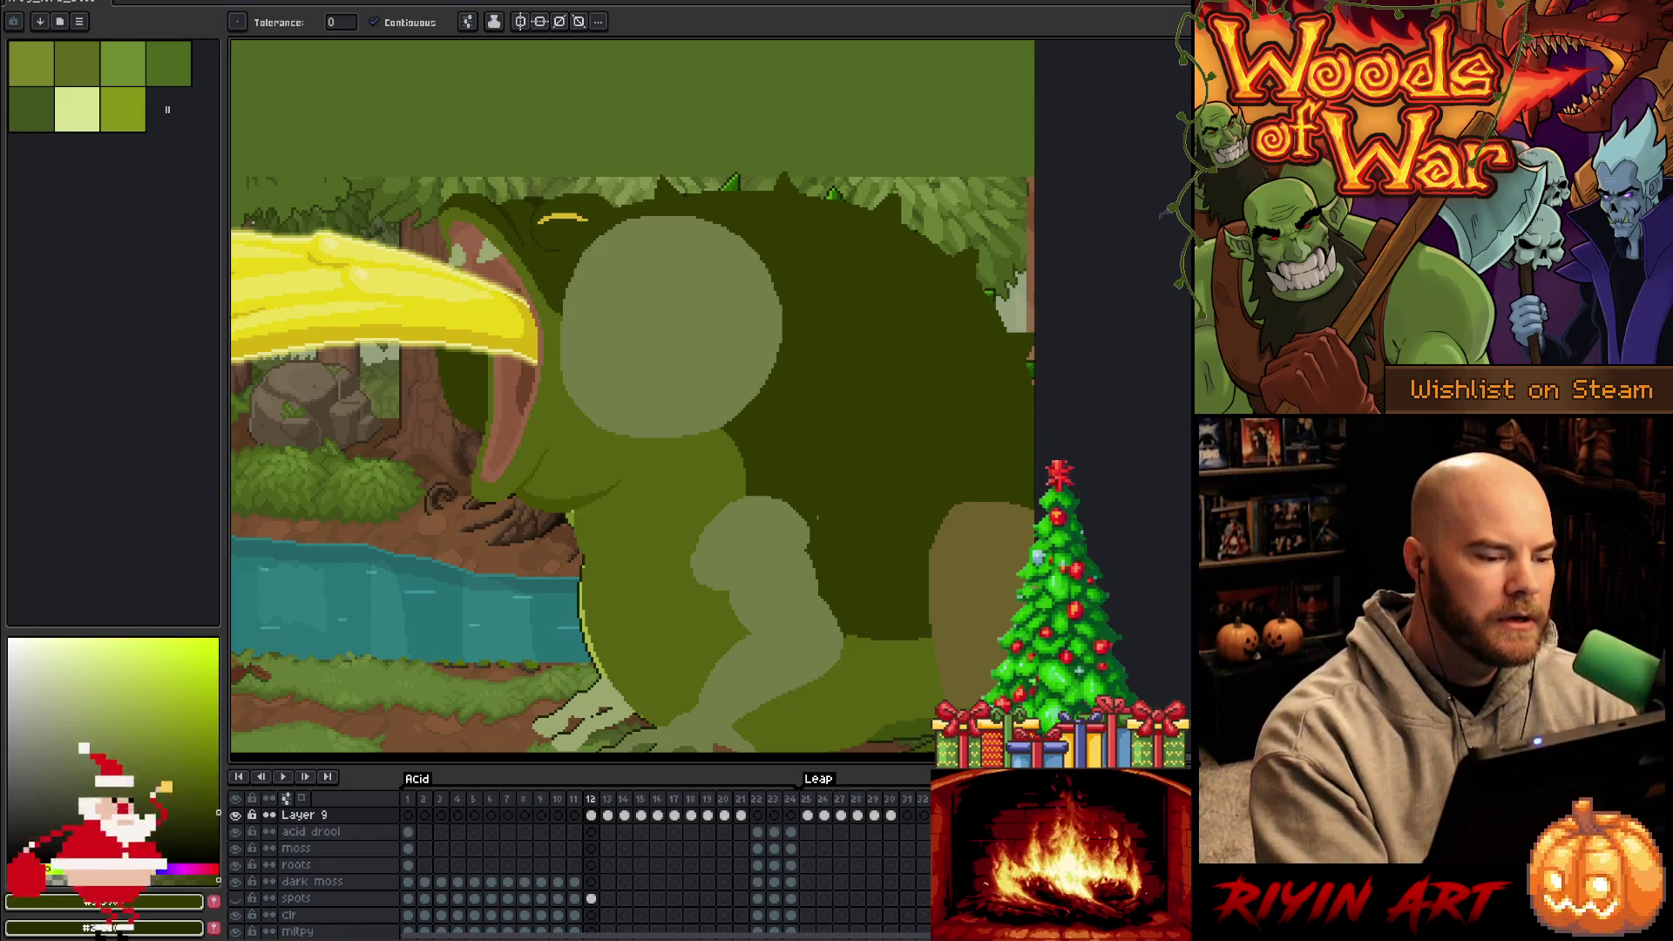
key(w)
click(549, 409)
key(q)
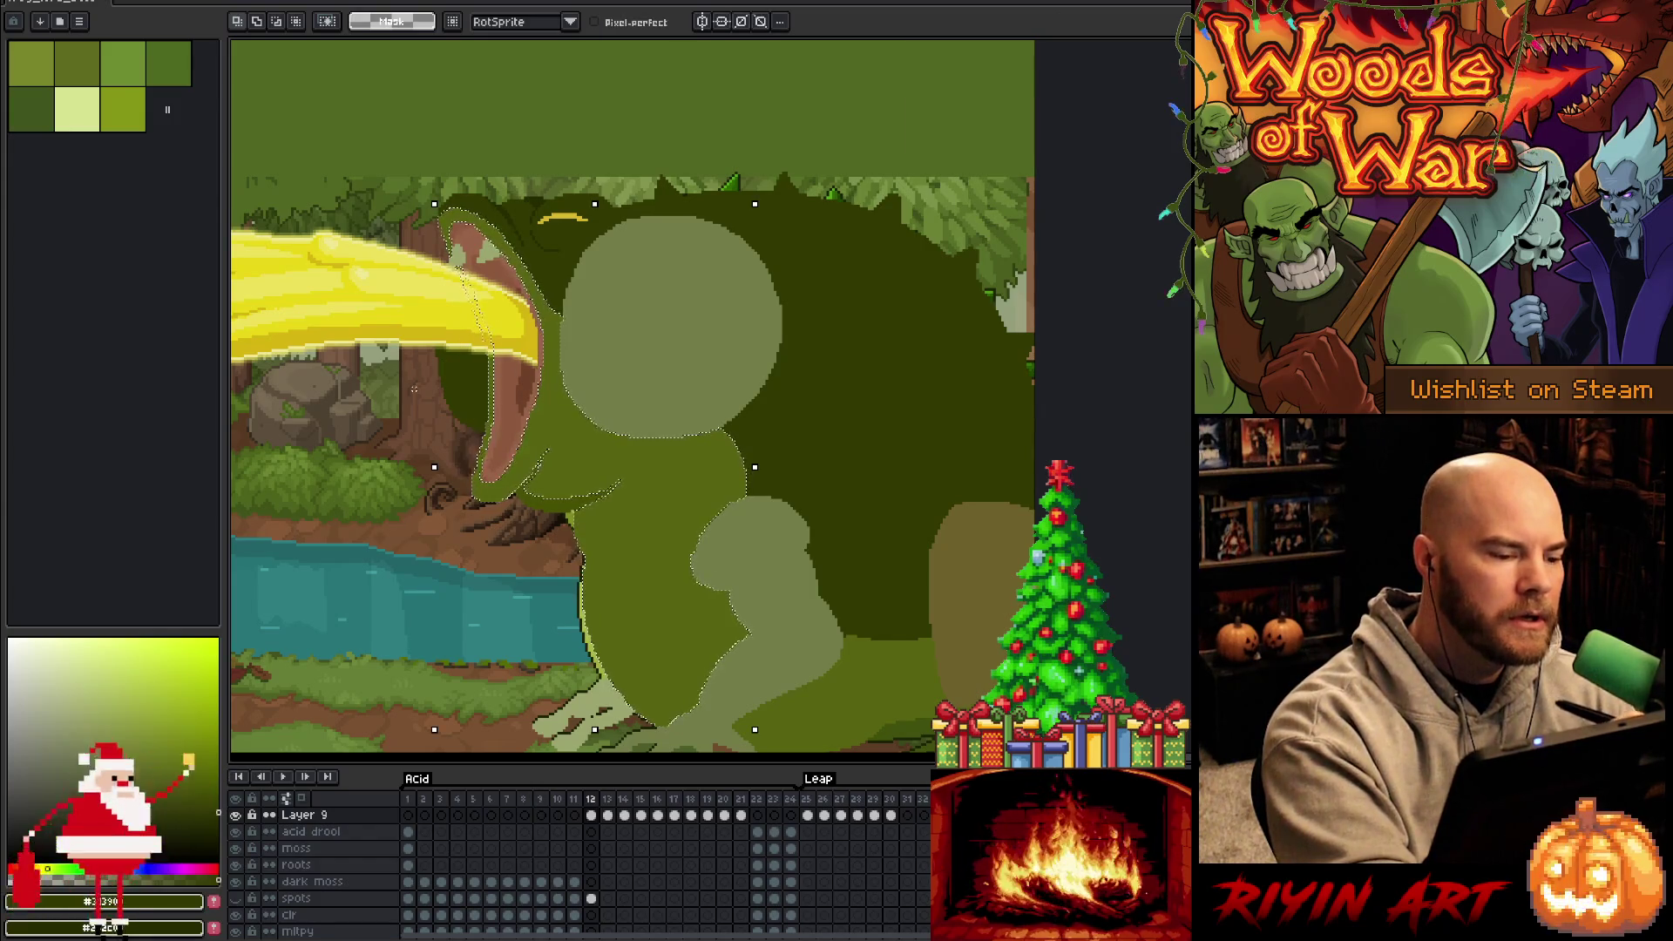
mouse_move(428, 385)
mouse_down()
mouse_move(484, 326)
mouse_move(499, 366)
mouse_up()
key(b)
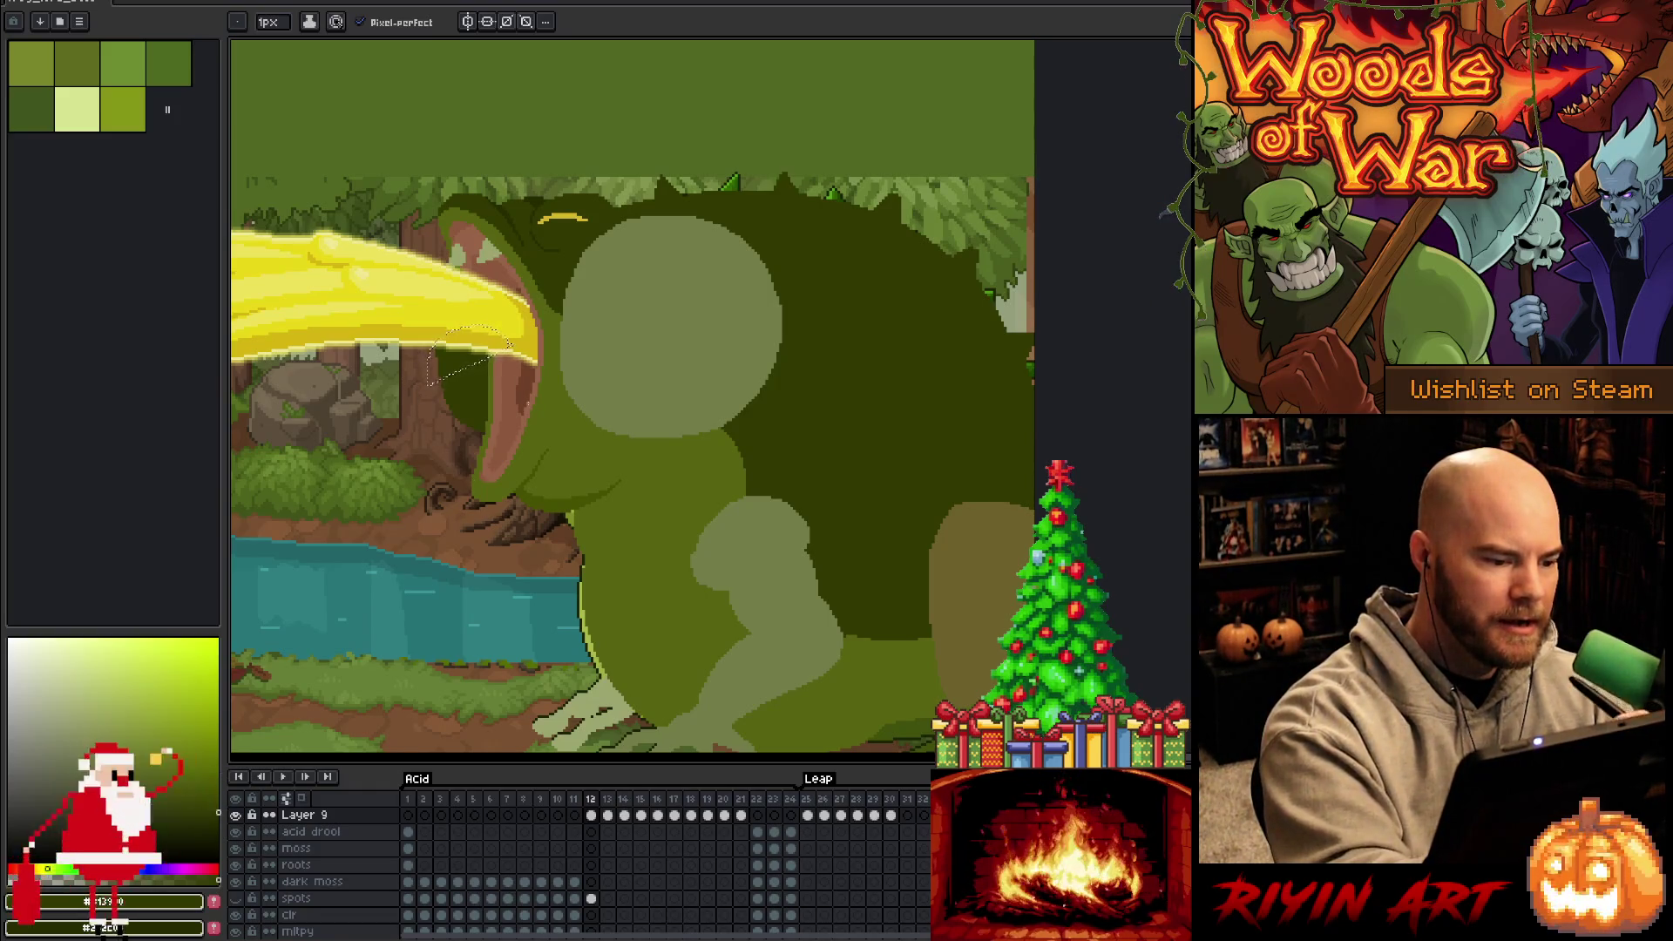
key(w)
key(ctrl+d)
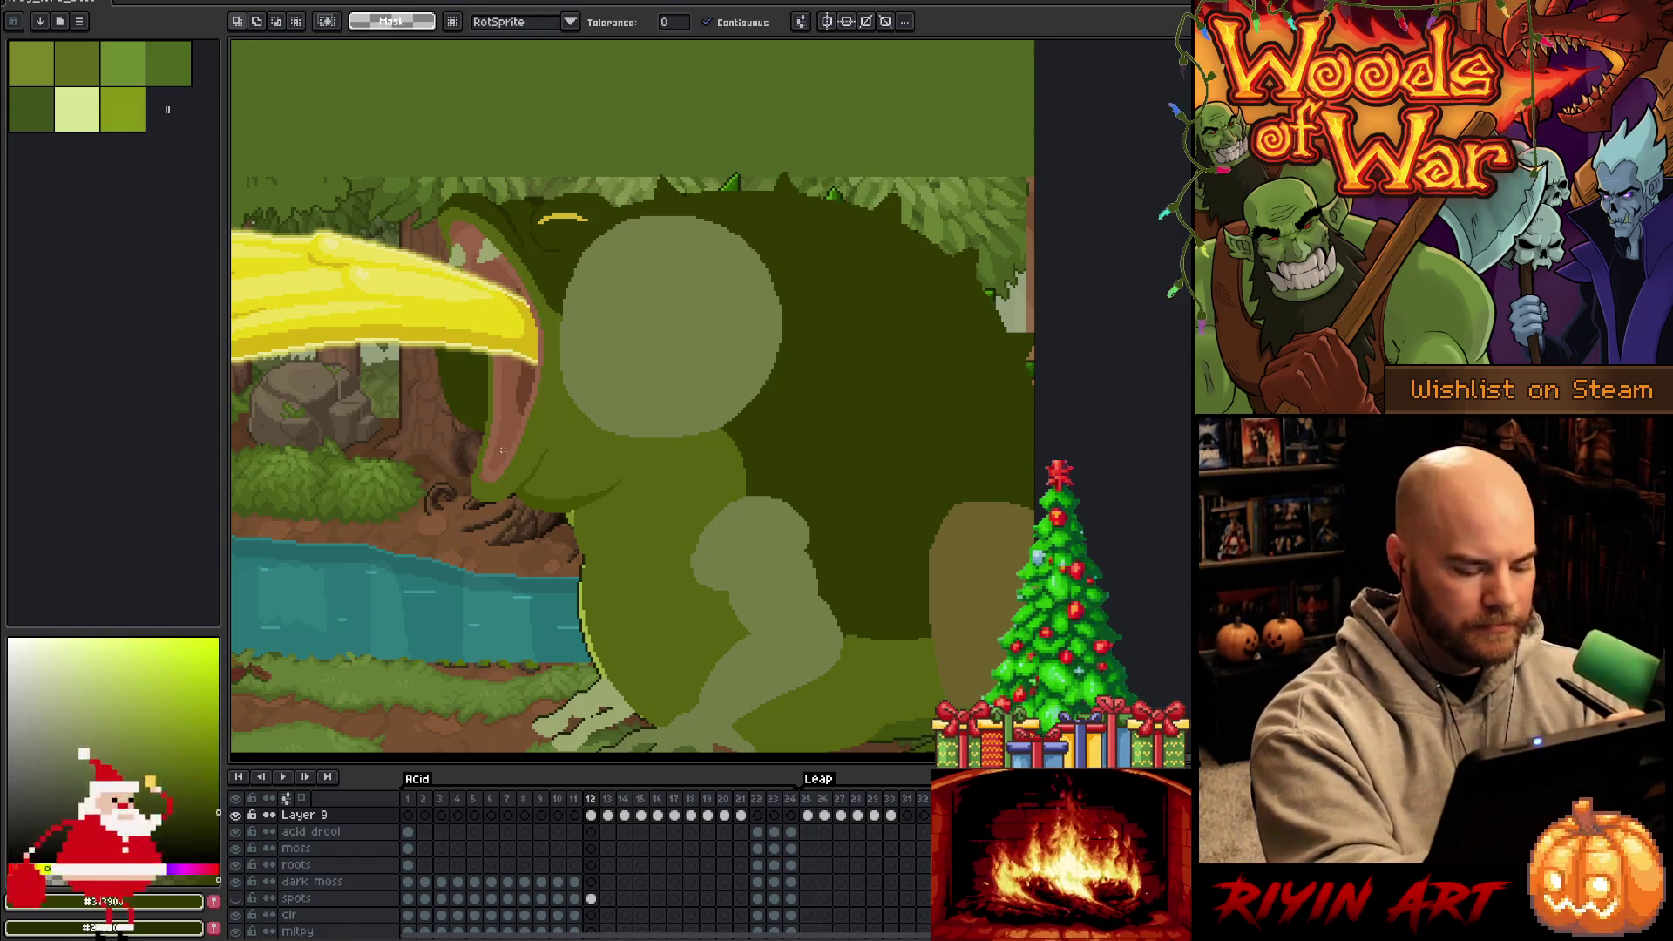
key(b)
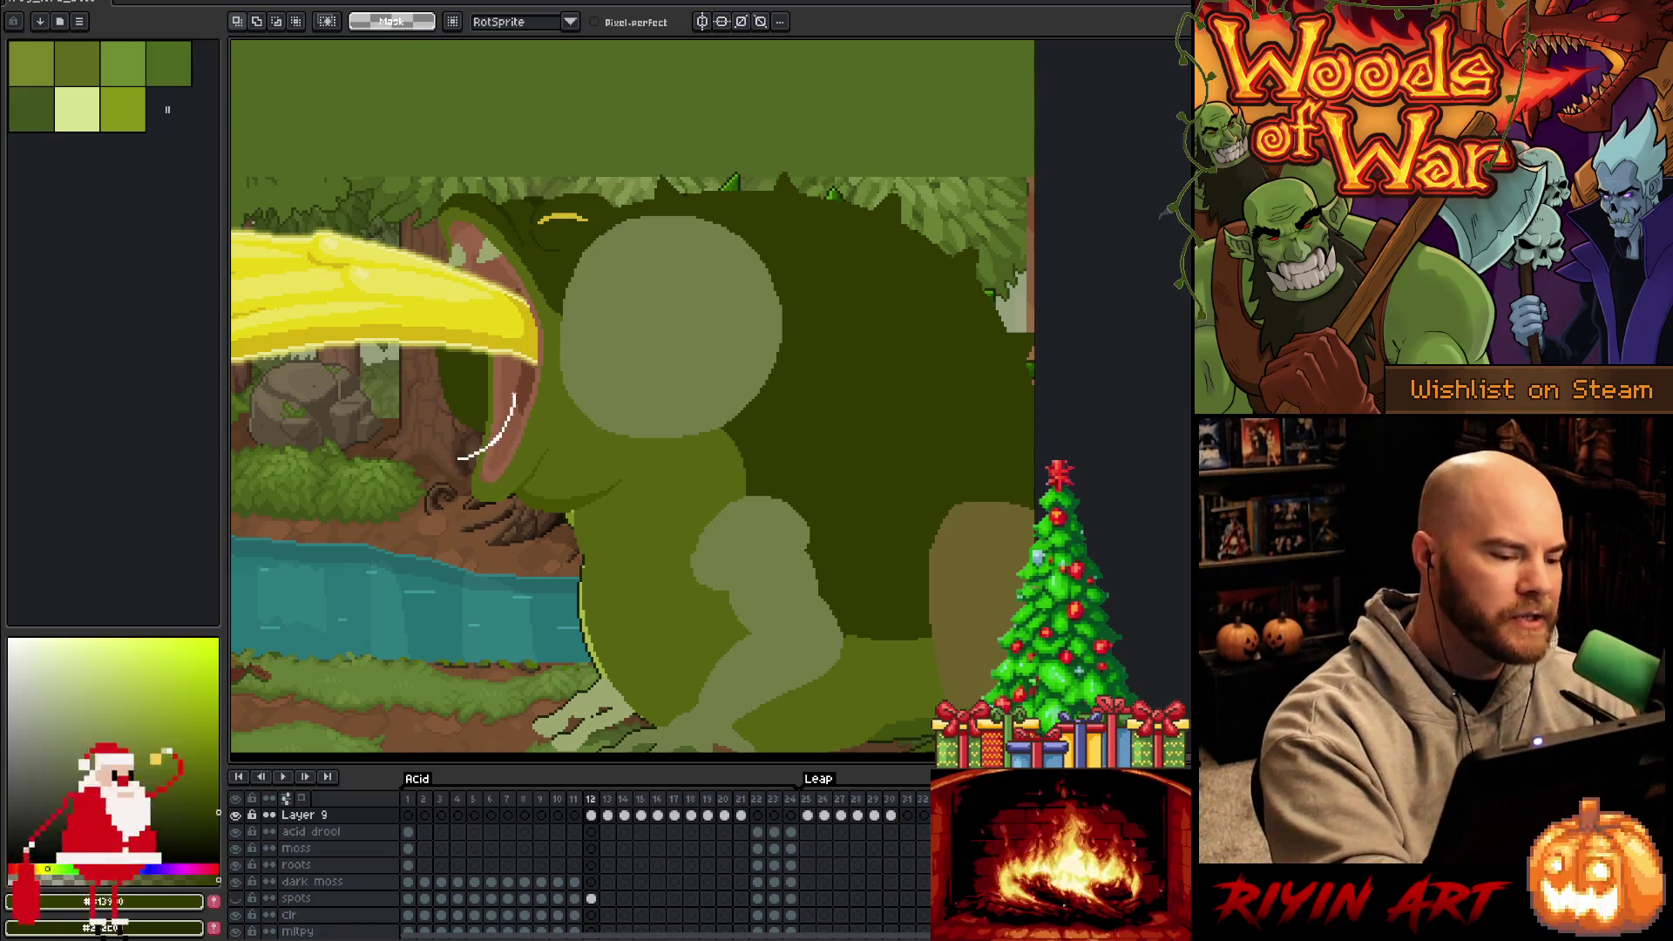
key(w)
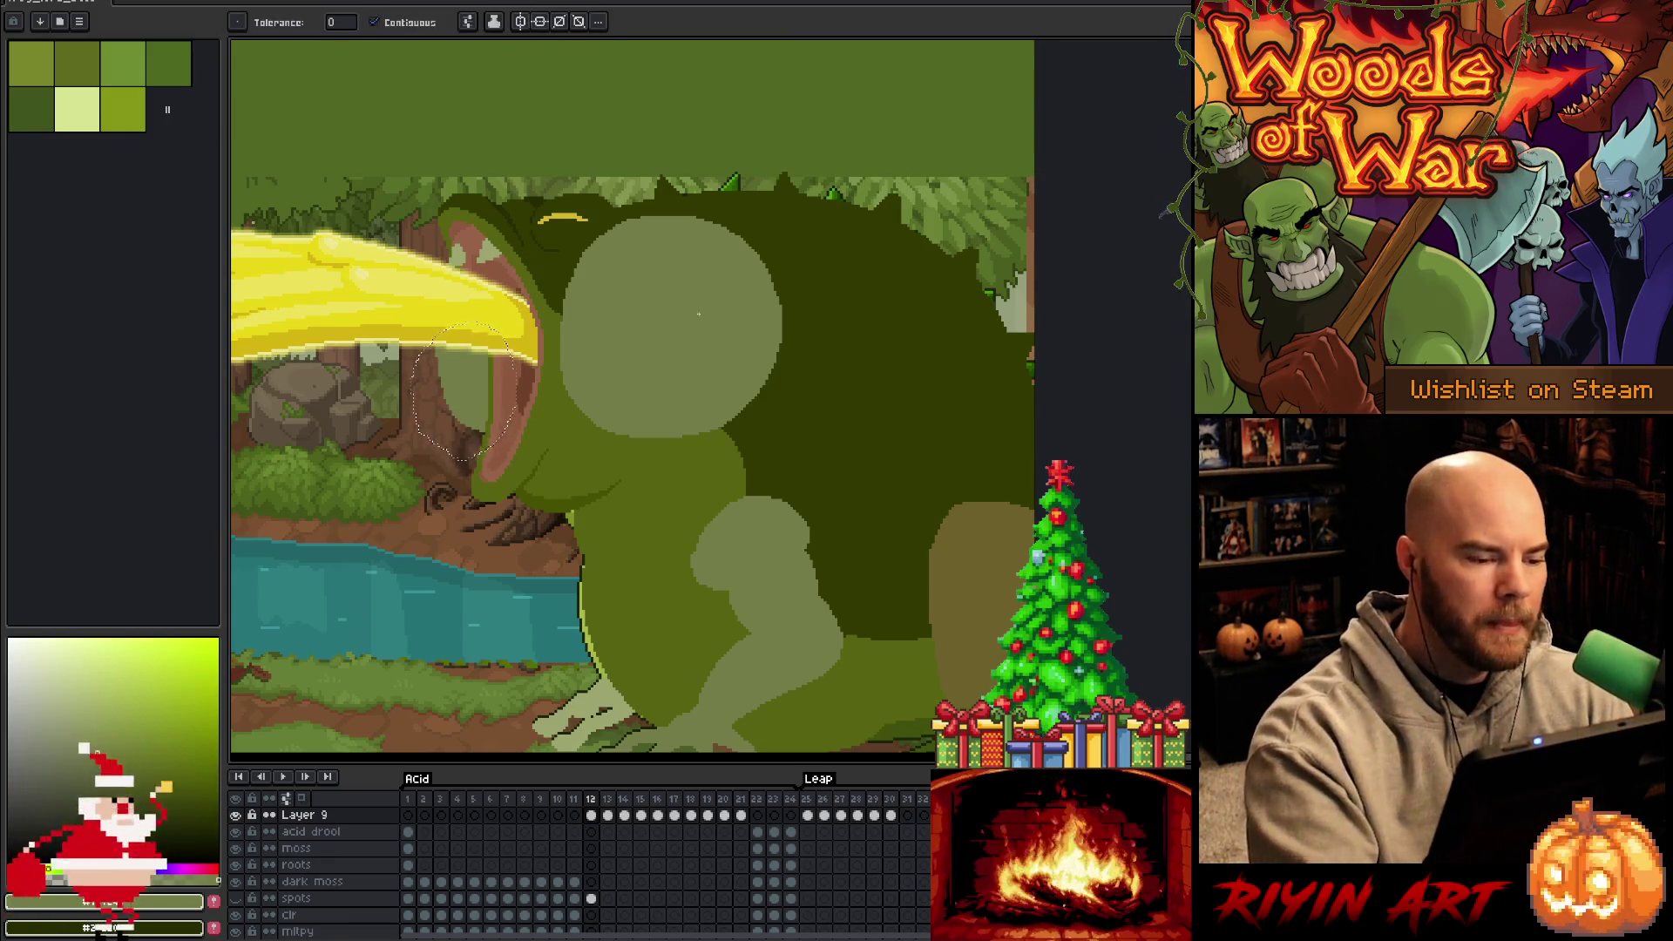
key(m)
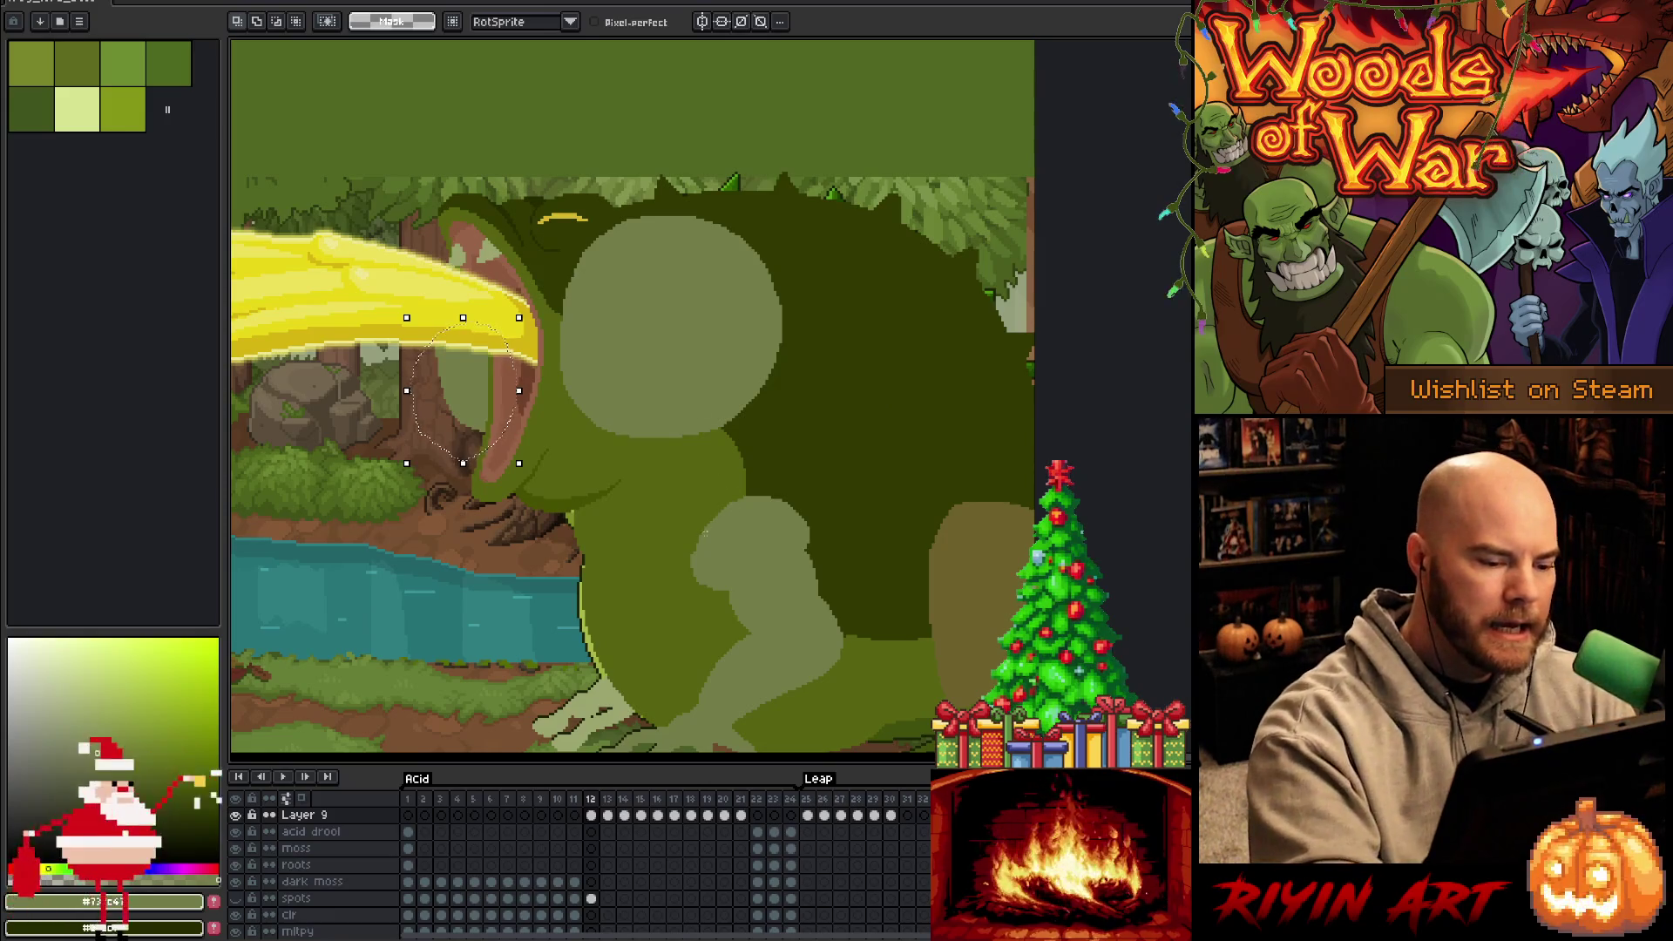
key(w)
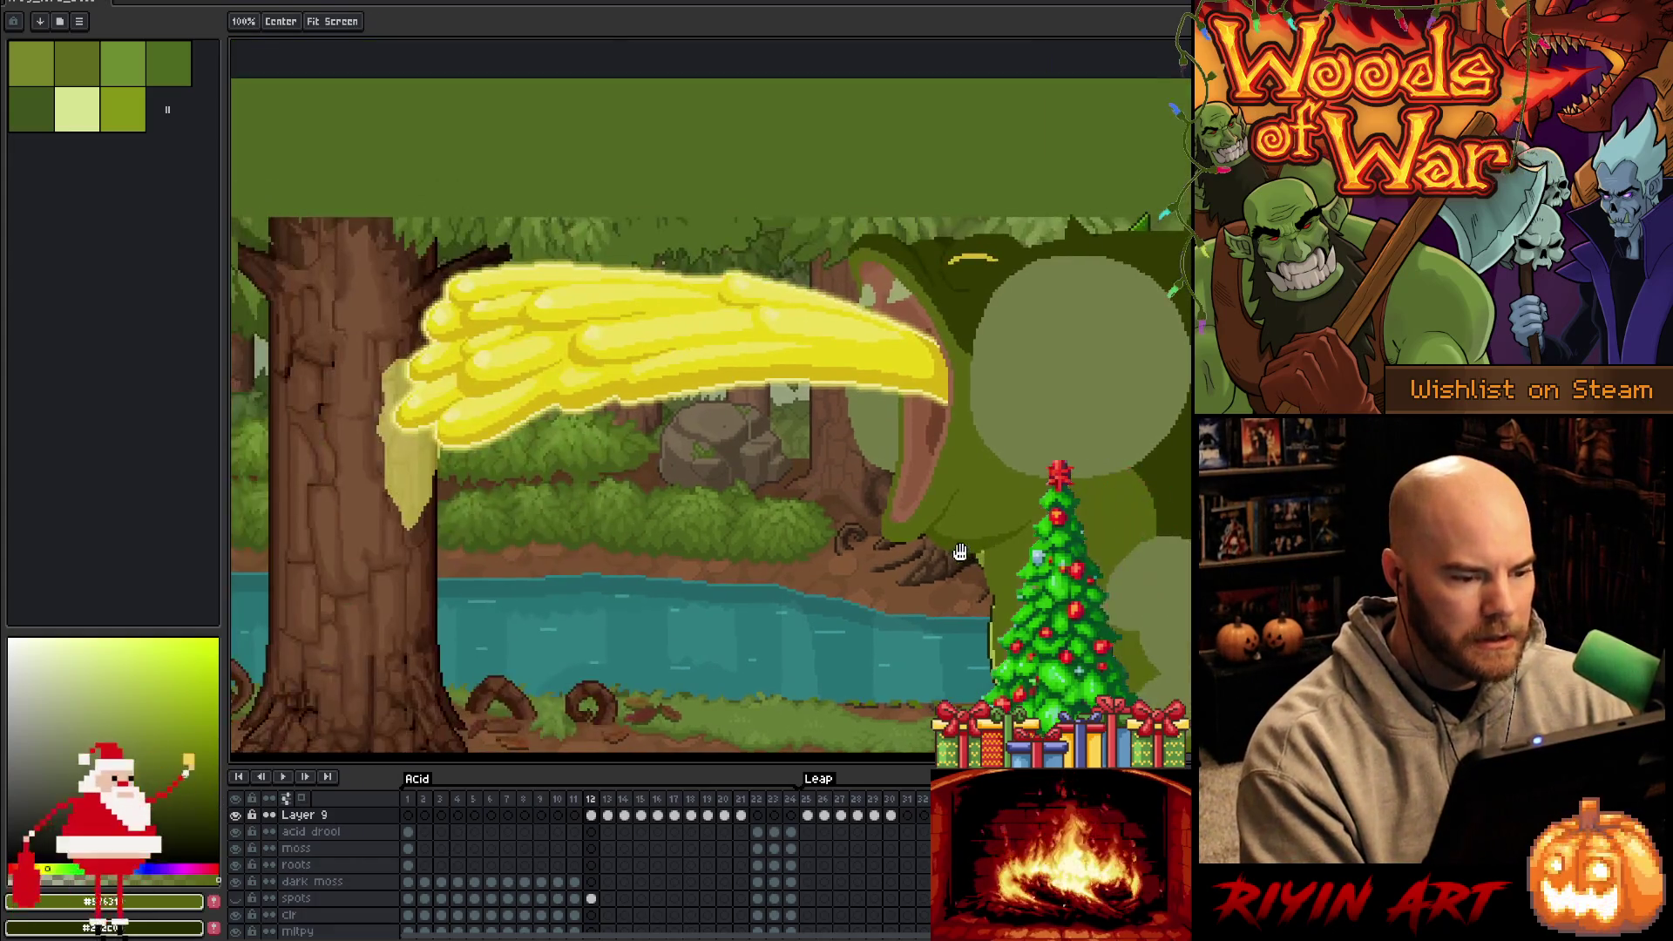
Hide the acid beam layer and Layer 17's yellow beam layer
key(v)
click(665, 328)
scroll(628, 863, up, 3)
click(237, 849)
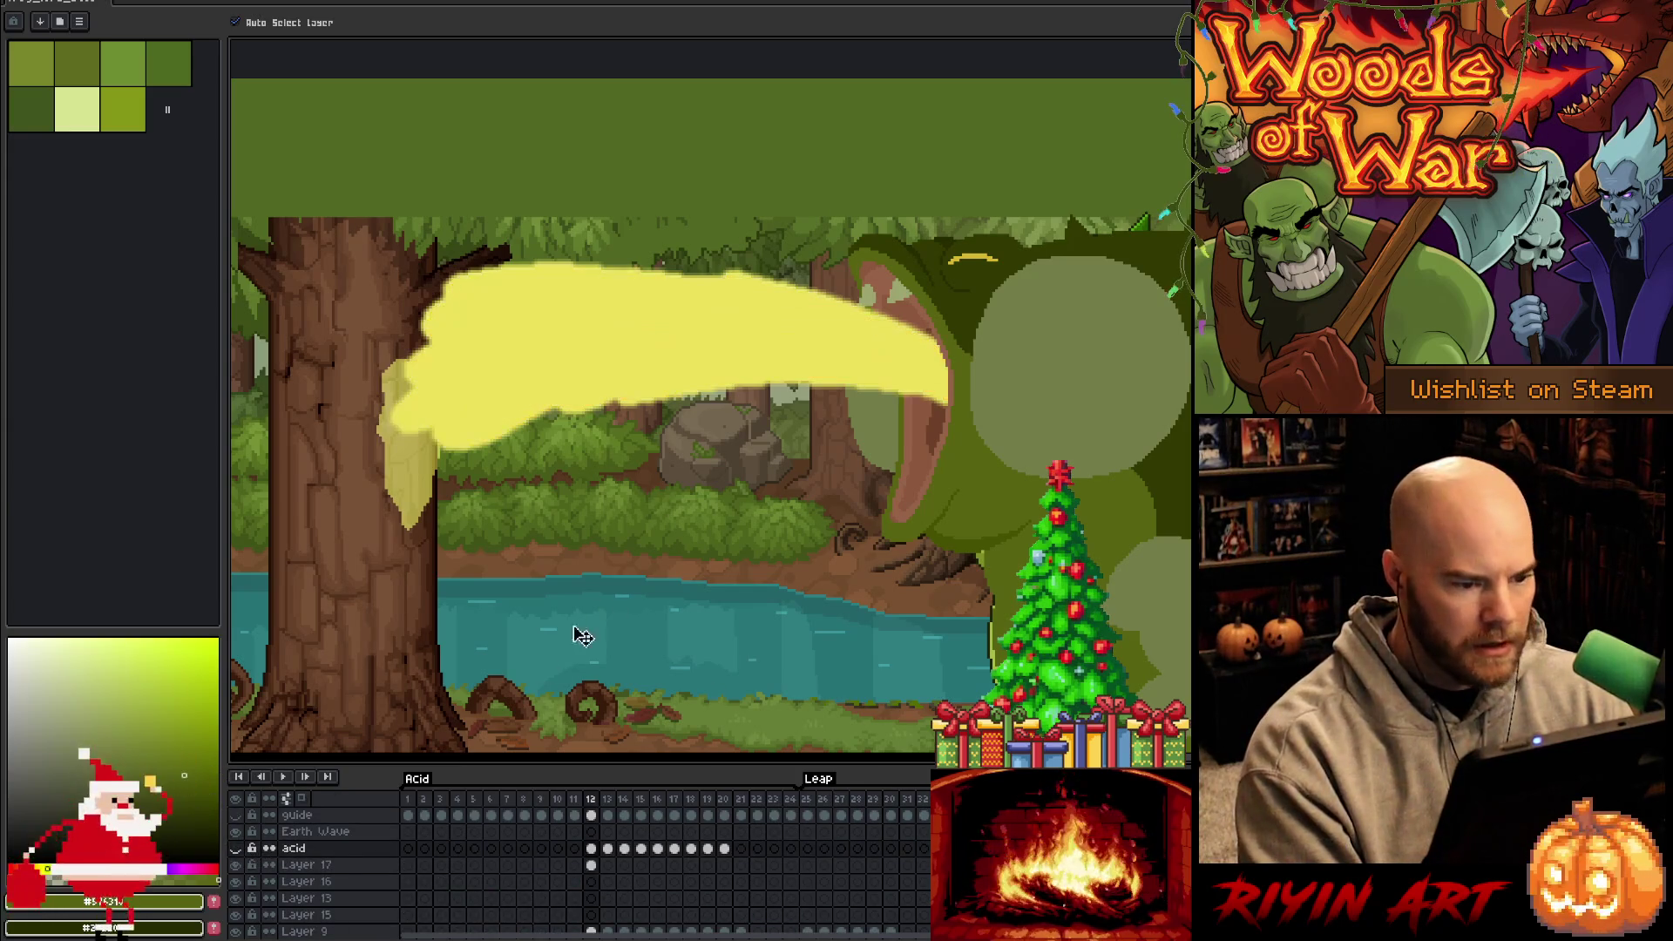
click(237, 867)
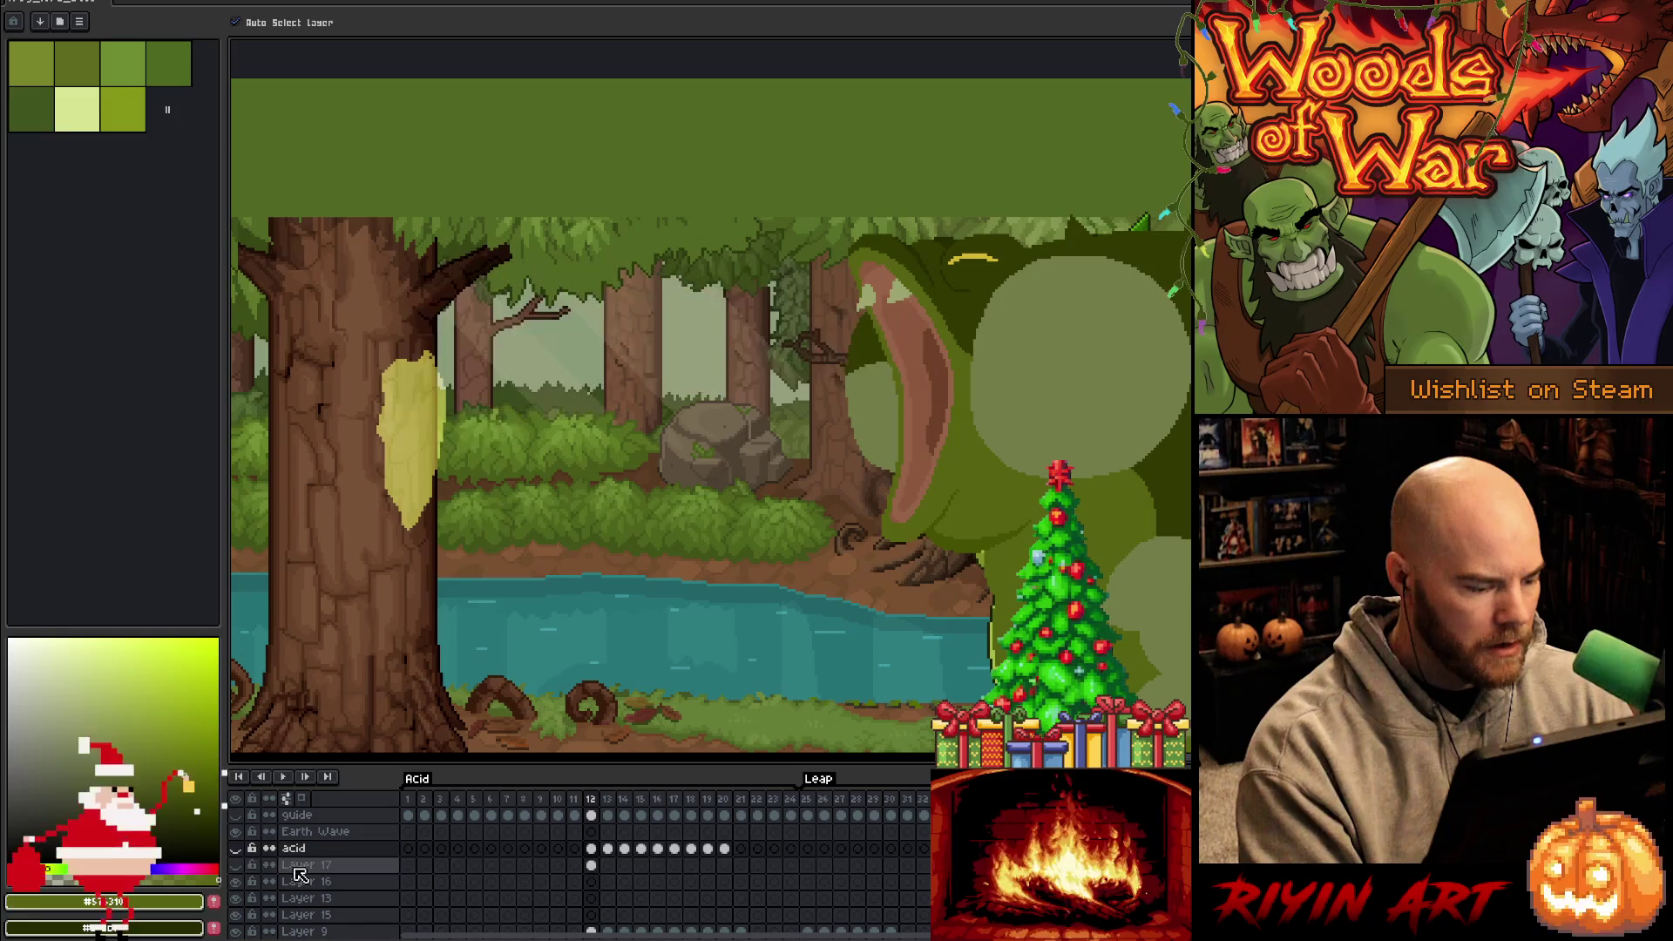
Rename Layer 17 to 'acid blur'
double_click(300, 865)
text(acid blur)
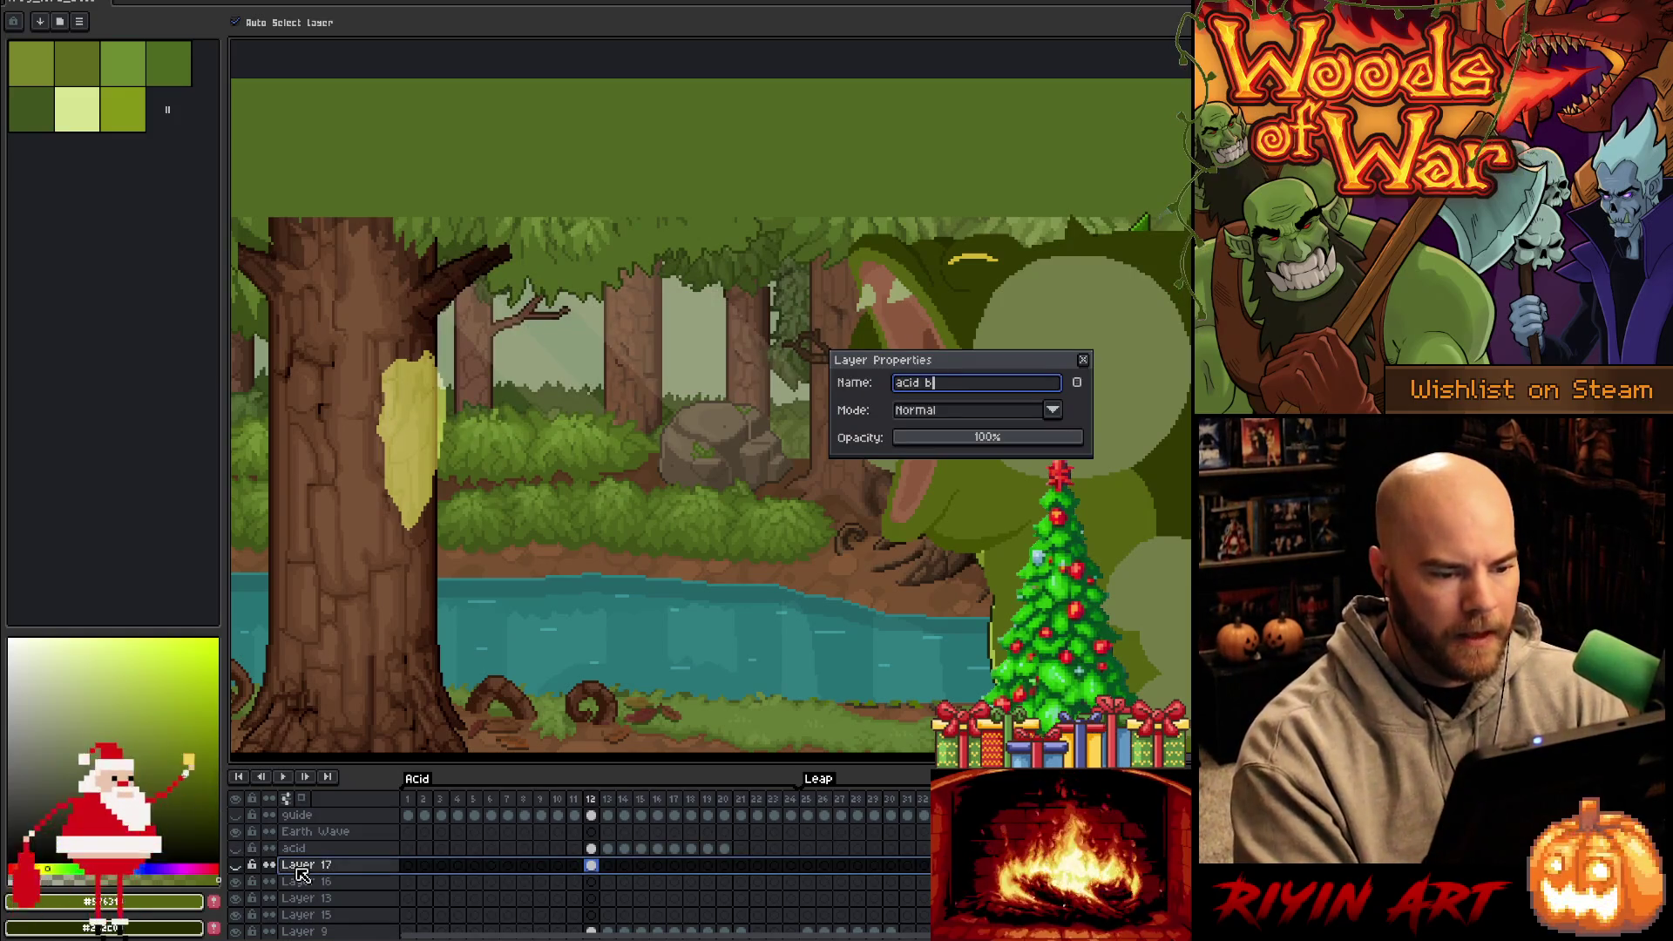
key(Return)
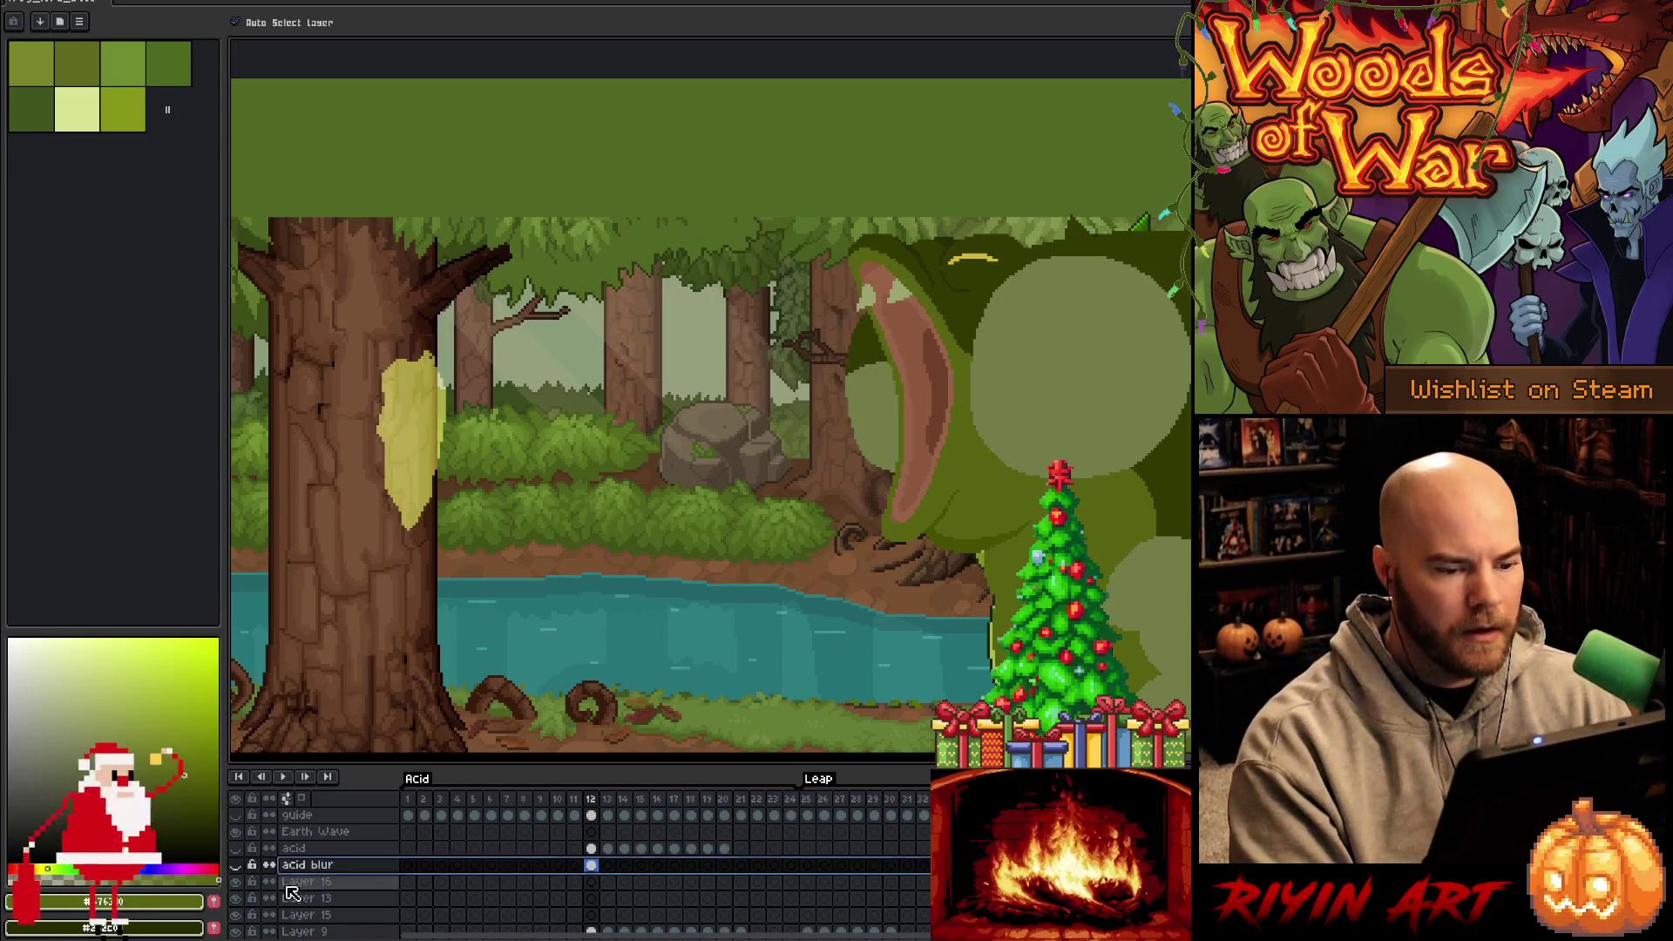
Make the frog's Layer 9 active and switch to the pencil tool
scroll(785, 523, right, 3)
scroll(660, 428, up, 1)
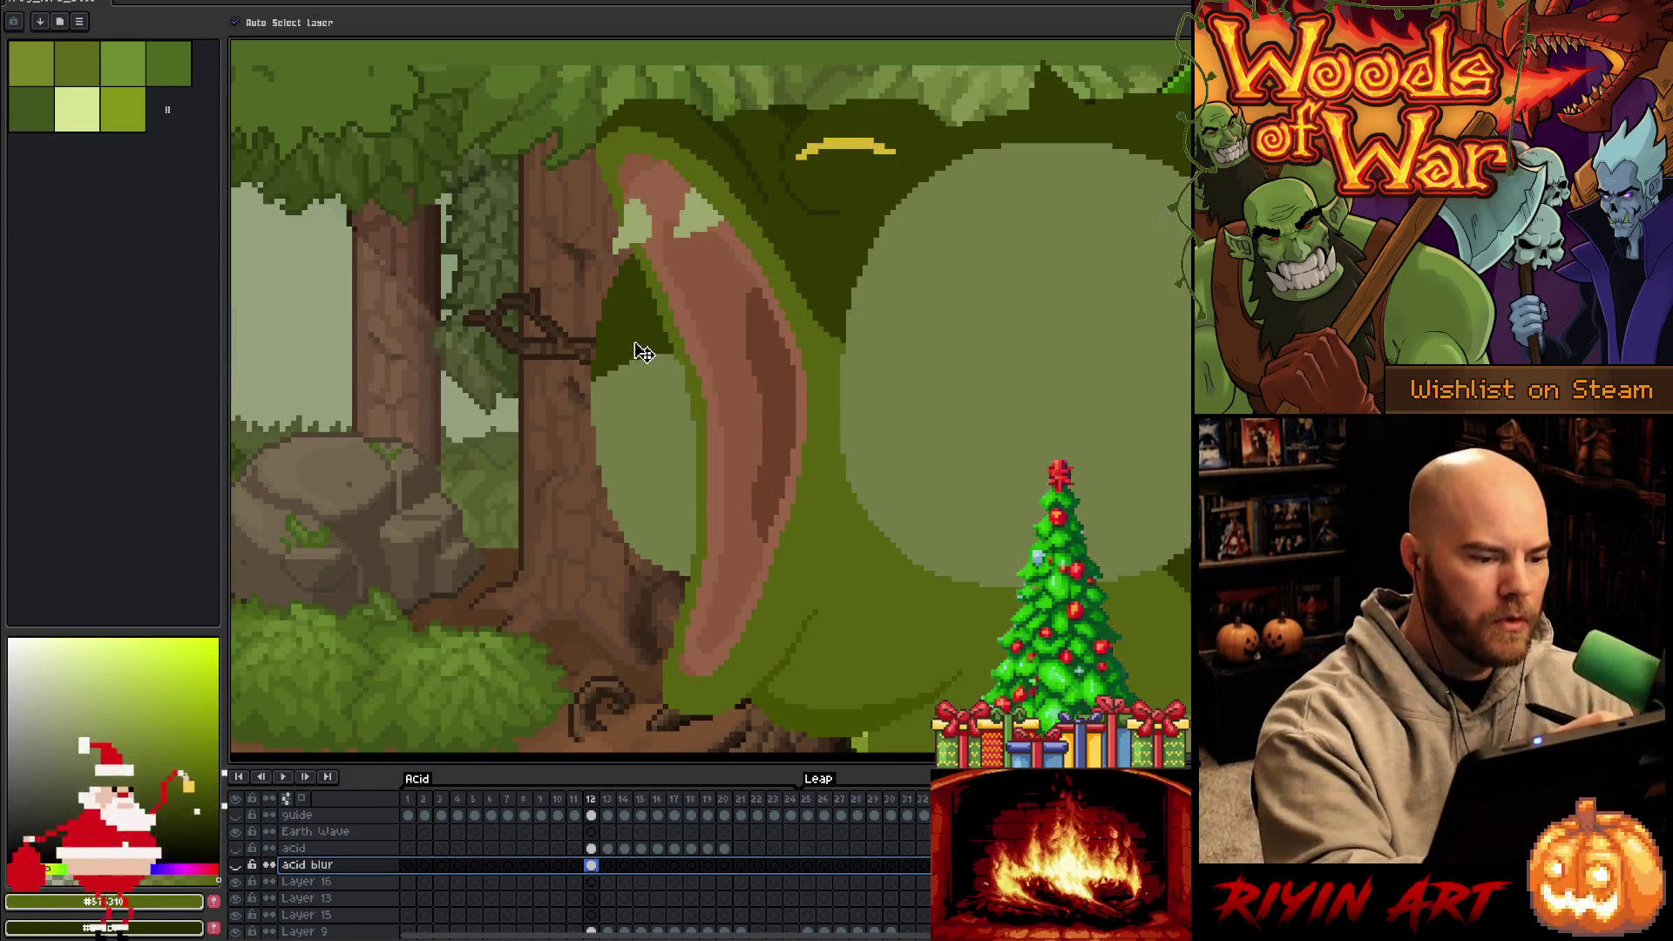
click(643, 344)
key(b)
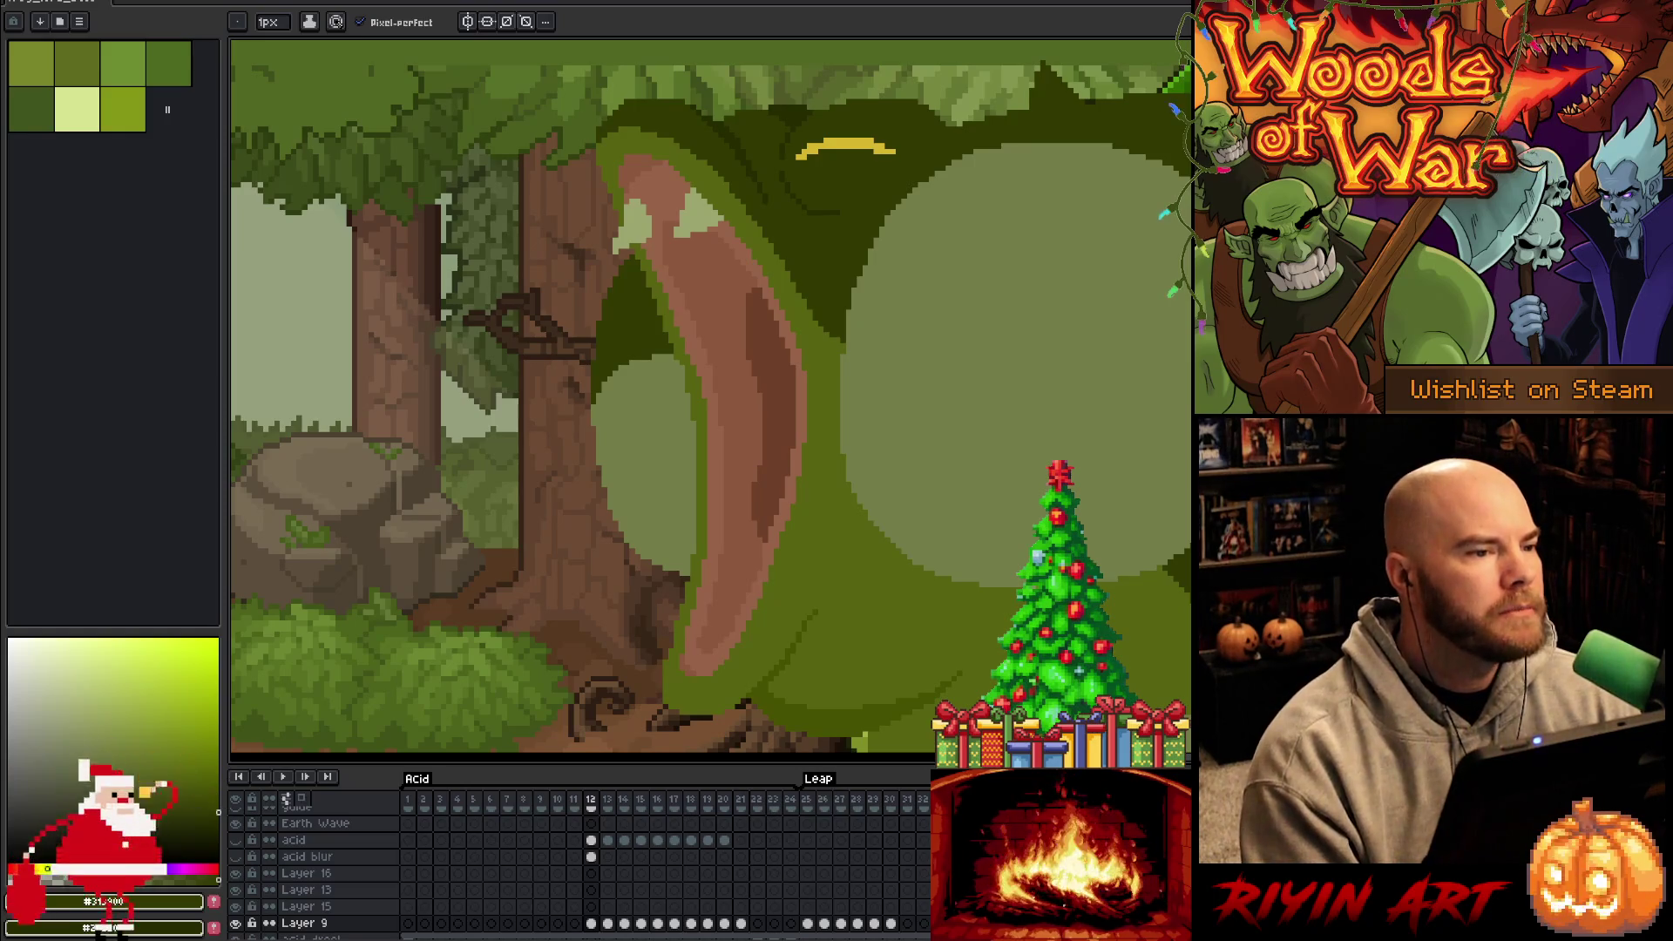
Switch to VS Code and bring up the Makefile's compiler settings
key(alt+Tab)
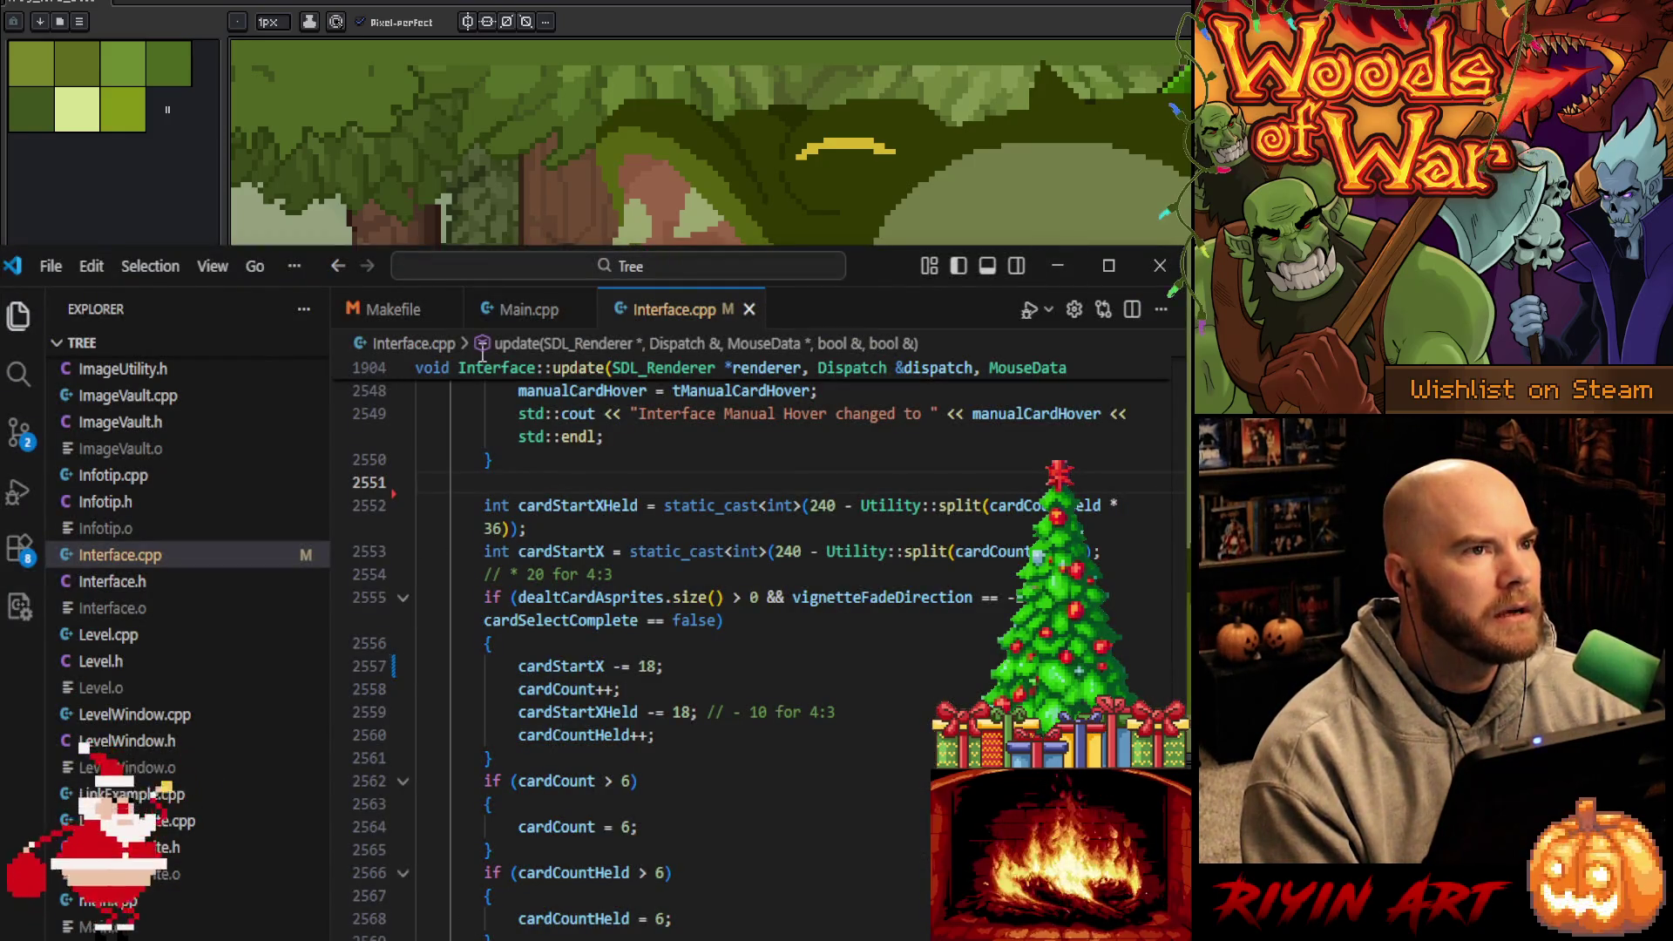
click(514, 311)
click(422, 320)
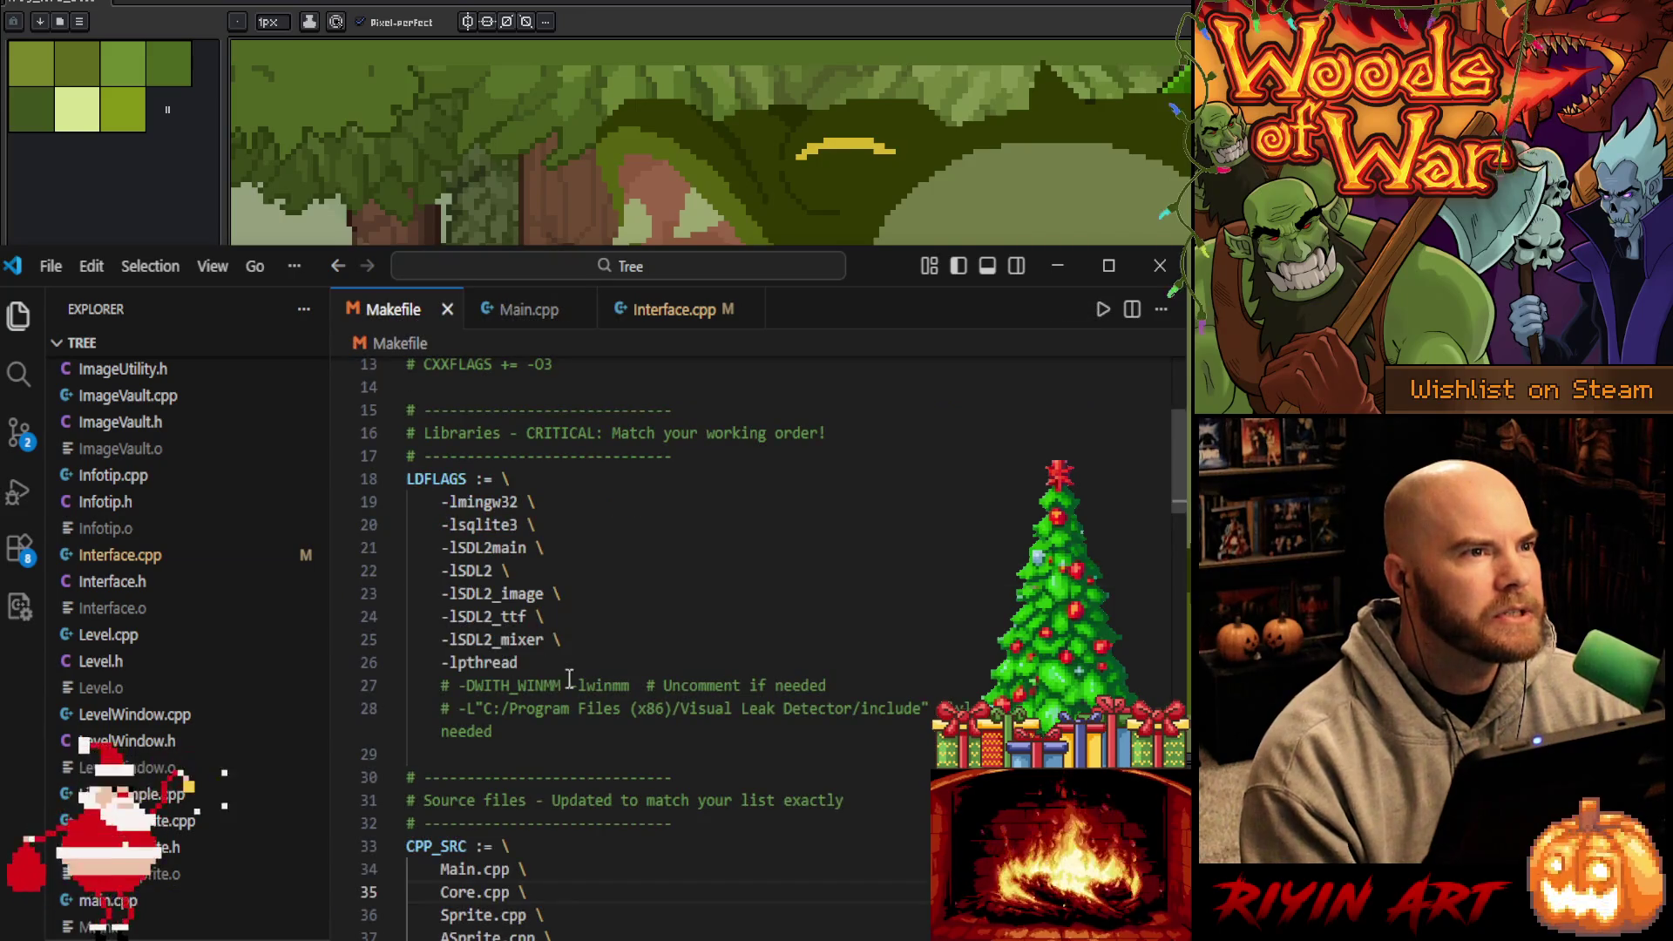
scroll(634, 730, up, 4)
scroll(633, 730, up, 1)
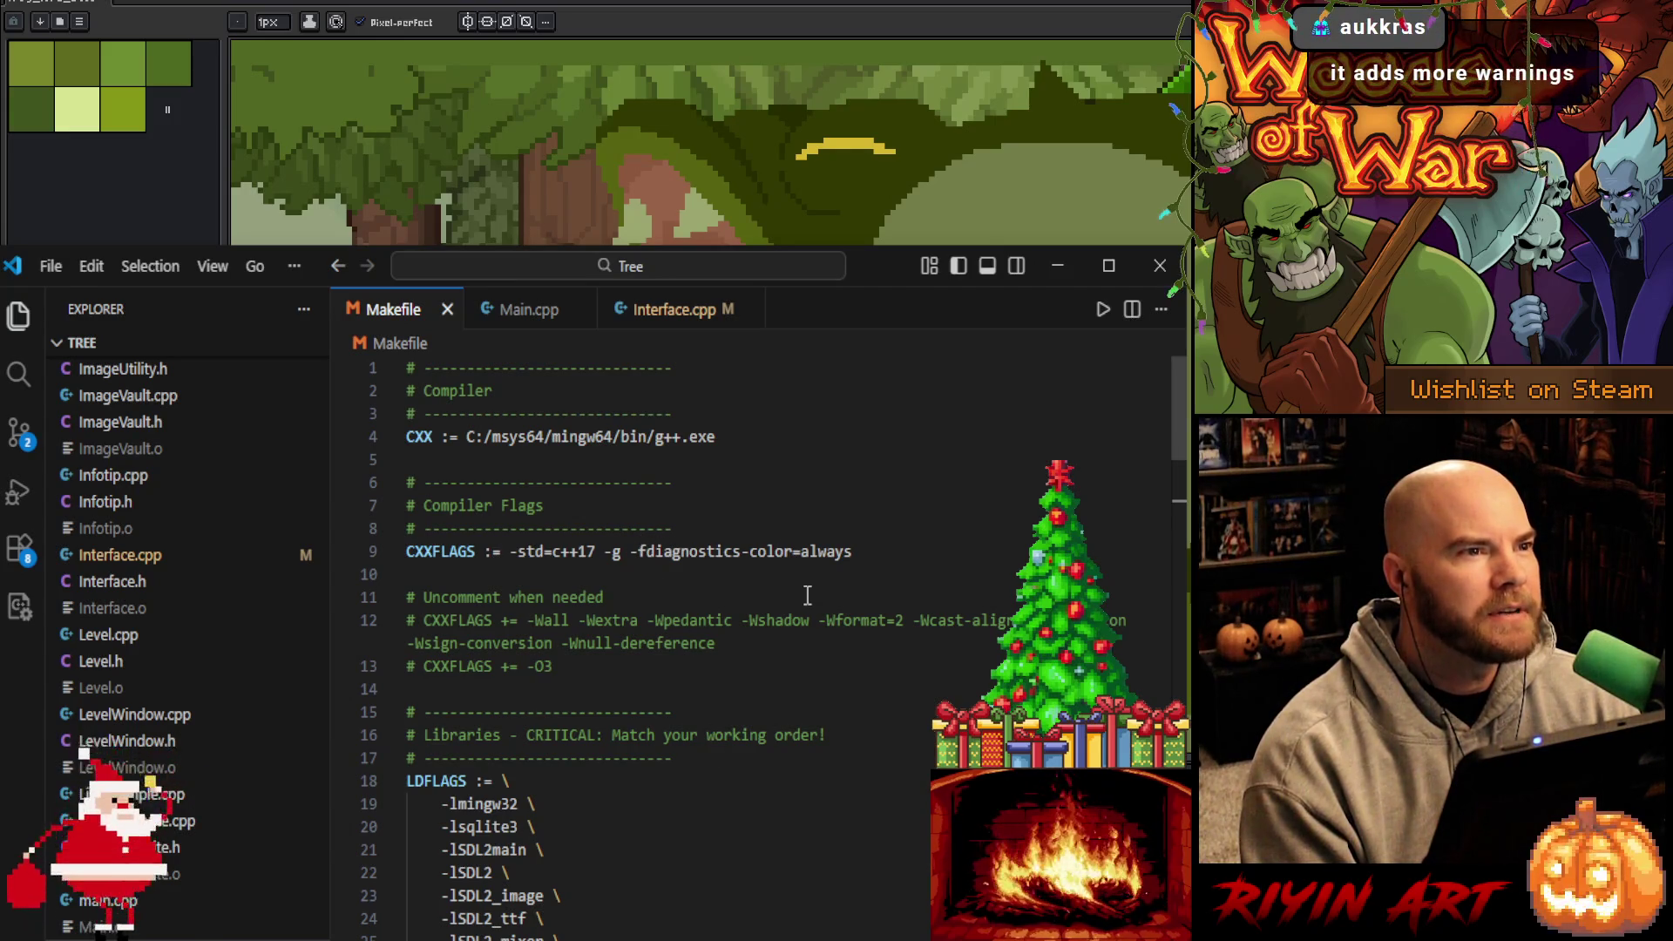
scroll(808, 592, down, 15)
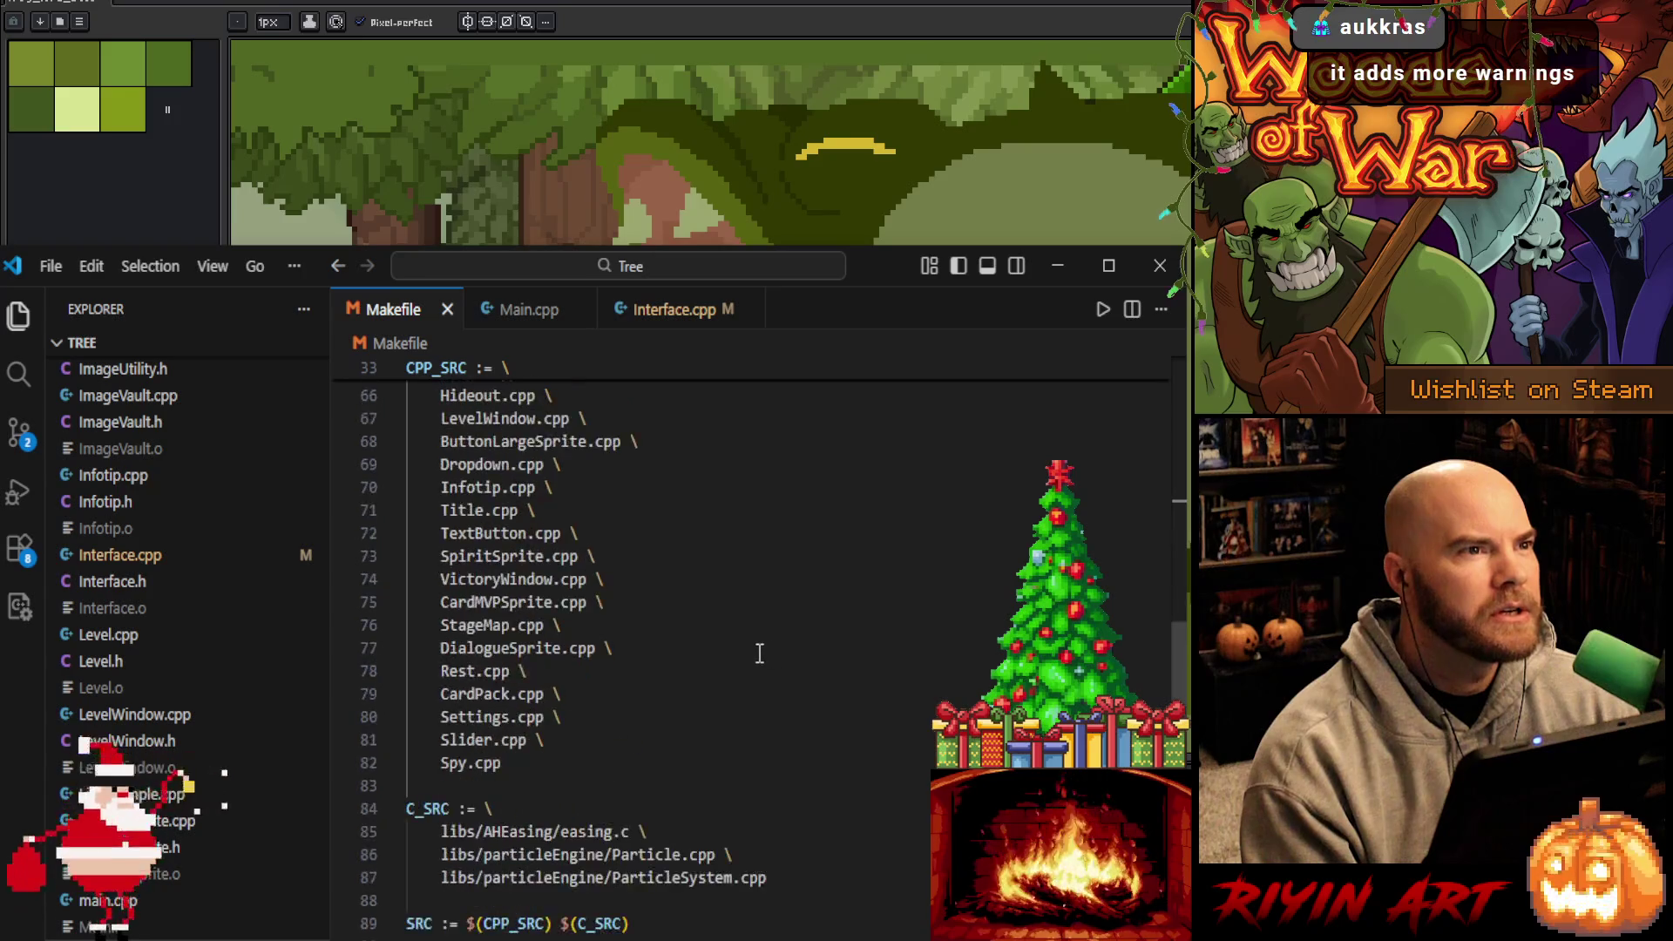
scroll(759, 654, down, 6)
scroll(759, 654, down, 5)
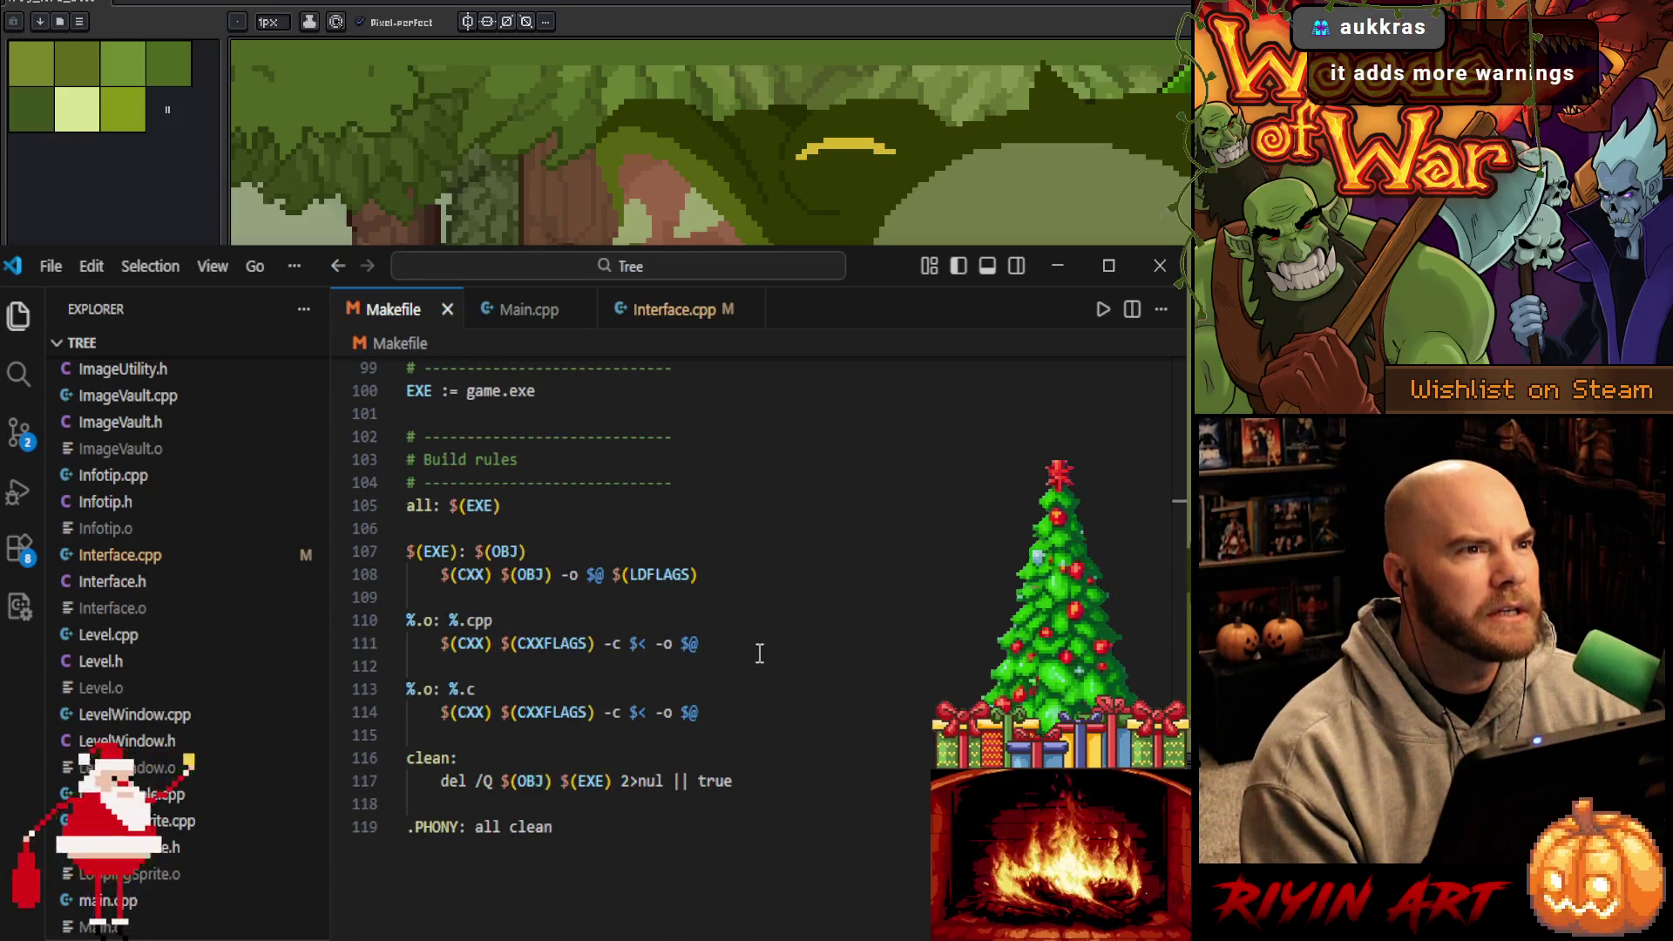
scroll(759, 653, up, 20)
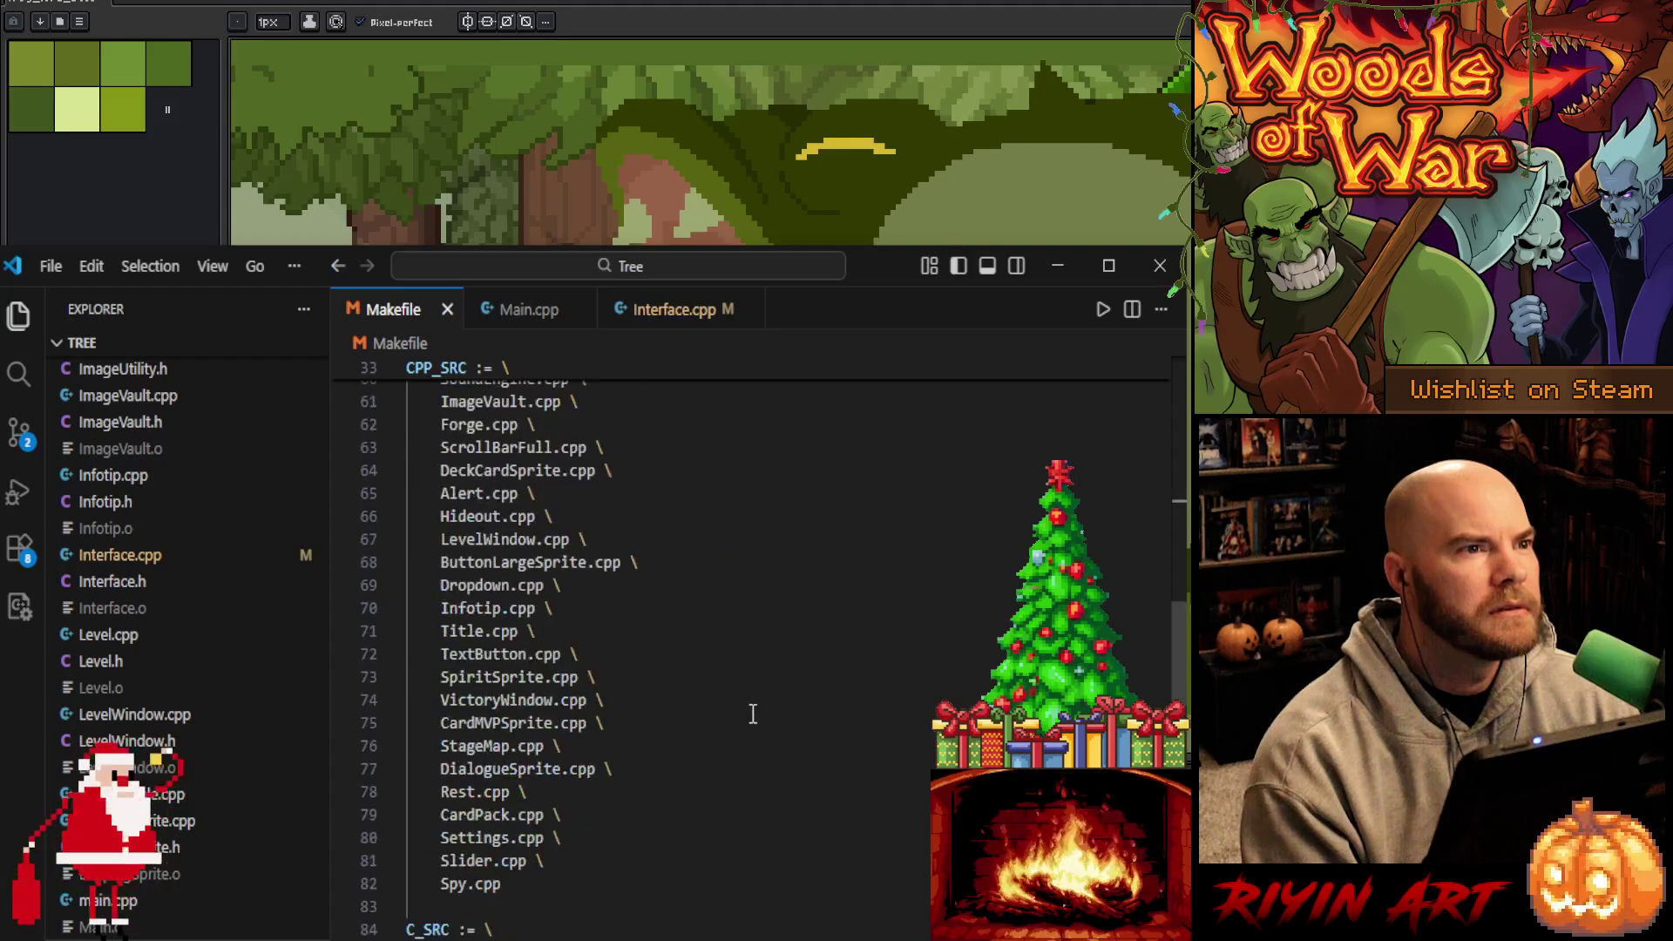
scroll(753, 719, up, 5)
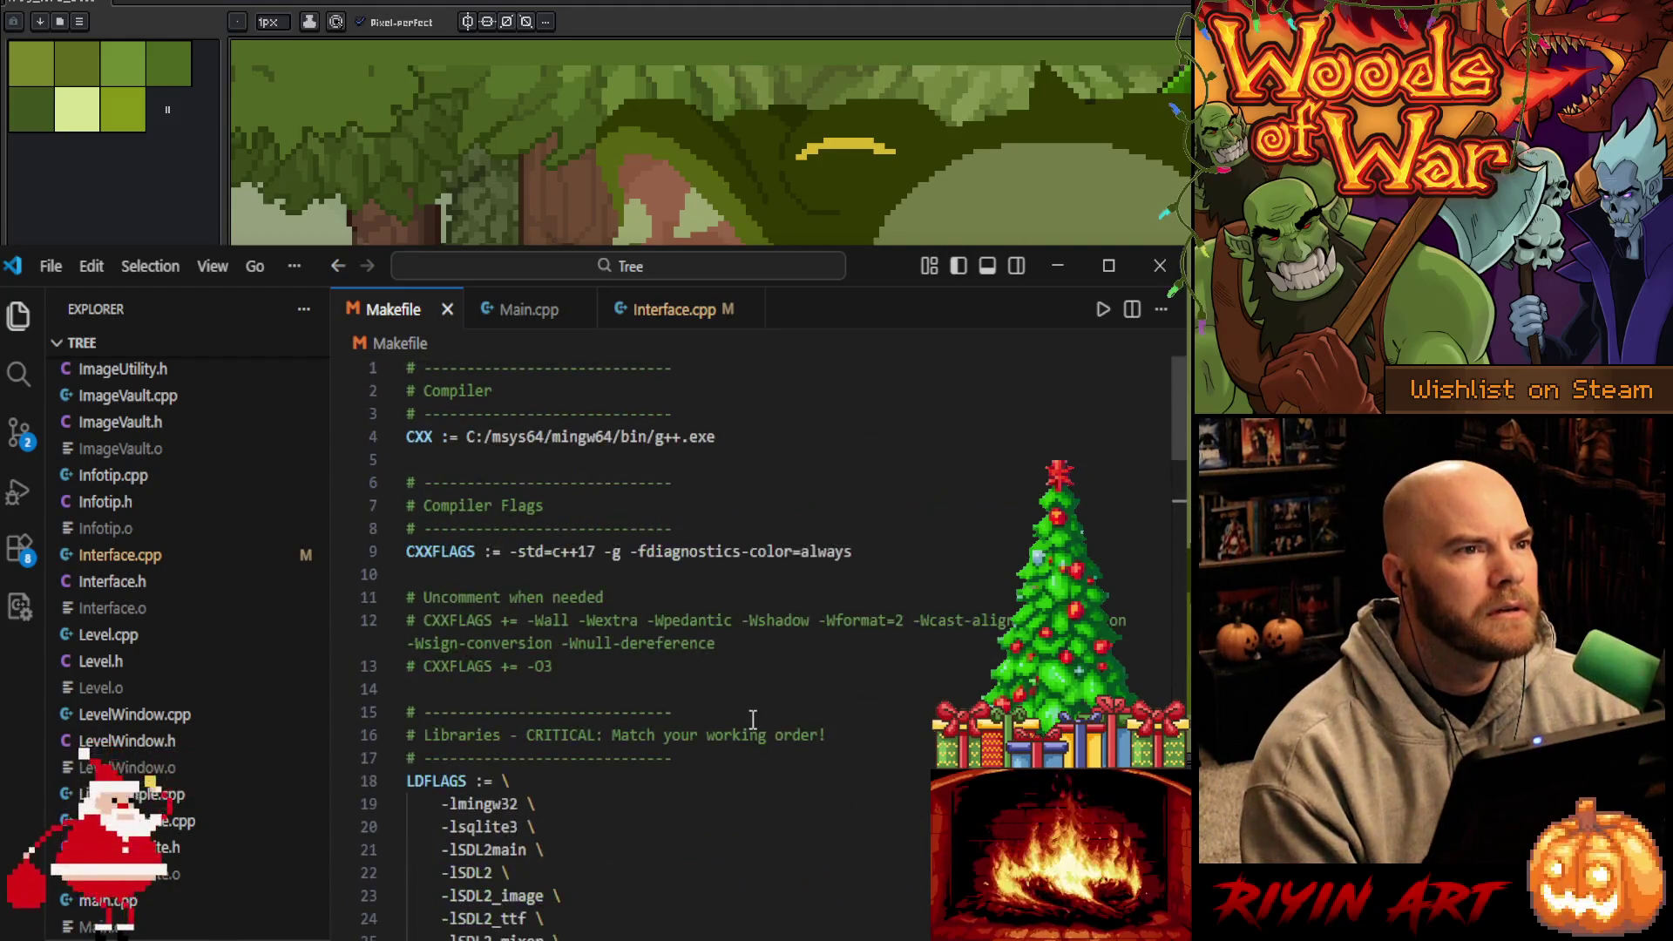
Append -Wextra after the diagnostics colour flag on line 9
drag(632, 550, 821, 551)
double_click(827, 551)
click(1055, 266)
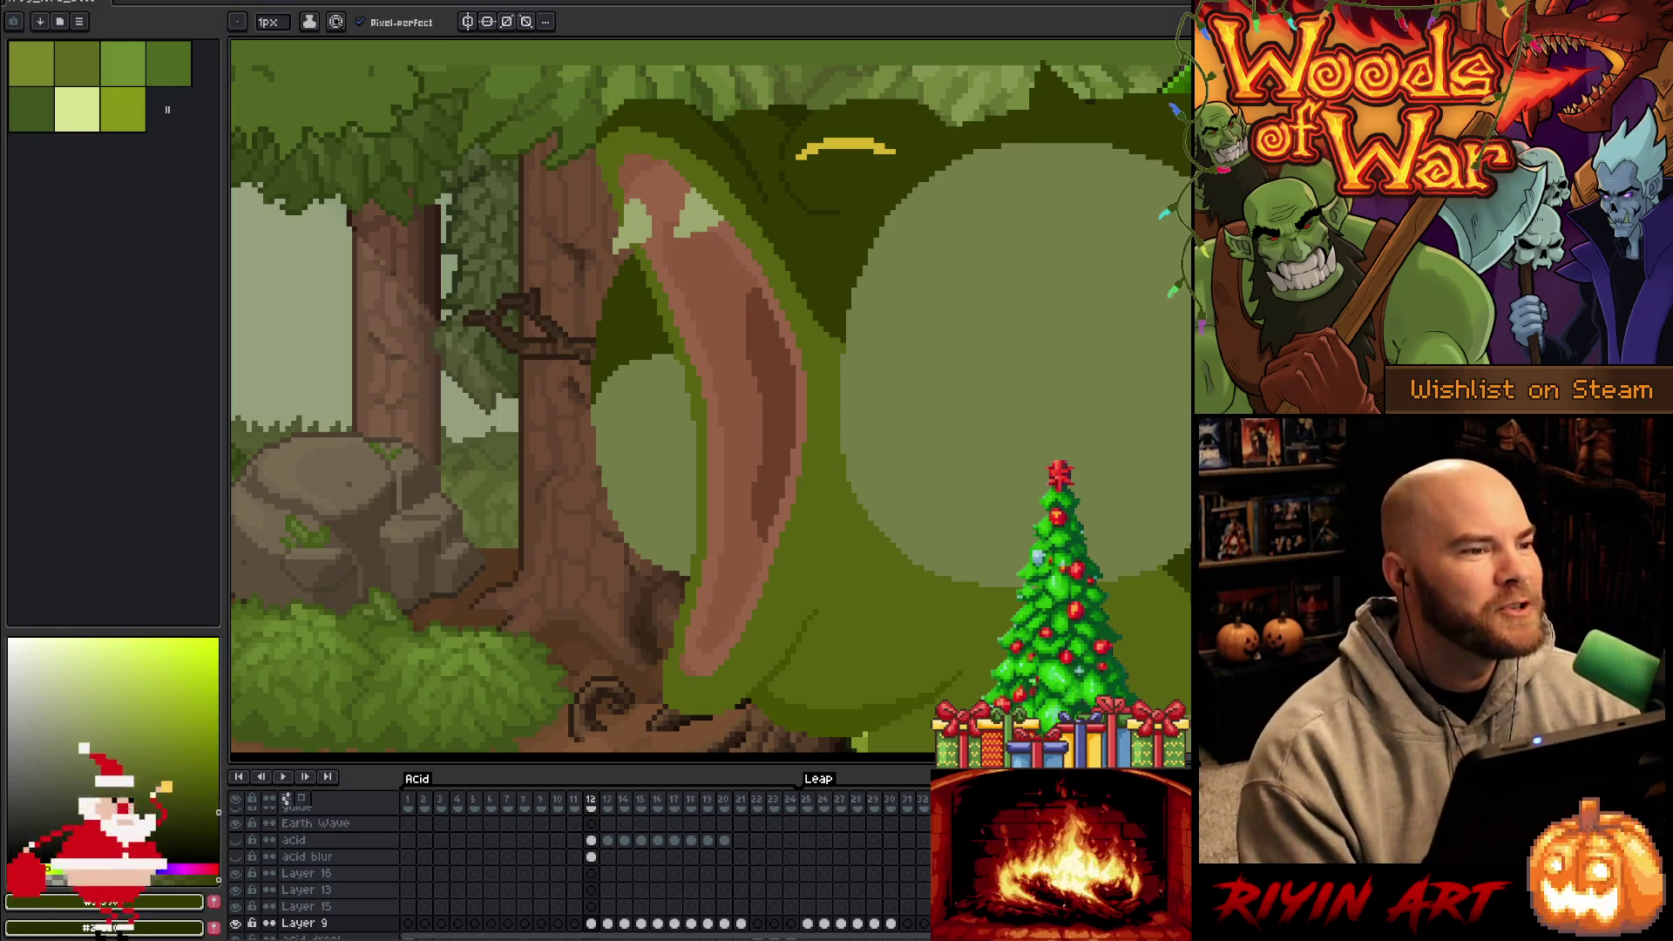
key(alt+Tab)
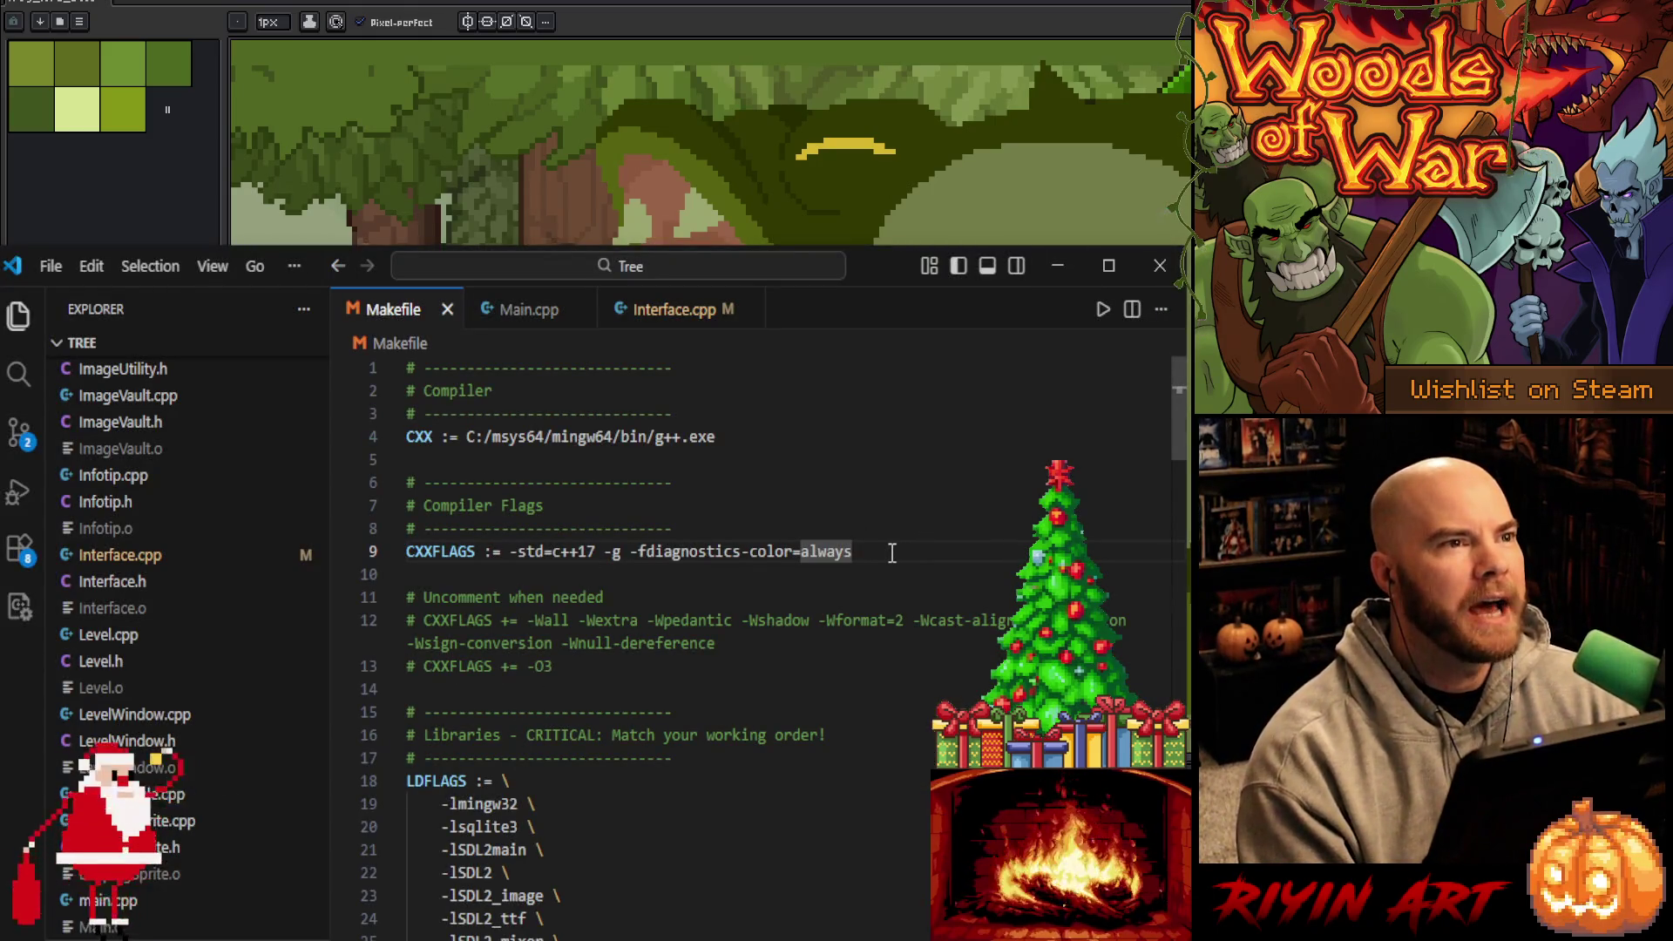
text(-Wextra)
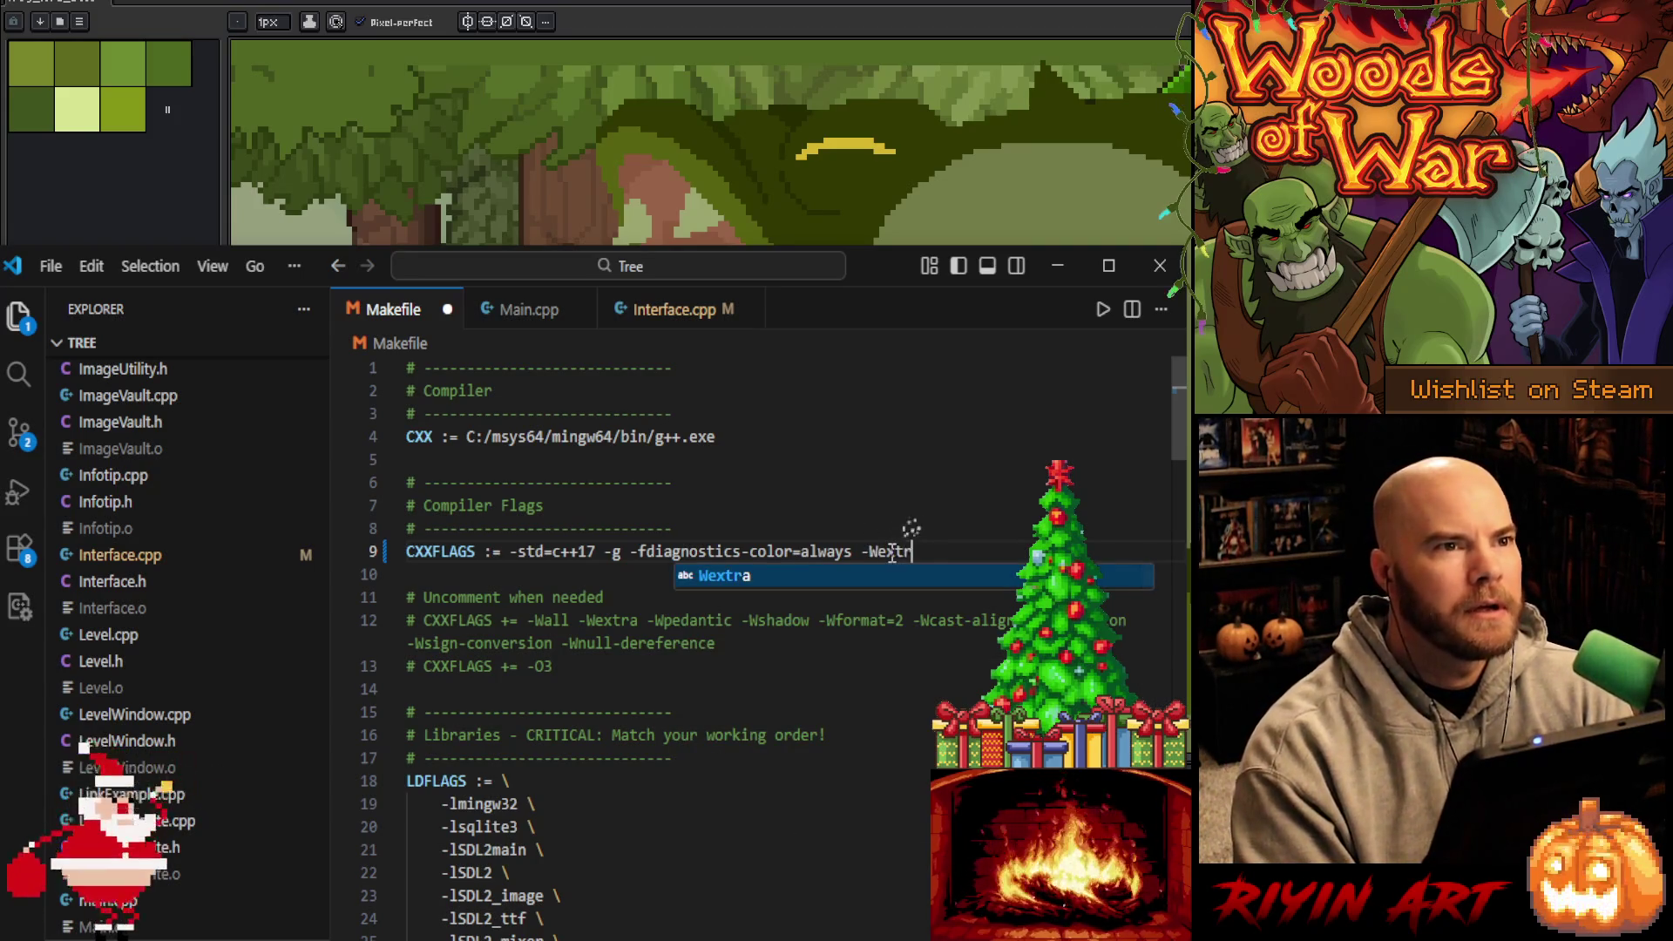
click(882, 513)
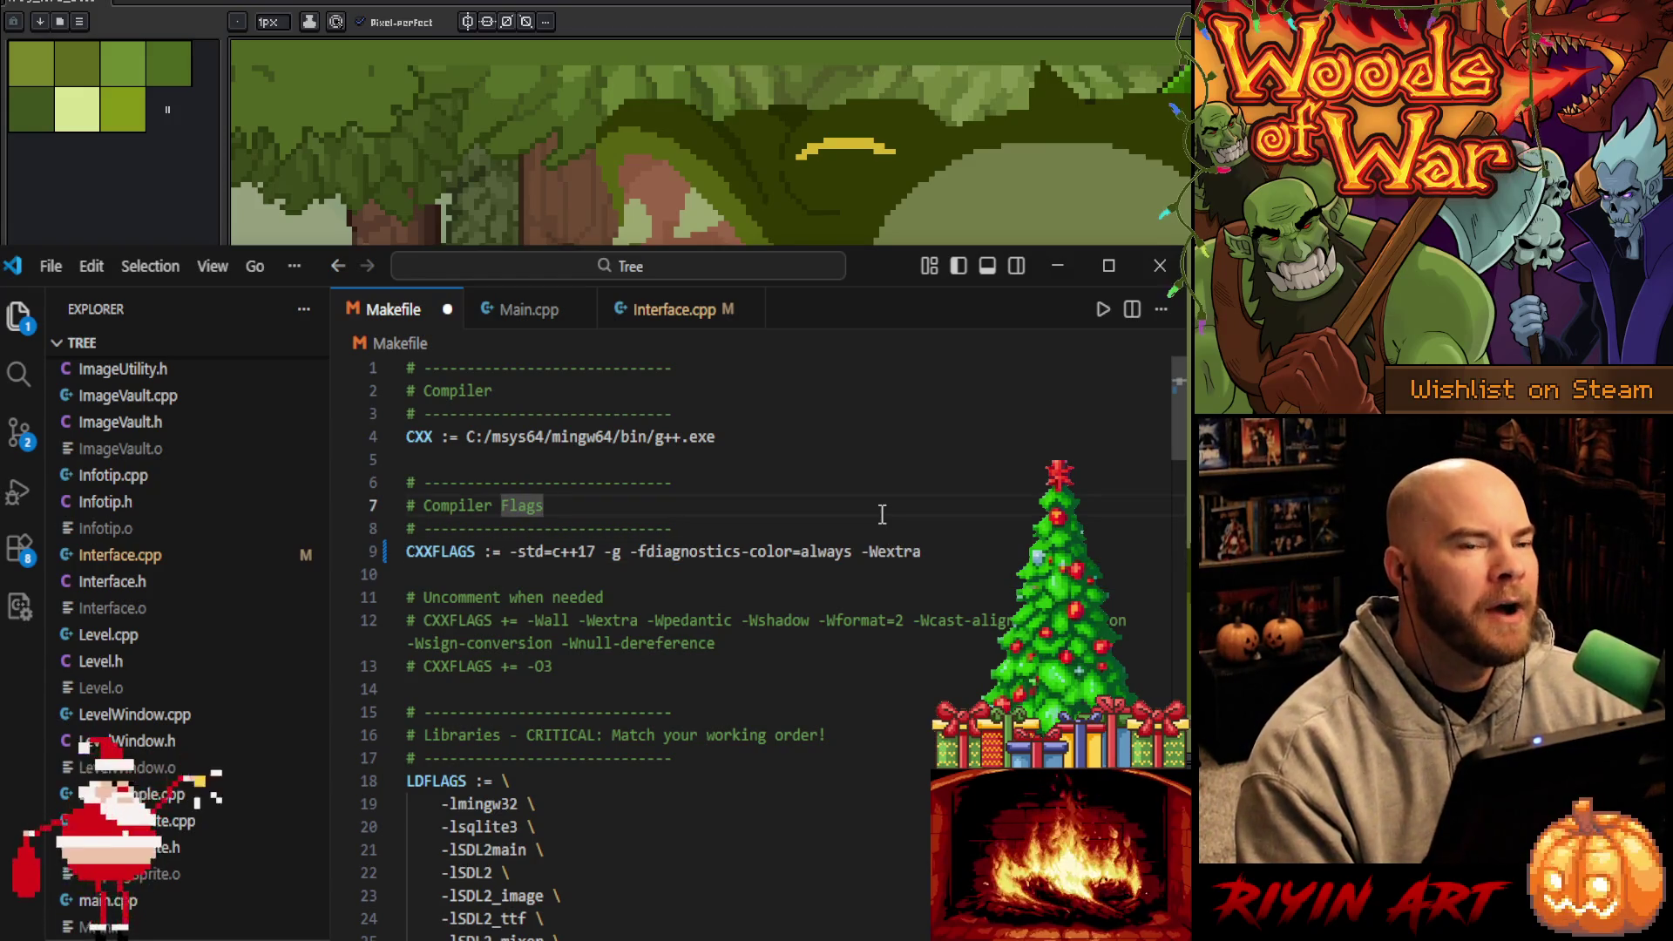
click(937, 542)
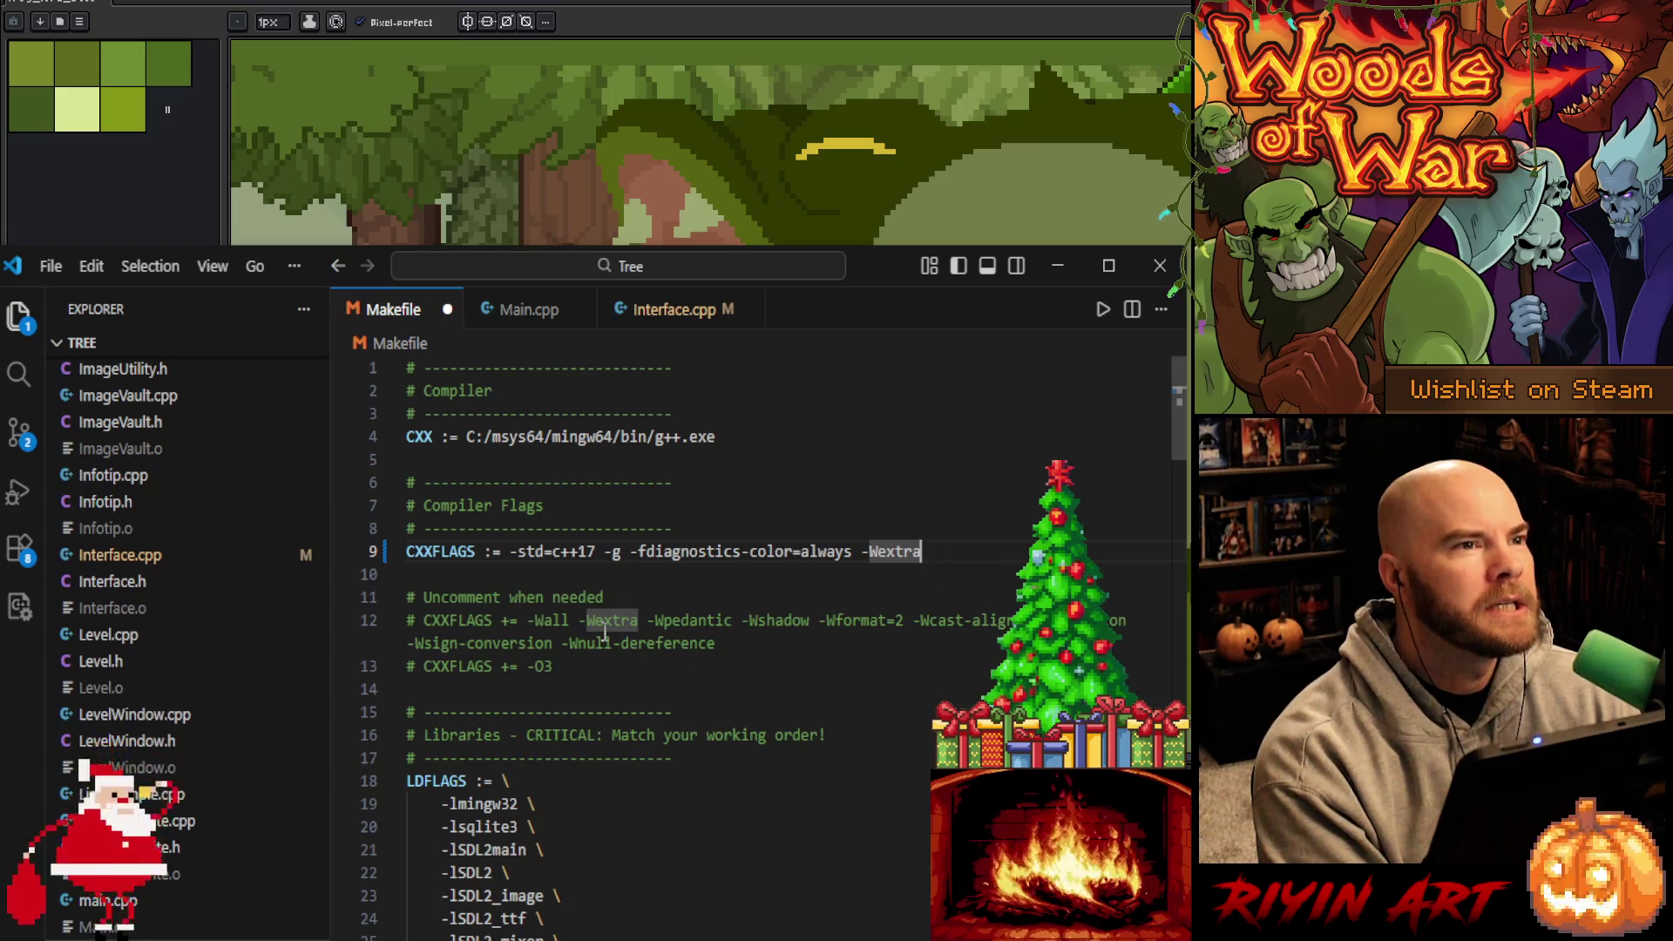
Remove the added -Wextra from line 9 and uncomment the warning flags line 12
click(424, 622)
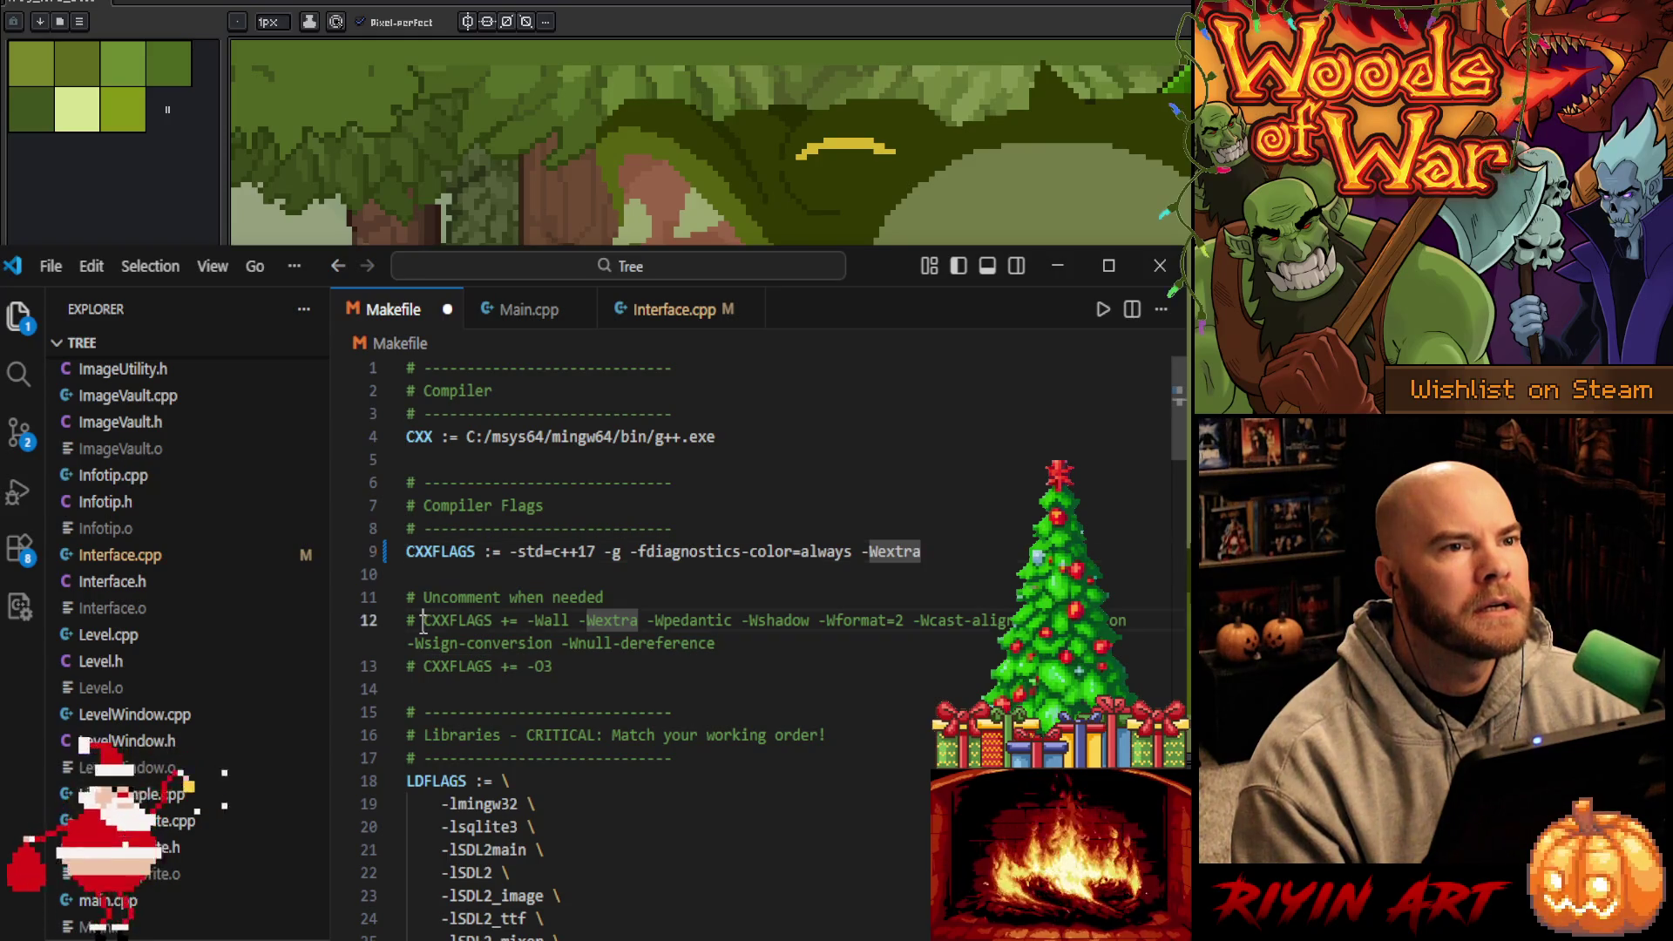
drag(953, 555, 863, 555)
key(BackSpace)
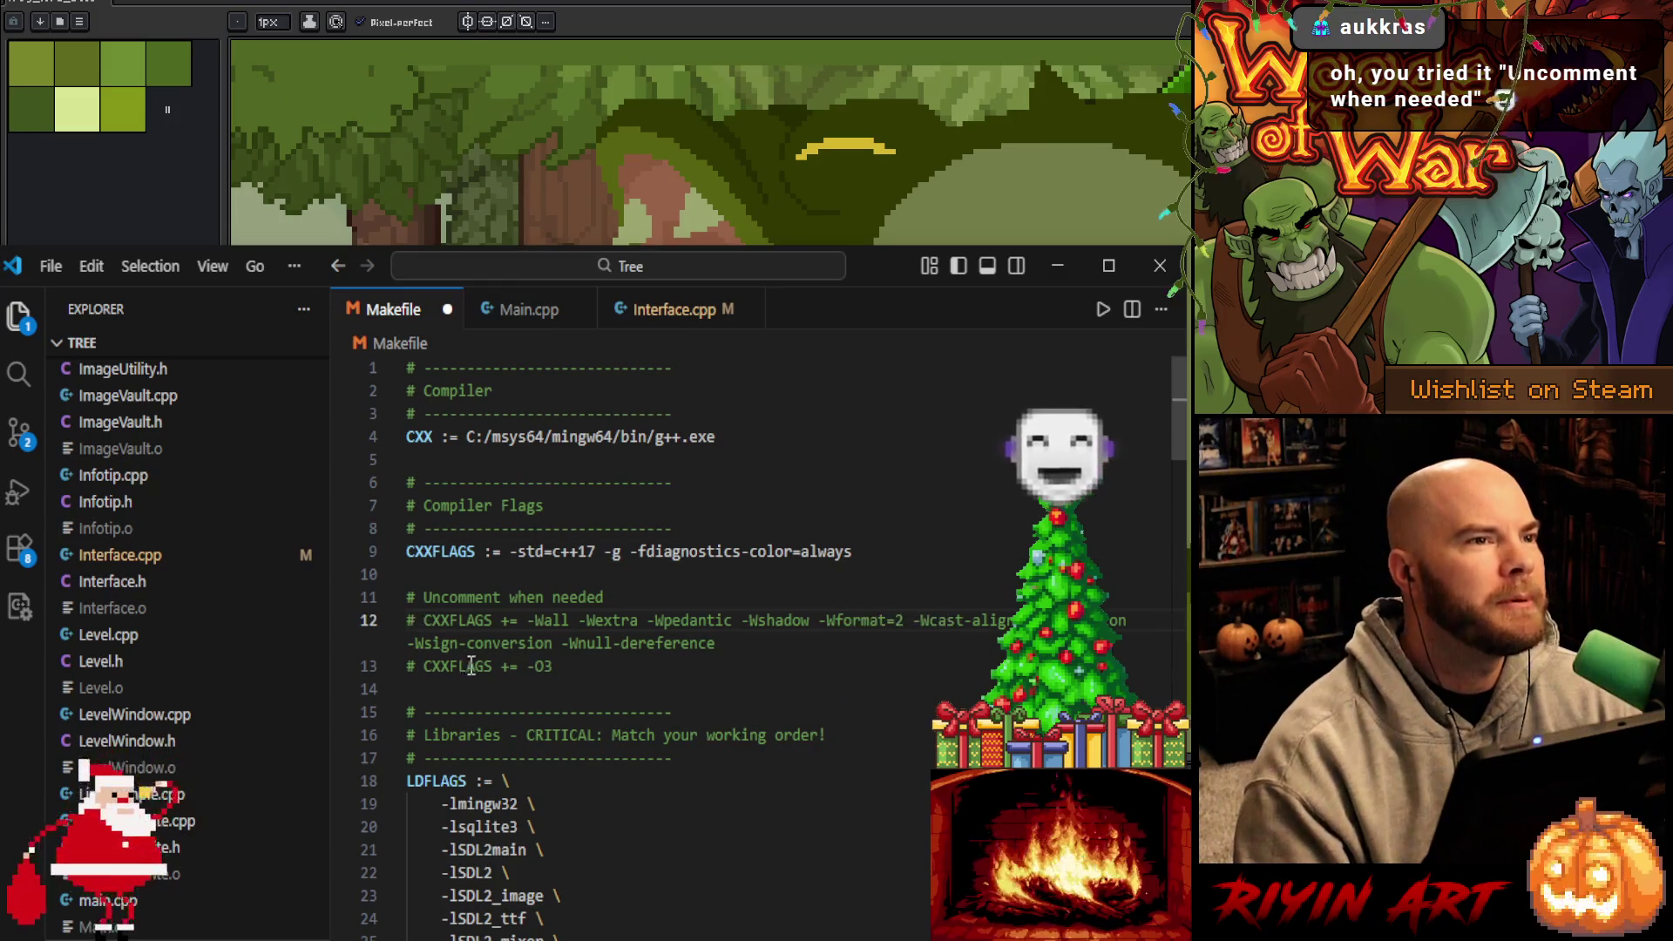
key(BackSpace)
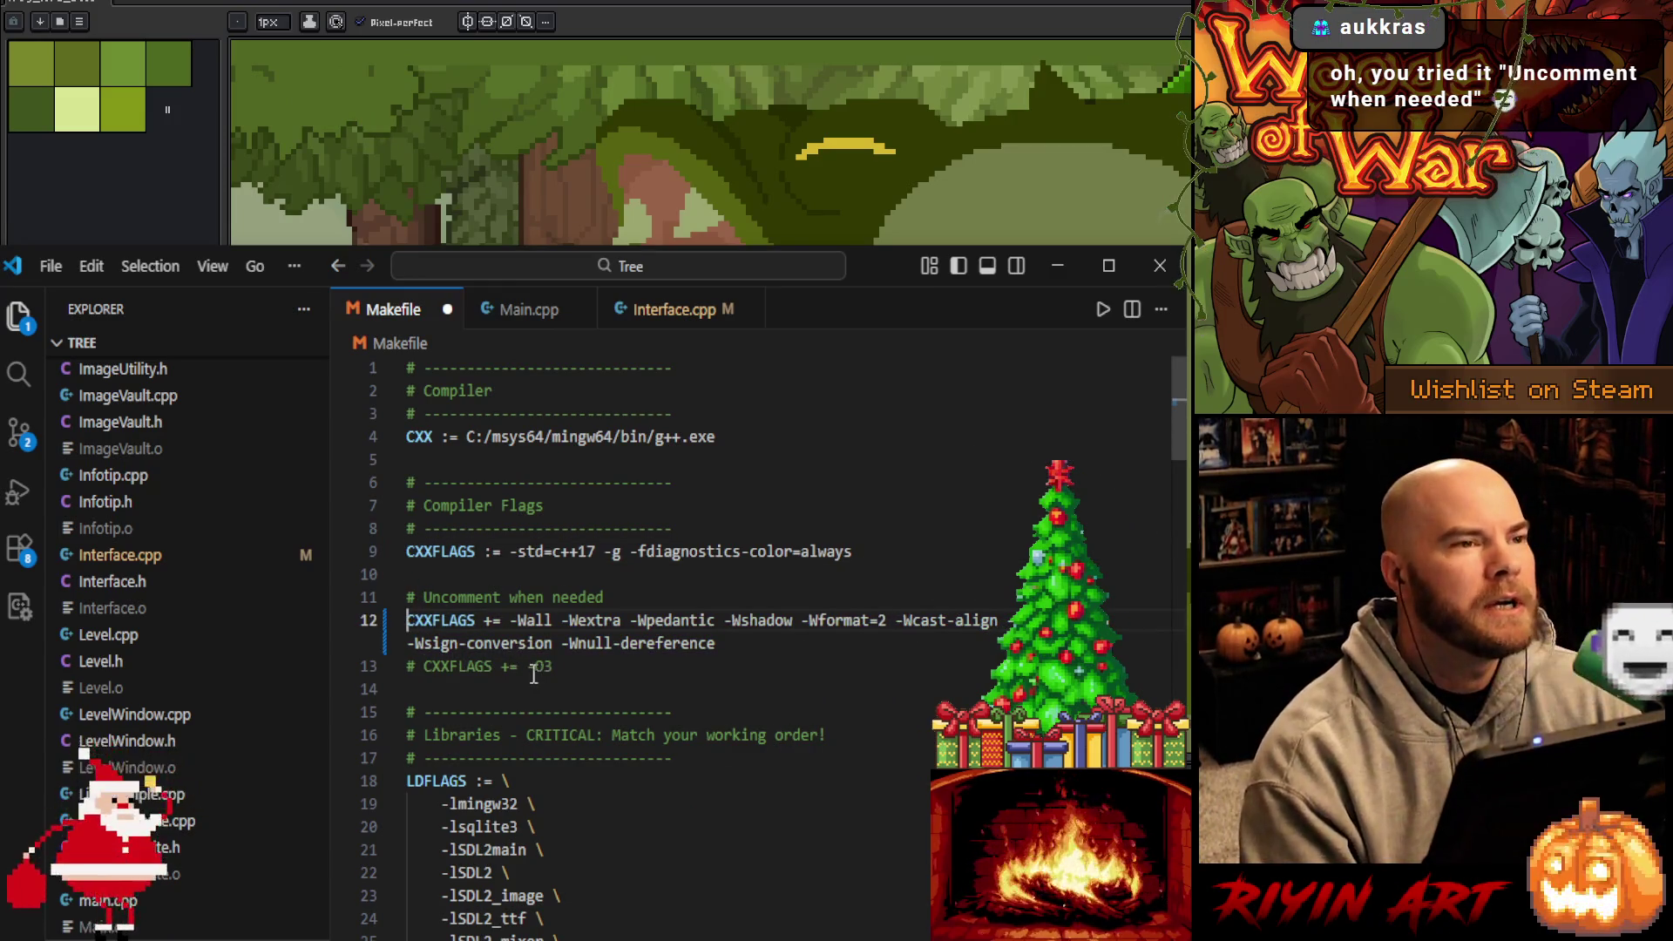
Review the -O3, -Wall, -Wextra, -Wpedantic, -Wshadow, -Wcast-align and -Wnull-dereference flags, then return to Main.cpp
double_click(543, 666)
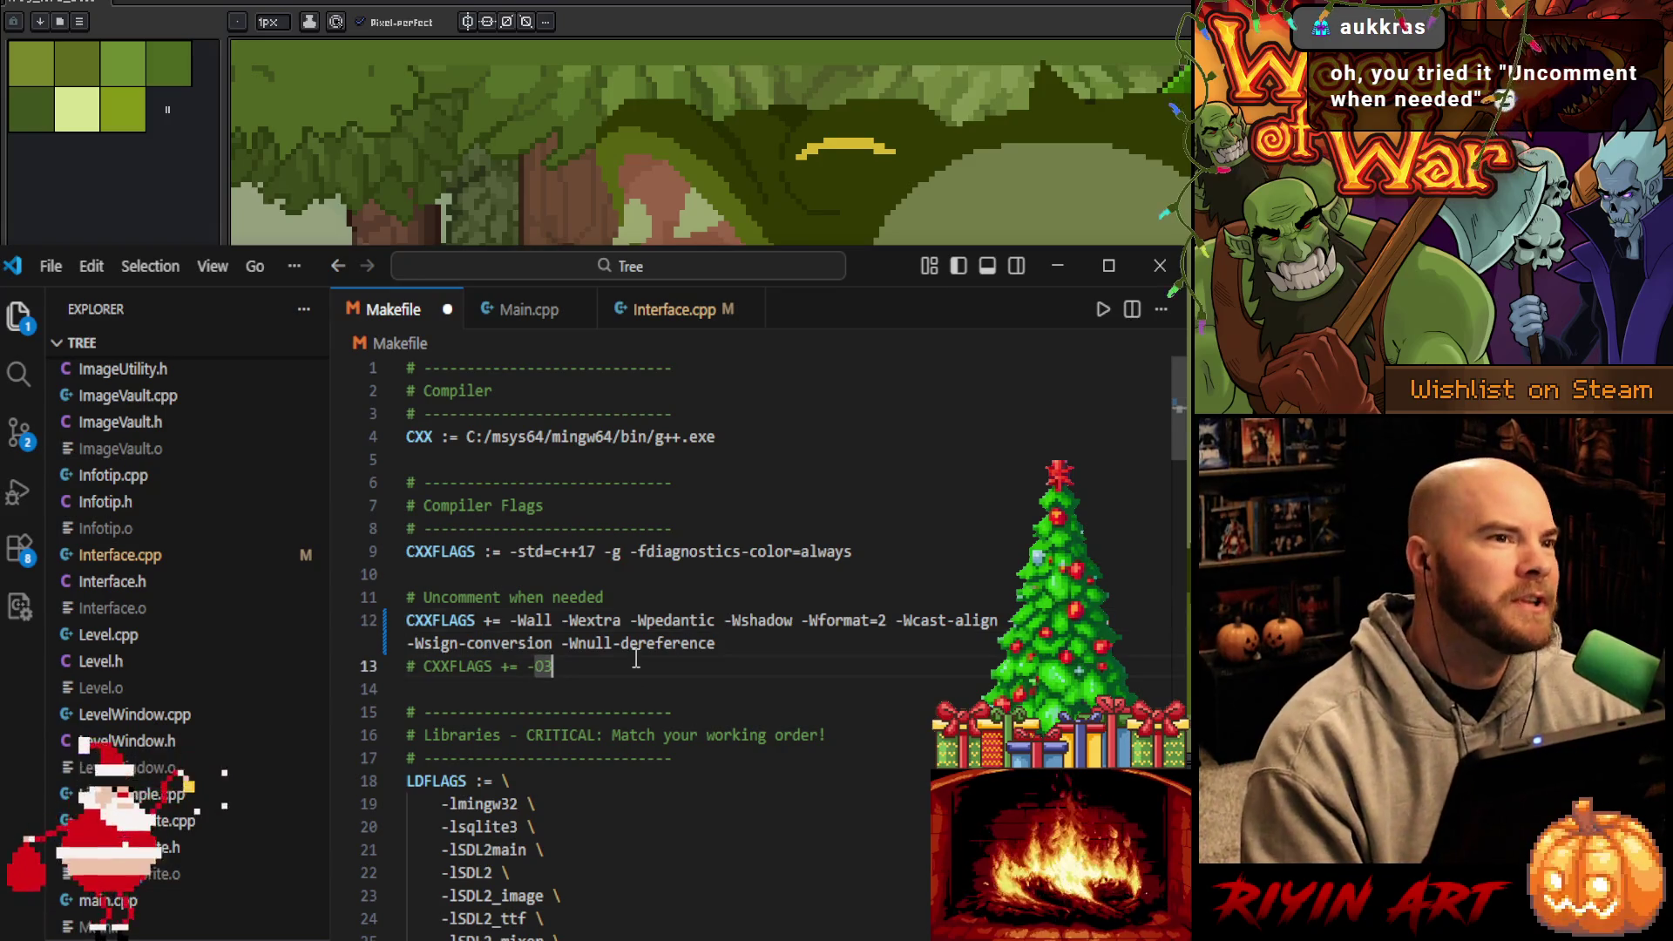
double_click(764, 622)
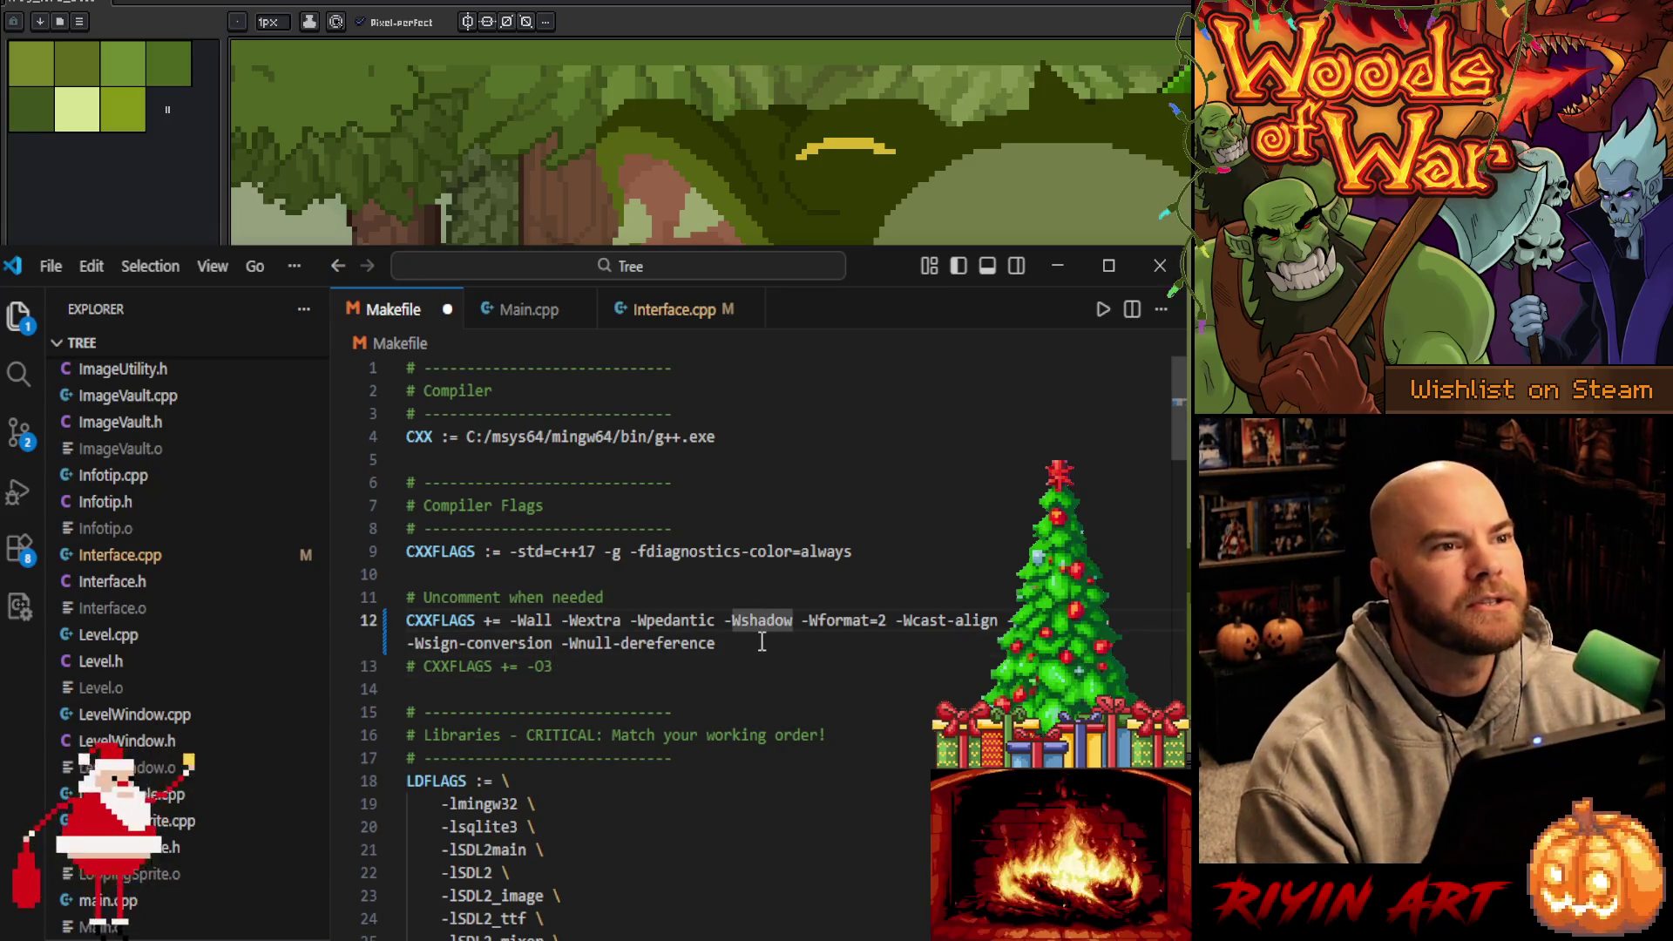
double_click(760, 647)
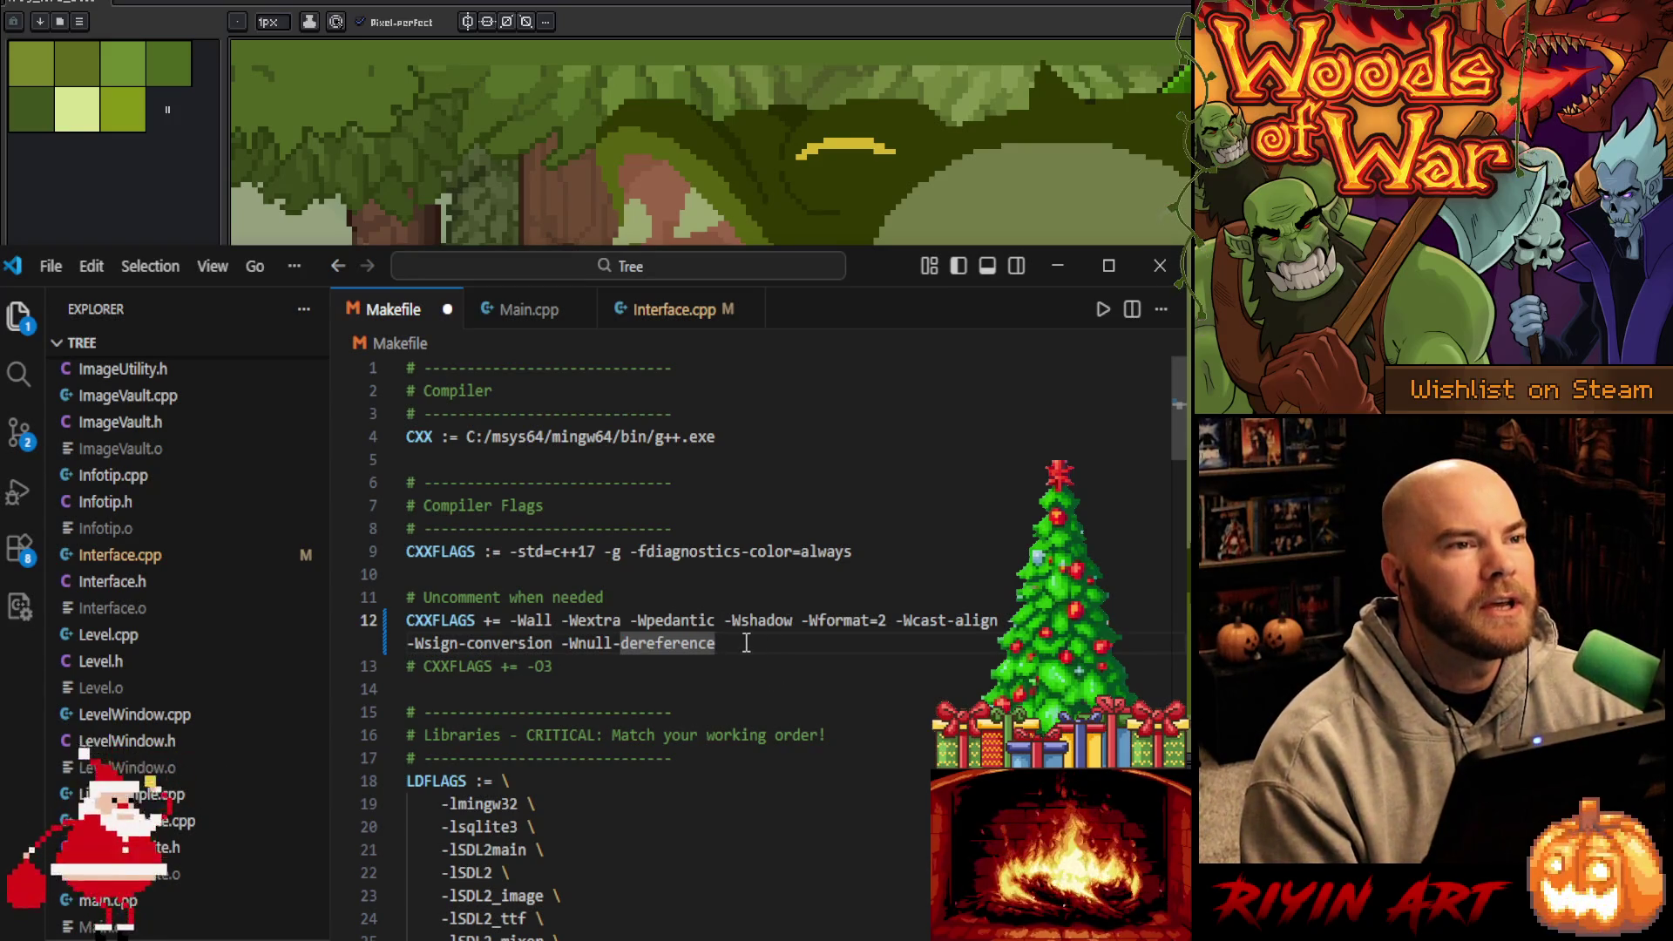
drag(519, 621, 552, 620)
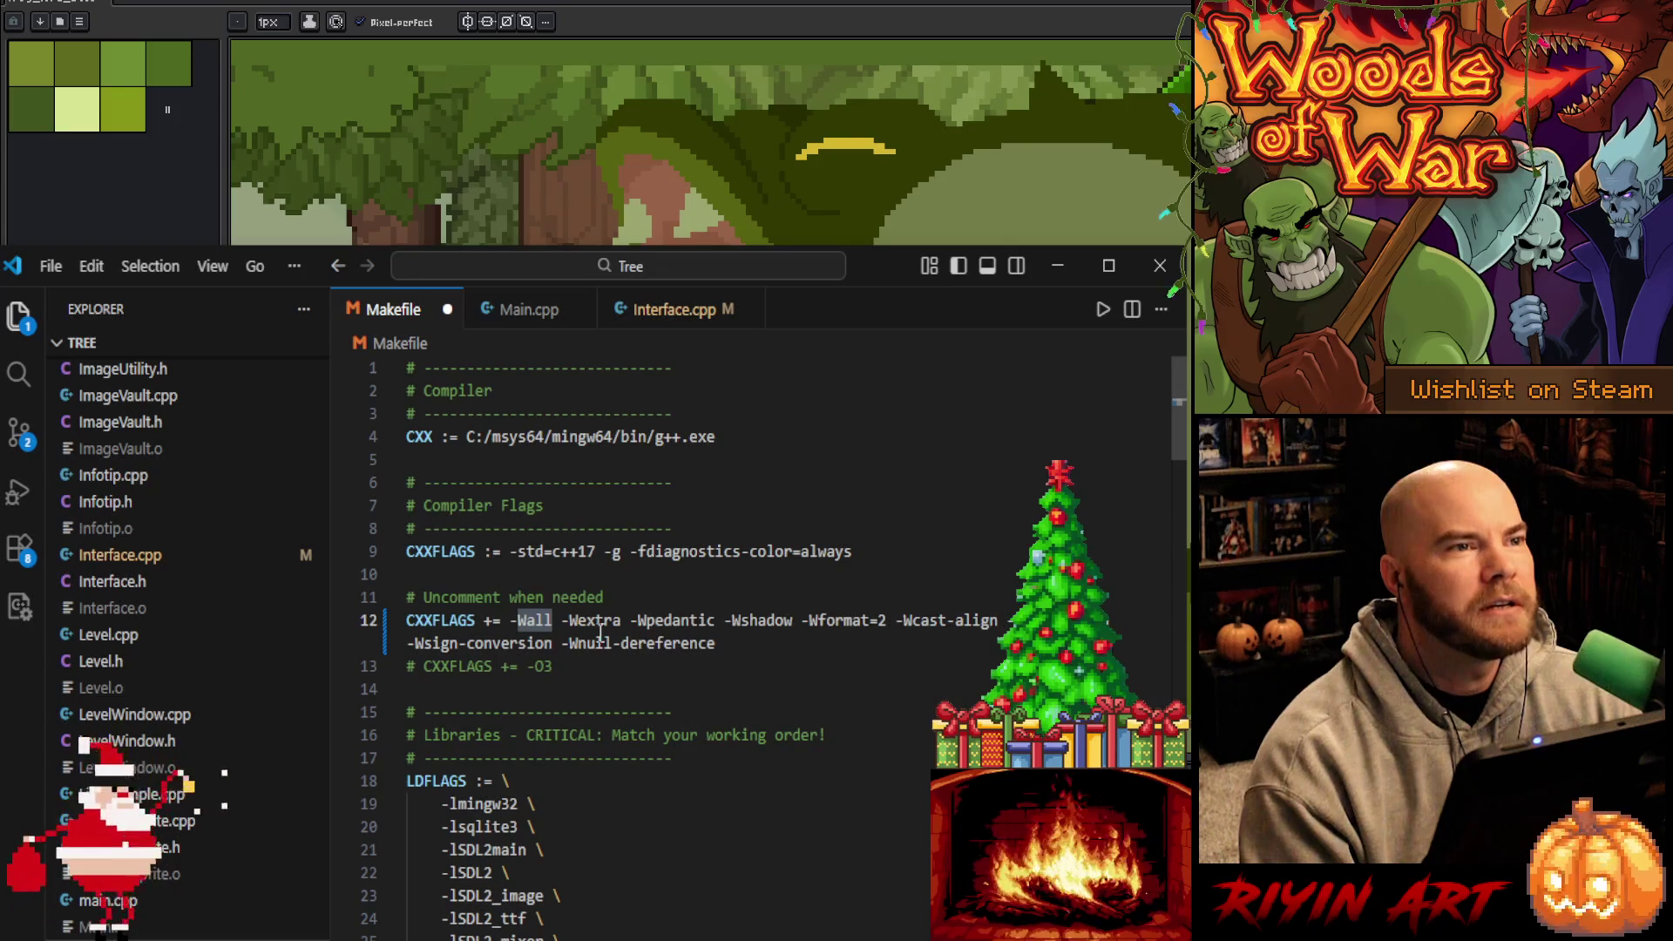
double_click(591, 621)
double_click(709, 621)
double_click(812, 621)
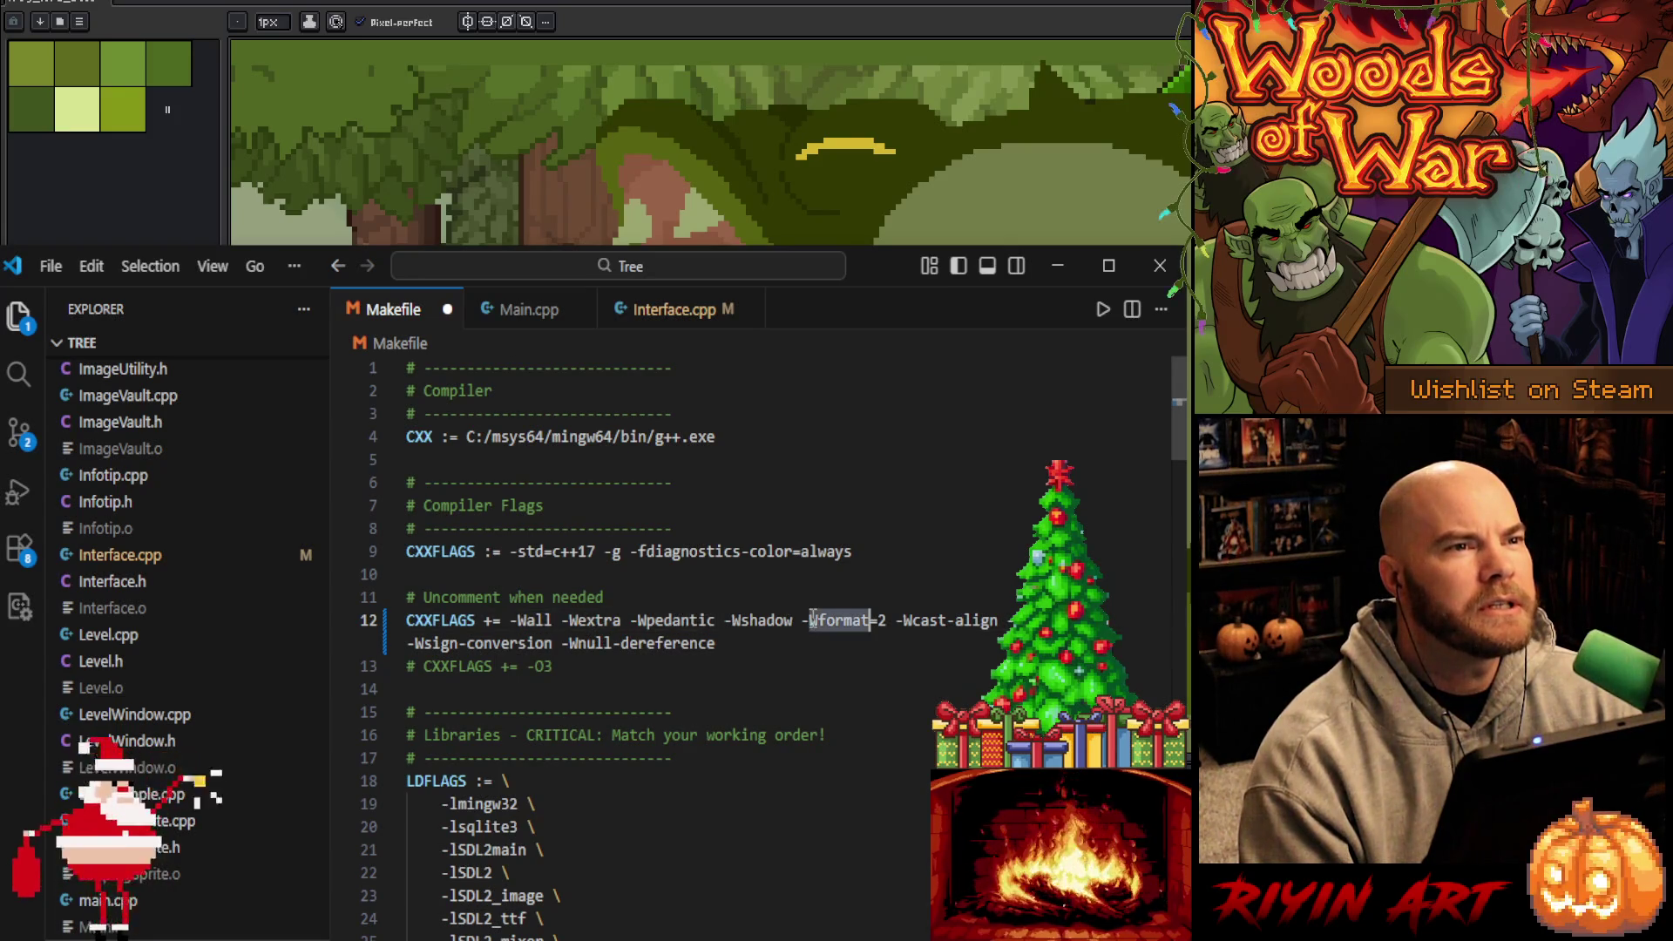
double_click(956, 620)
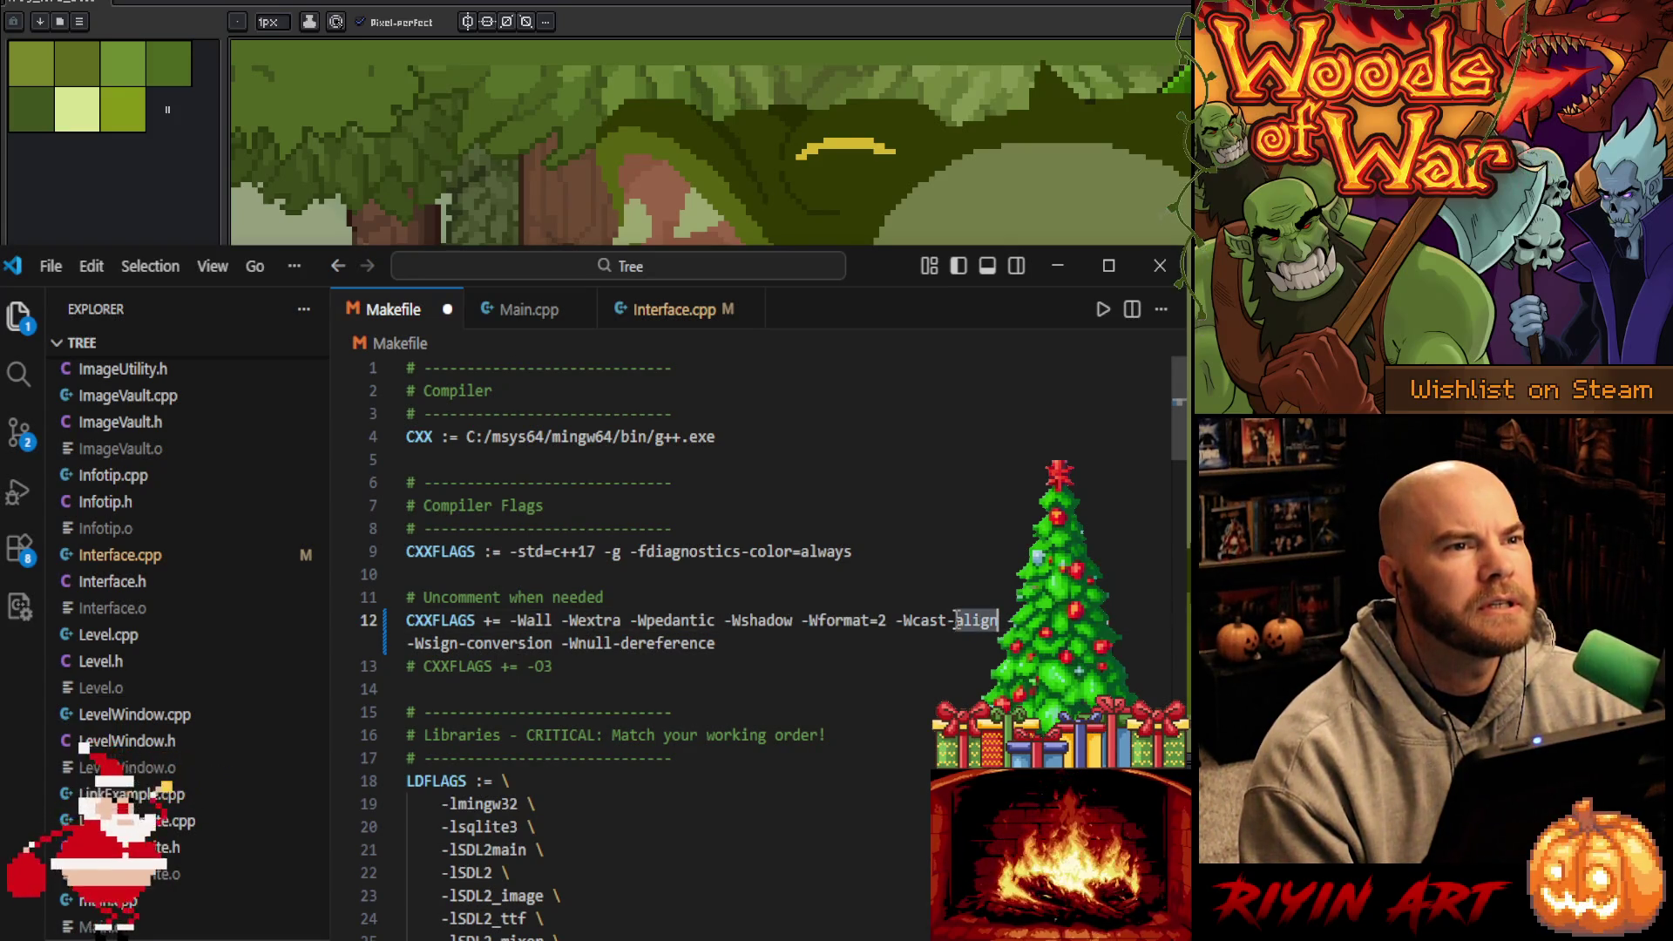
double_click(738, 644)
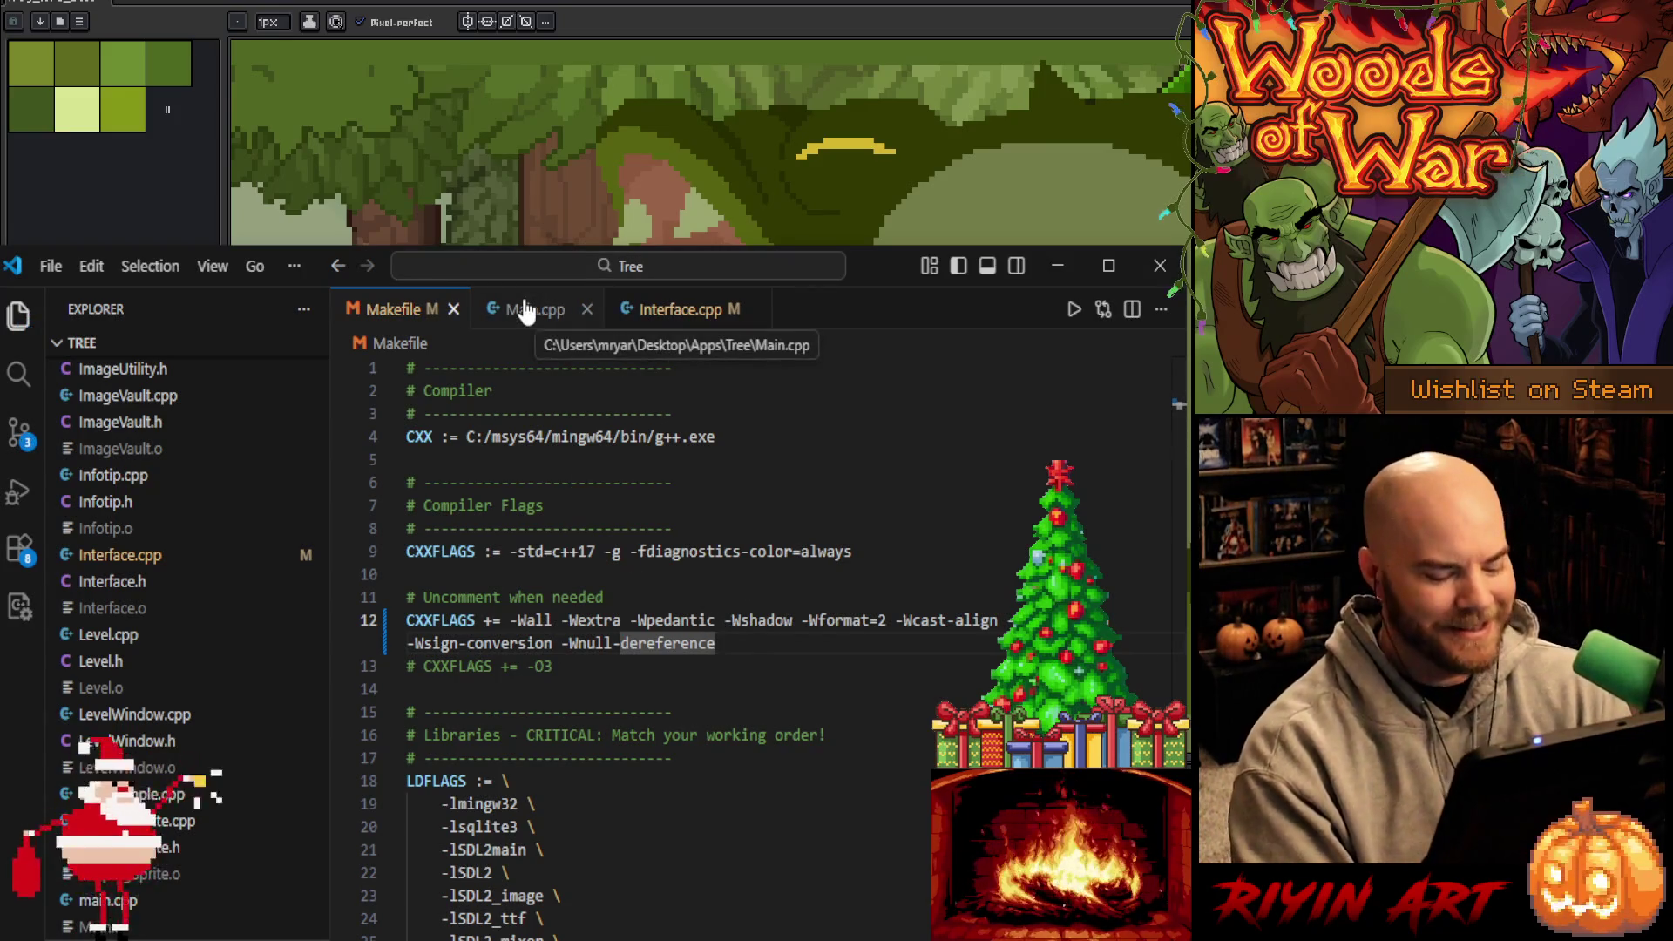
click(536, 311)
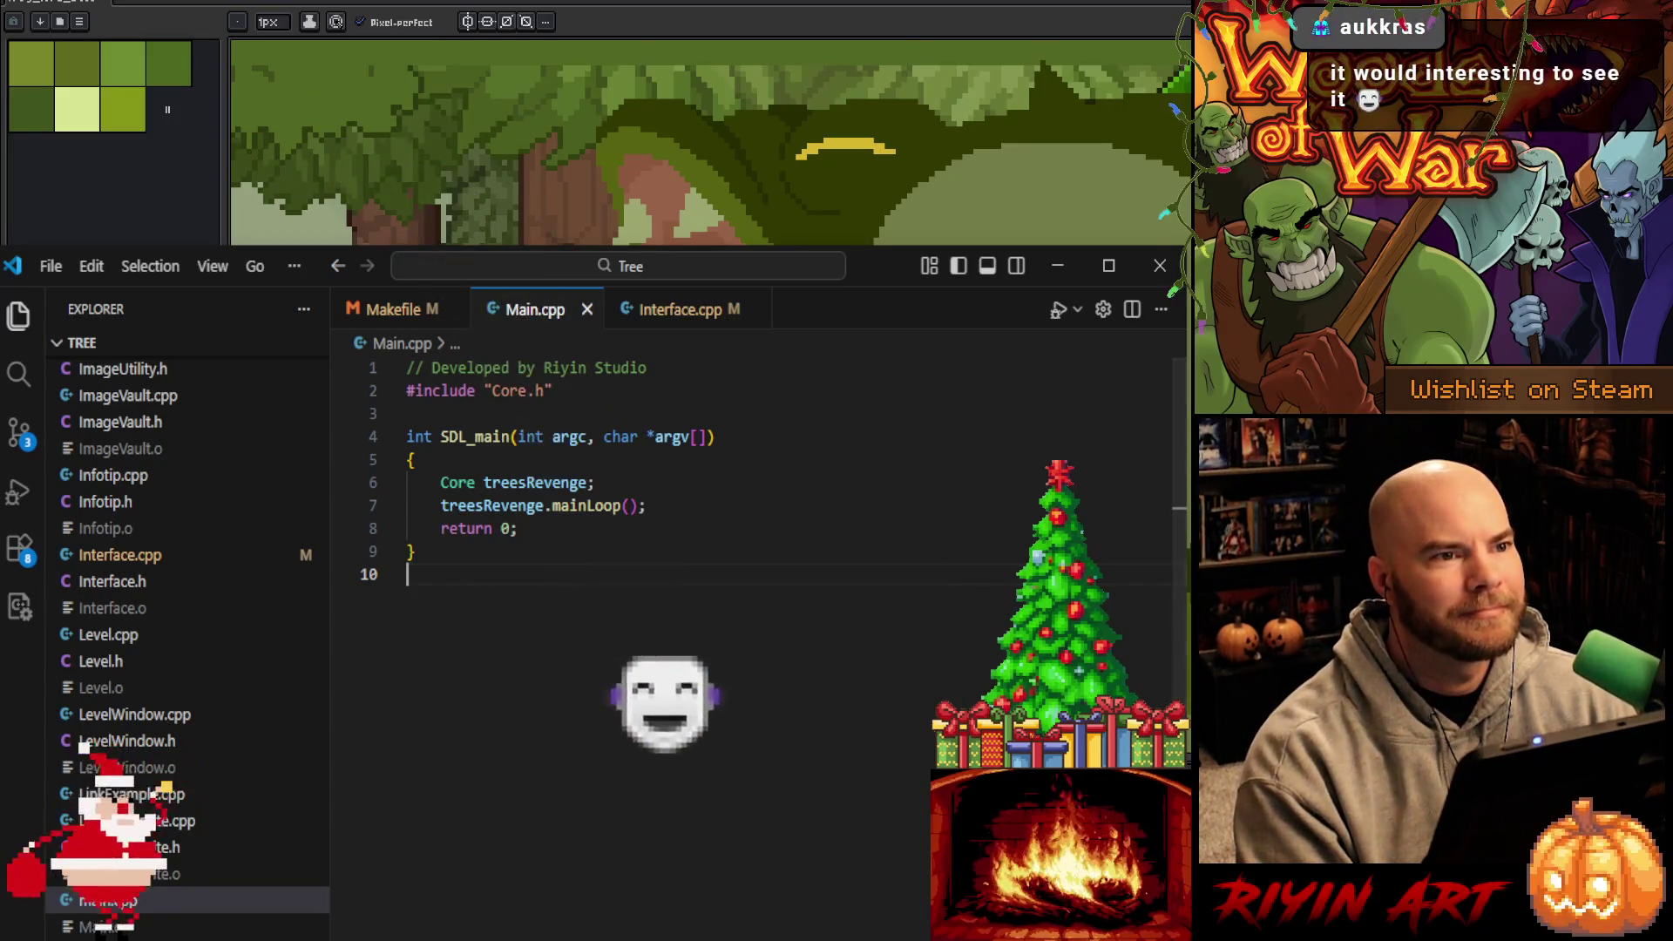
Run the build task, which reports nothing to do
key(ctrl+shift+b)
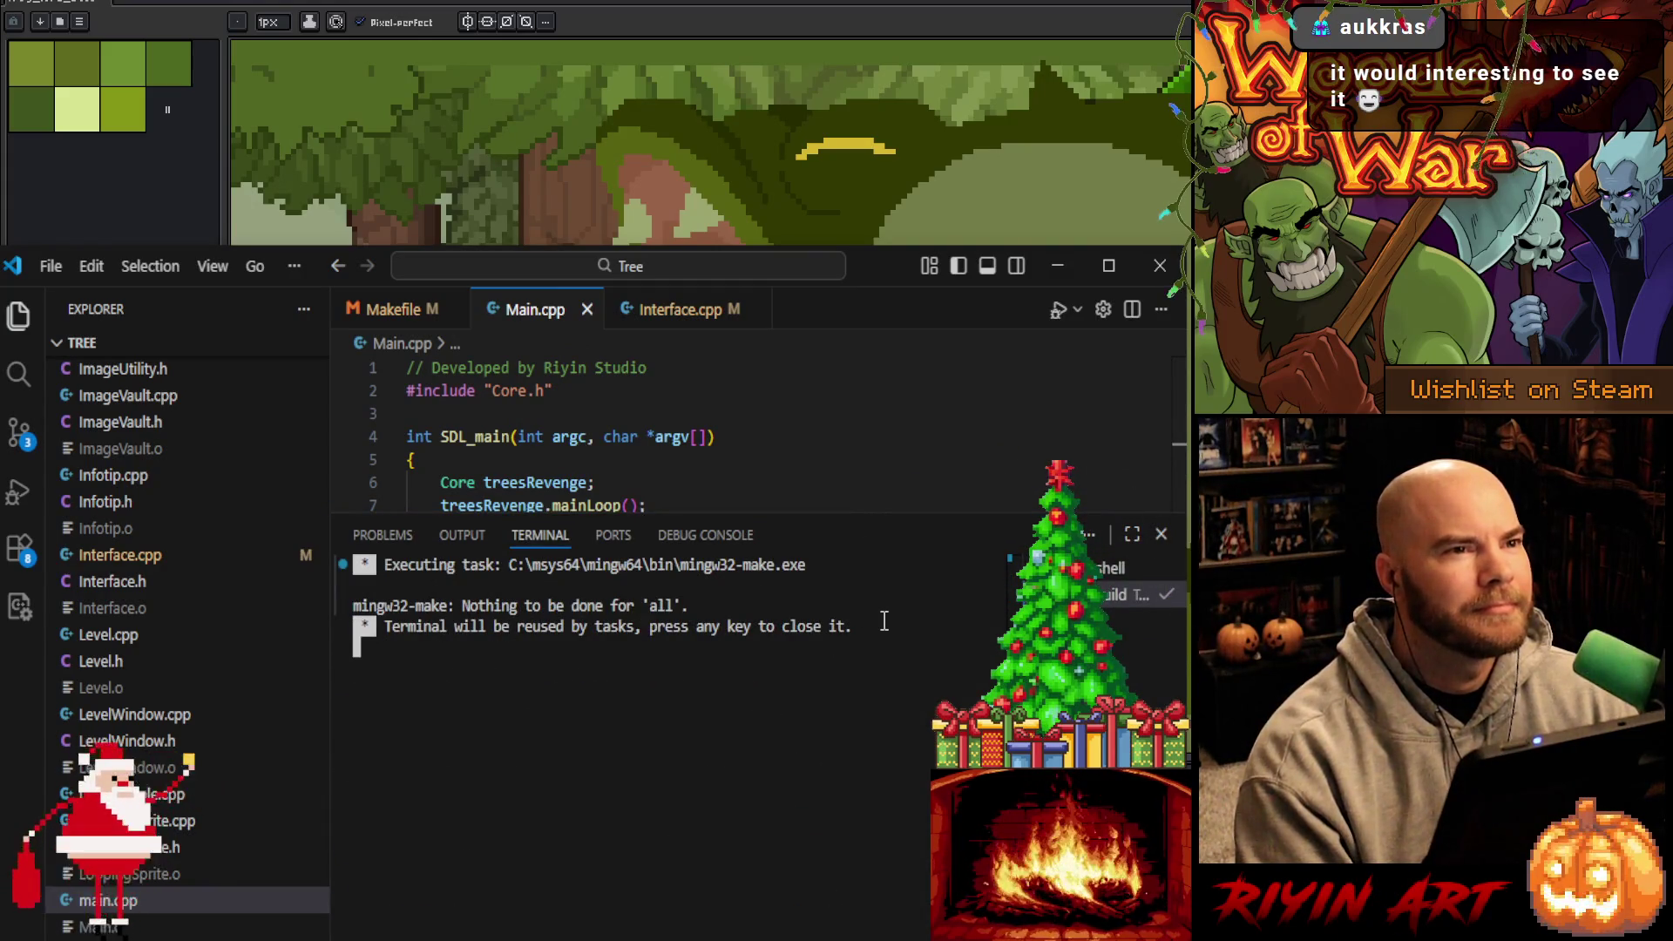
key(Return)
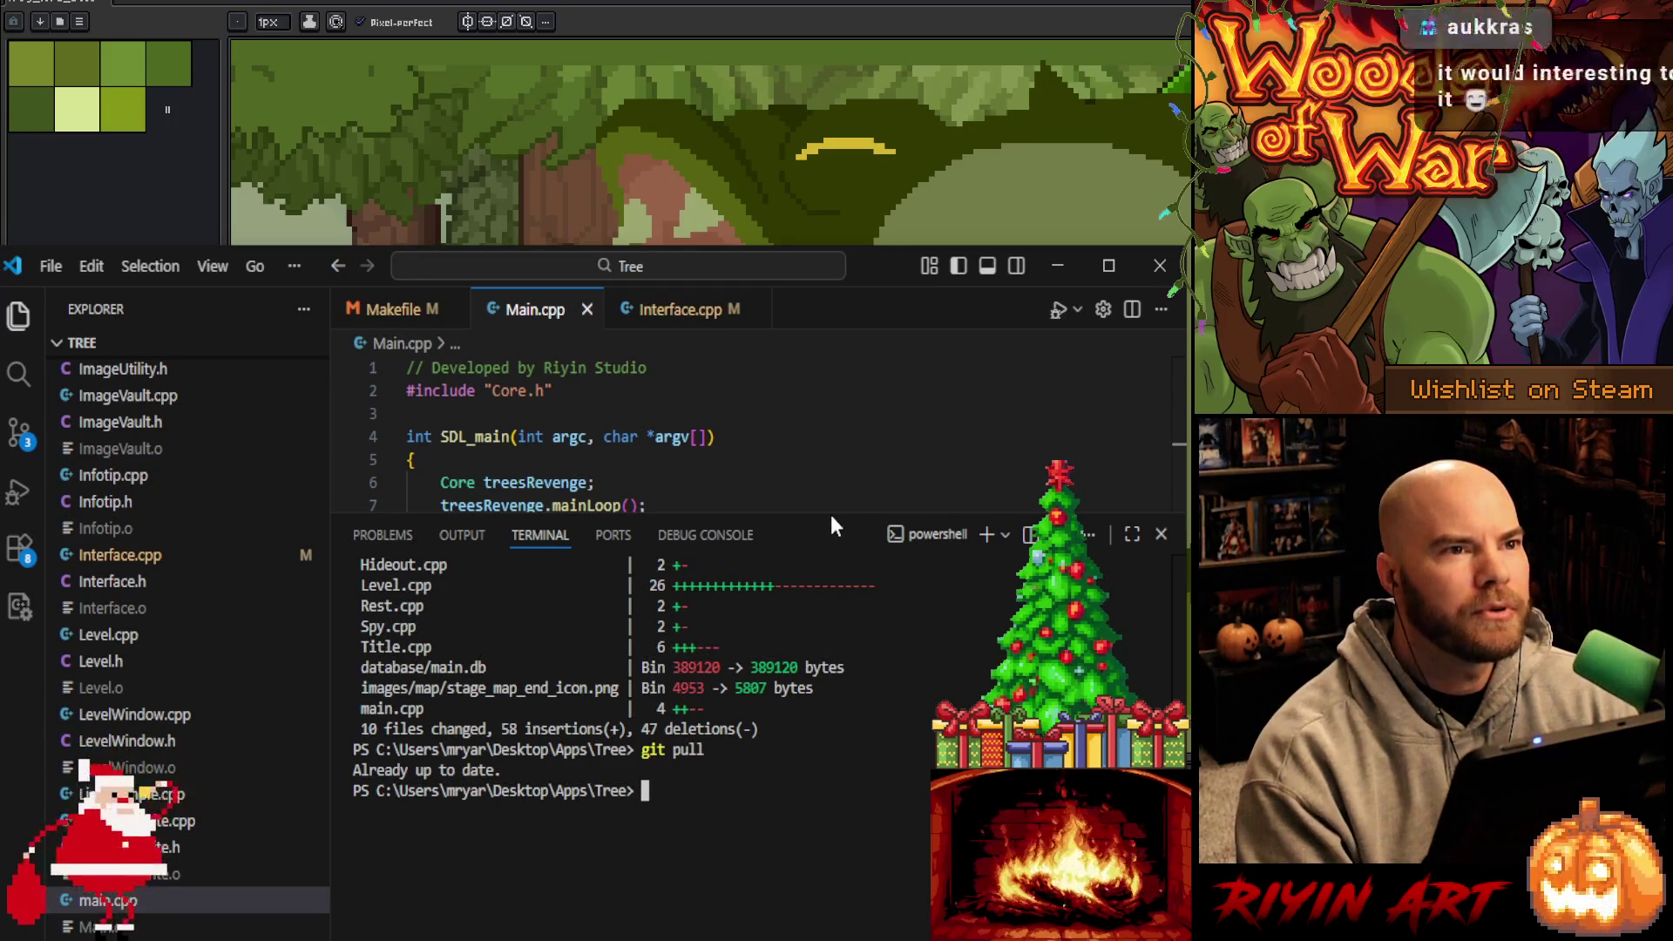
drag(833, 514, 836, 487)
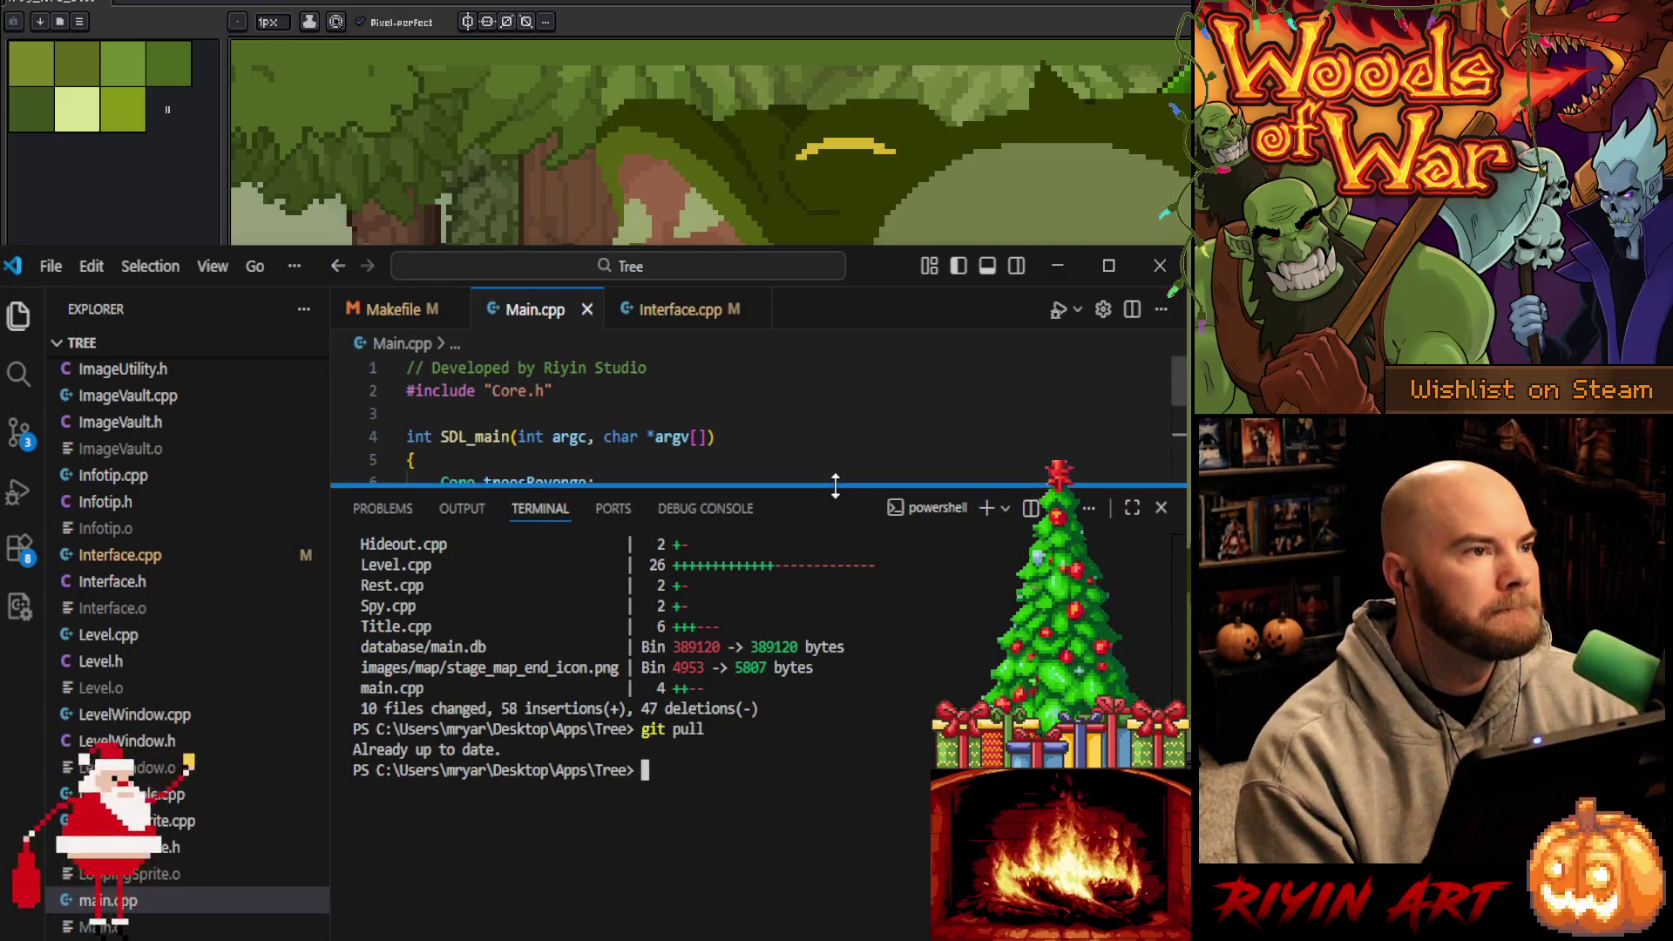
Reveal the stale Level.o object file in the system file manager to delete it
right_click(98, 688)
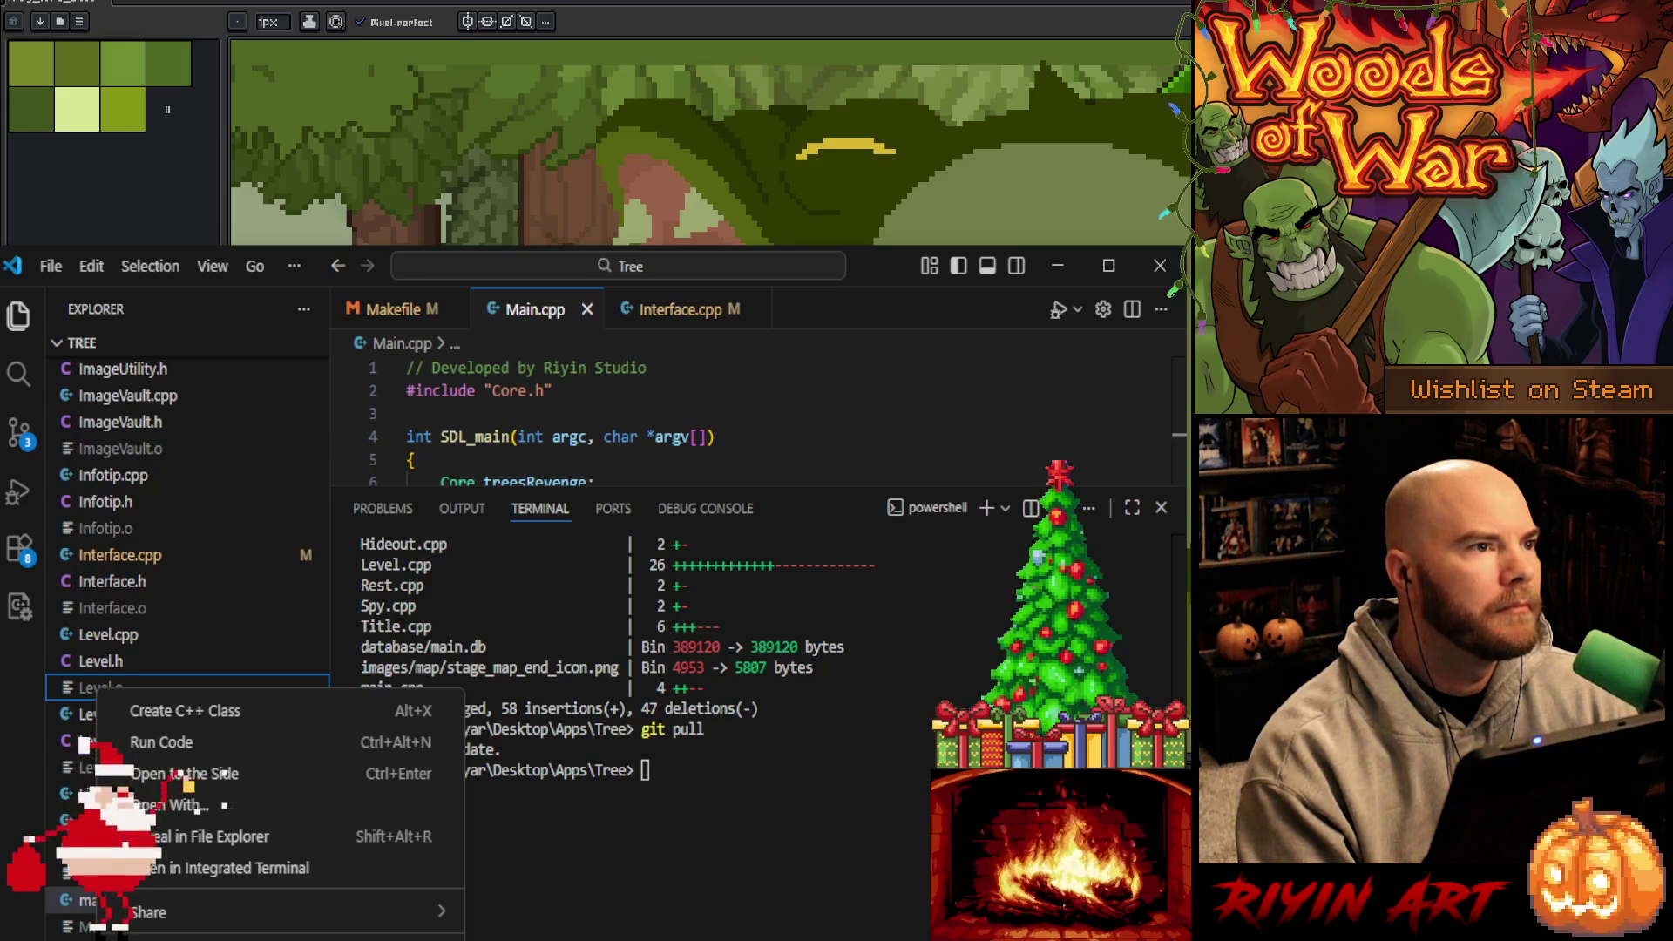
click(105, 900)
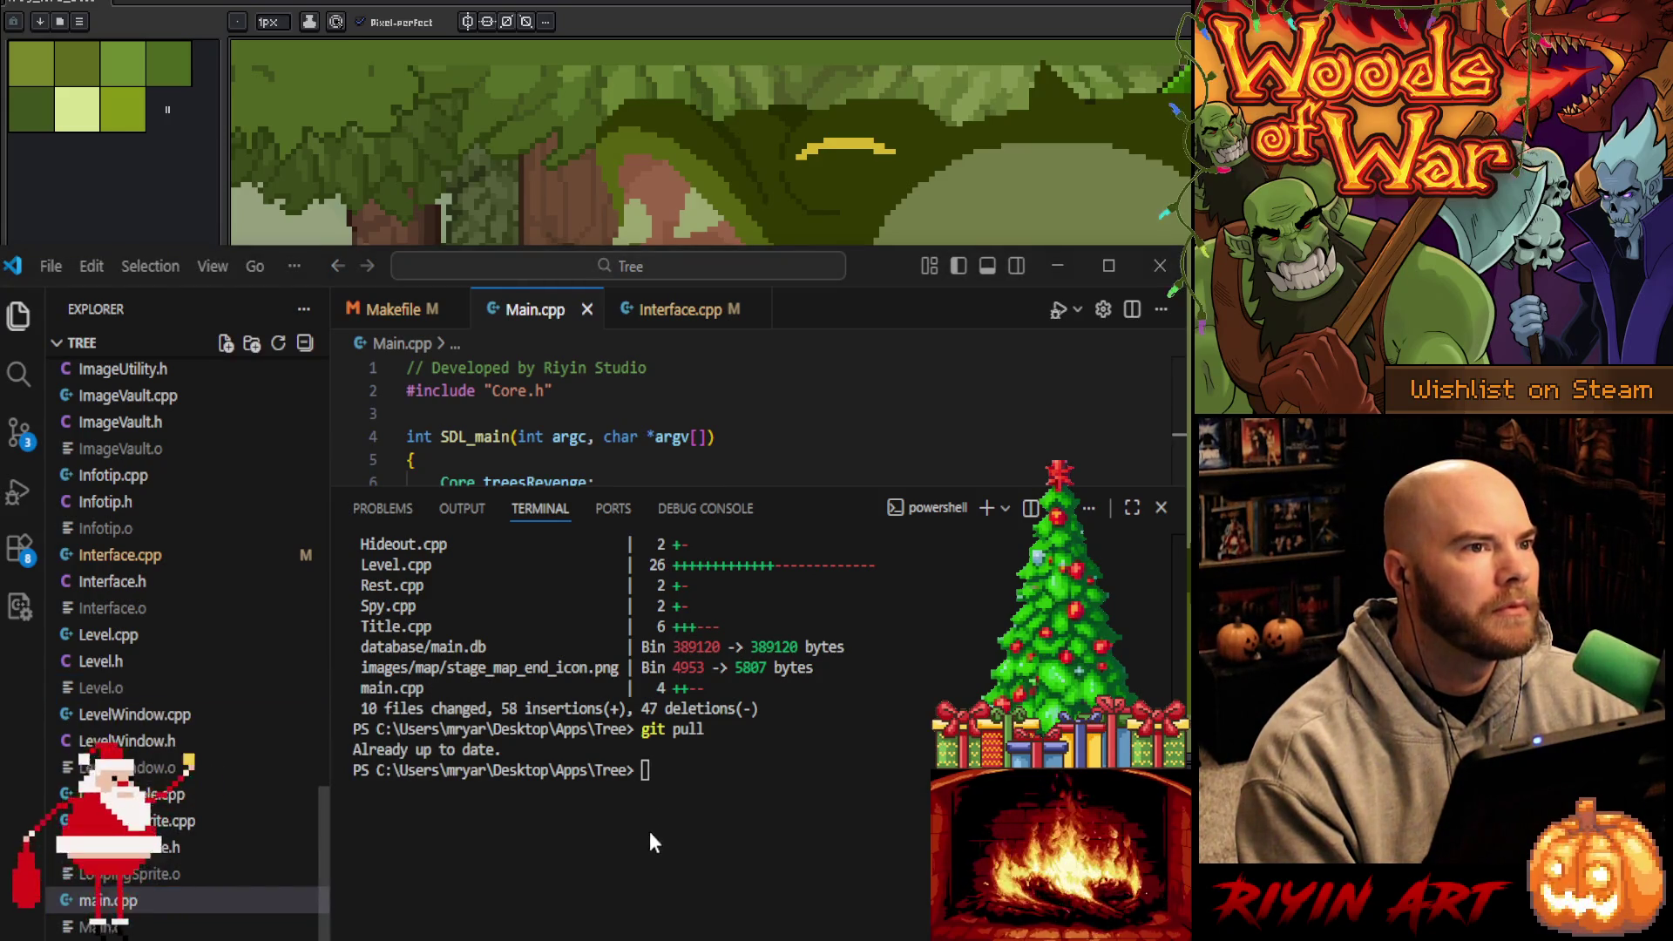
click(771, 793)
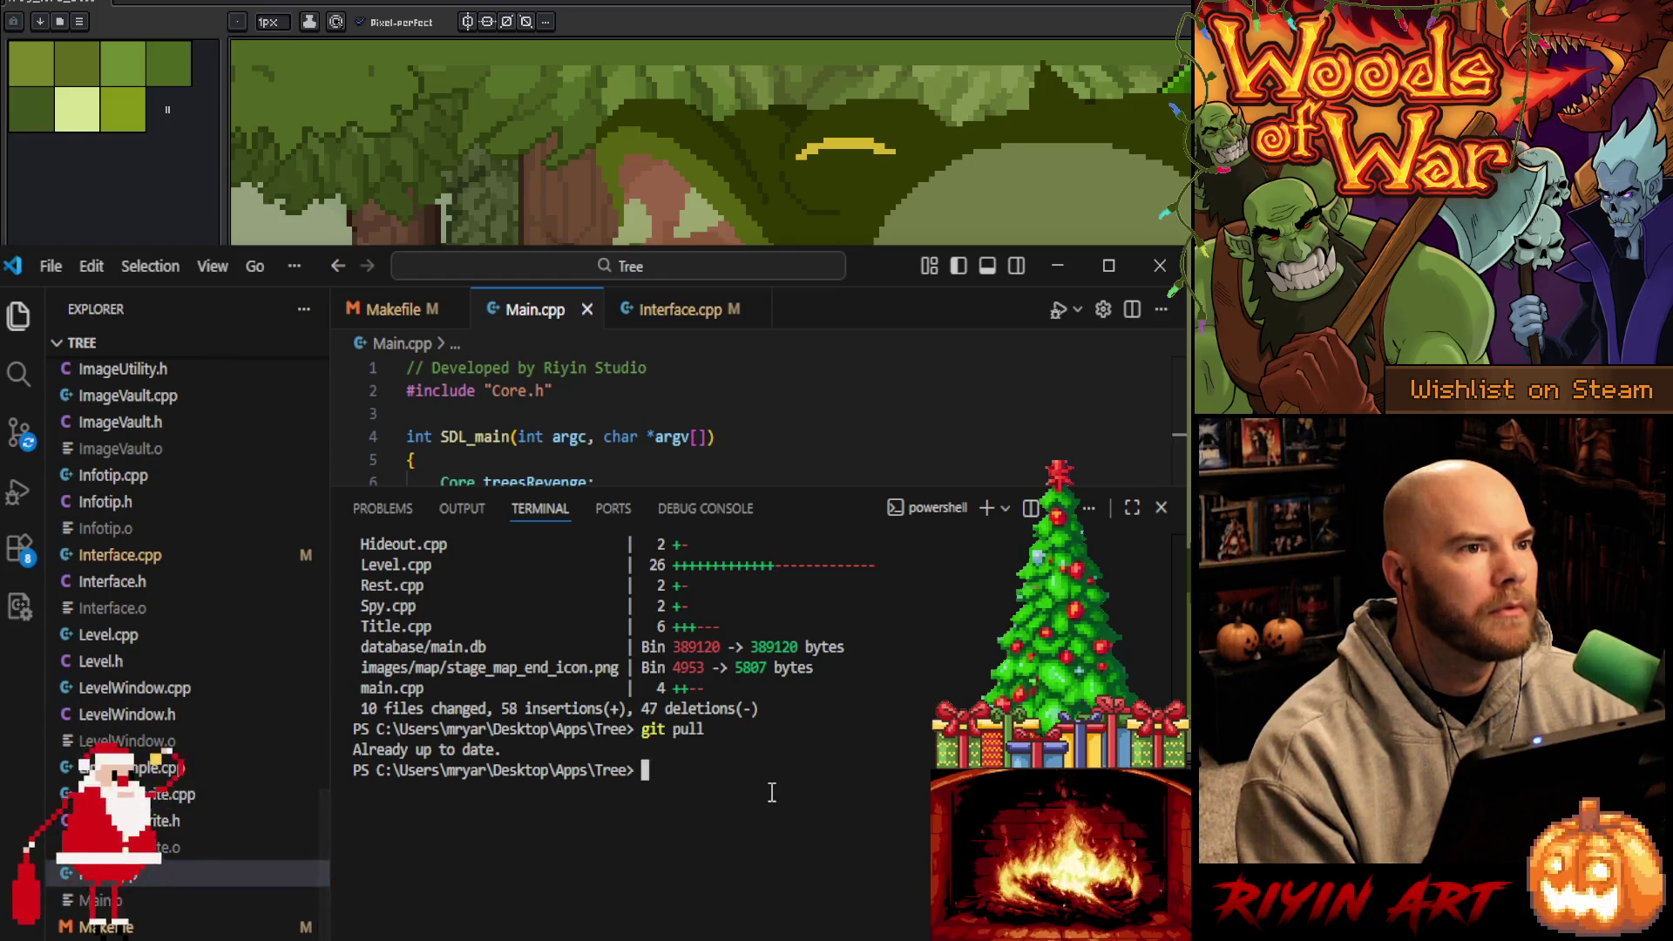
Rebuild with the new flags and scroll through the 2,239 Level.cpp warnings in Problems
key(ctrl+shift+b)
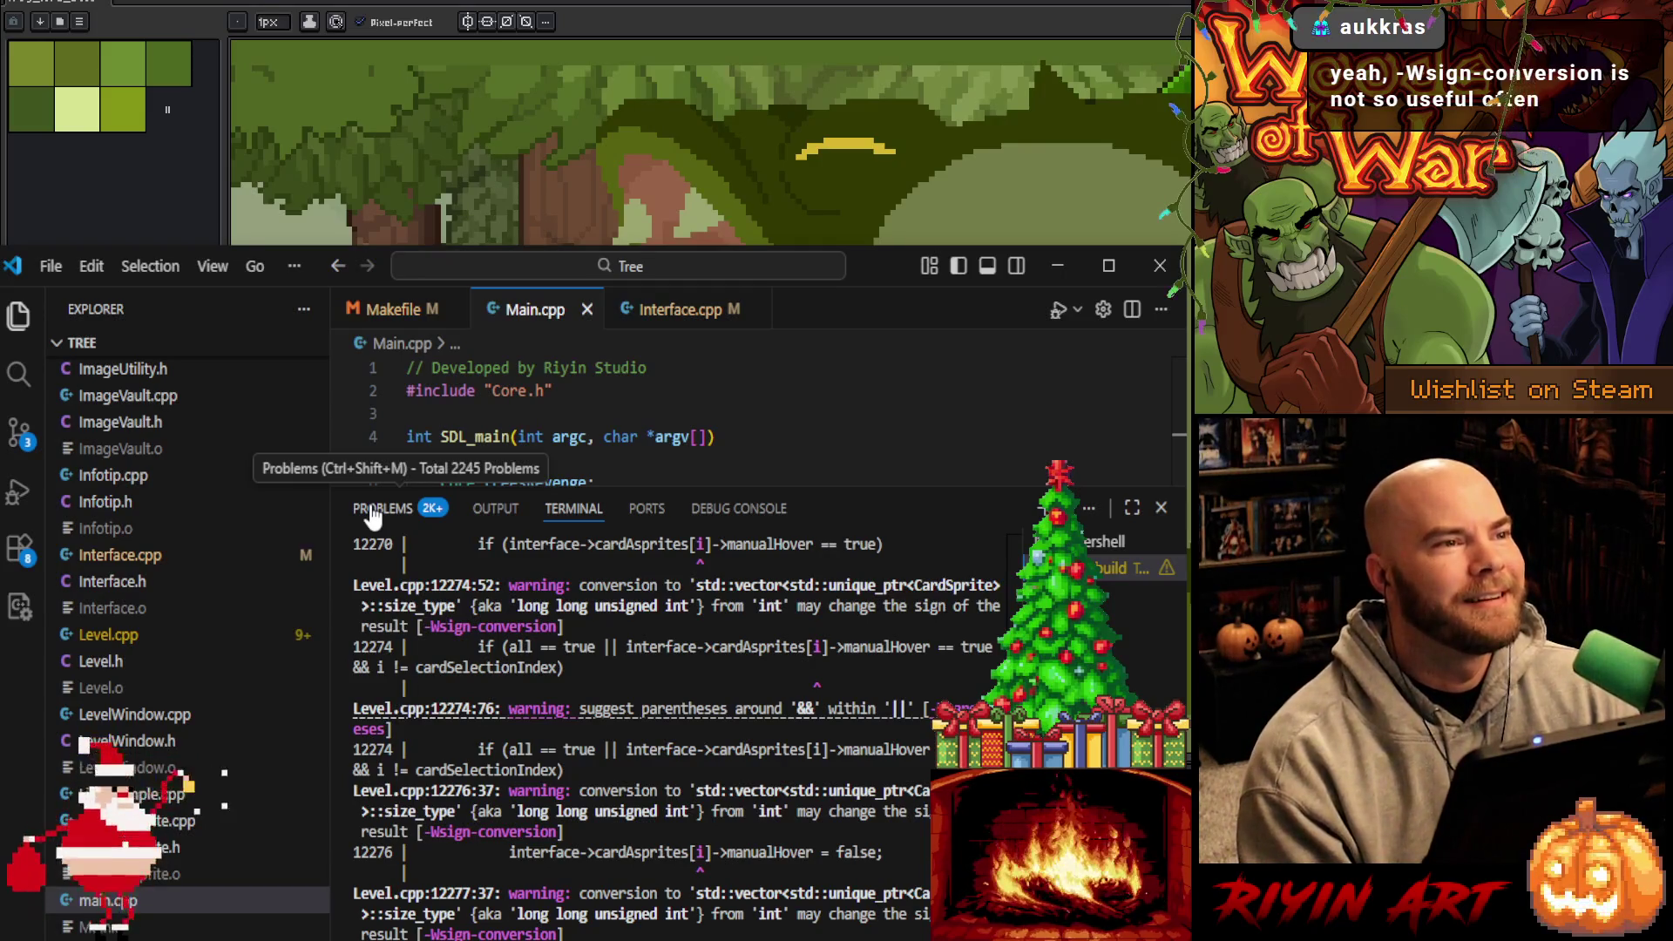
click(372, 514)
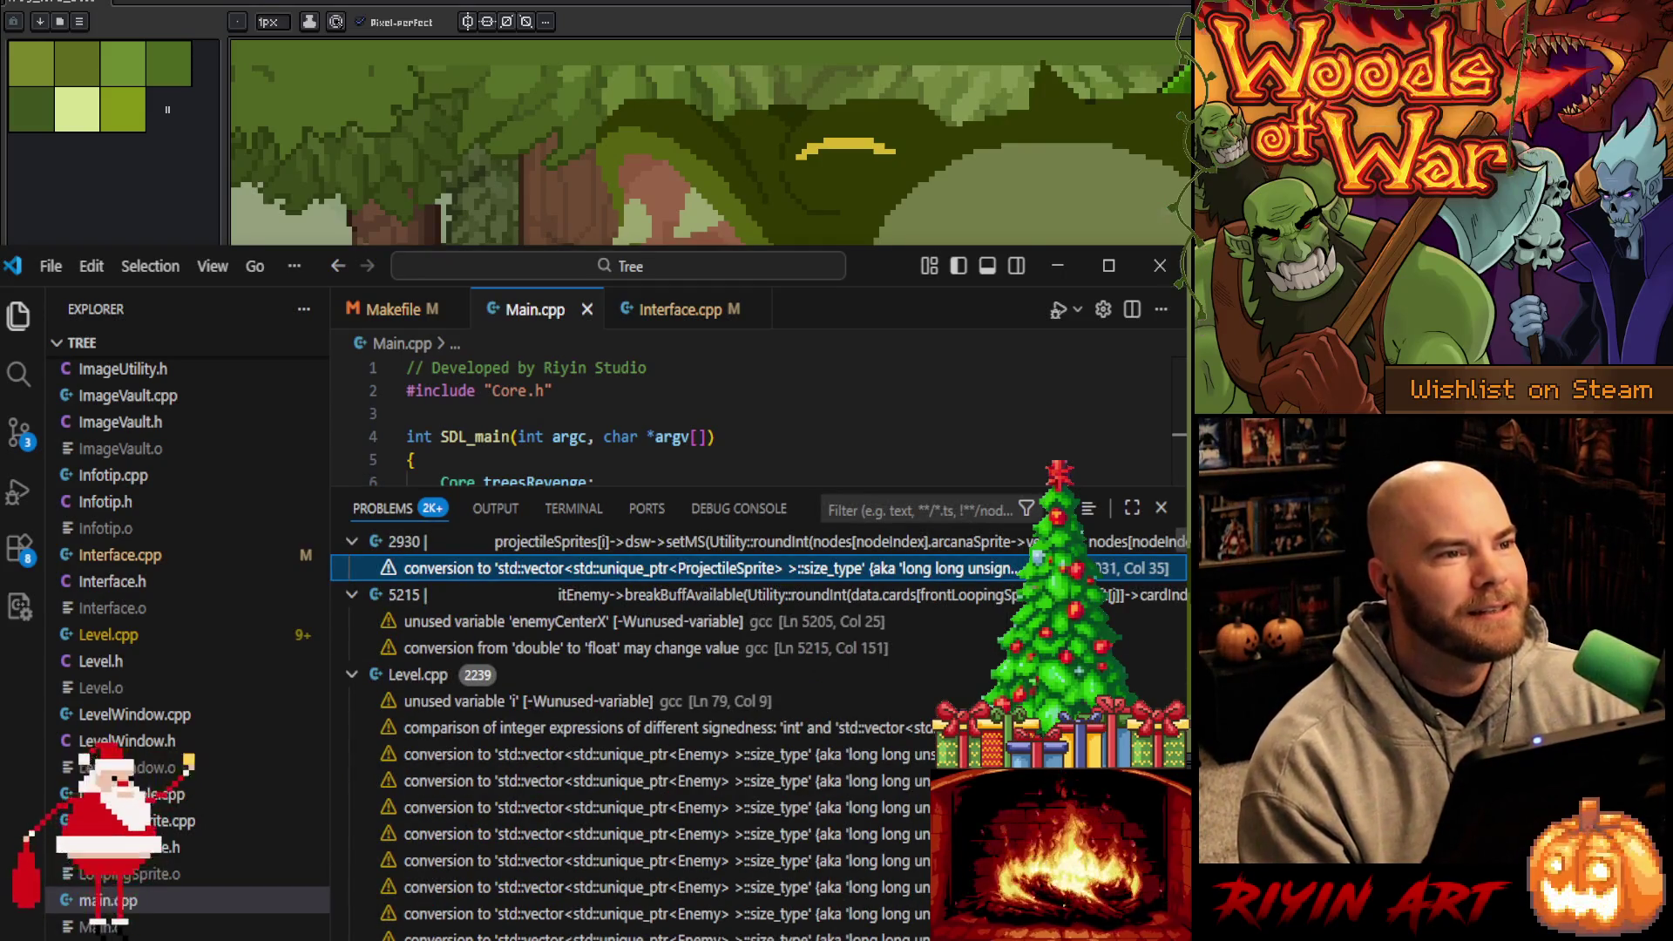
scroll(758, 732, down, 20)
scroll(758, 750, down, 15)
scroll(758, 741, down, 10)
scroll(758, 740, down, 10)
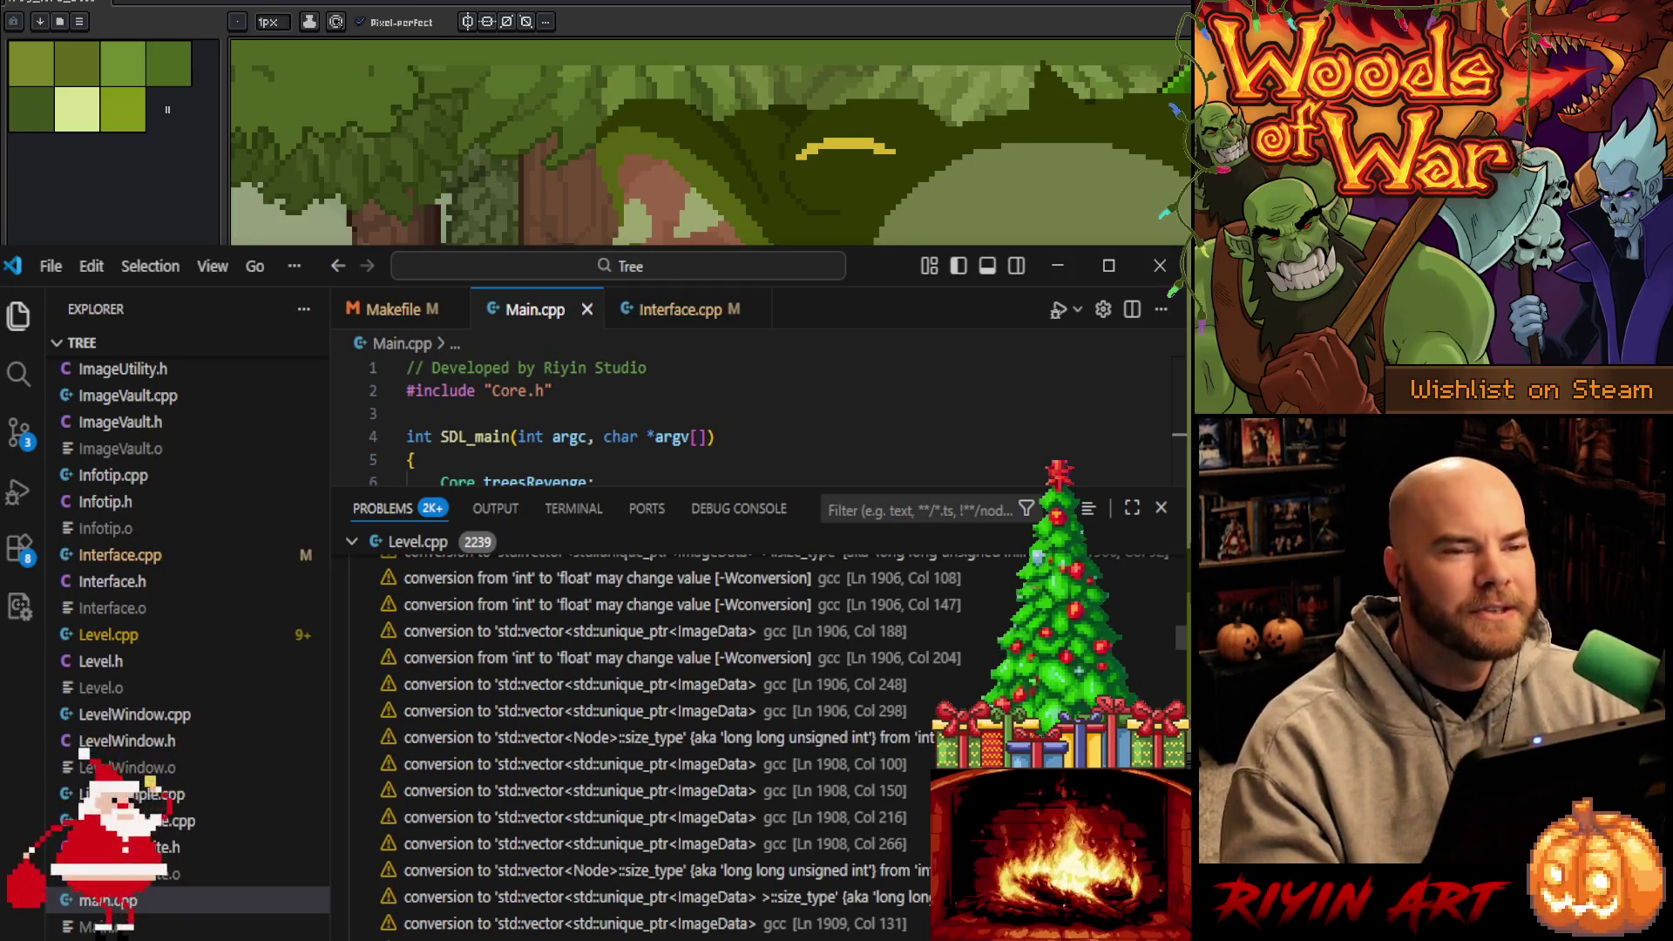
scroll(758, 741, up, 10)
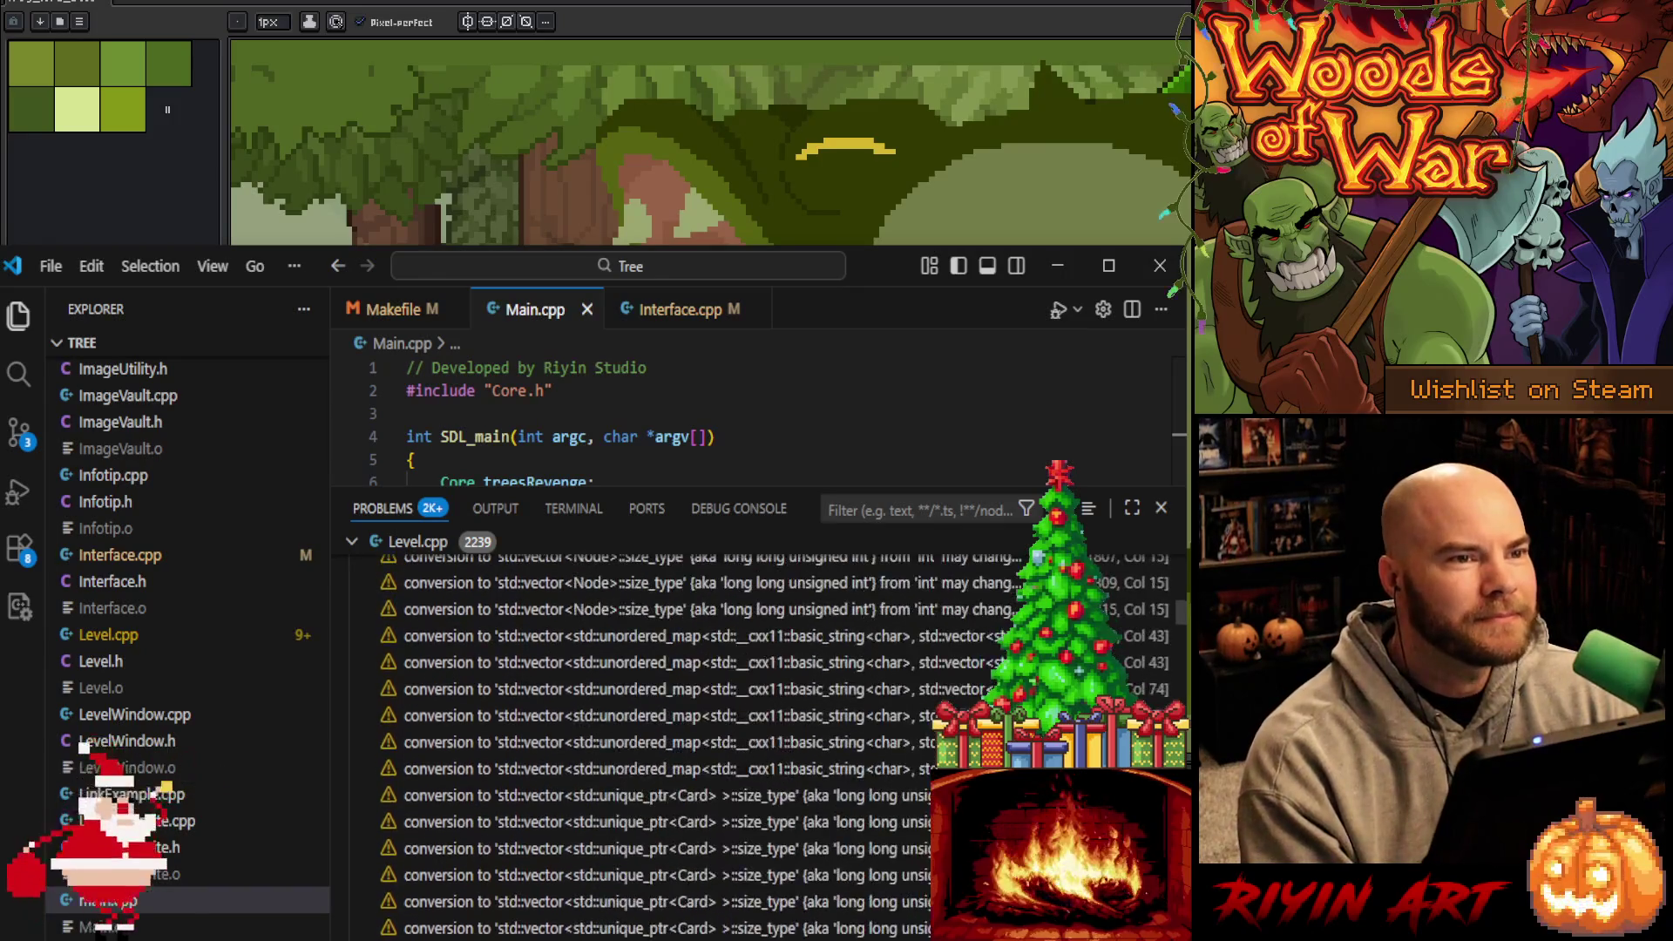
scroll(758, 741, up, 15)
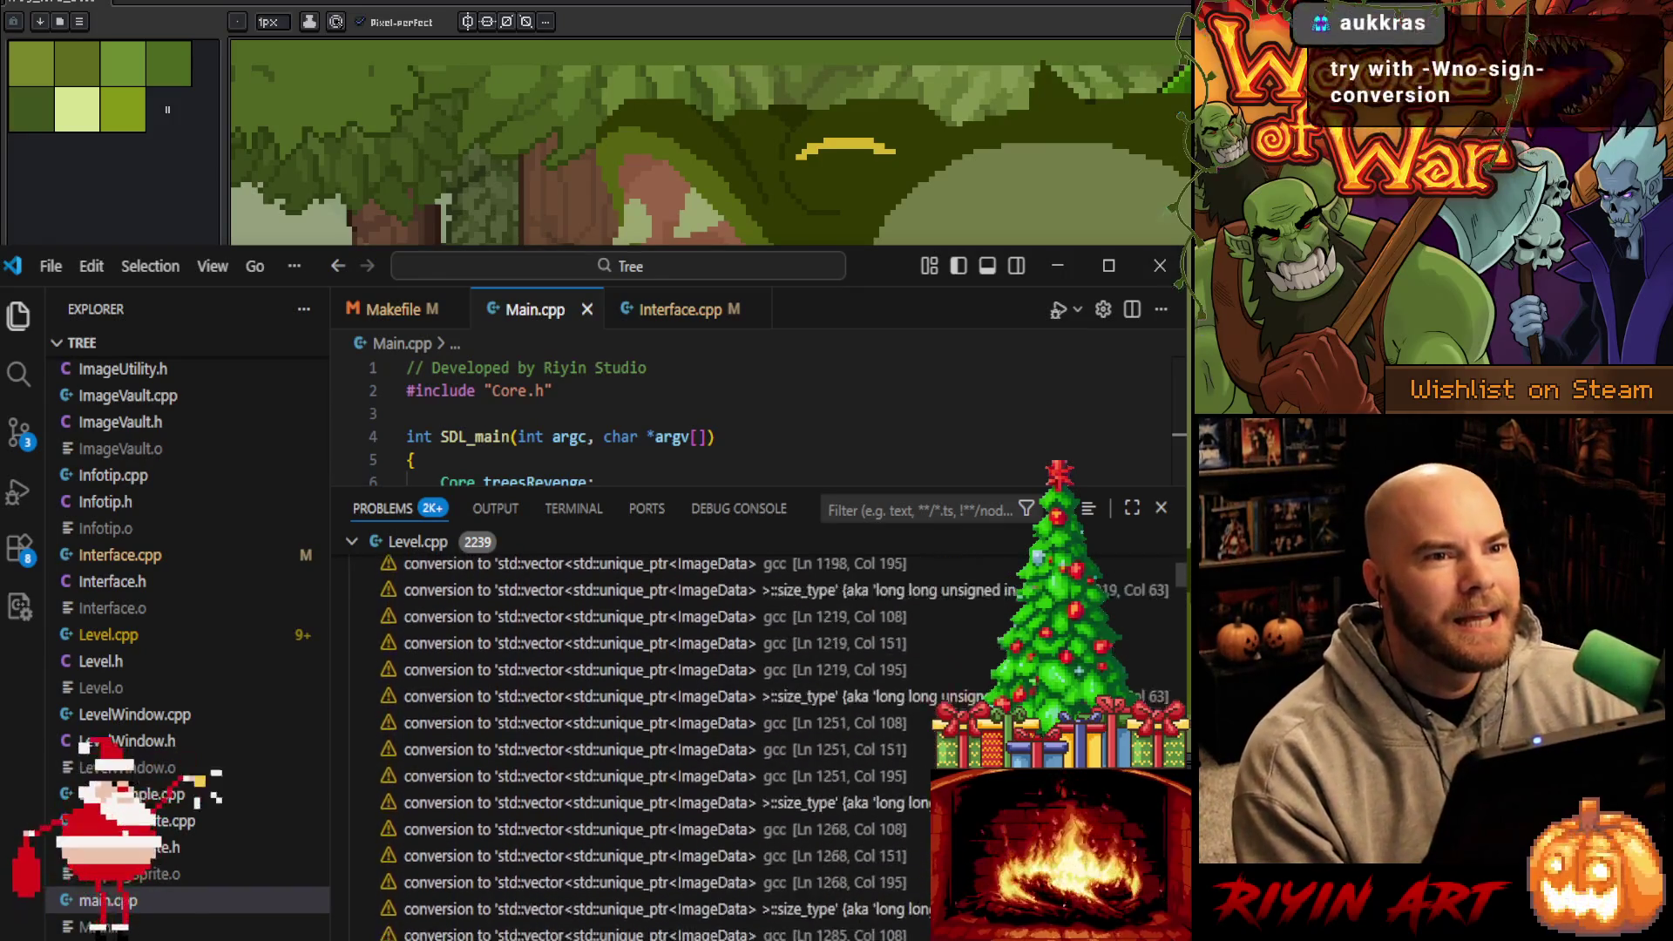
scroll(643, 579, up, 5)
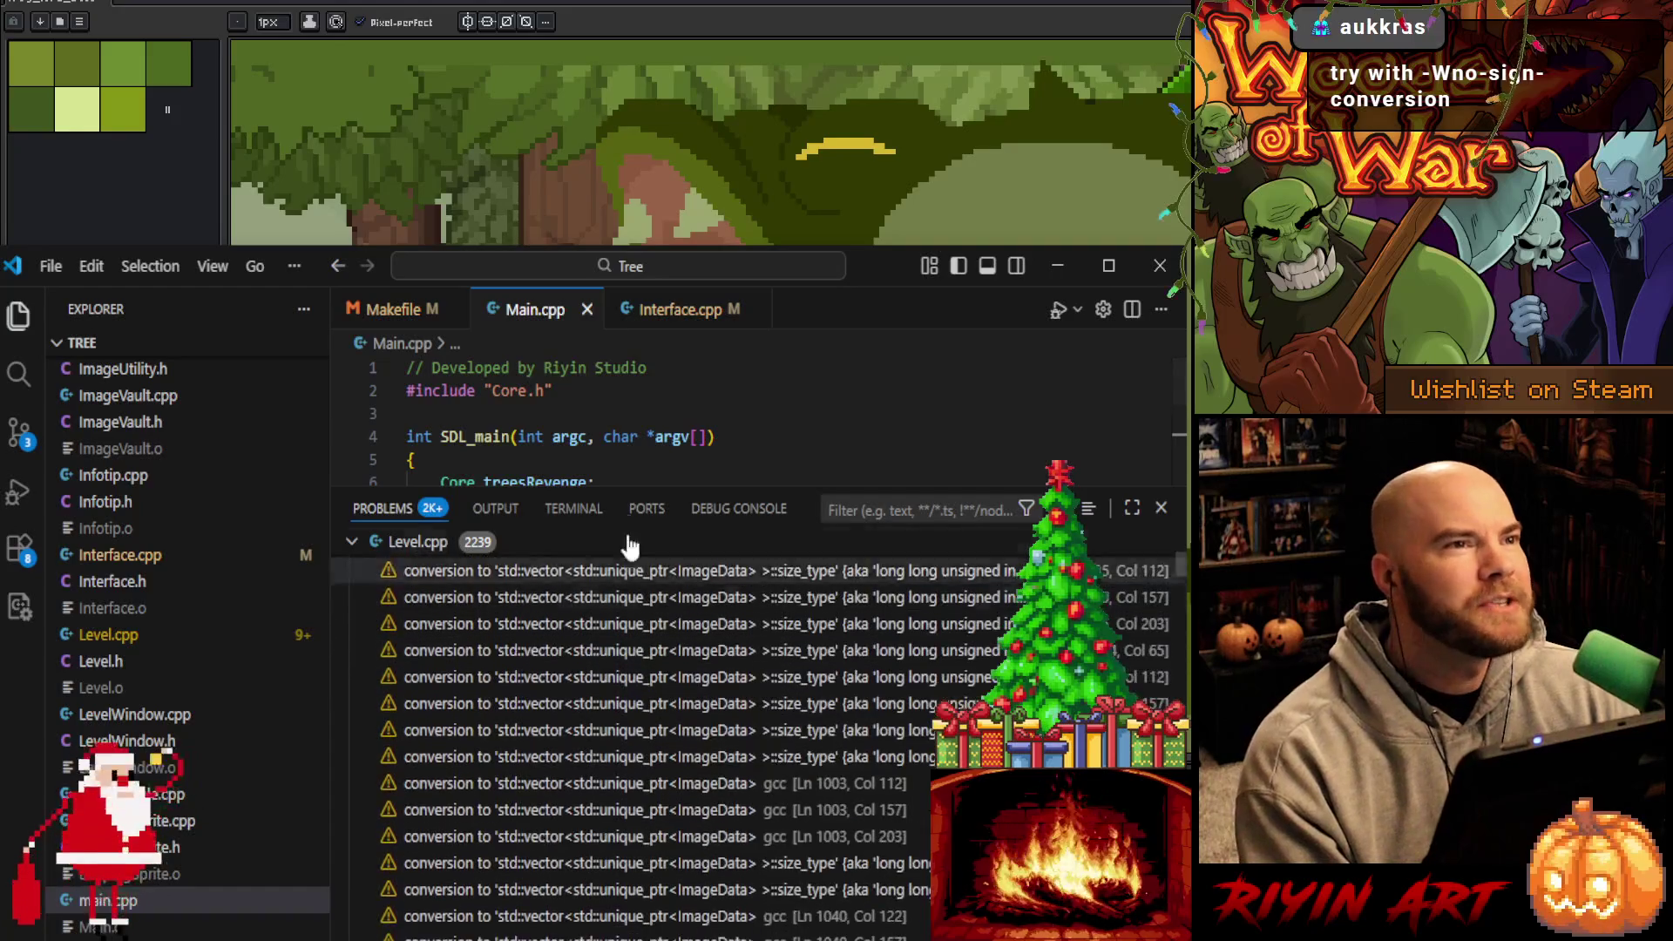
Keep only -Wall -Wextra active in the Makefile, comment out the remaining flags, and save
click(397, 312)
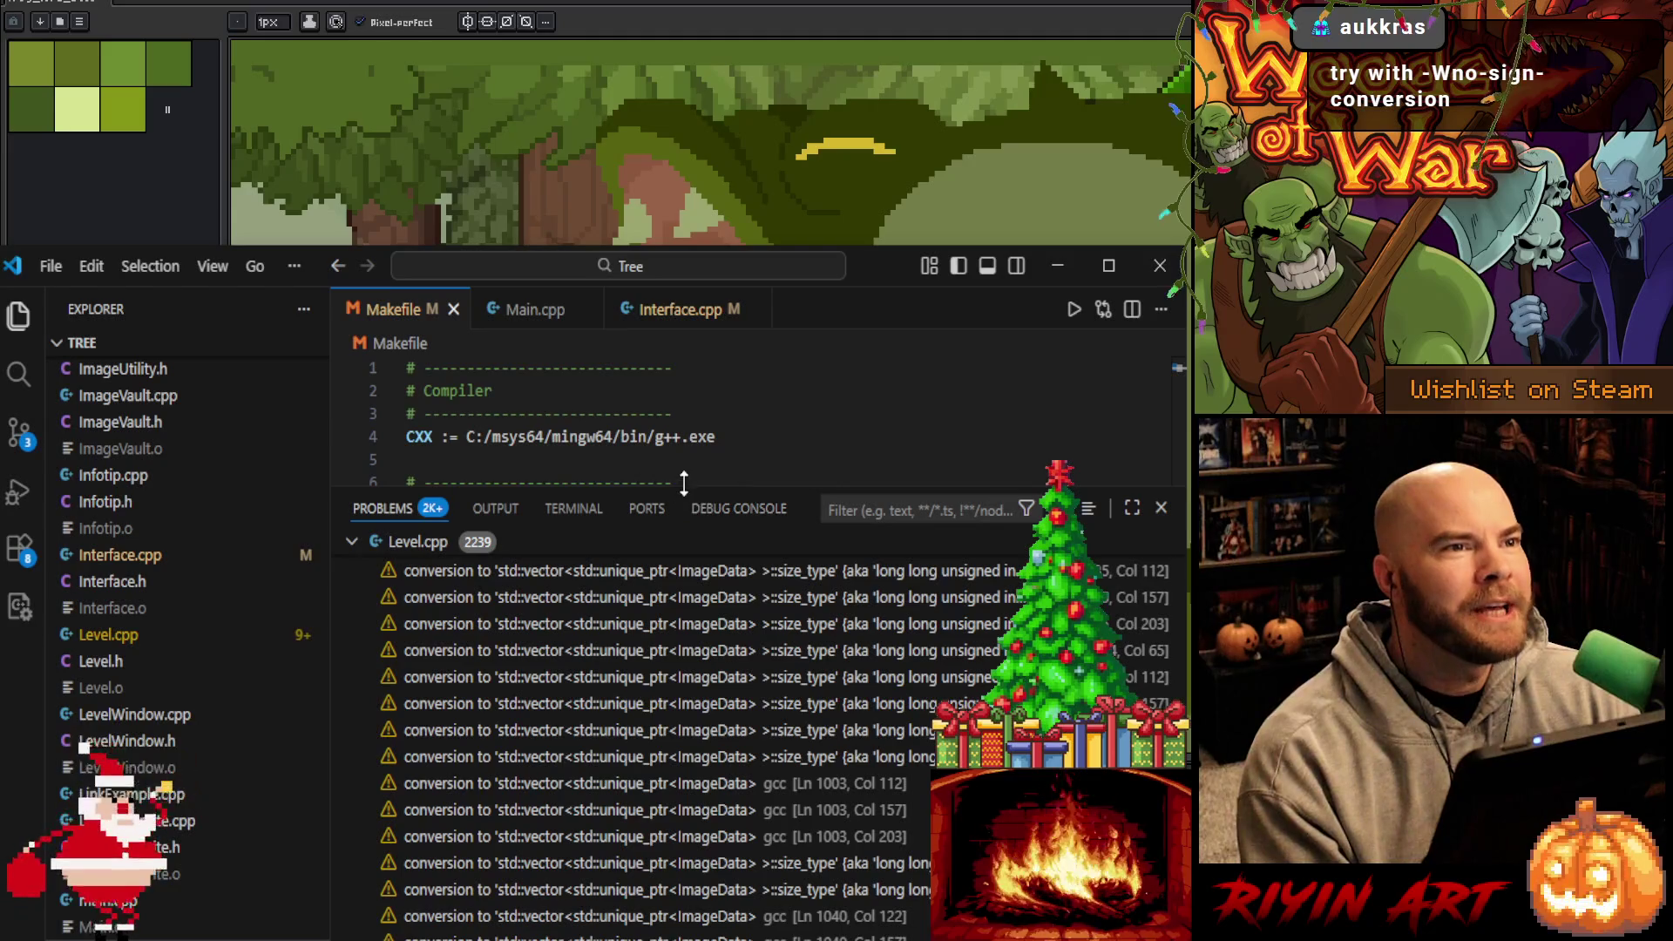
drag(684, 482, 684, 937)
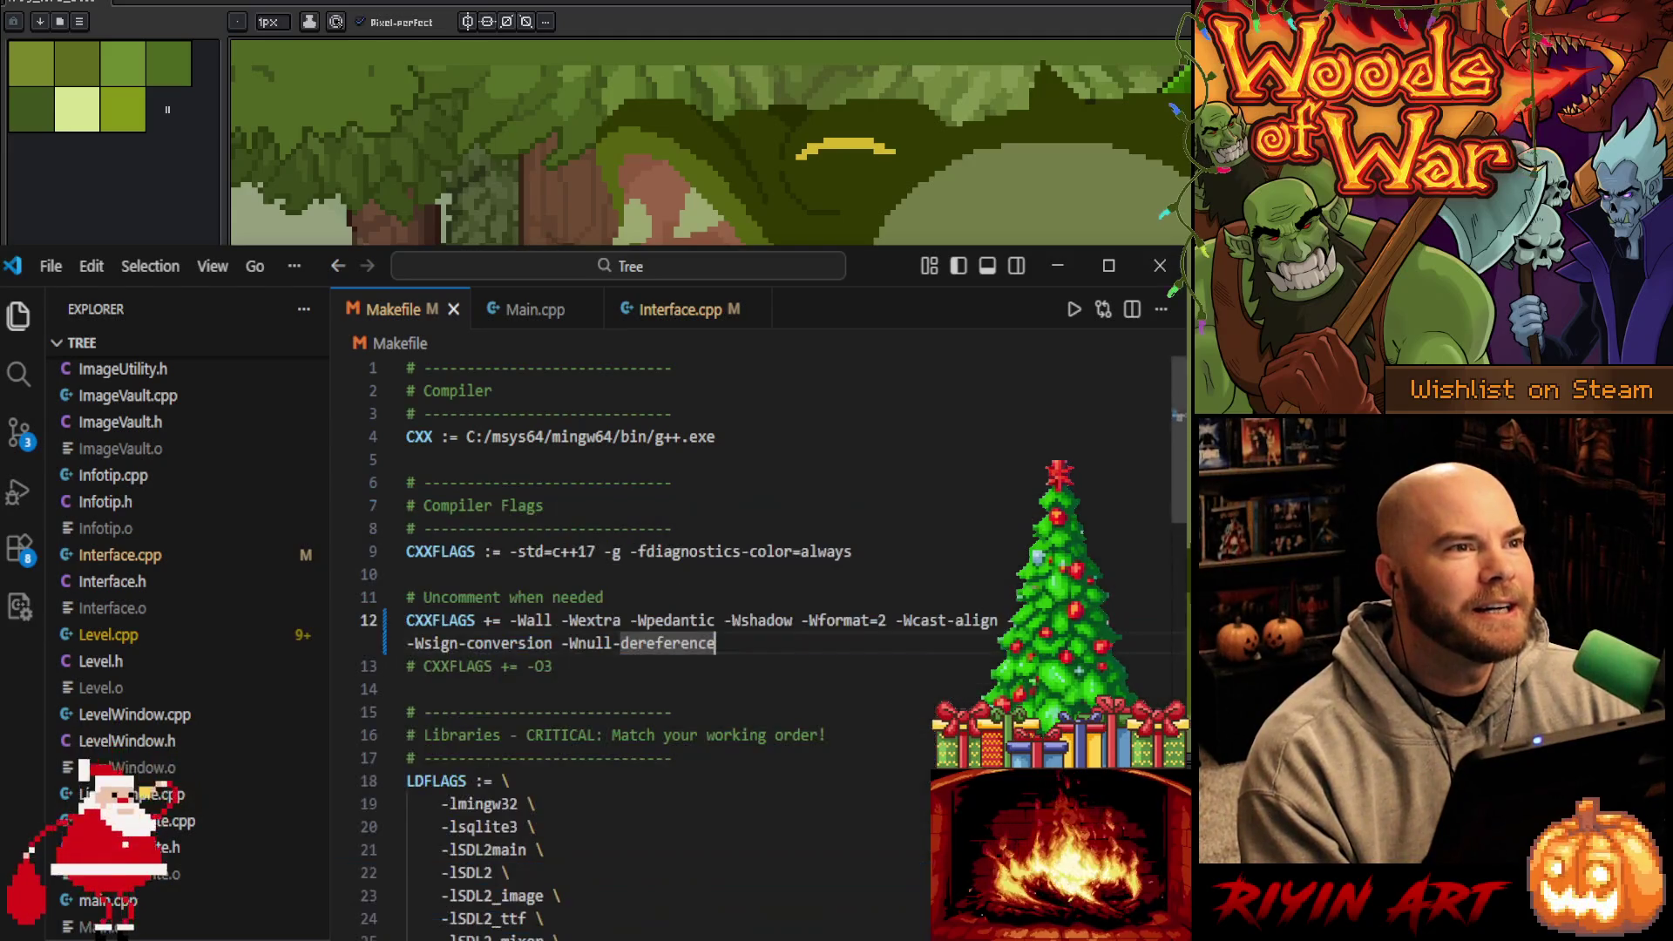
click(617, 621)
key(Return)
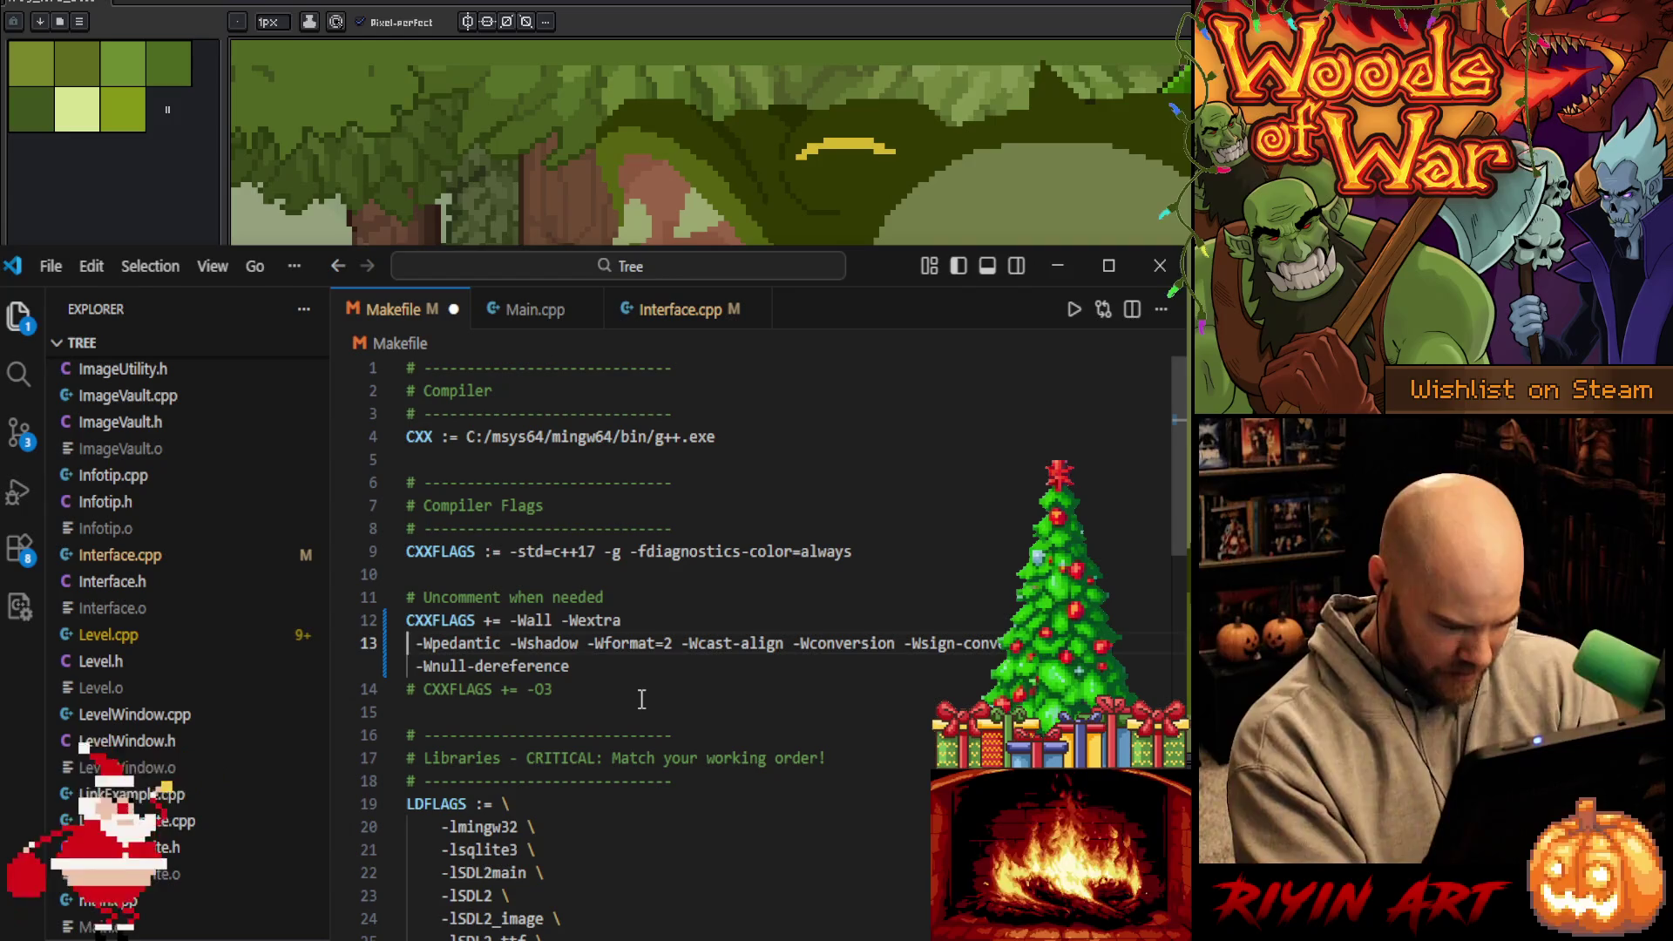
text(#)
double_click(641, 621)
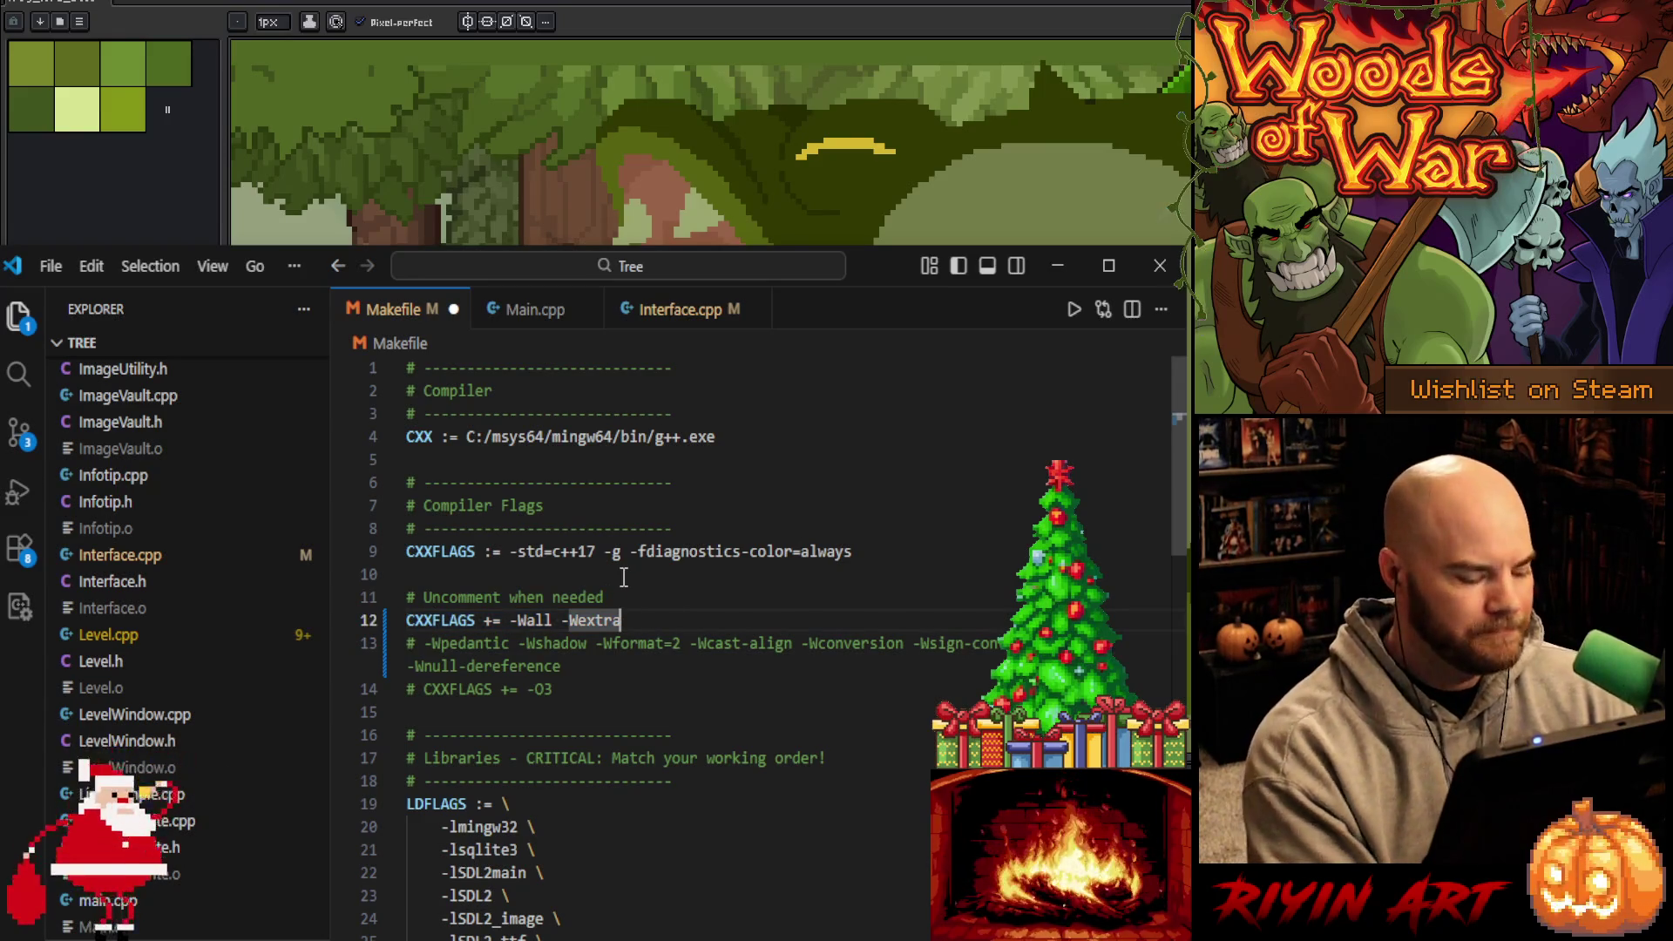
key(ctrl+s)
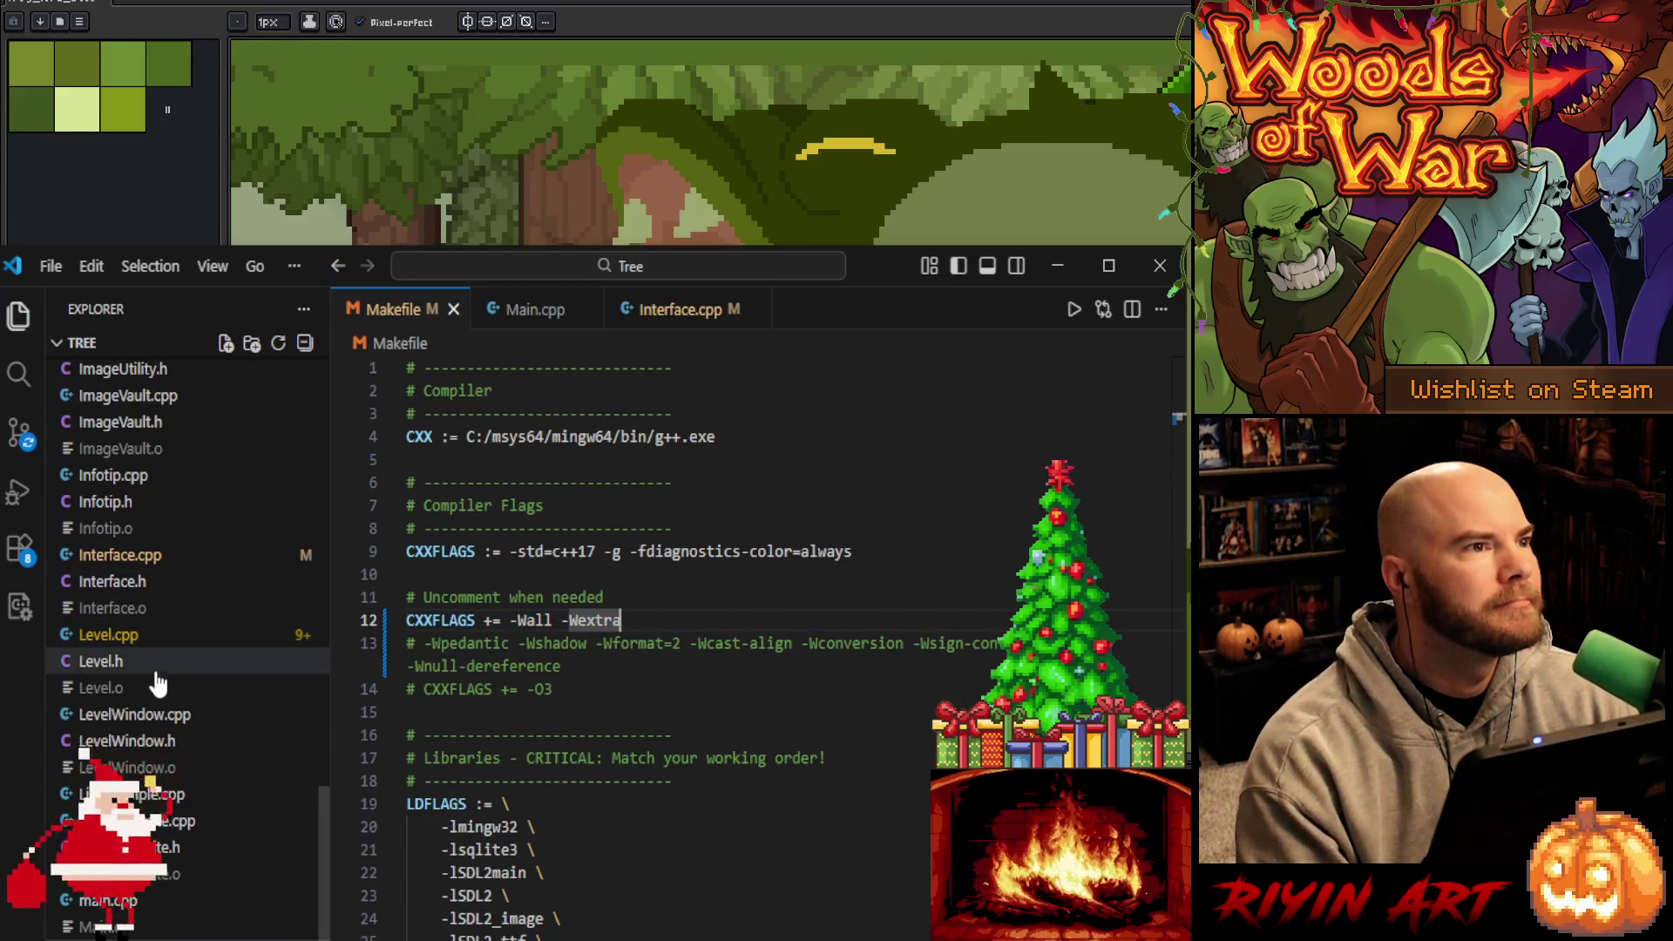
Delete Level.o via the file manager and rerun the build with the terminal showing
right_click(155, 687)
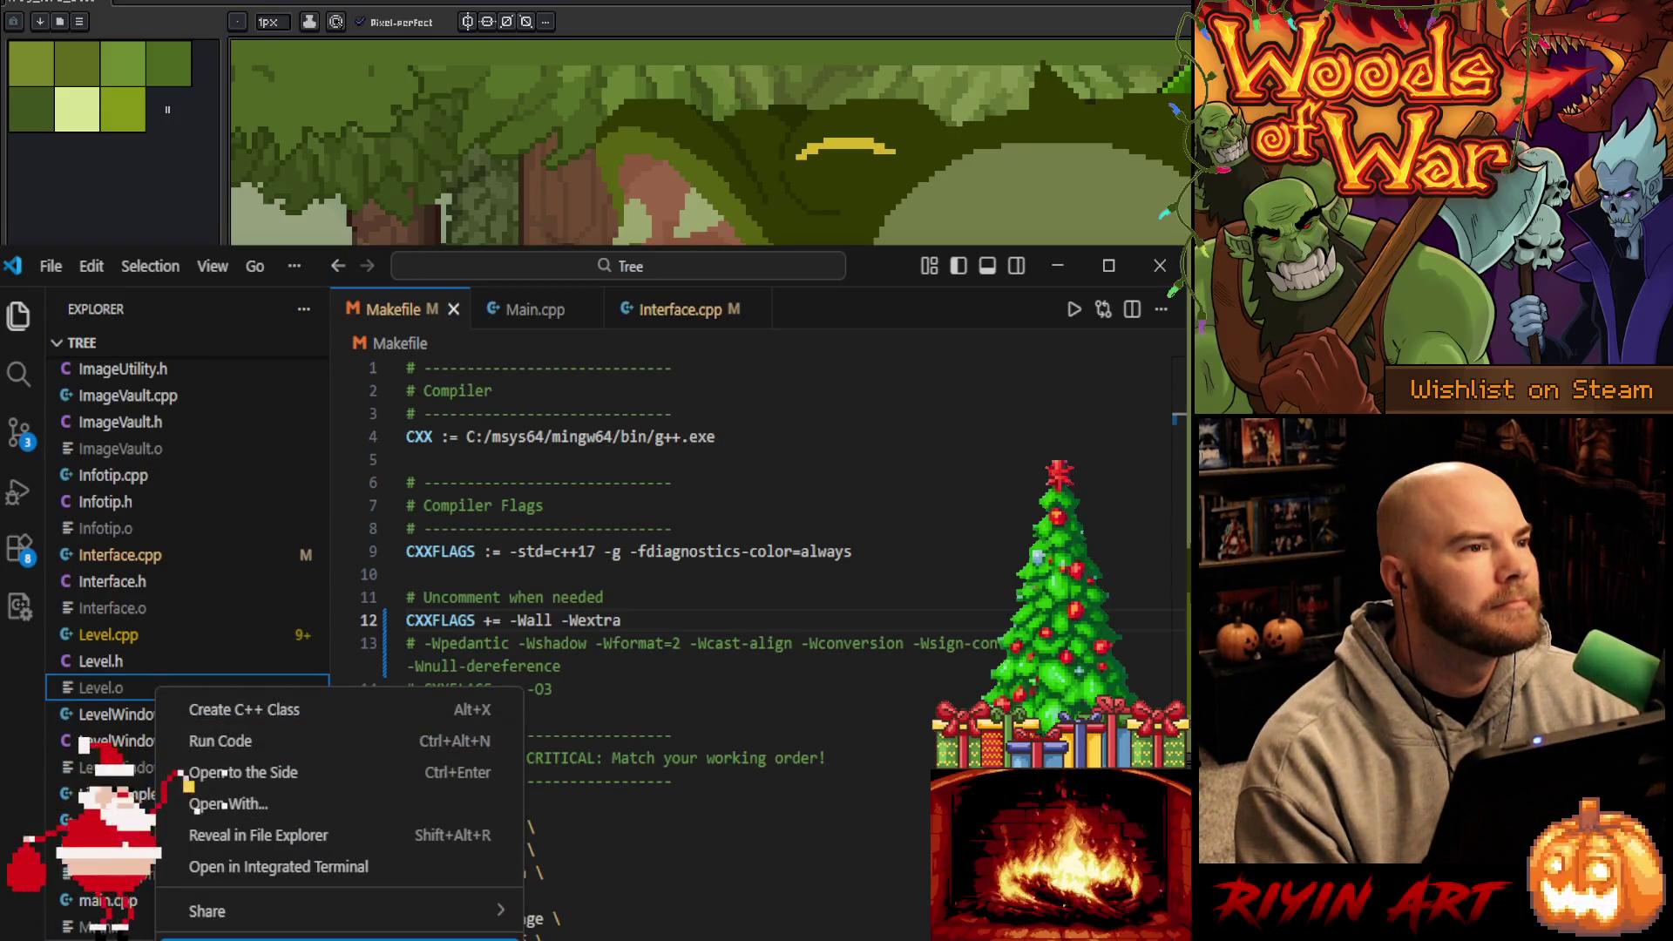
click(251, 835)
key(Delete)
click(727, 445)
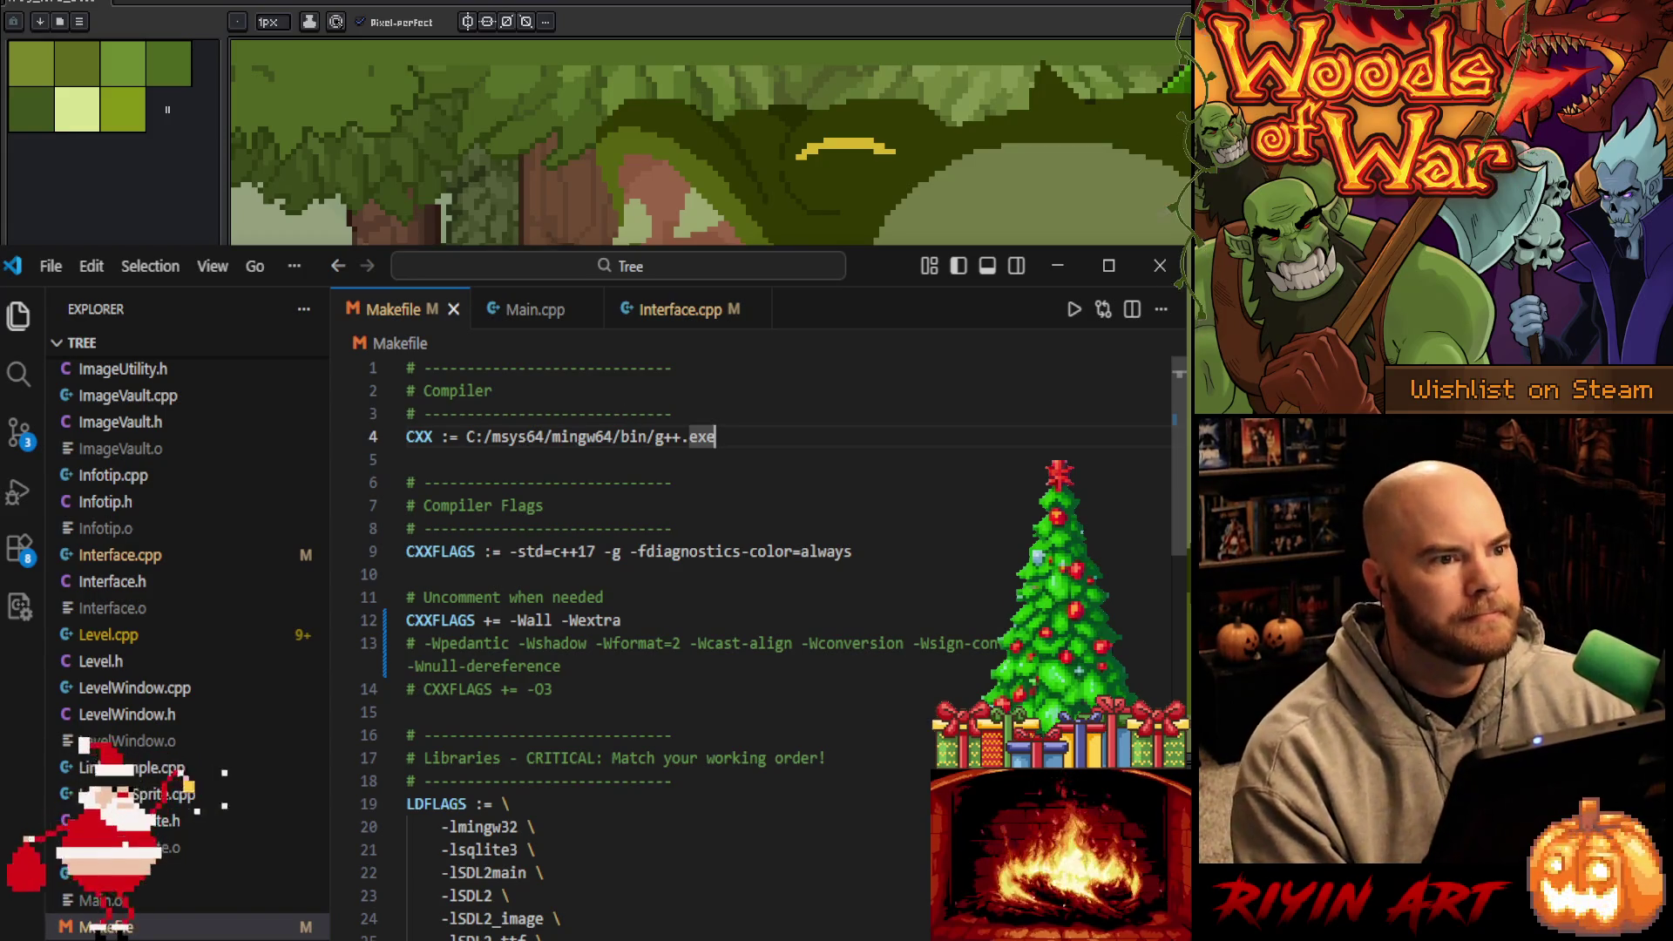
key(ctrl+shift+m)
drag(781, 419, 745, 426)
key(ctrl+grave)
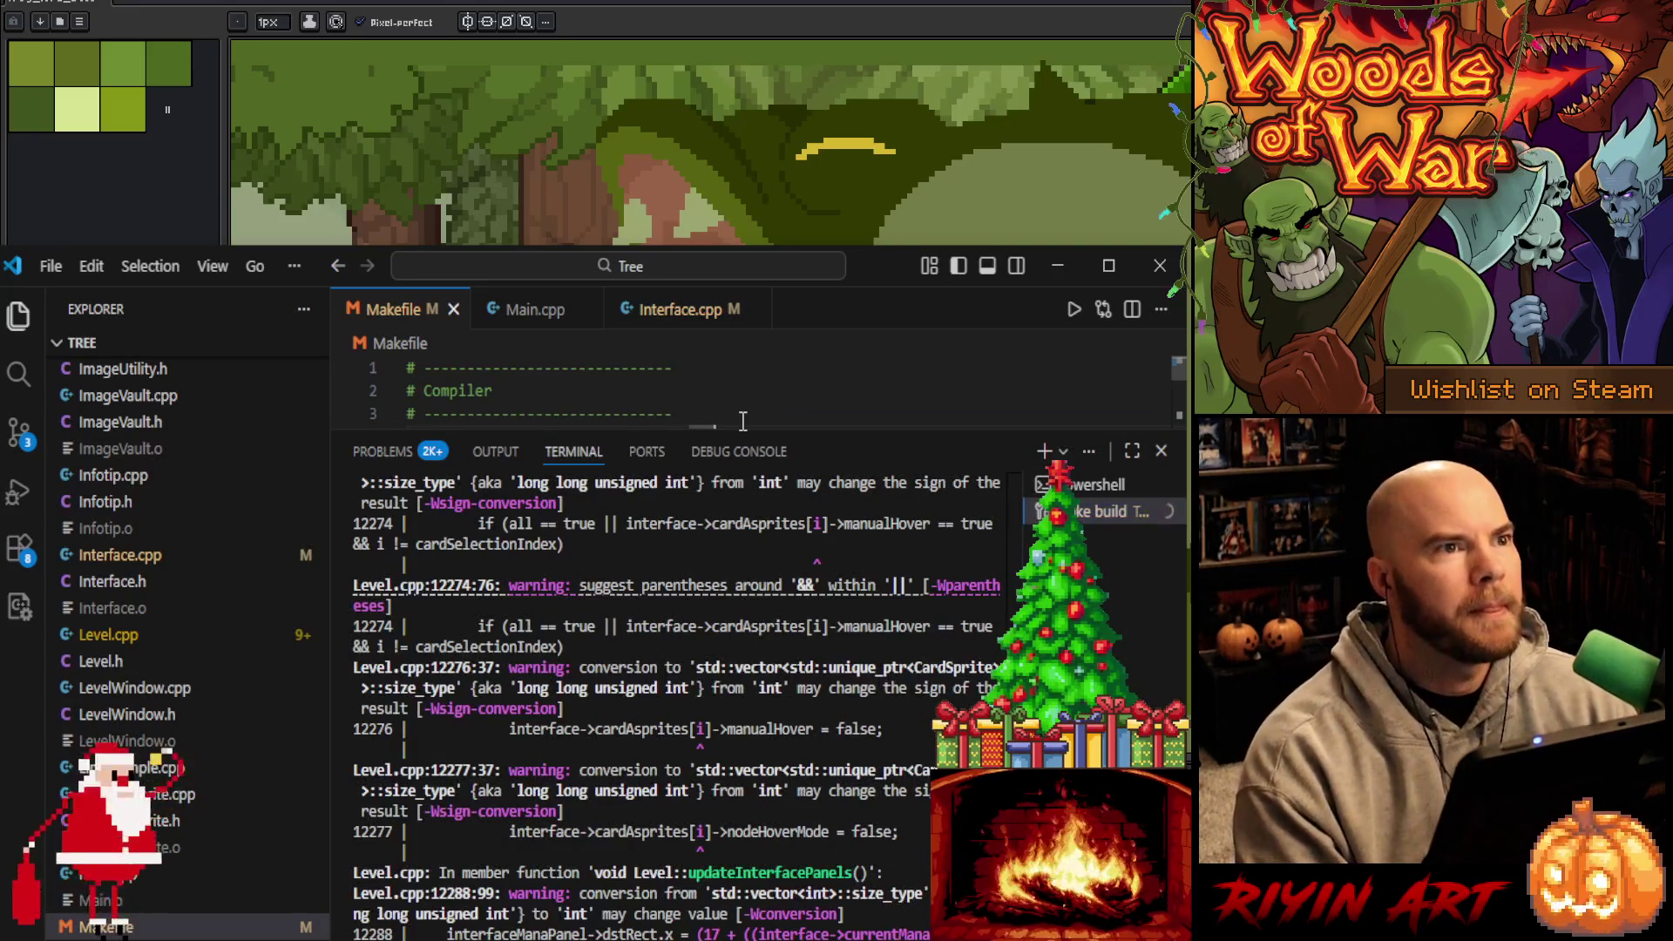
key(ctrl+shift+b)
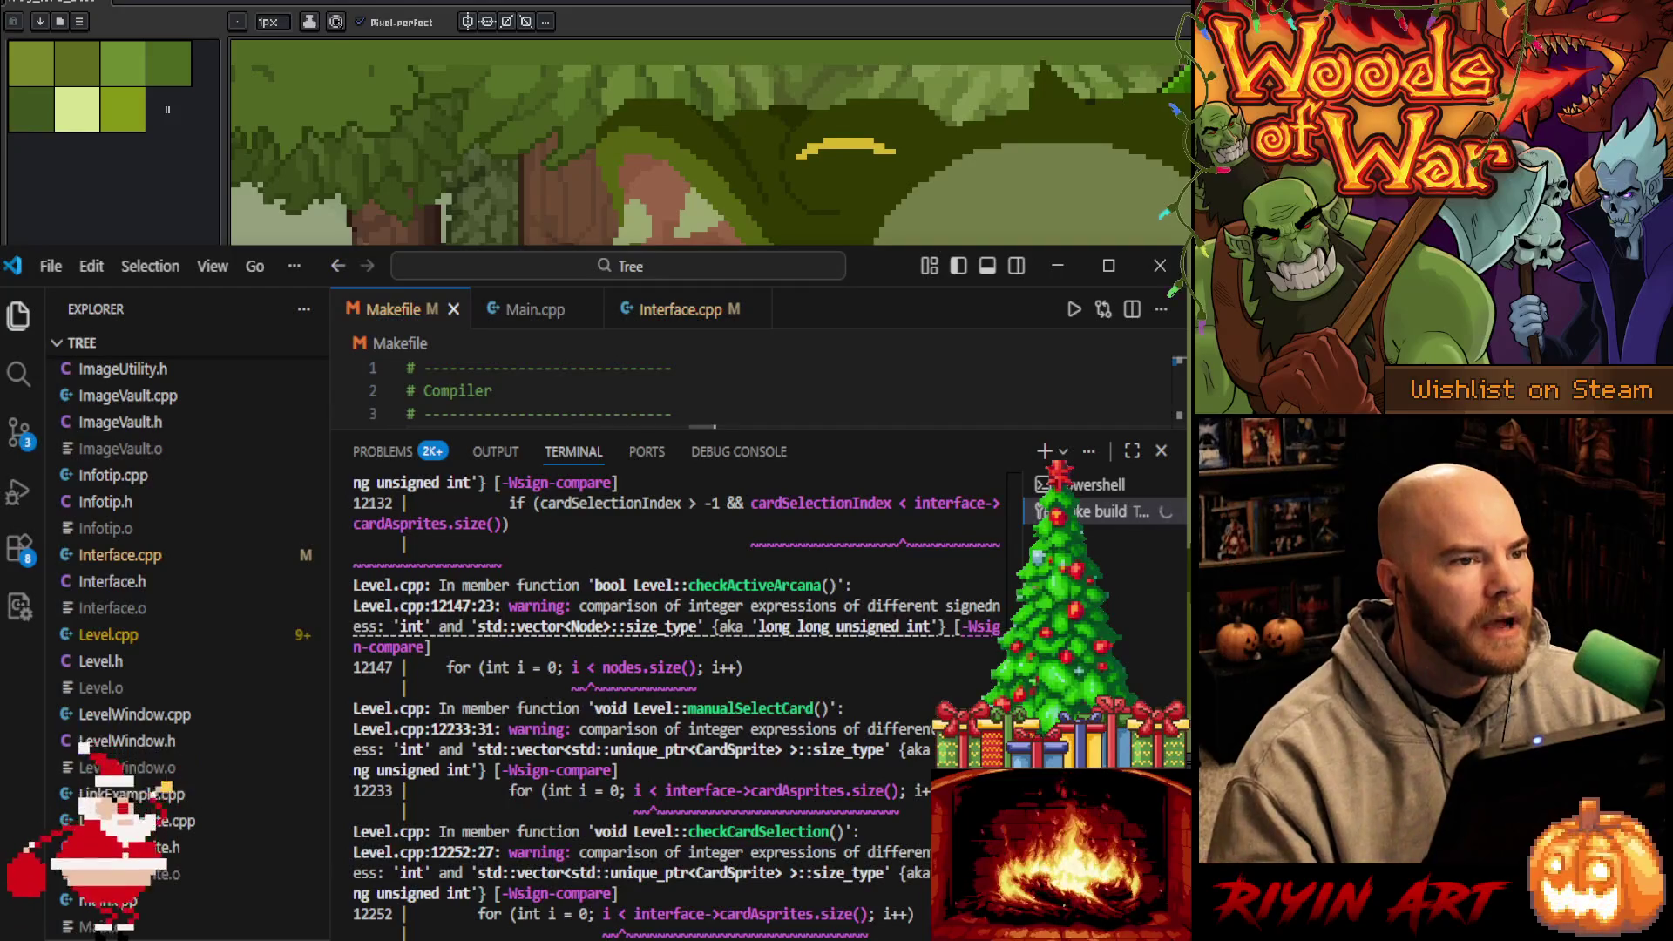
Scroll through the -Wsign-compare warnings, then shrink the output panel to show the CXXFLAGS -Wall -Wextra line
scroll(675, 697, up, 5)
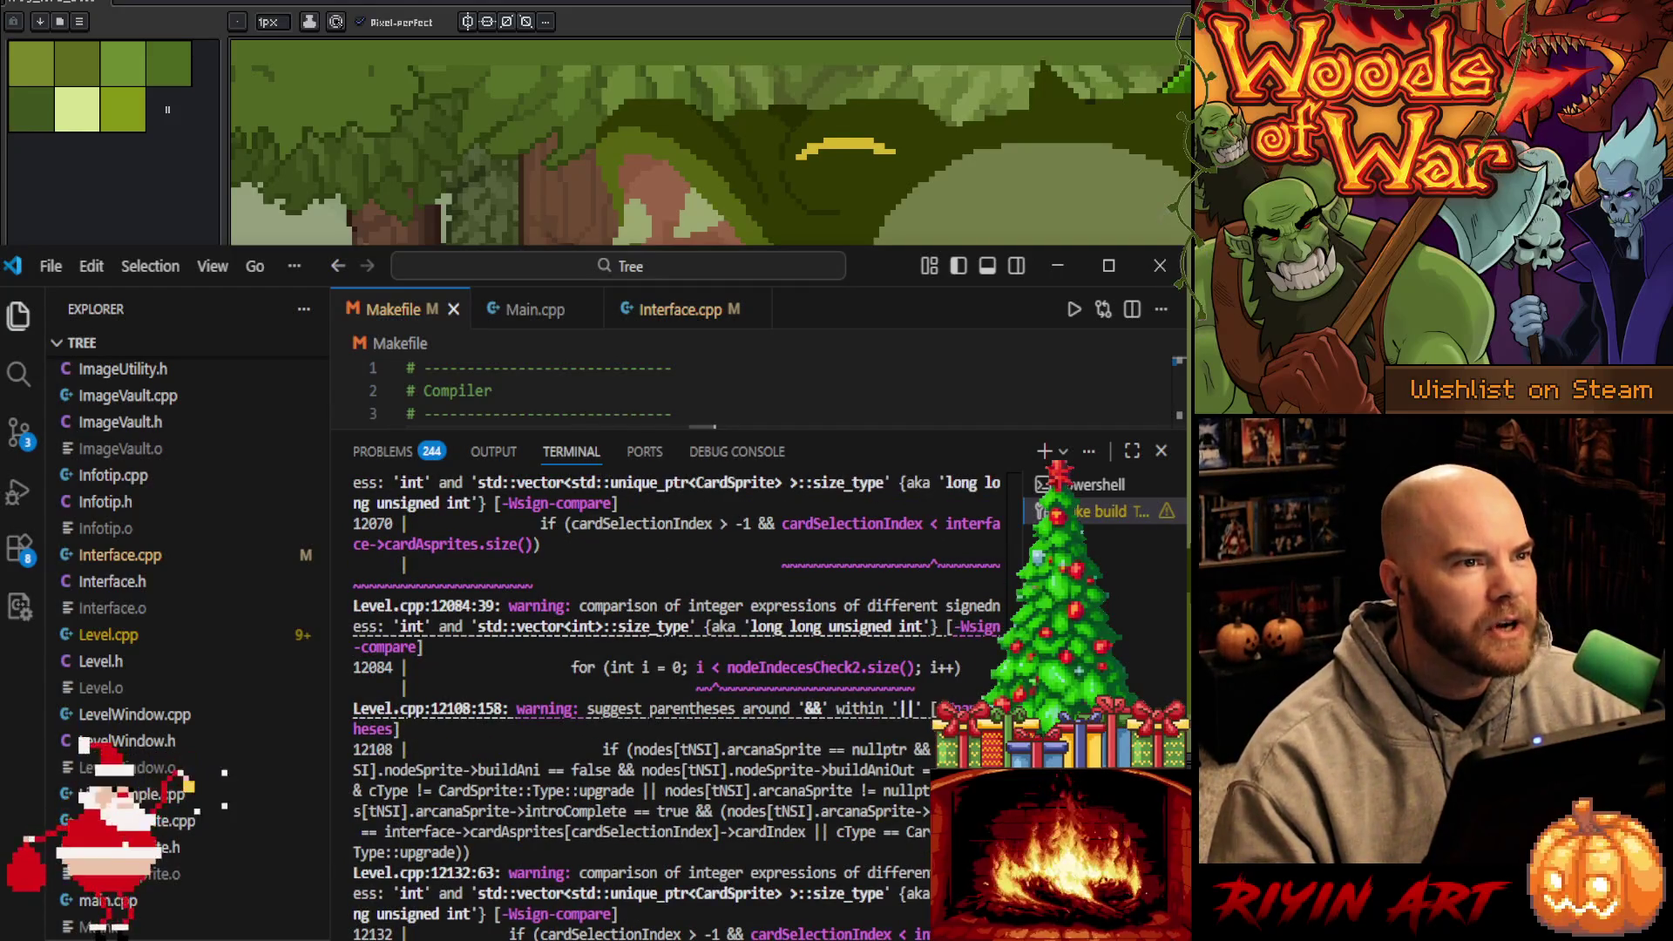
scroll(675, 706, up, 15)
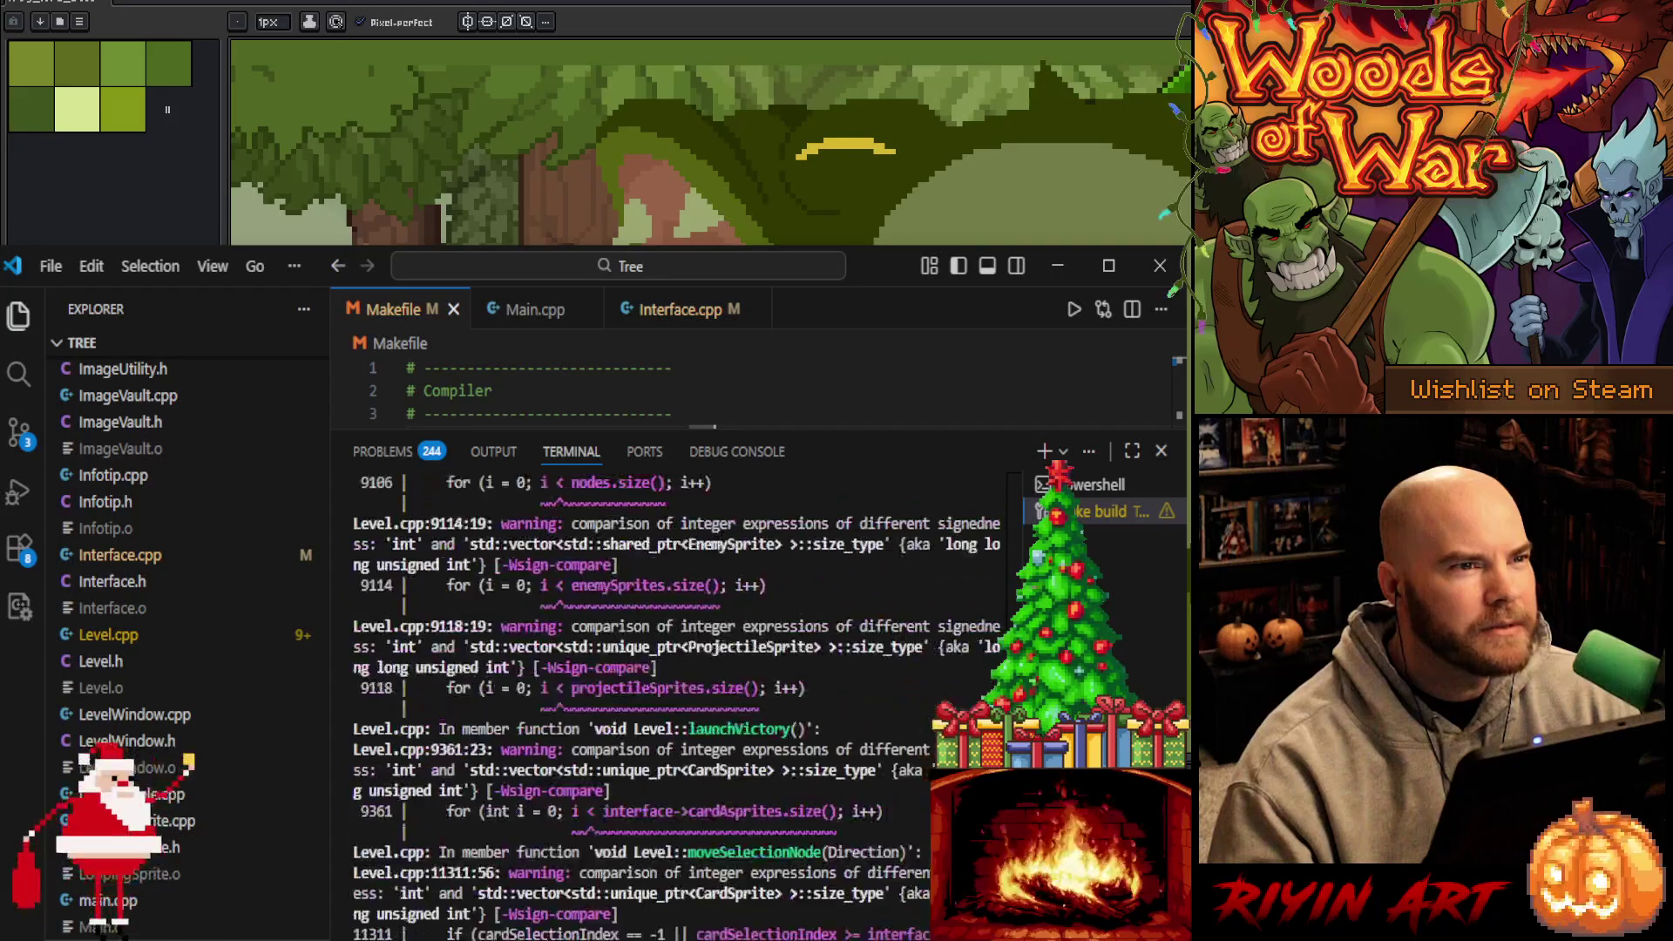
scroll(675, 706, up, 15)
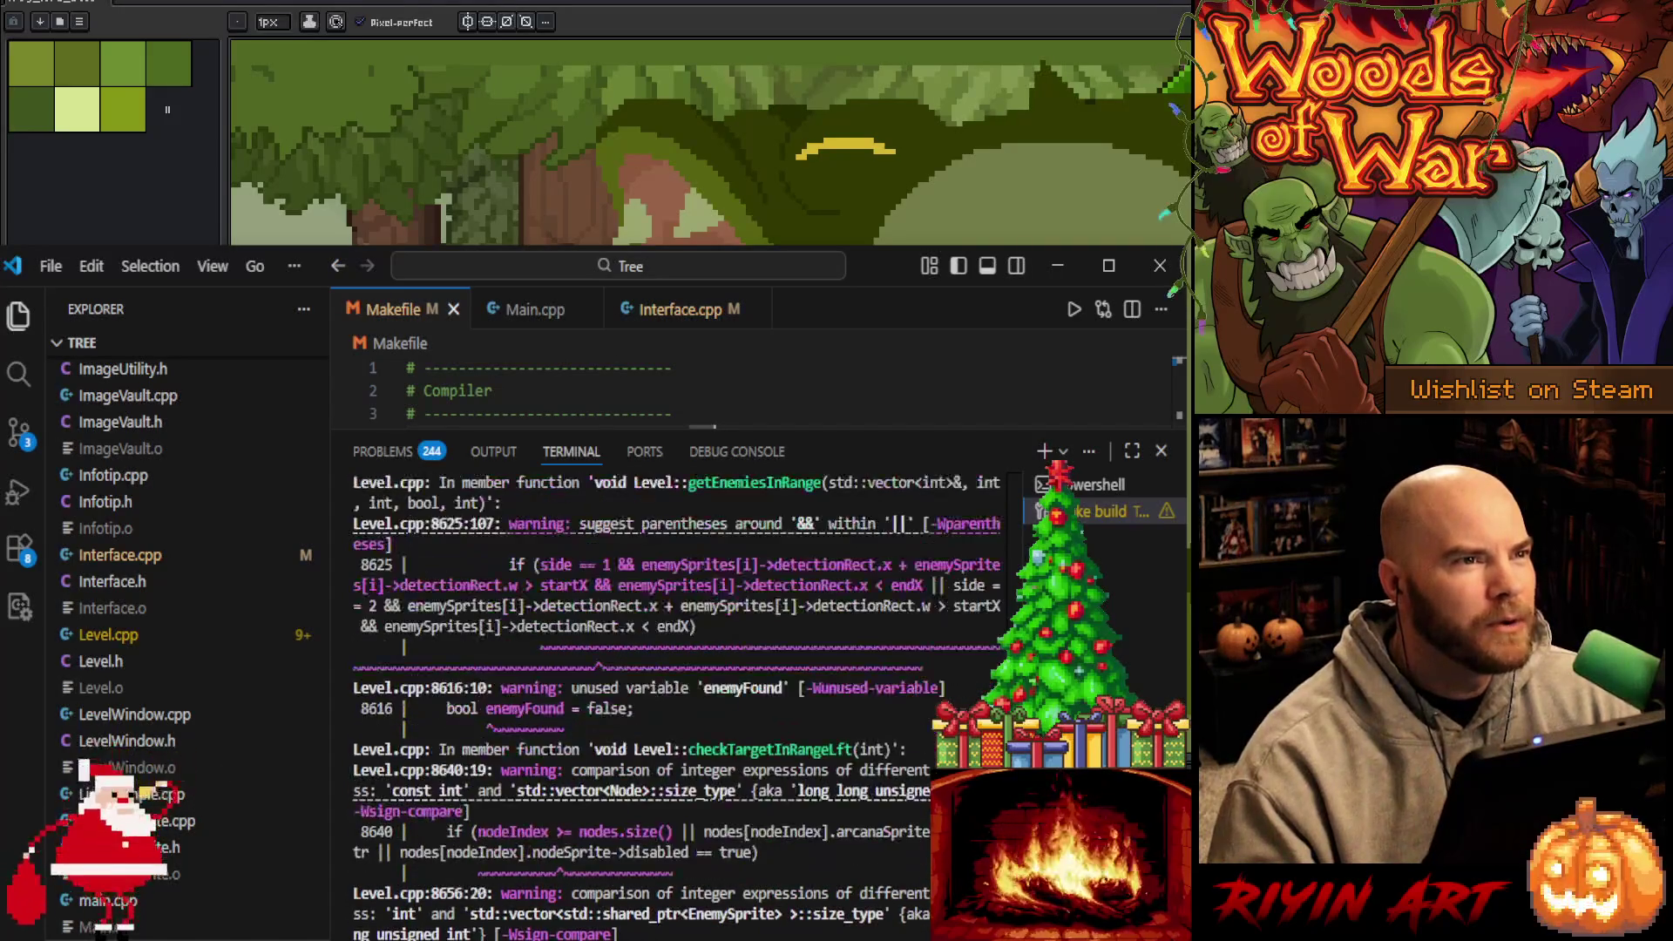
scroll(676, 706, up, 5)
scroll(675, 706, down, 10)
scroll(675, 706, down, 20)
scroll(675, 706, down, 10)
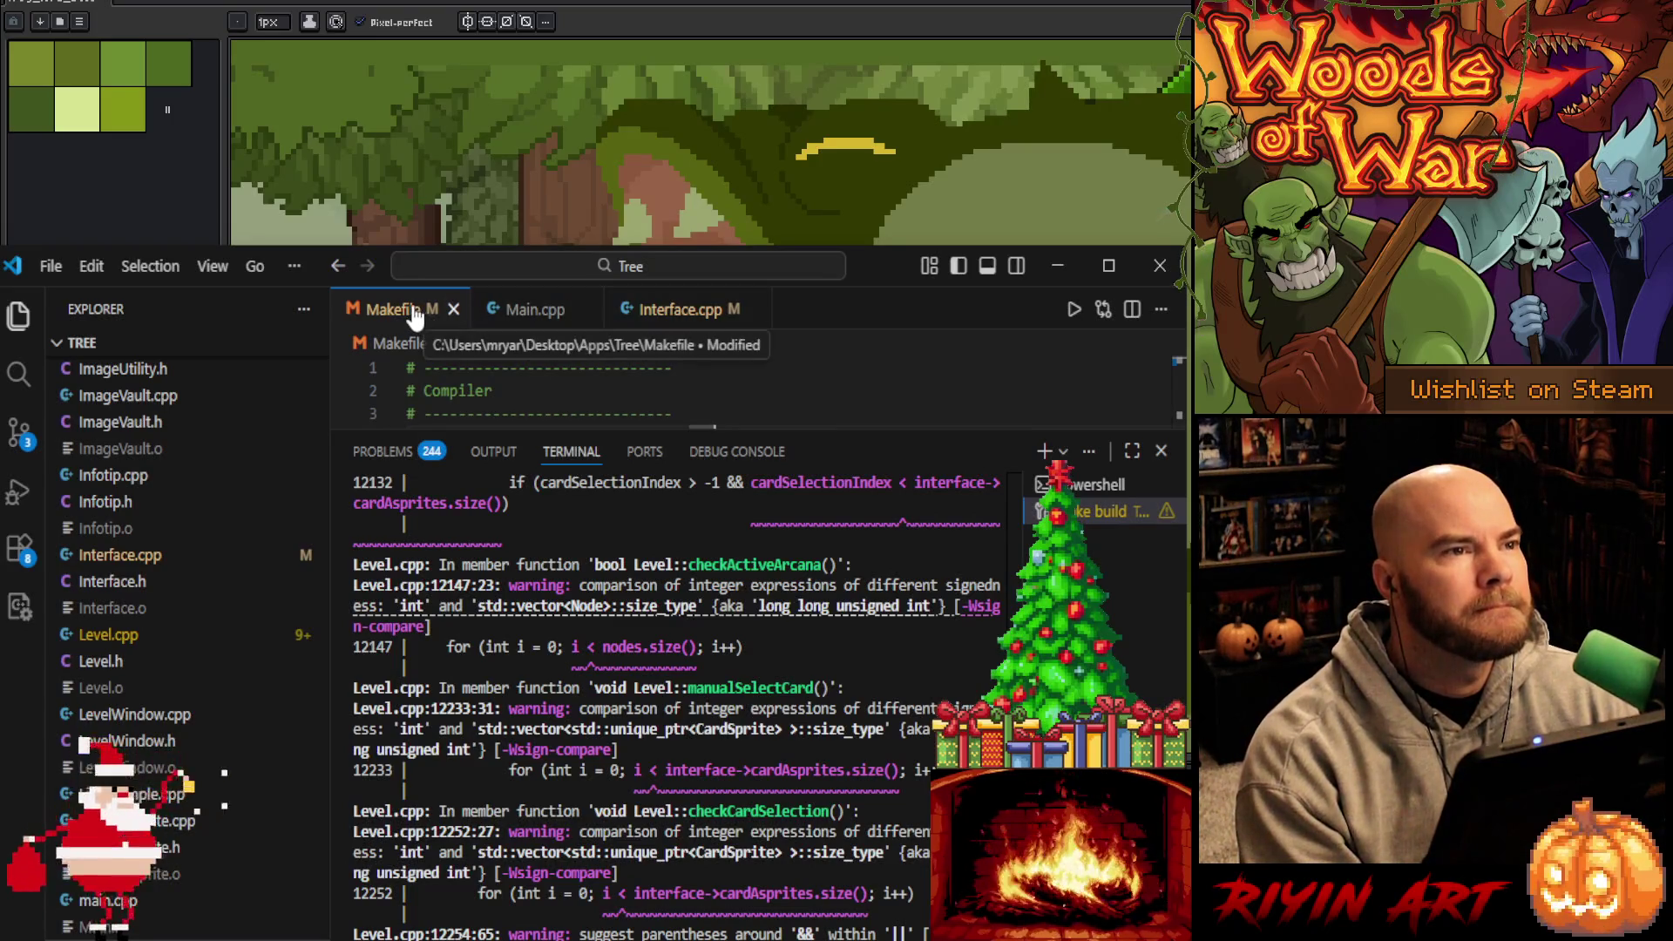
scroll(785, 397, down, 1)
mouse_move(867, 428)
mouse_down()
mouse_move(785, 858)
mouse_move(750, 888)
mouse_up()
click(686, 602)
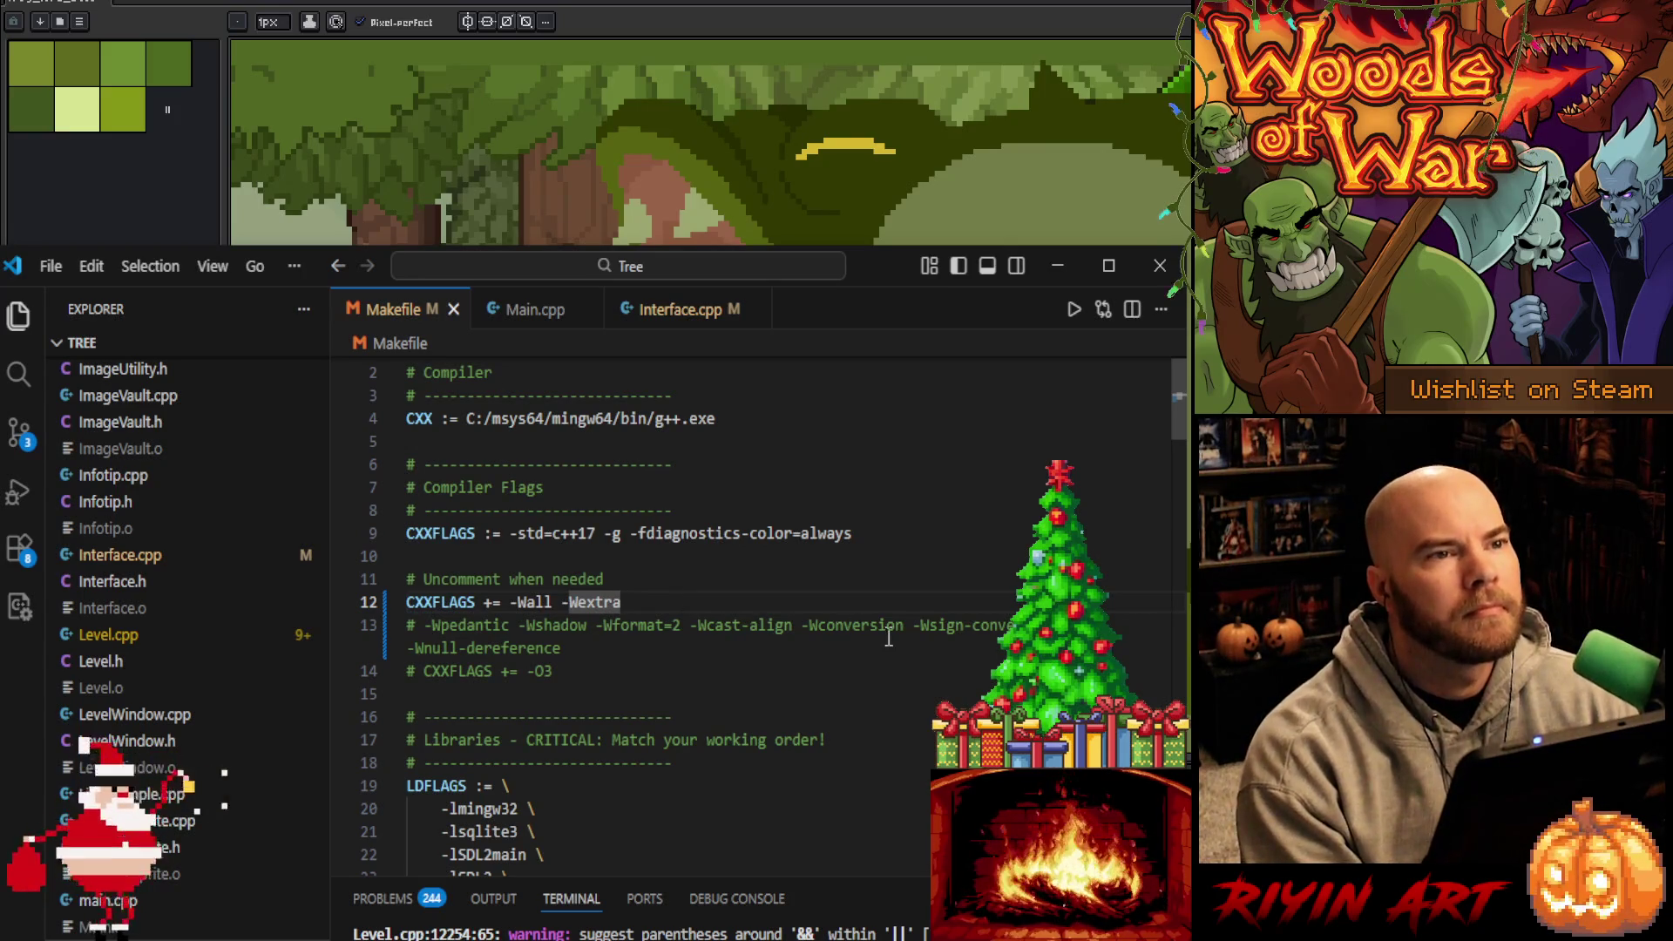
Add -Wno-sign-conversion after -Wextra on line 12 and save the Makefile
click(720, 580)
click(717, 601)
text(-)
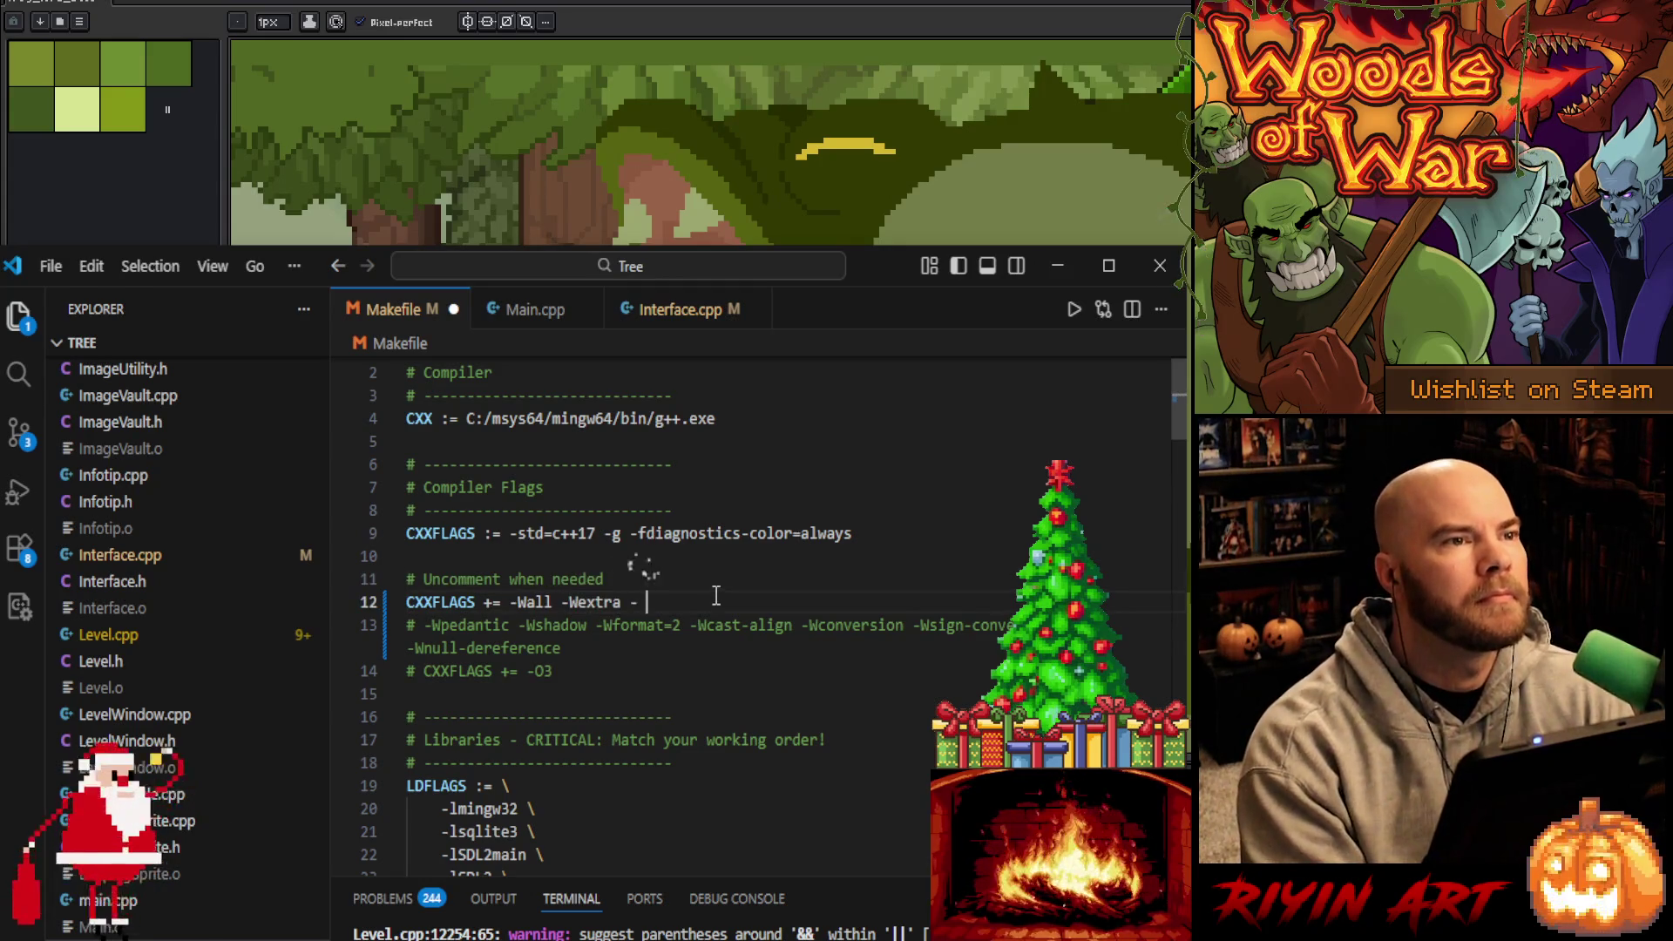
text(W)
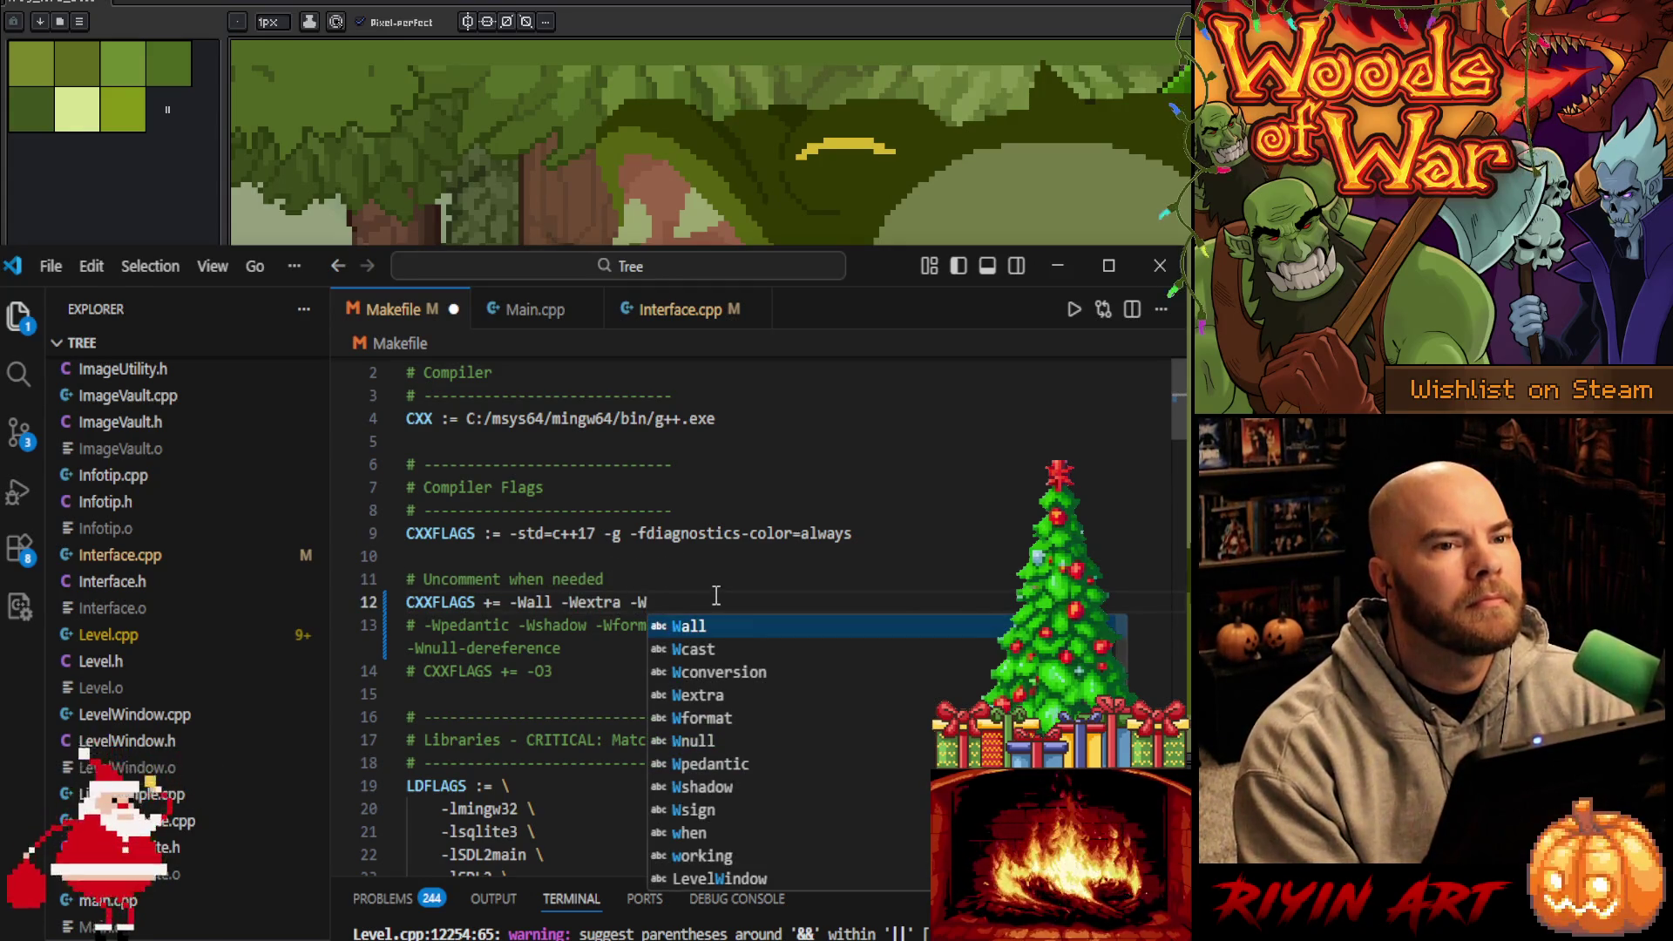
text(no-sign)
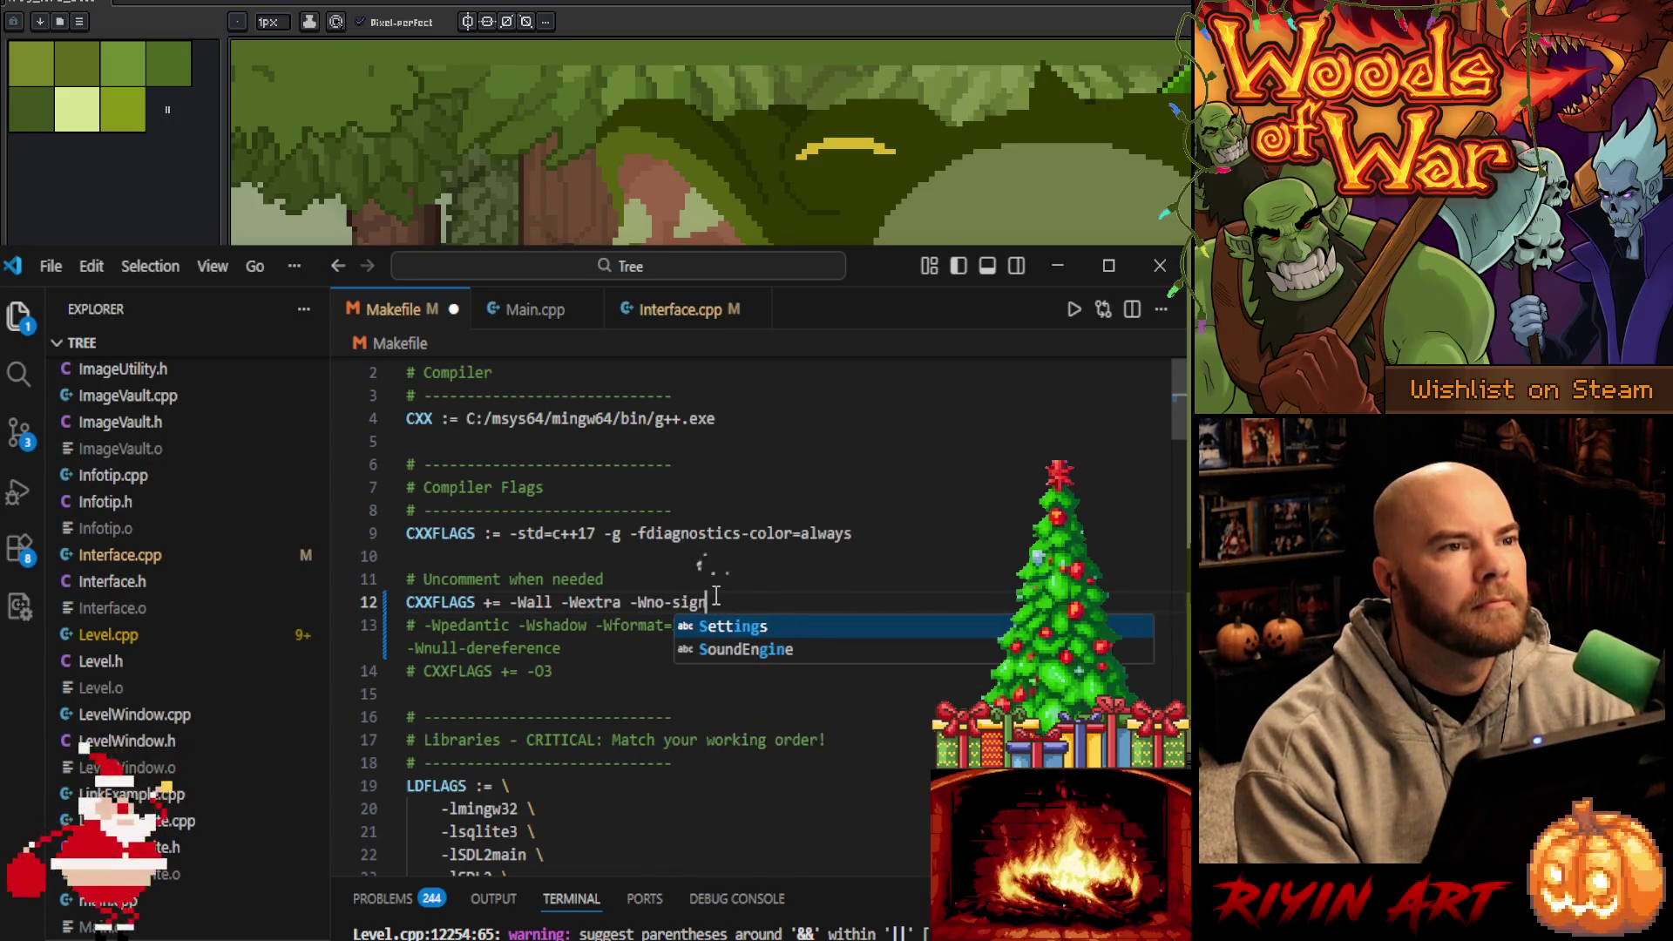
text(-conversion)
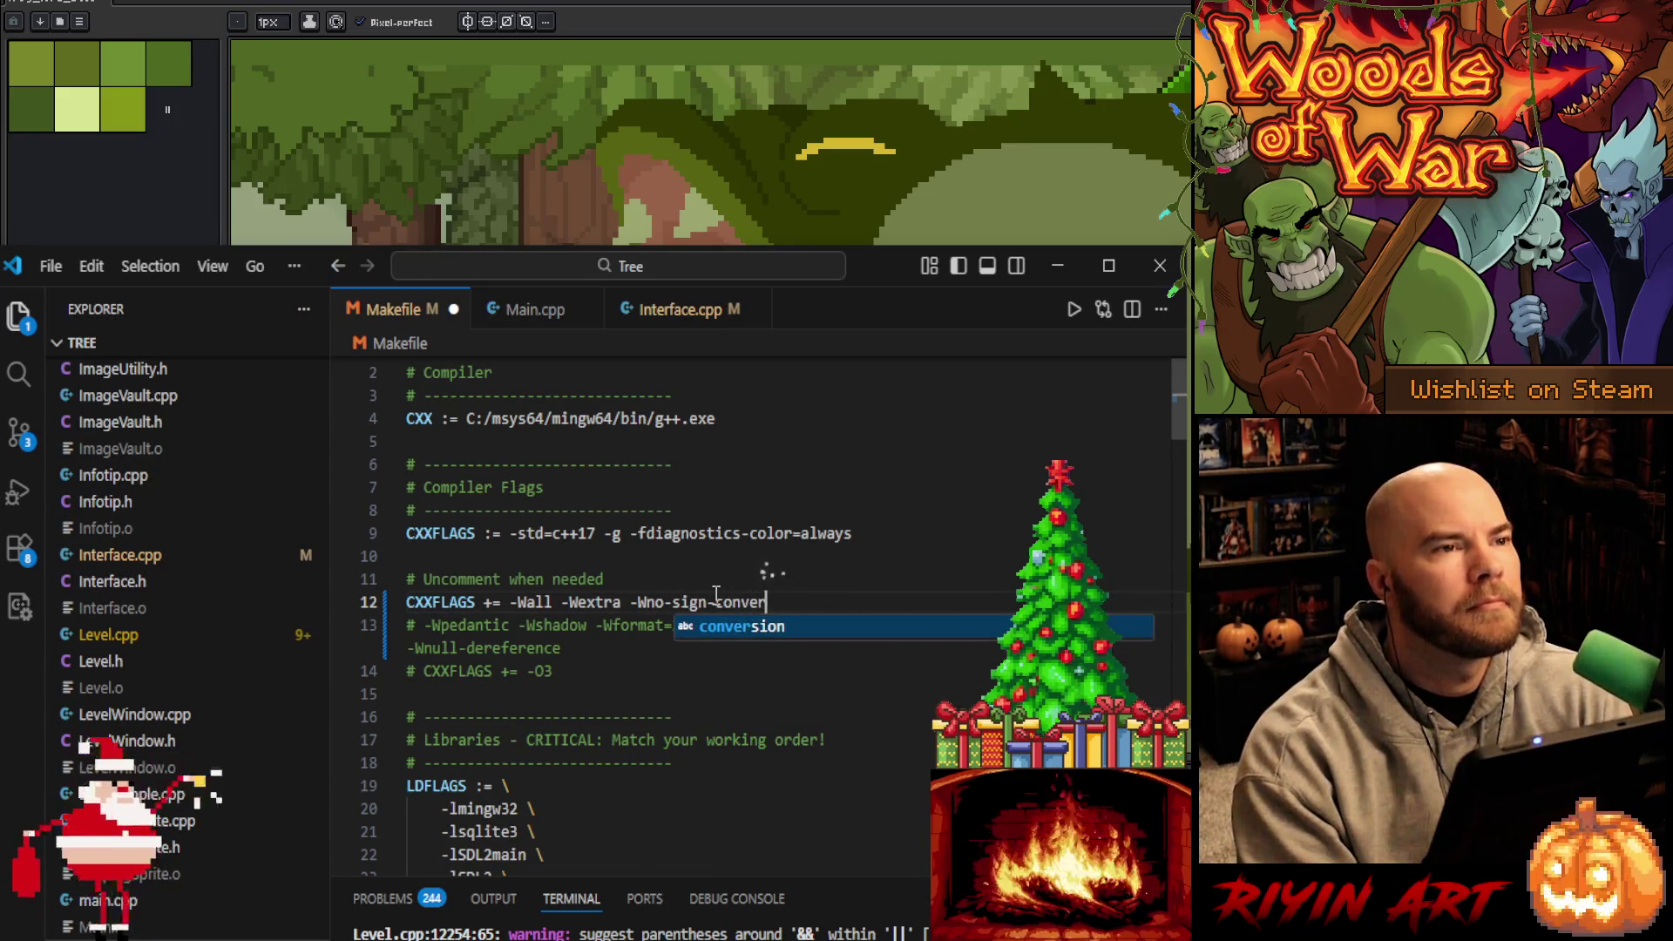
key(ctrl+s)
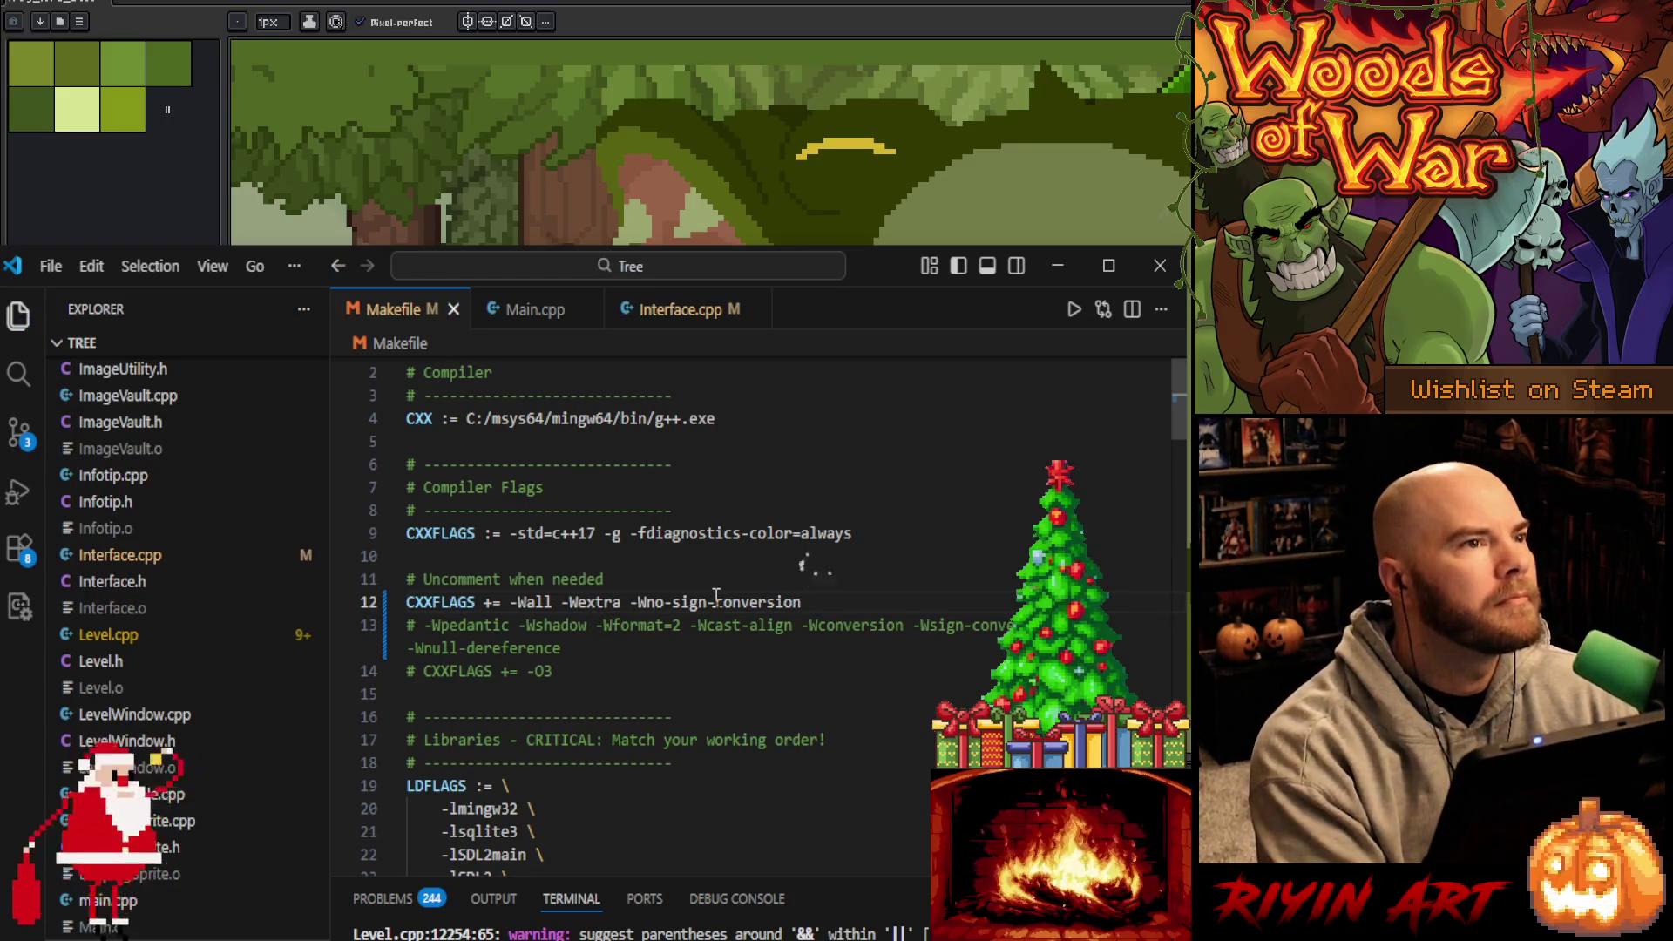
Enlarge the build output panel to watch the rebuild relink game.exe
mouse_move(859, 879)
mouse_down()
mouse_move(836, 563)
mouse_move(819, 550)
mouse_up()
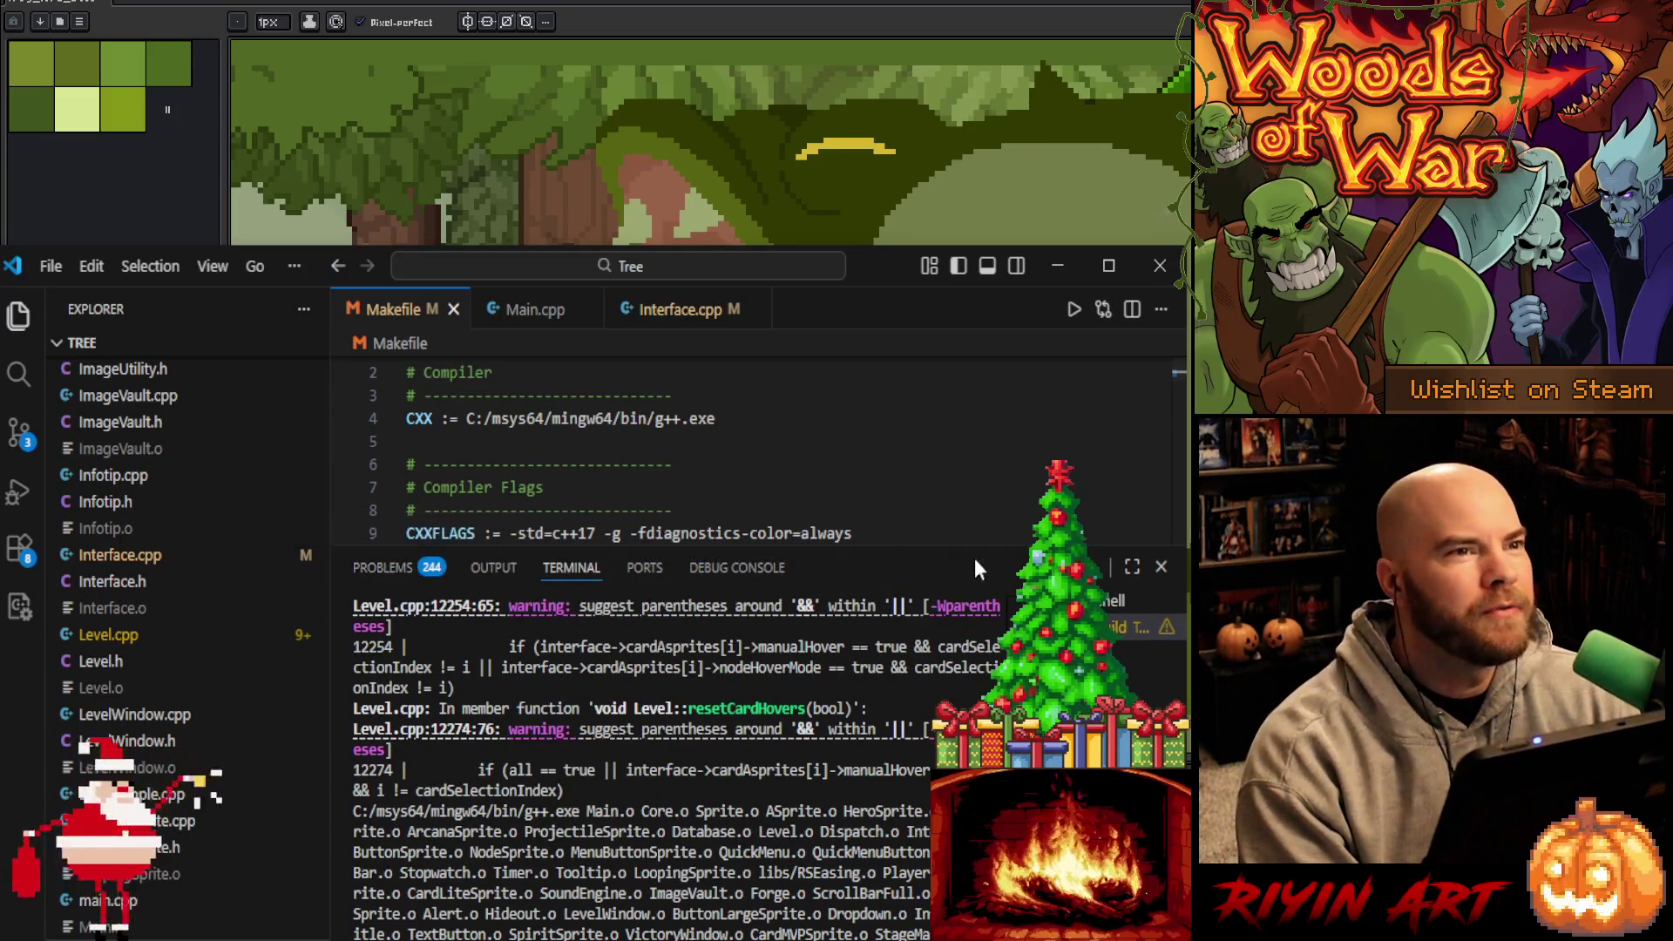
click(935, 541)
drag(933, 555, 795, 813)
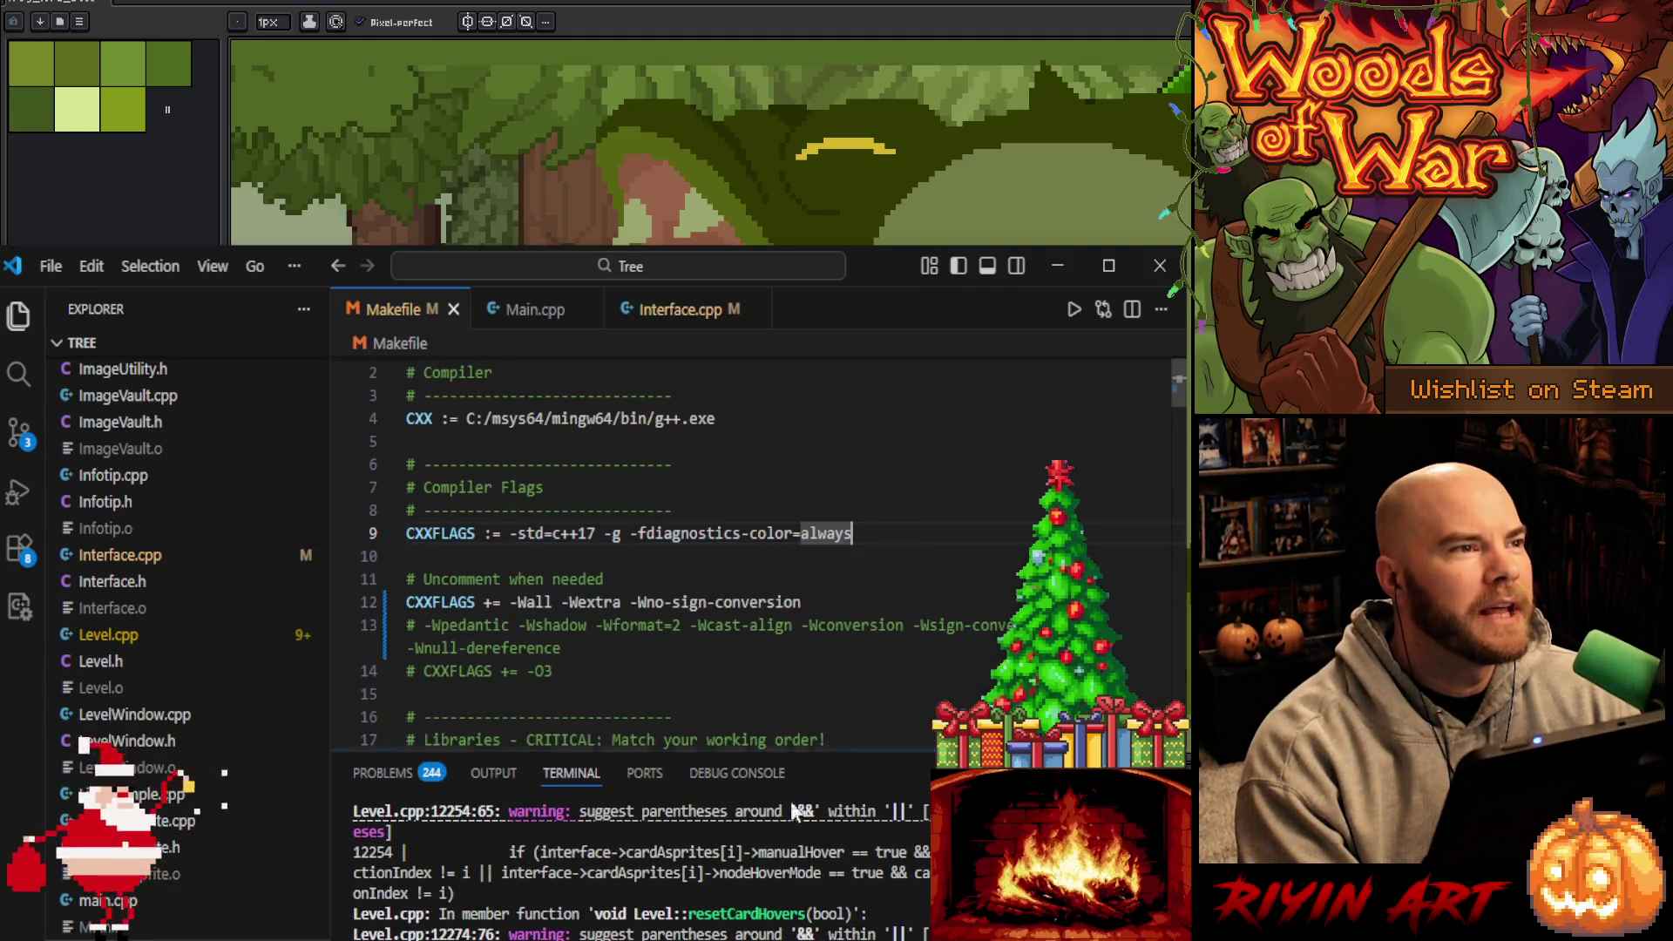
right_click(131, 687)
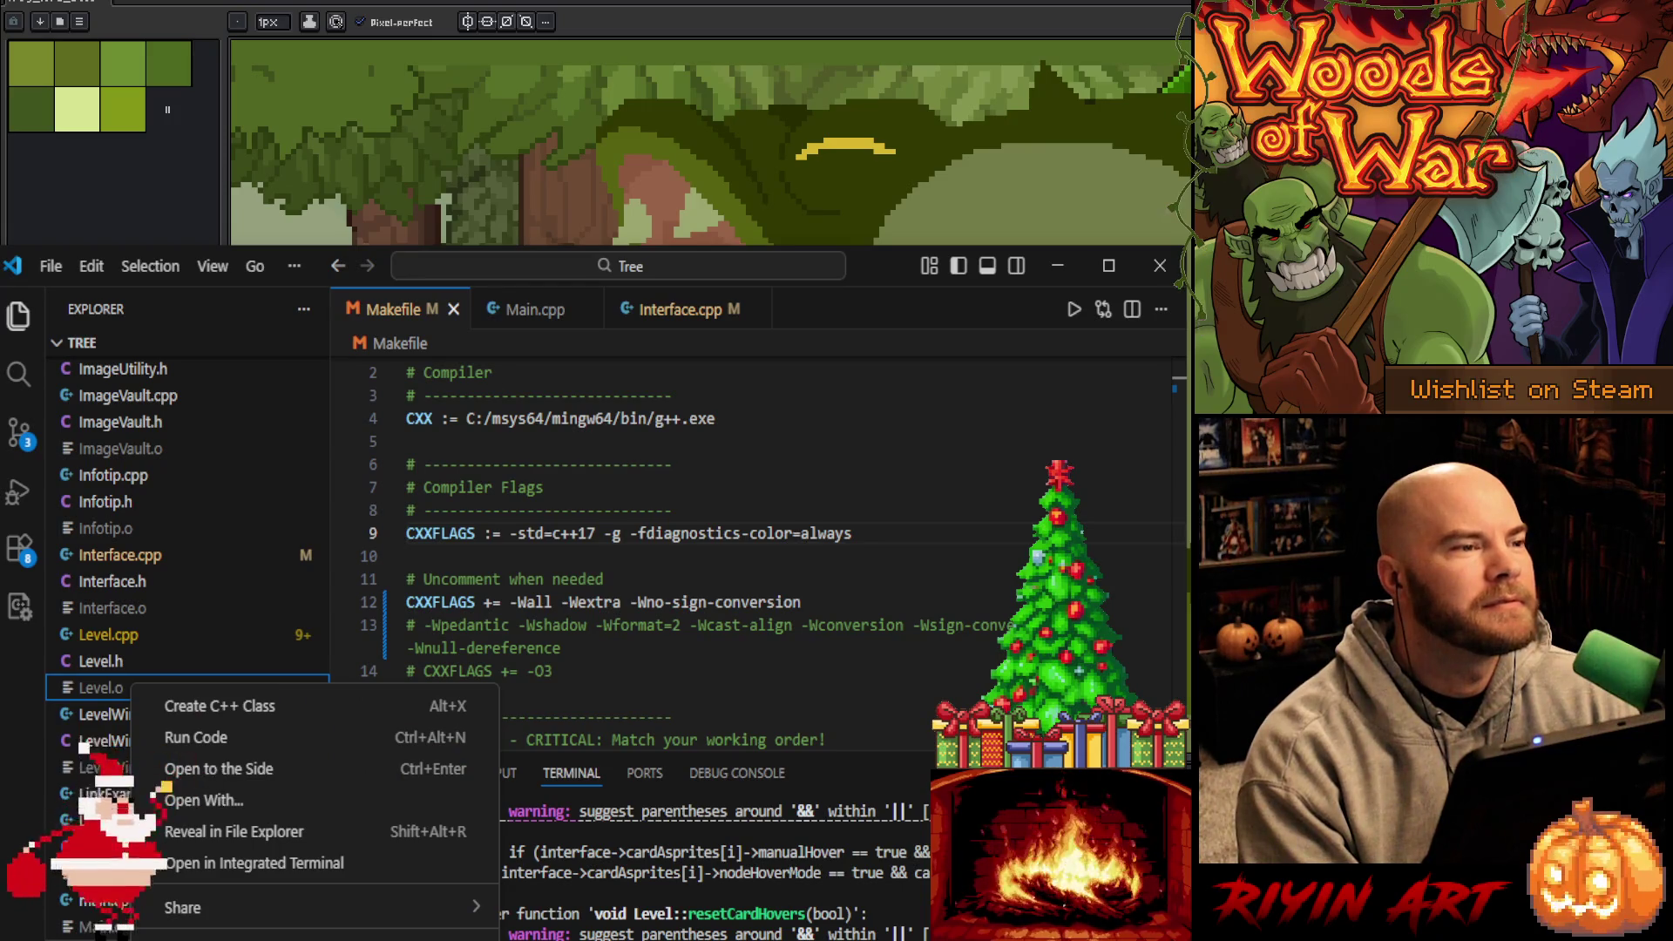
key(Escape)
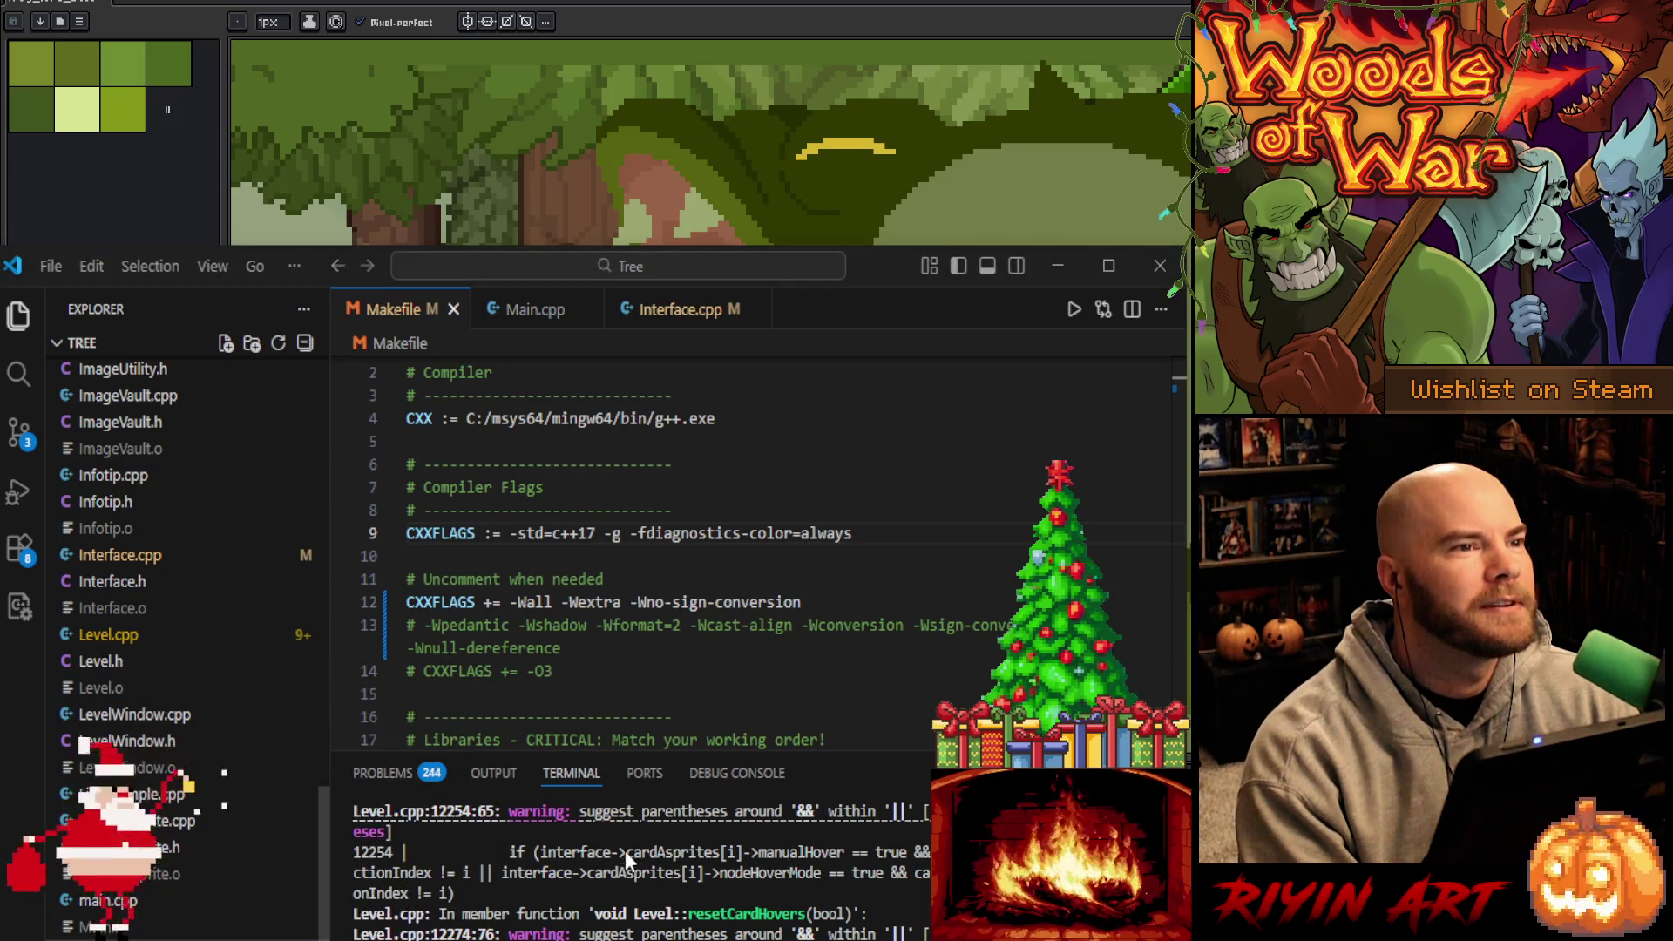
click(735, 506)
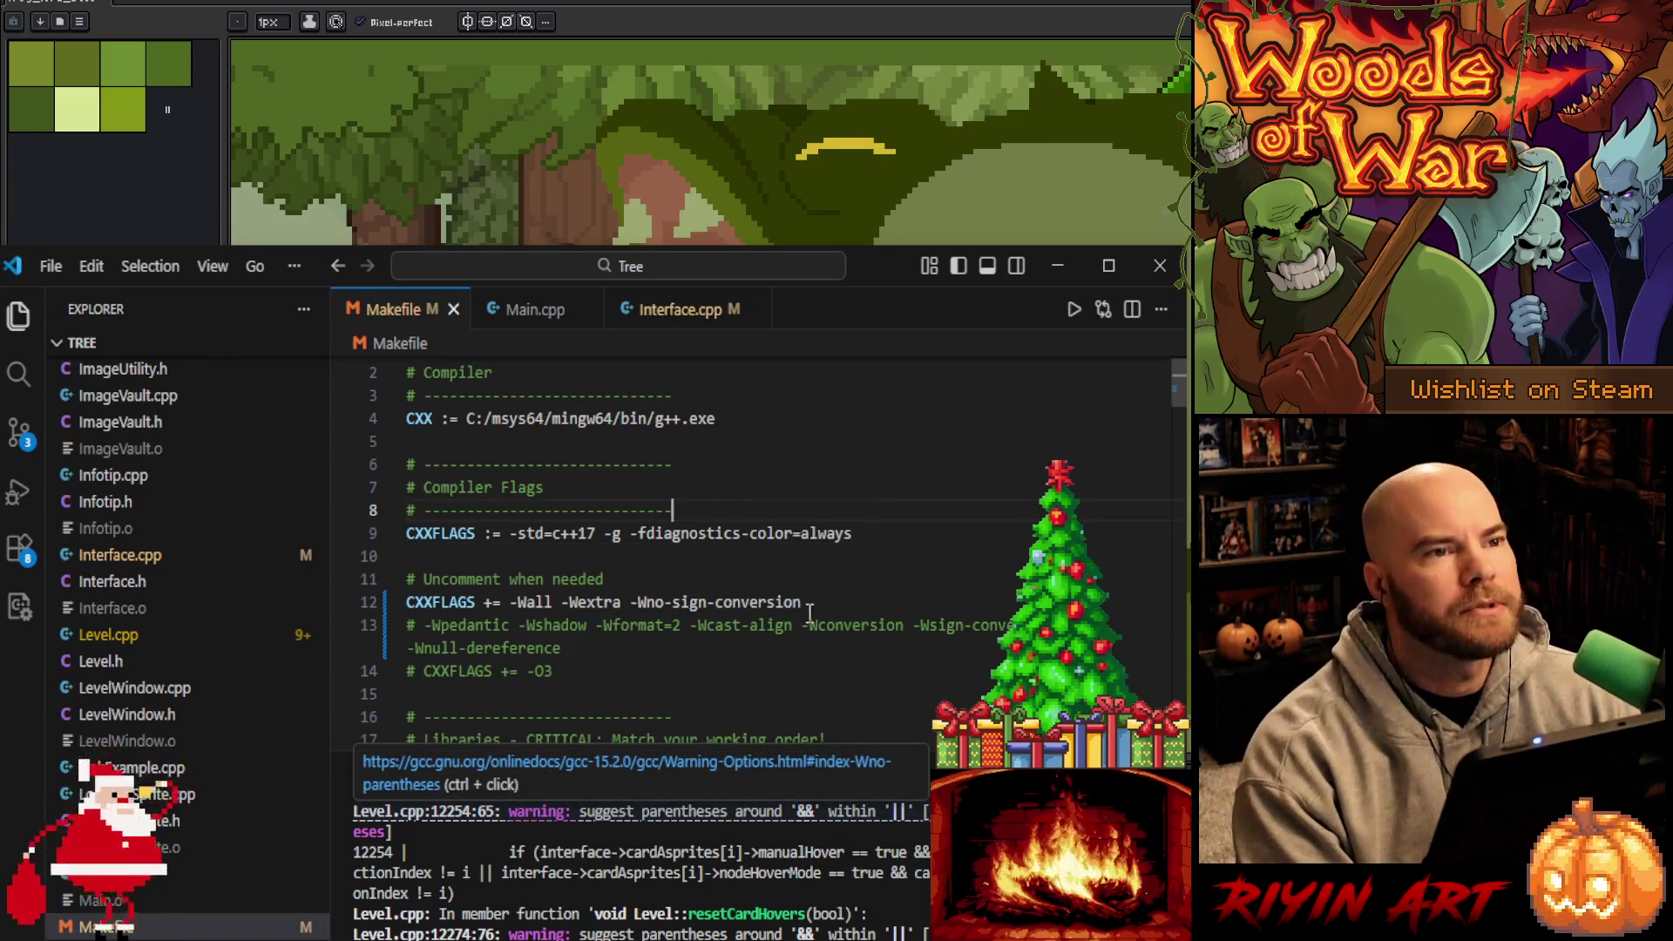
drag(610, 756, 610, 427)
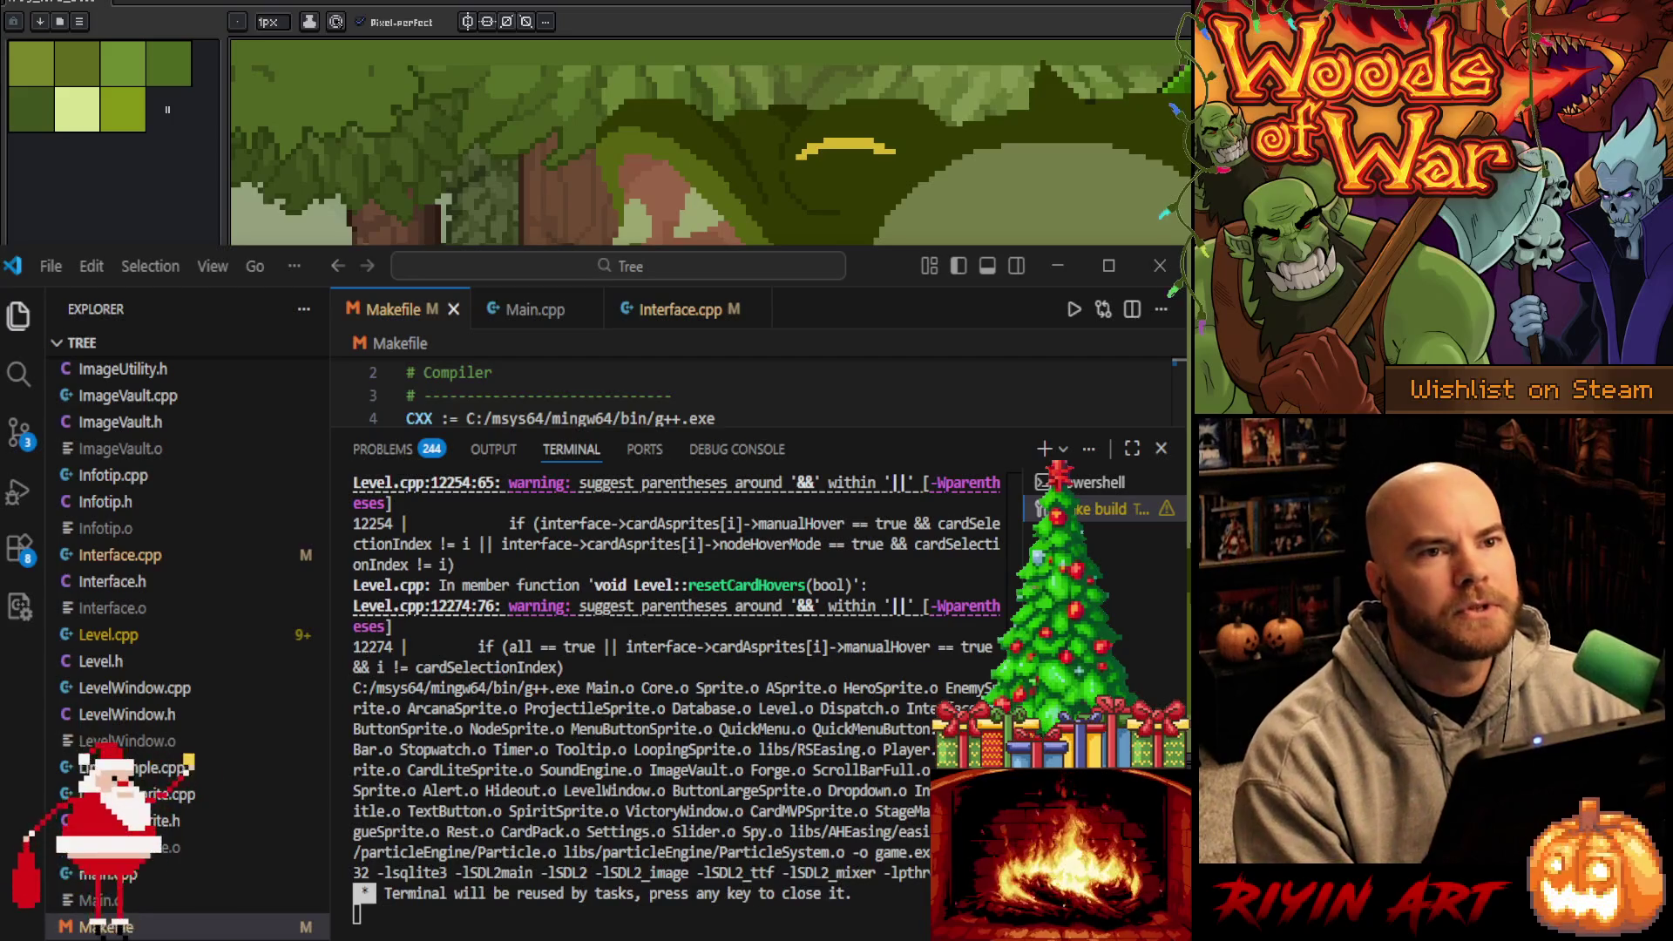
Rebuild with the updated flags and scroll up through the remaining Level.cpp -Wsign-compare warnings
key(ctrl+shift+b)
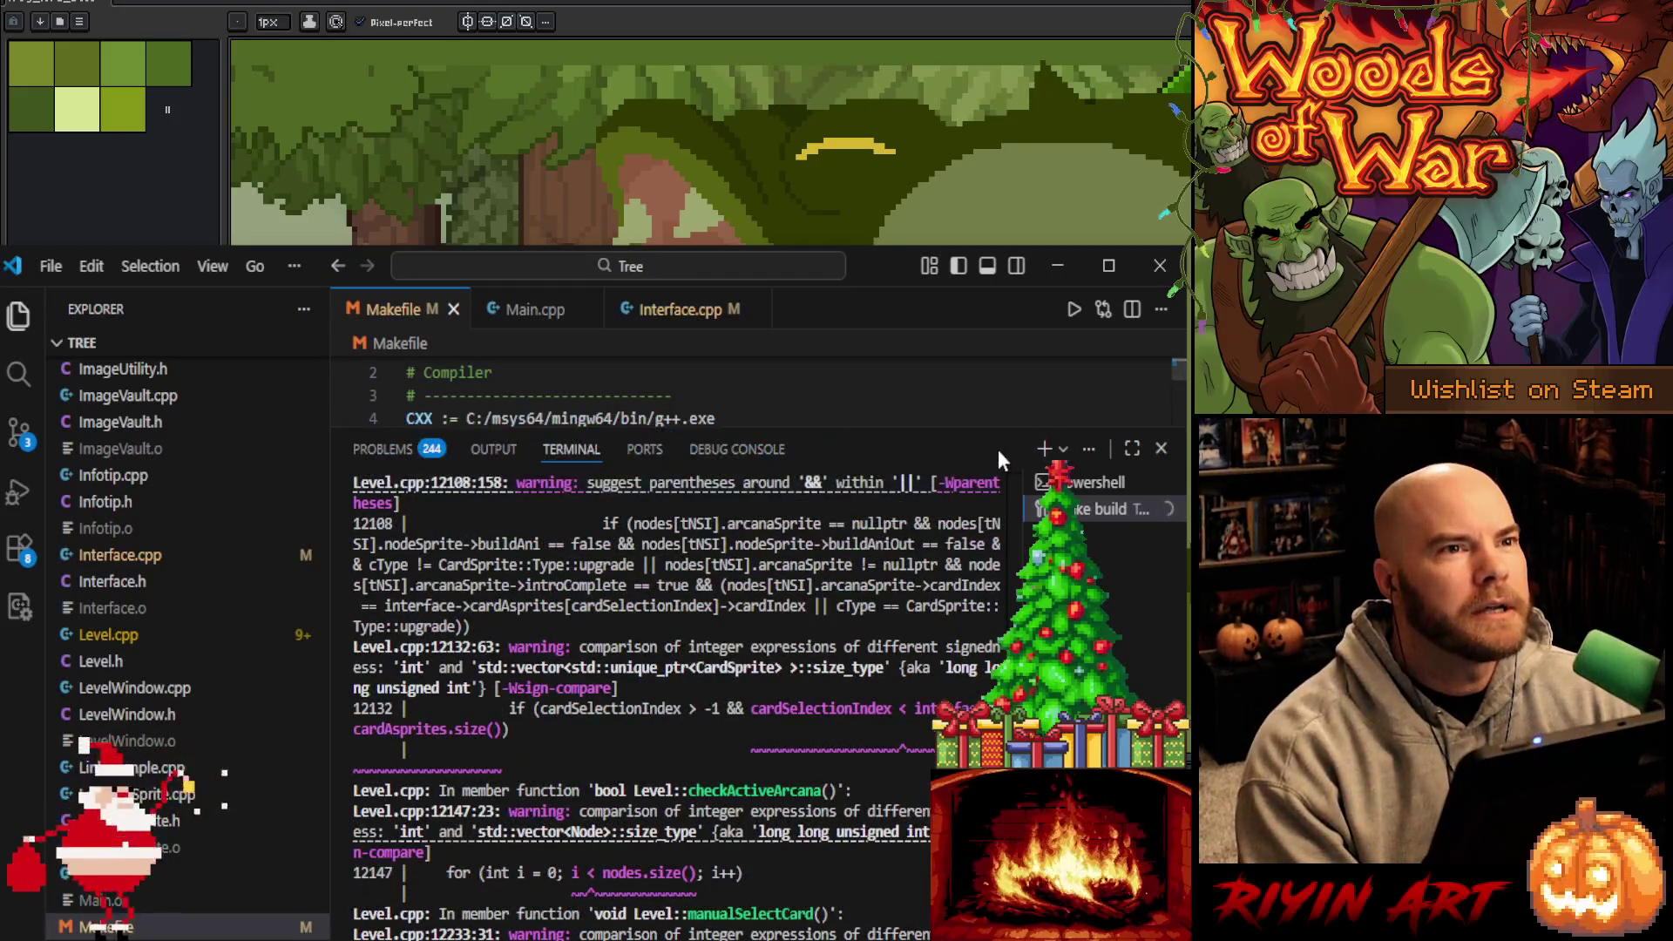
scroll(691, 924, up, 10)
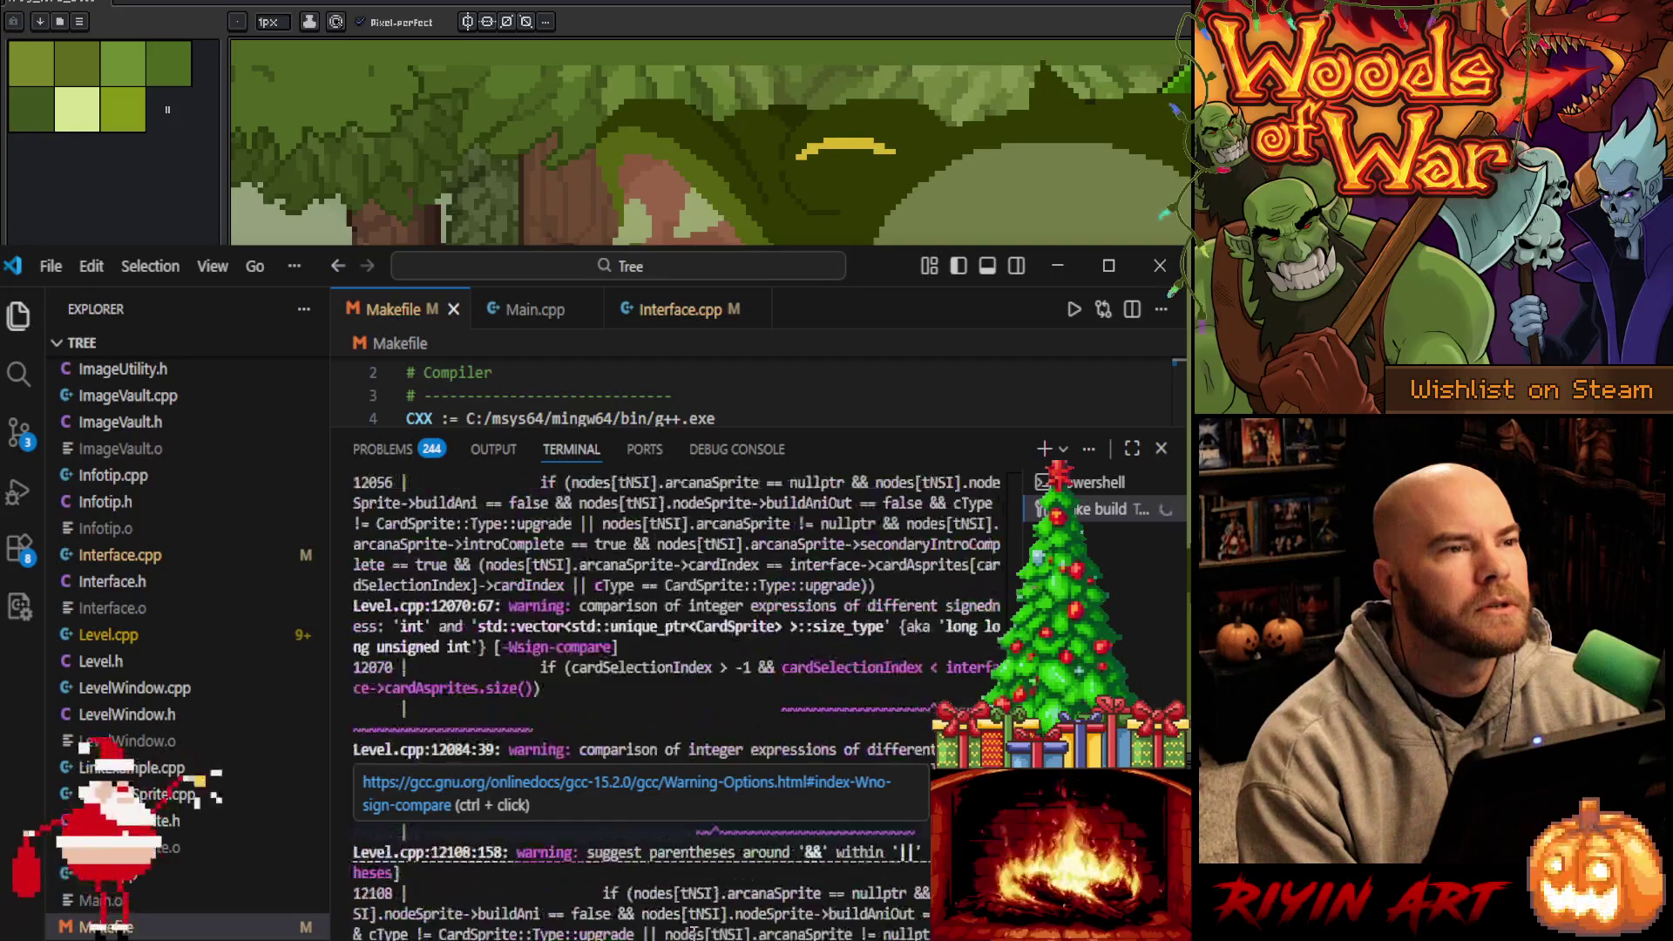
scroll(691, 931, up, 10)
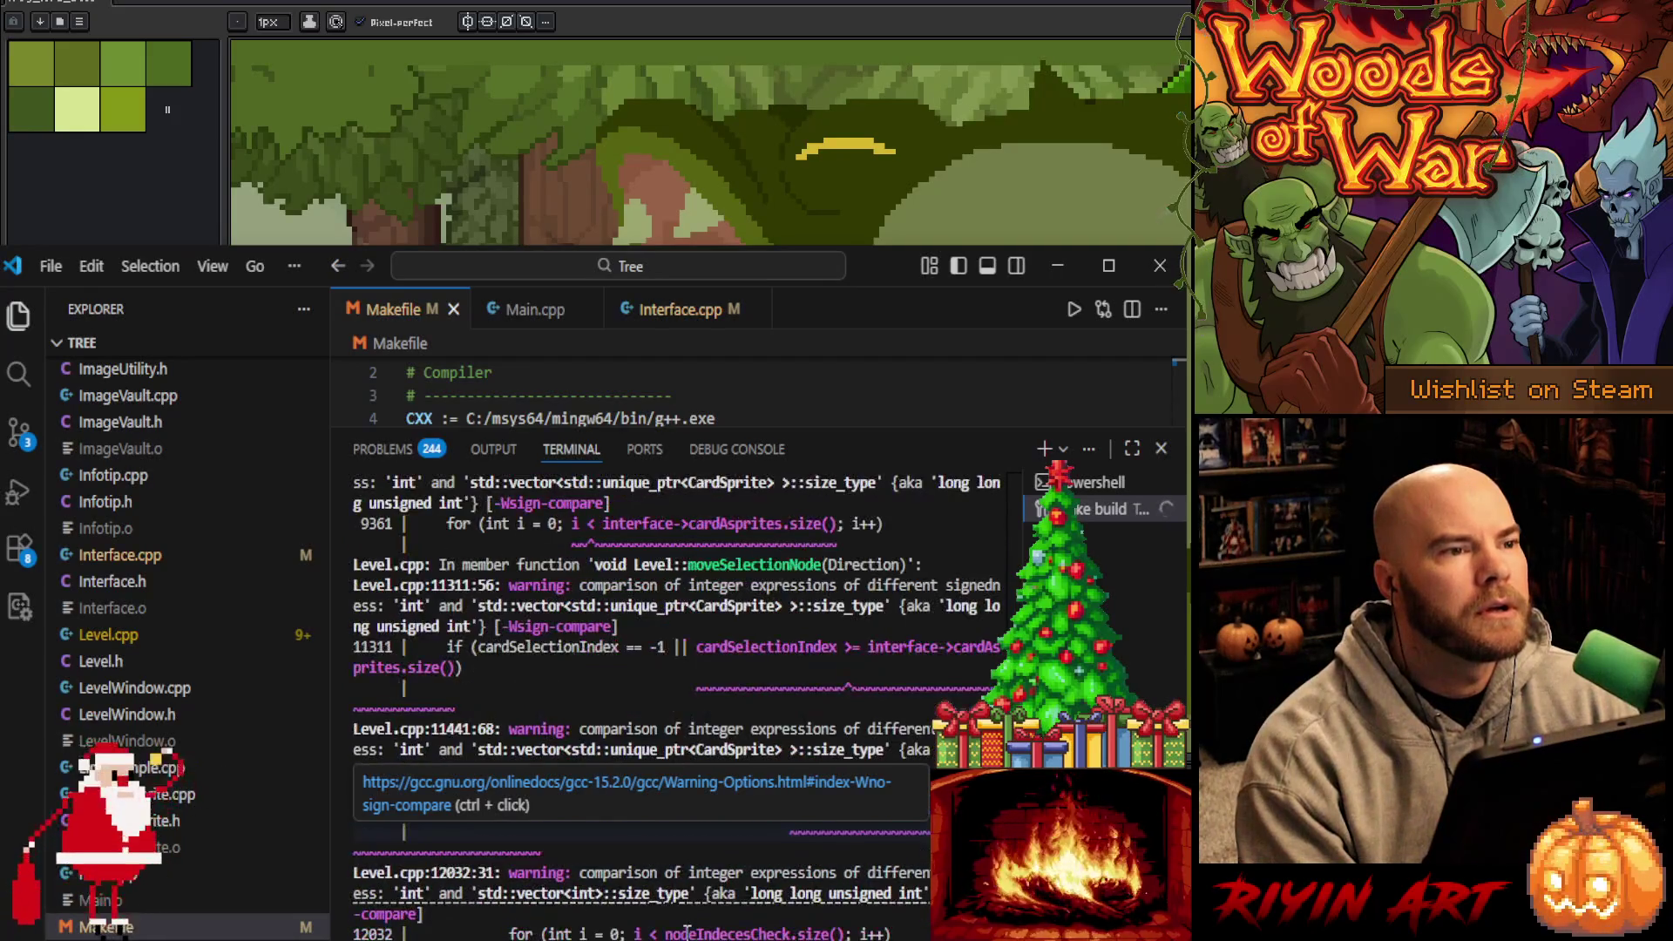
scroll(688, 933, up, 20)
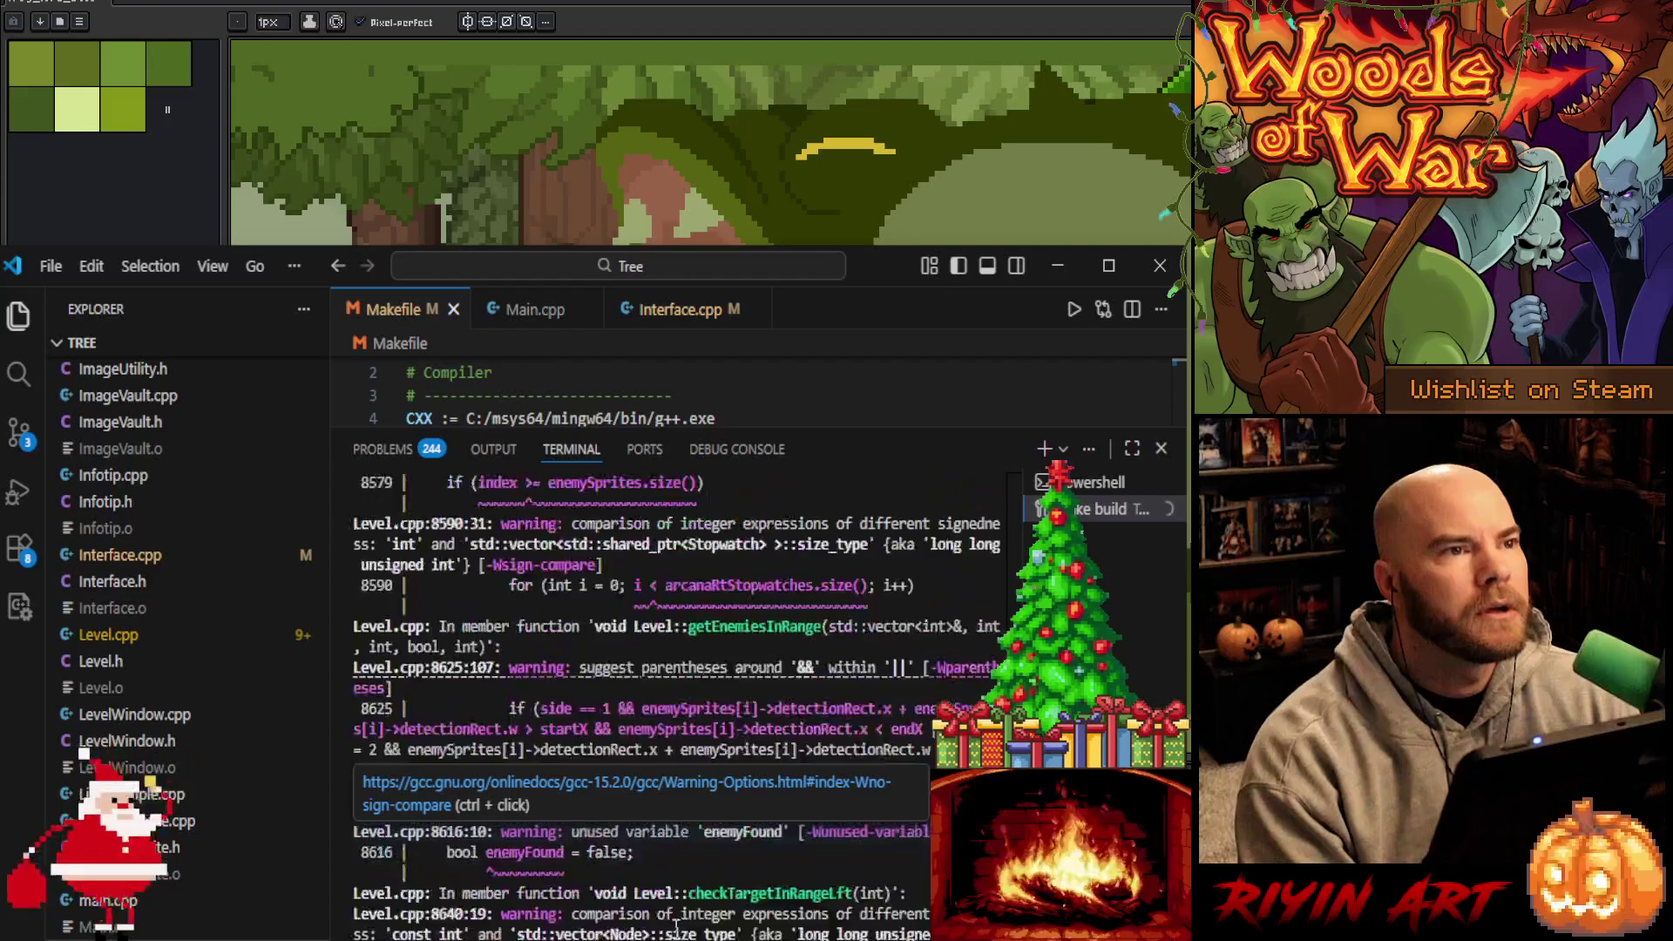
scroll(687, 933, up, 20)
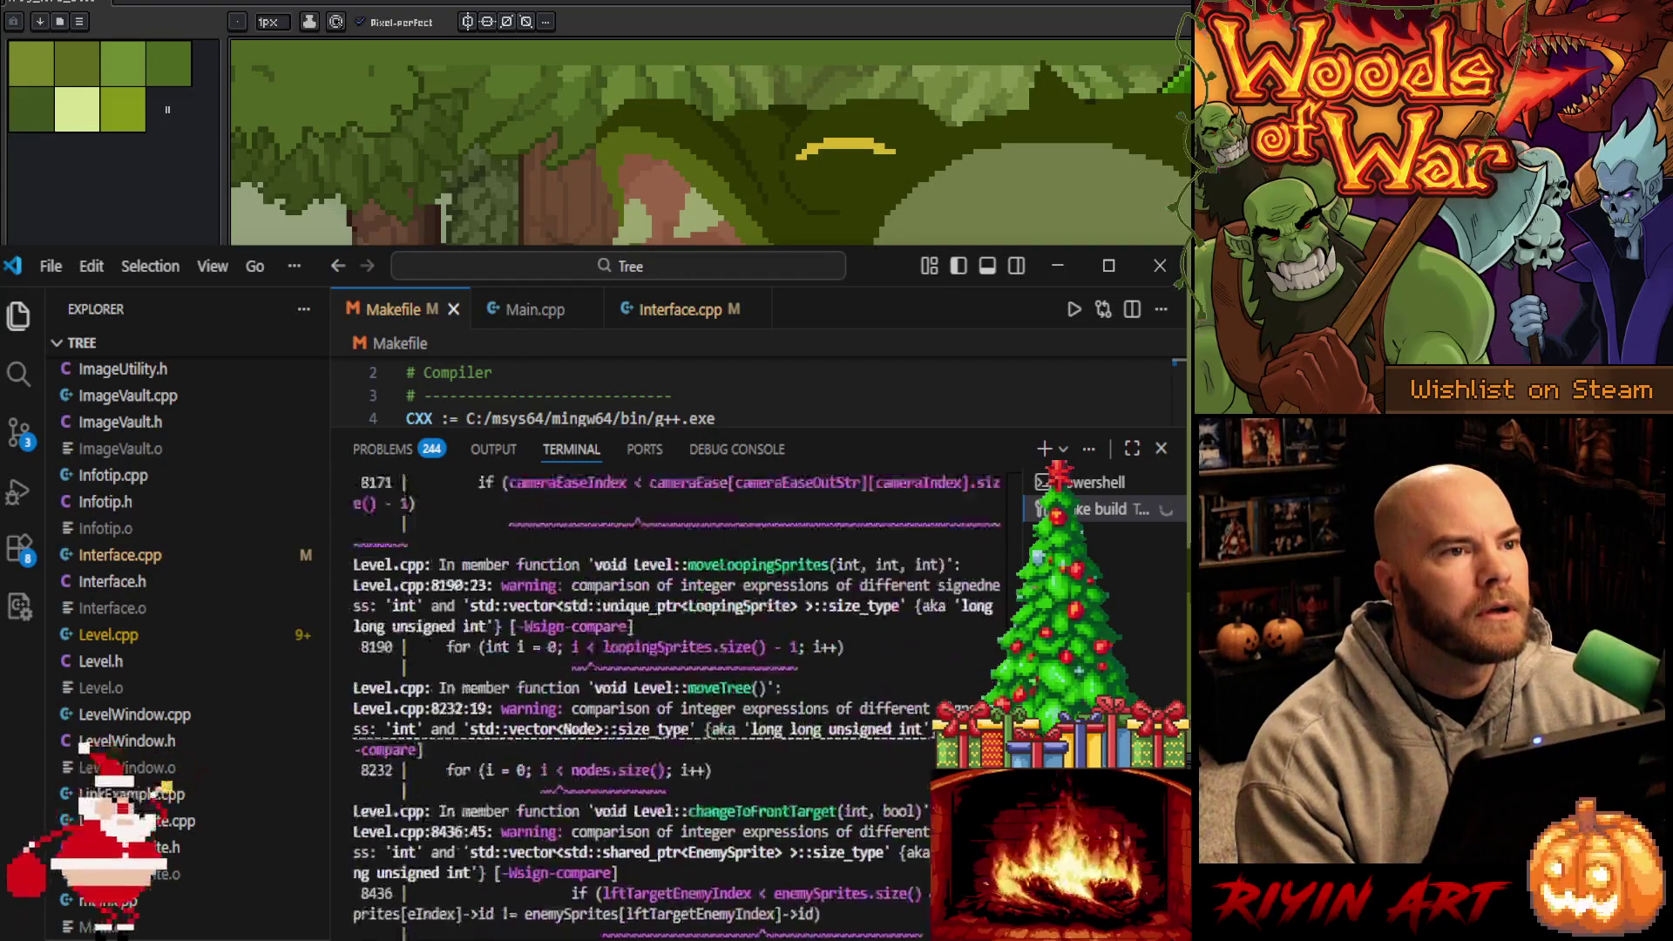
scroll(676, 706, up, 20)
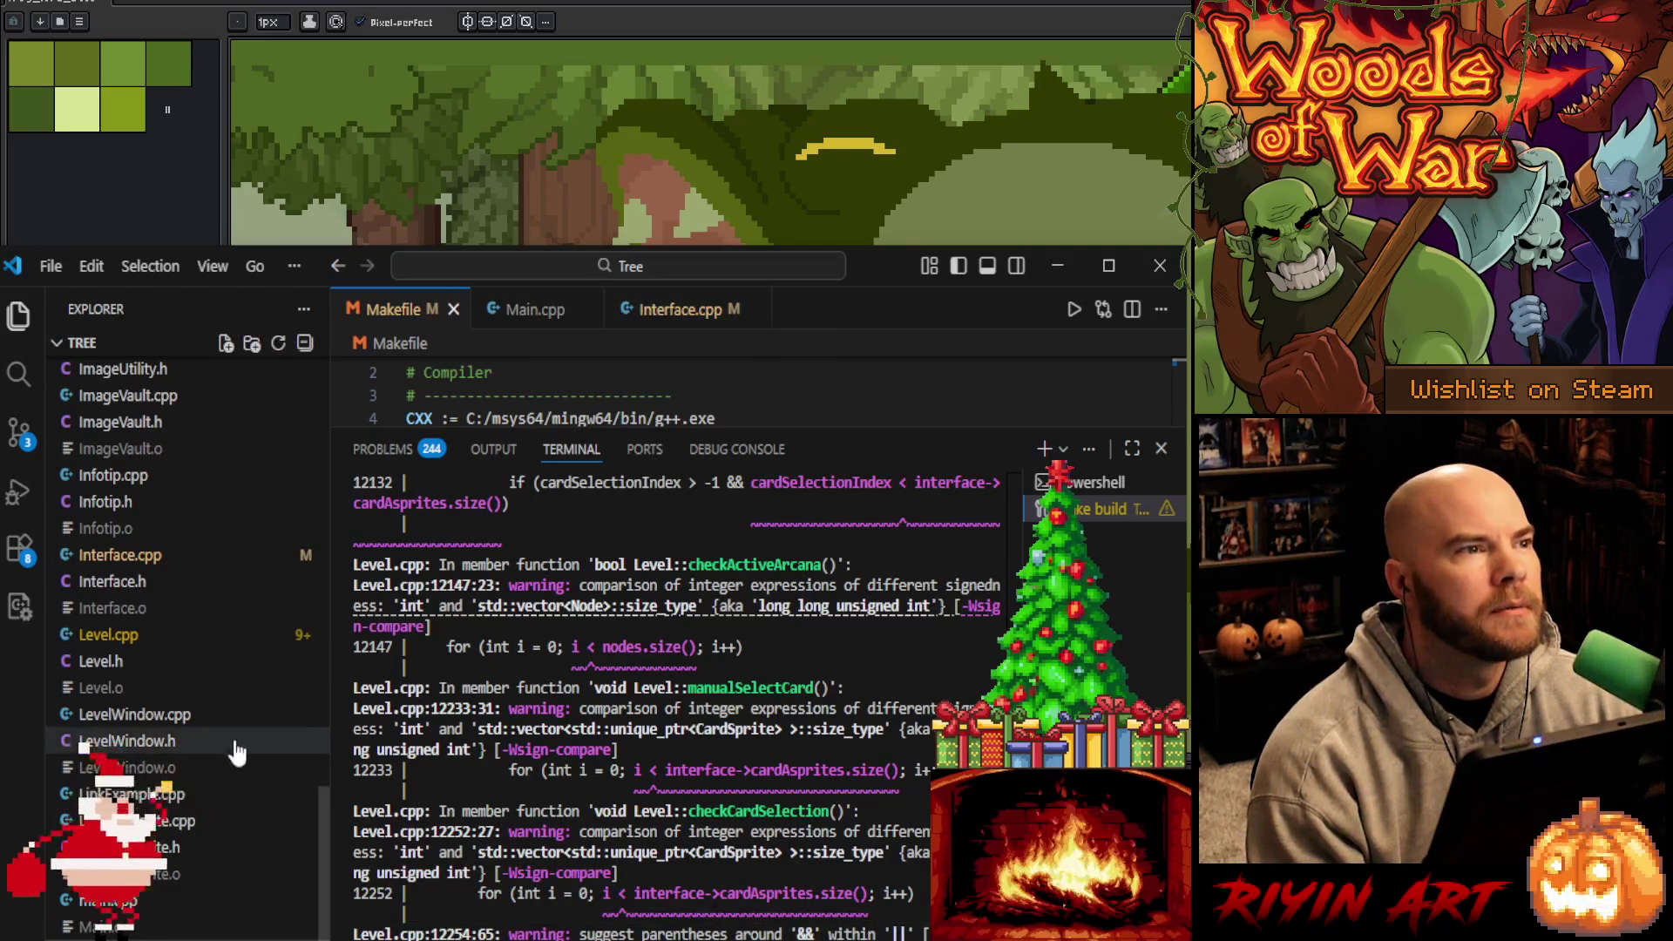
Open Level.cpp as a permanent tab, collapse the terminal, and jump to line 12254
click(150, 638)
double_click(150, 638)
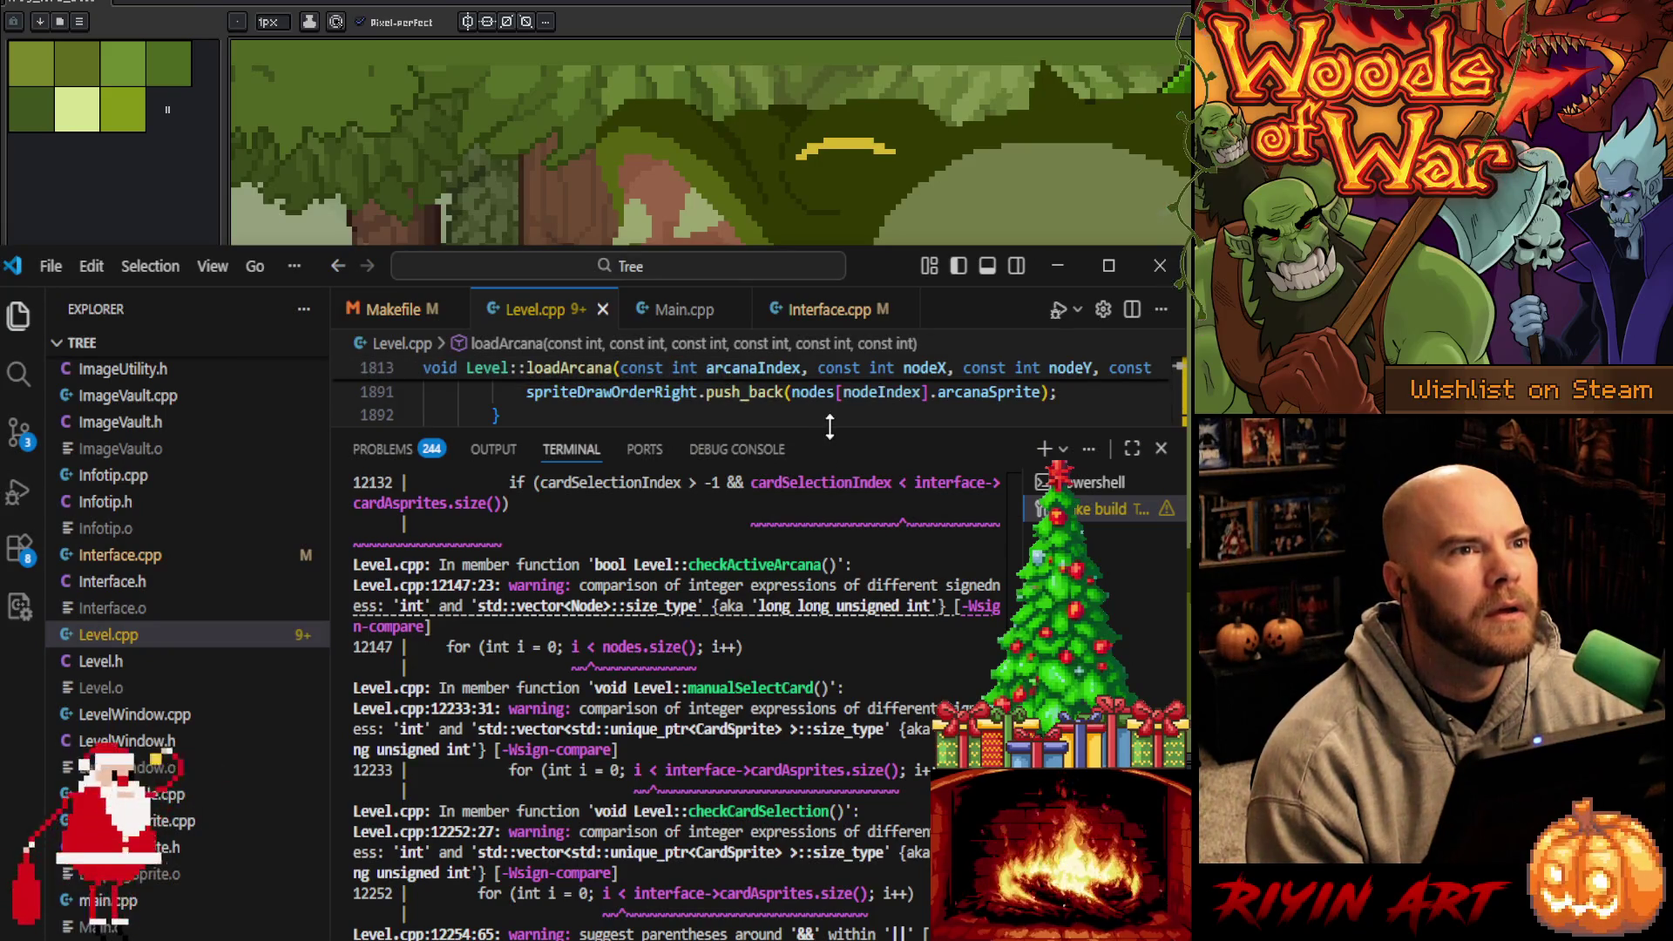
drag(830, 427, 824, 915)
click(732, 456)
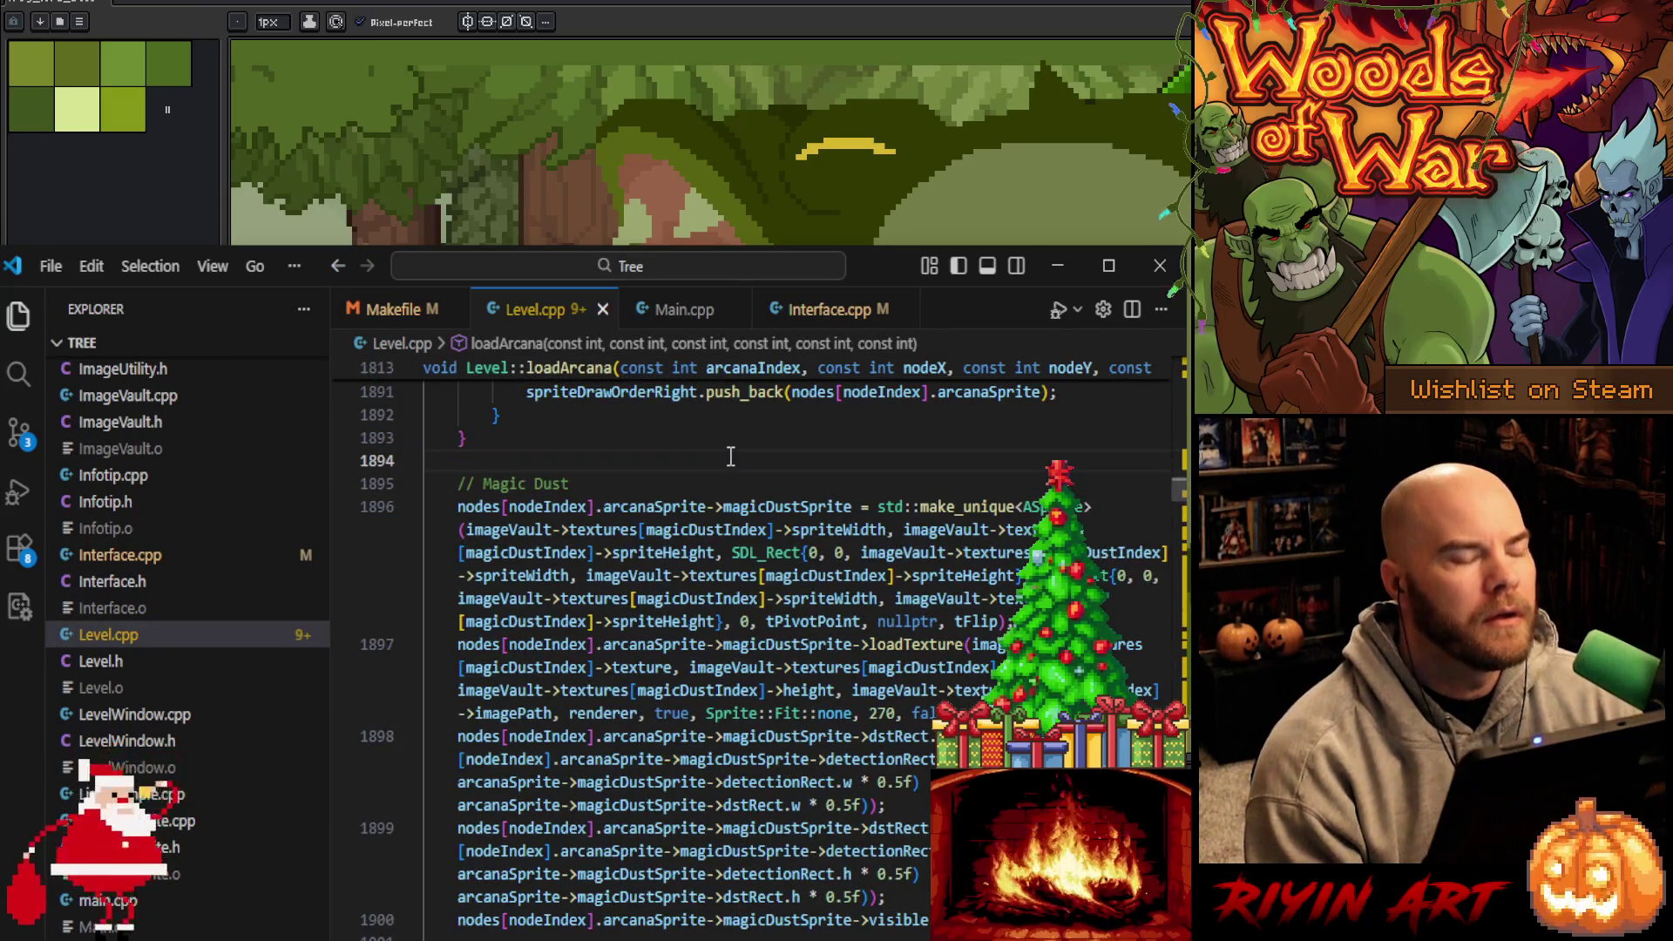
key(ctrl+g)
text(12)
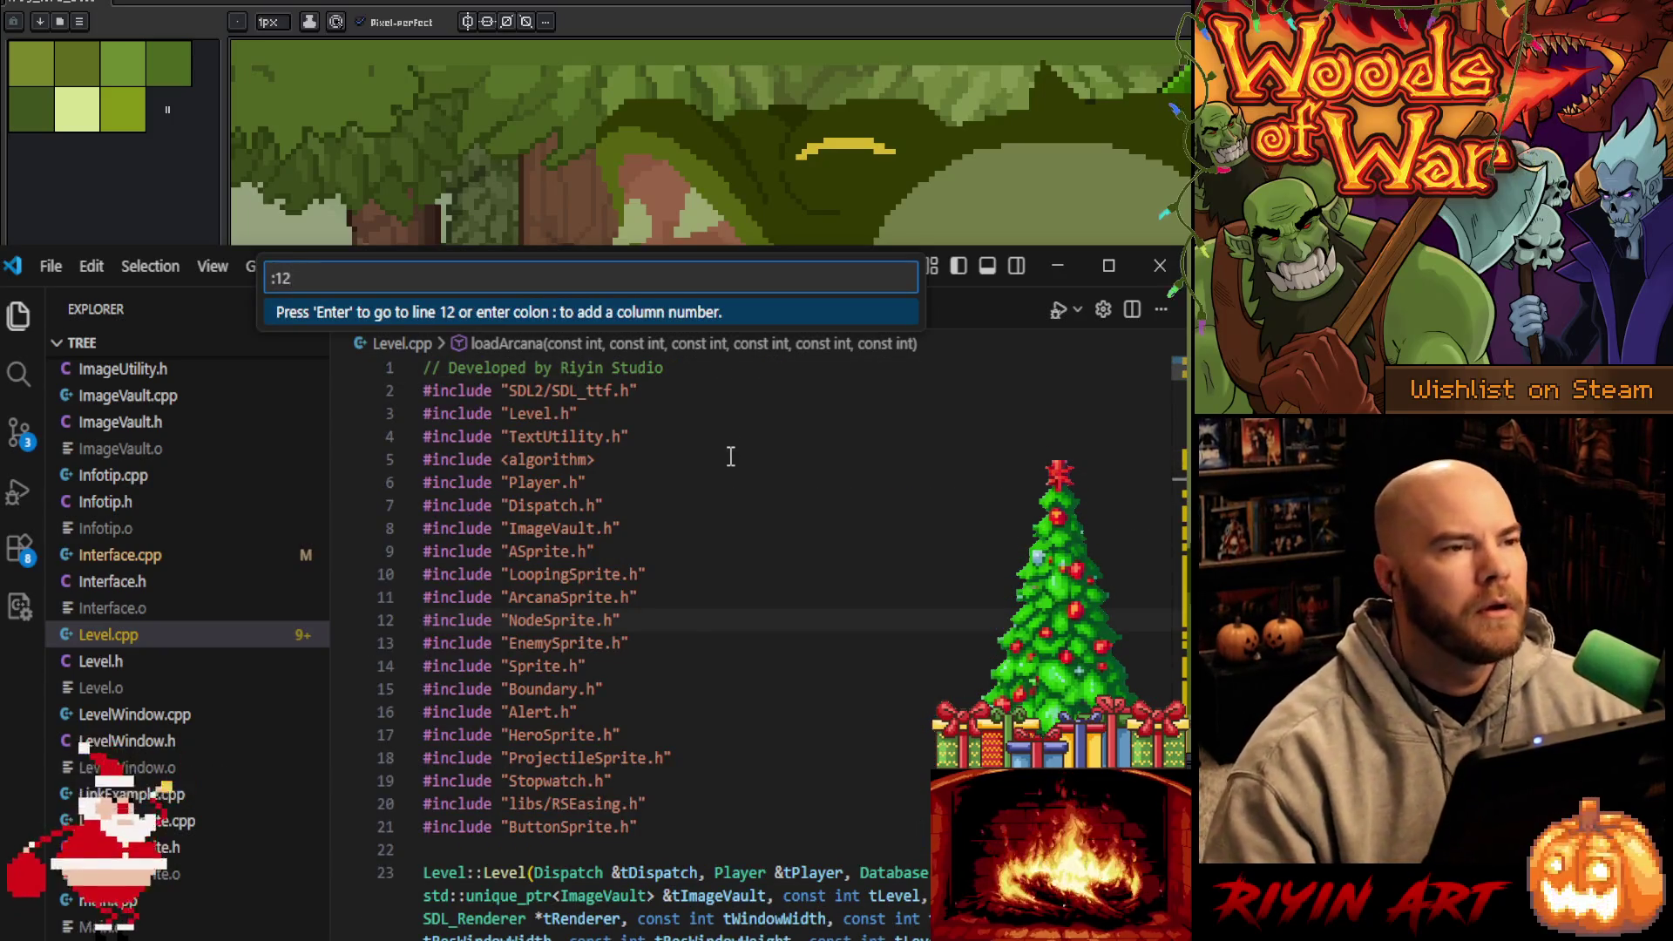
text(254)
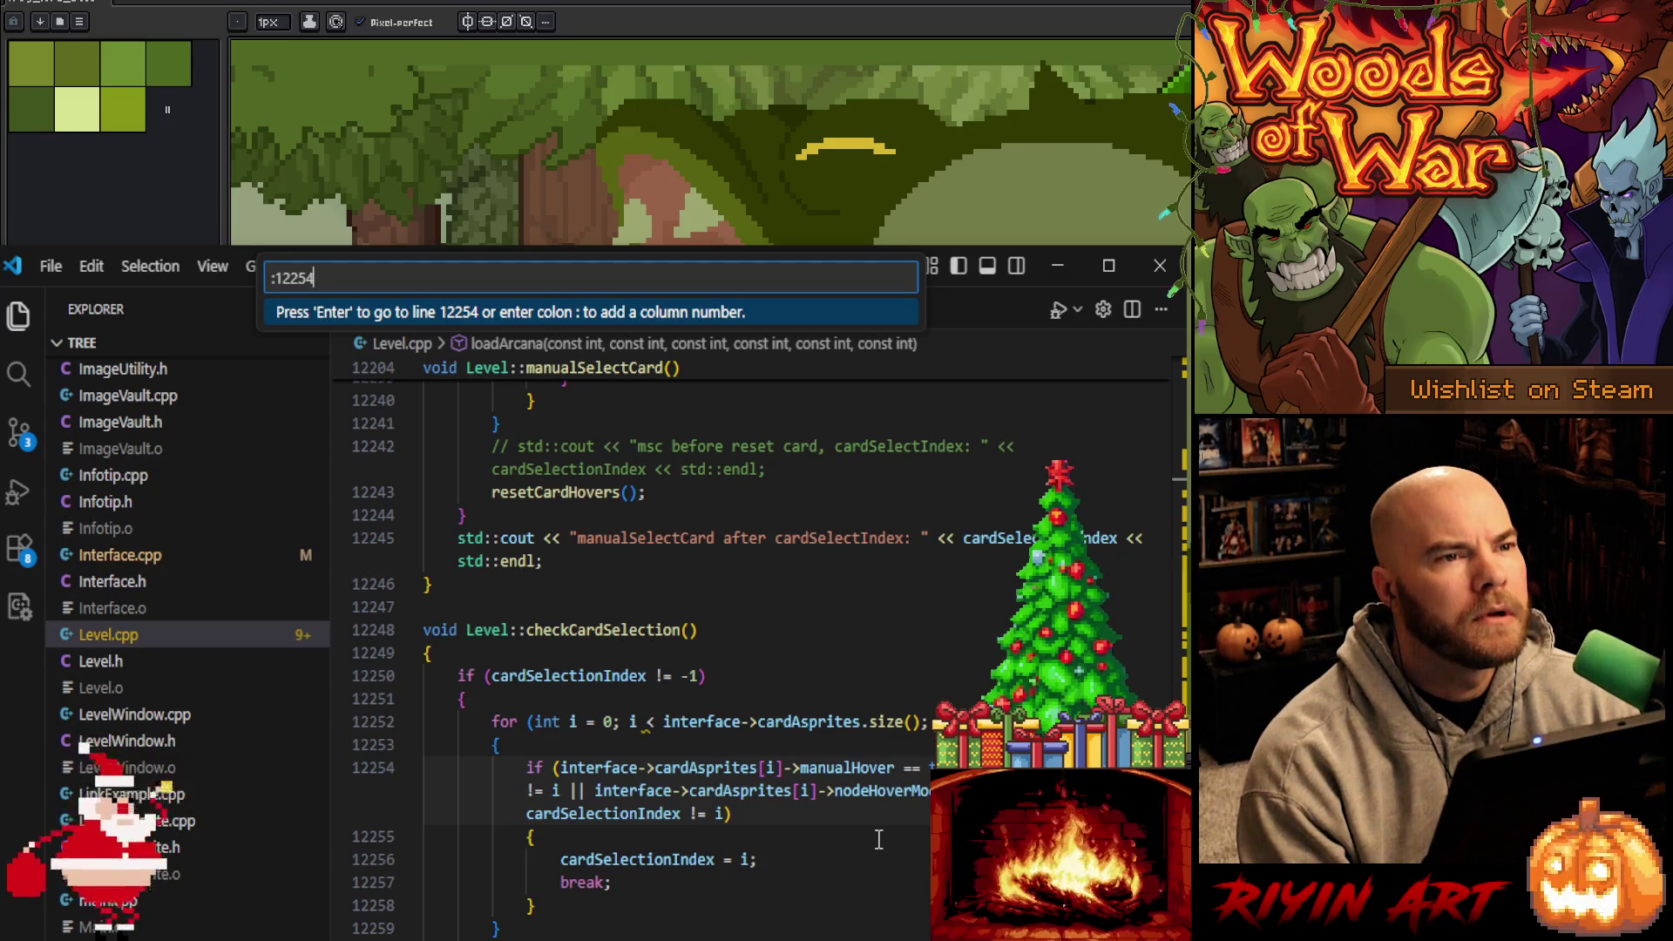
mouse_move(663, 772)
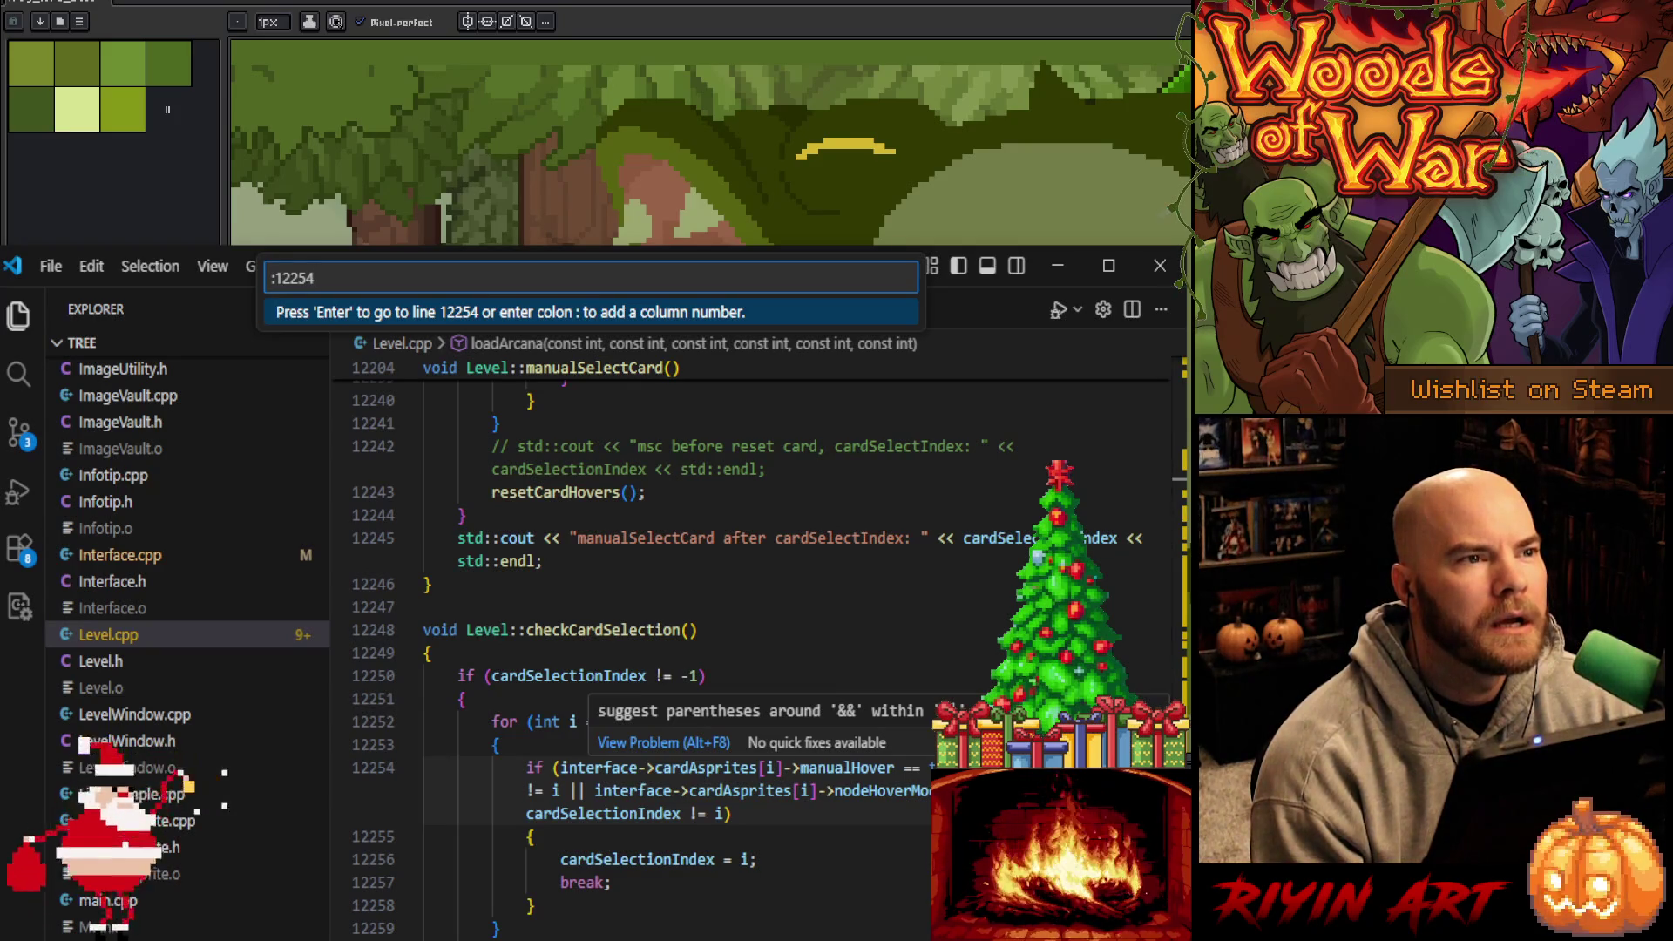
key(Return)
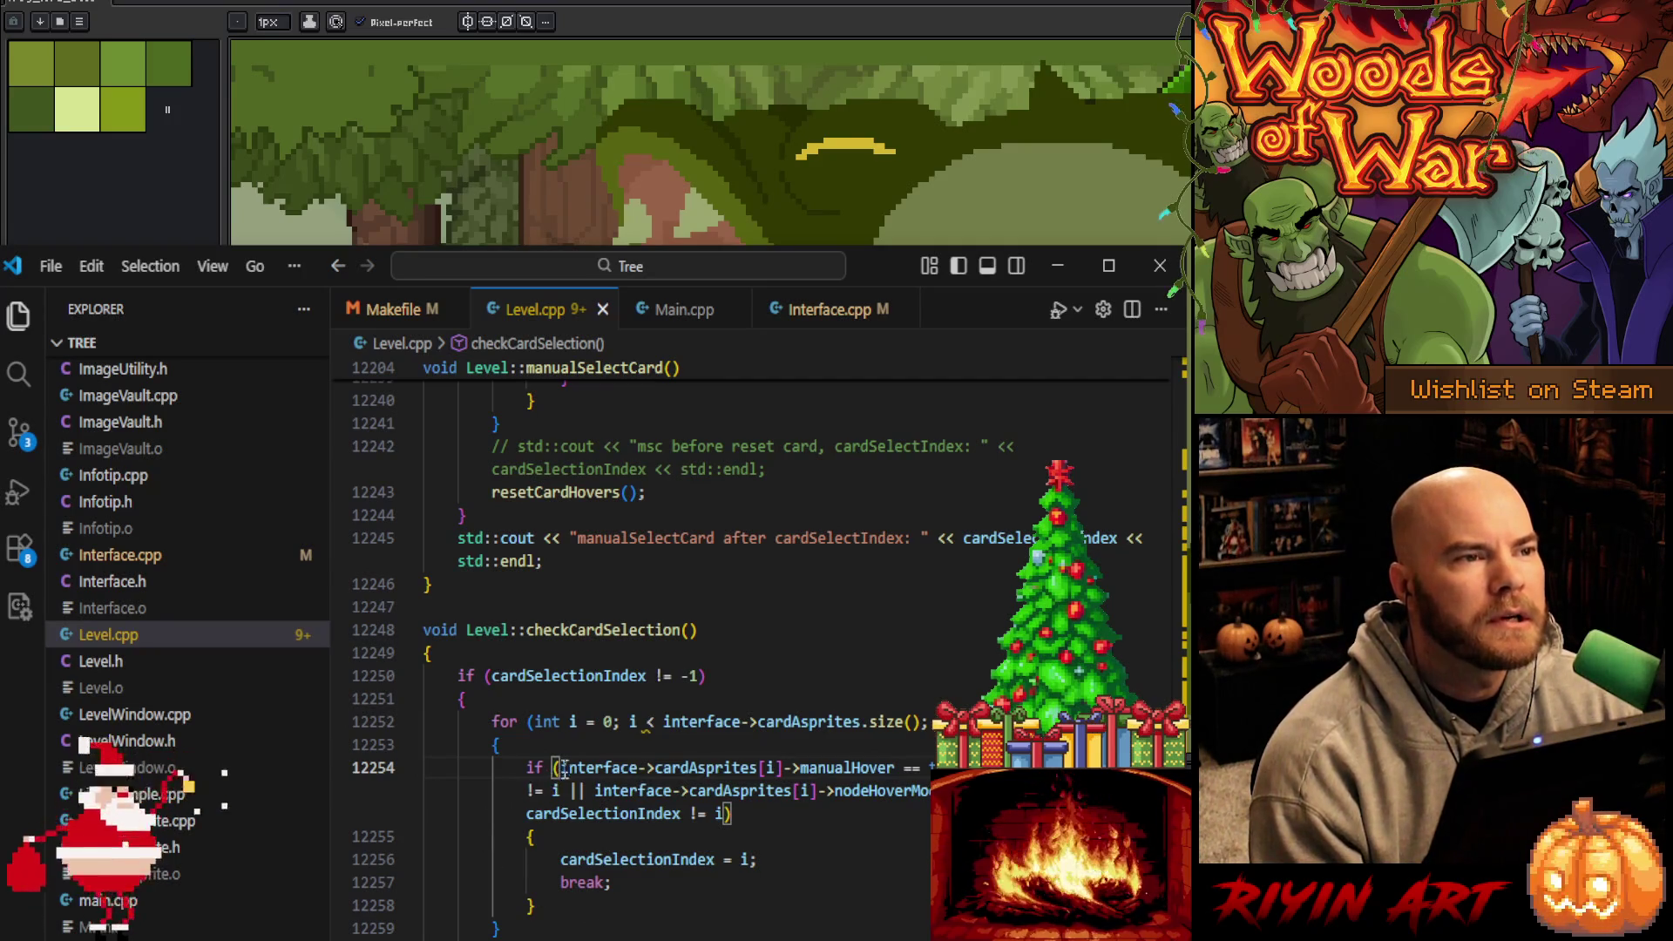
Wrap the cardSelectionIndex != i comparison on line 12254 in parentheses and save Level.cpp
drag(560, 768, 571, 790)
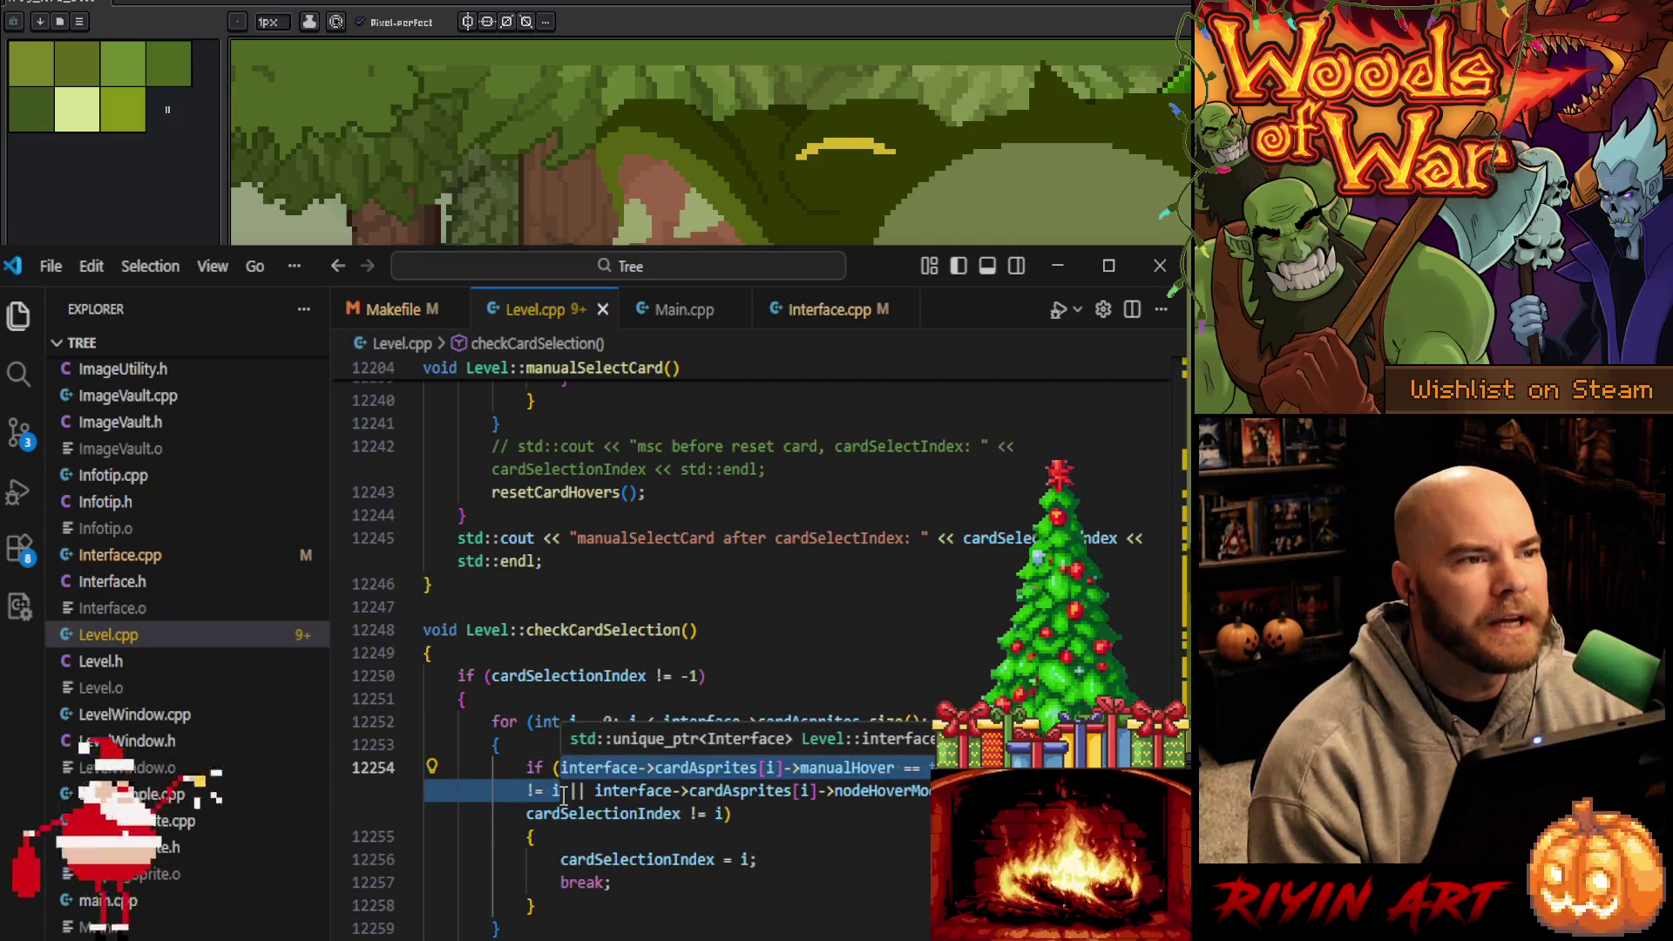
text(()
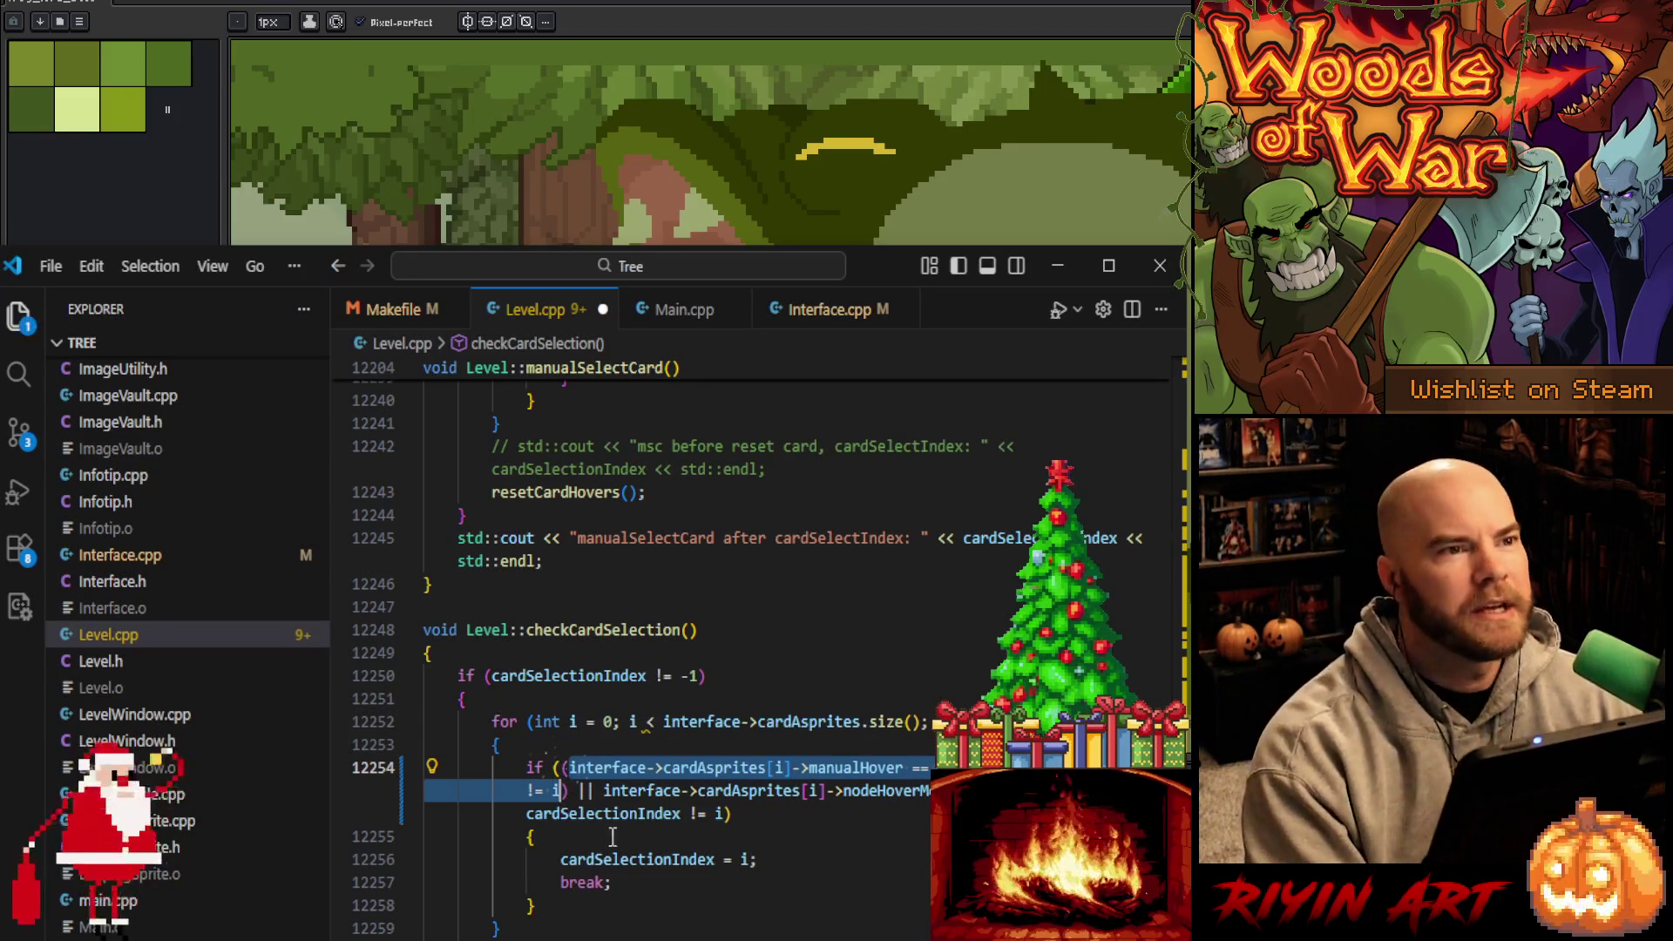
click(790, 817)
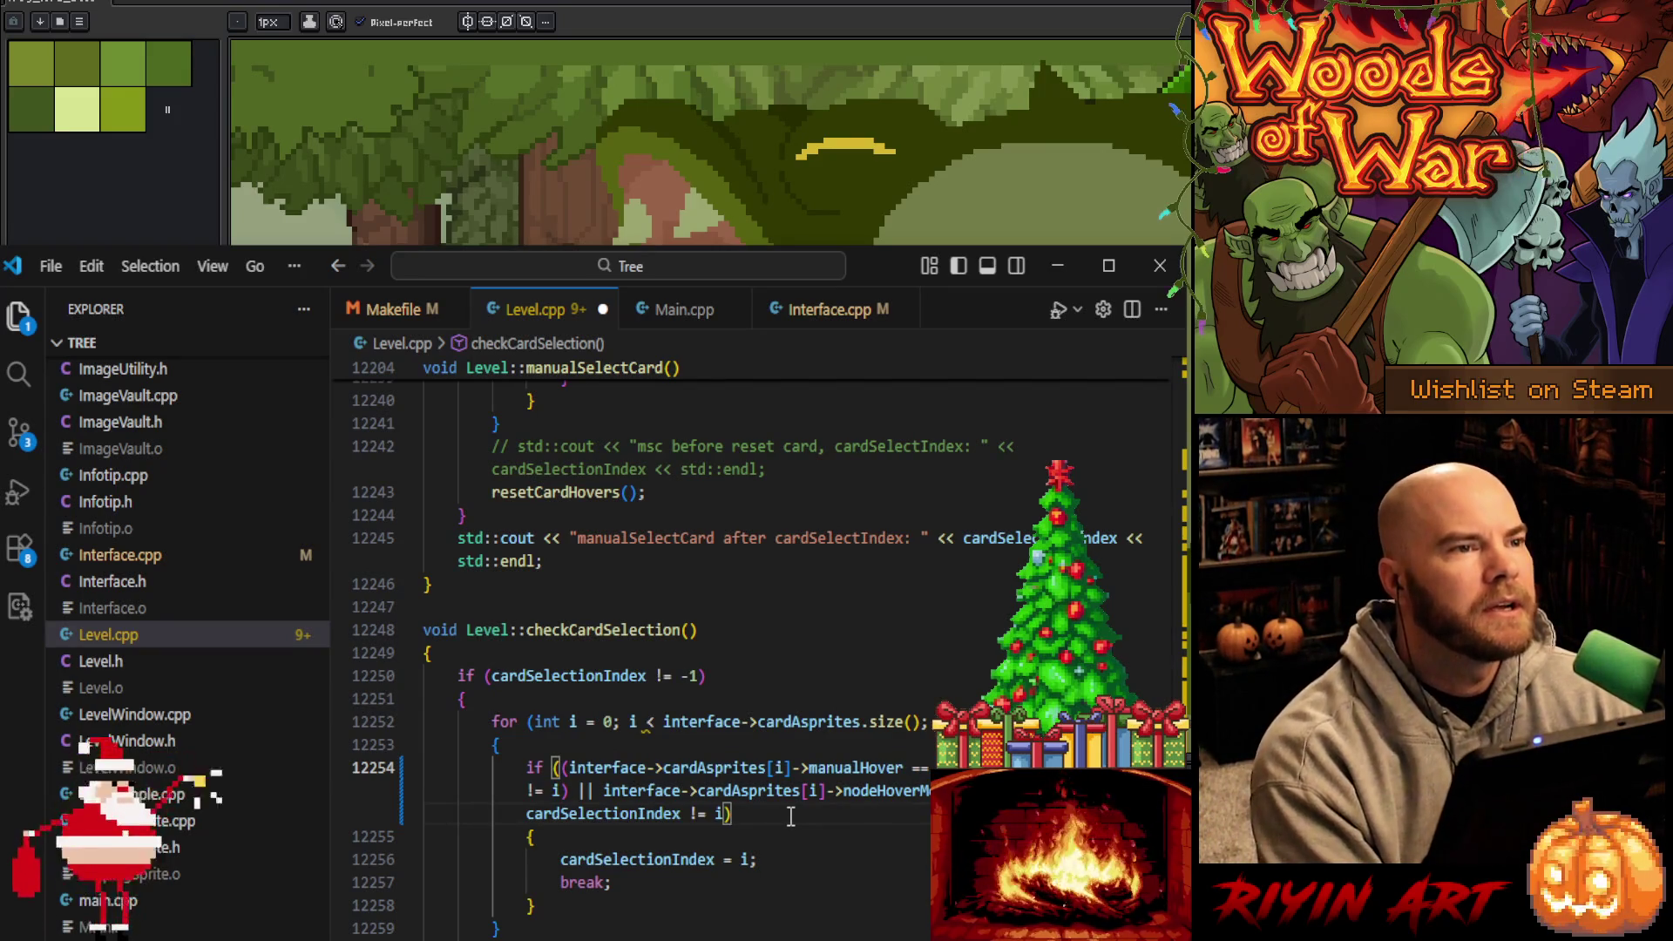
scroll(845, 803, down, 1)
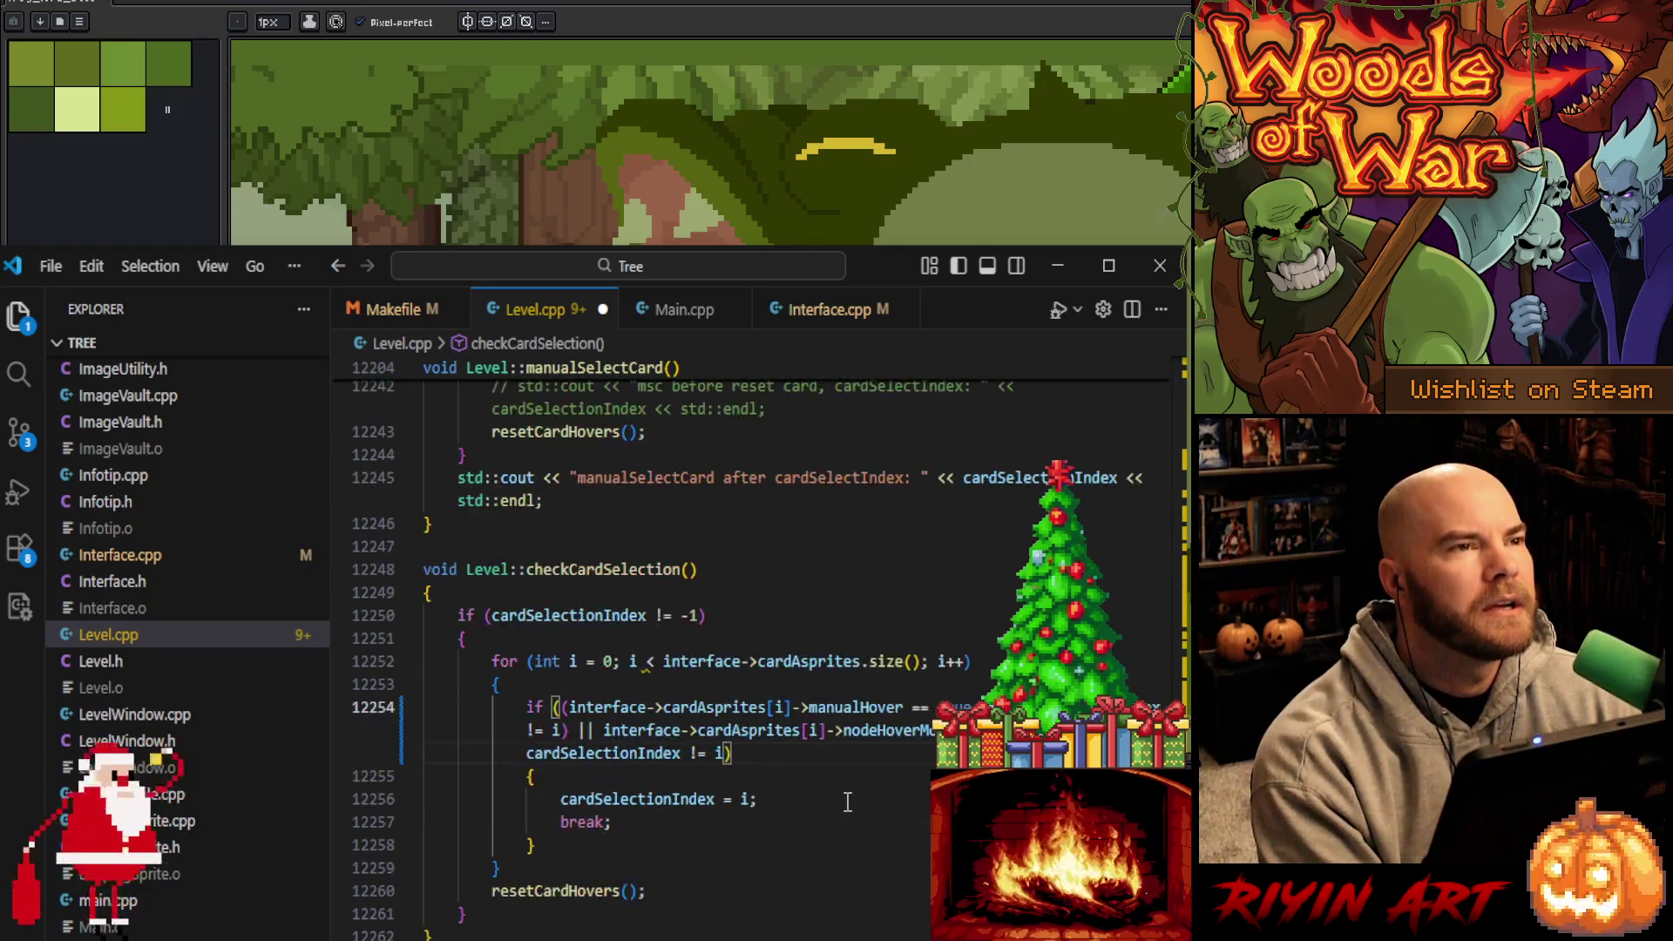
key(ctrl+s)
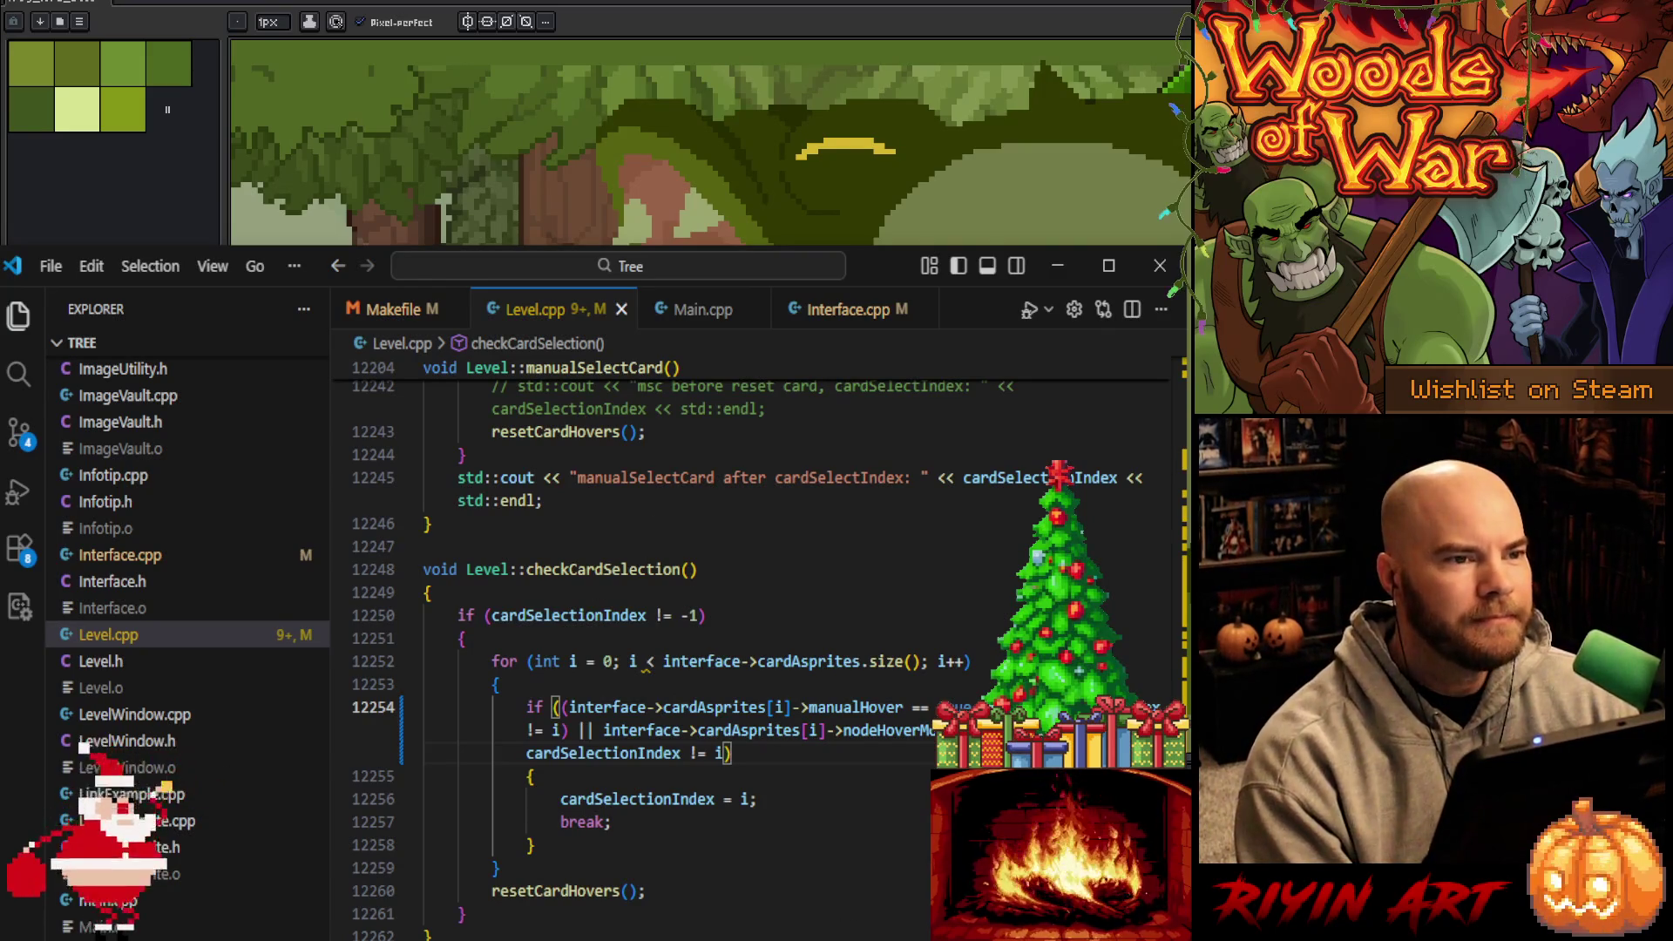
key(ctrl+shift+b)
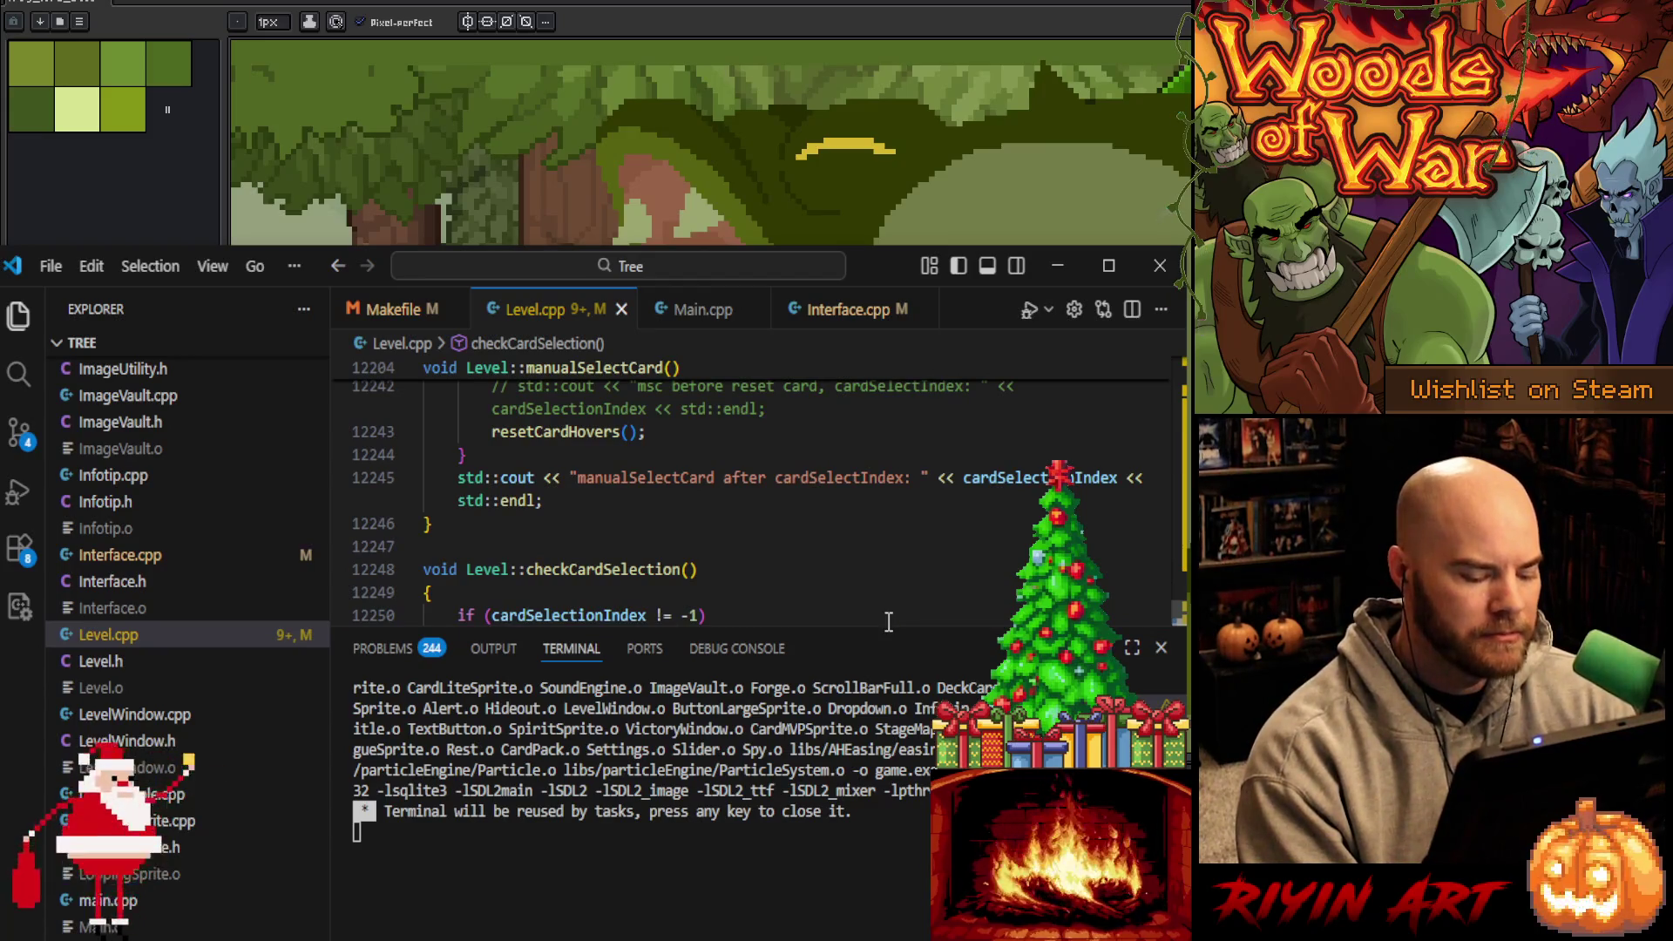
Rebuild with the mingw32-make task and bring up the list of 243 Level.cpp warnings
key(ctrl+shift+b)
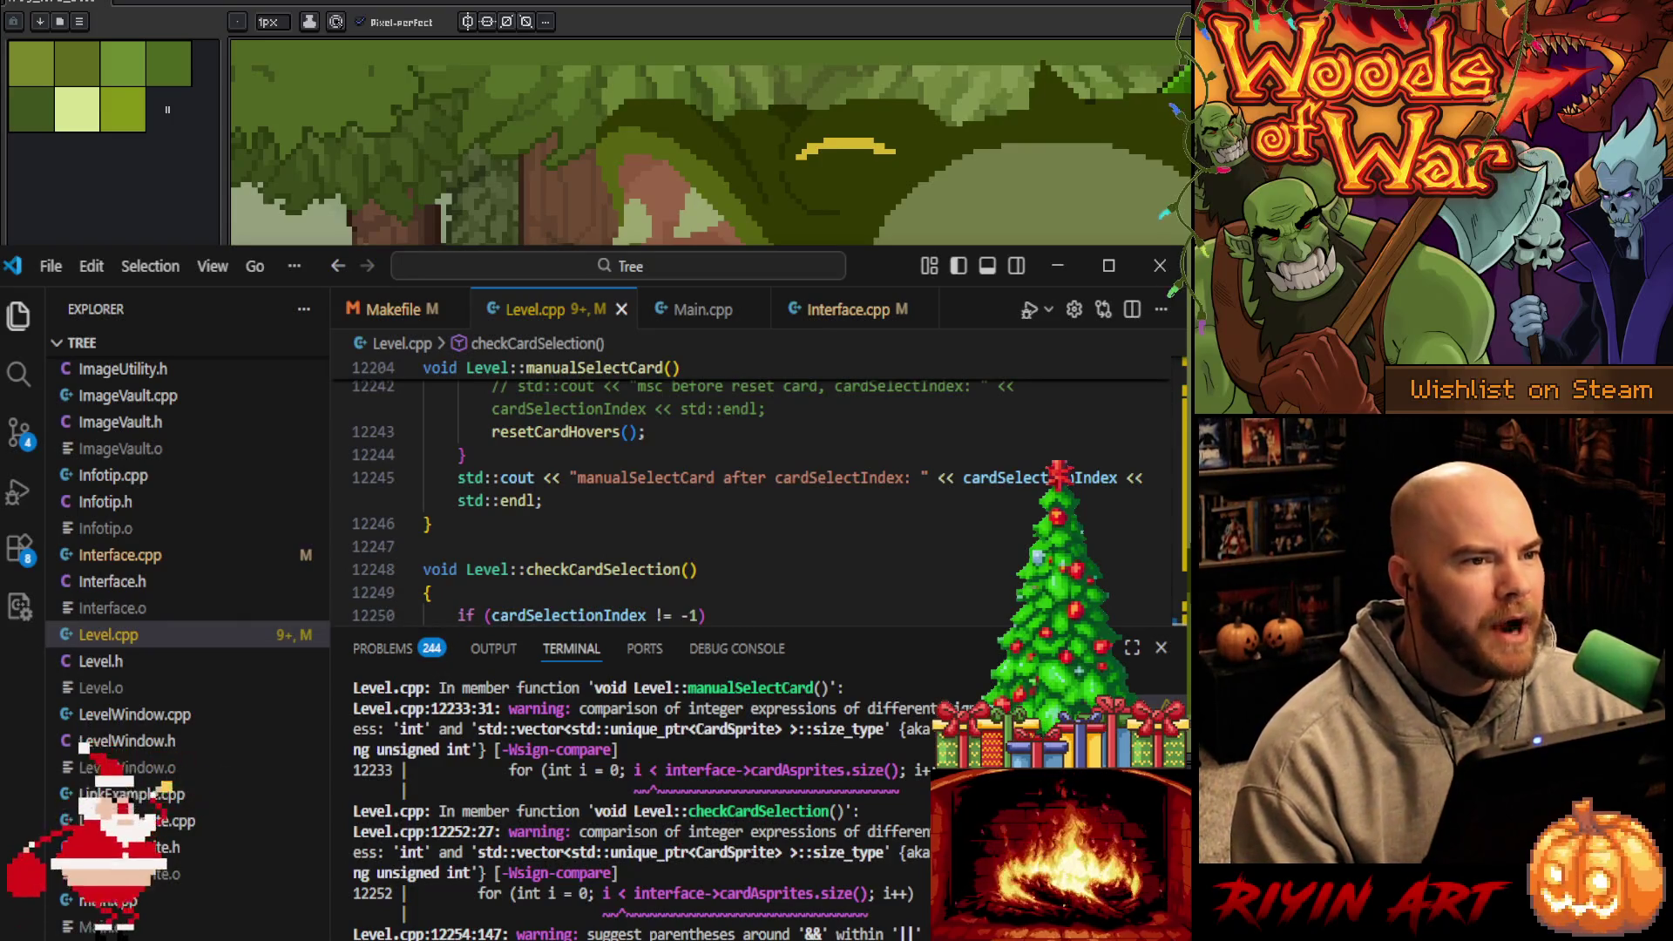
key(Return)
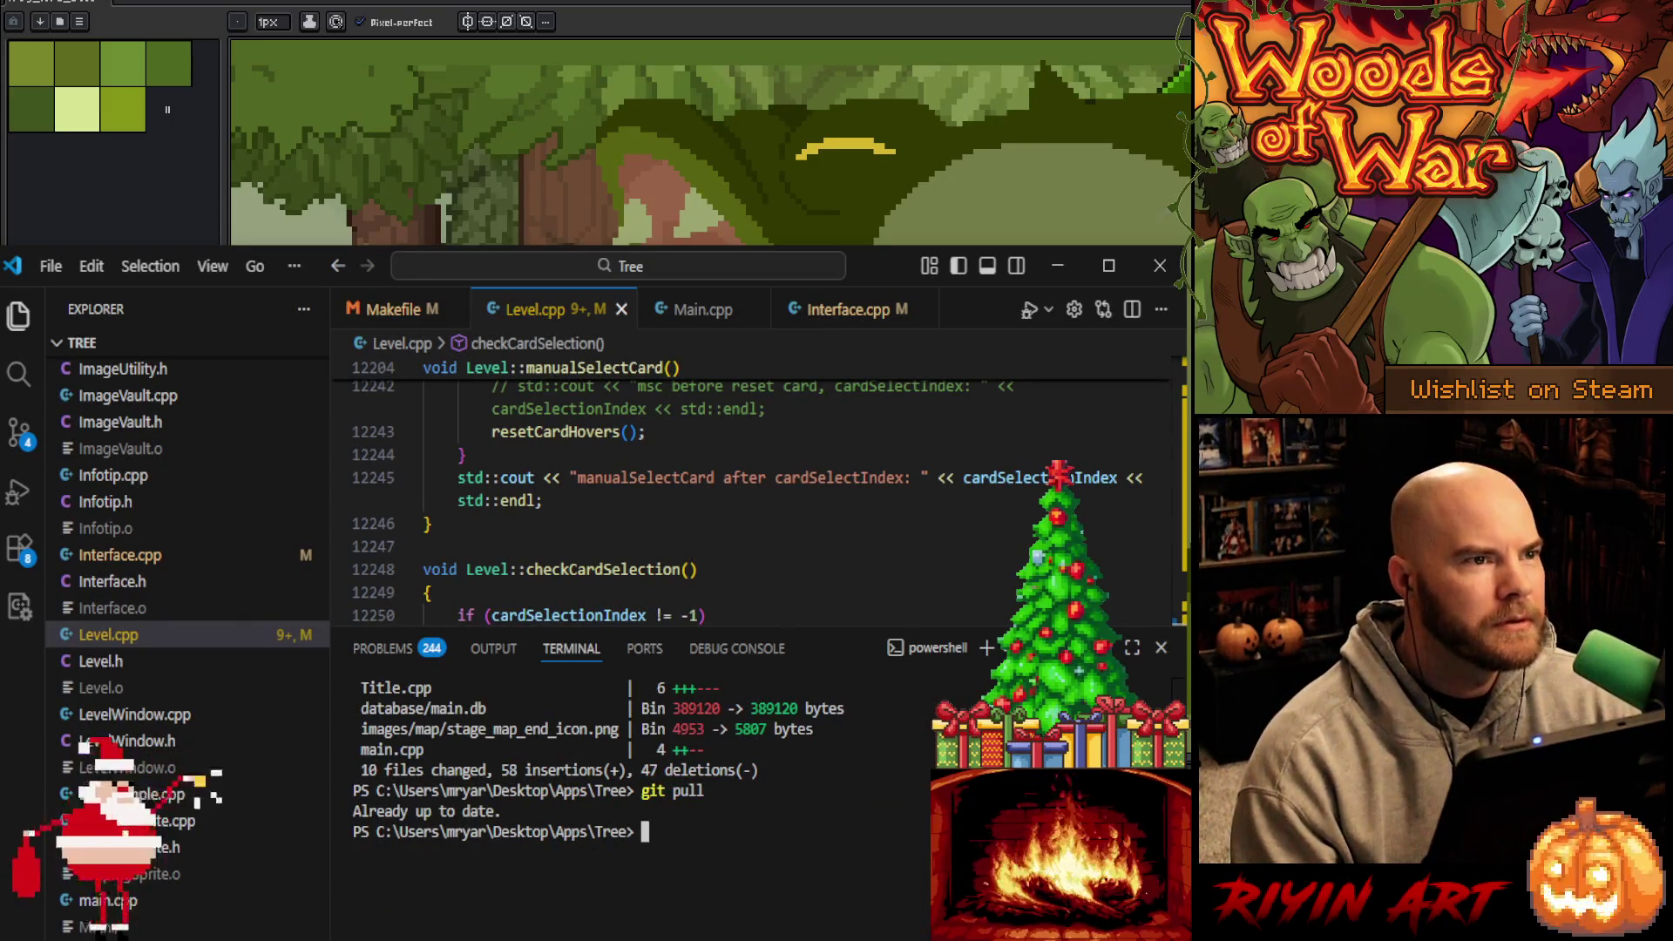
click(388, 650)
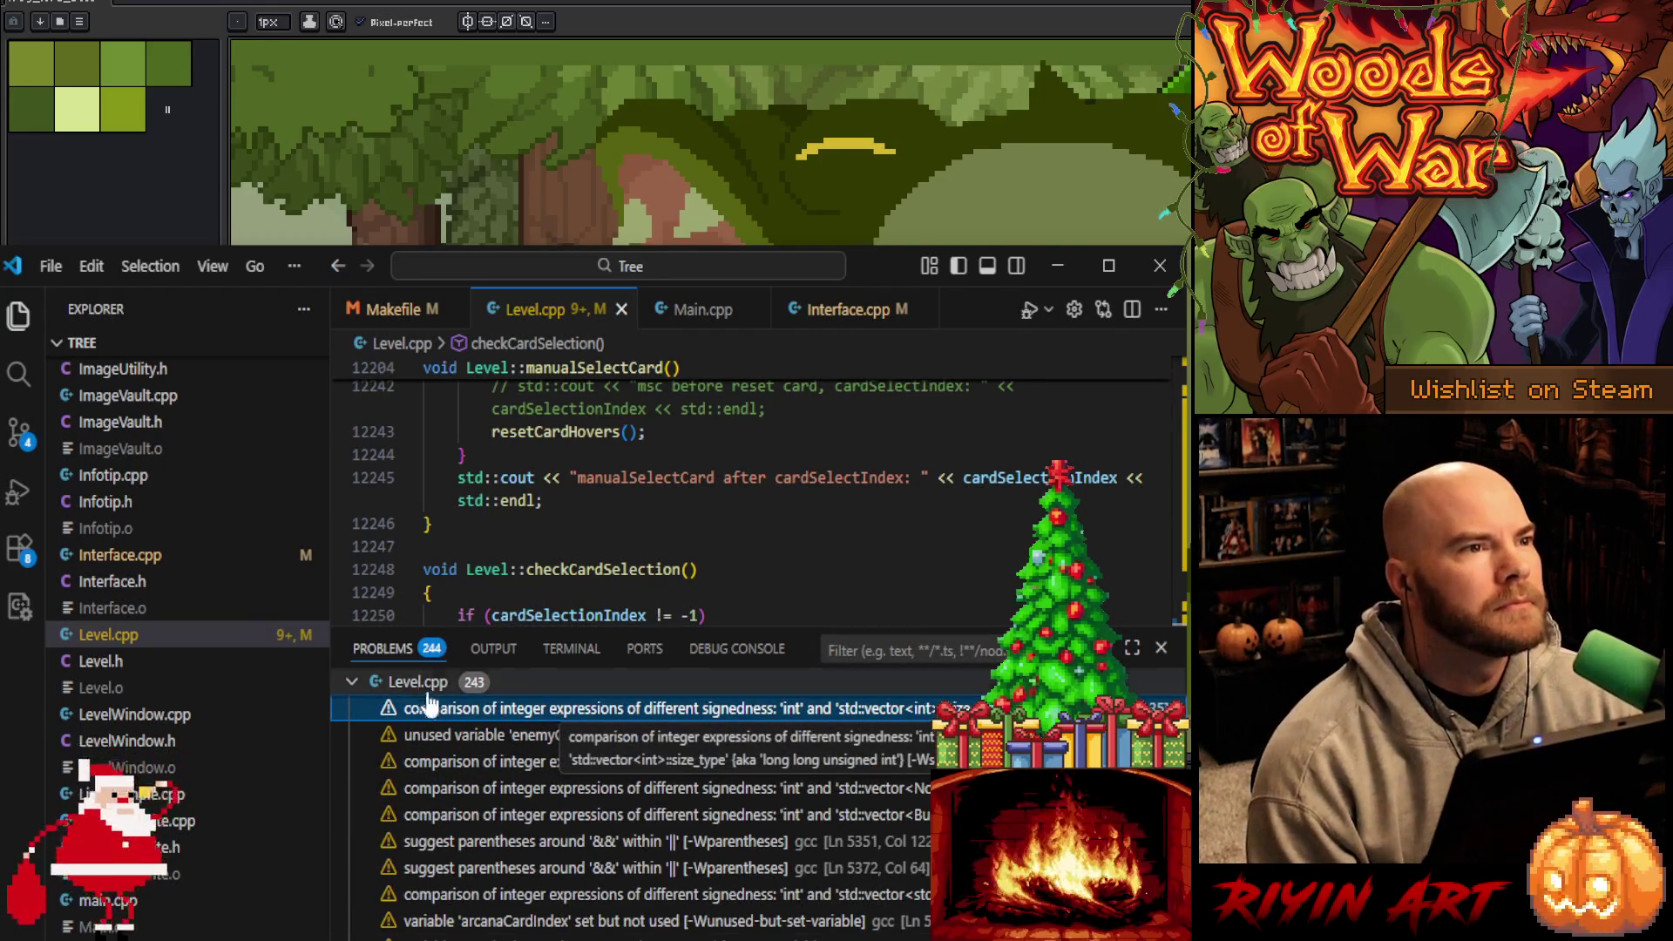
Expand the Level.cpp warnings and jump to the unused enemyFound warning
click(354, 685)
click(354, 685)
click(354, 685)
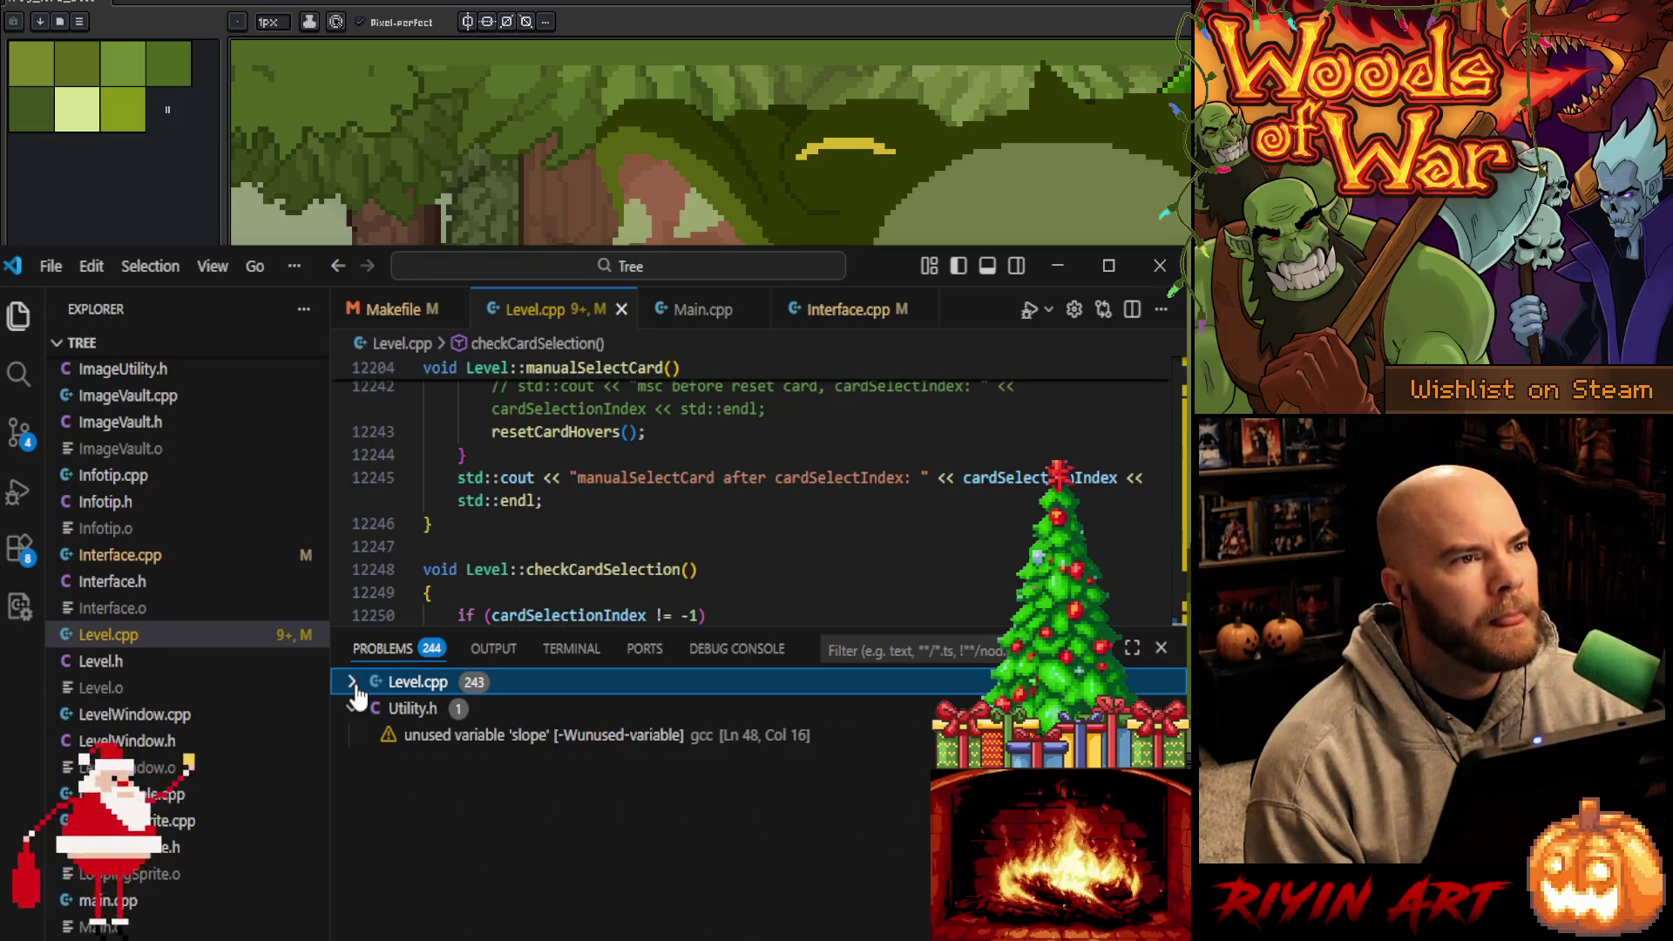
click(354, 685)
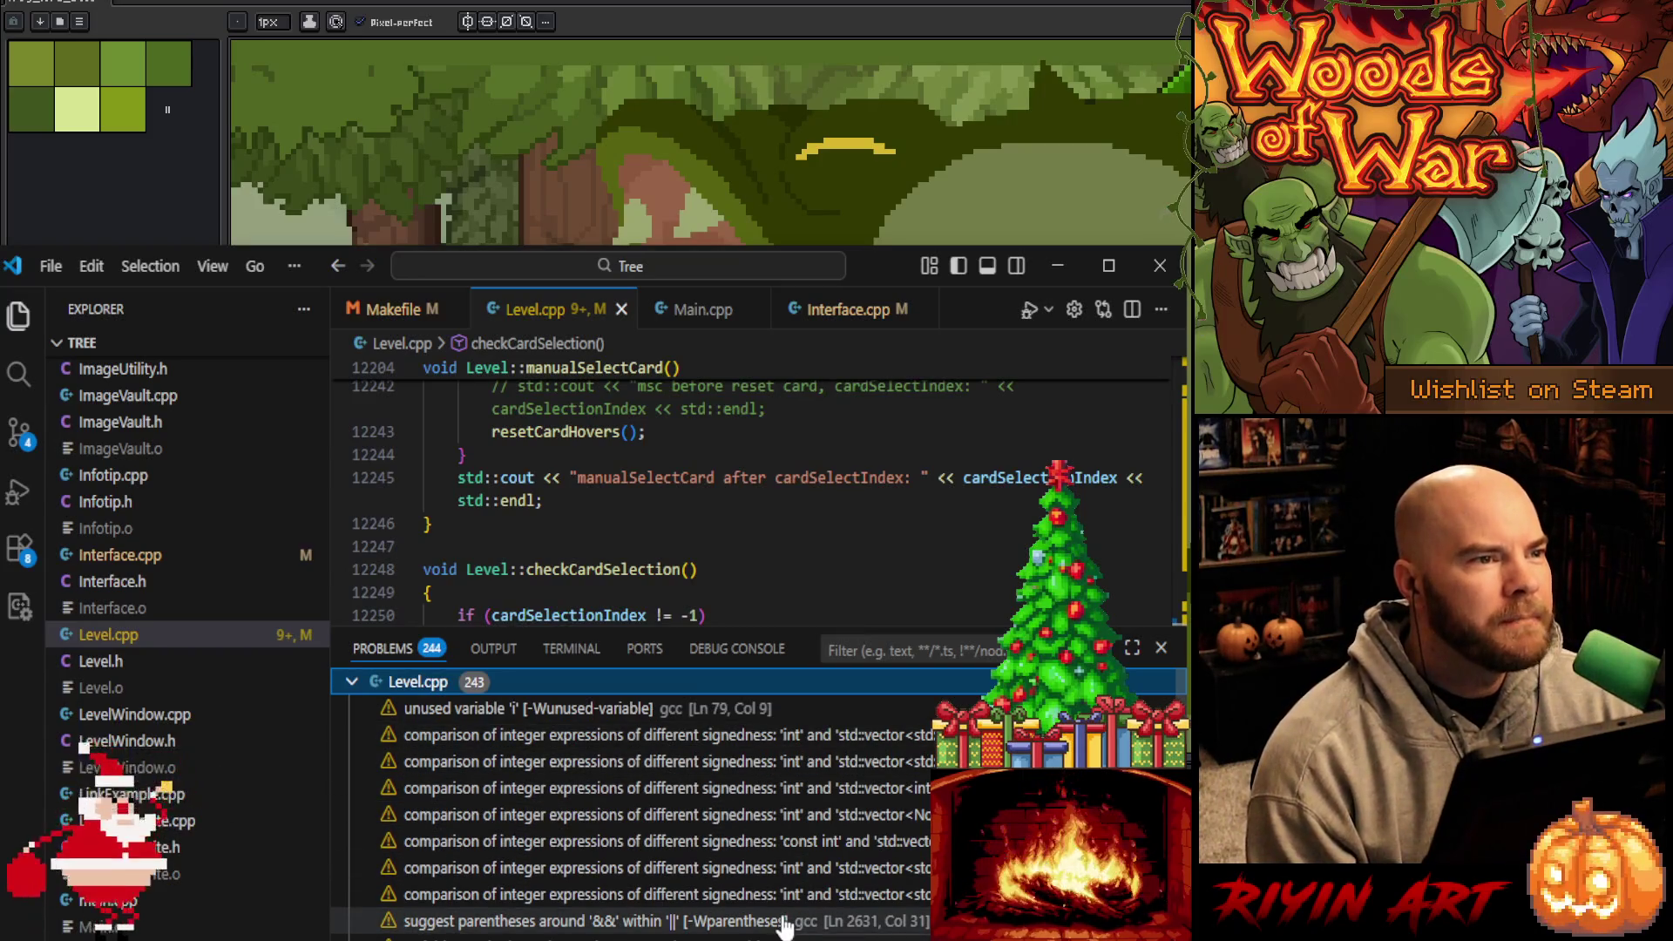
scroll(784, 927, down, 2)
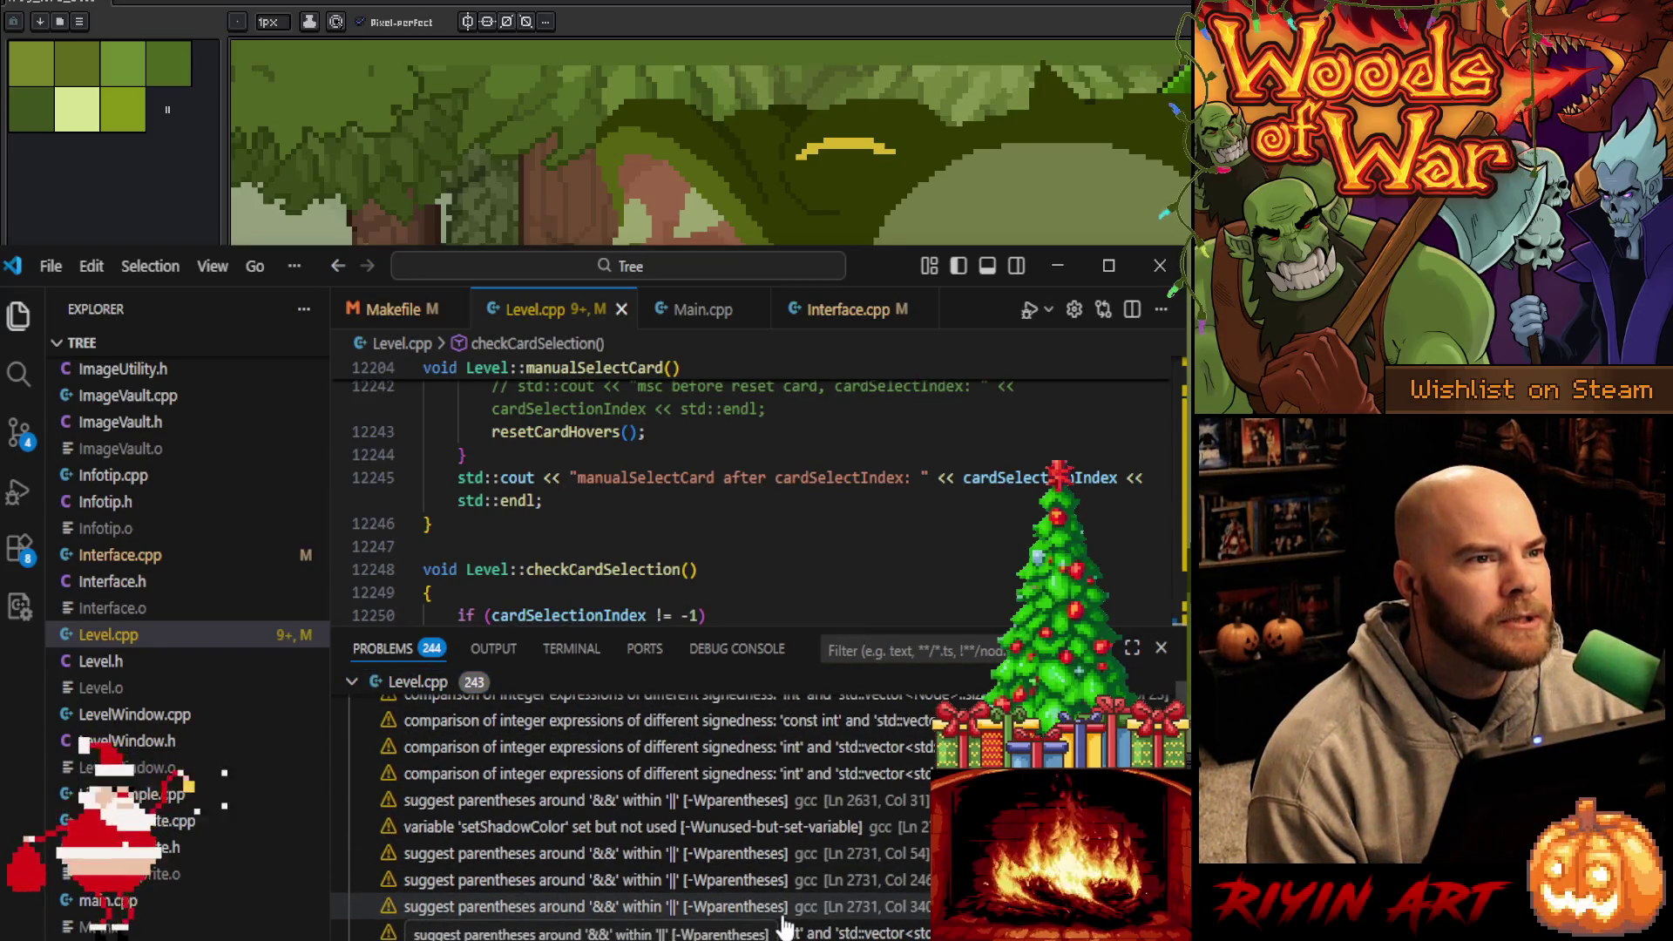
scroll(784, 927, down, 2)
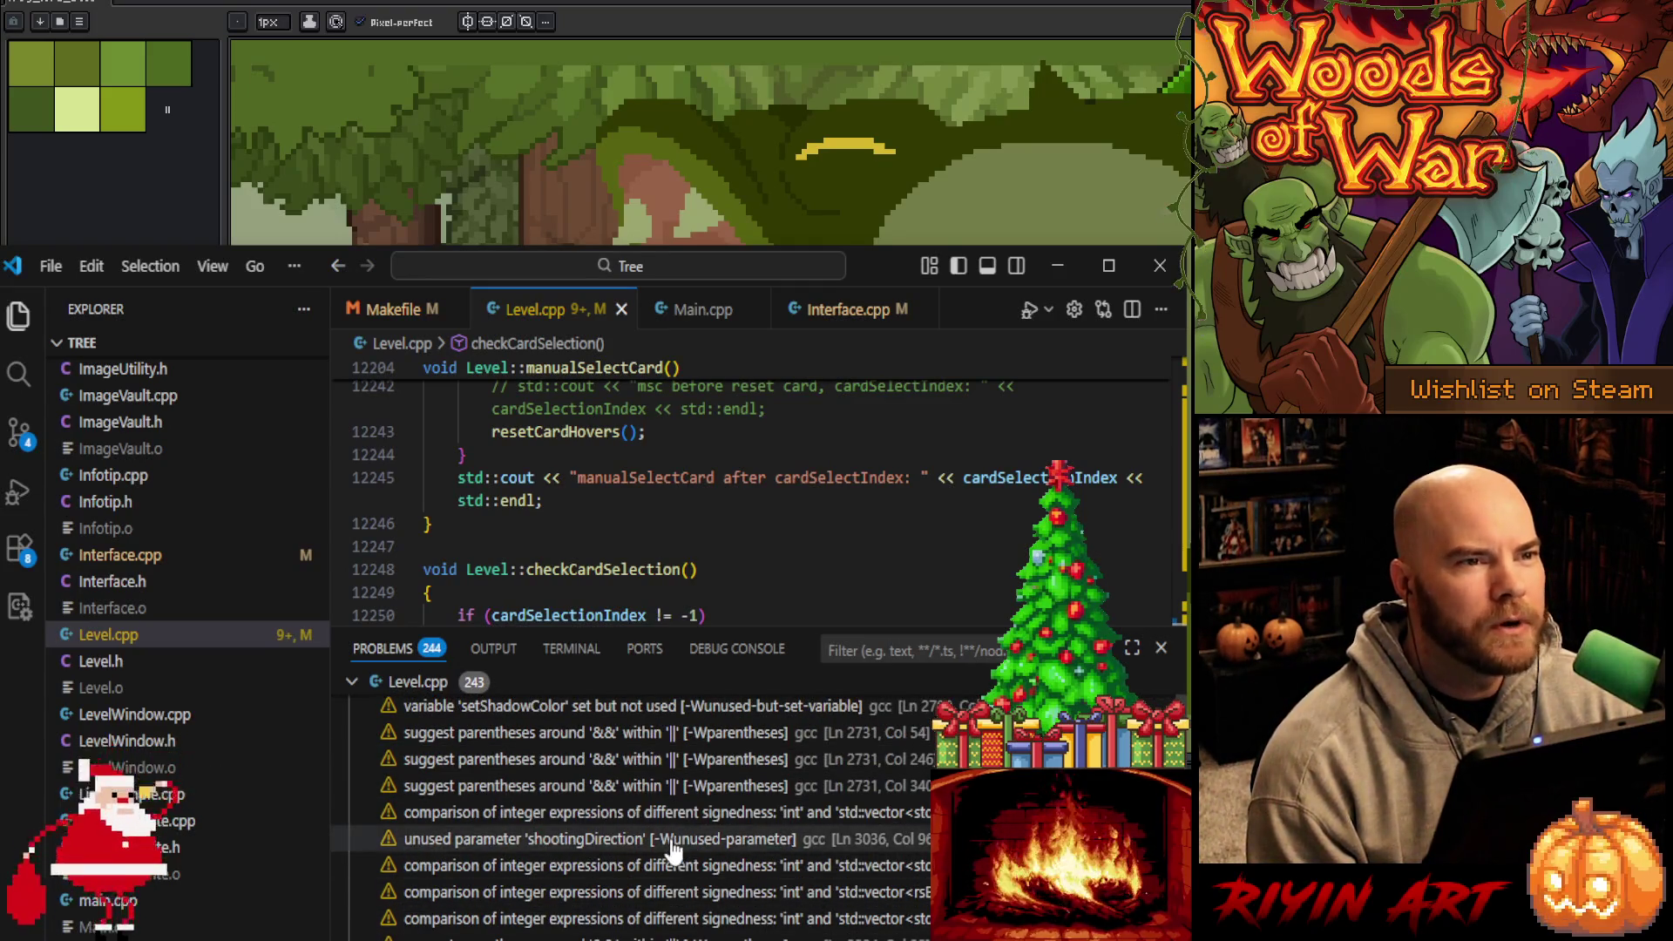
scroll(608, 910, down, 2)
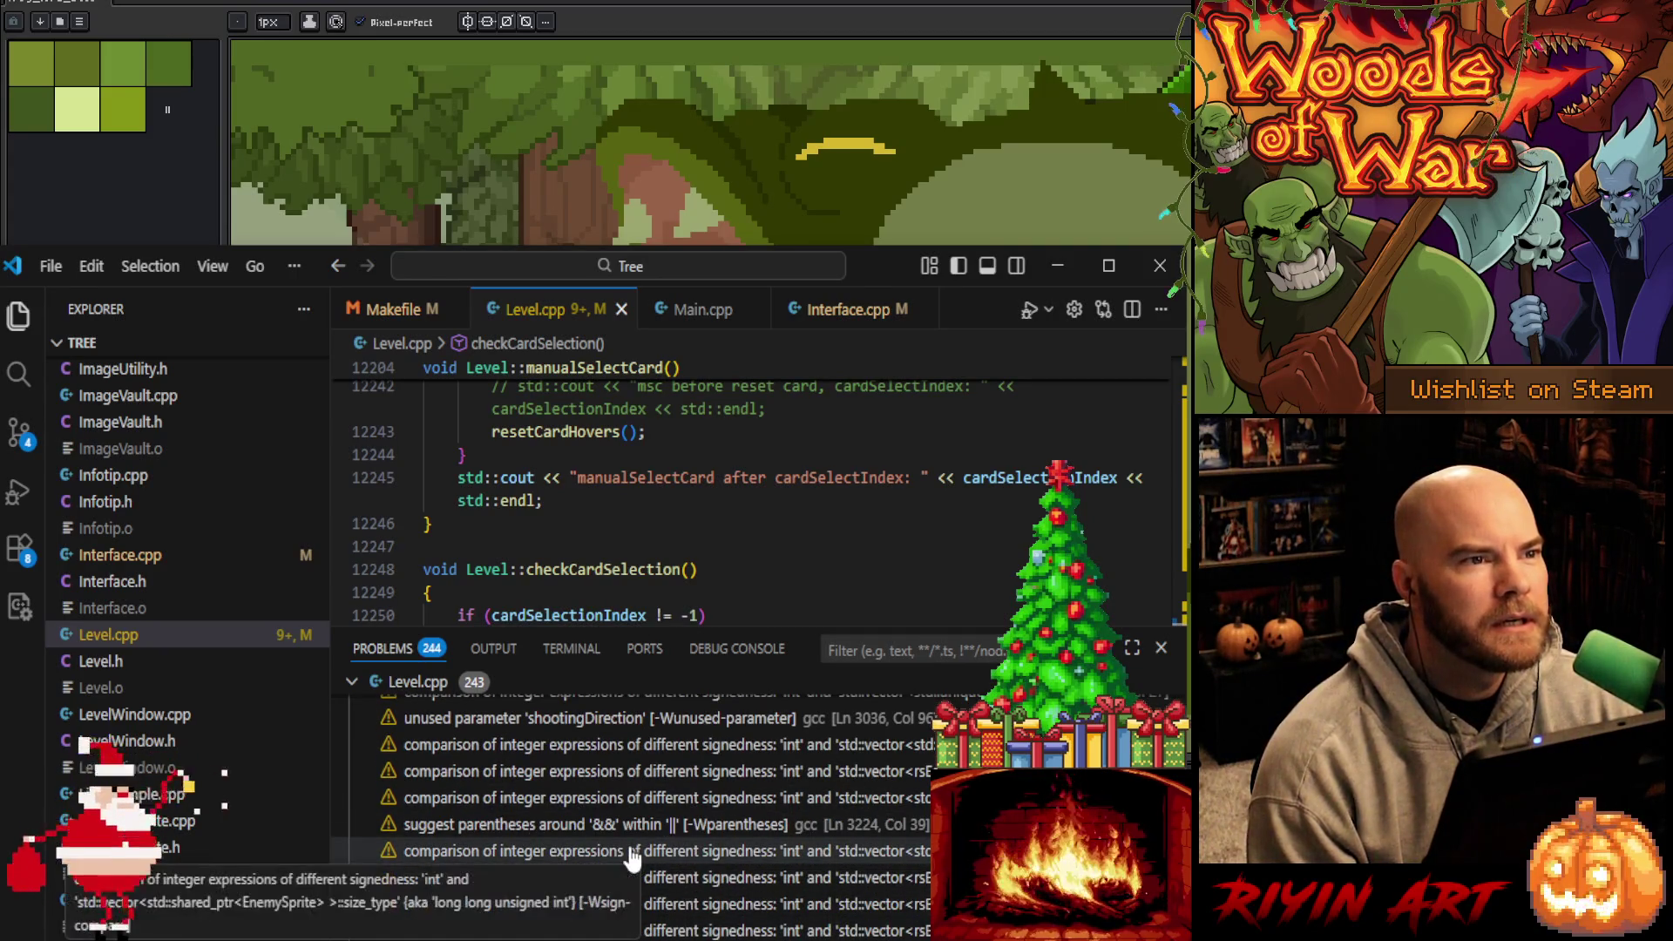
scroll(653, 819, down, 5)
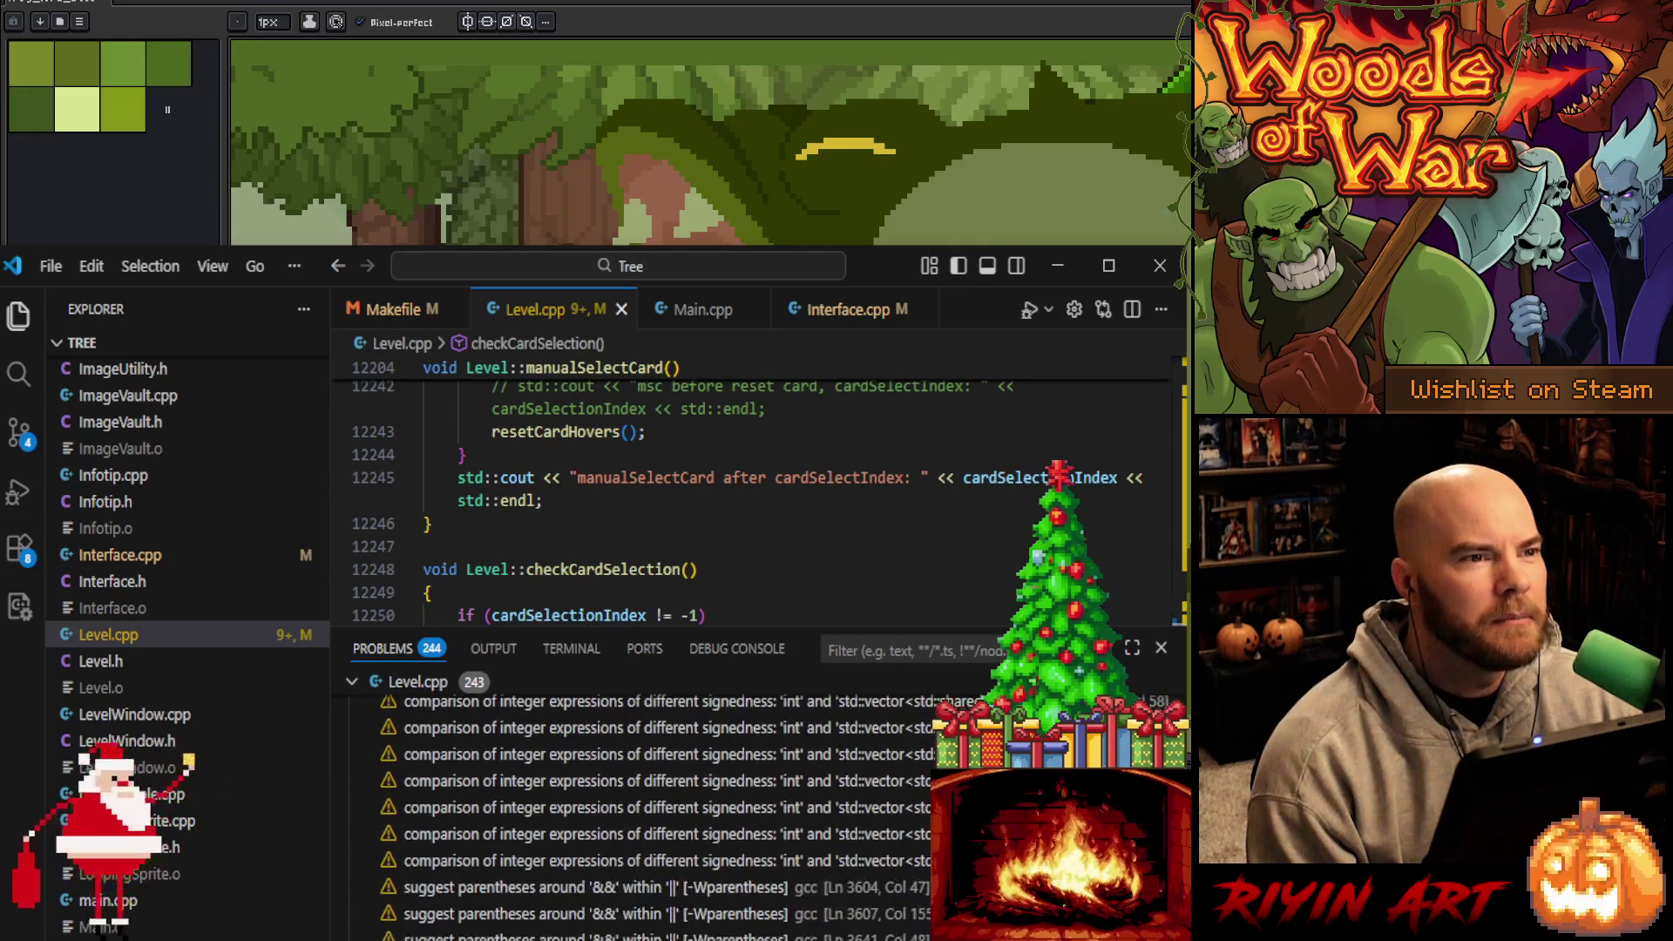
scroll(654, 820, down, 5)
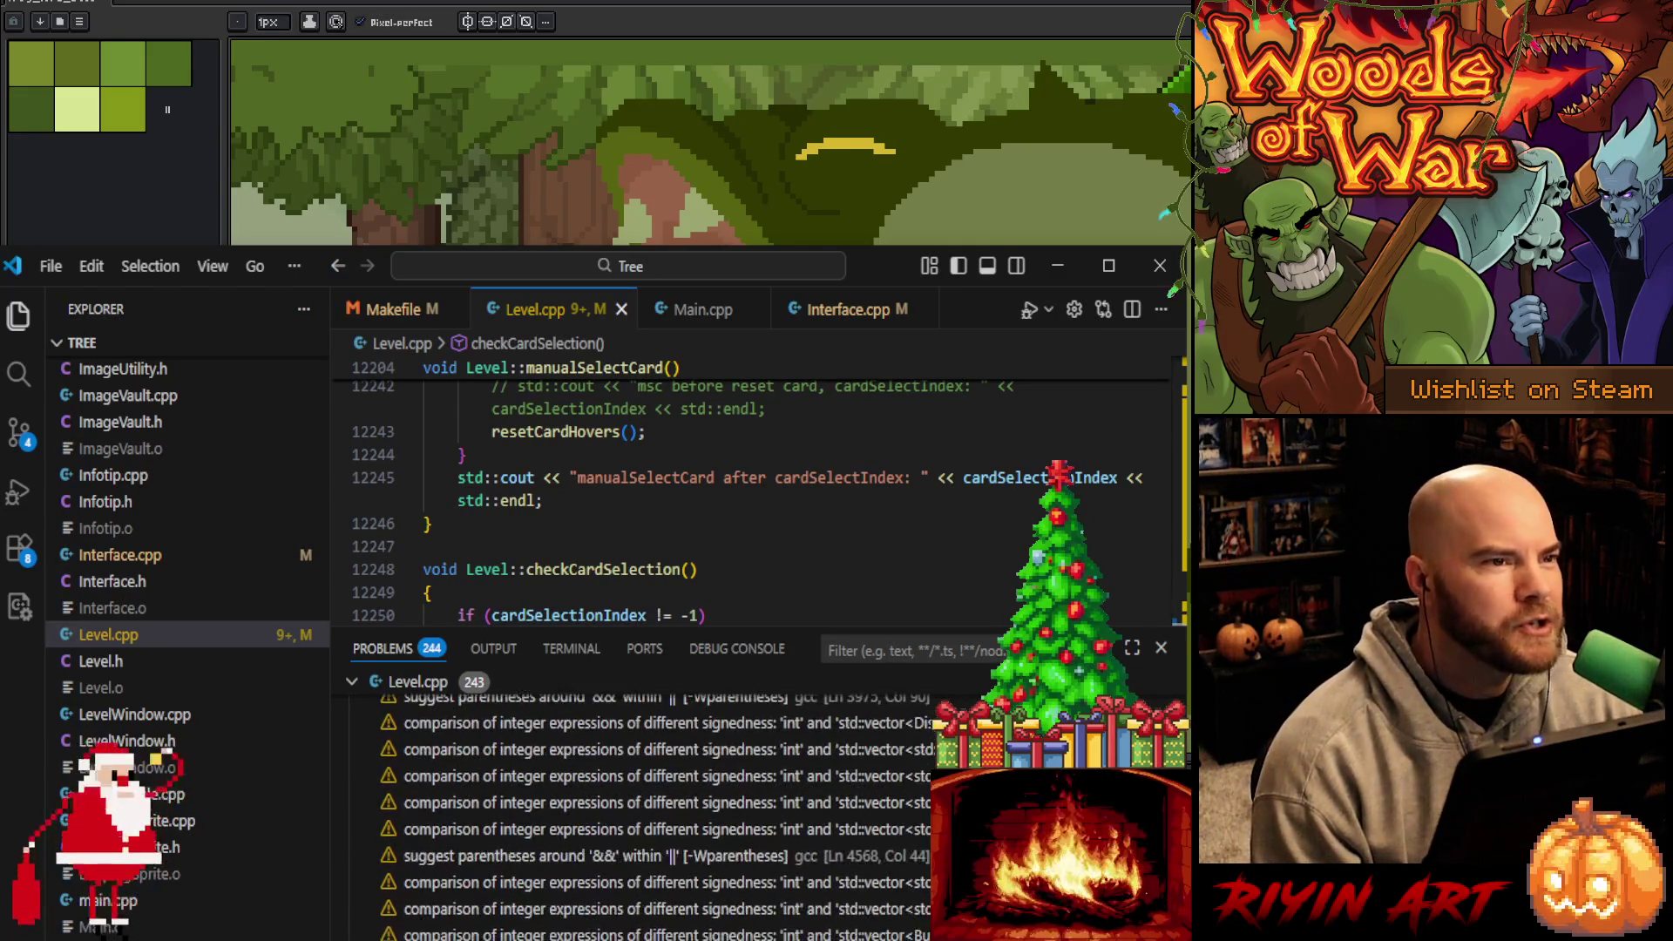
scroll(653, 820, down, 10)
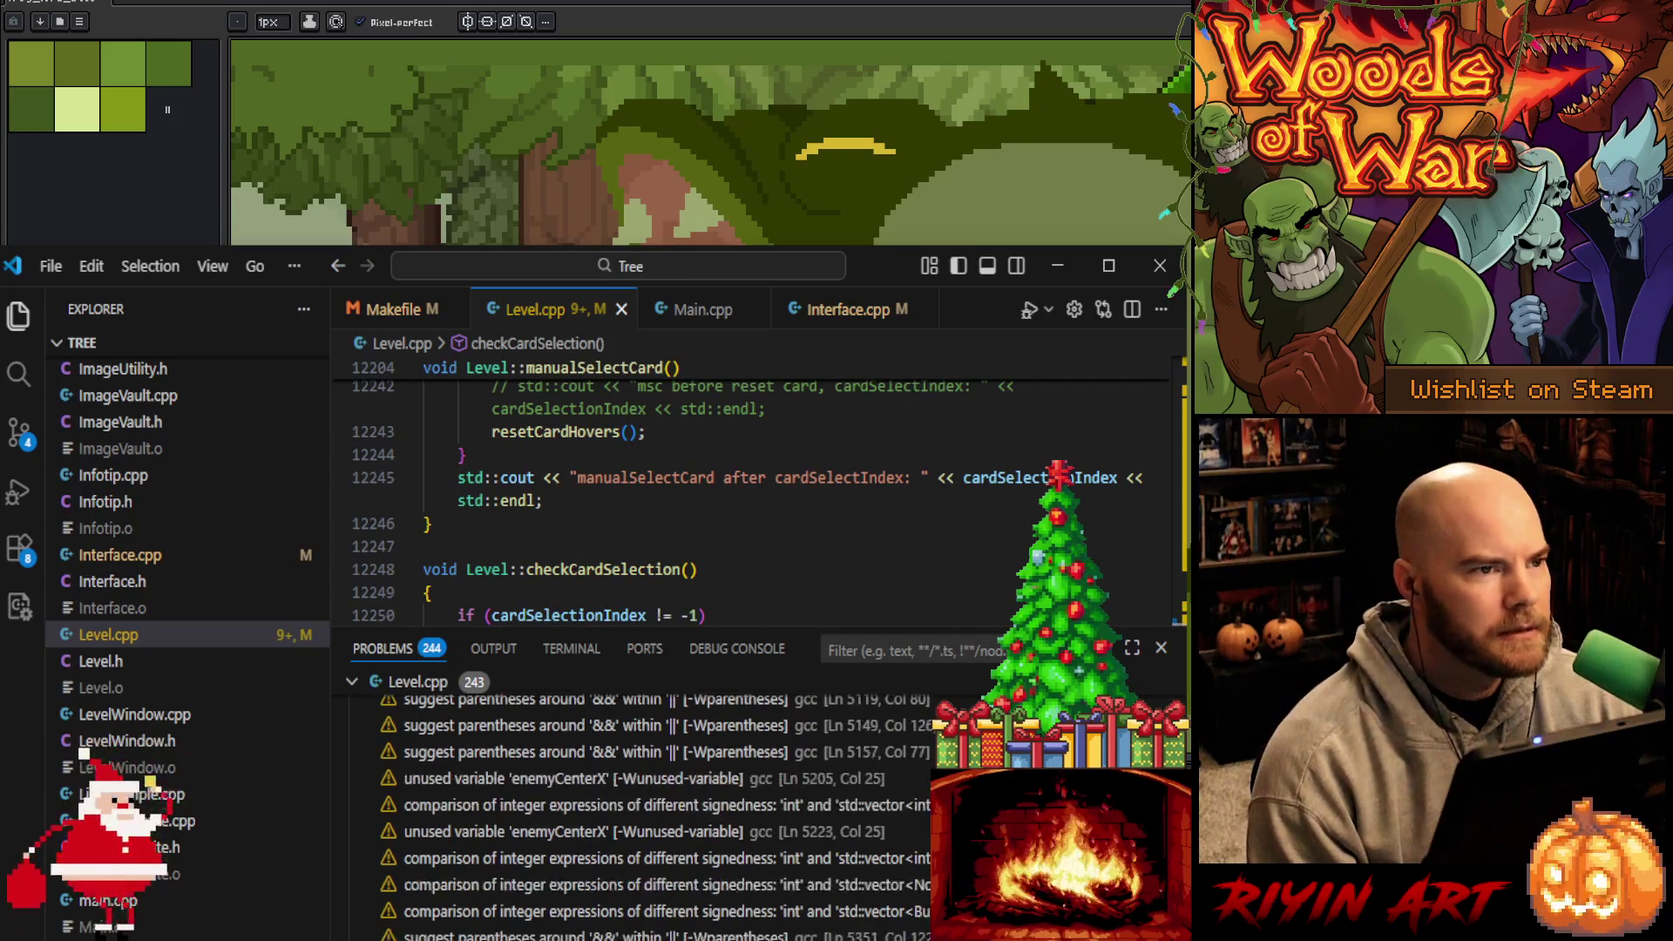
scroll(653, 820, down, 15)
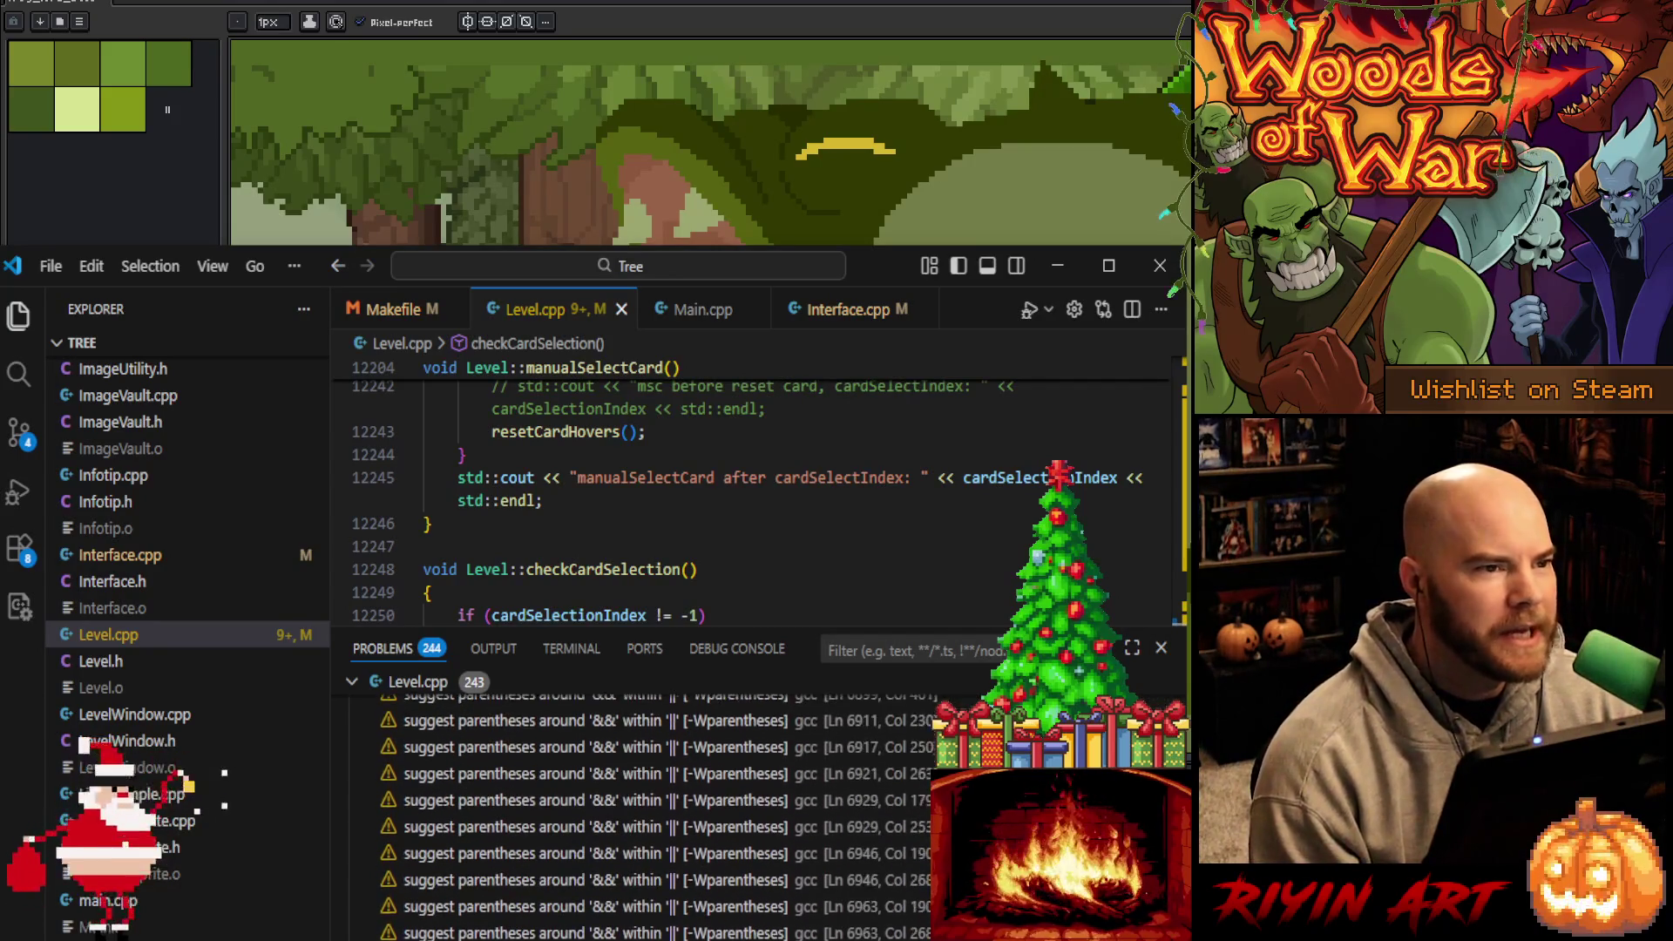
scroll(654, 820, down, 10)
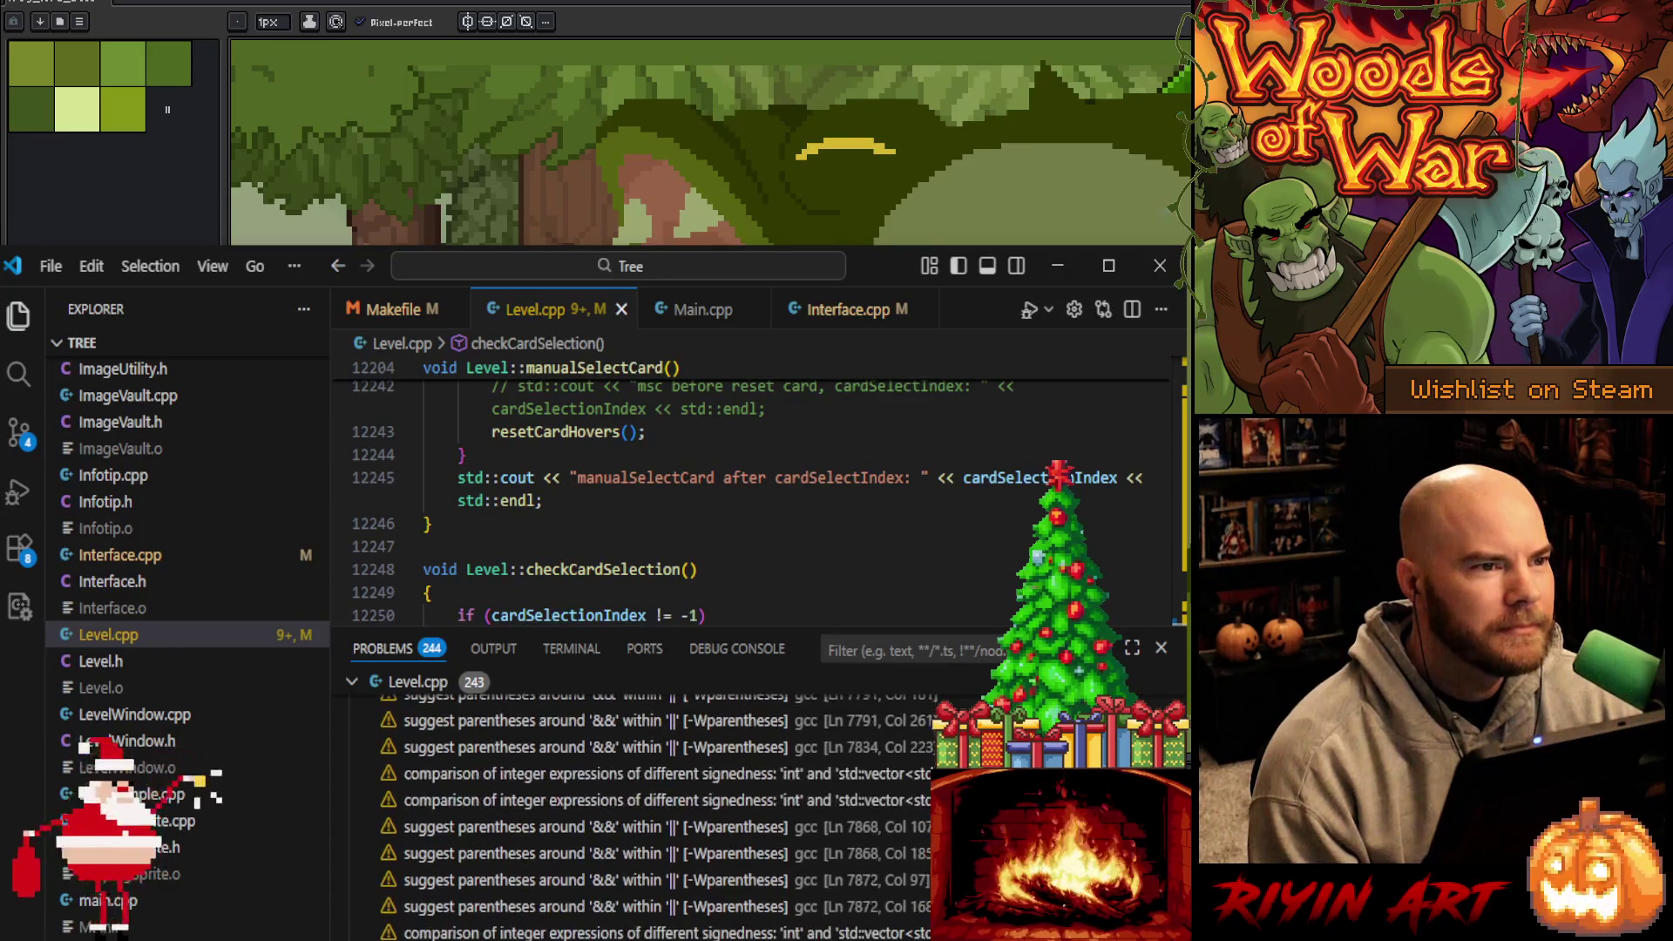
scroll(654, 819, down, 2)
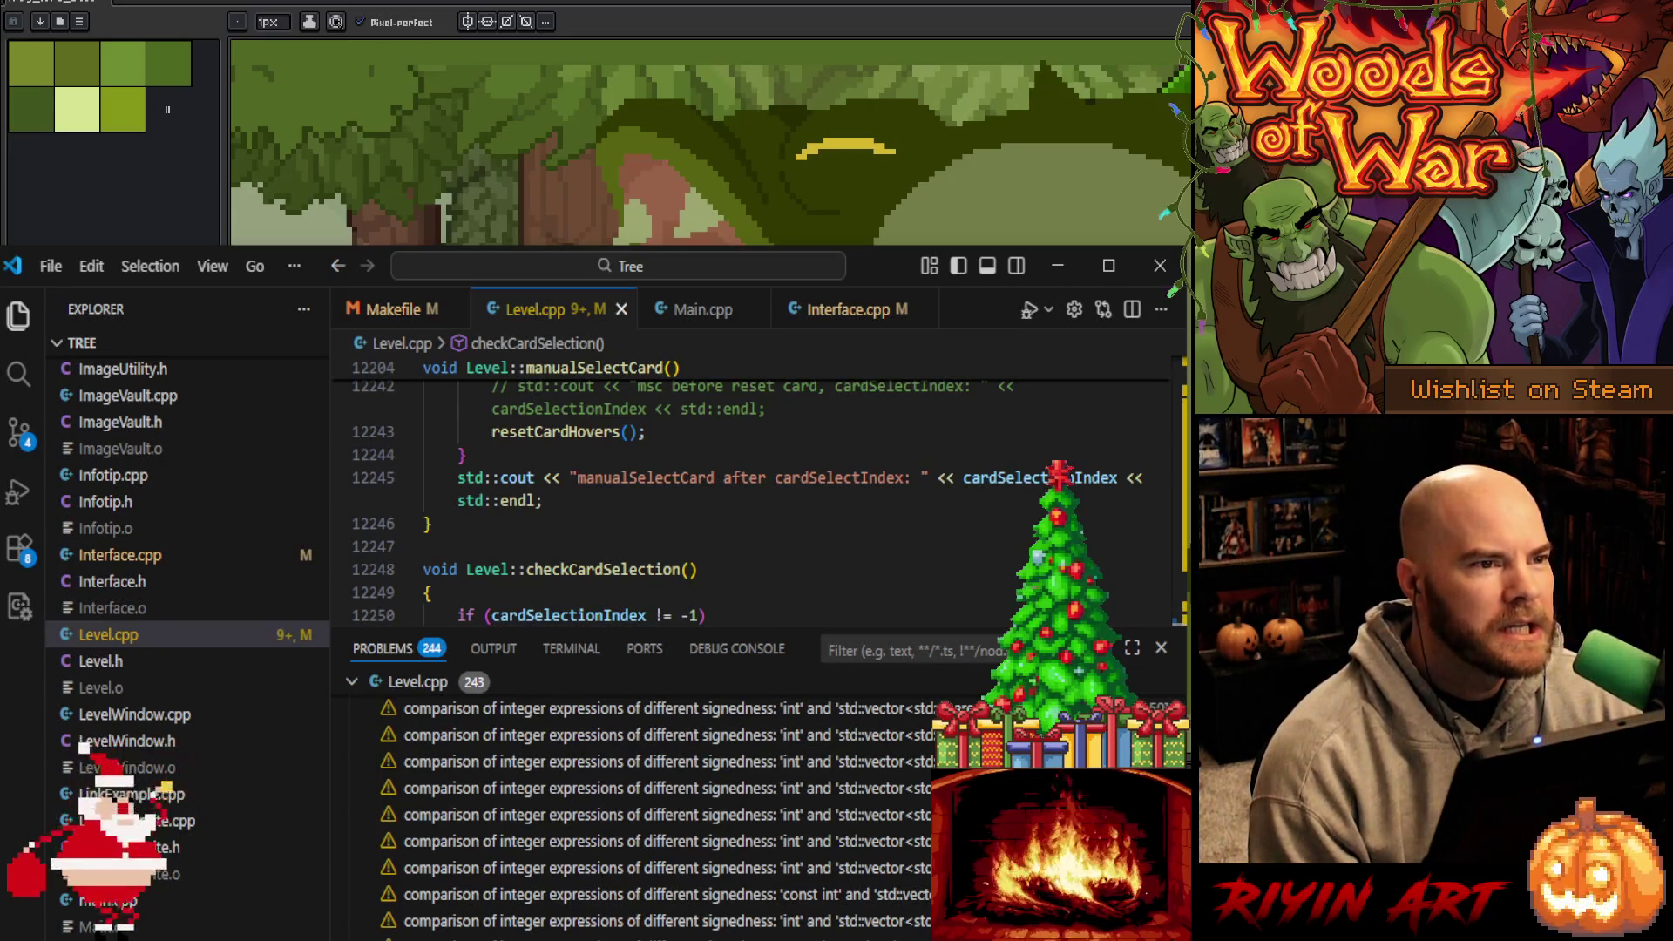
click(543, 503)
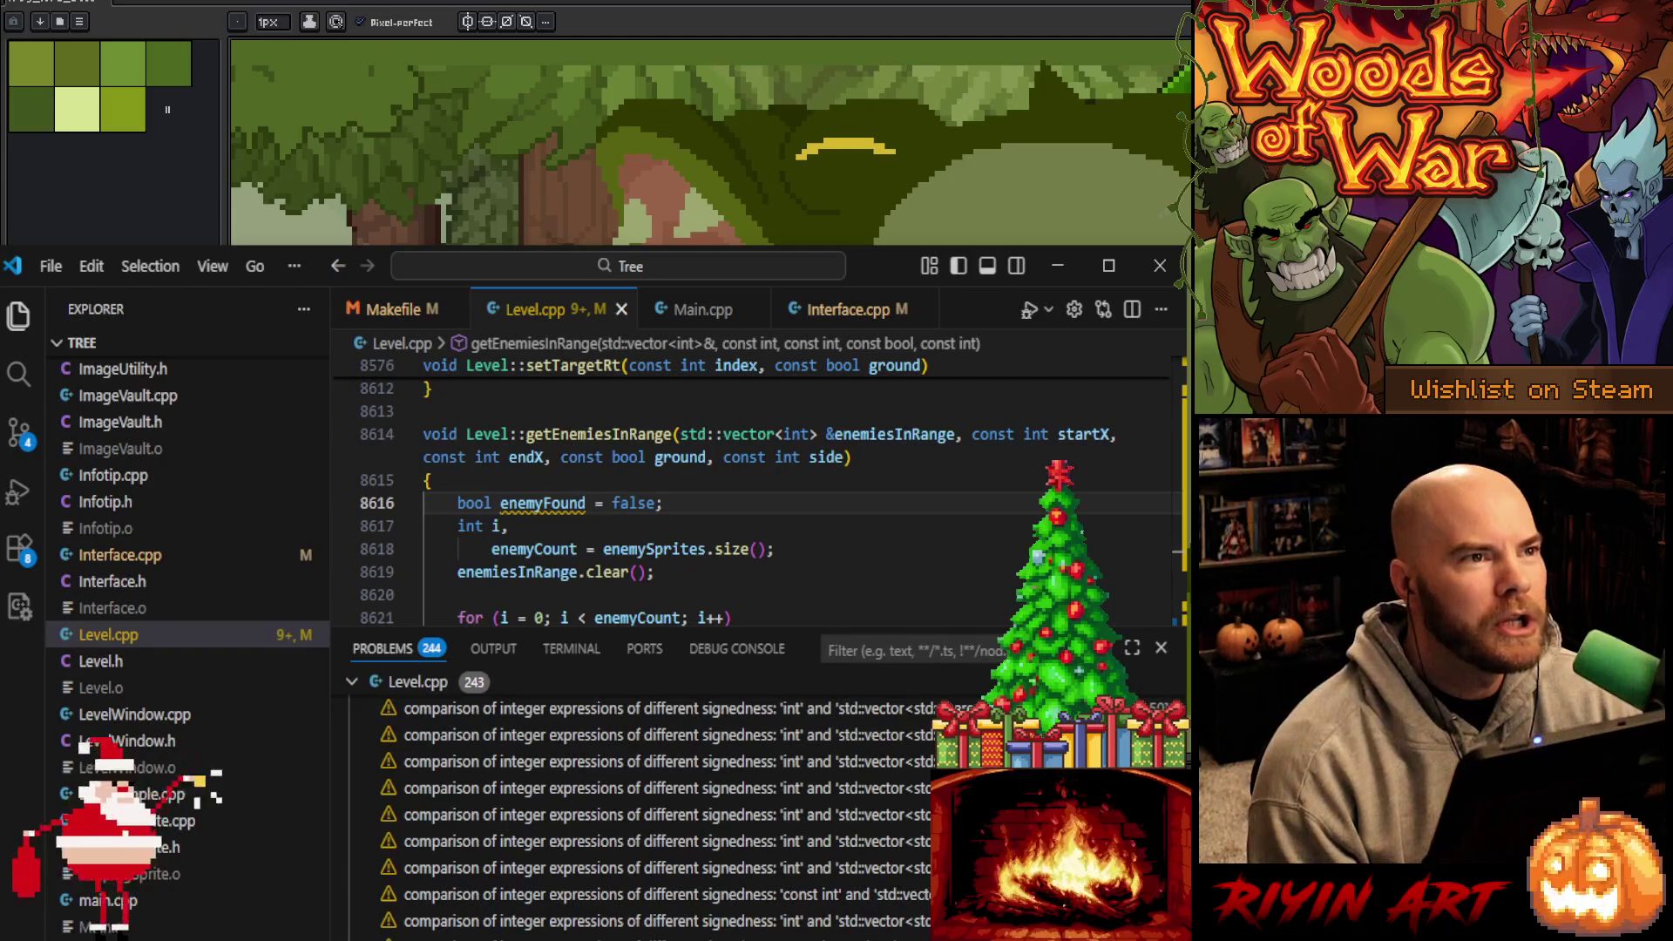
Search Level.cpp for every enemyFound occurrence and return to line 8616
click(1161, 648)
double_click(532, 505)
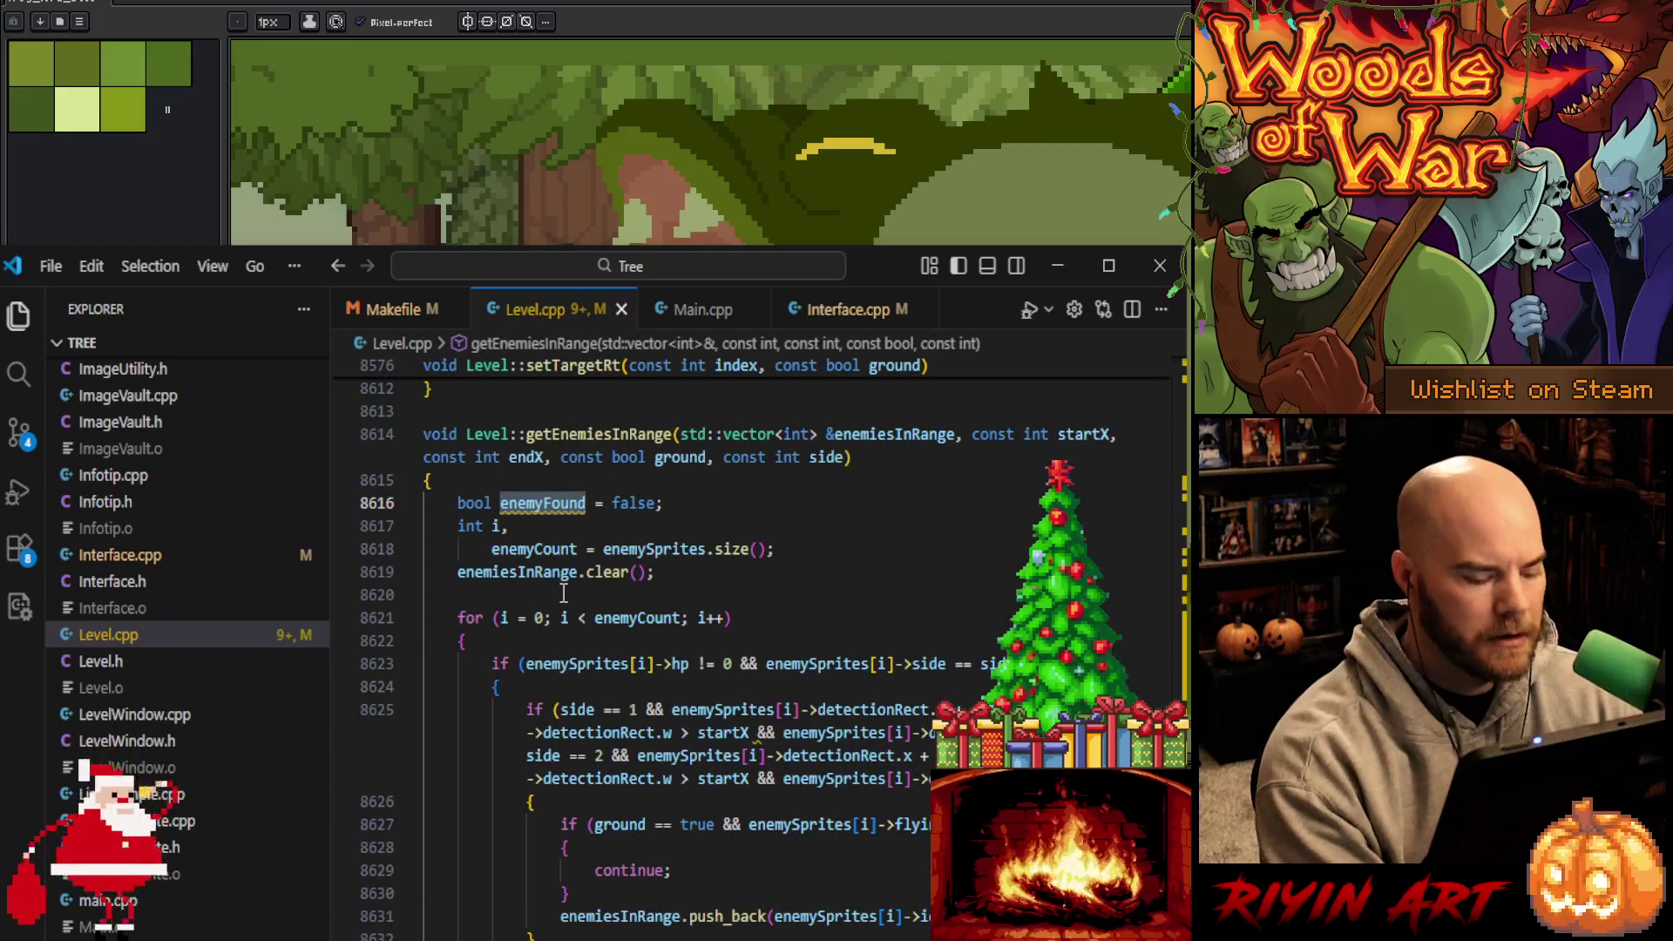
key(ctrl+f)
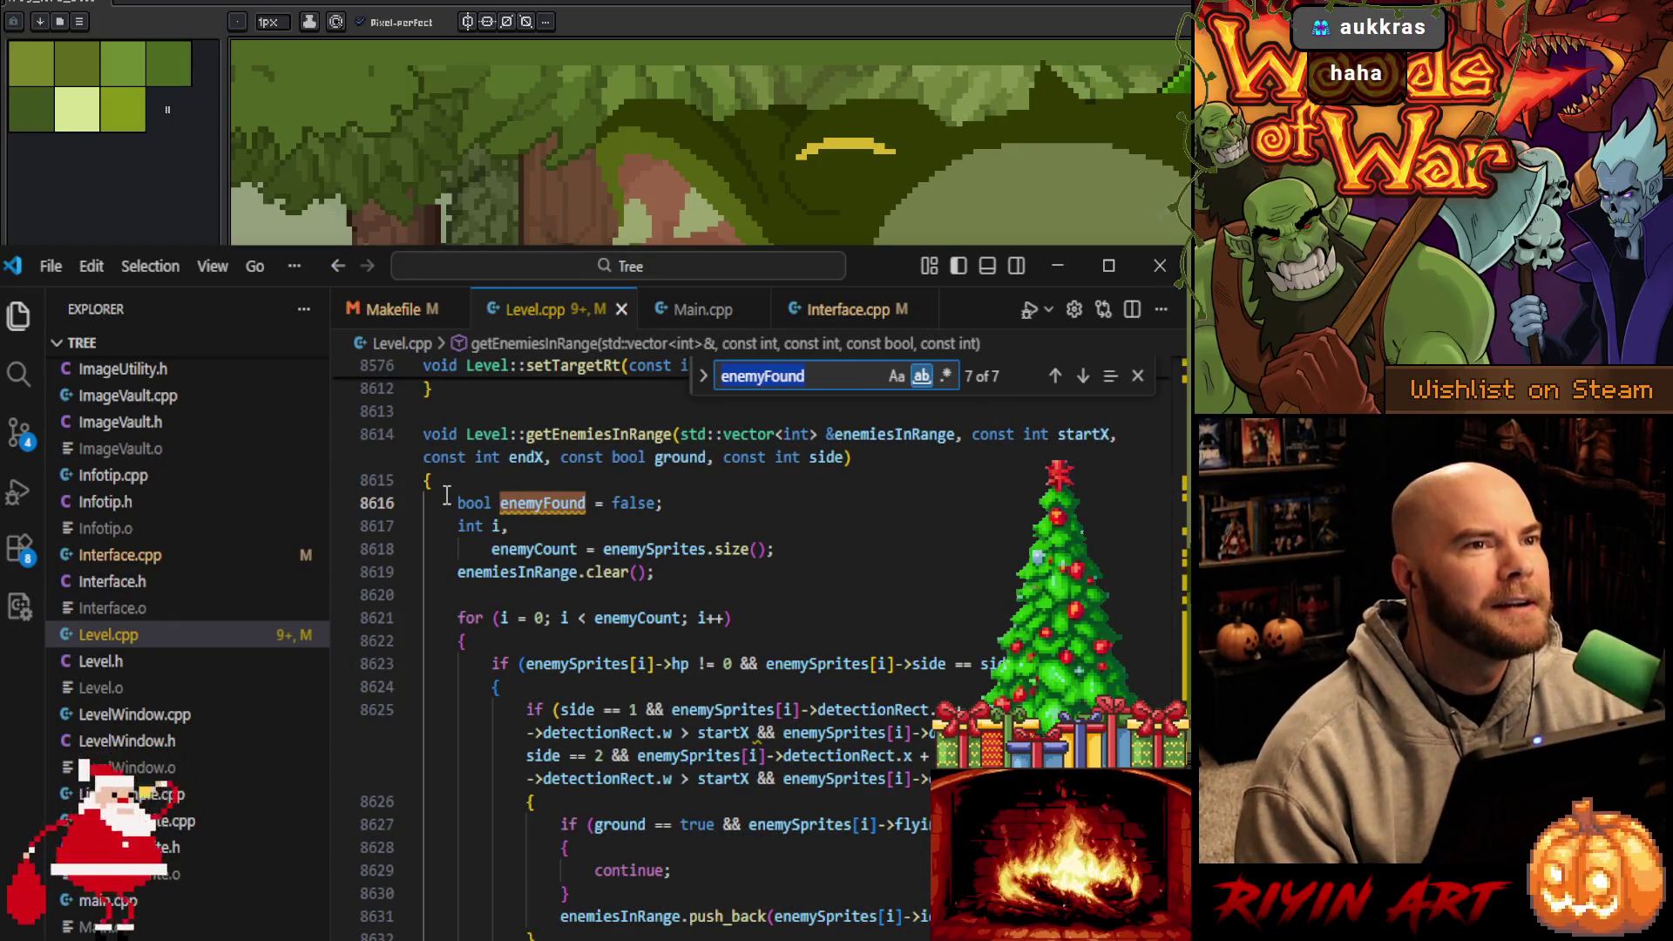
key(Return)
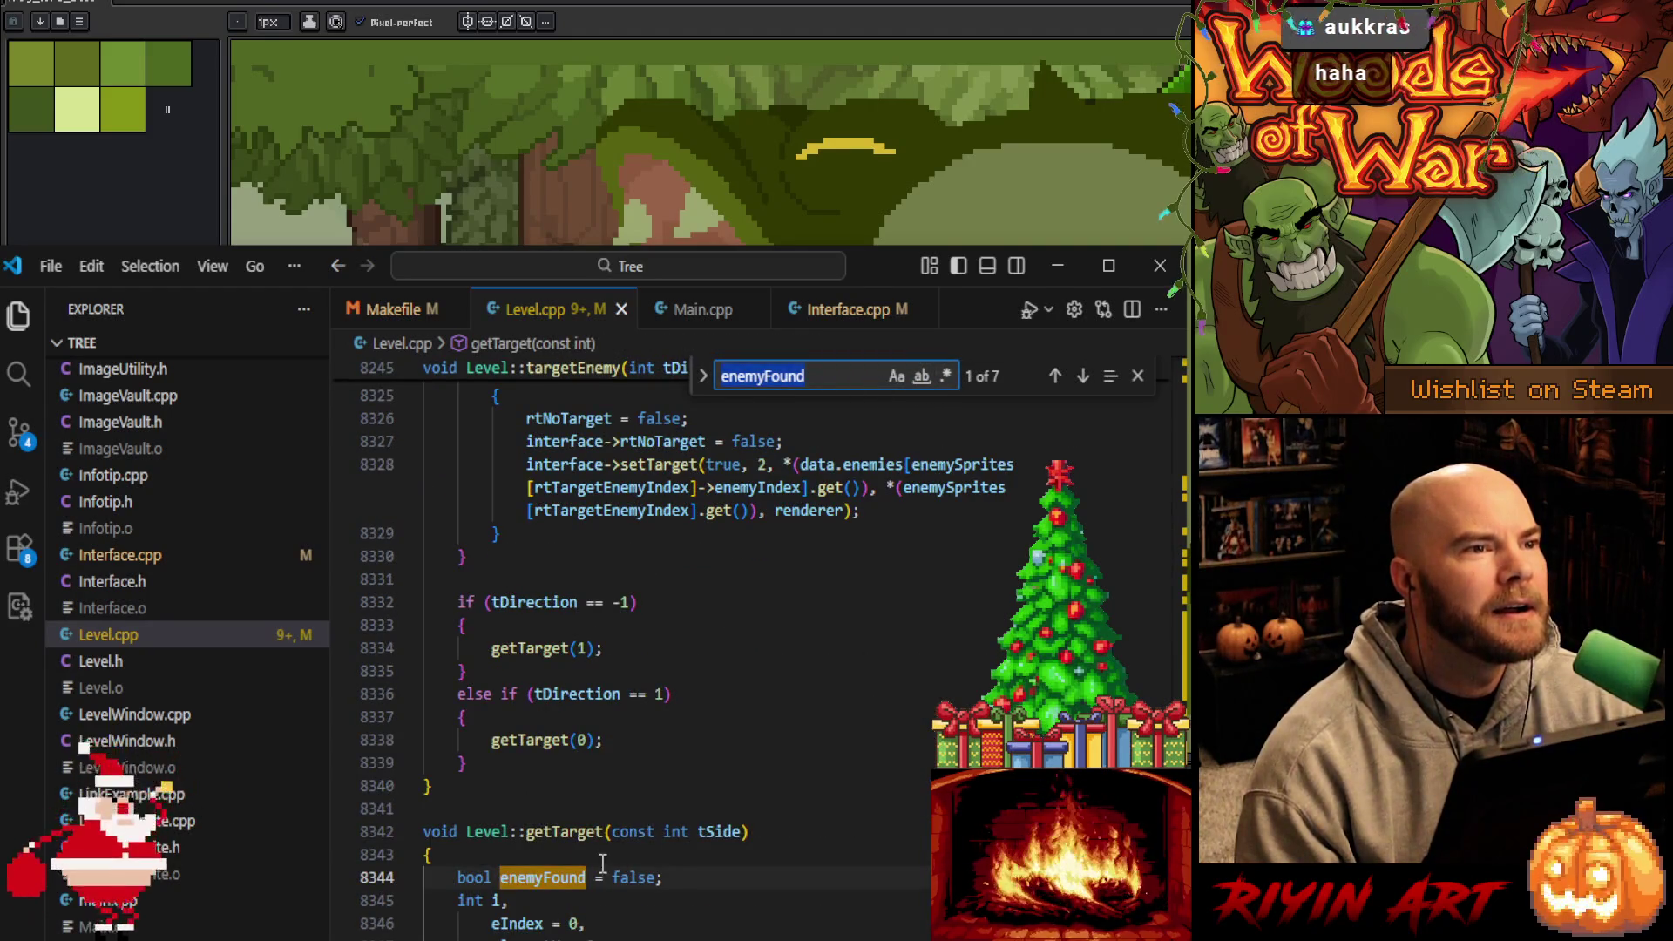
click(1056, 376)
scroll(610, 654, down, 3)
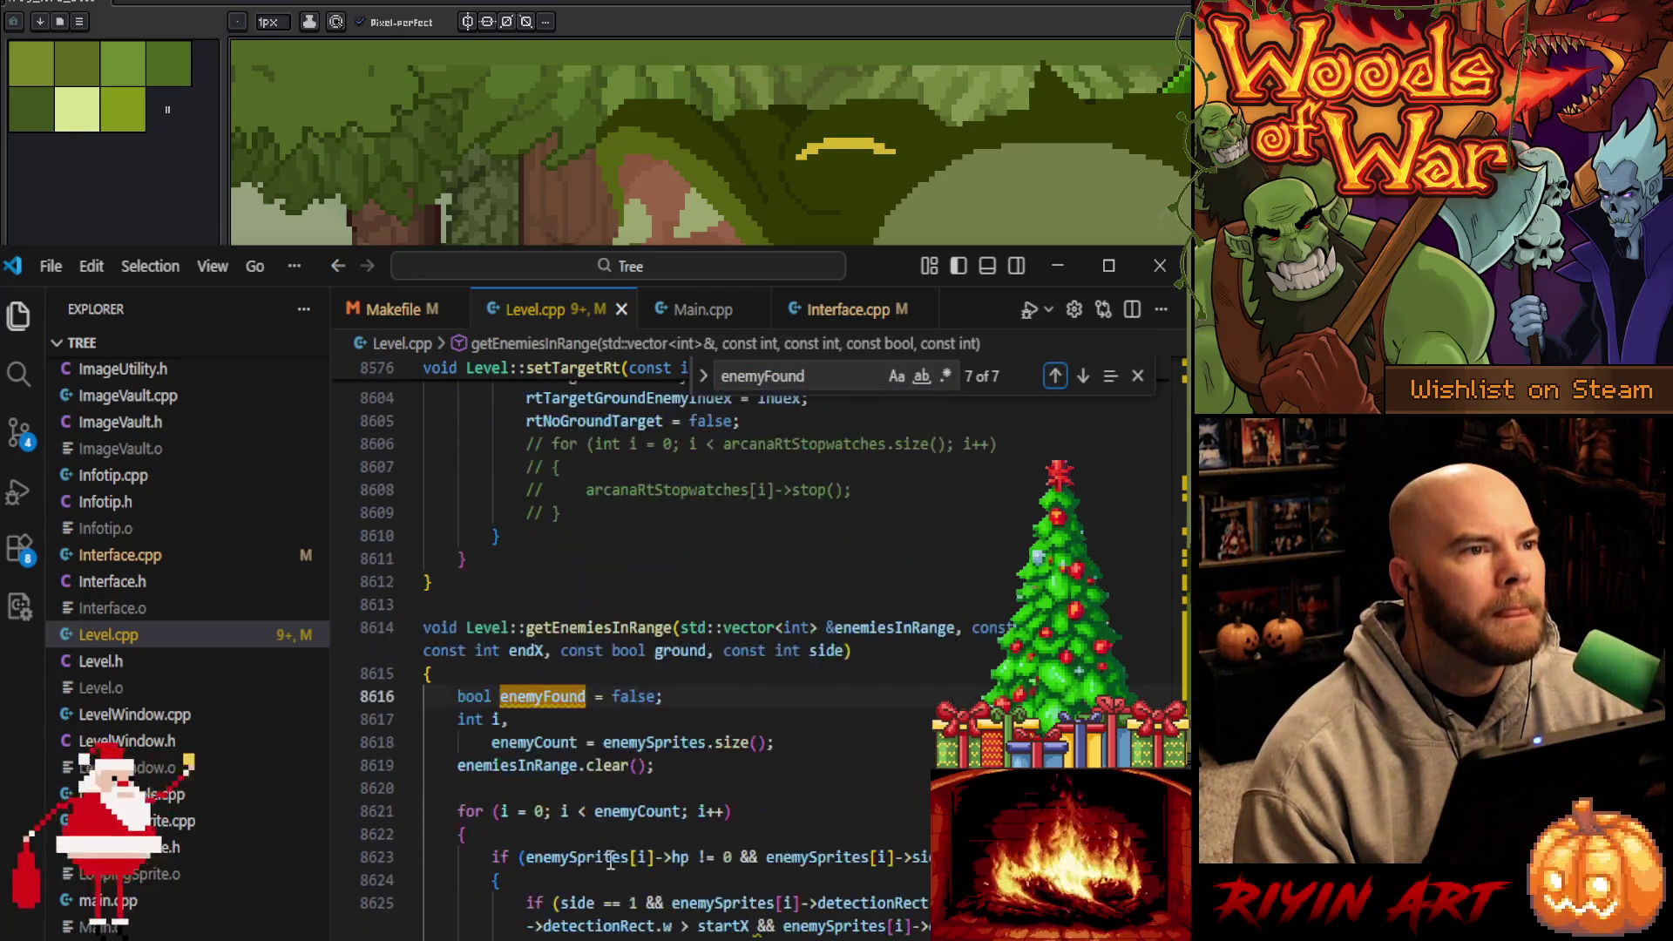
Comment out the bool enemyFound declaration on line 8616, save, and return to Aseprite
click(458, 697)
text(//)
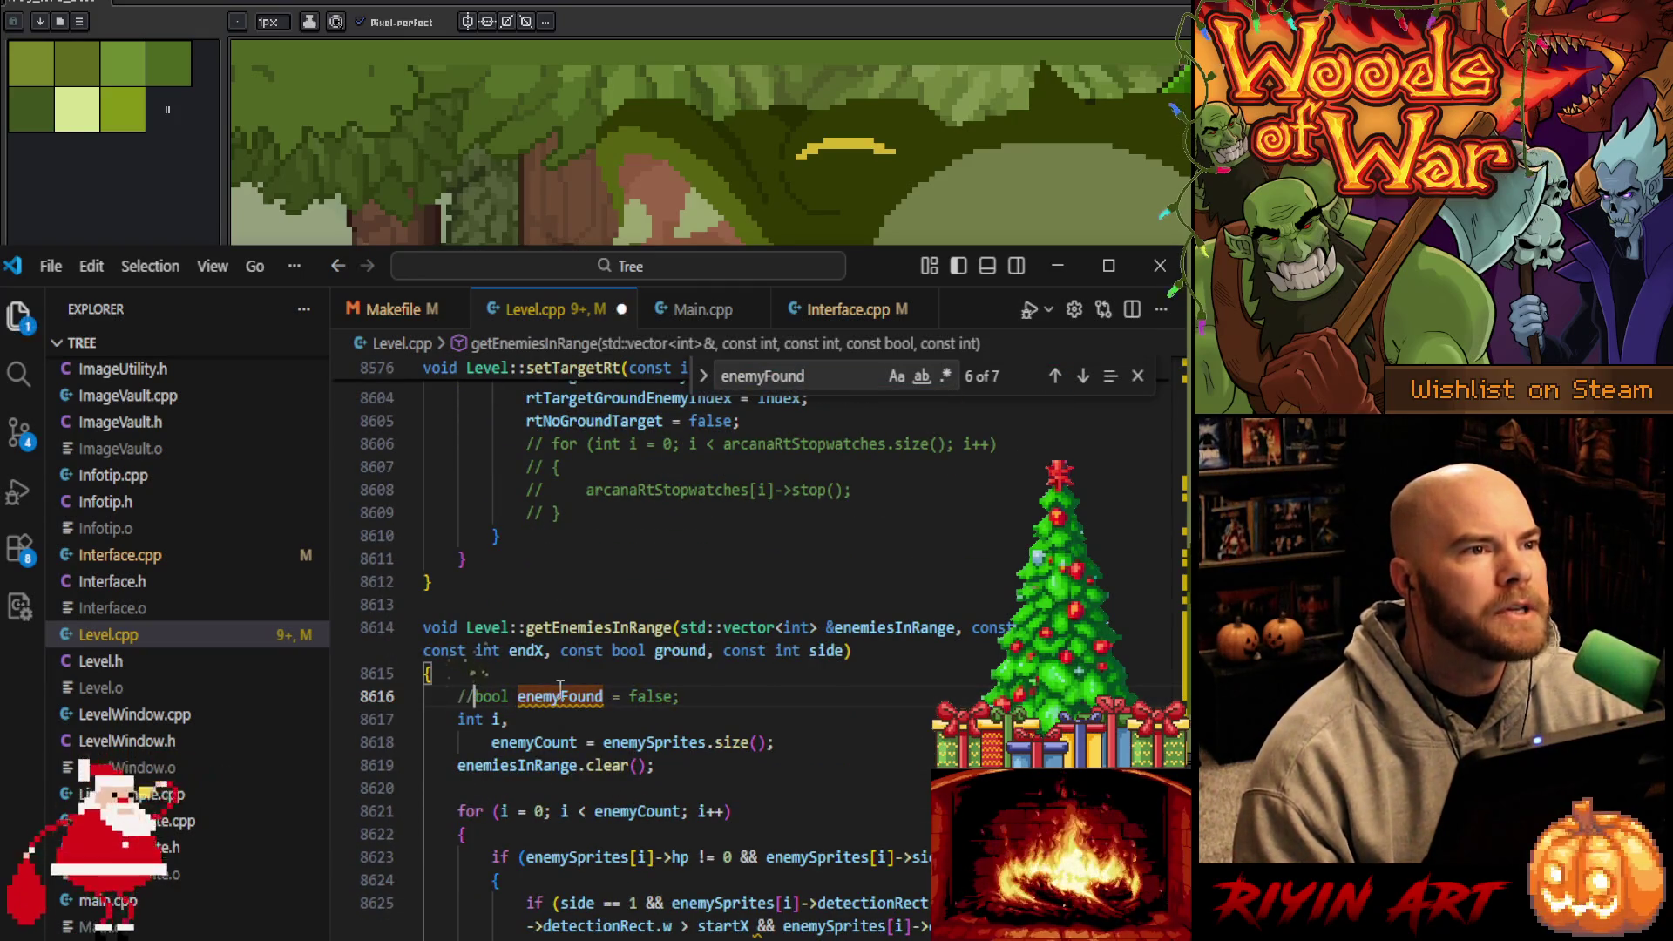
double_click(579, 697)
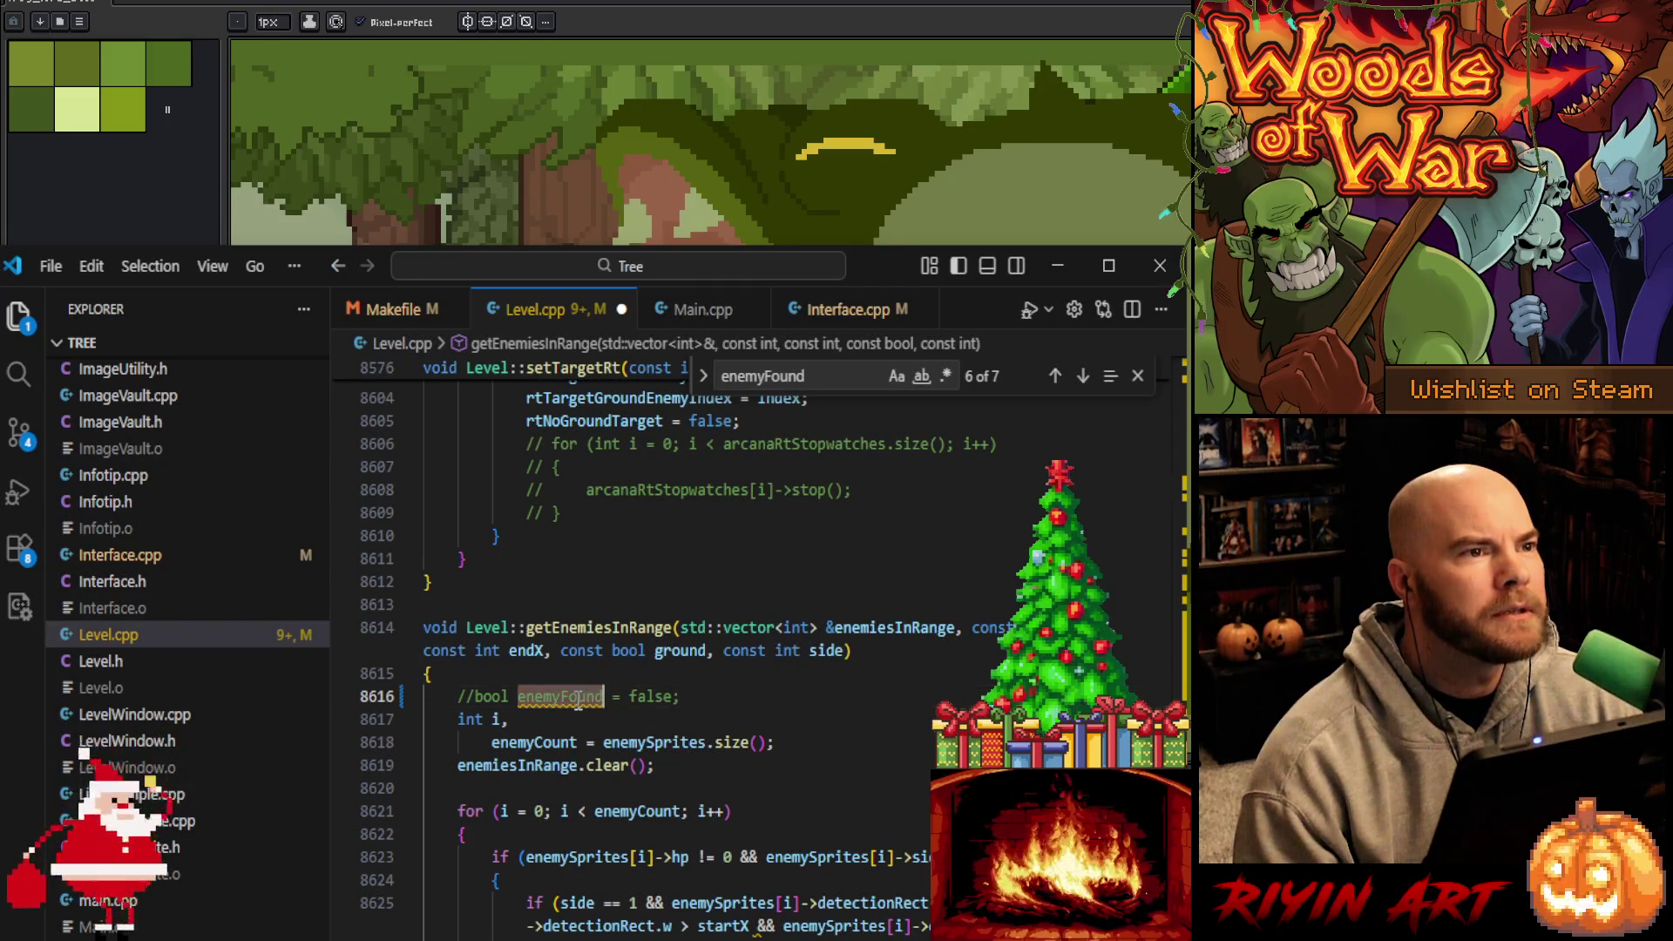
key(ctrl+f)
key(Escape)
key(ctrl+s)
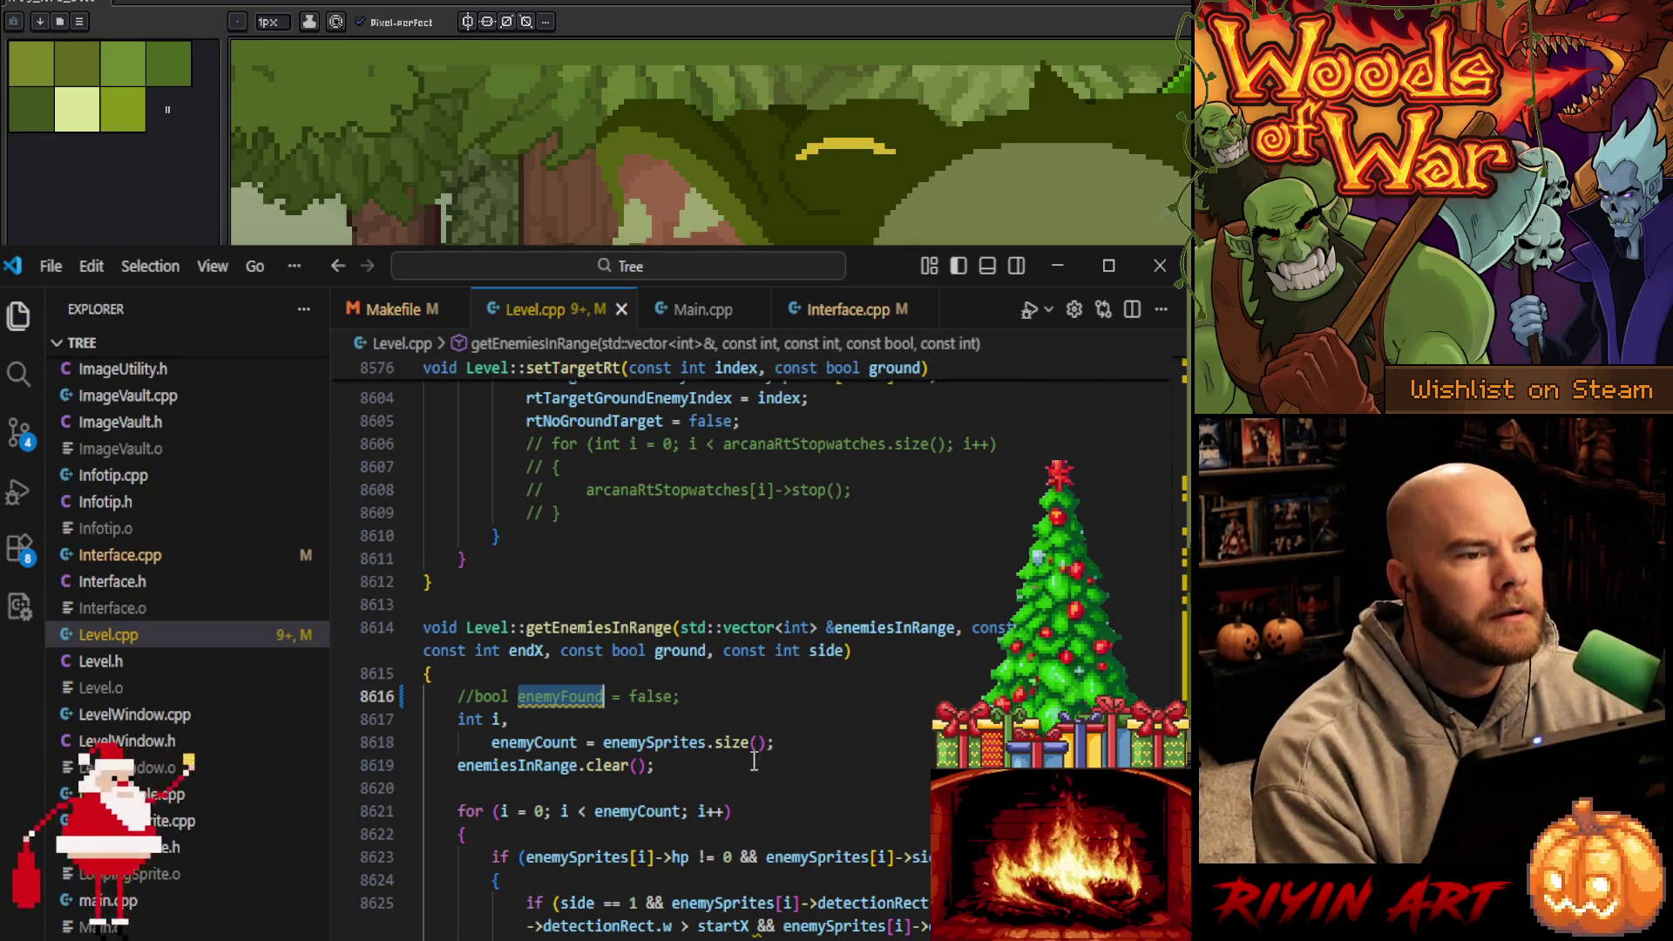
click(1027, 234)
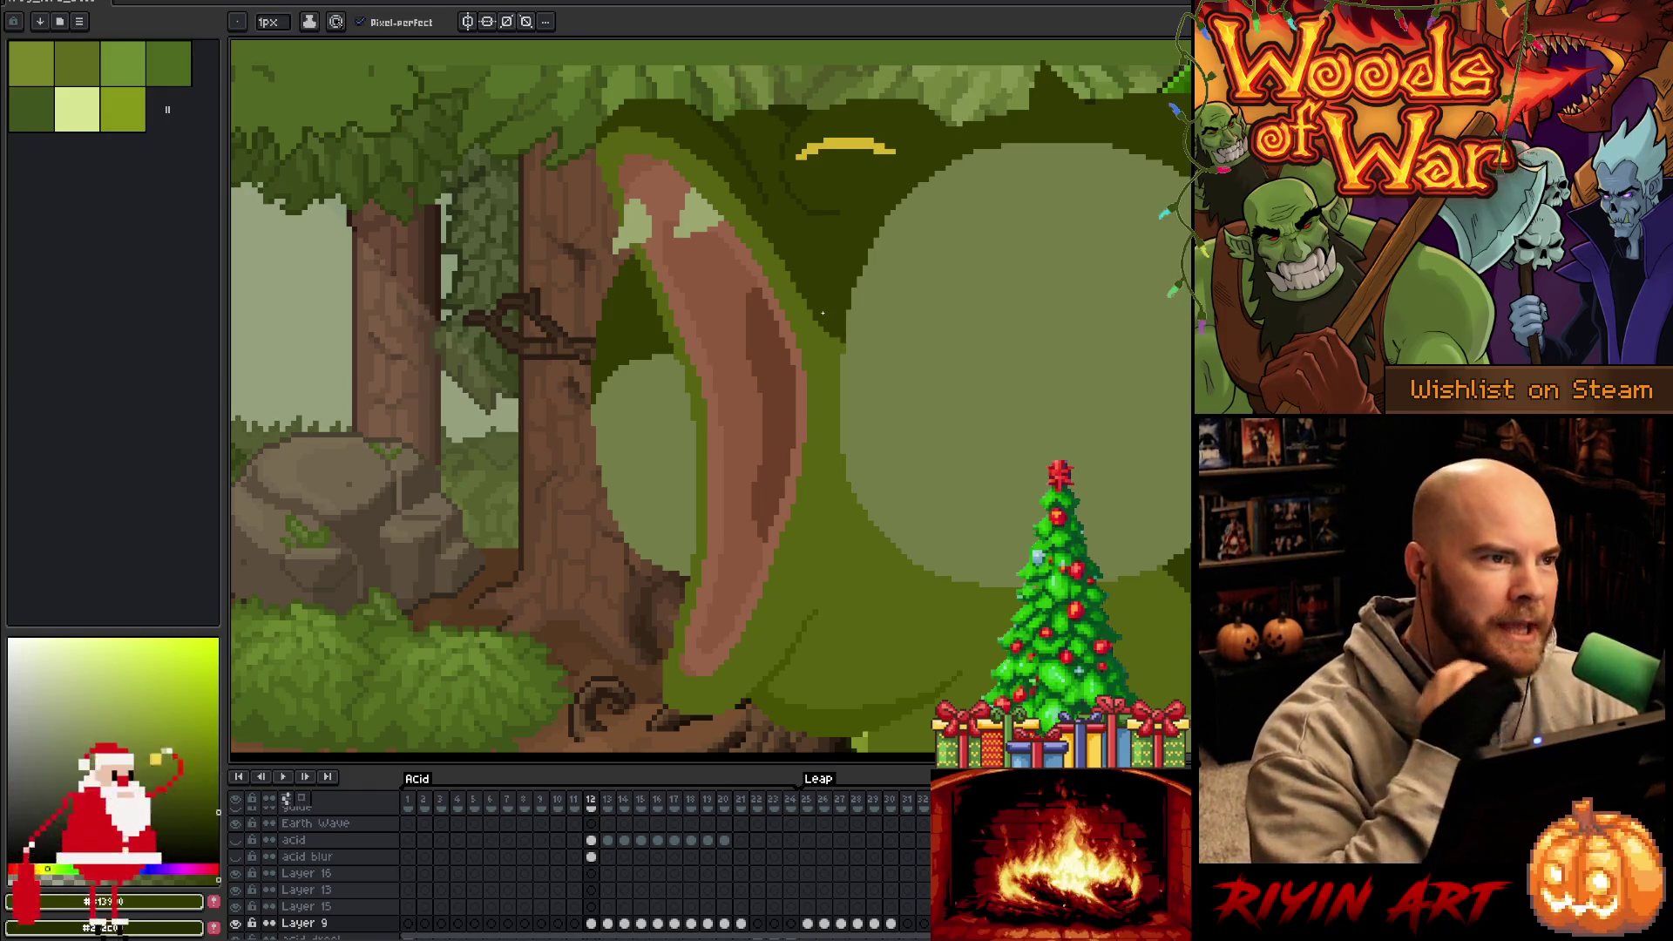
Lasso the top and right side of the large pale throat-pouch circle
mouse_move(823, 313)
mouse_down()
mouse_move(904, 403)
mouse_move(796, 264)
mouse_up()
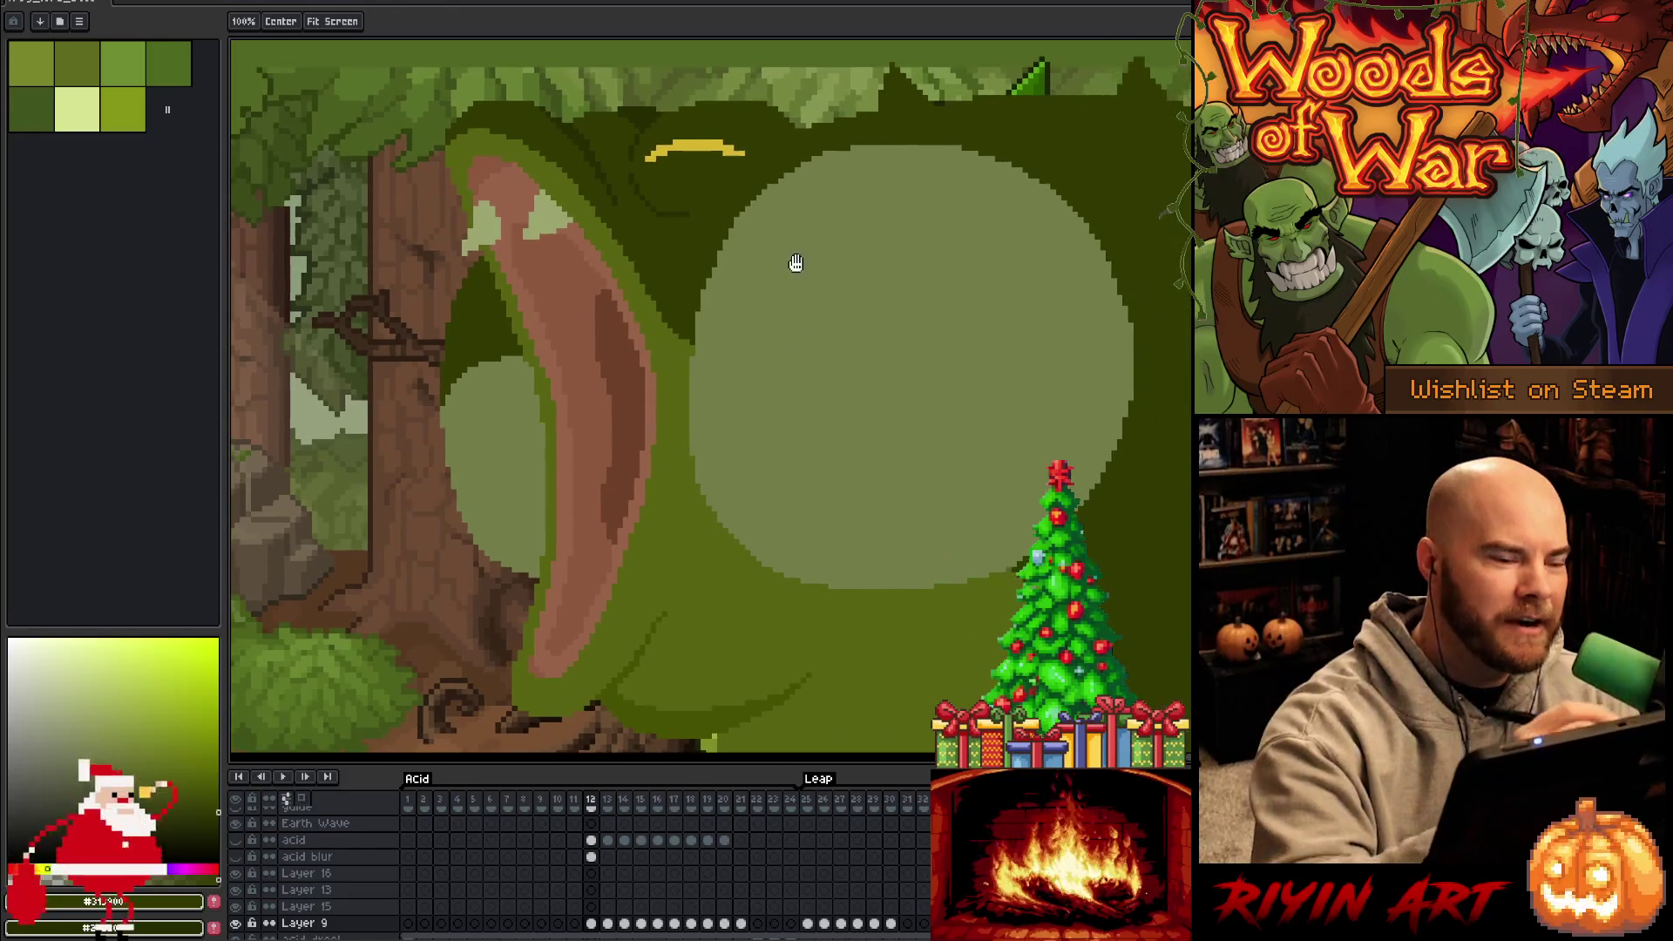
key(m)
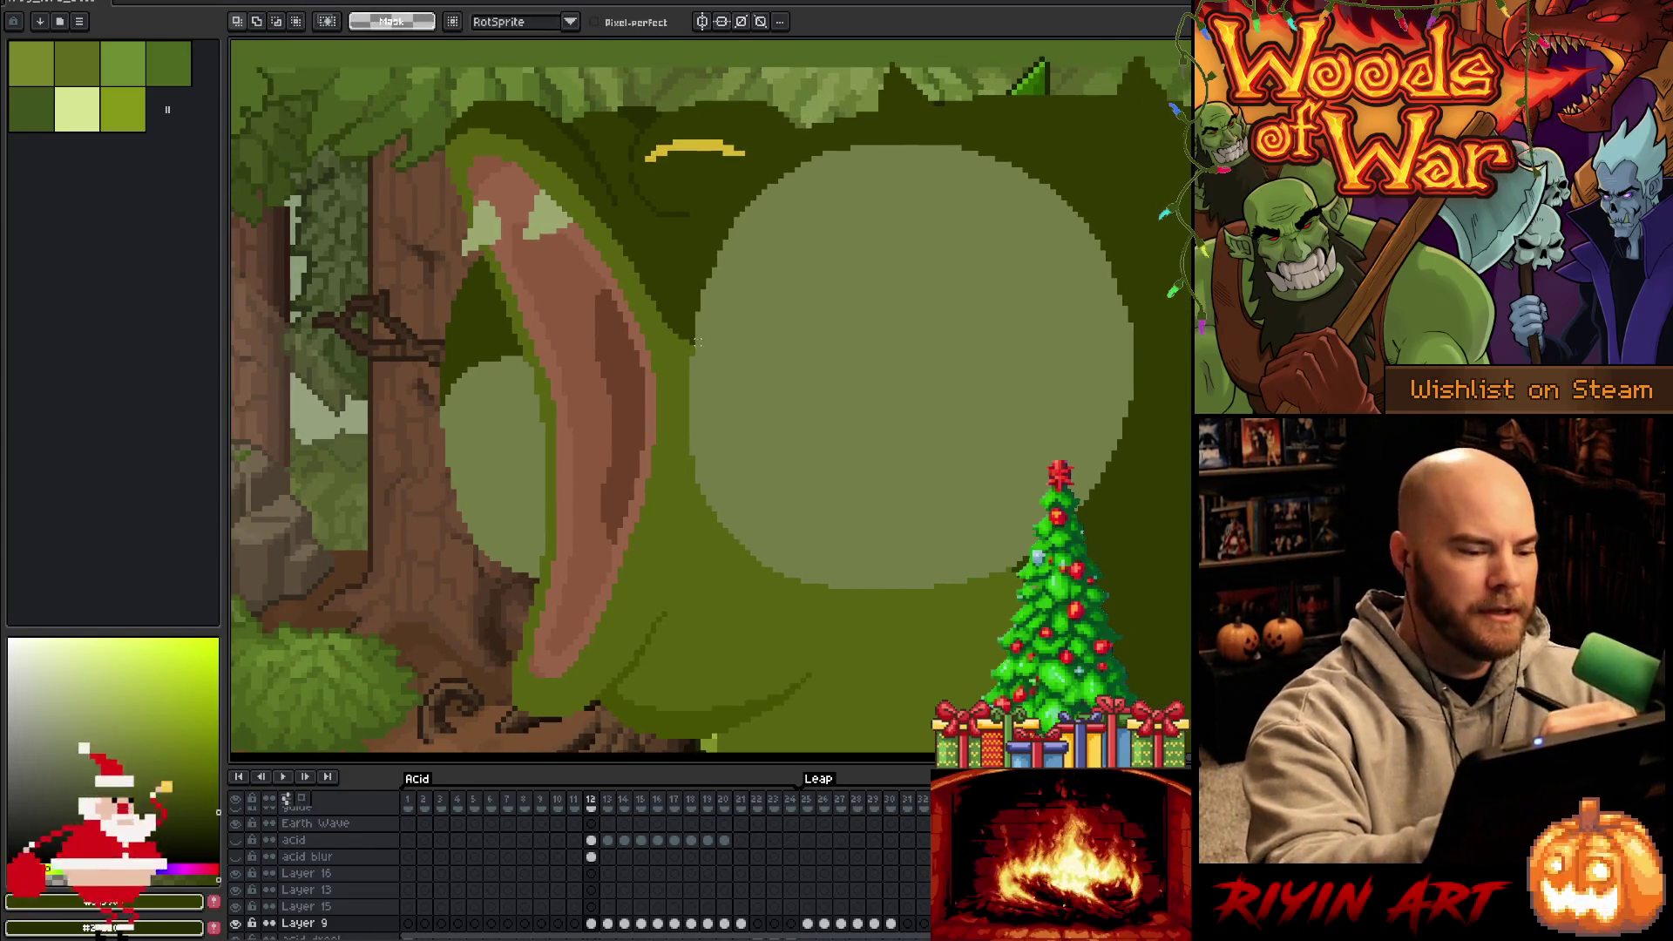
mouse_move(697, 341)
mouse_down()
mouse_move(815, 286)
mouse_move(980, 329)
mouse_move(1043, 501)
mouse_up()
click(959, 337)
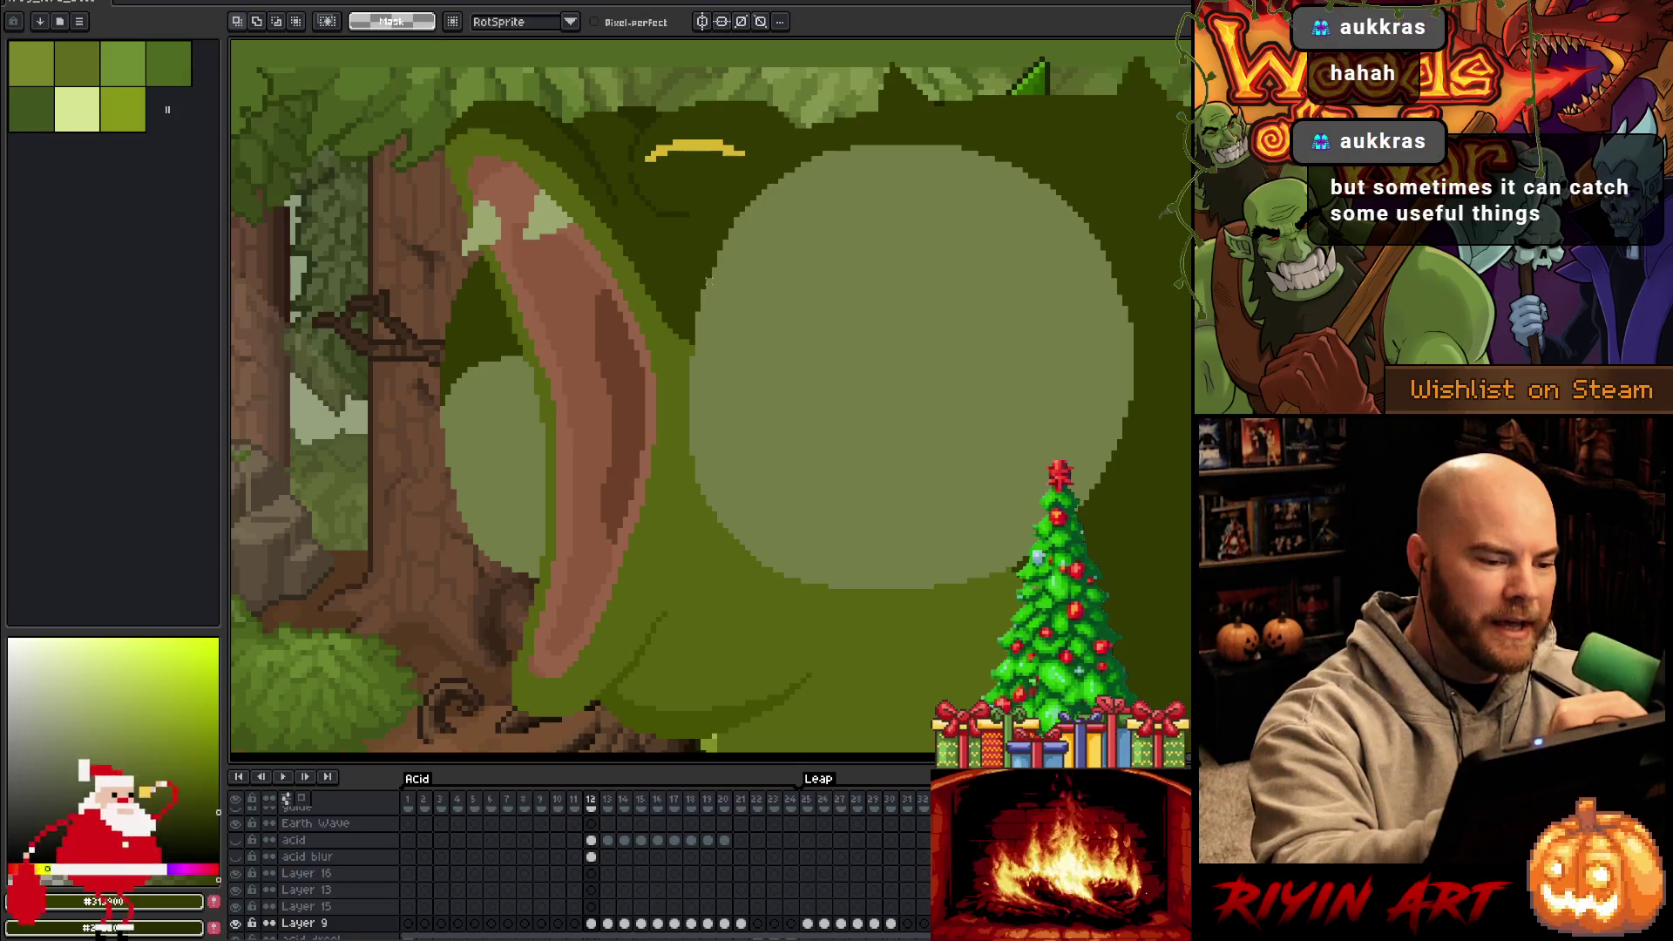
mouse_move(708, 282)
mouse_down()
mouse_move(806, 234)
mouse_move(1031, 377)
mouse_move(1015, 562)
mouse_up()
mouse_move(719, 261)
mouse_down()
mouse_move(1016, 319)
mouse_move(1016, 571)
mouse_up()
mouse_move(720, 263)
mouse_down()
mouse_move(1001, 261)
mouse_move(1083, 467)
mouse_move(1015, 571)
mouse_up()
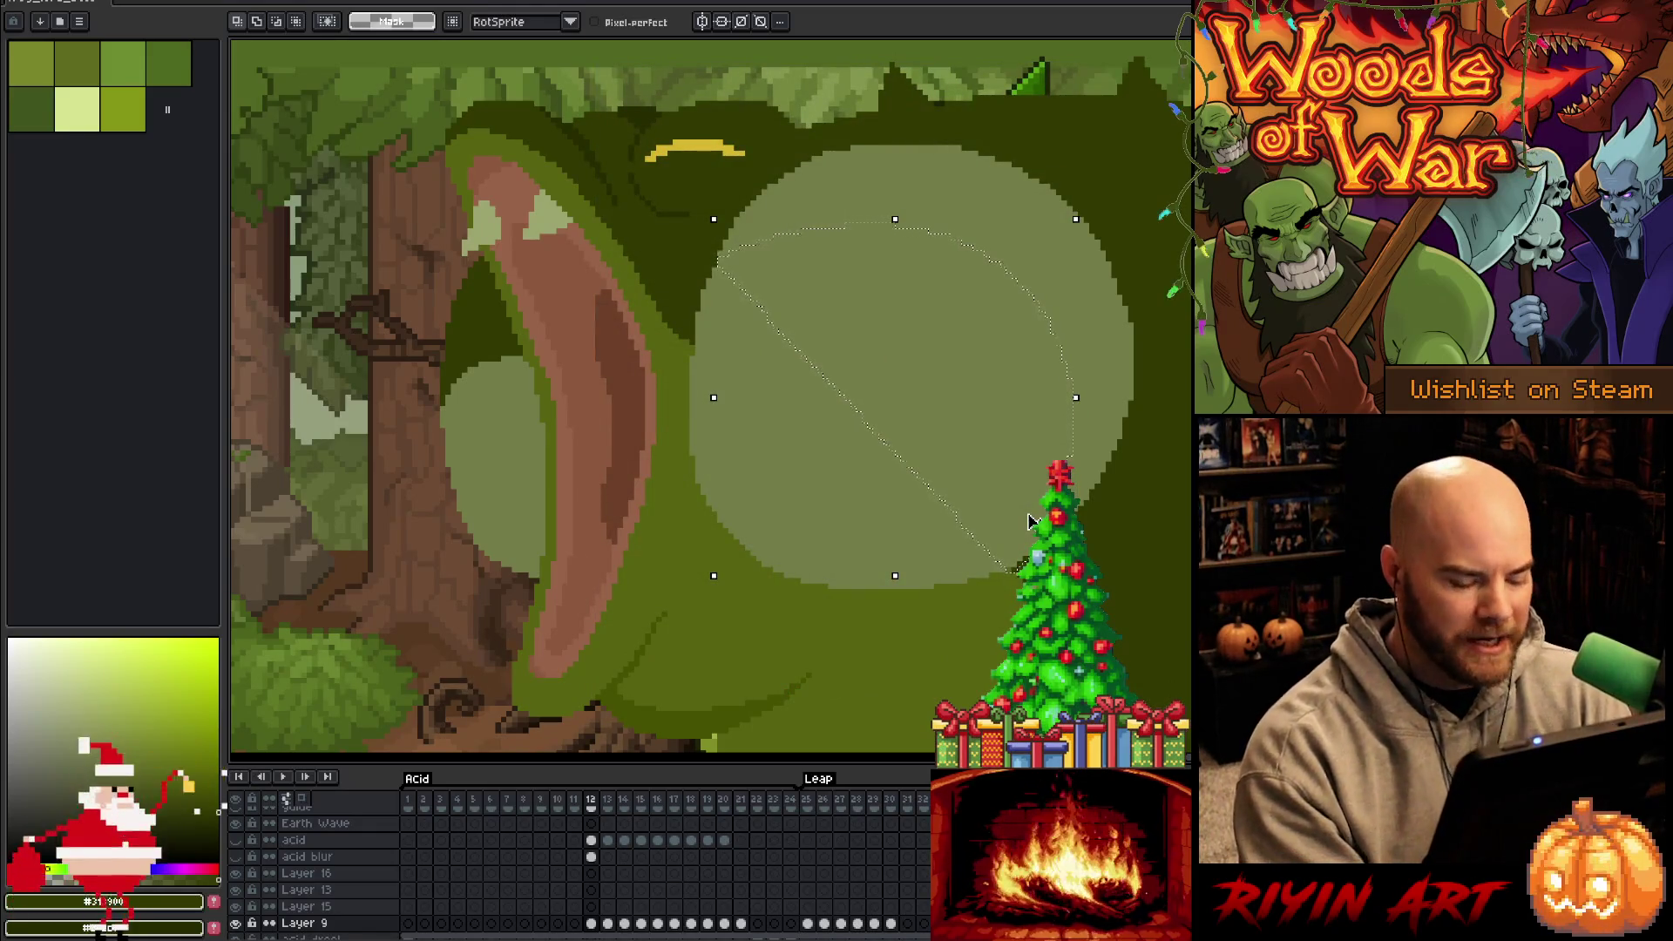
Paint a dark green rim along the selected pouch edge with a 6px pencil
key(Return)
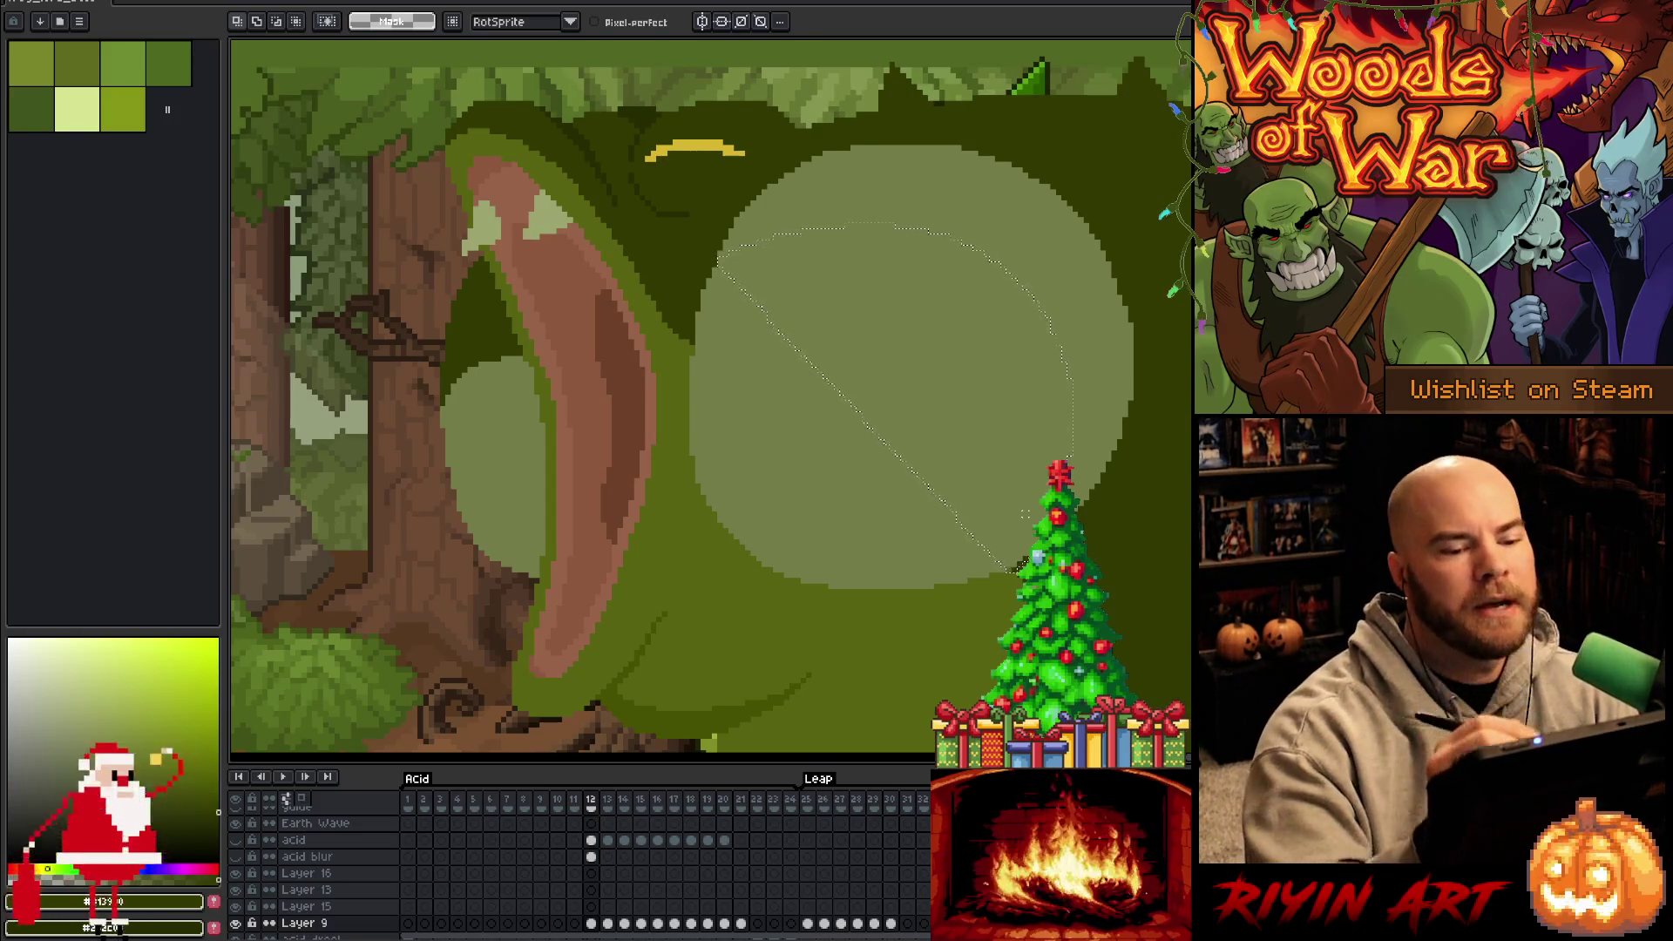
key(b)
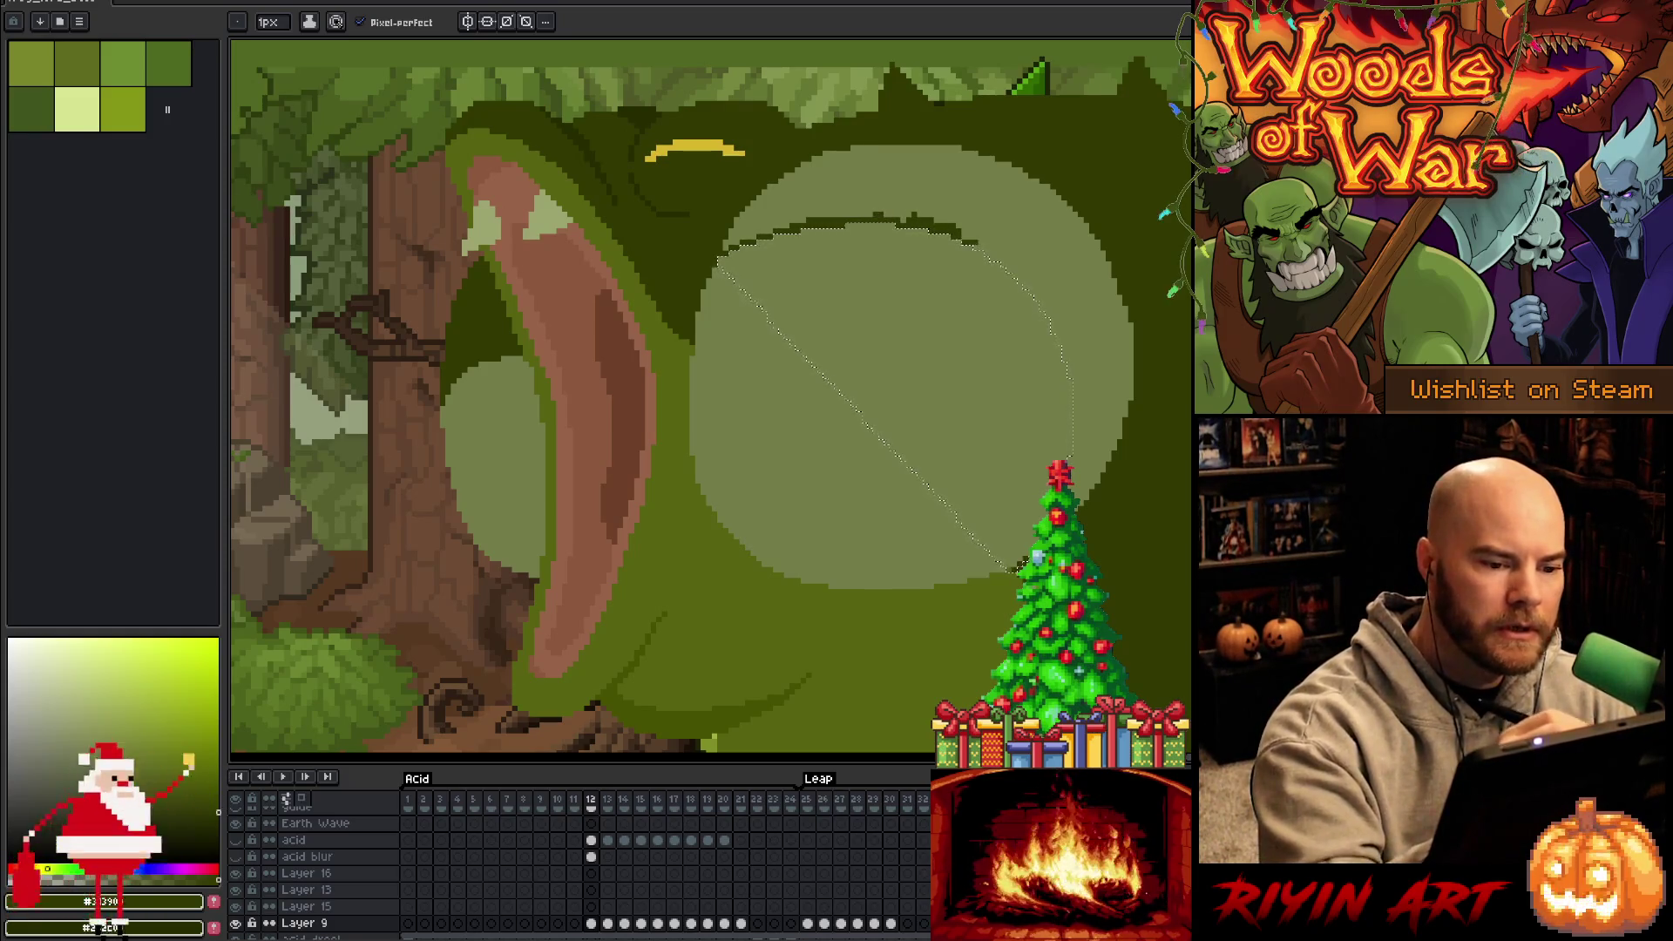
key(e)
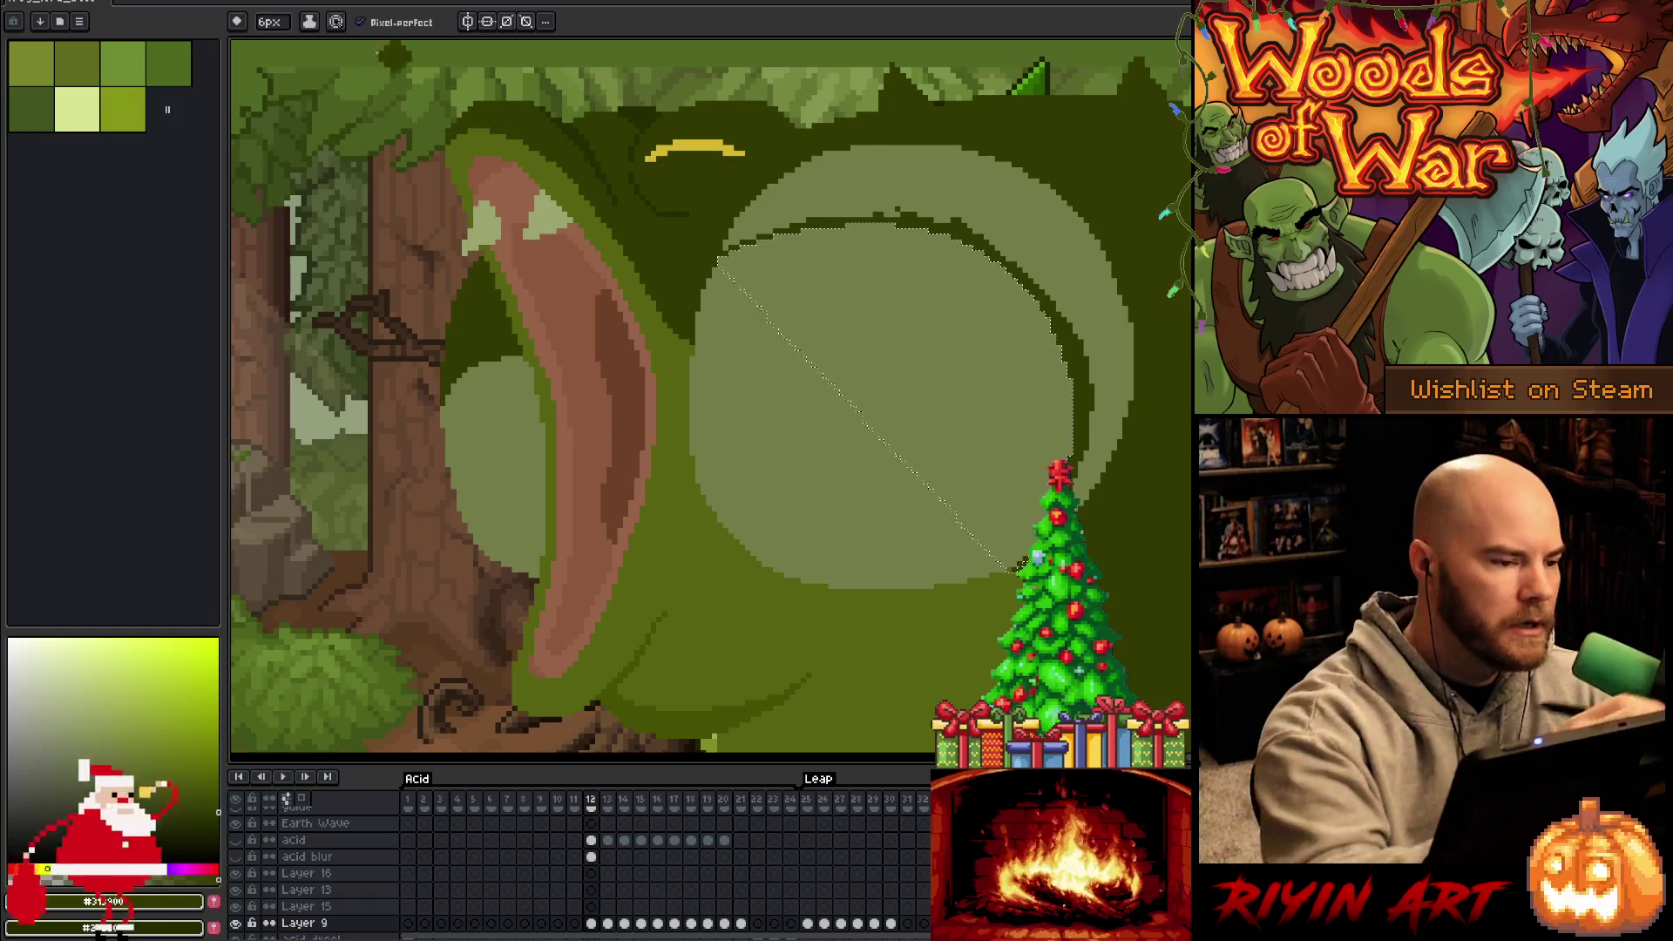
click(270, 21)
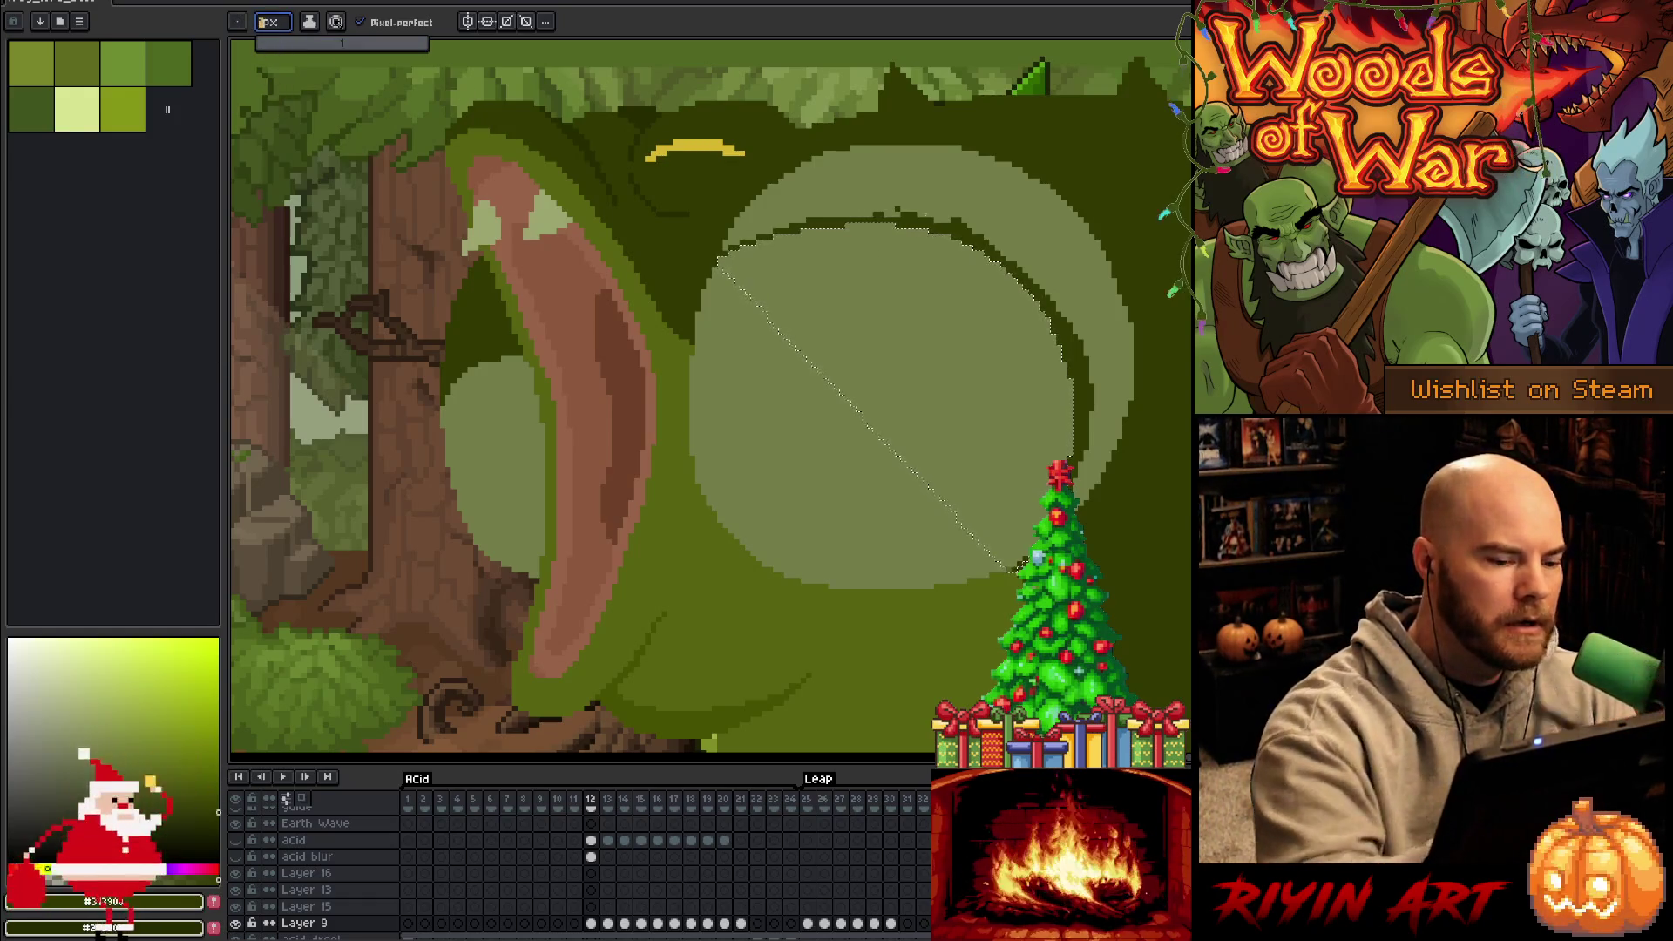
alt+click(676, 204)
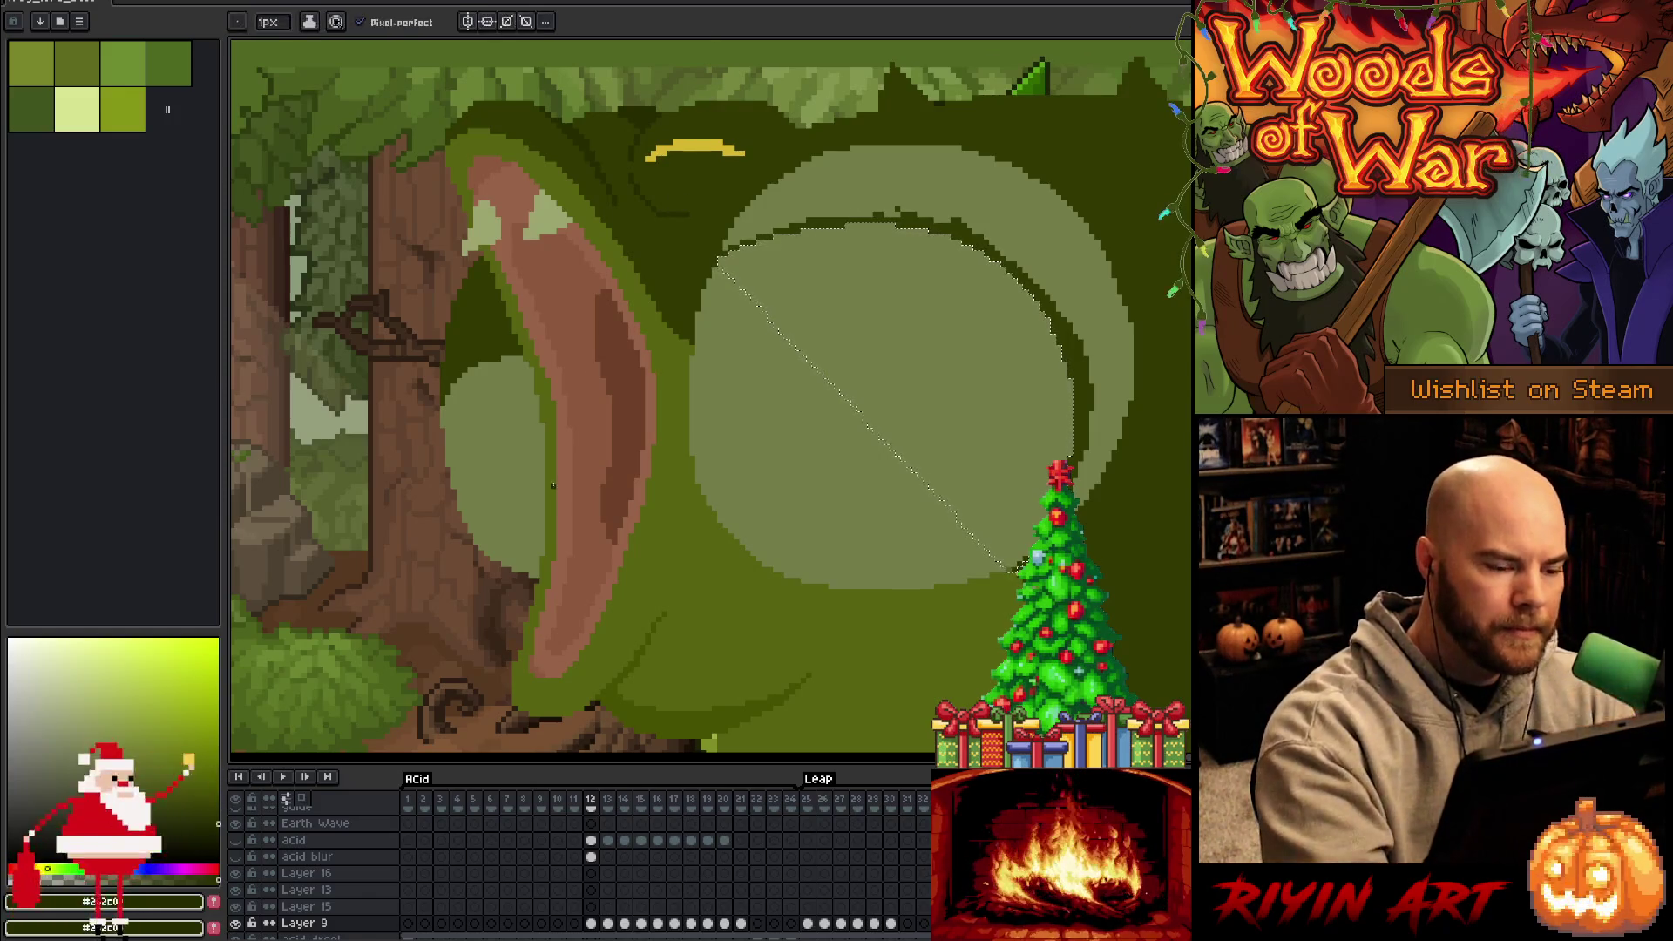
key(q)
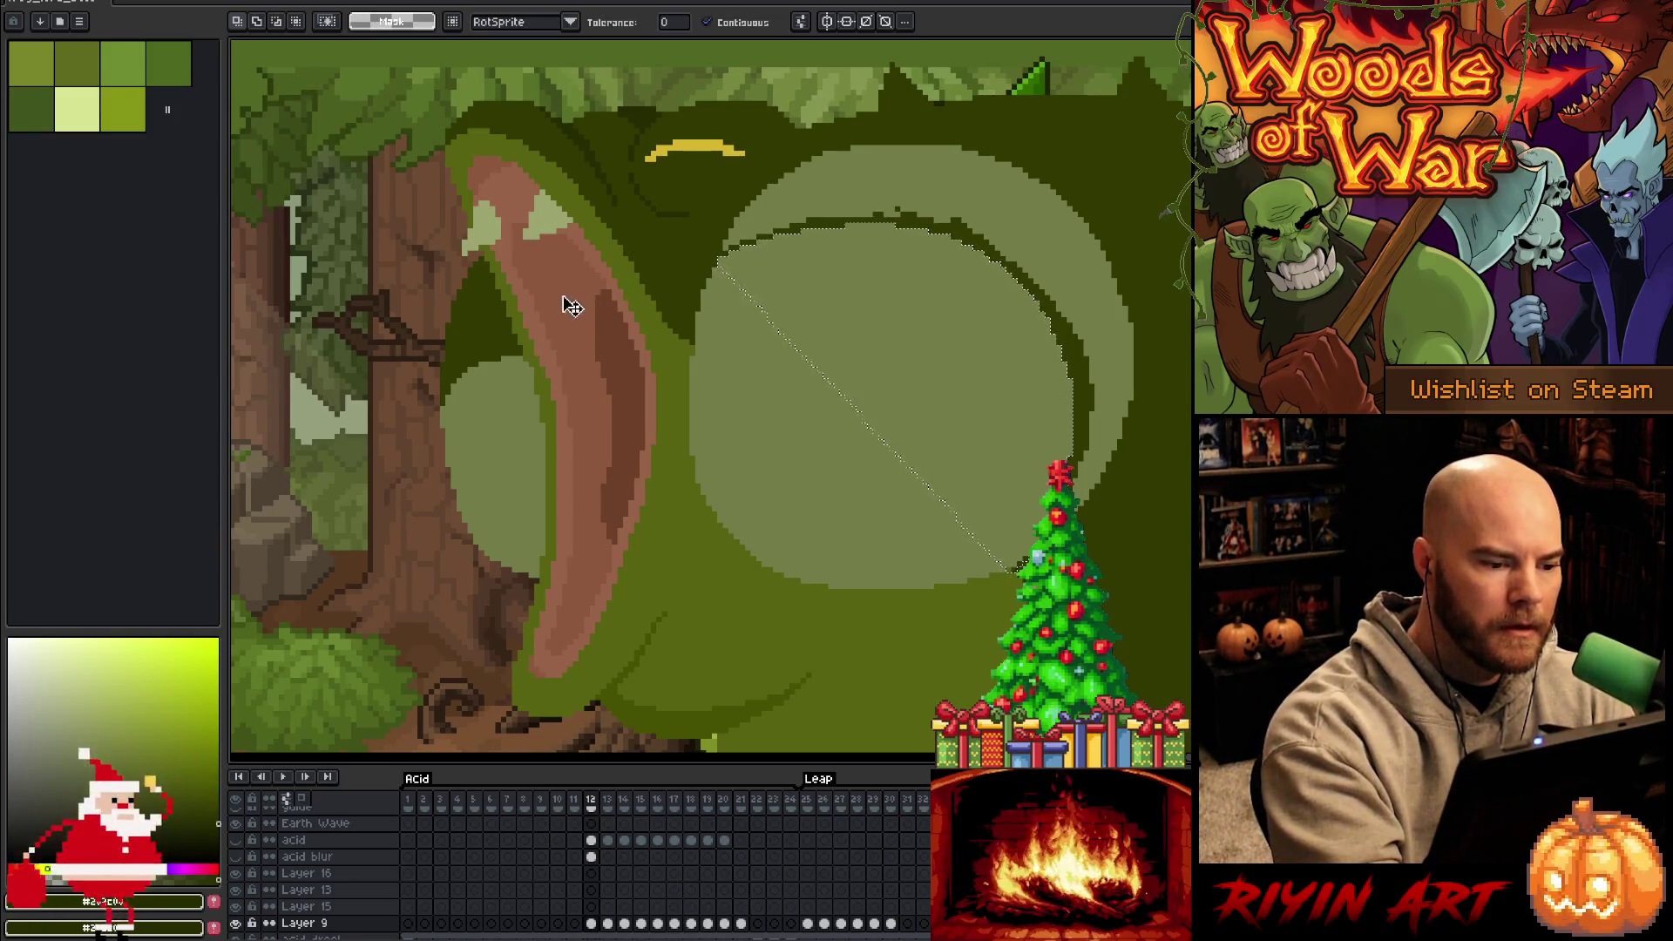
Lasso the dark patch left of the tongue and bucket-fill it lighter olive green
key(ctrl+d)
key(b)
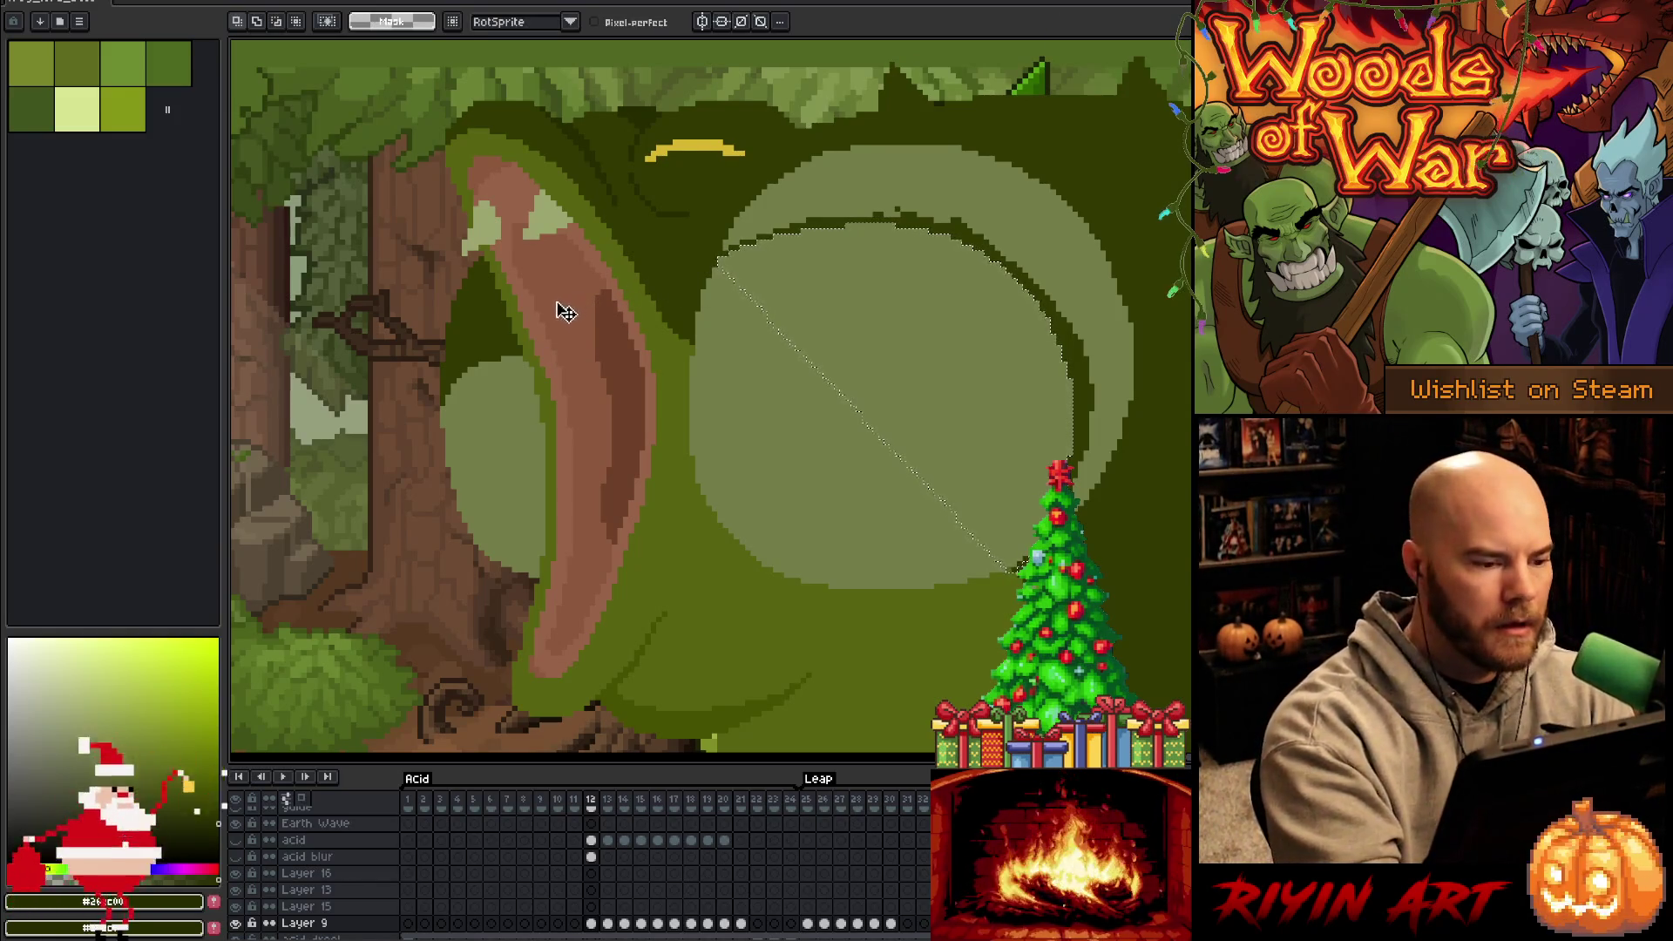
mouse_move(559, 303)
mouse_down()
mouse_move(518, 283)
mouse_move(427, 328)
mouse_move(416, 377)
mouse_up()
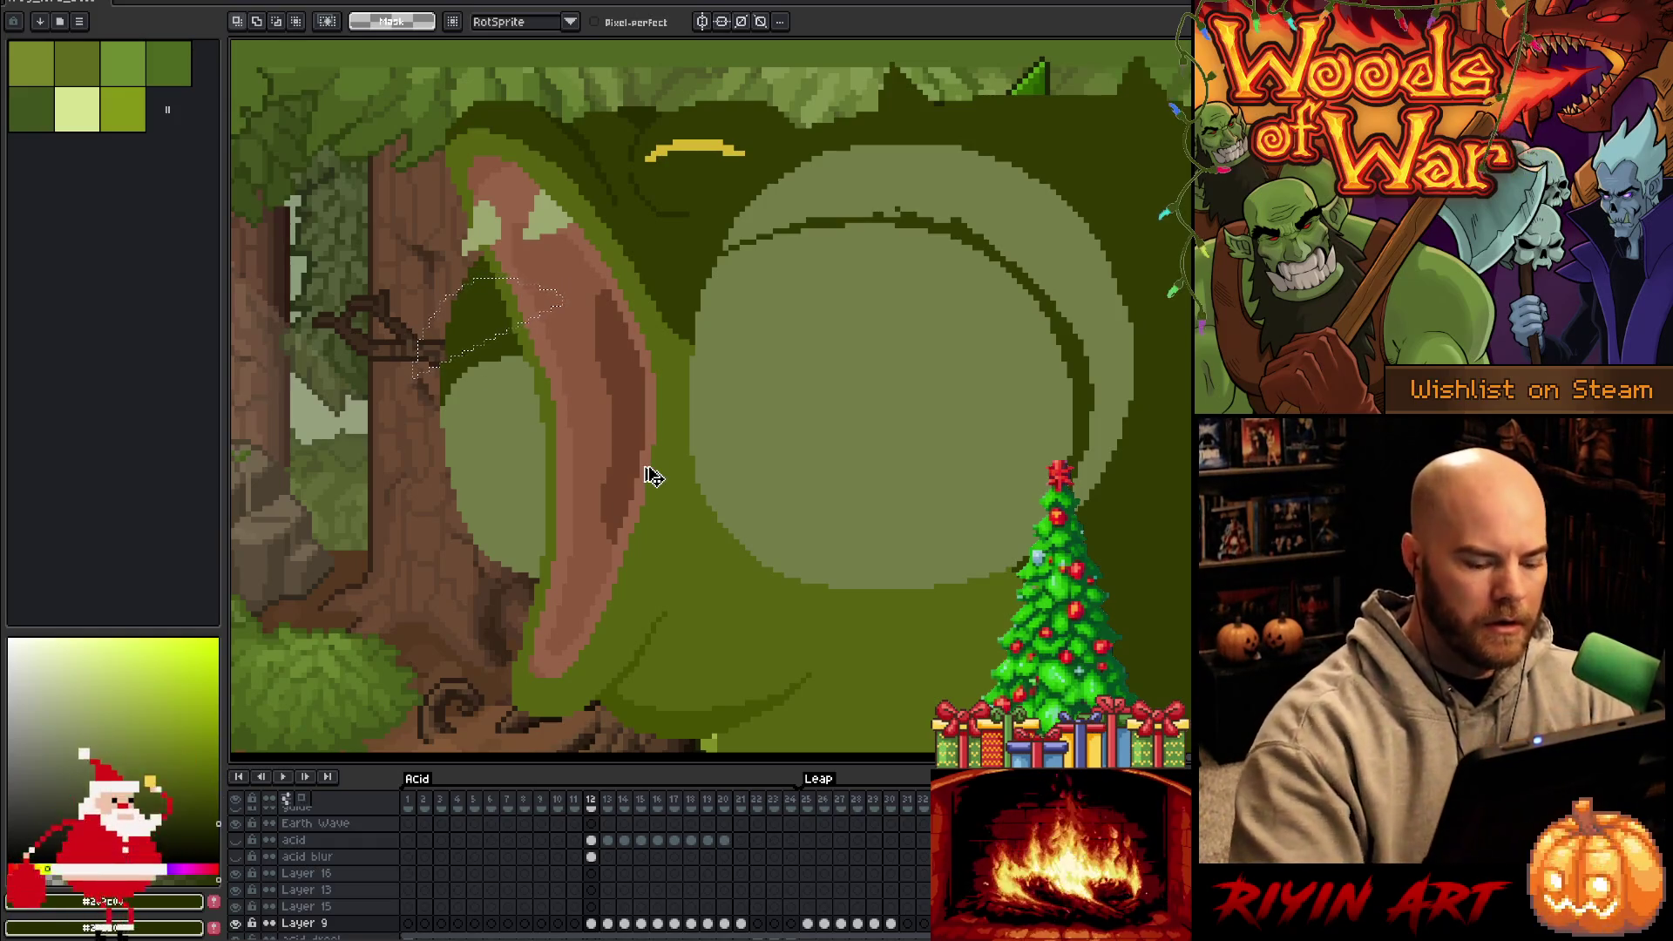
mouse_move(606, 449)
mouse_down()
mouse_move(501, 295)
mouse_move(610, 462)
mouse_up()
key(w)
click(471, 335)
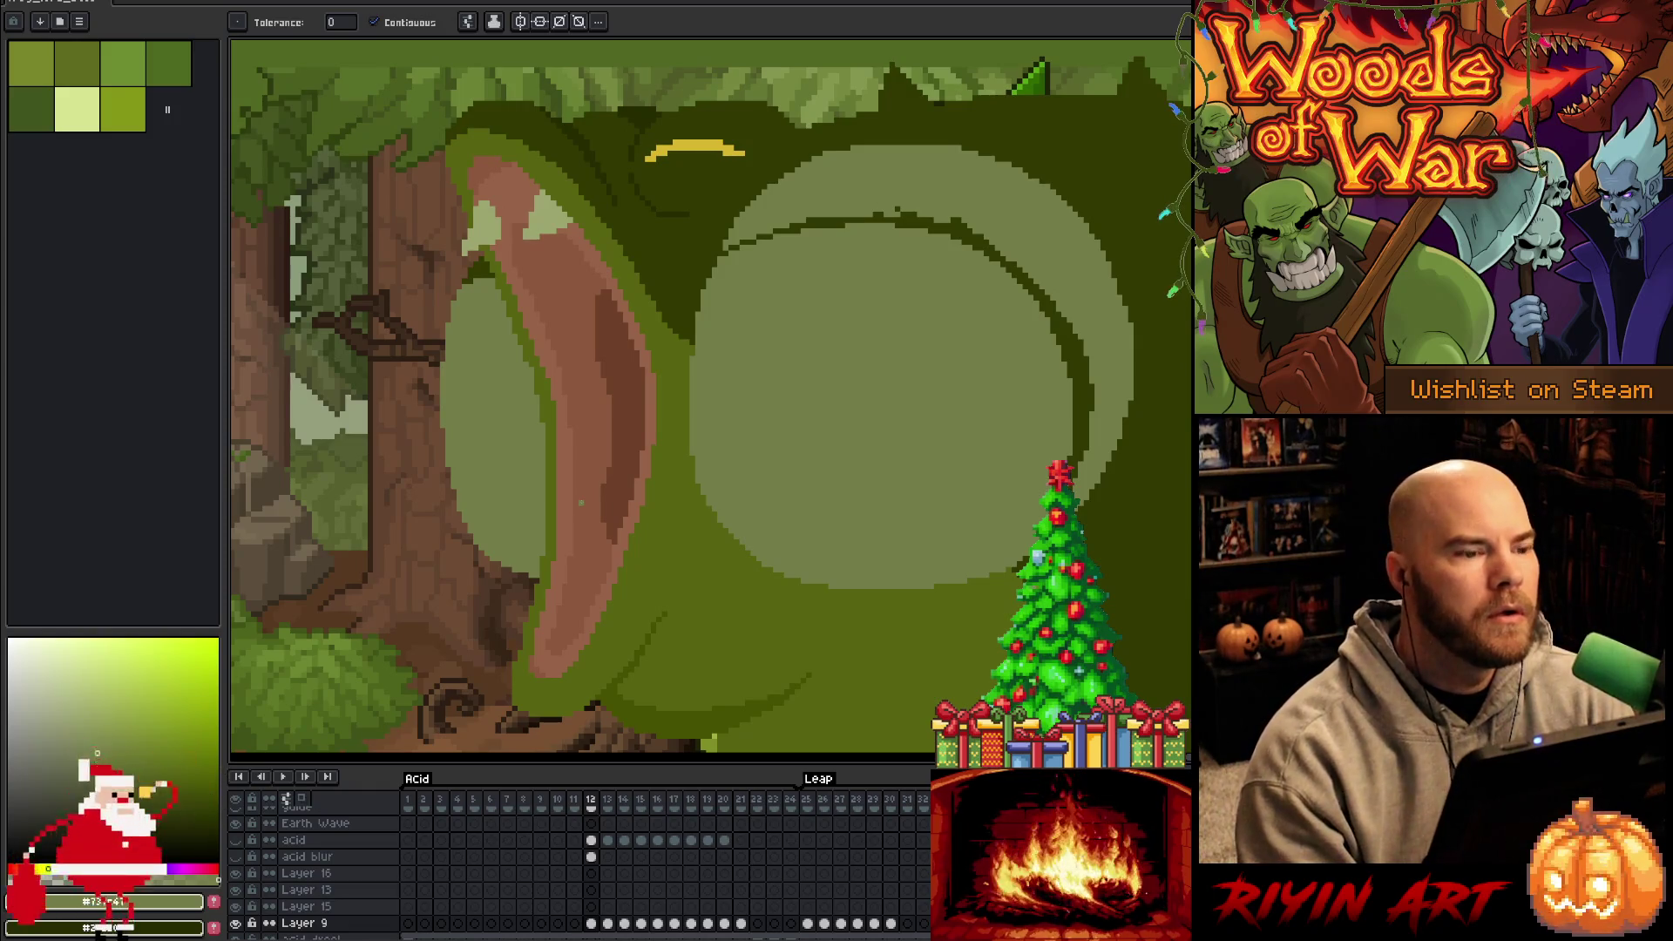
key(b)
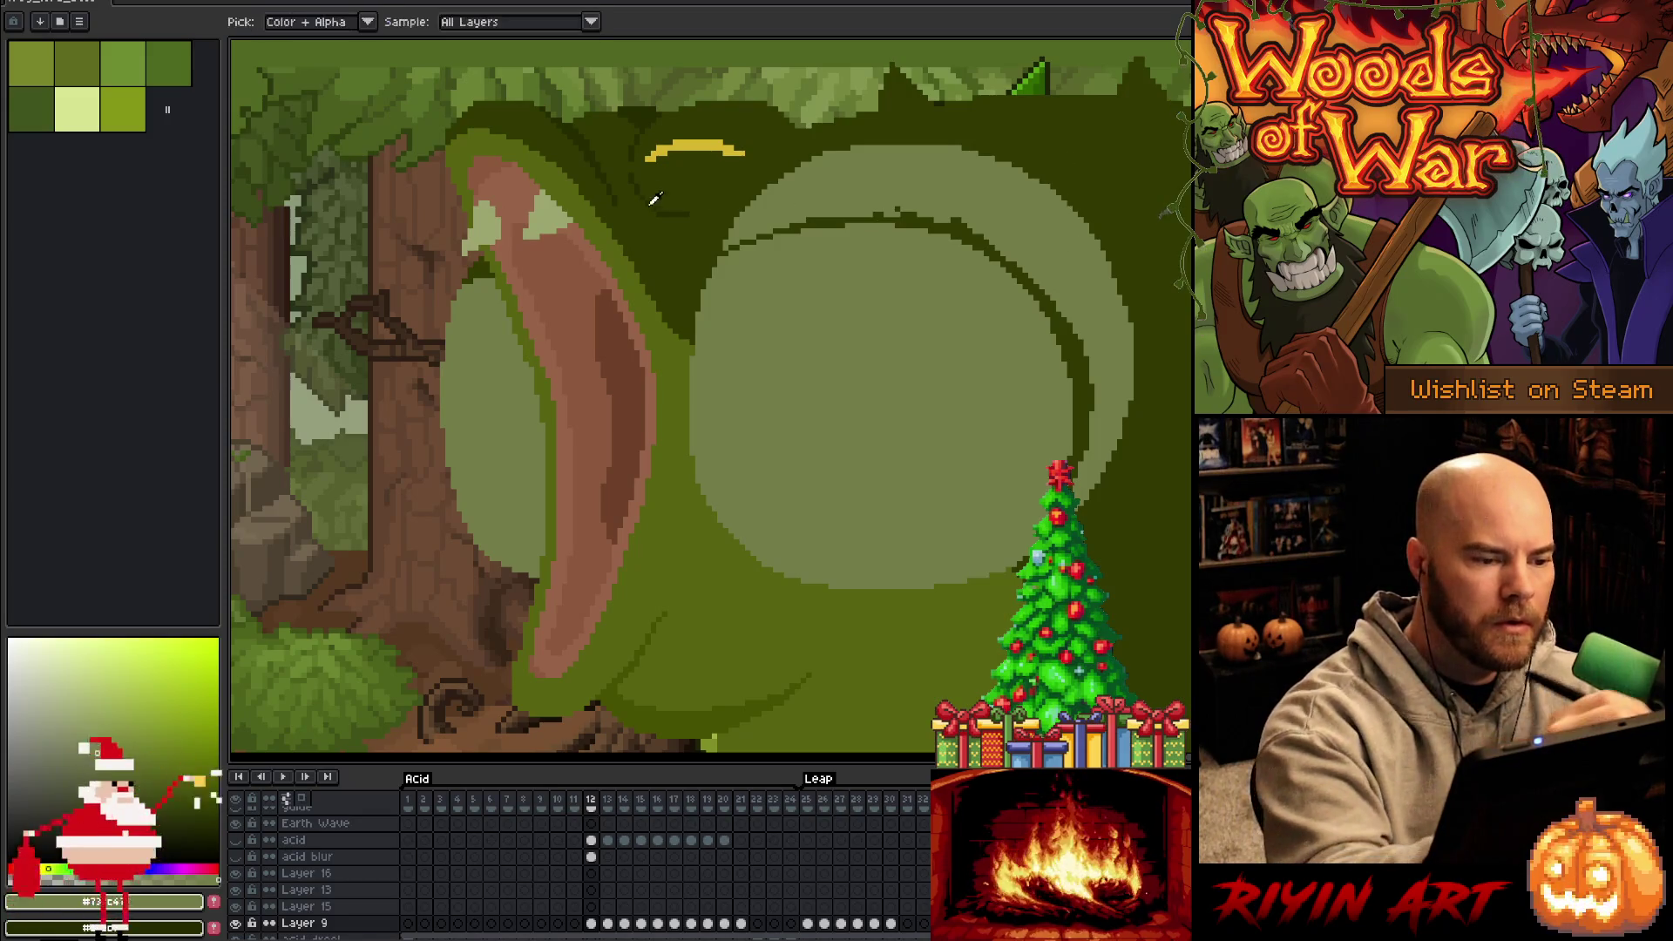
alt+click(678, 206)
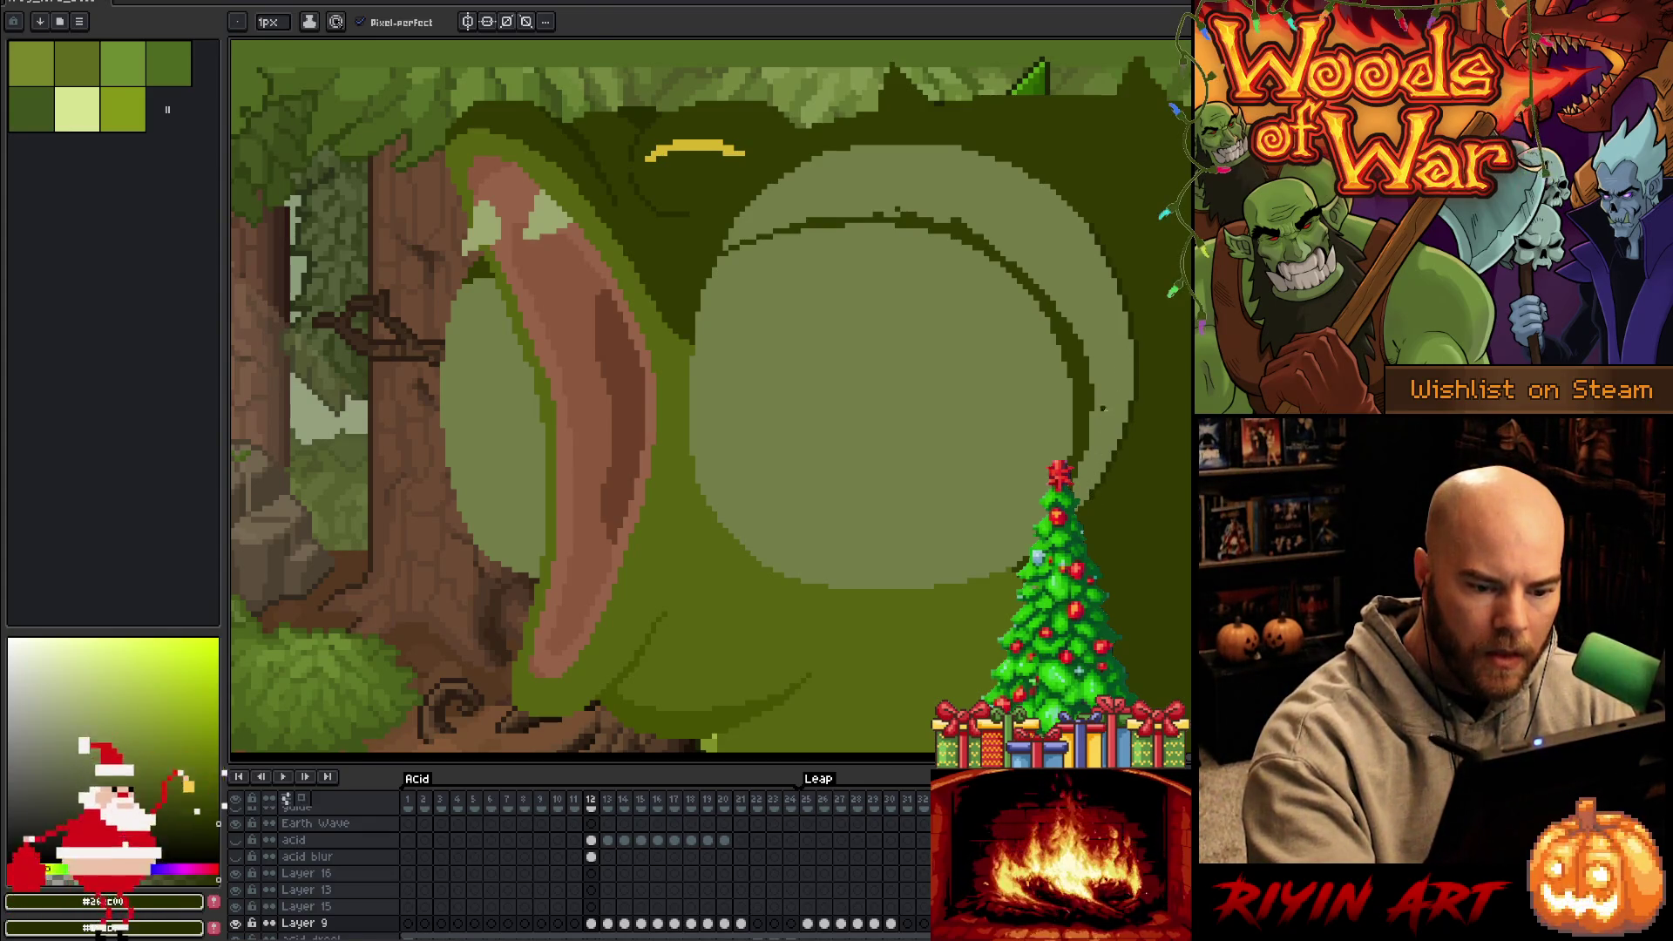
Sample the pouch greens and draw a darker strip along the pouch's top edge
key(i)
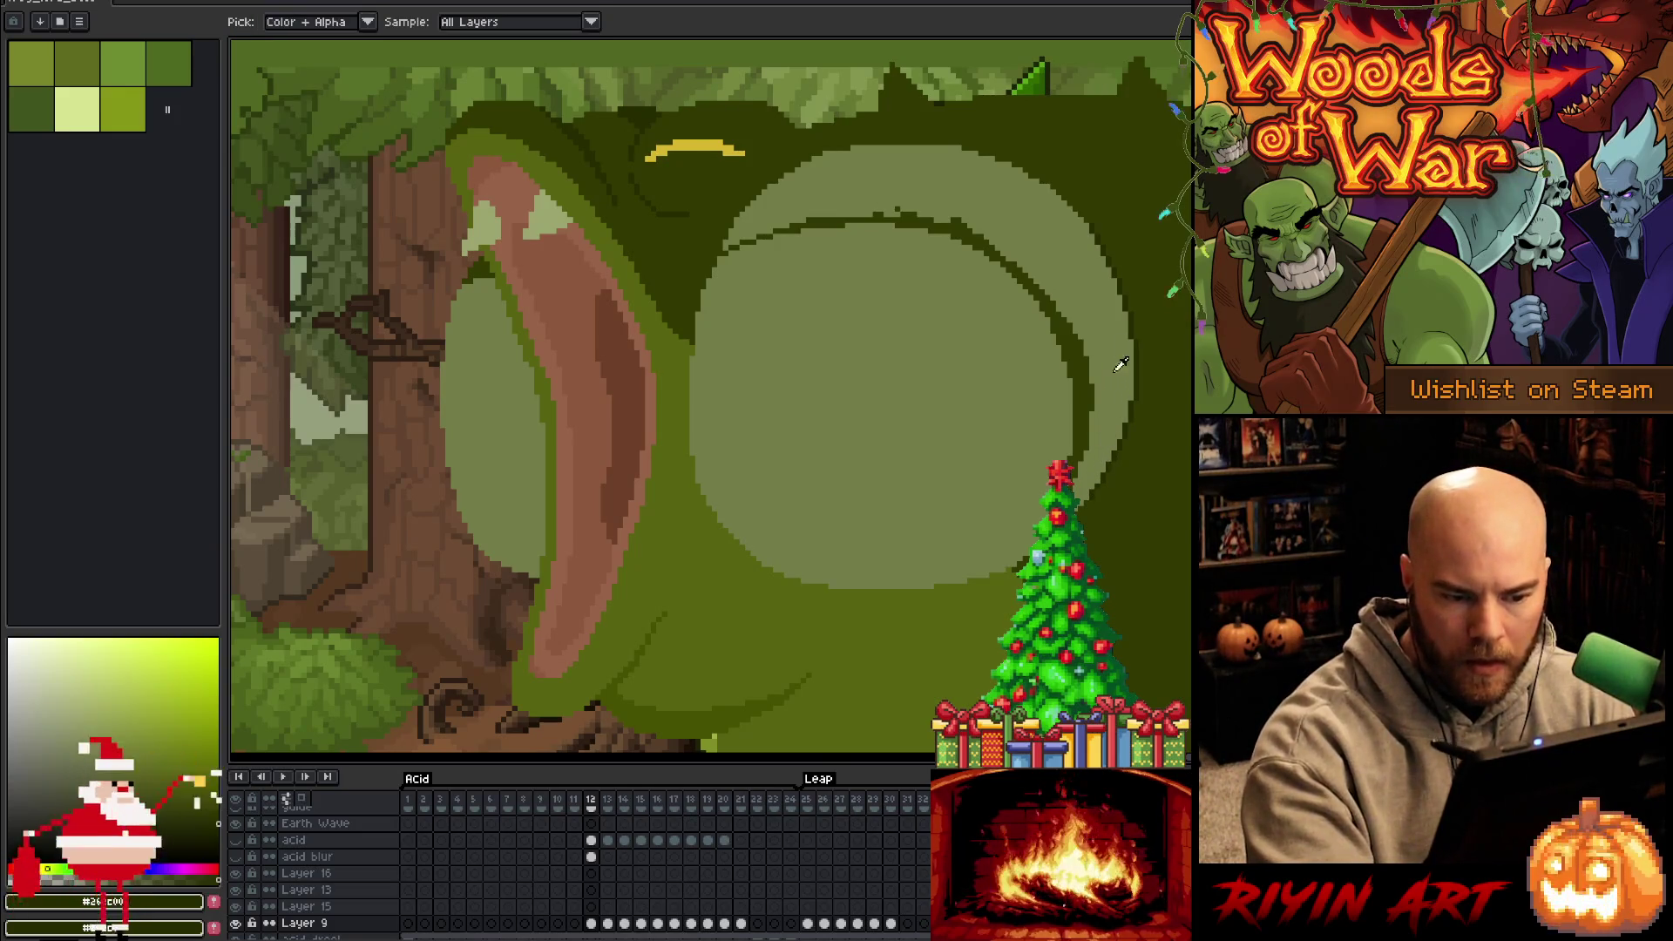
click(1100, 457)
alt+click(1104, 479)
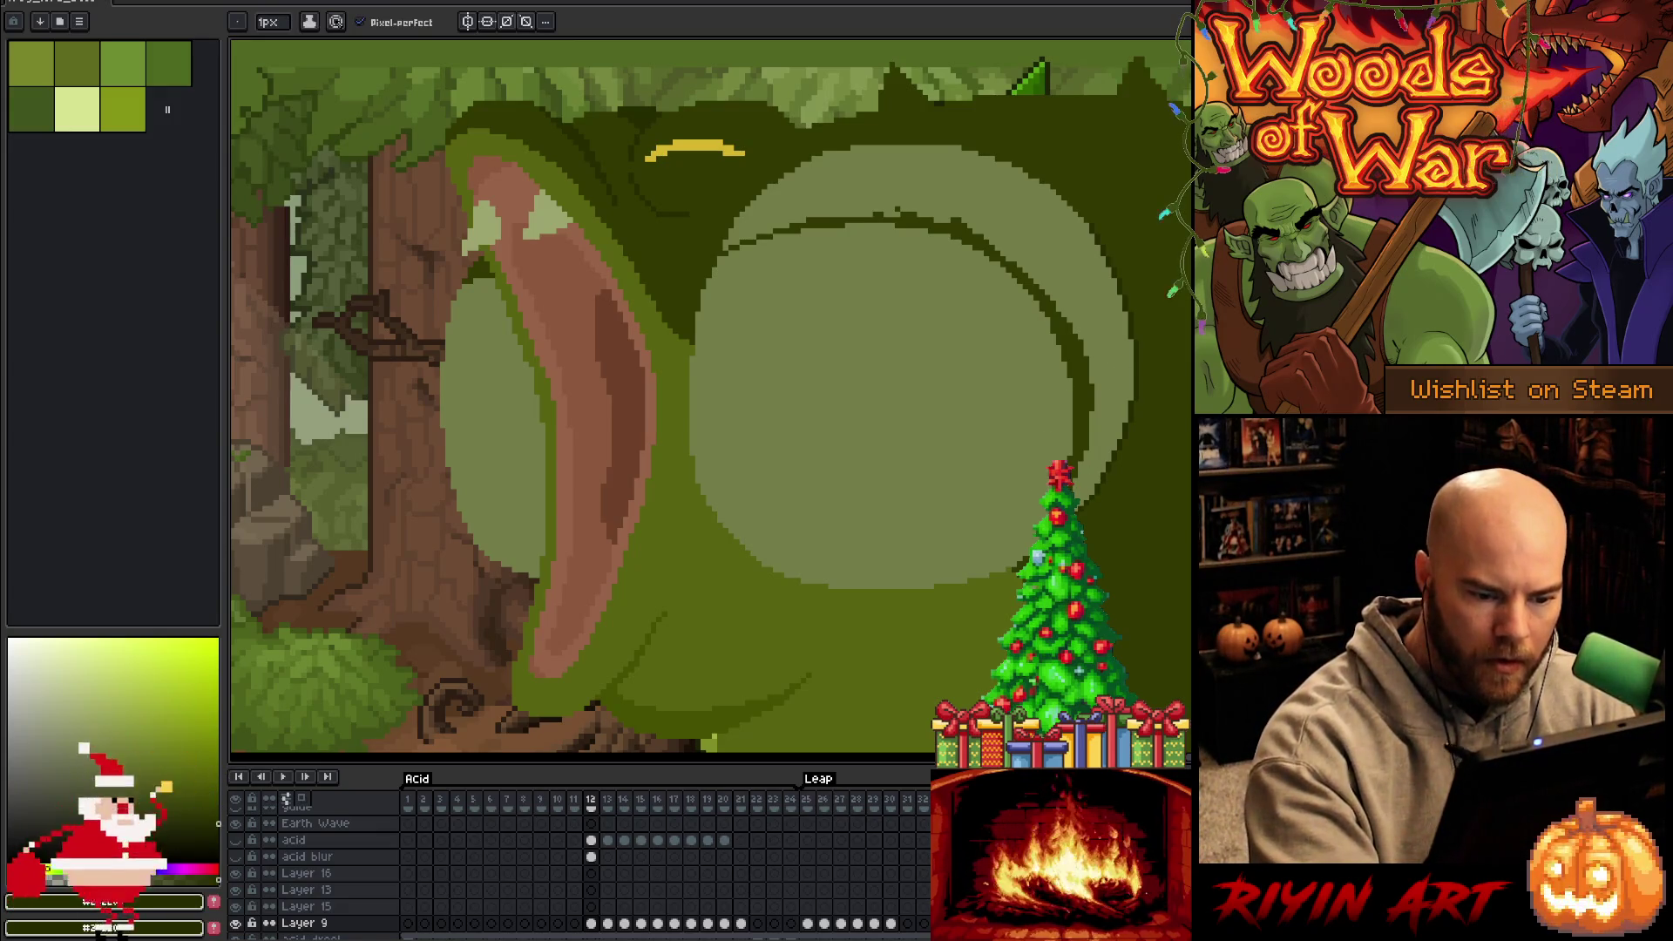
alt+click(1035, 540)
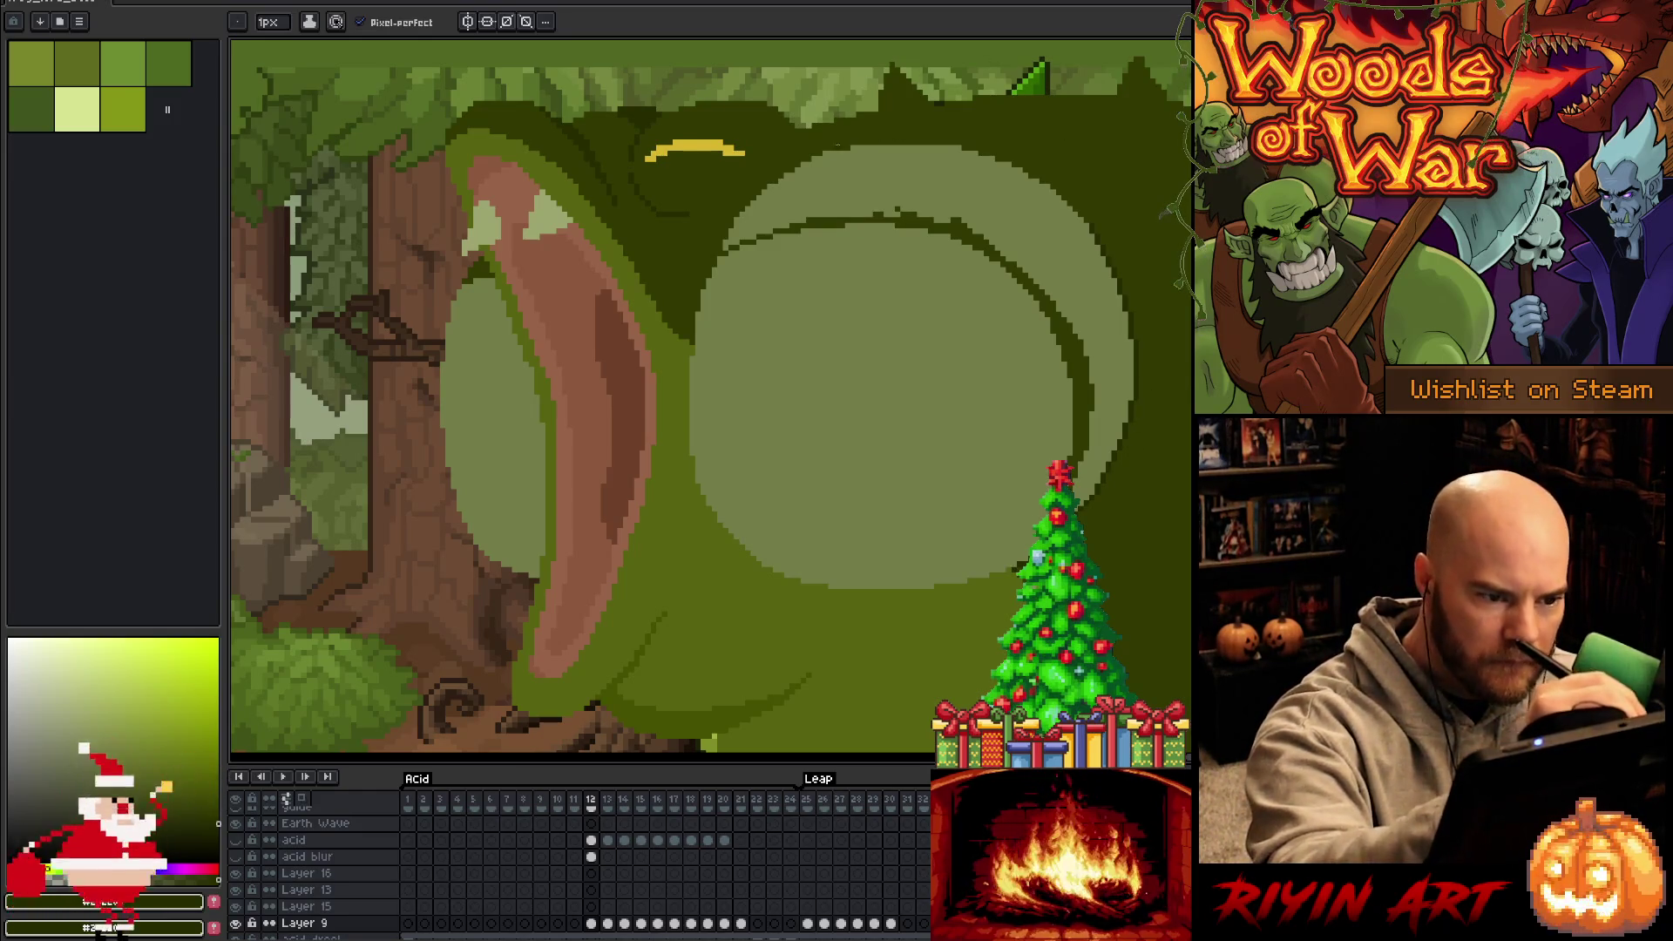
drag(958, 143, 863, 143)
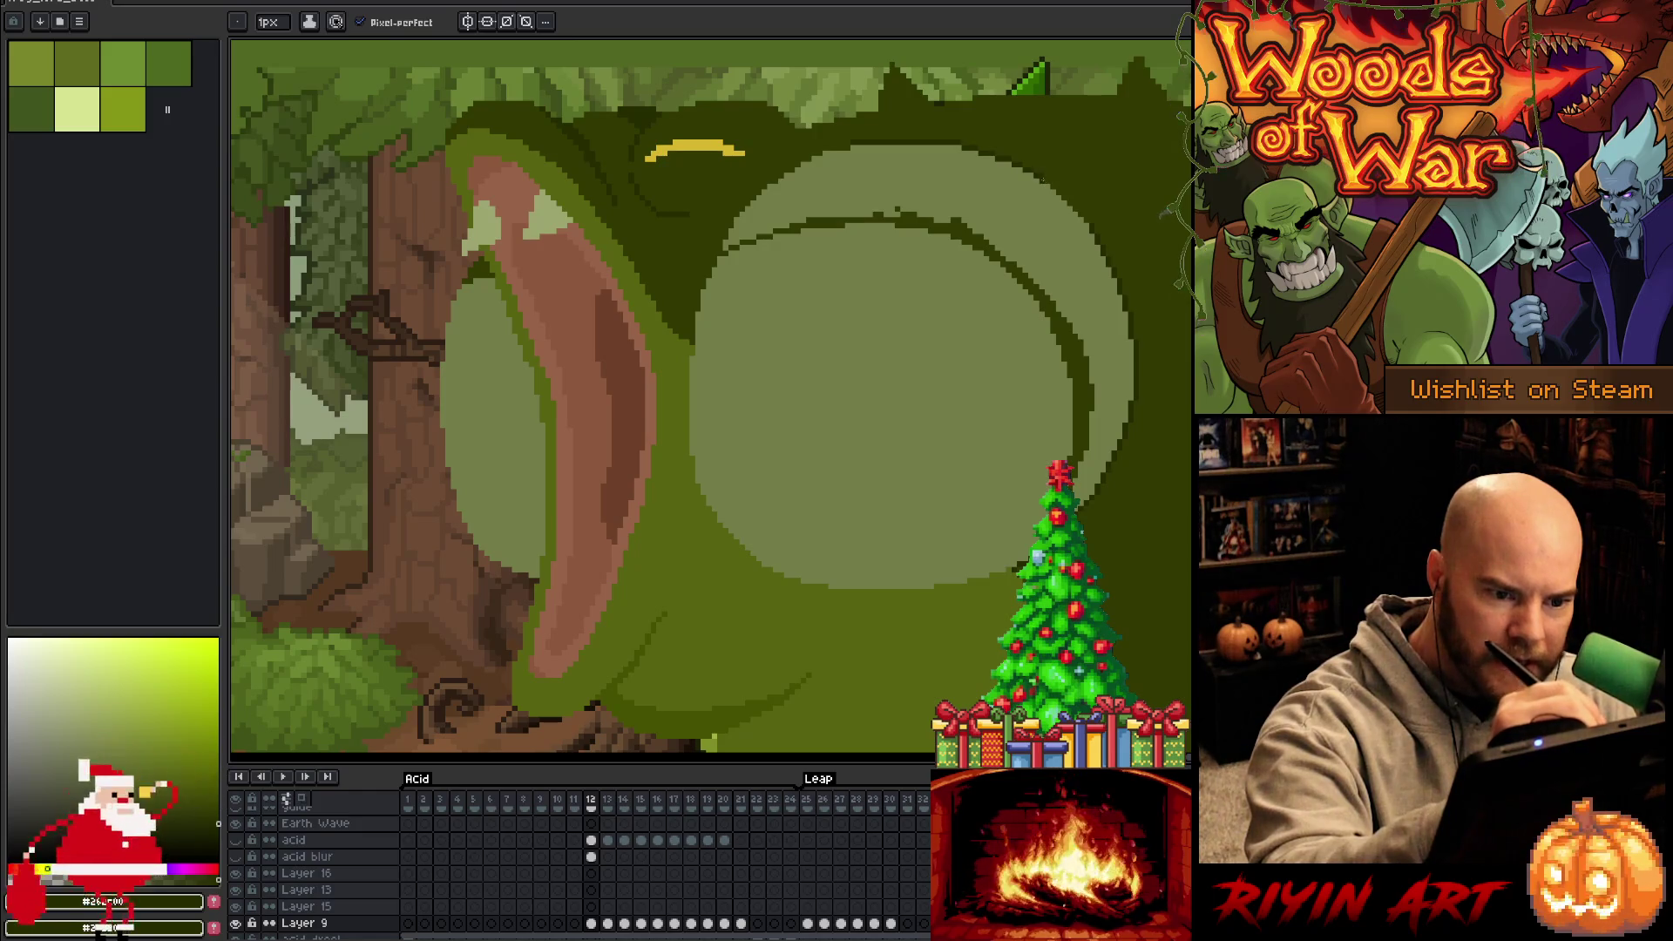
Pick a body green and bucket-fill the pouch's pale outer ring with it
alt+click(1053, 150)
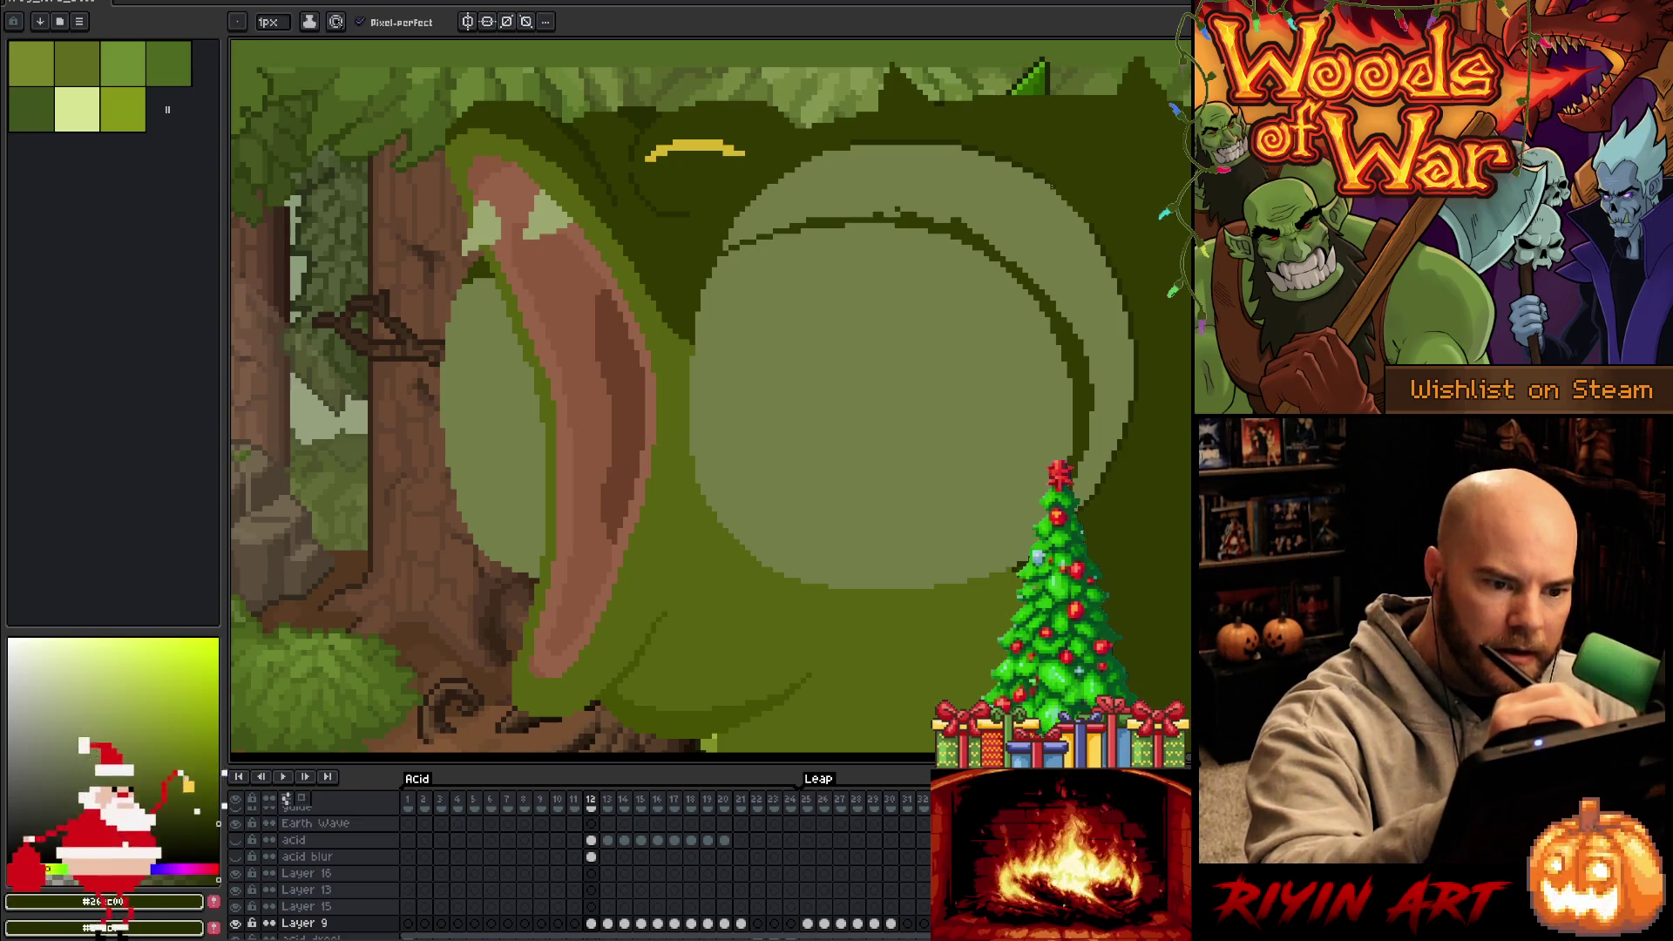
key(x)
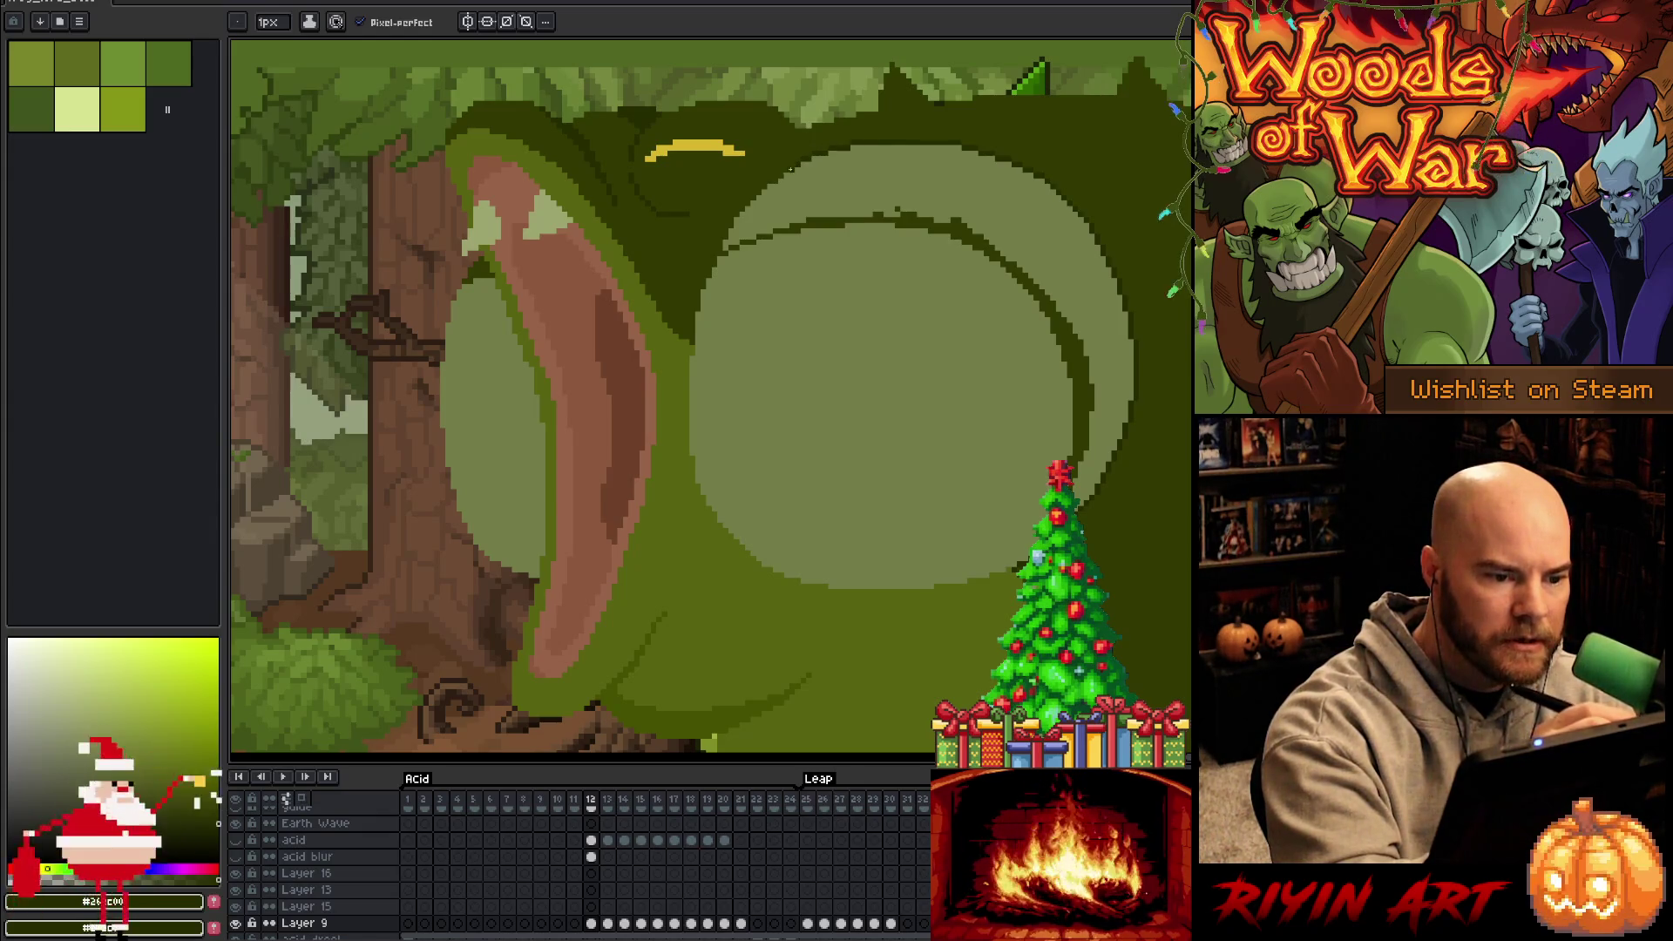
alt+click(797, 163)
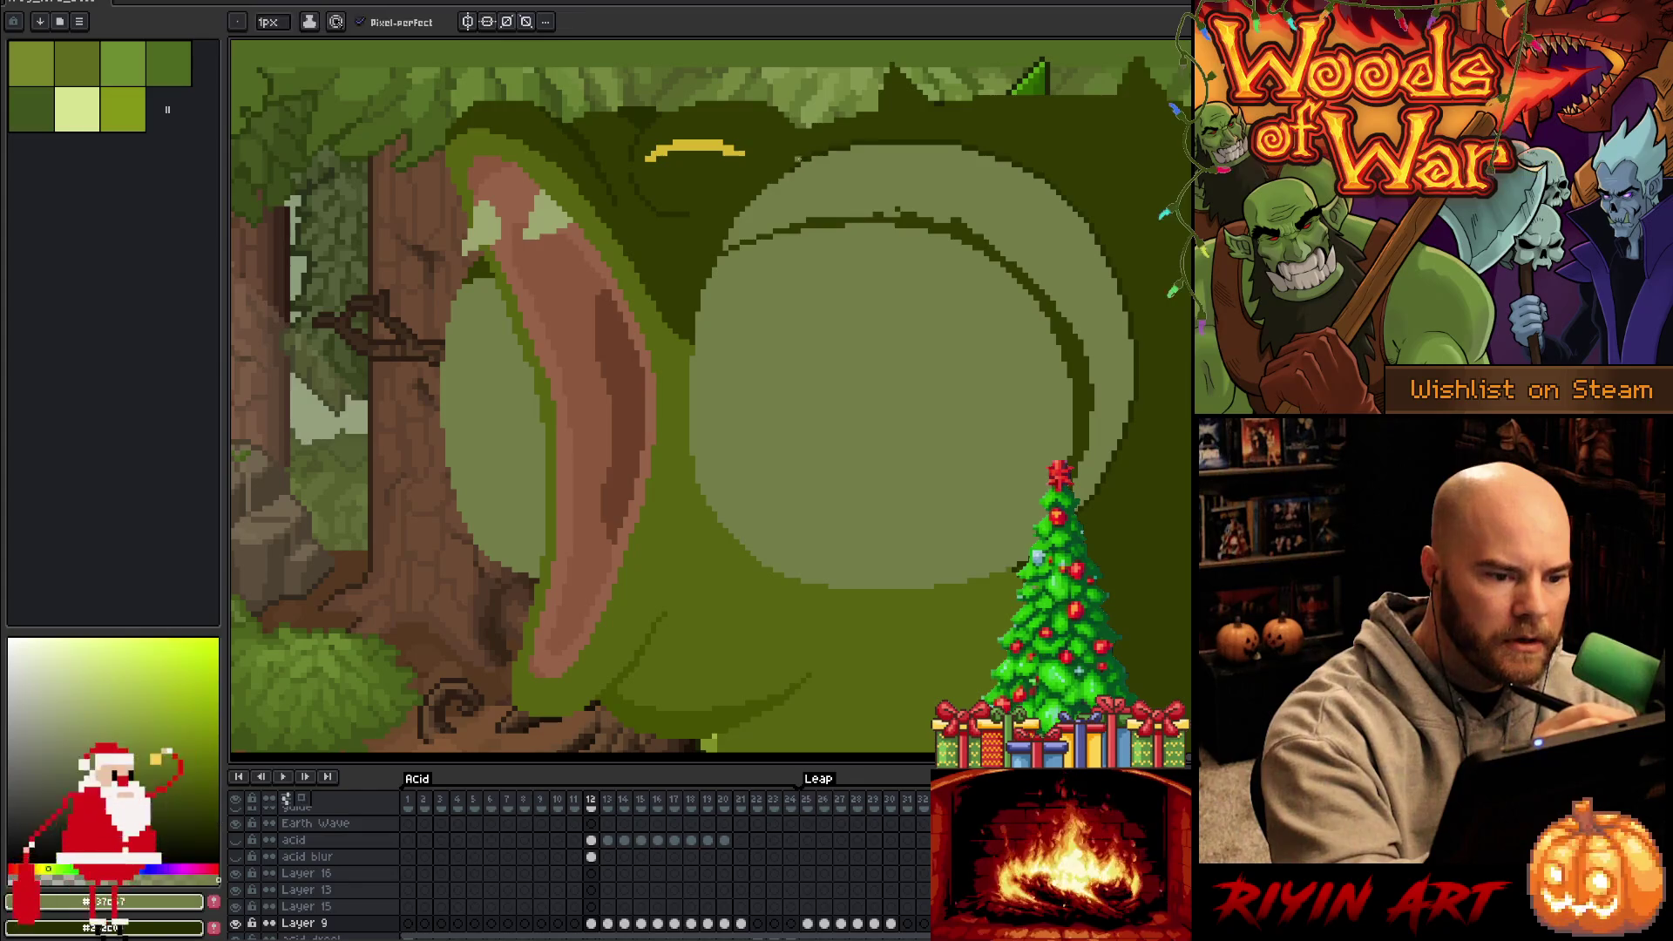
alt+click(798, 152)
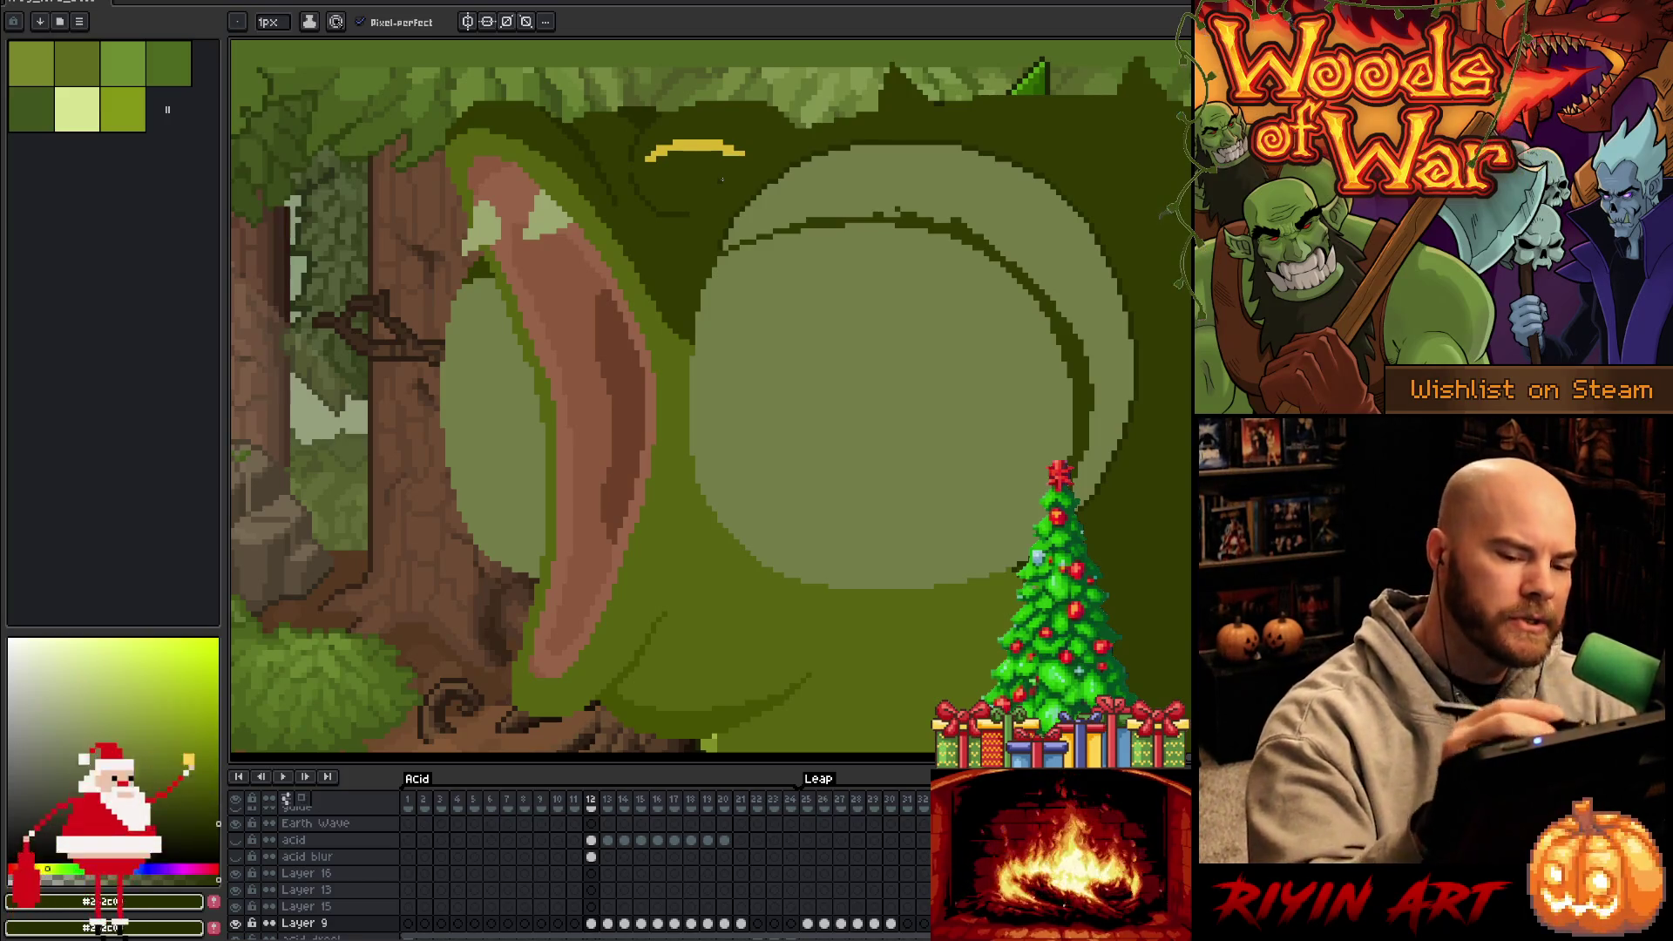
alt+click(1082, 444)
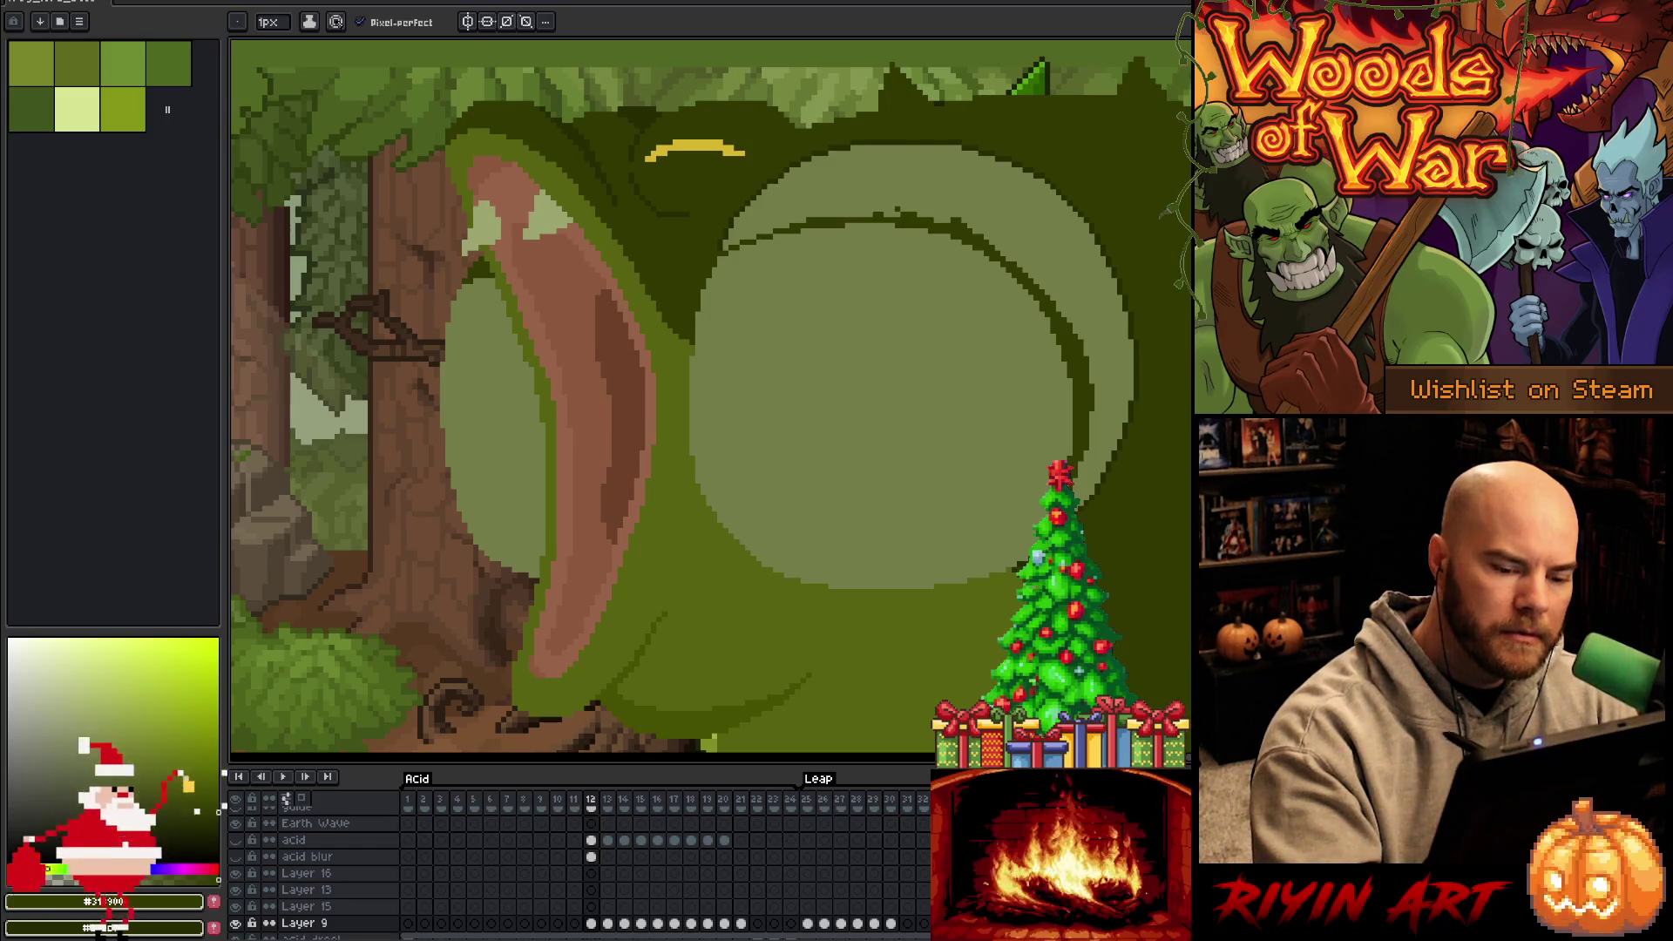
key(g)
click(1108, 320)
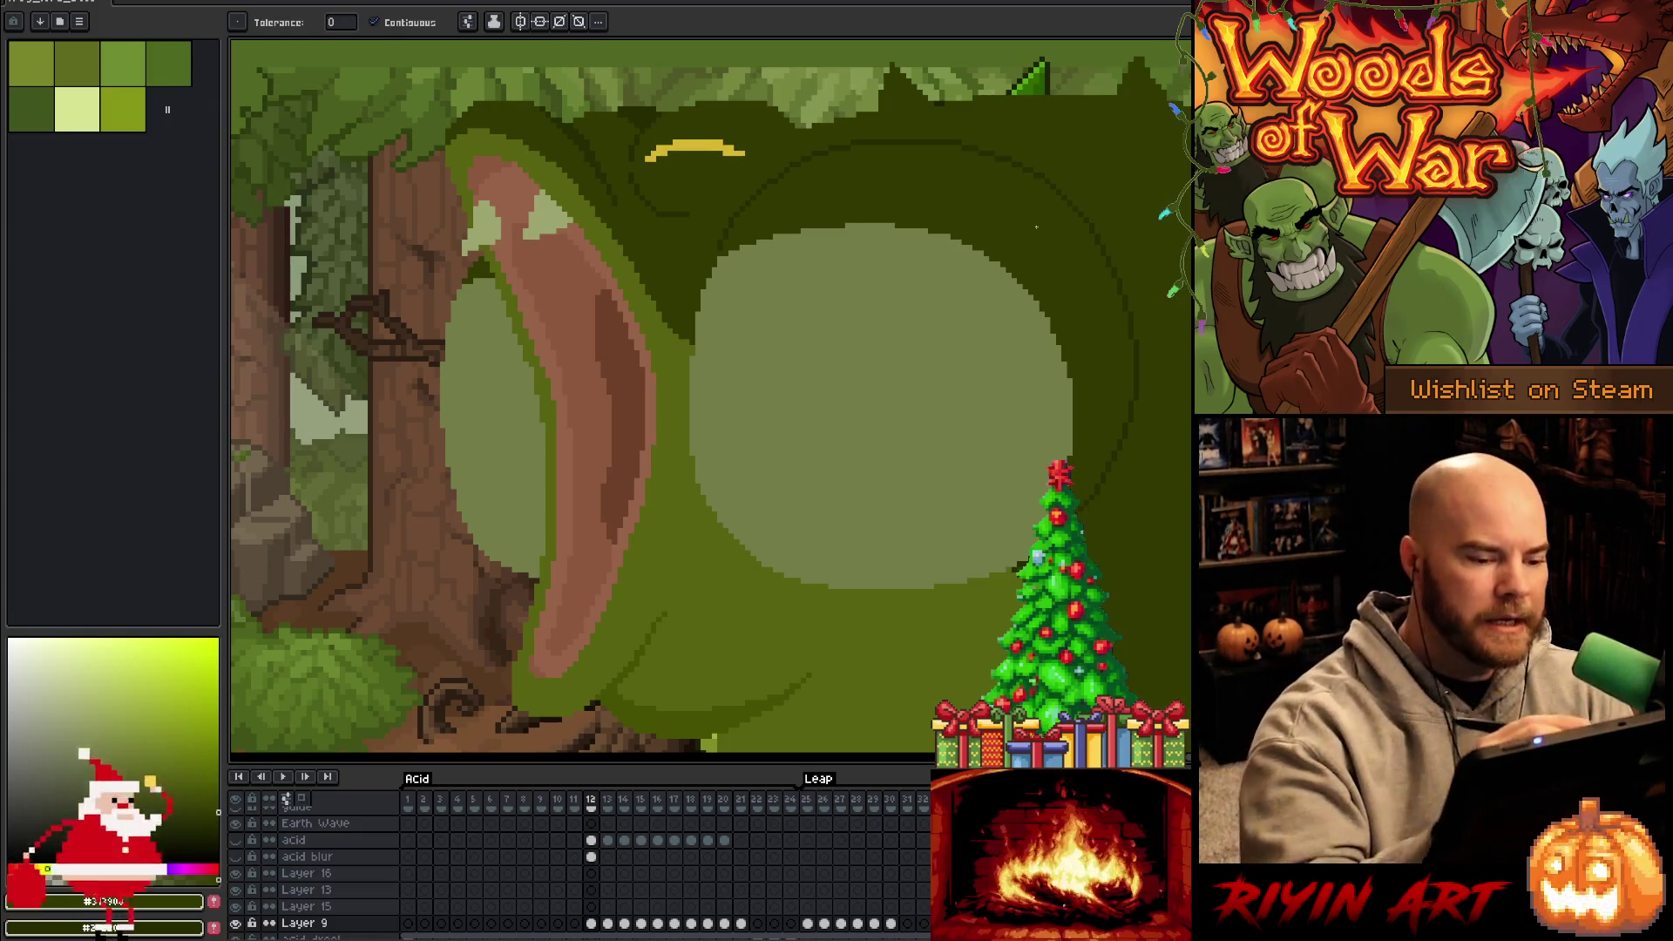
Darken the lower-left edge of the pouch centre and select its light centre
key(b)
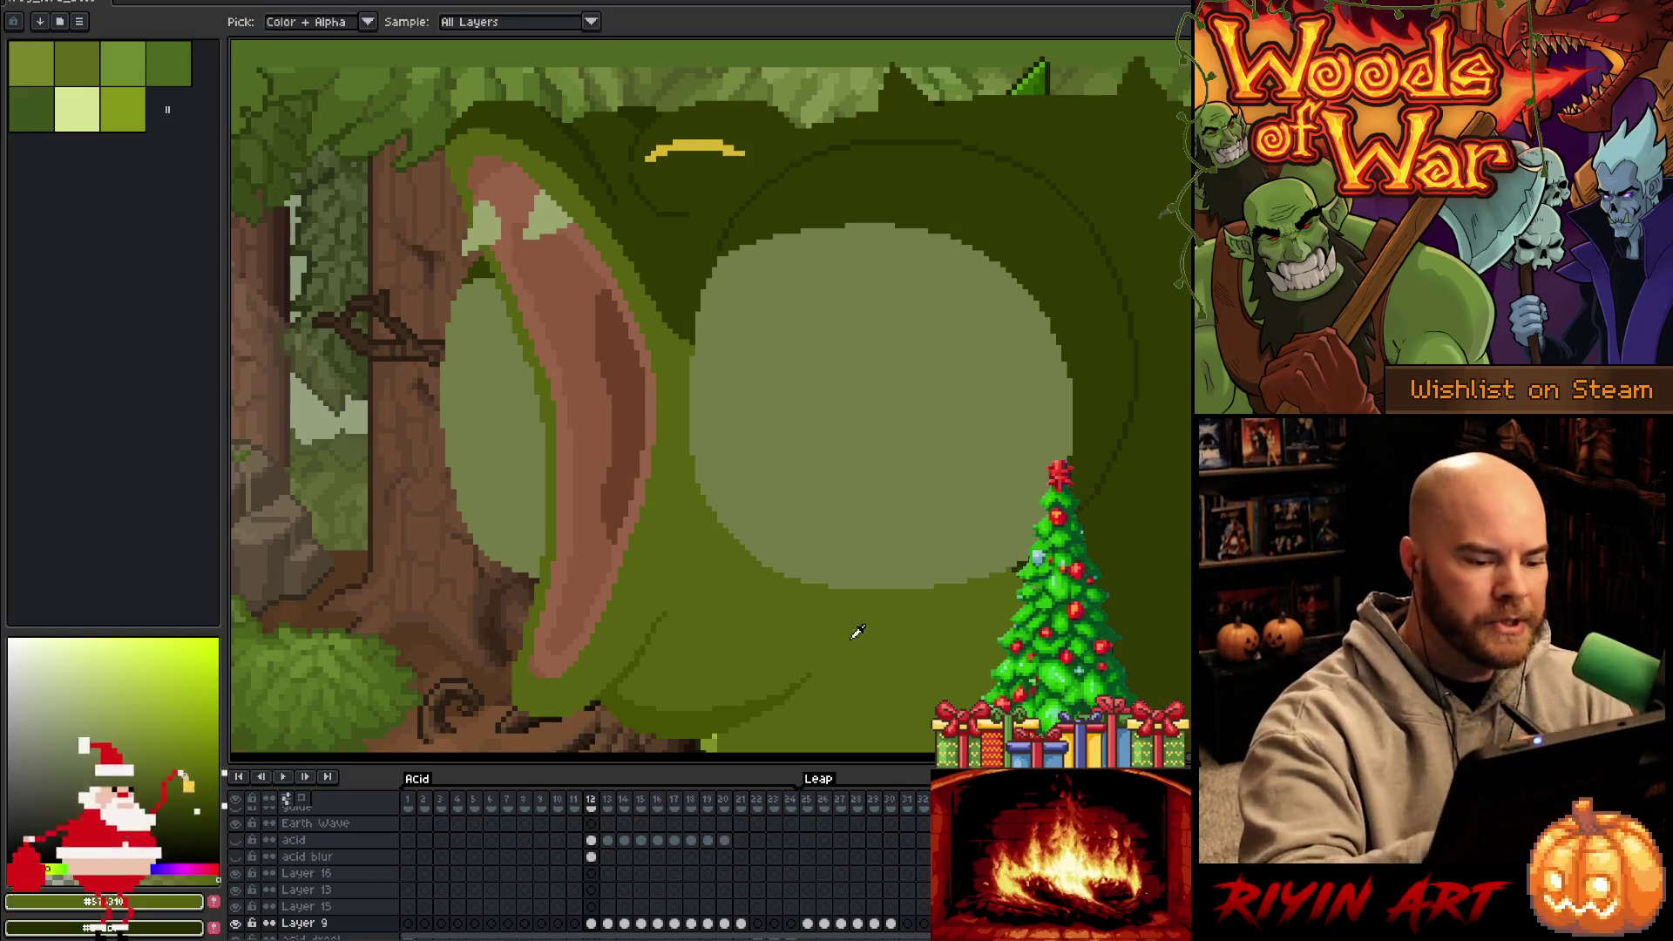
mouse_move(693, 436)
mouse_down()
mouse_move(716, 516)
mouse_move(816, 582)
mouse_up()
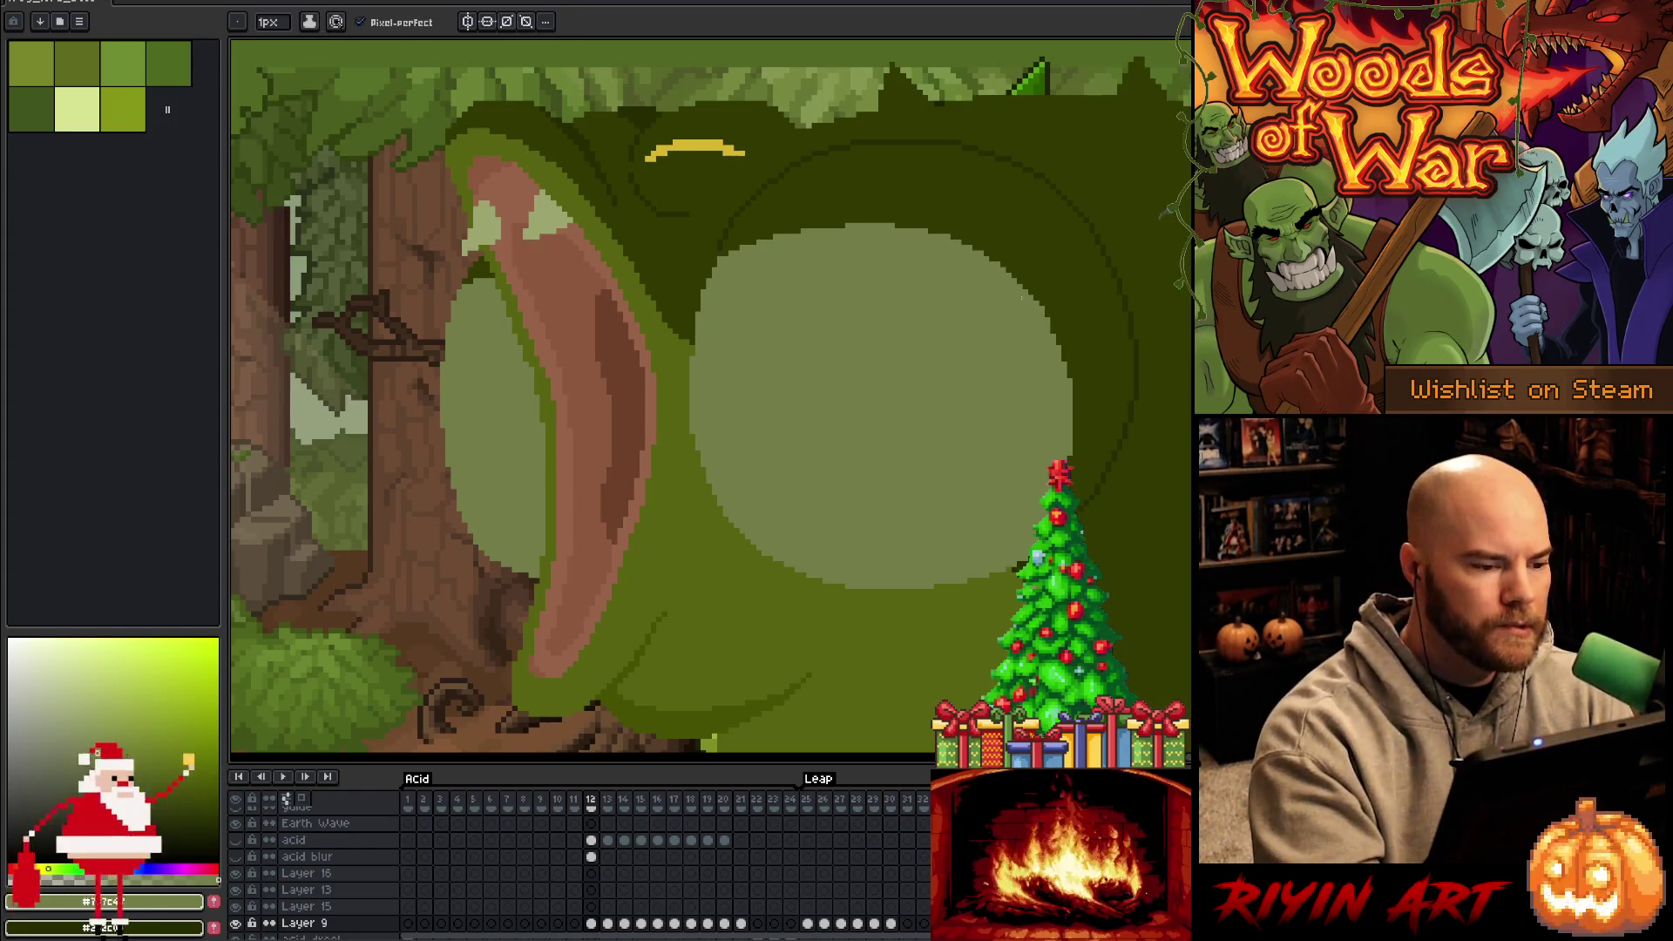
alt+click(809, 453)
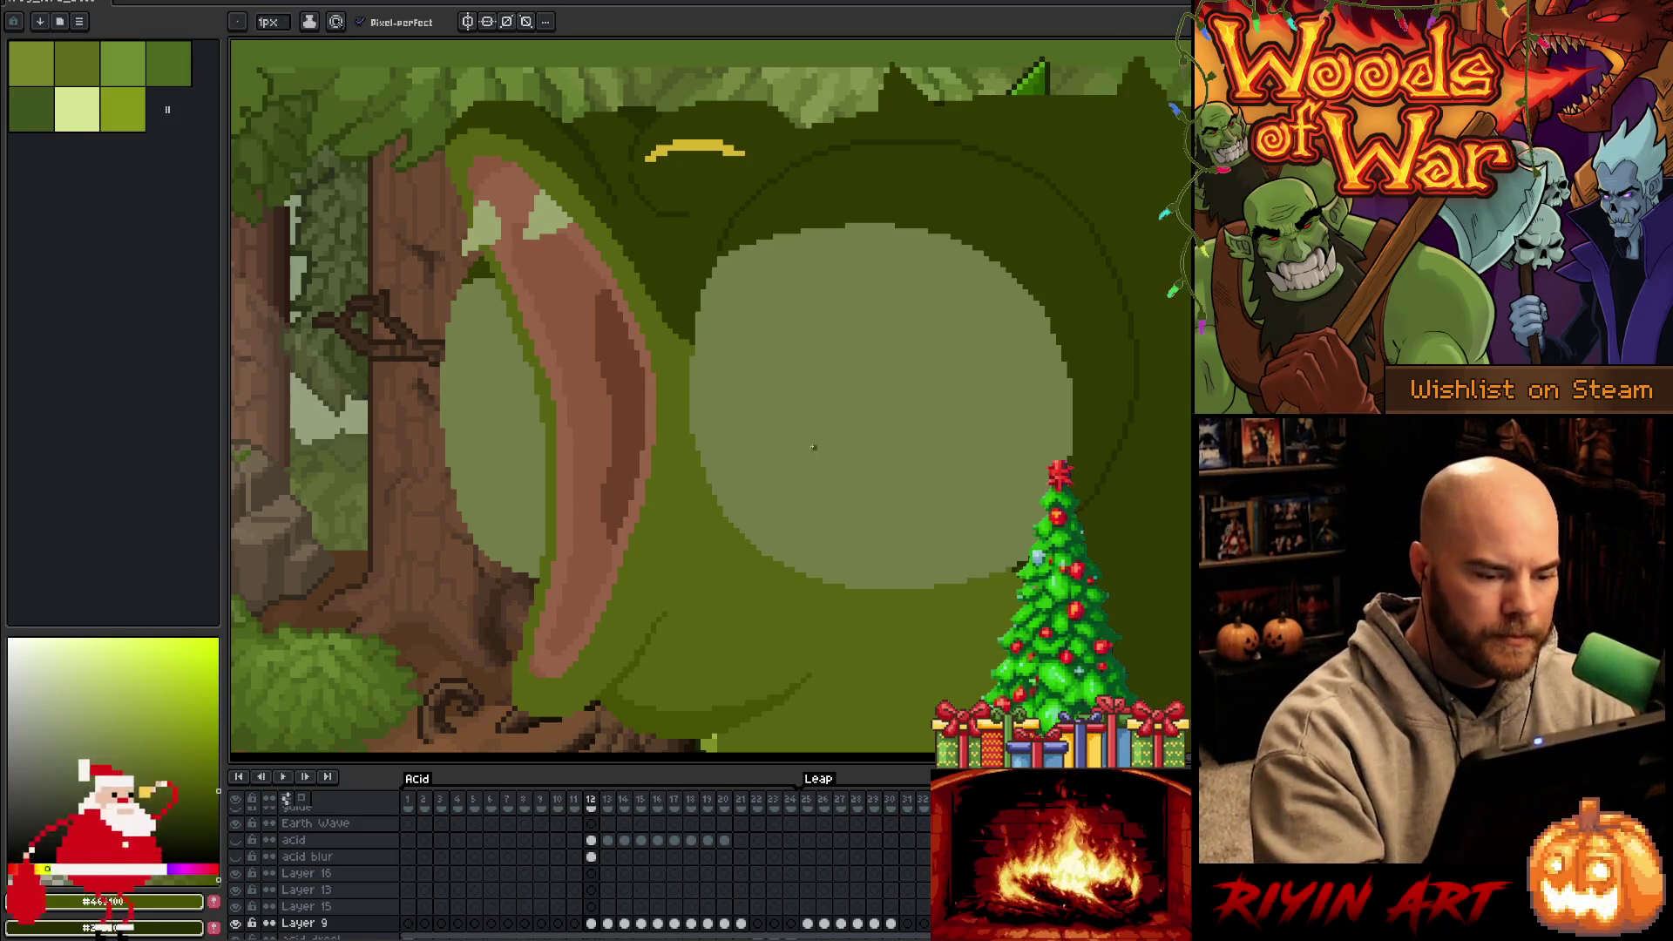
click(802, 509)
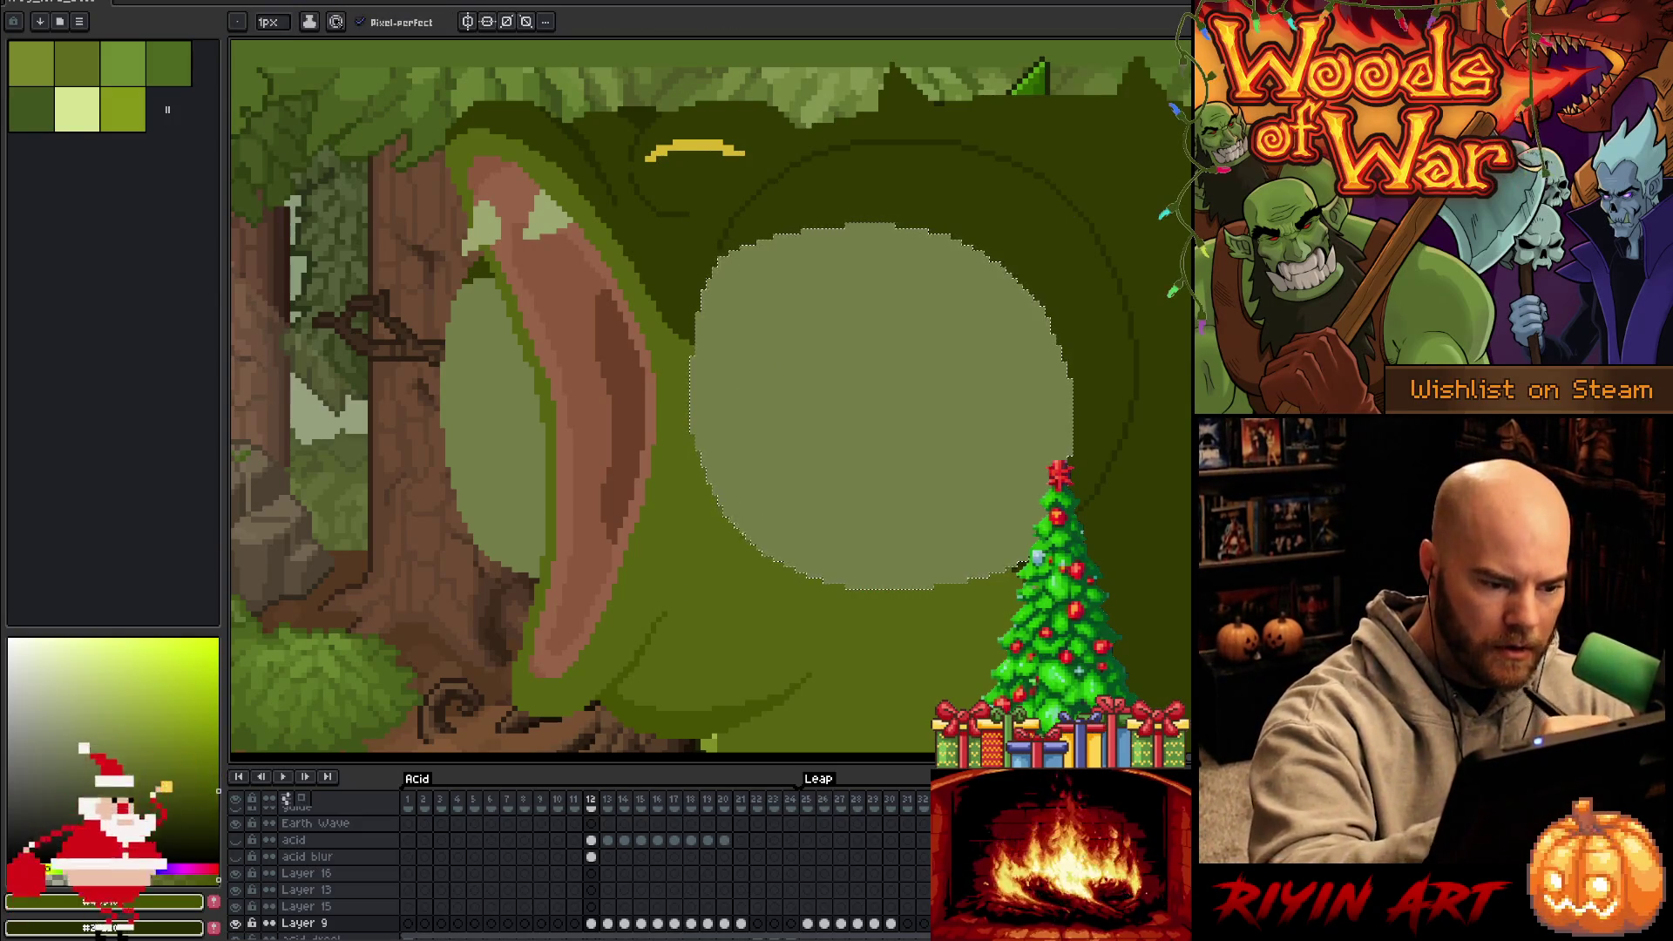
mouse_move(718, 497)
mouse_down()
mouse_move(737, 530)
mouse_move(859, 558)
mouse_move(1040, 507)
mouse_move(872, 558)
mouse_move(728, 516)
mouse_up()
key(ctrl+z)
Fill the strip along the light centre's bottom with darker green and deselect
key(g)
click(872, 571)
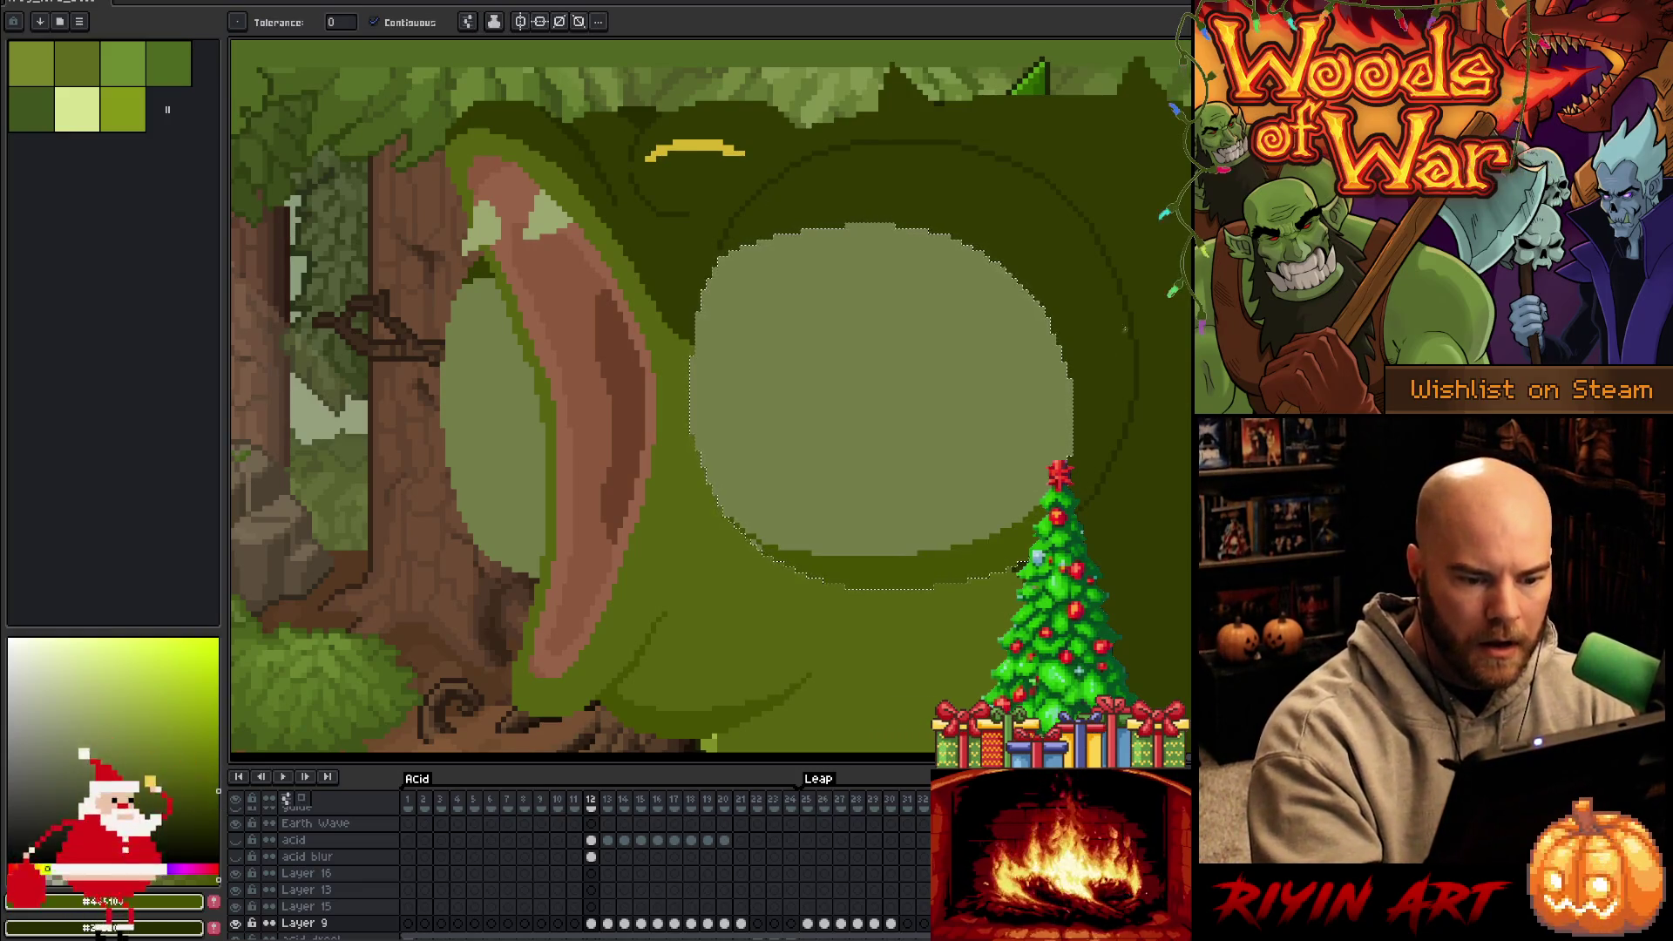
key(ctrl+d)
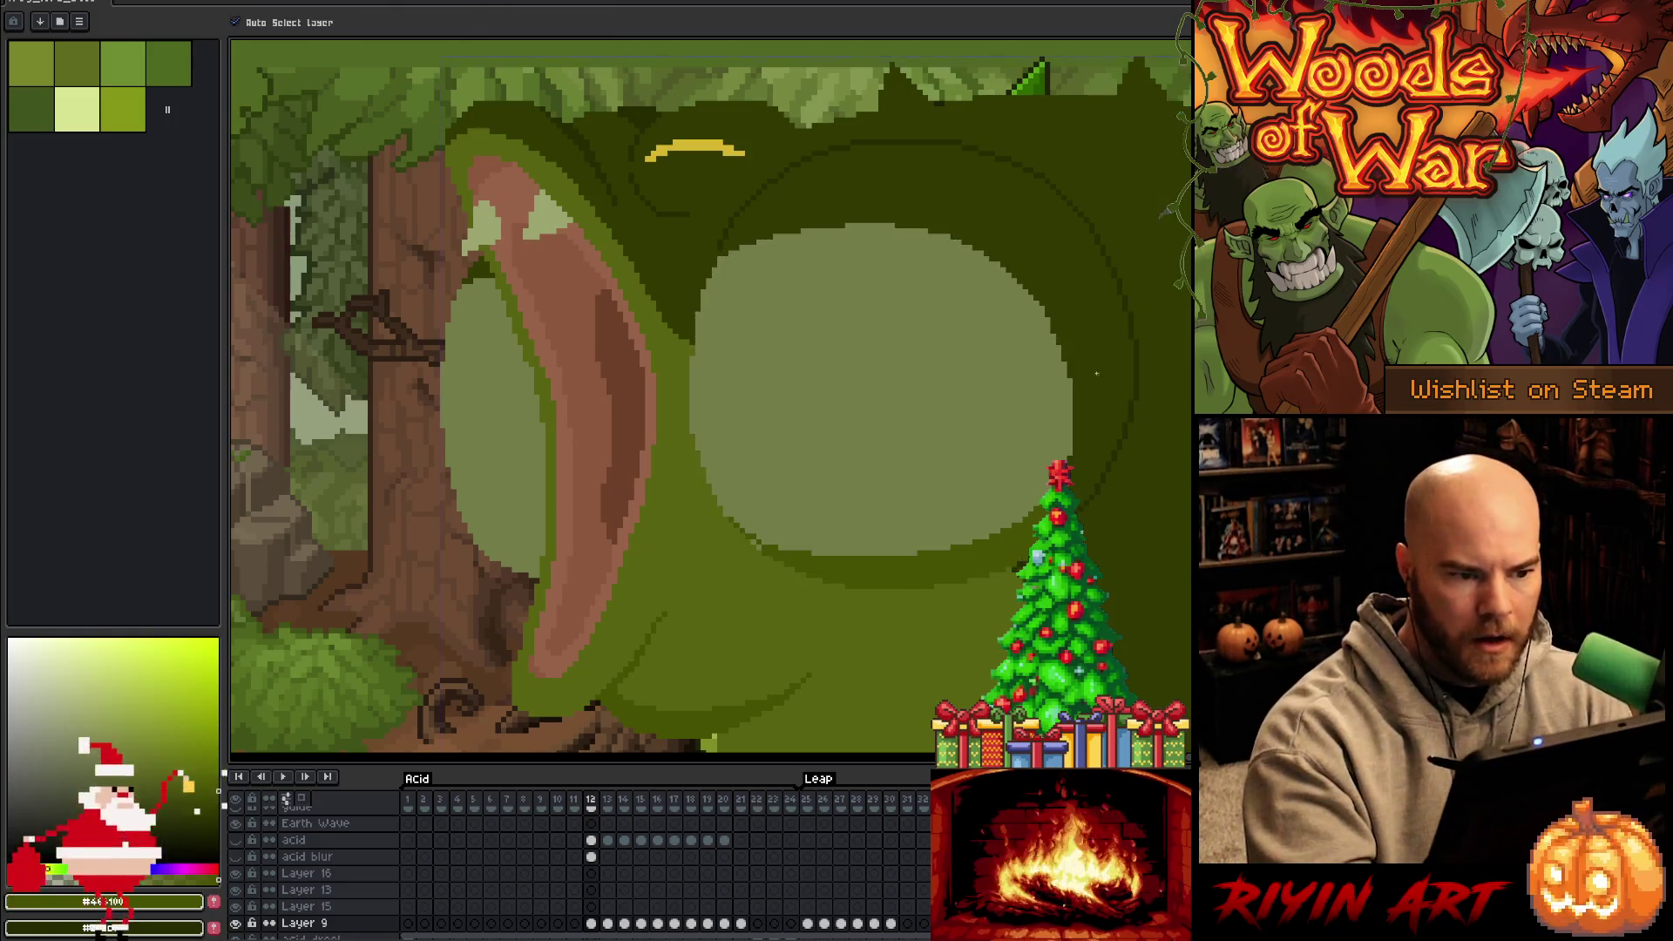
key(b)
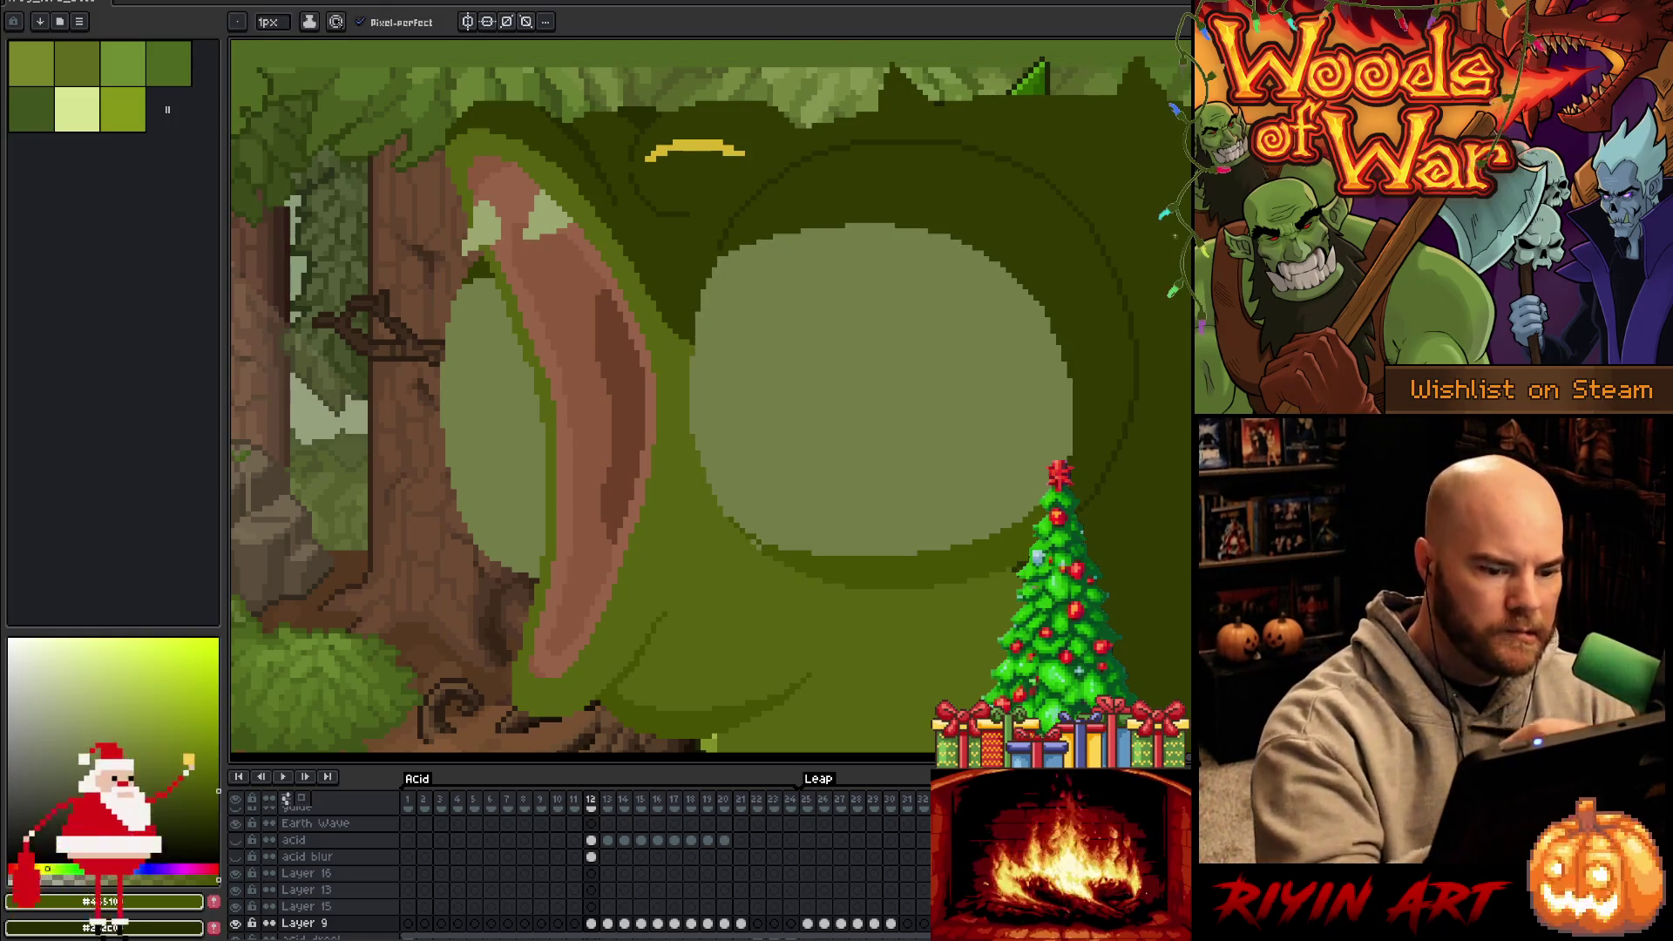
click(574, 800)
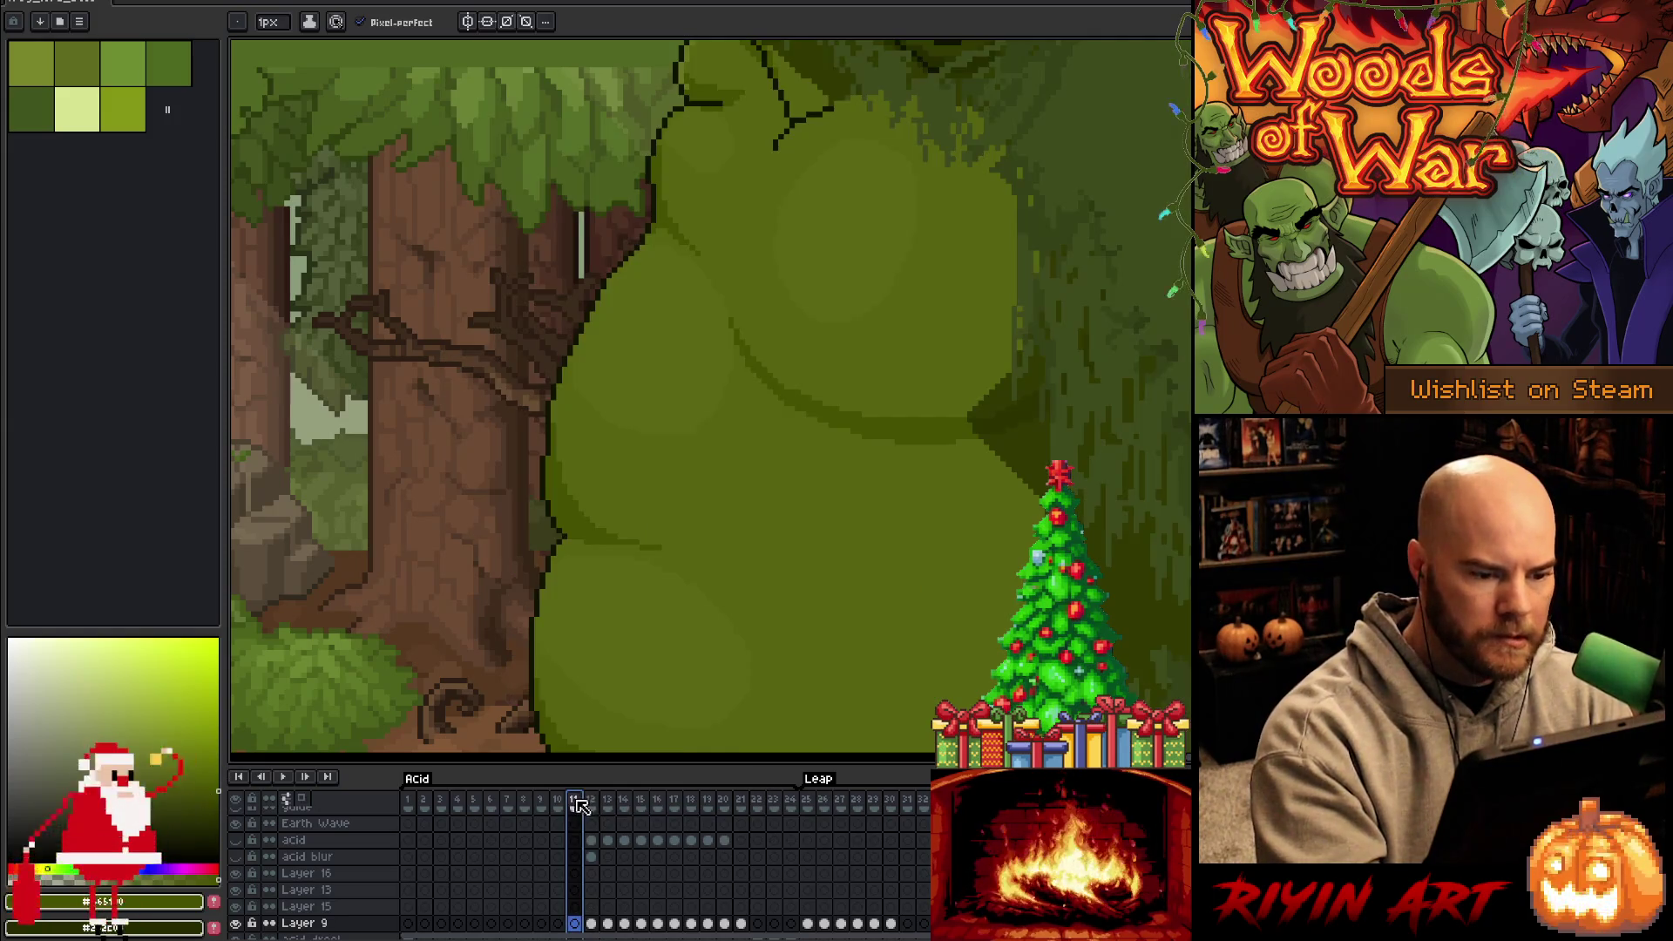
Sample a green from frame 11's frog and go back to frame 12's throat pouch
alt+click(819, 601)
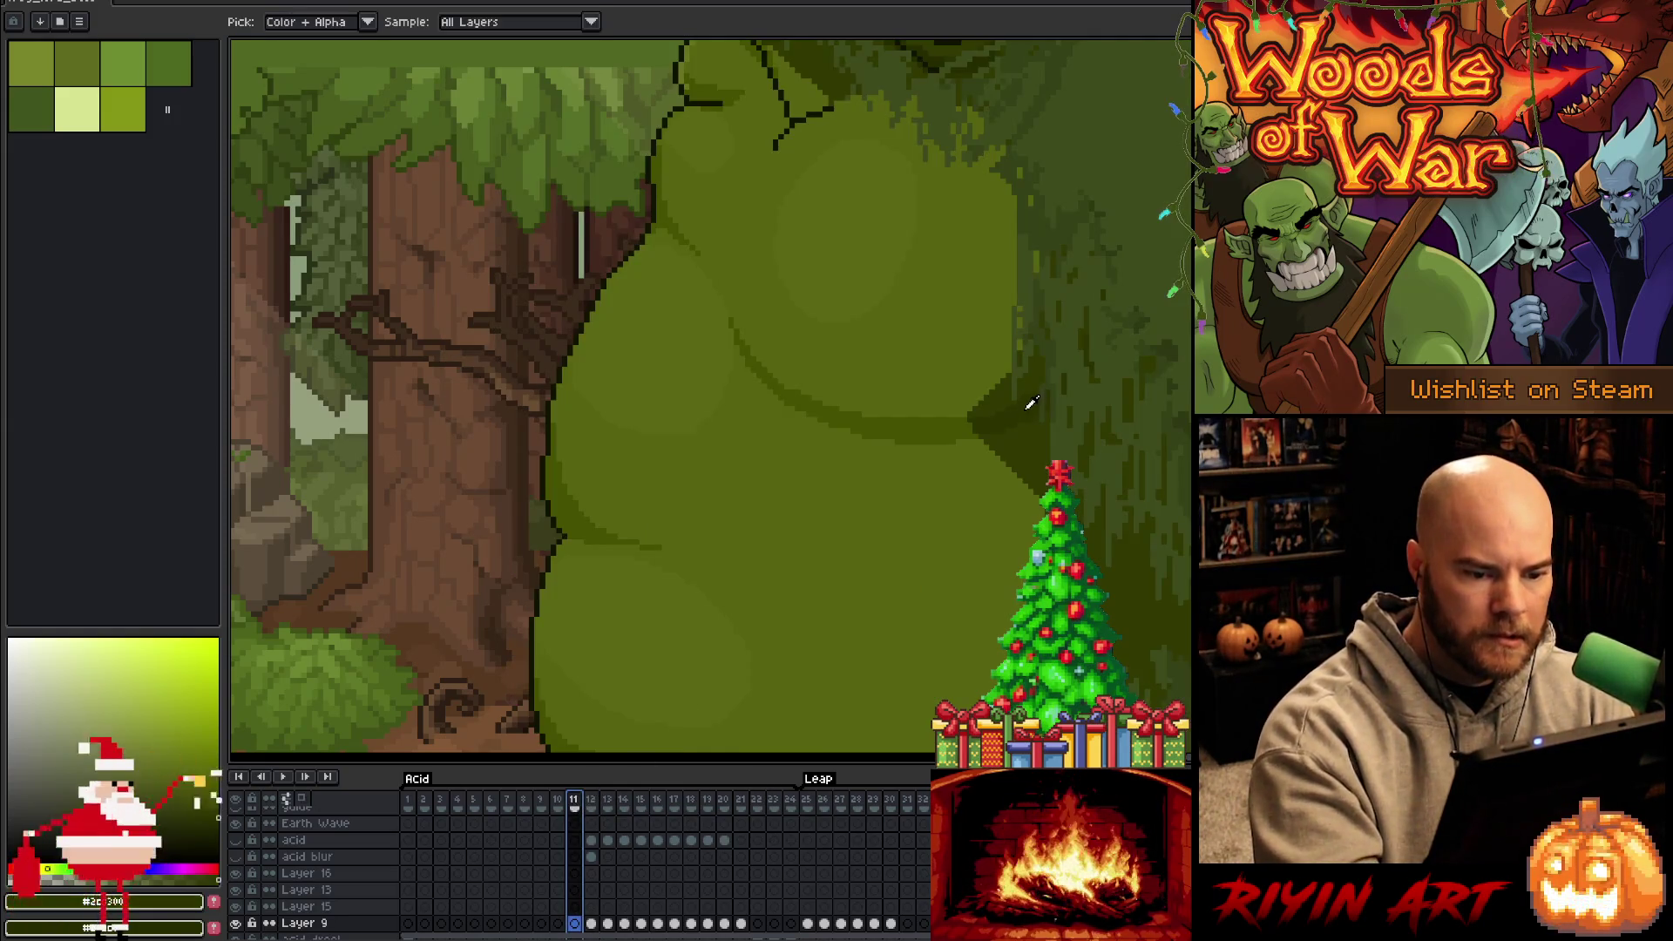
click(591, 800)
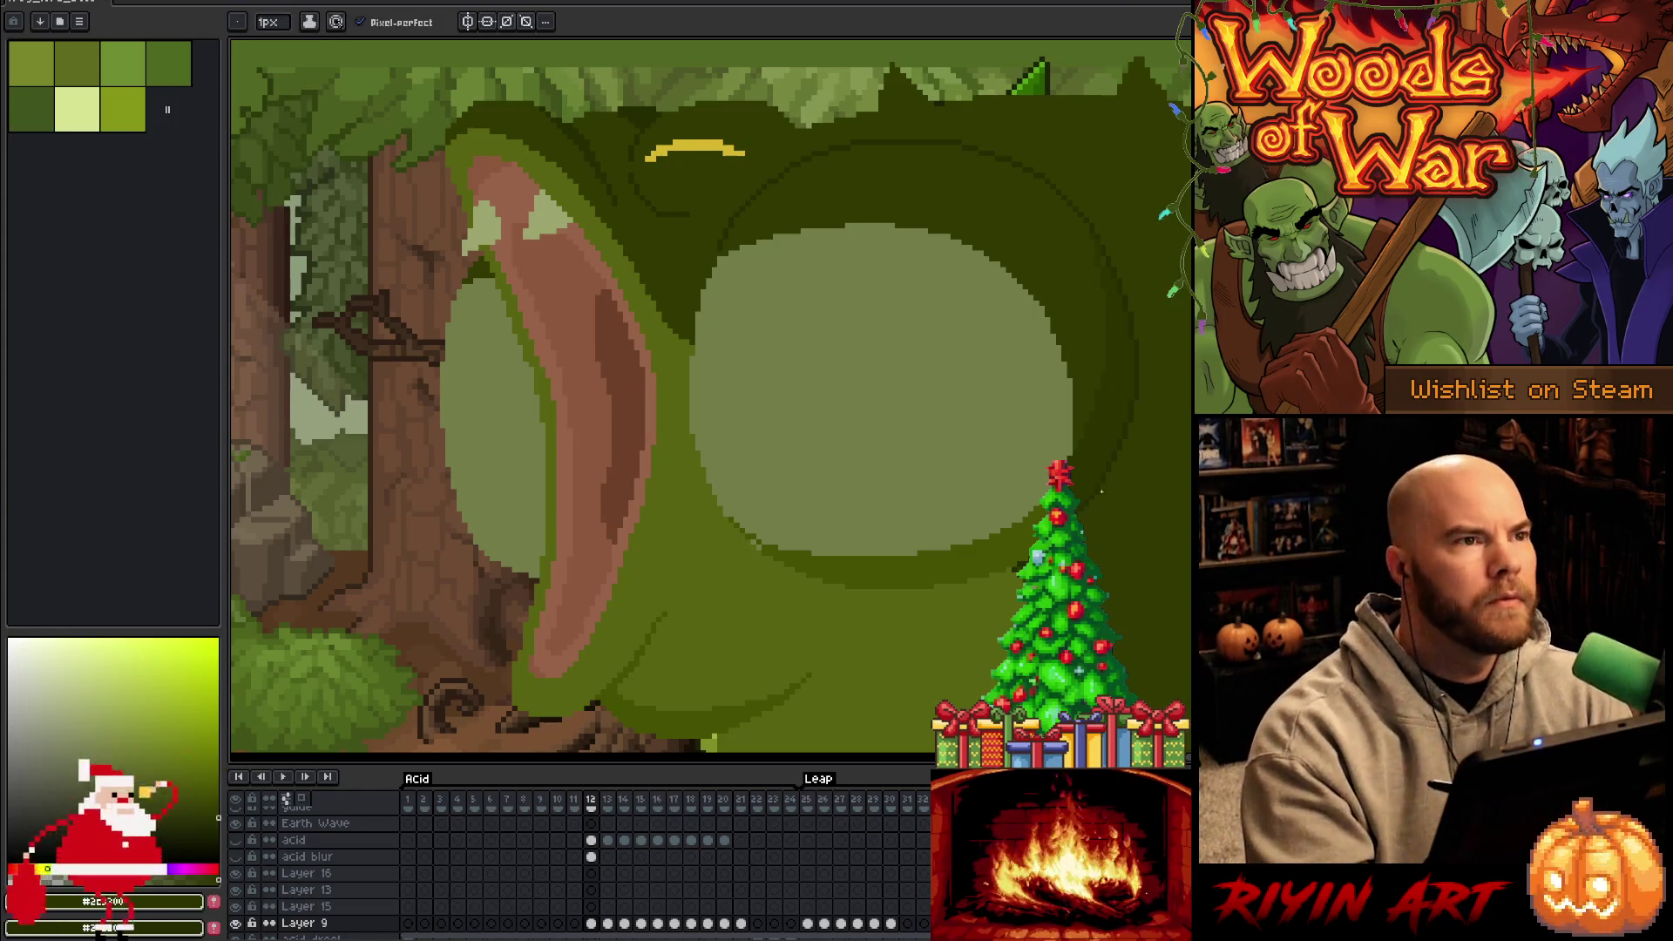
mouse_move(1146, 506)
mouse_down()
mouse_move(1047, 470)
mouse_move(1025, 514)
mouse_up()
Sample a mid green from the frog's body and bucket-fill the pale throat oval
key(b)
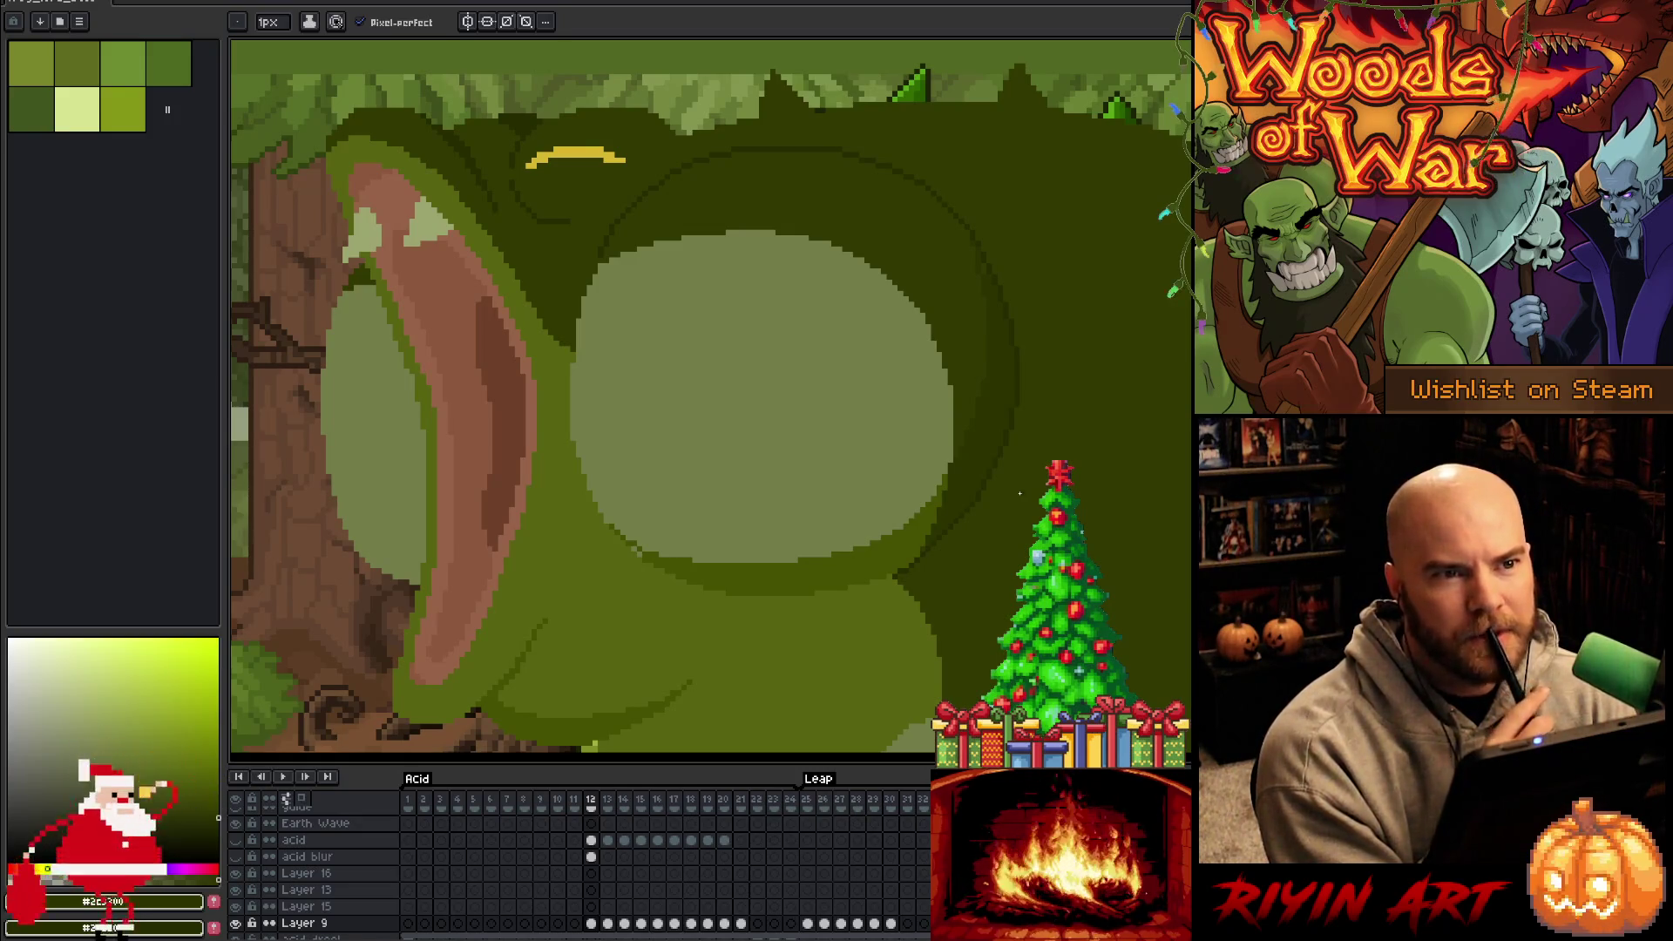
alt+click(896, 554)
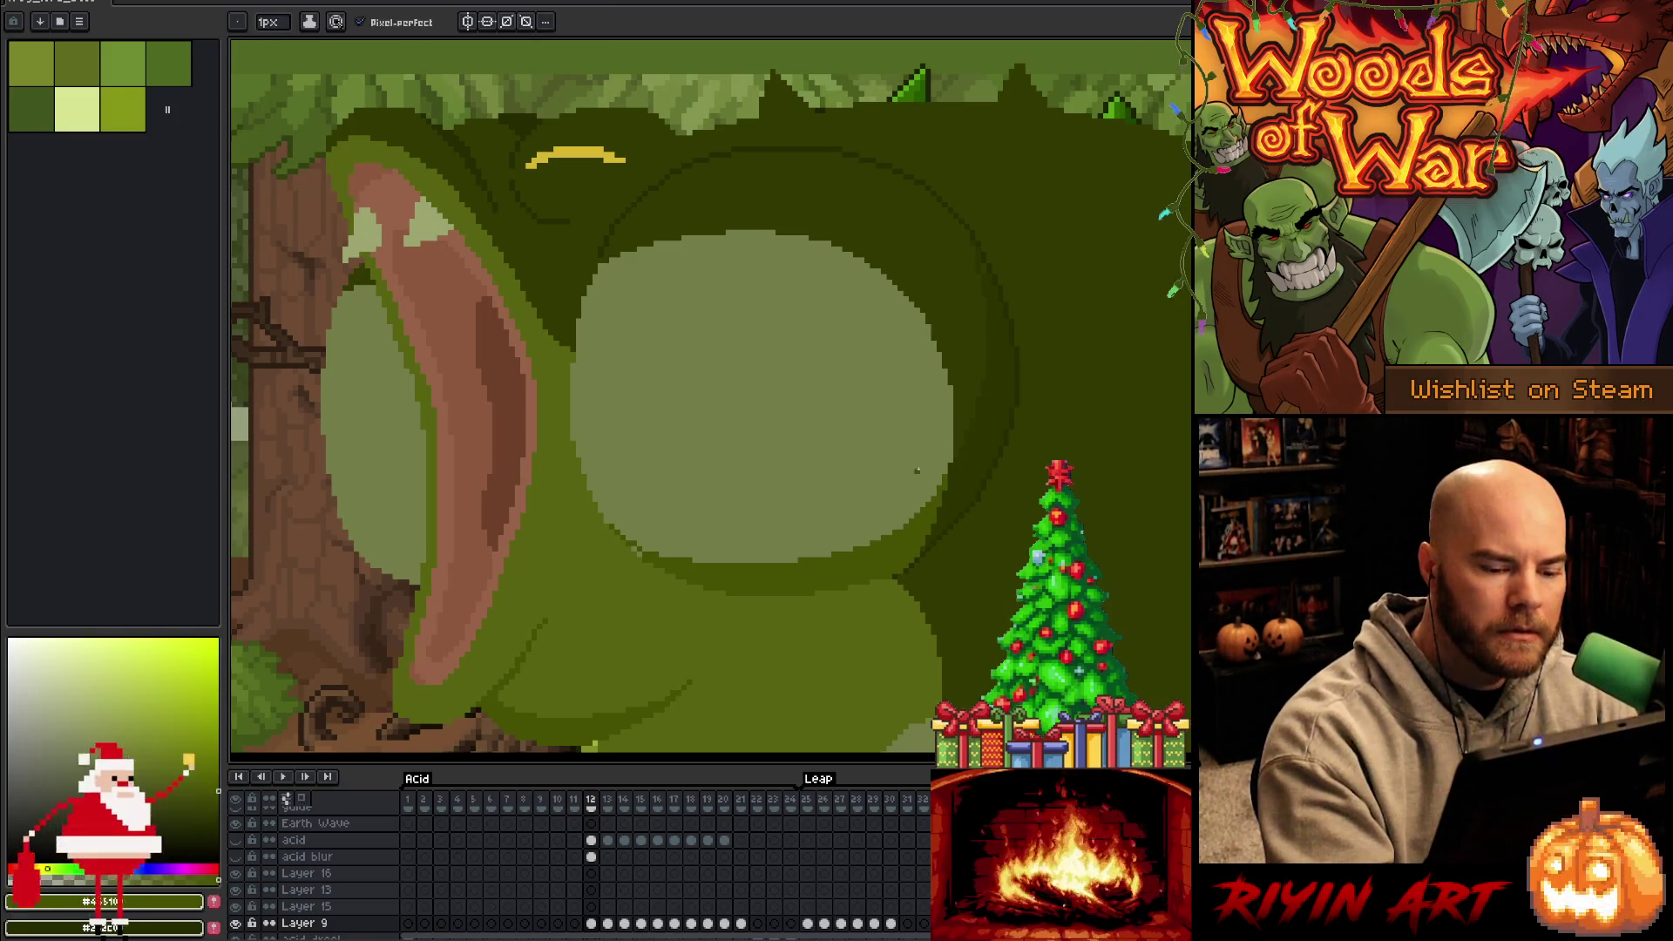
alt+click(898, 575)
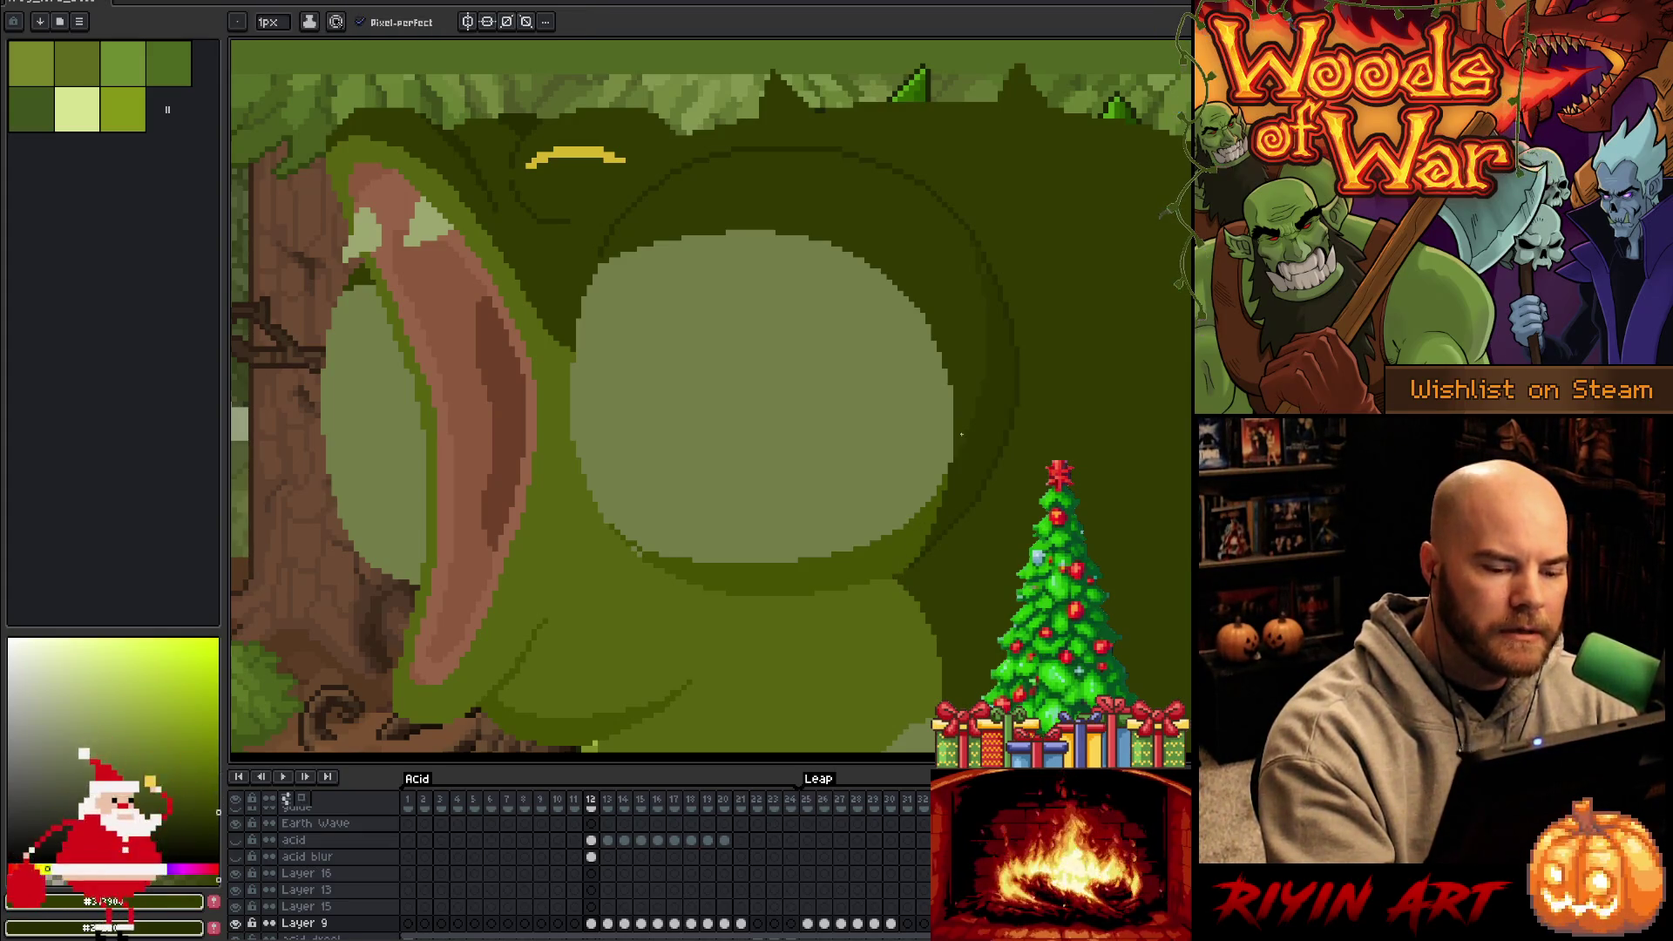
alt+click(896, 576)
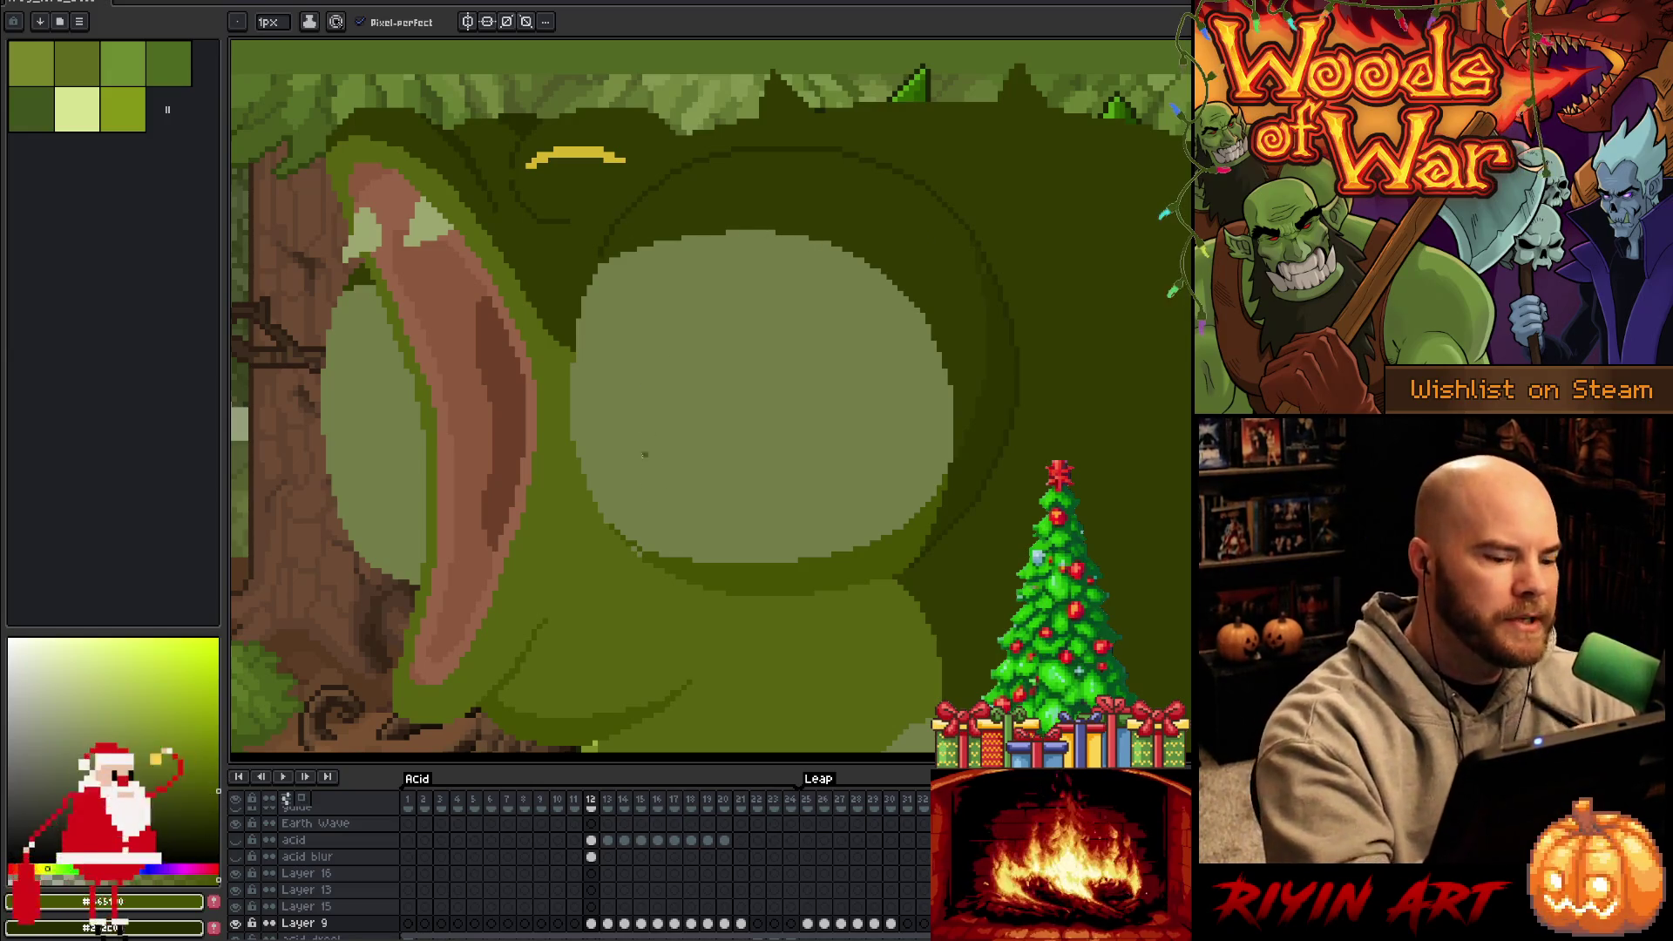
alt+click(637, 550)
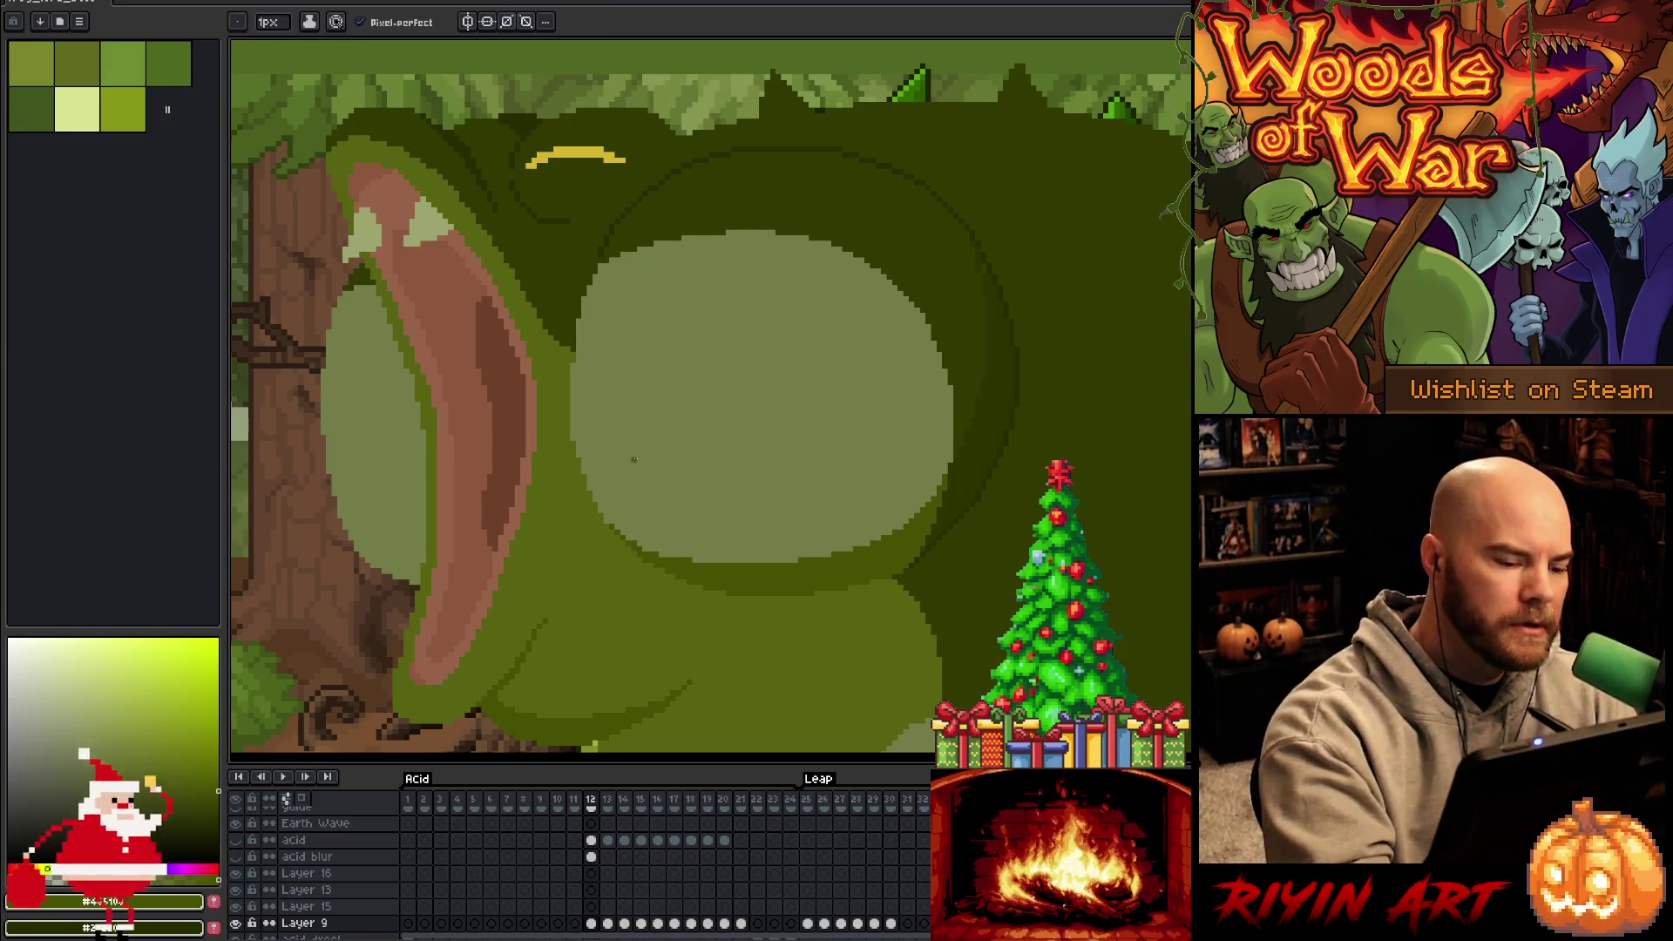
key(g)
click(863, 440)
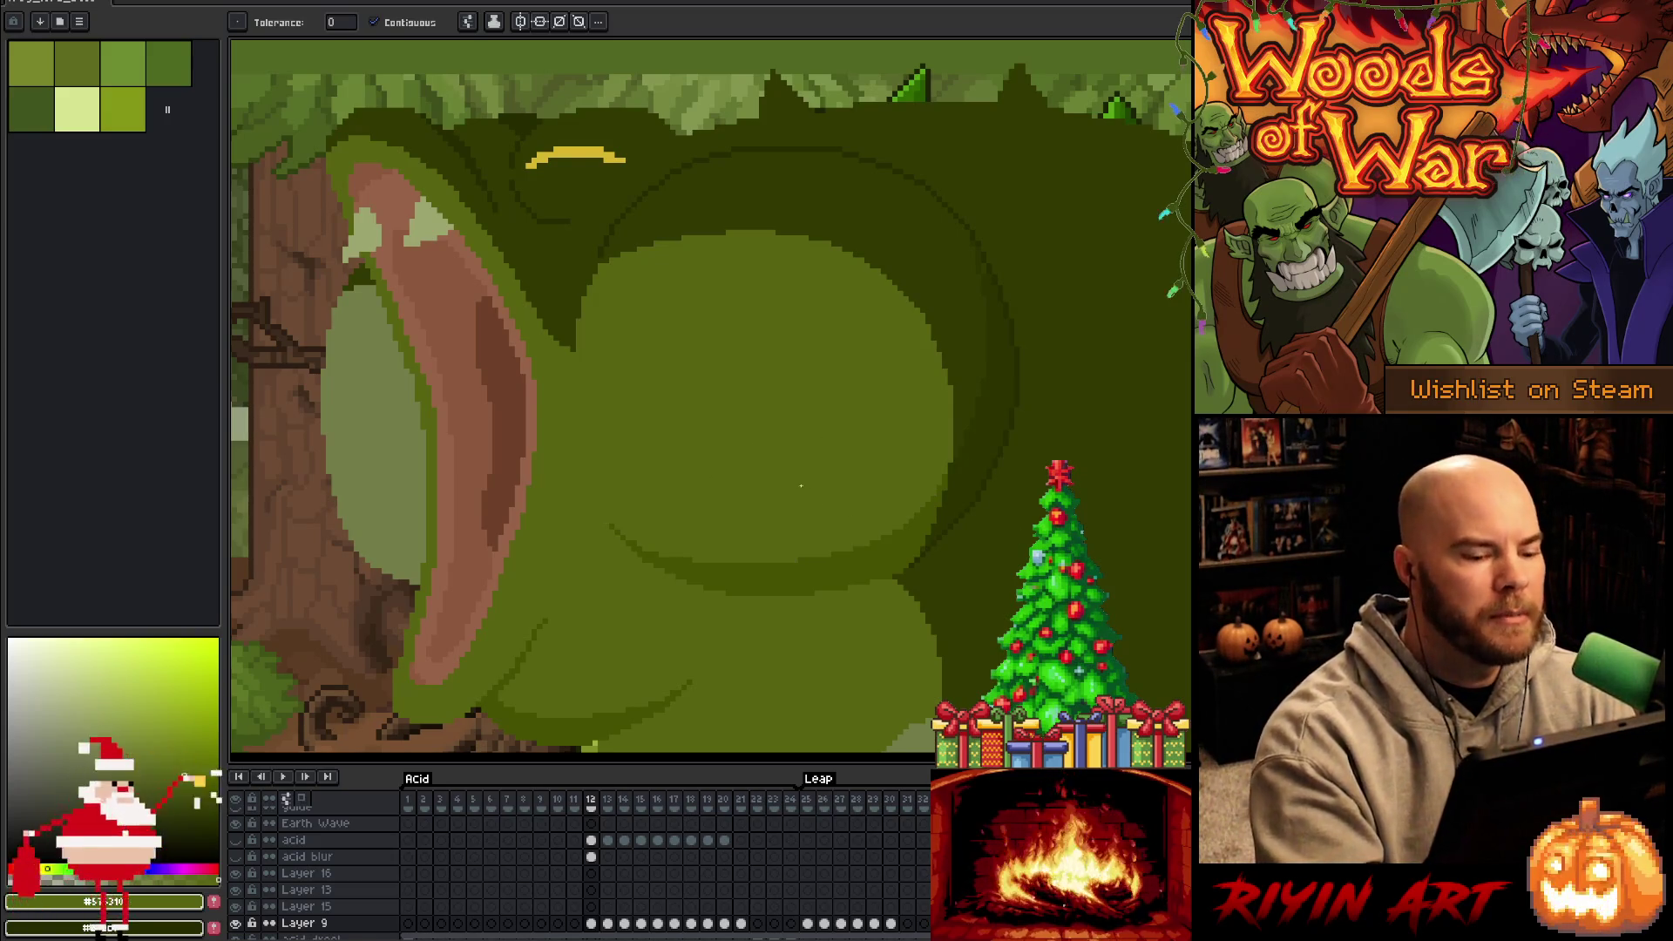
Sample greens from the frog and pencil a darker strip along the oval's edge
key(alt)
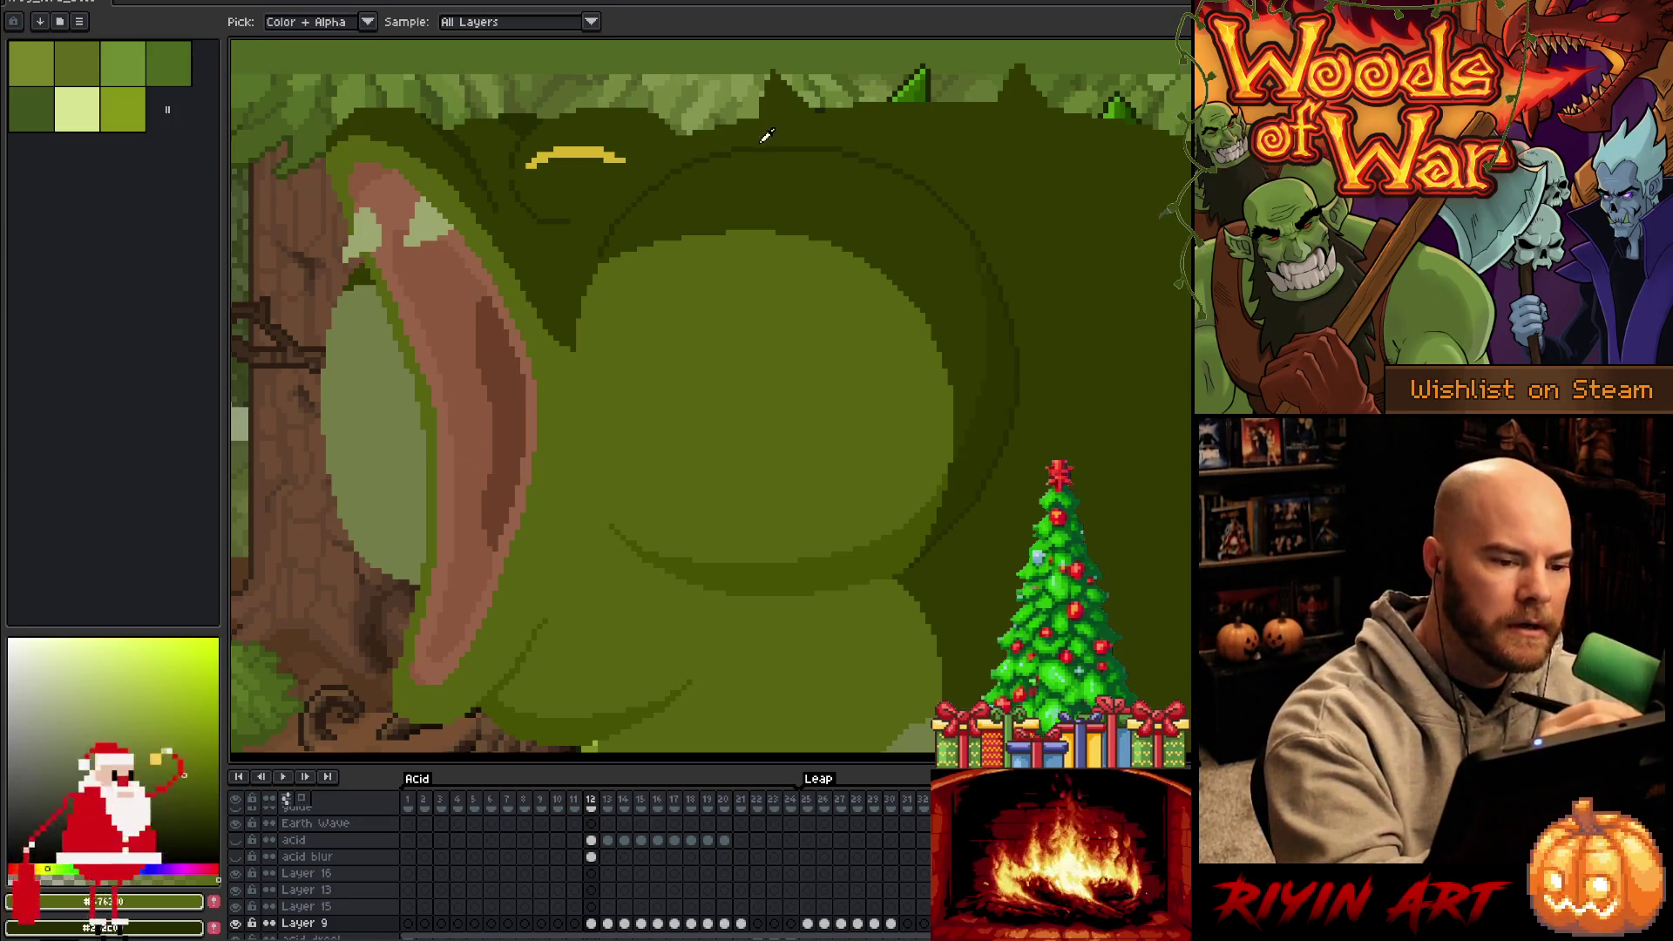
alt+click(636, 385)
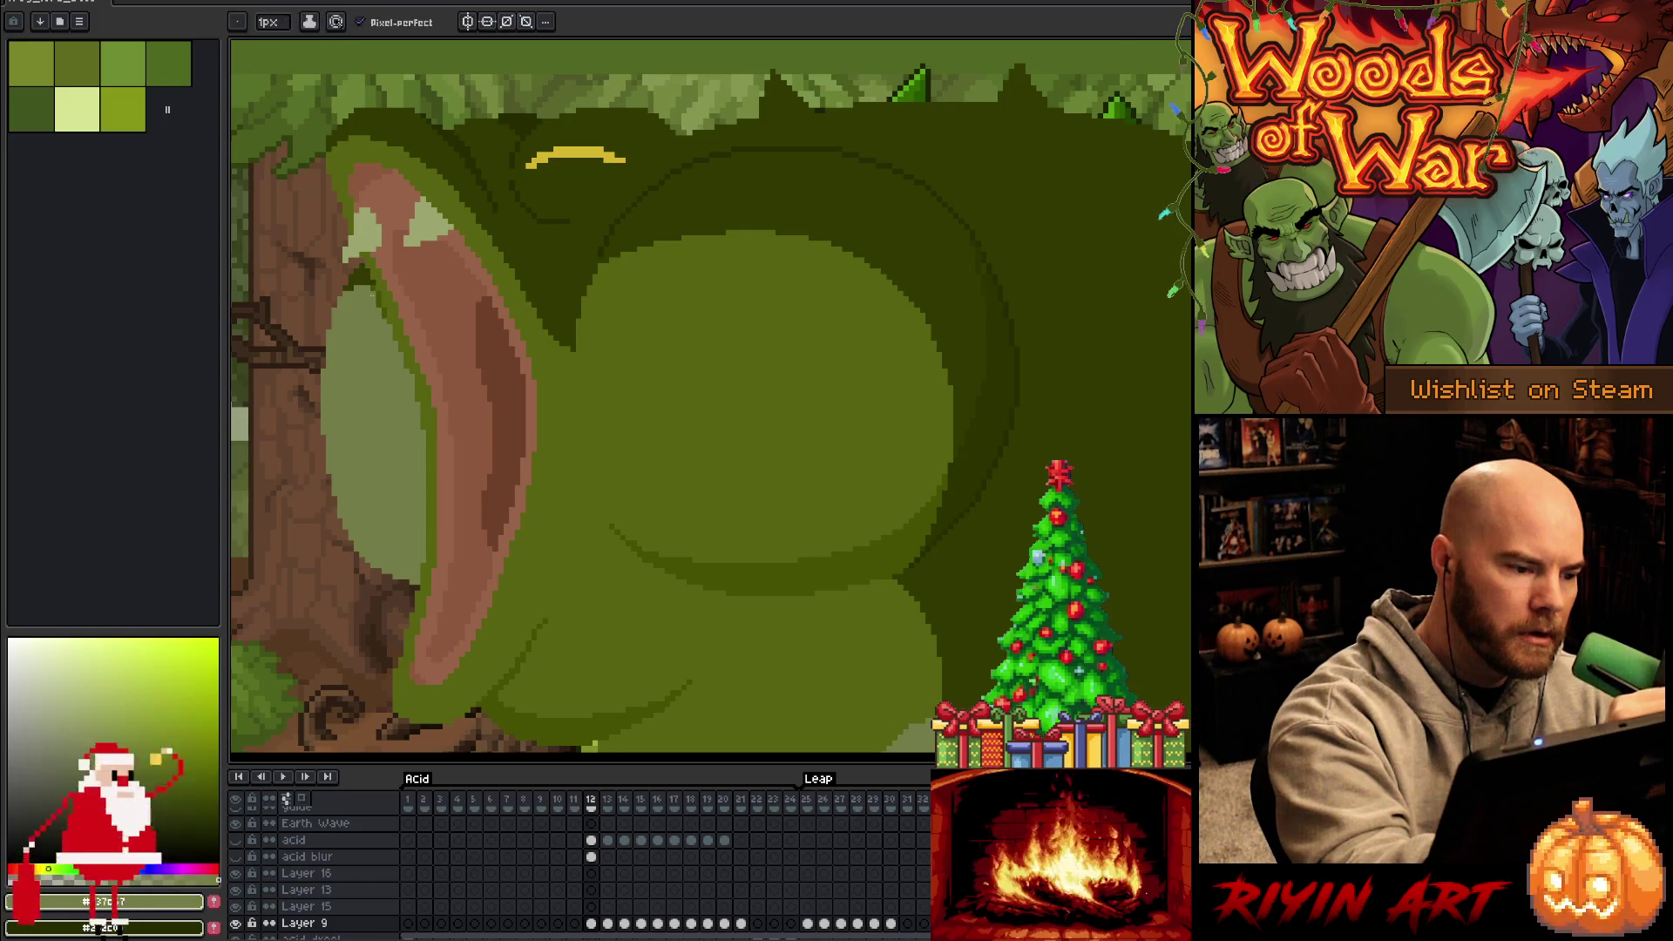
alt+click(385, 296)
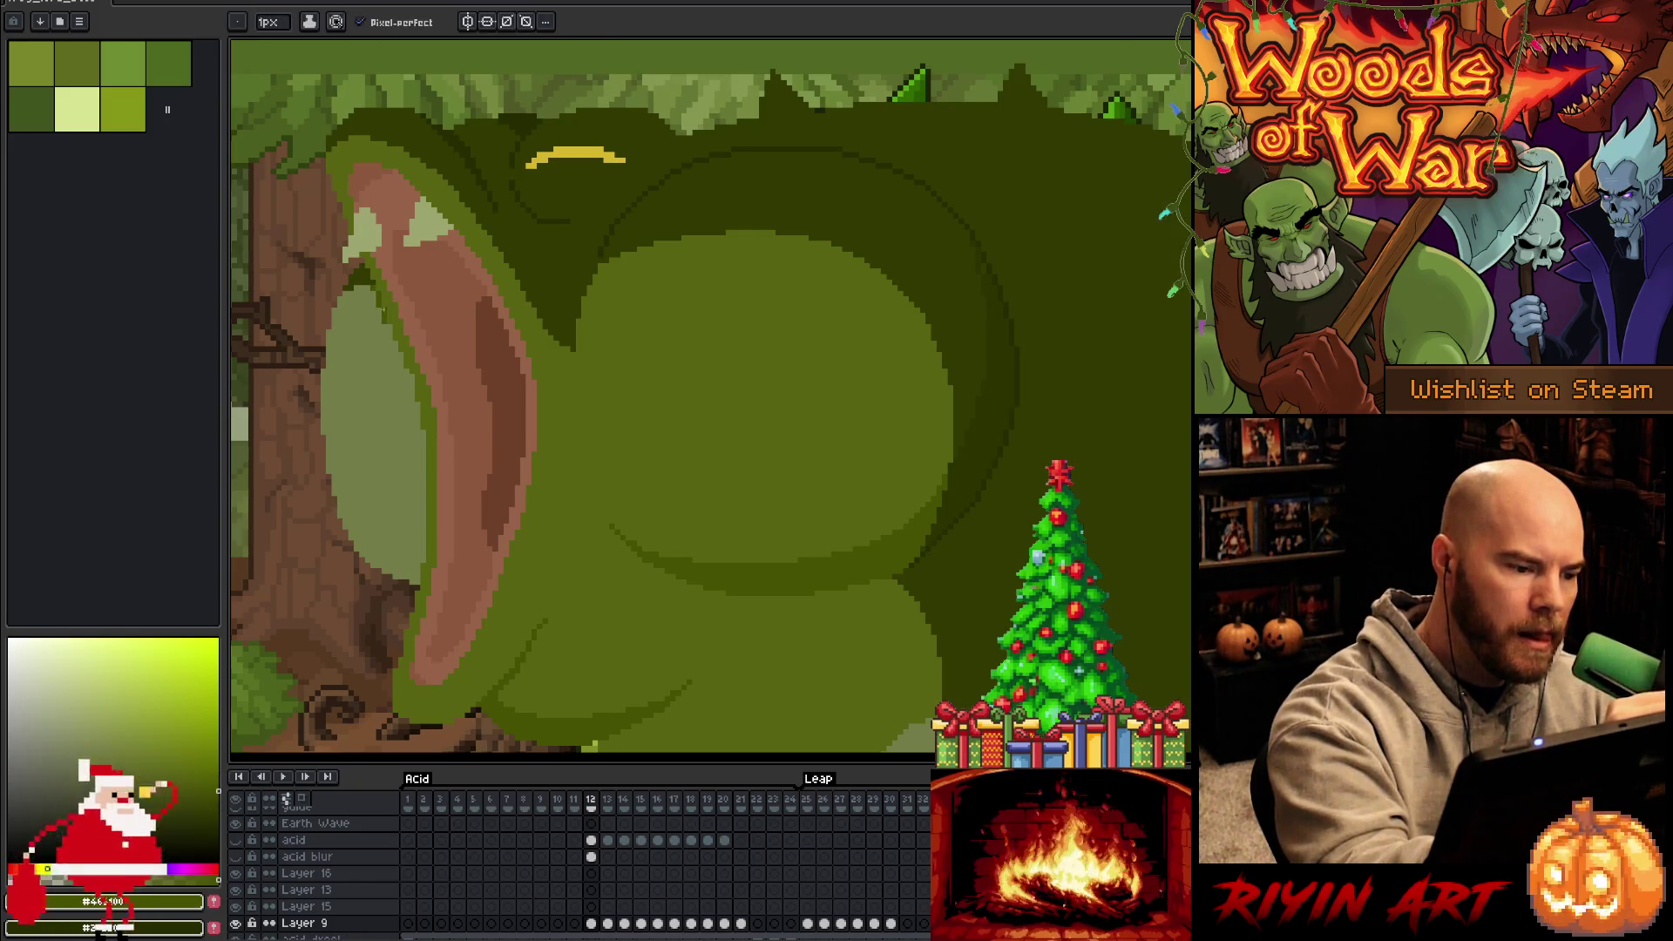
alt+click(396, 340)
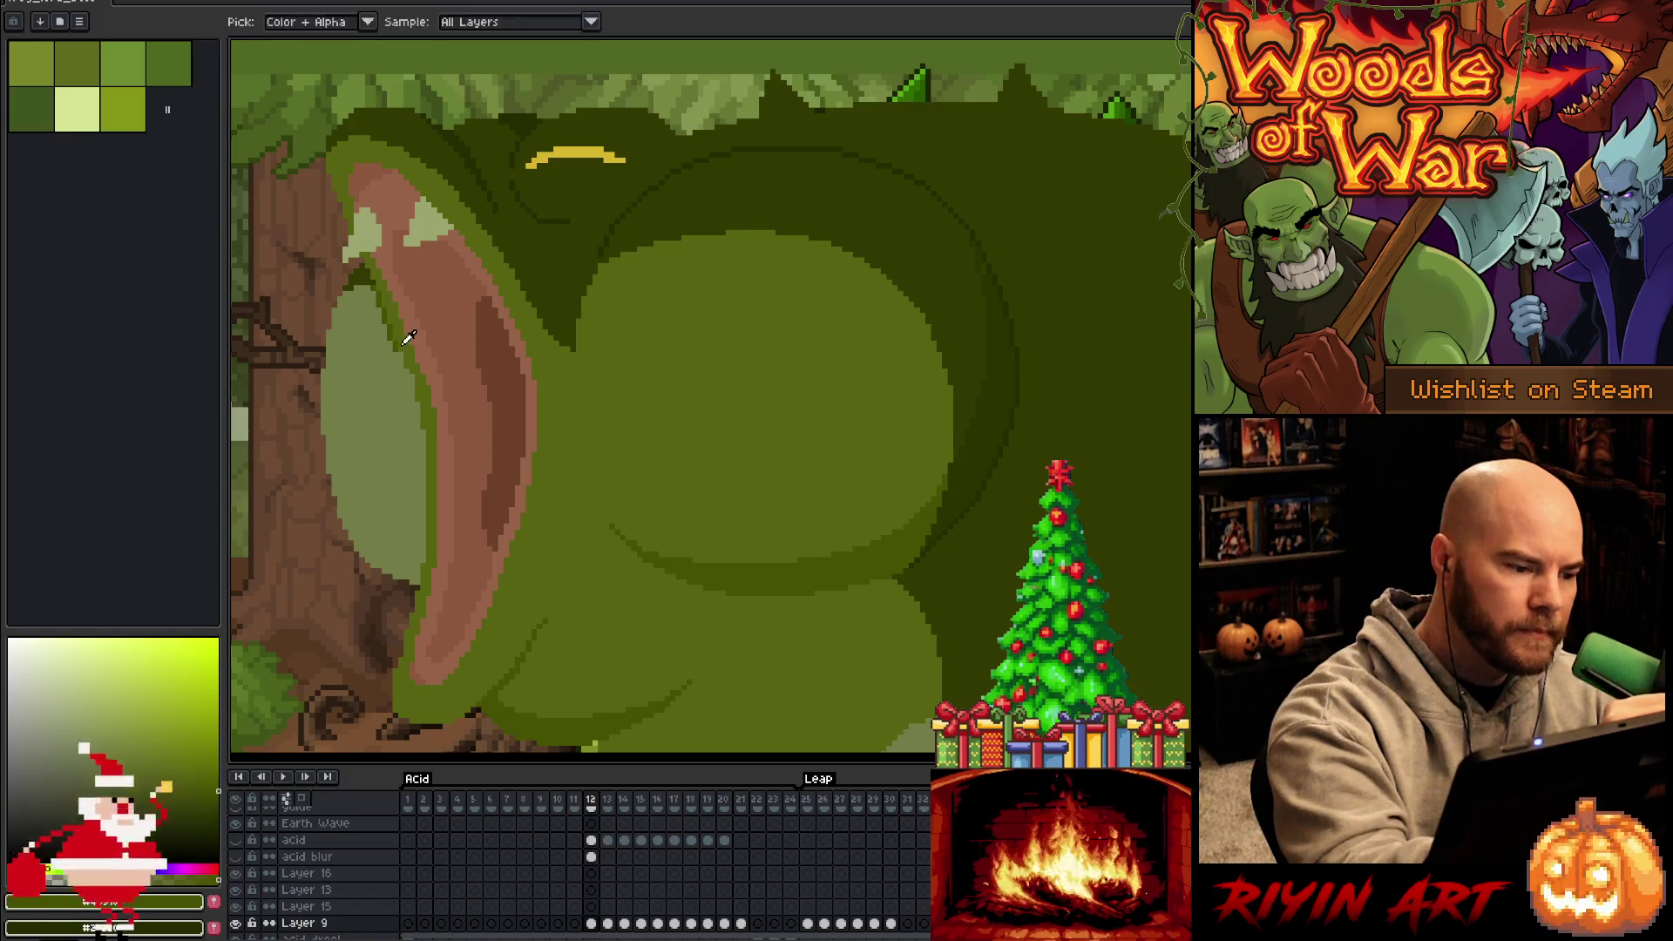
alt+click(394, 347)
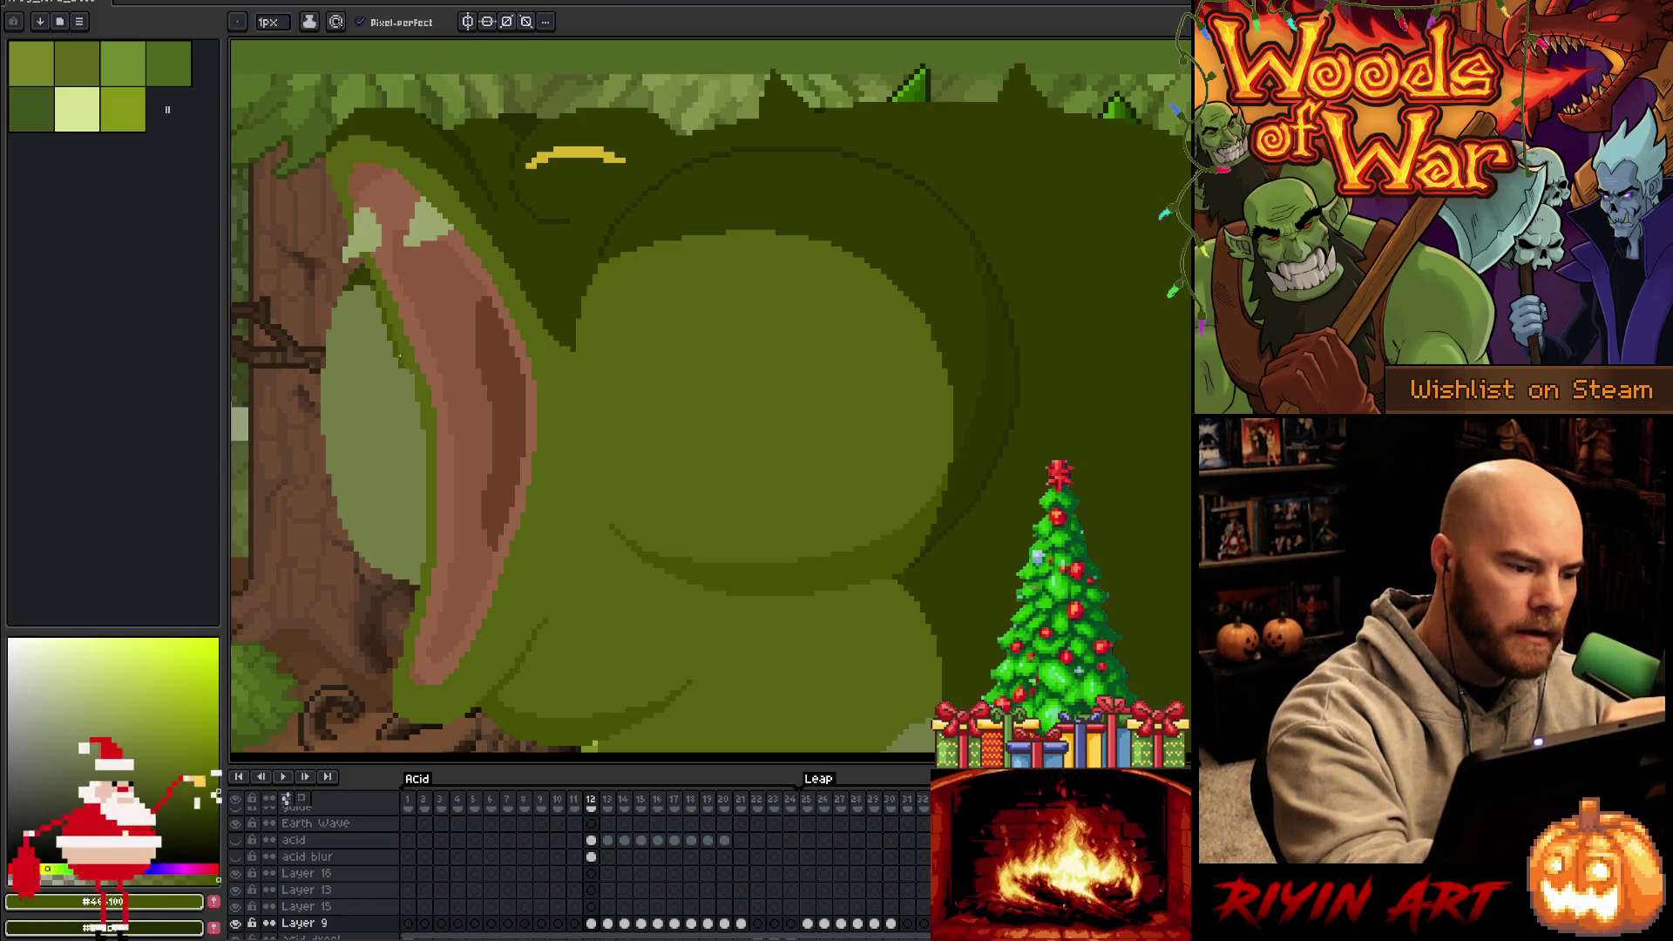
alt+click(405, 366)
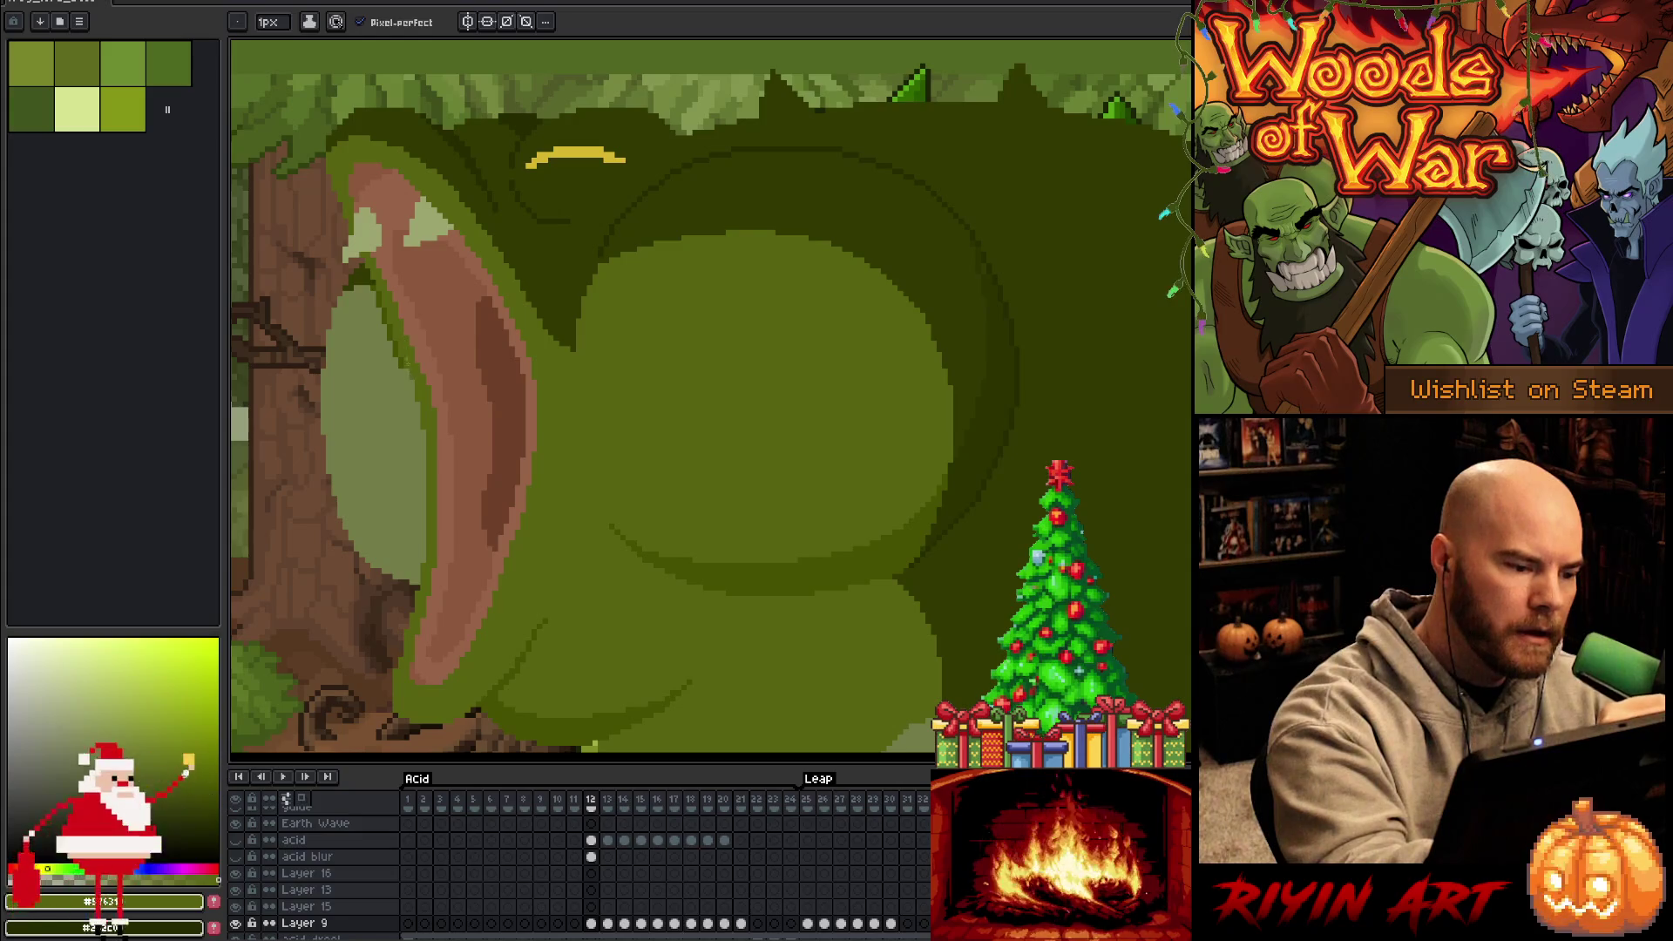
alt+click(407, 376)
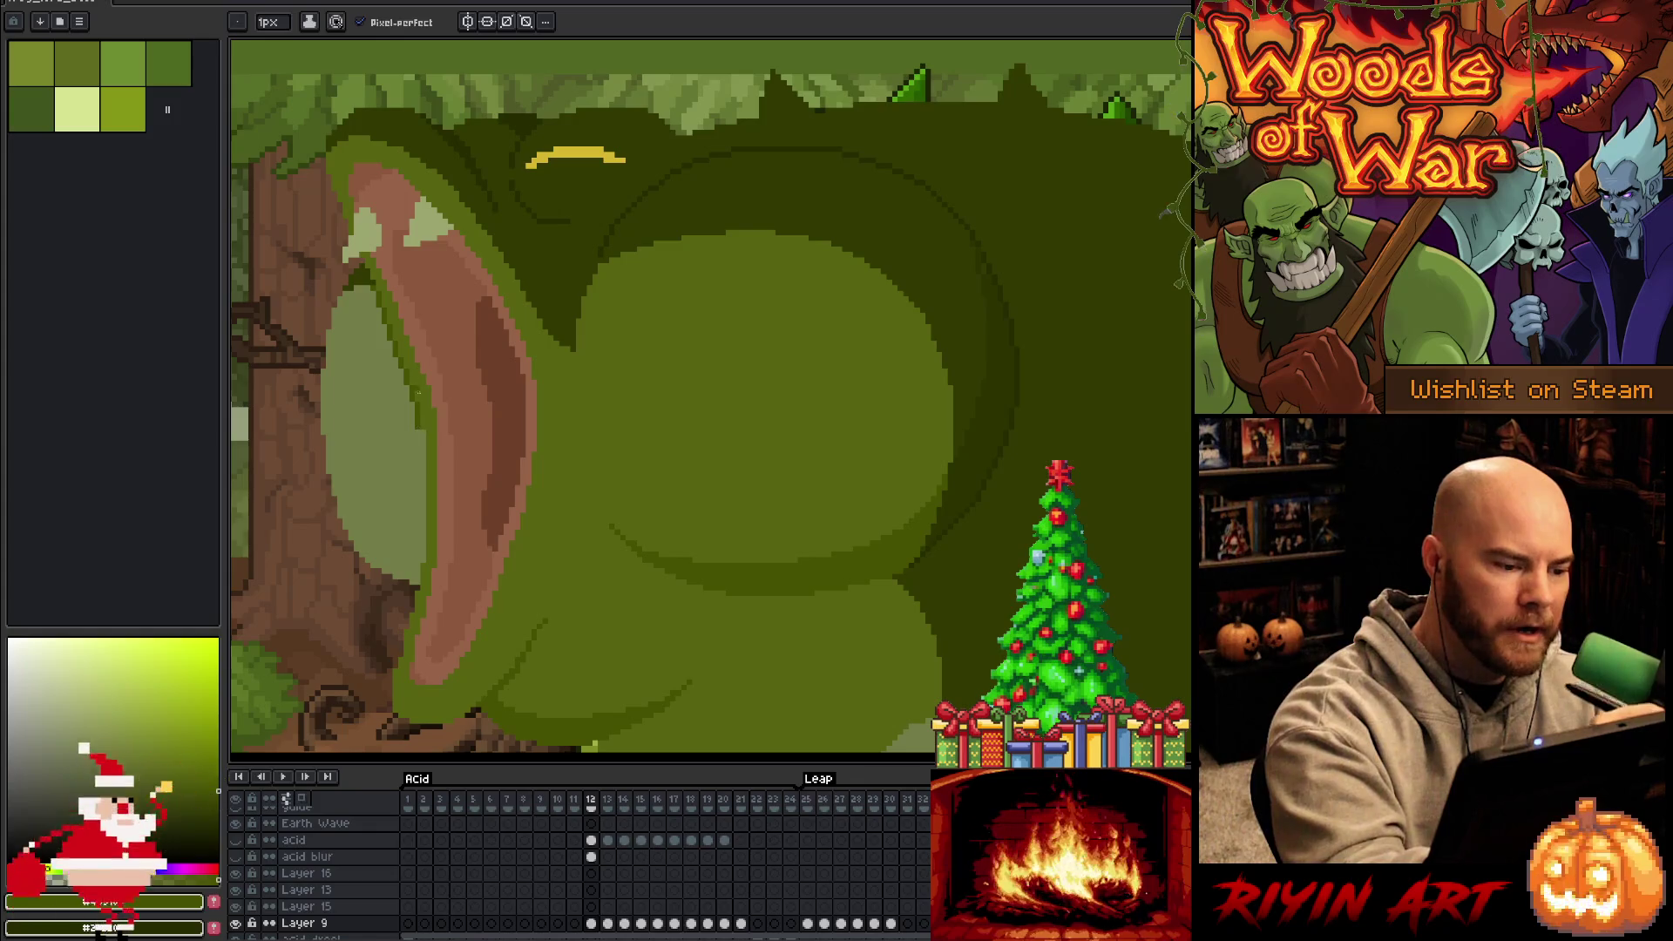
drag(423, 499, 423, 560)
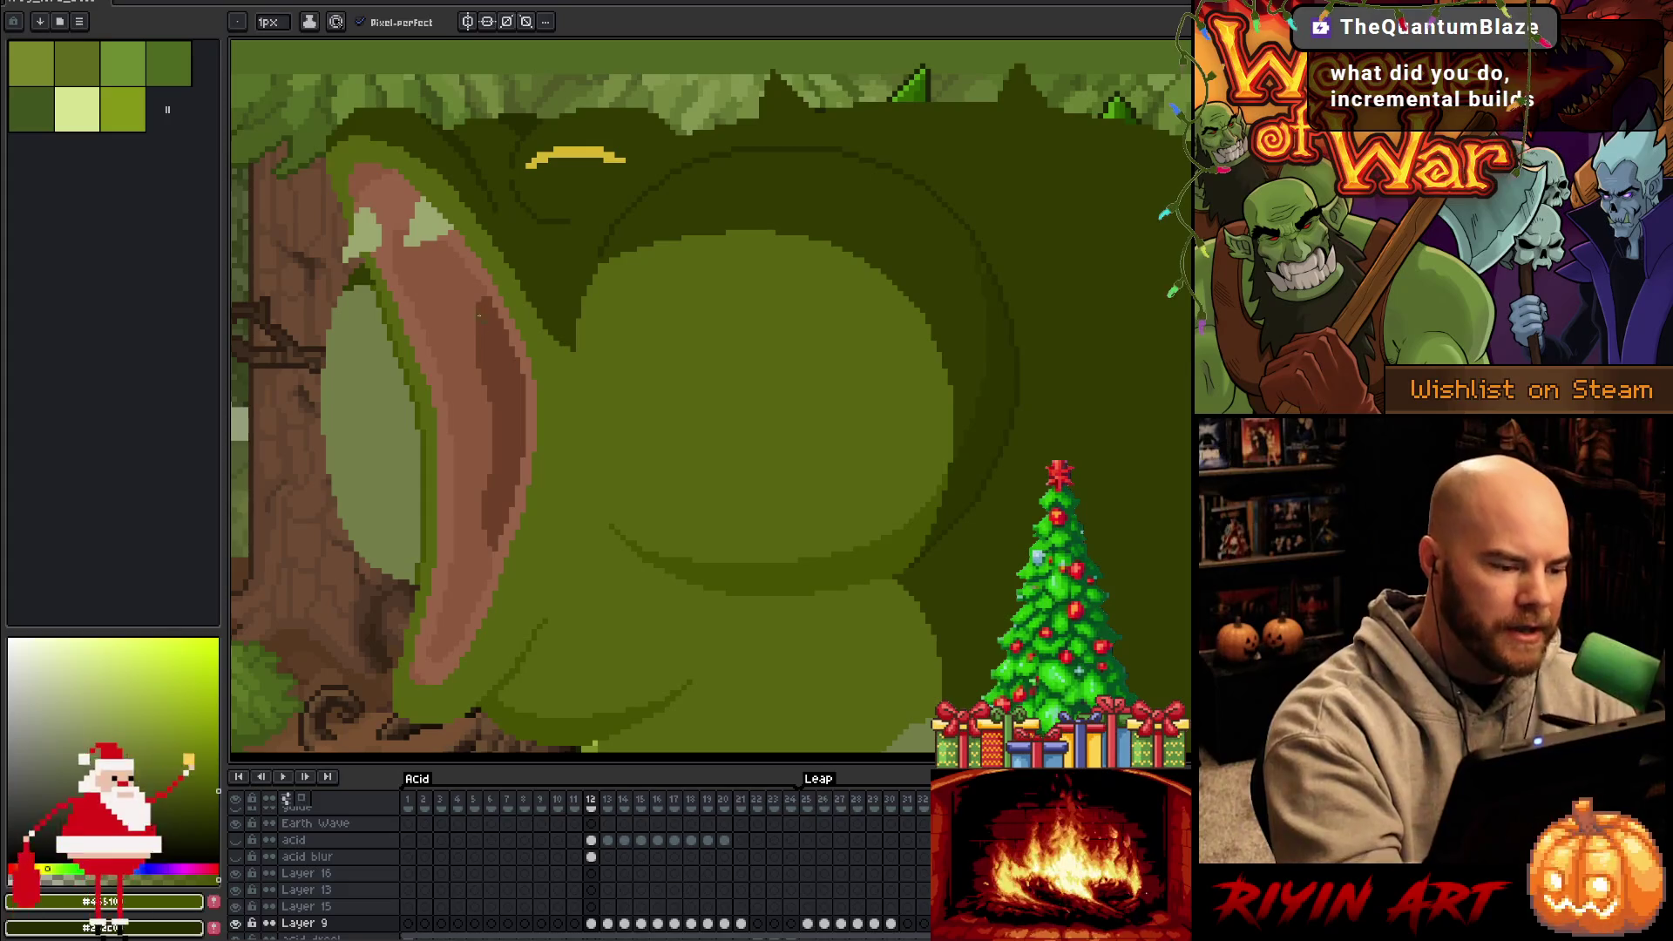
Fill the pale oval inside the mouth with darker green, then sample more pouch greens
key(g)
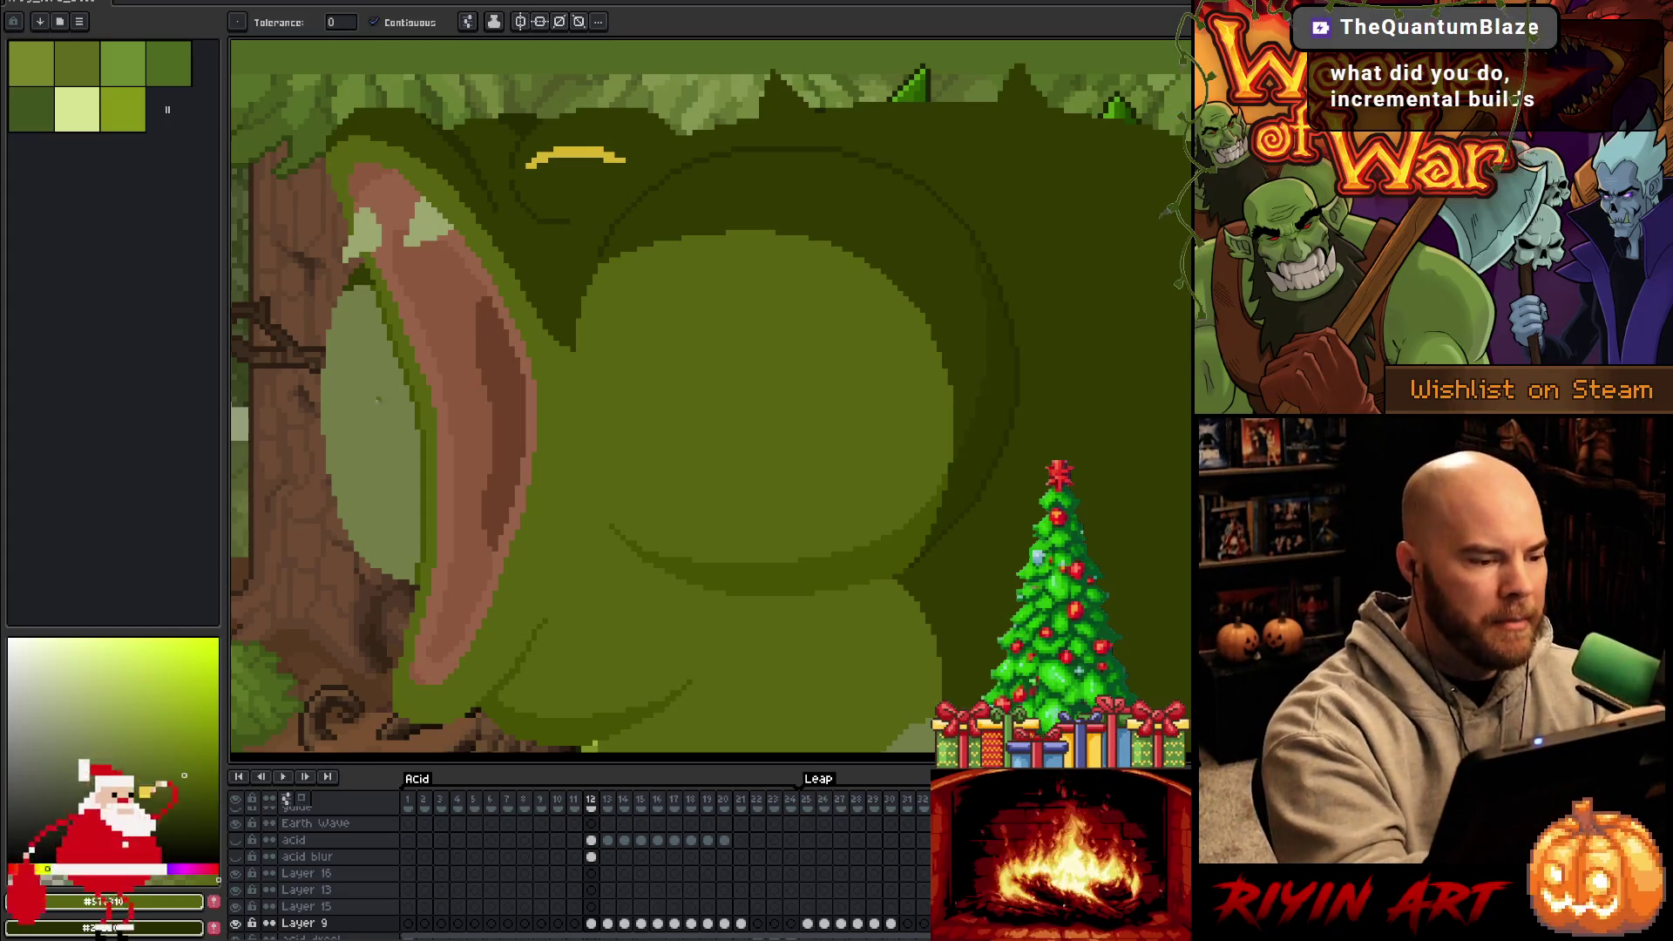
click(378, 404)
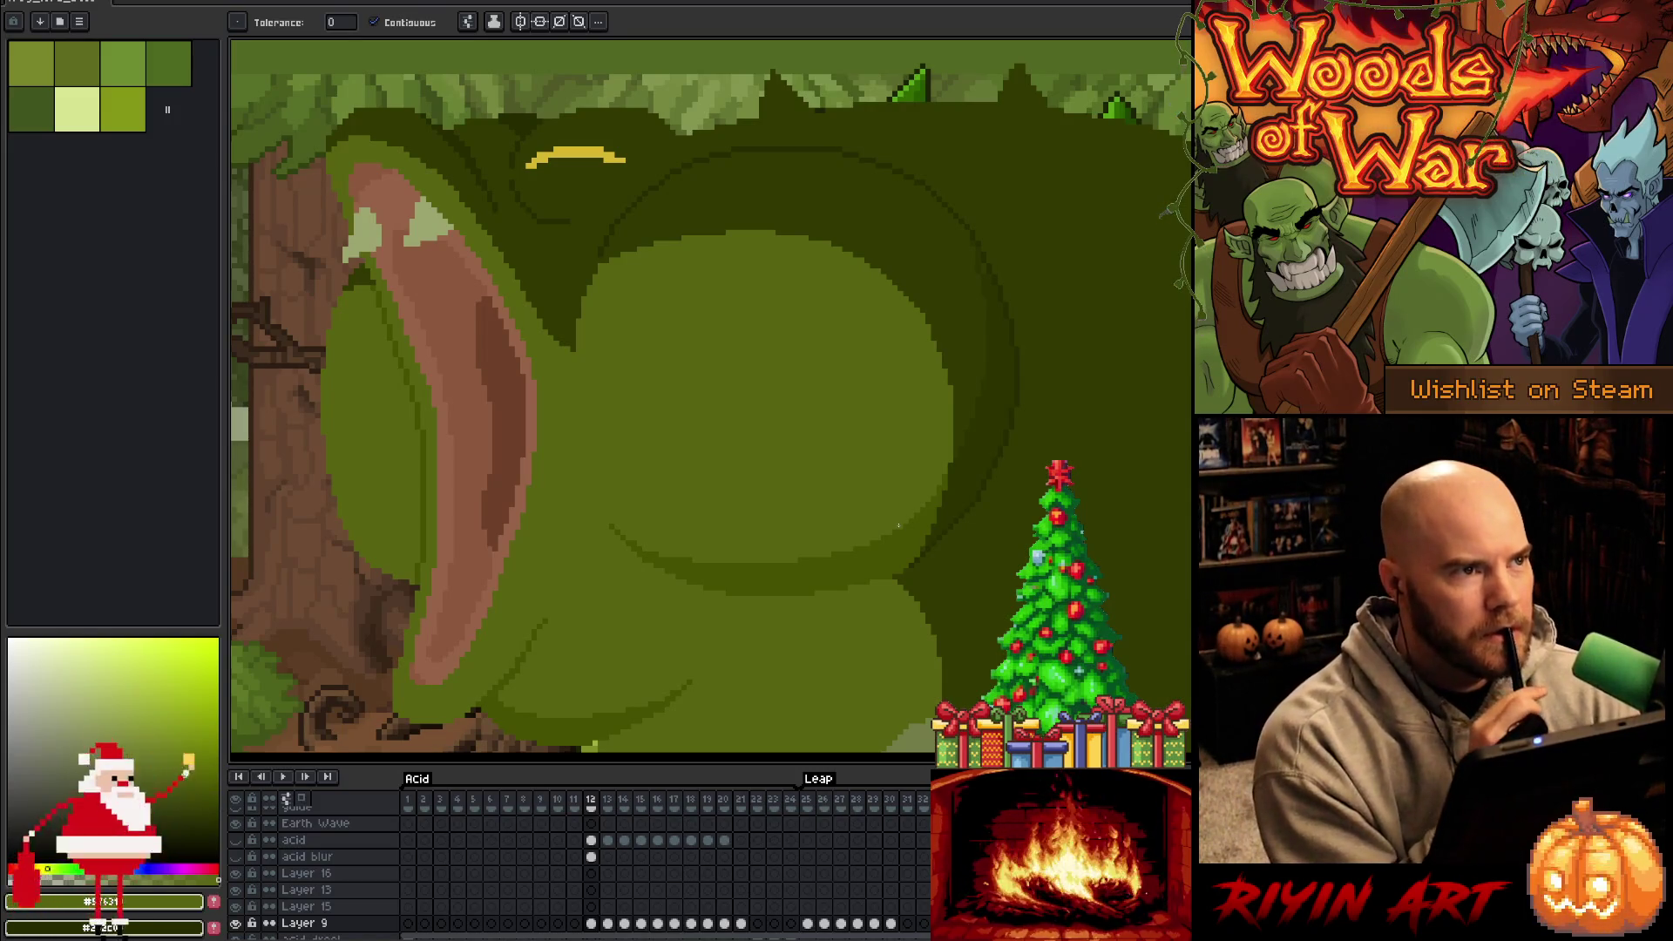
alt+click(462, 200)
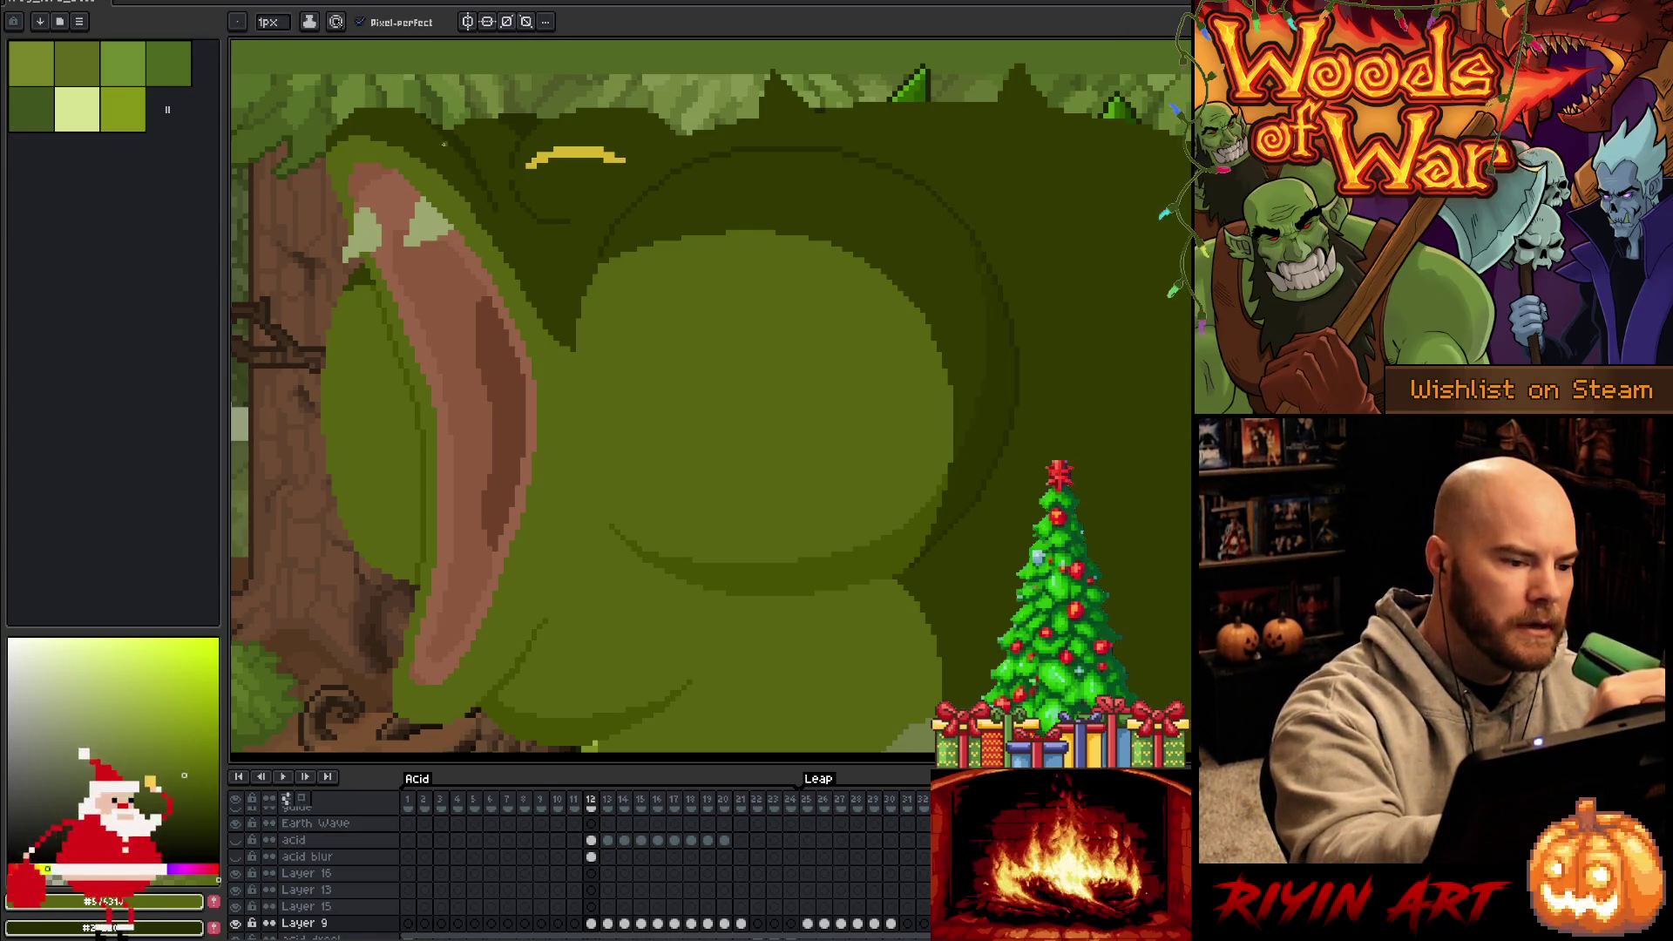
alt+click(562, 327)
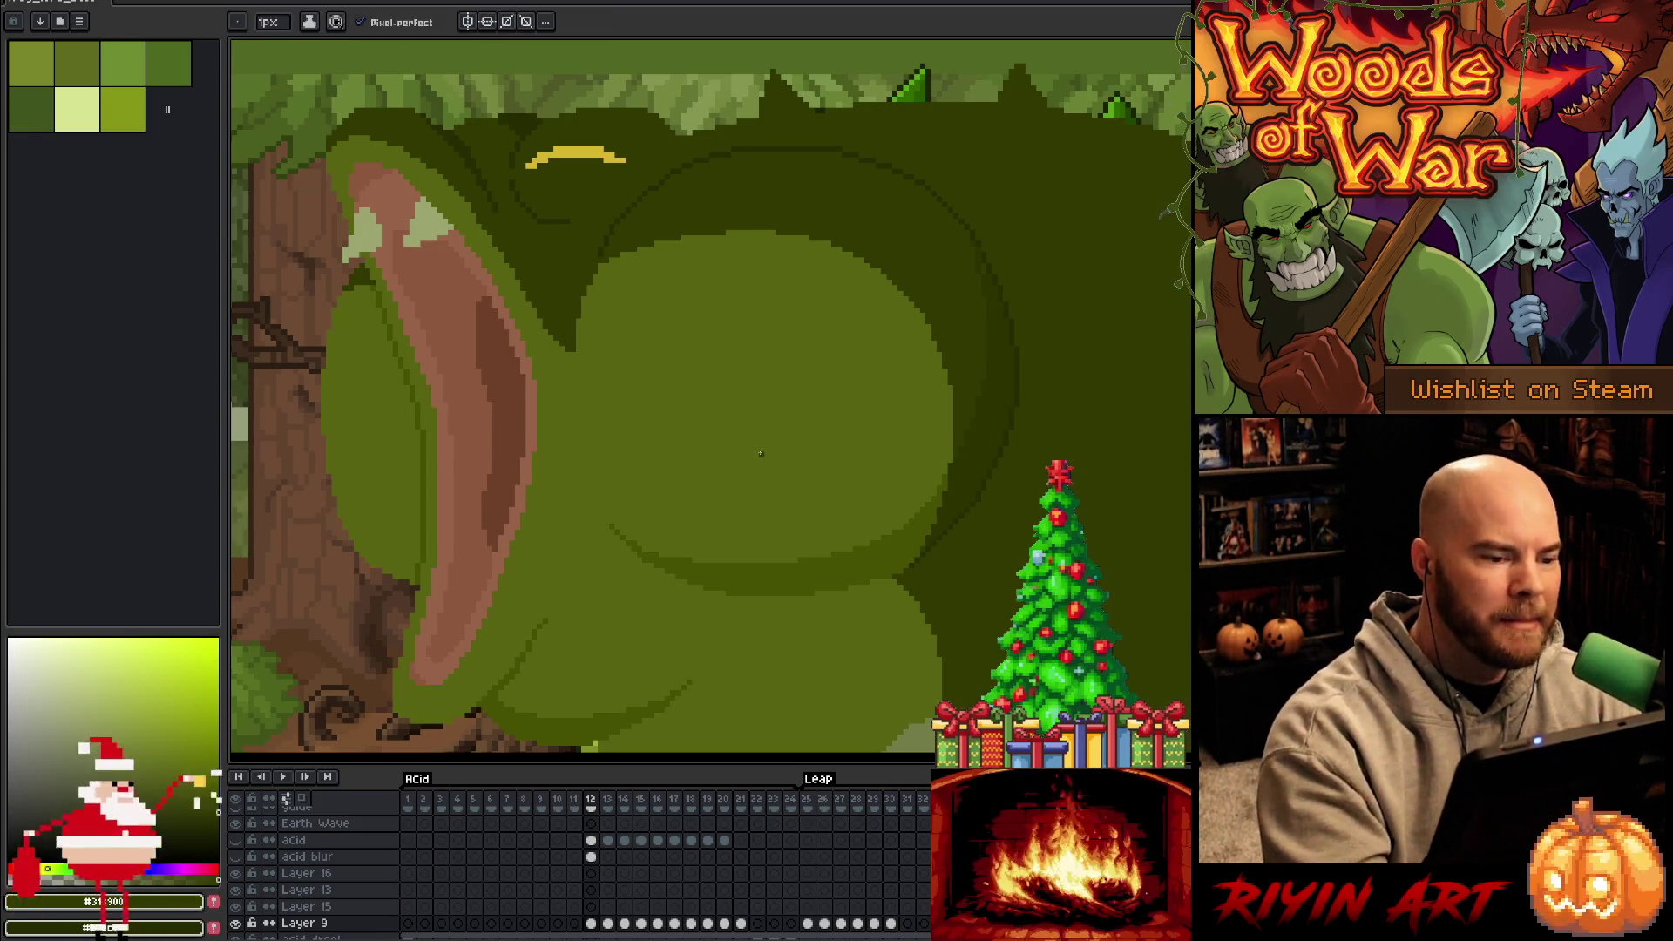
alt+click(997, 291)
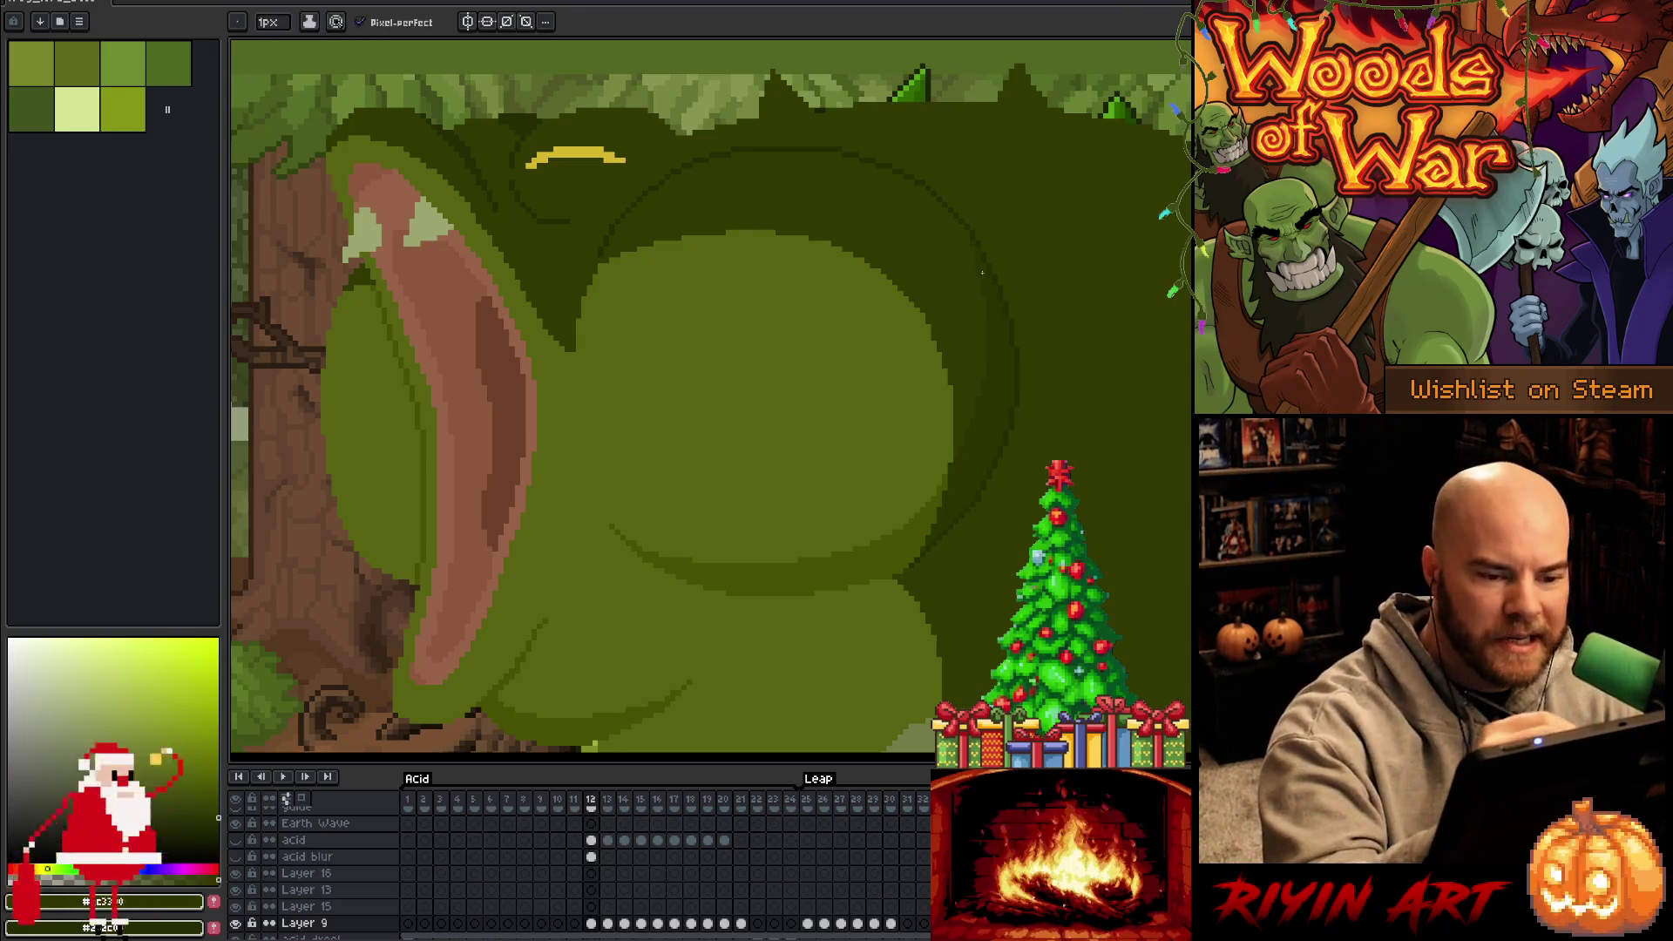
alt+click(985, 250)
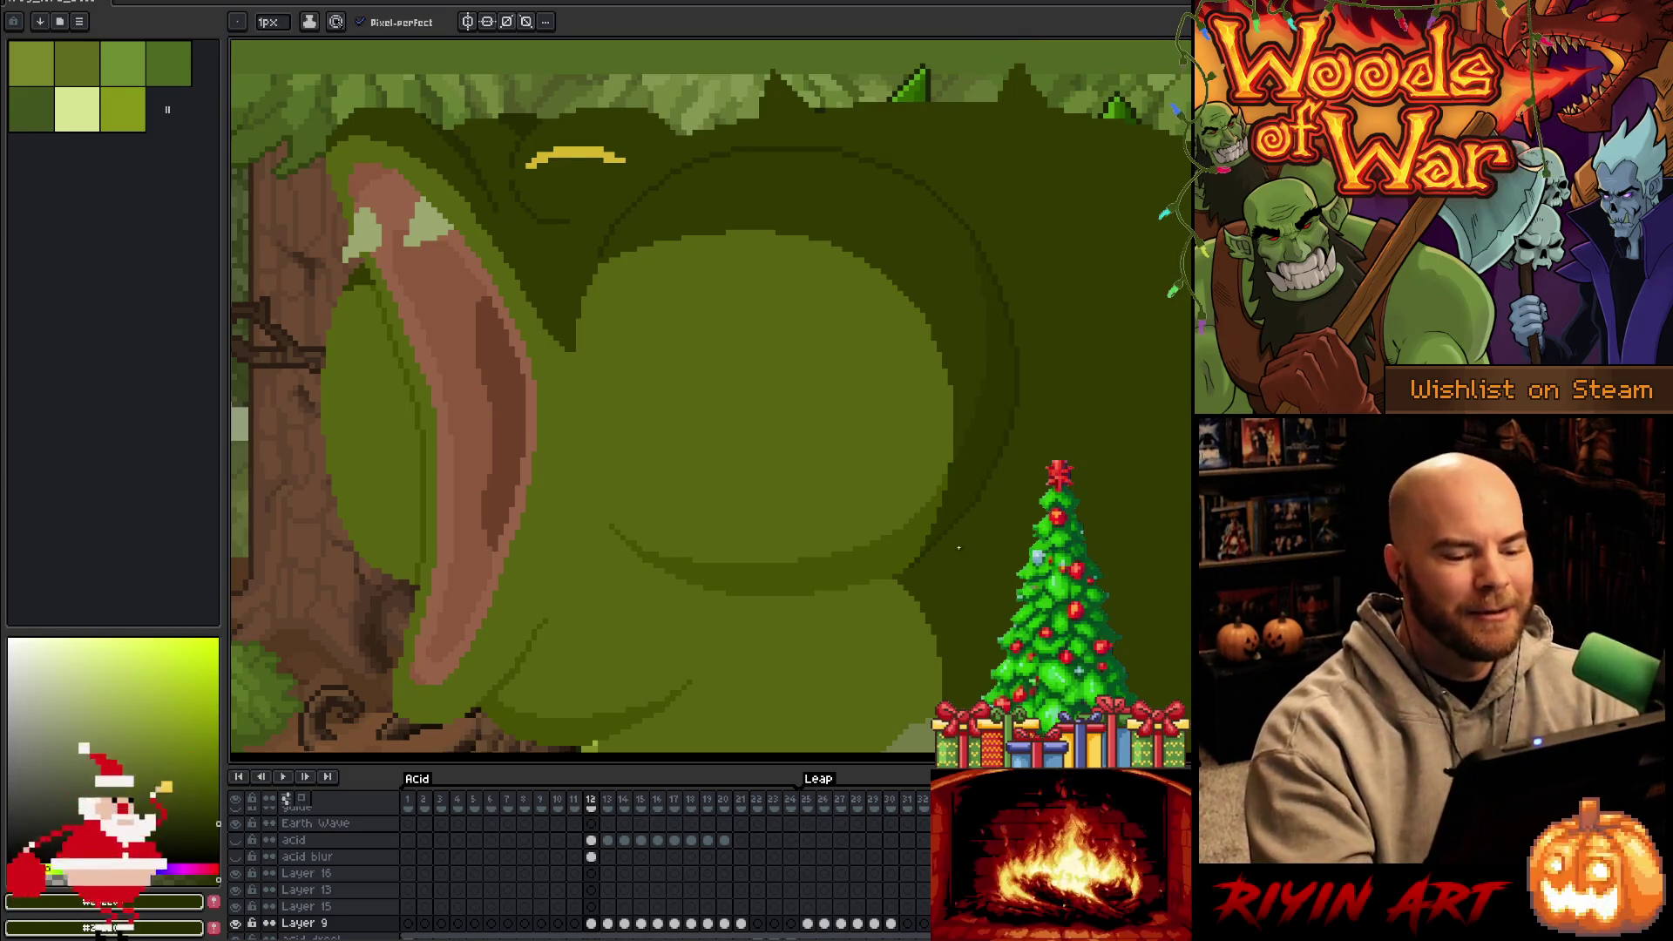
alt+click(908, 571)
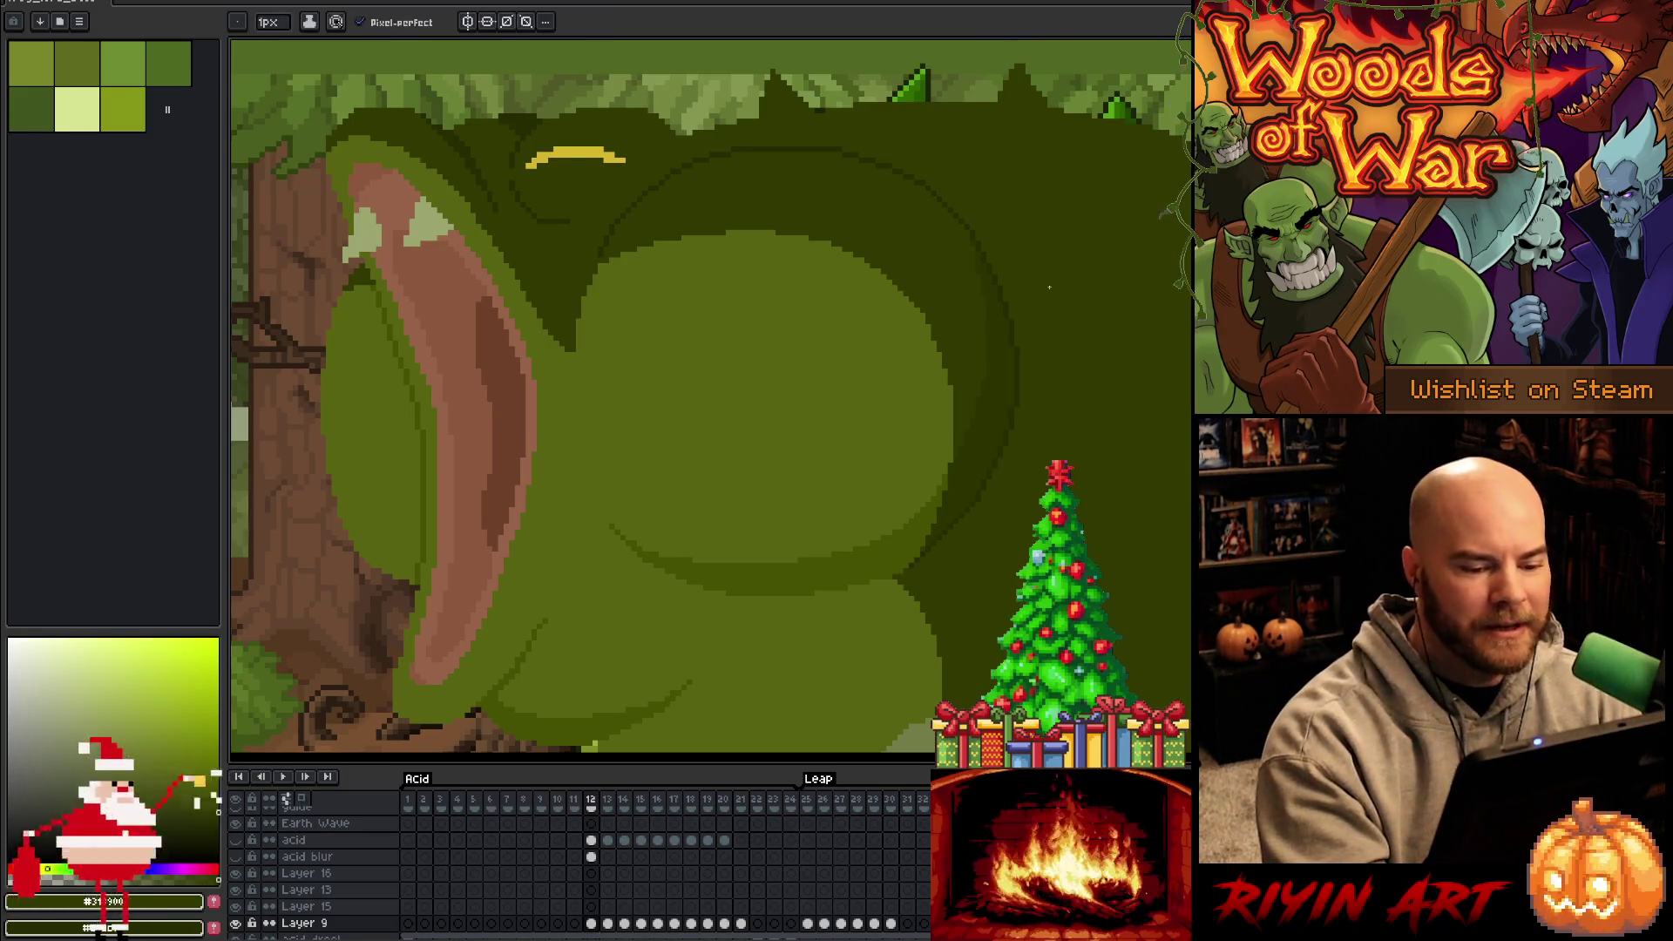
drag(885, 567, 969, 534)
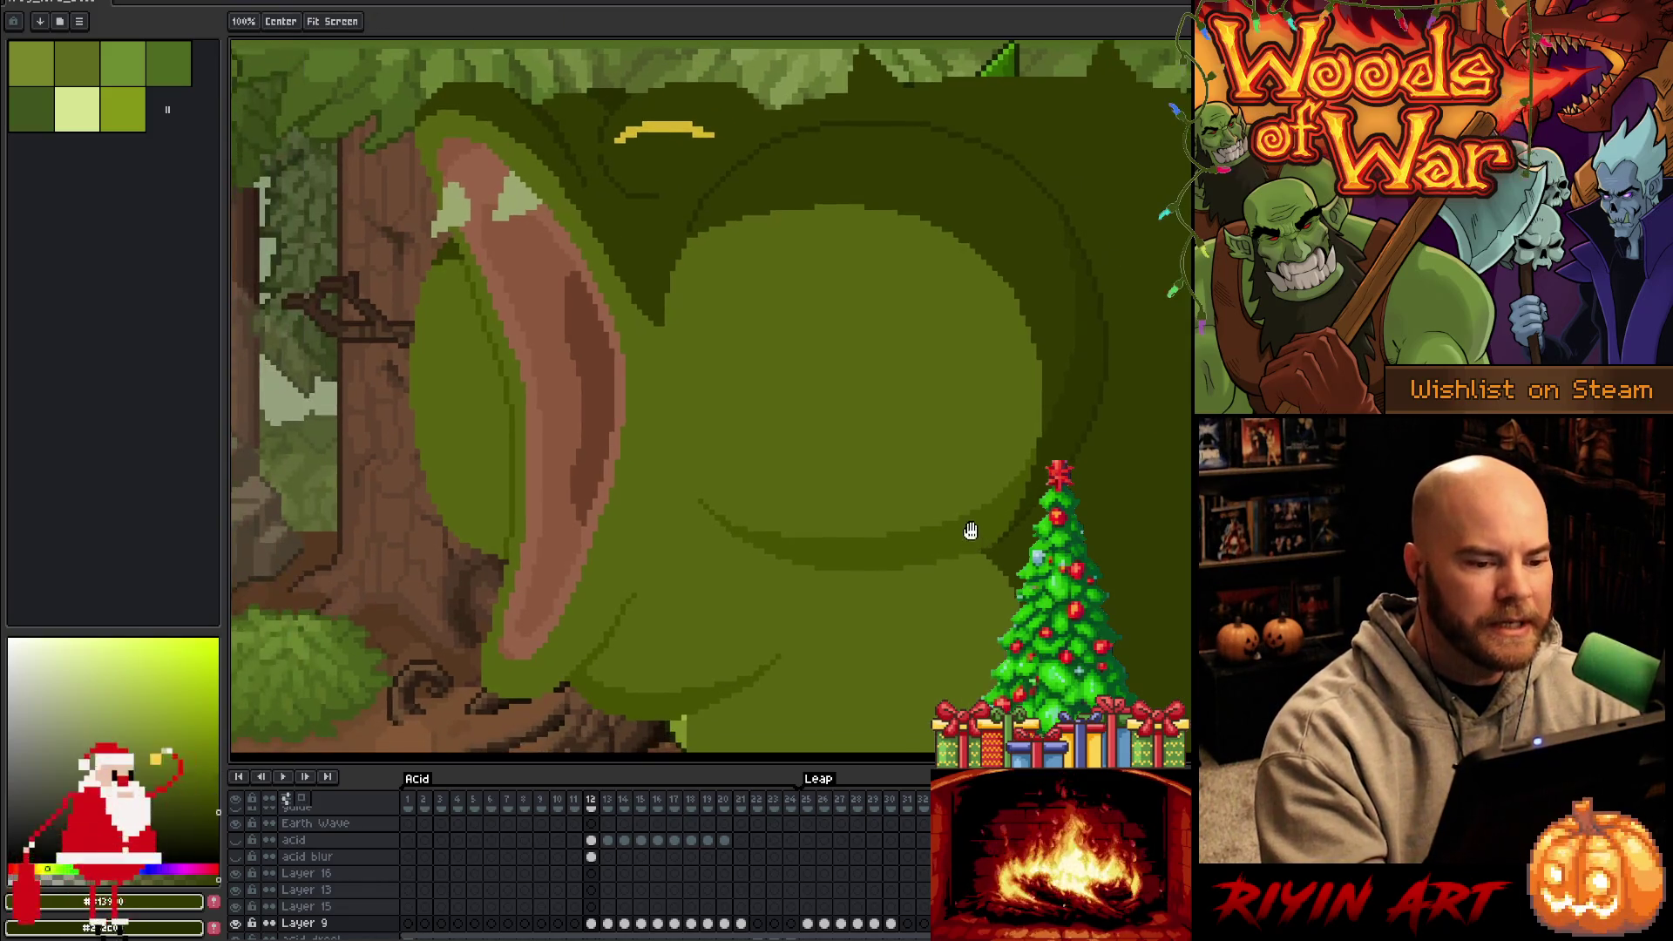
Sample a body green and draw a darker curved stroke on the frog's lower body
alt+click(822, 235)
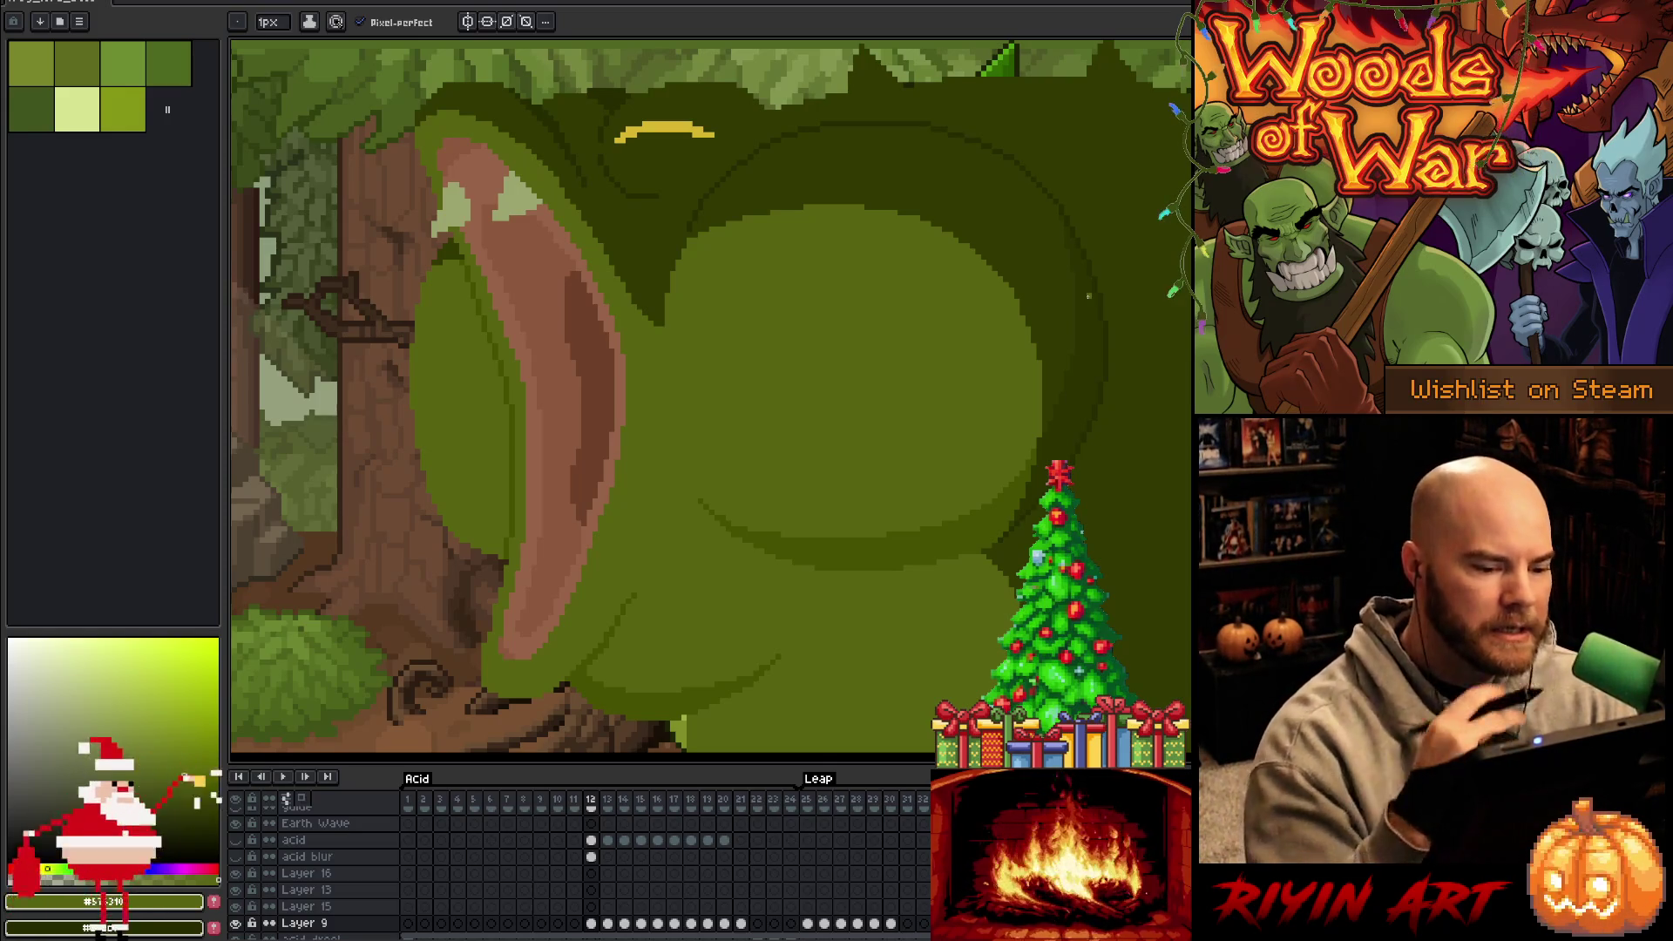
key(alt)
alt+click(872, 546)
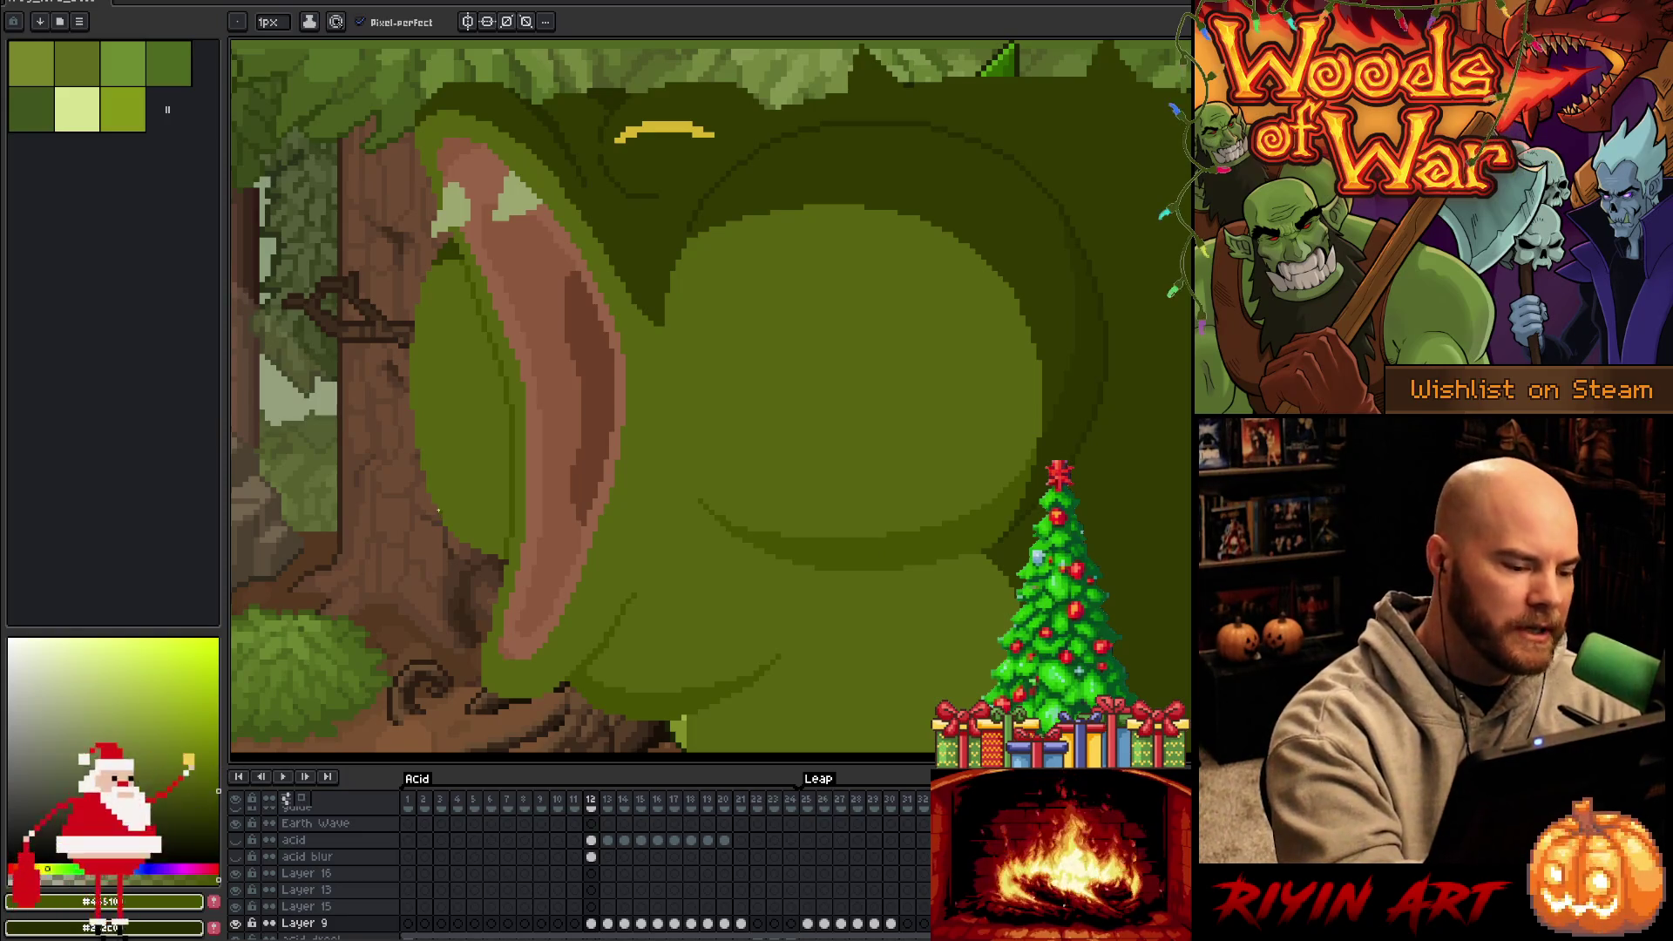
drag(448, 523, 507, 513)
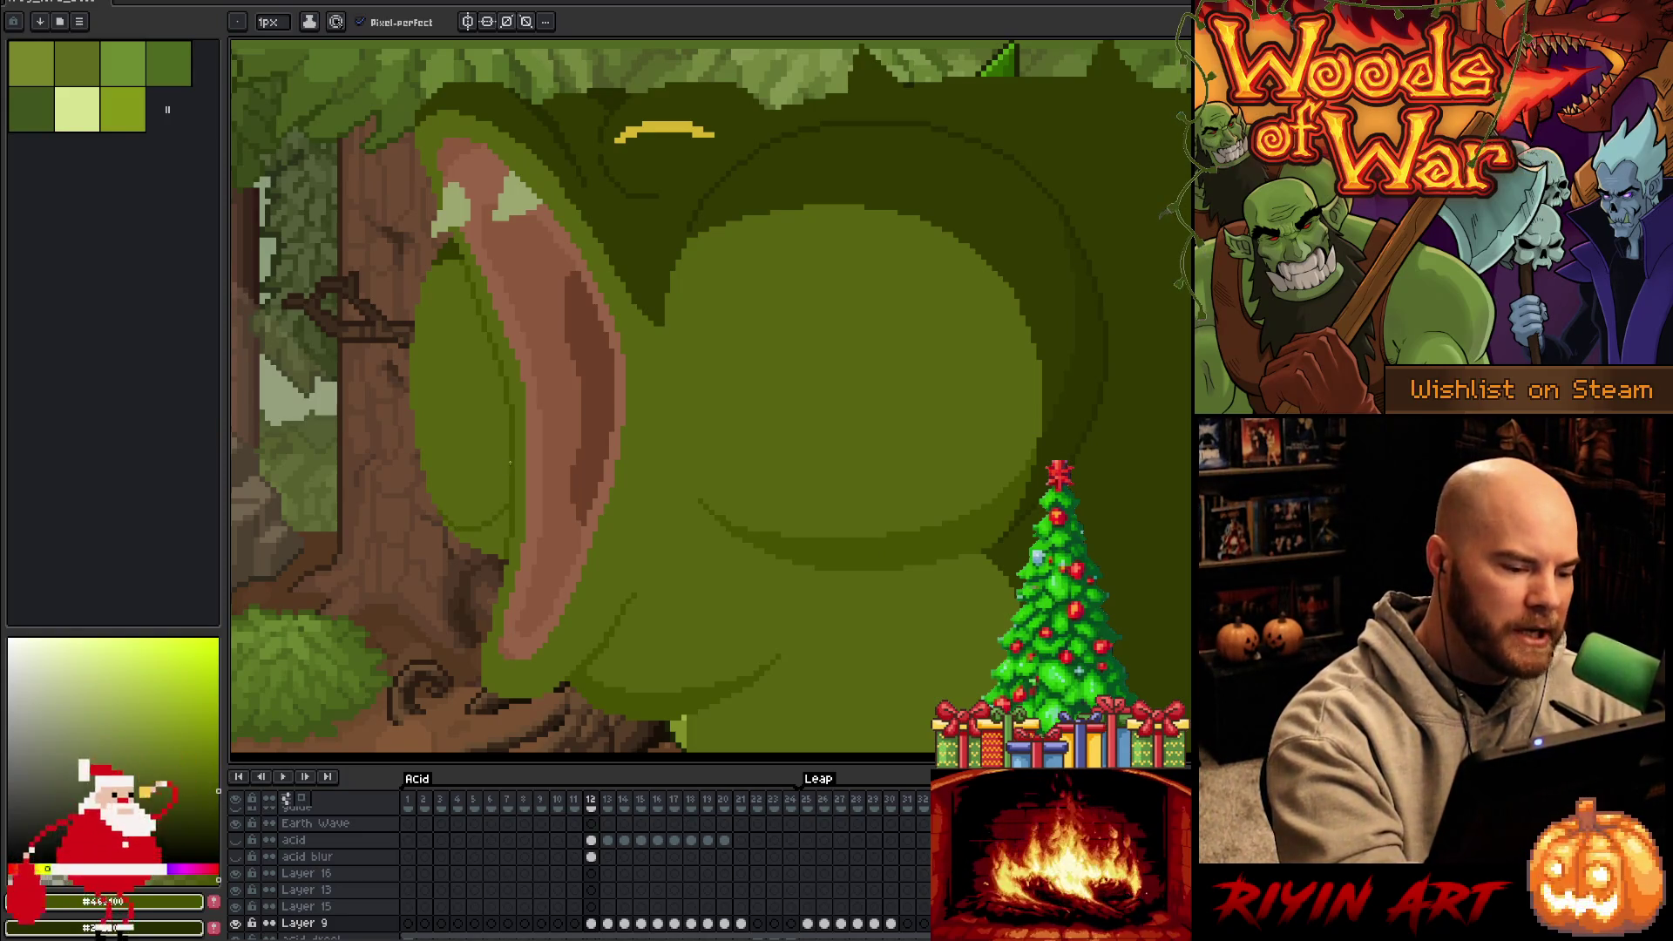
key(g)
key(b)
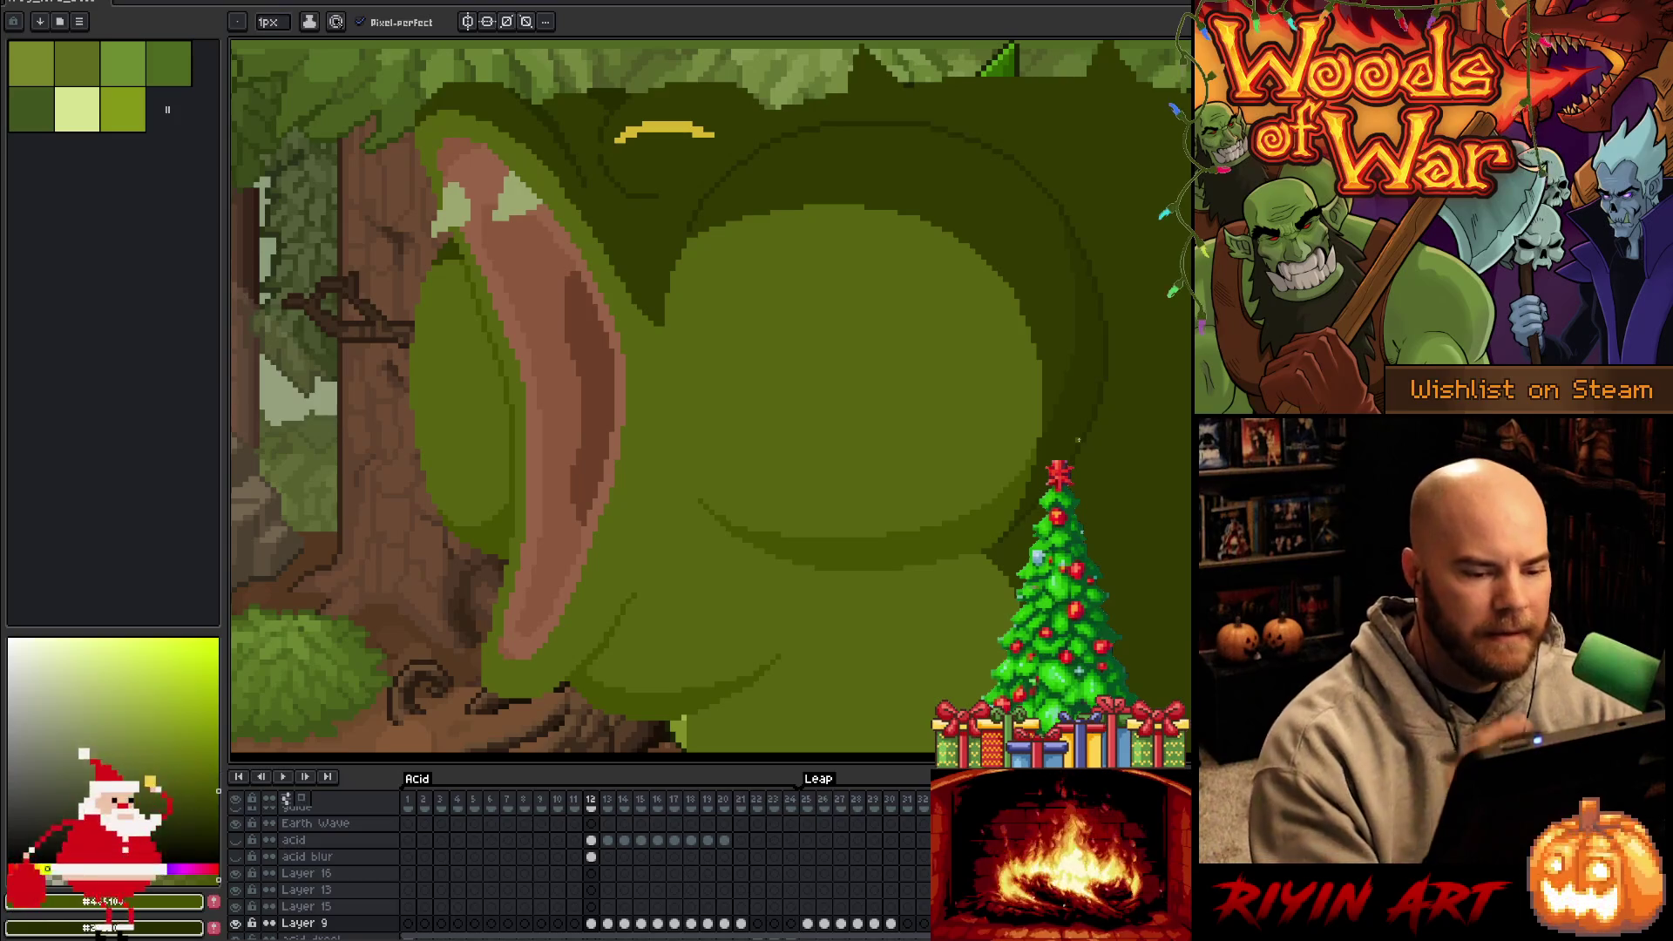
Zoom out and back in to frame the whole open-mouthed frog
scroll(1078, 440, down, 3)
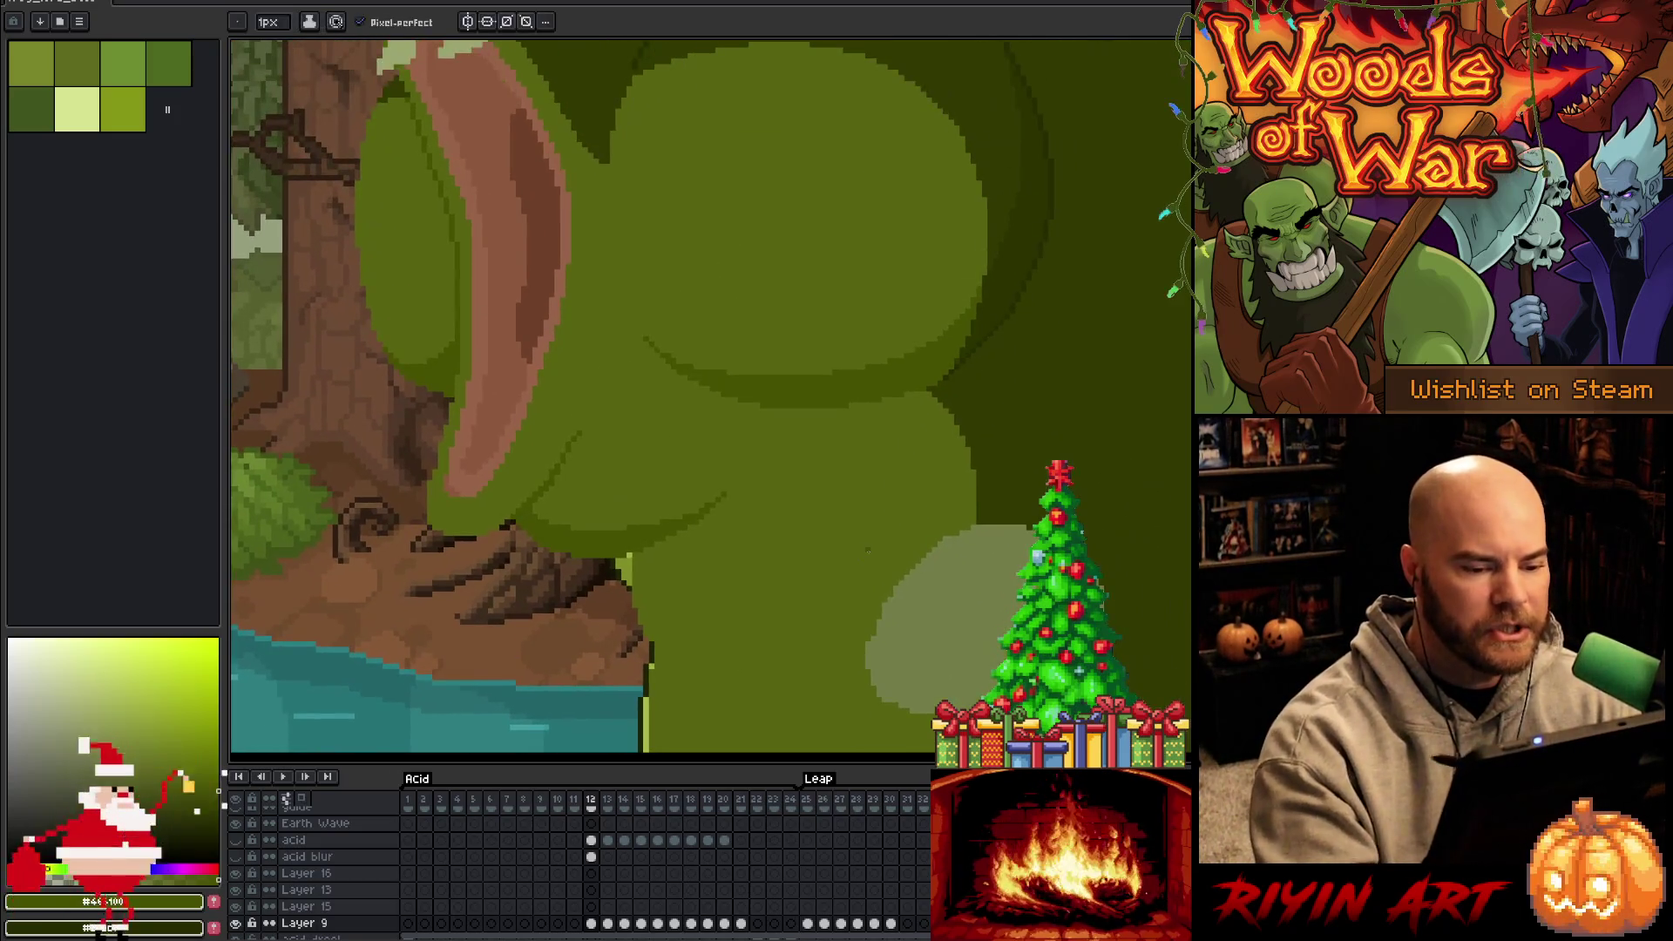
scroll(867, 551, down, 5)
scroll(868, 575, up, 2)
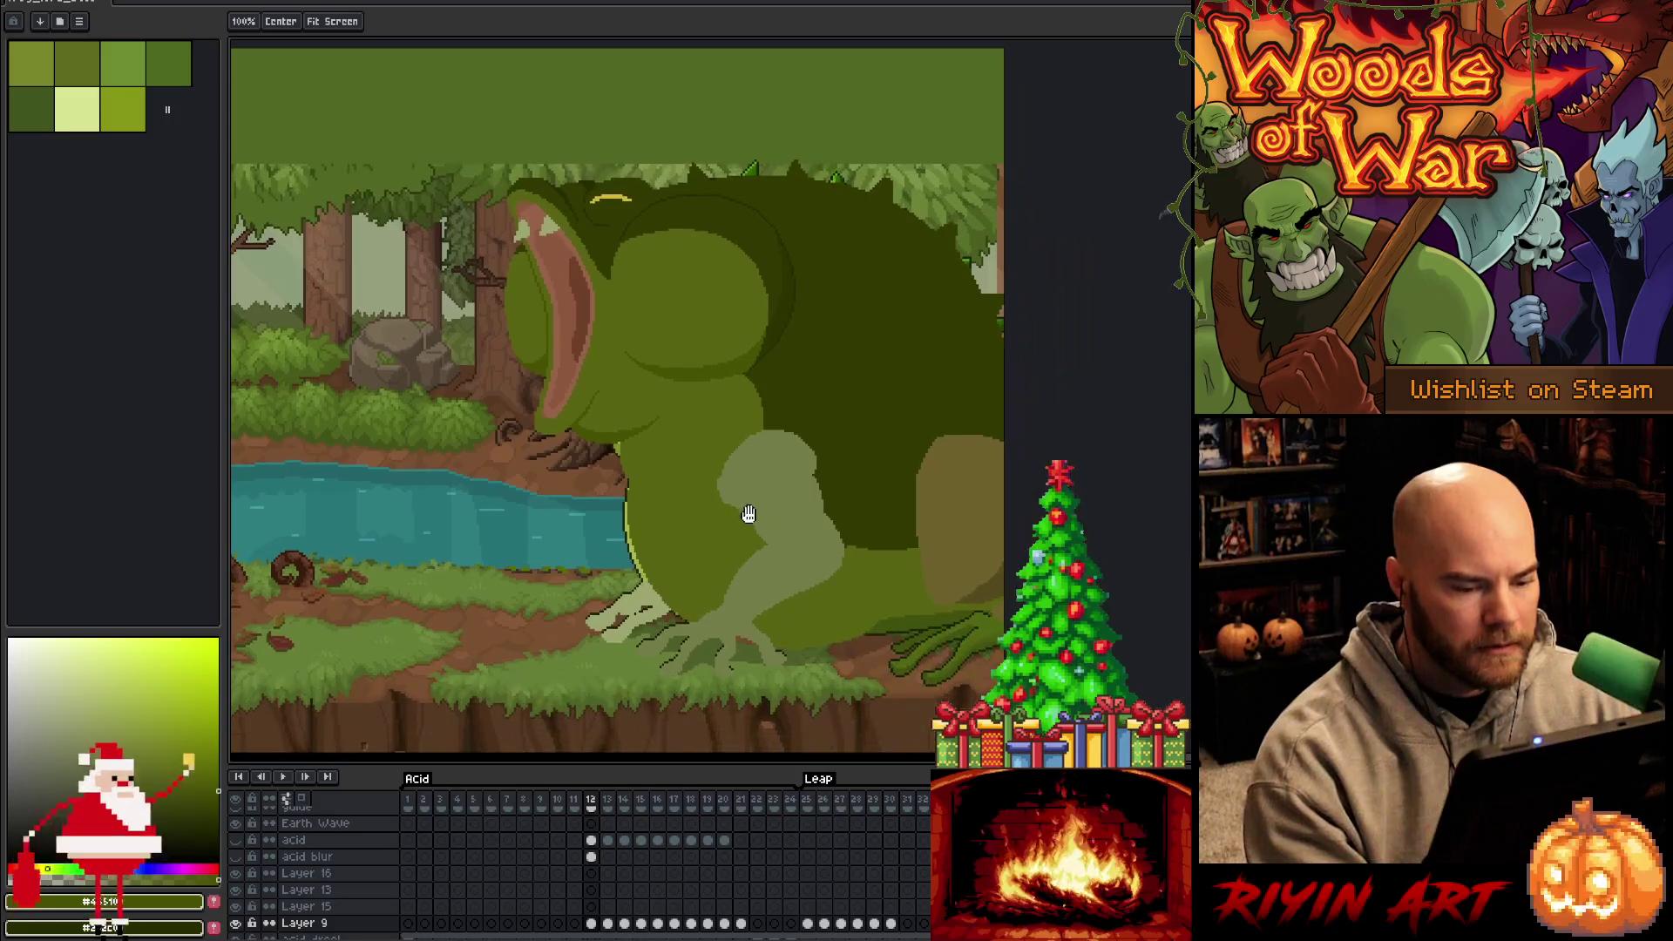
scroll(868, 606, up, 2)
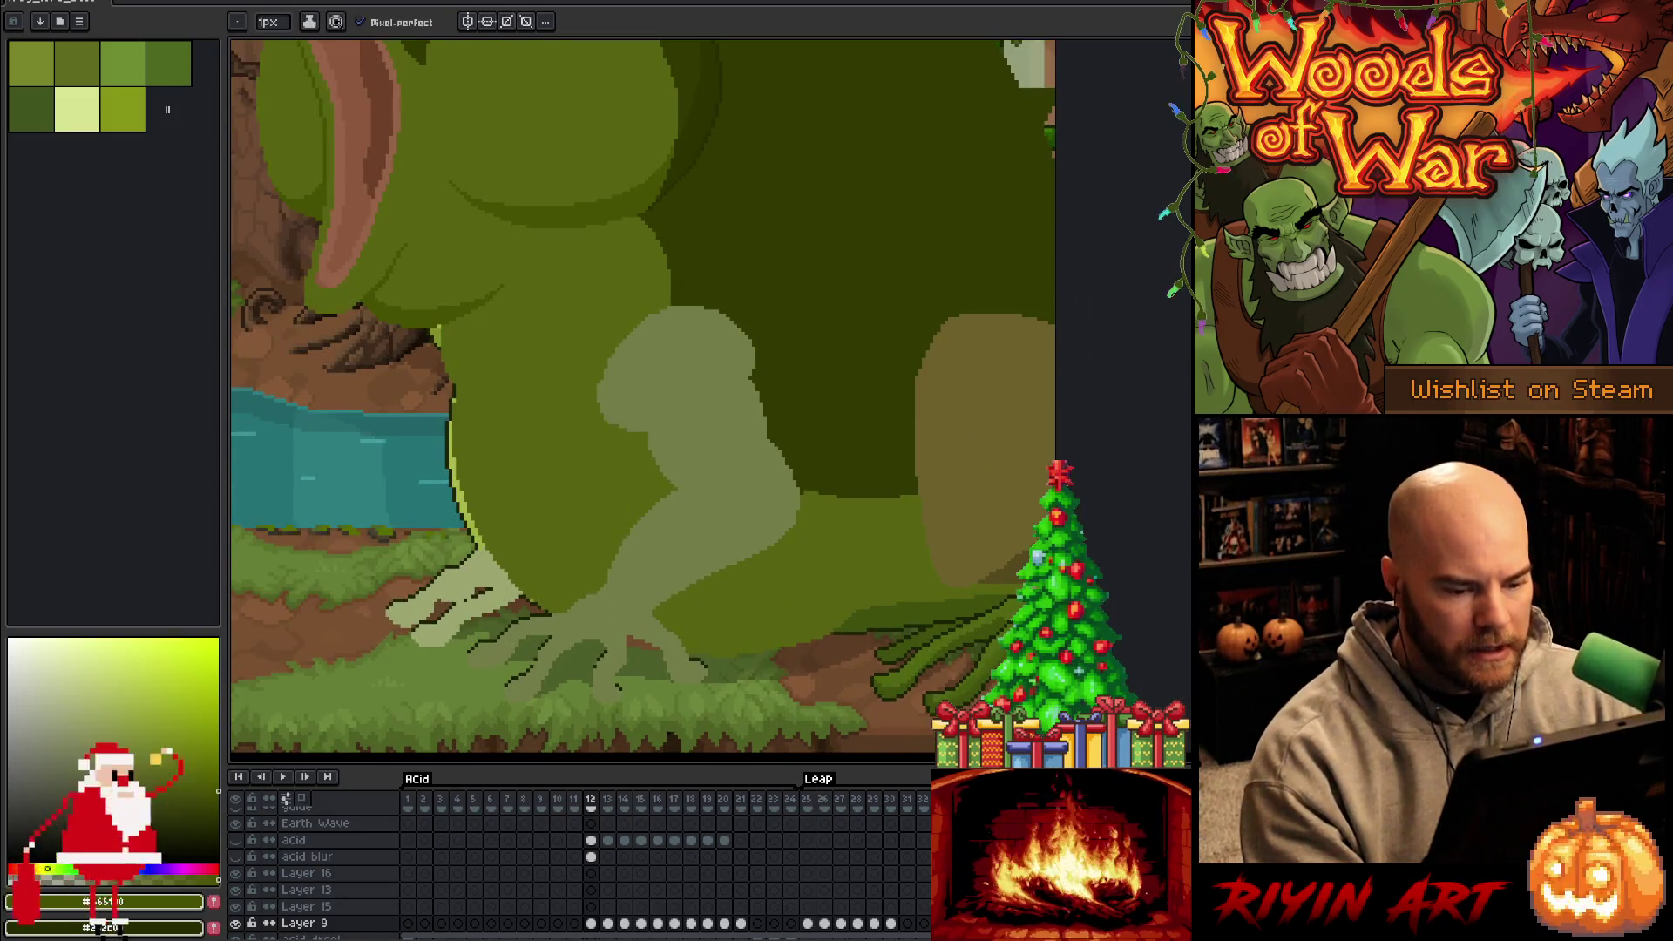
scroll(999, 648, down, 3)
scroll(1000, 648, up, 1)
With the Move tool active, make Frog Lord the working layer and flip between frames 12 and 13
key(v)
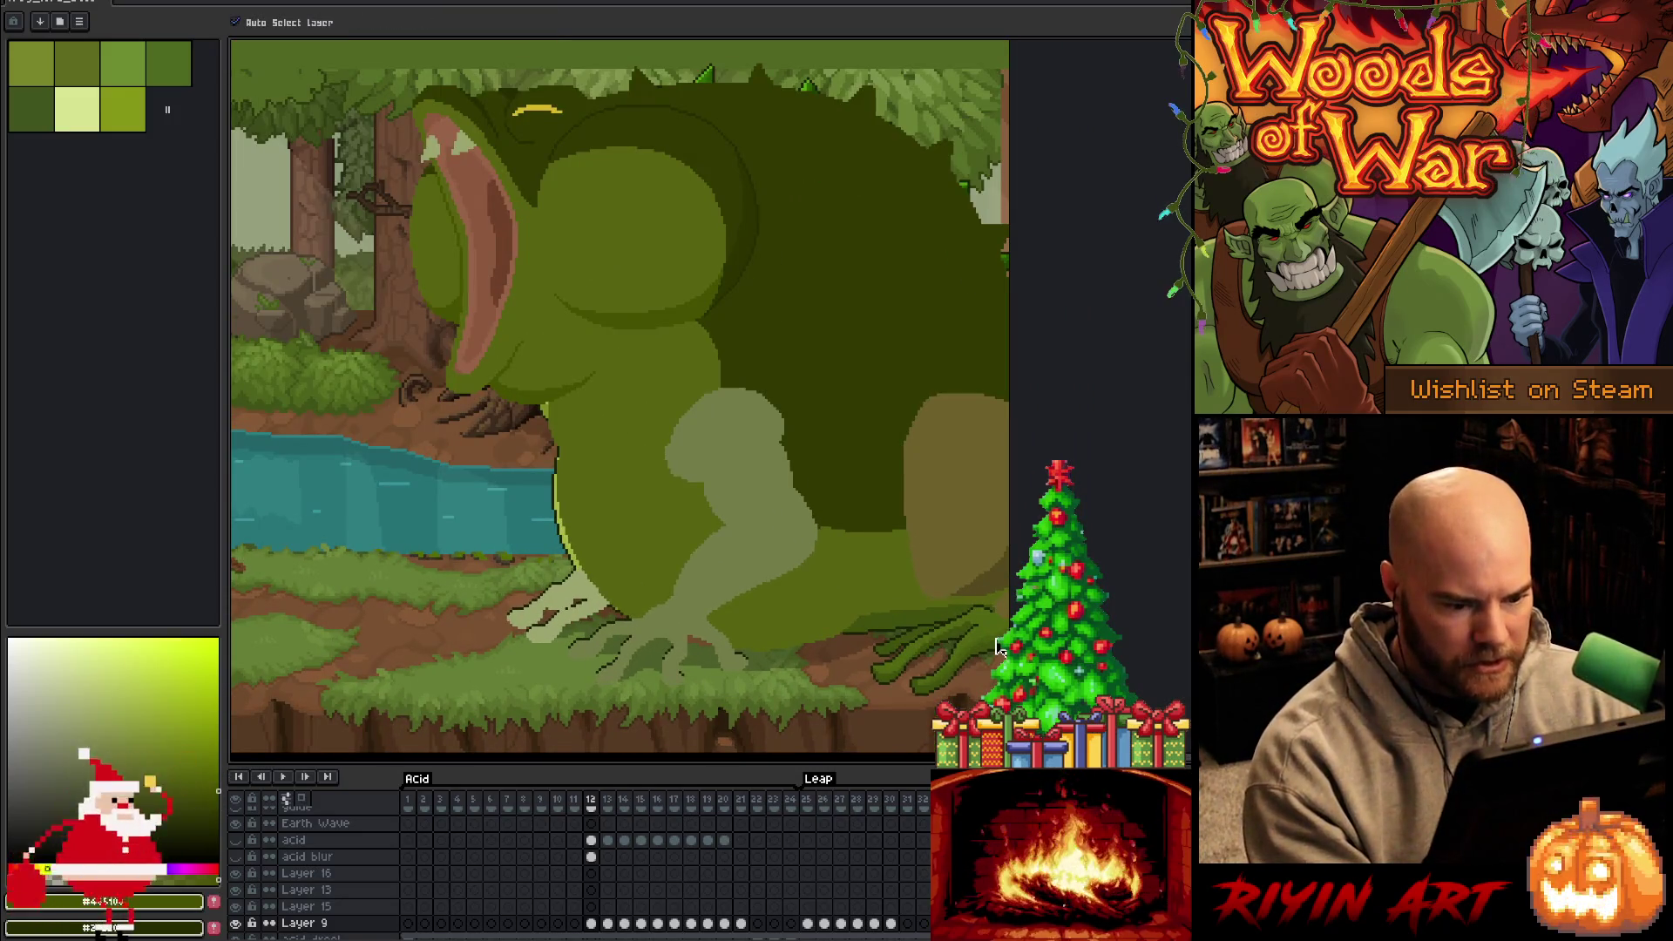
click(999, 647)
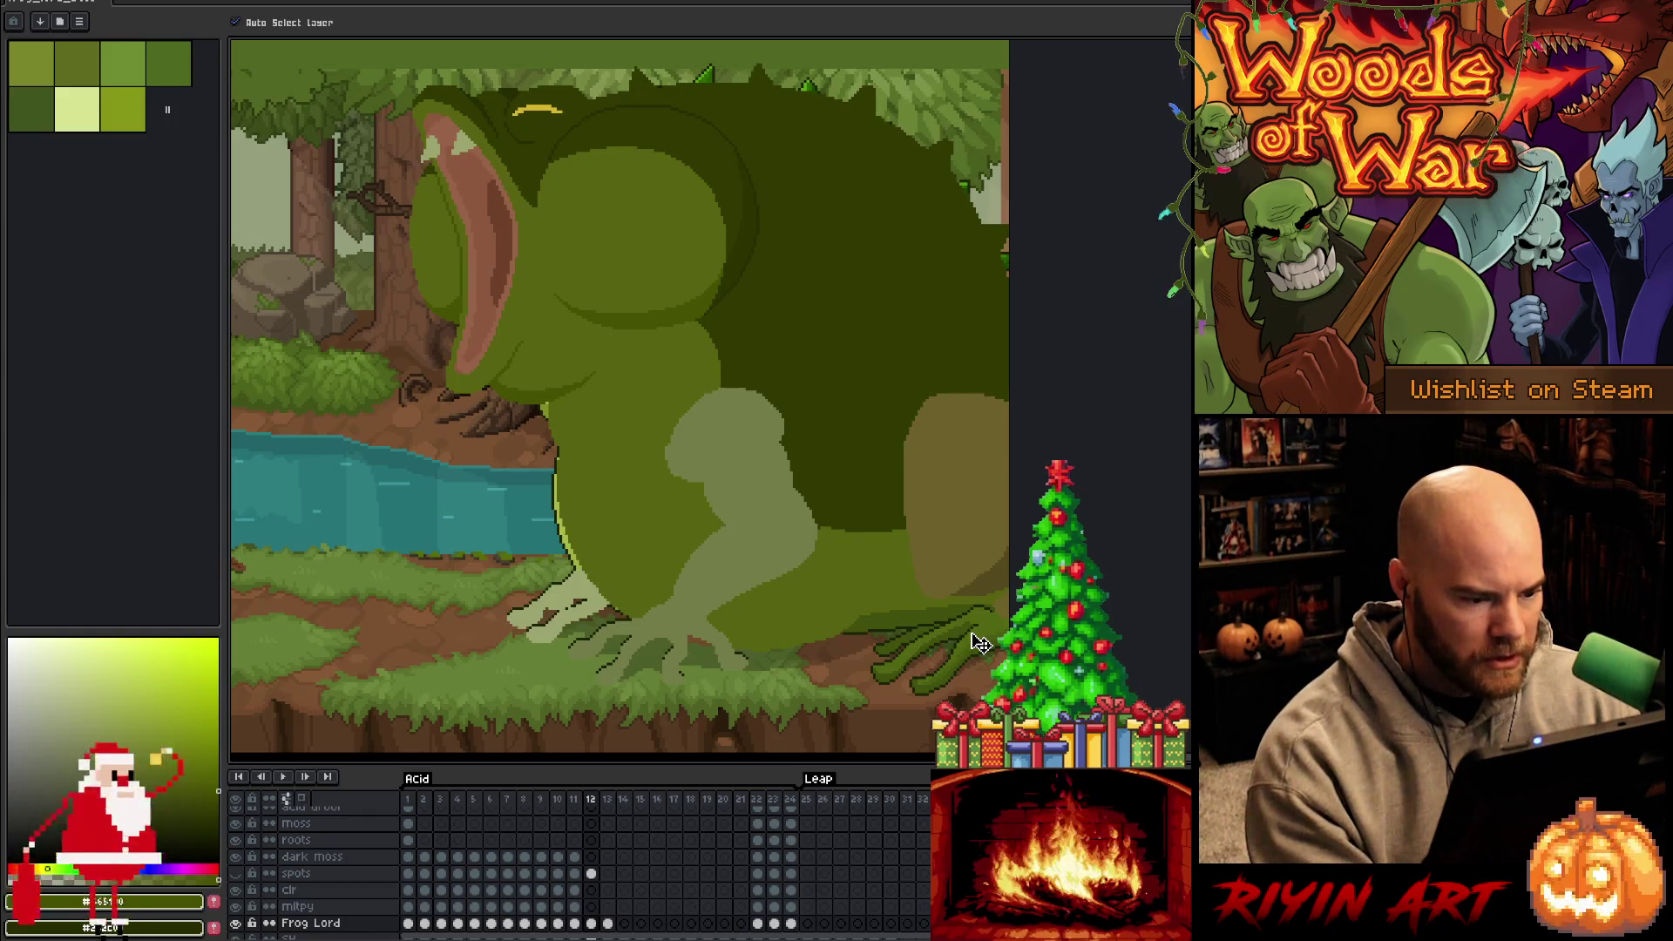
key(comma)
key(period)
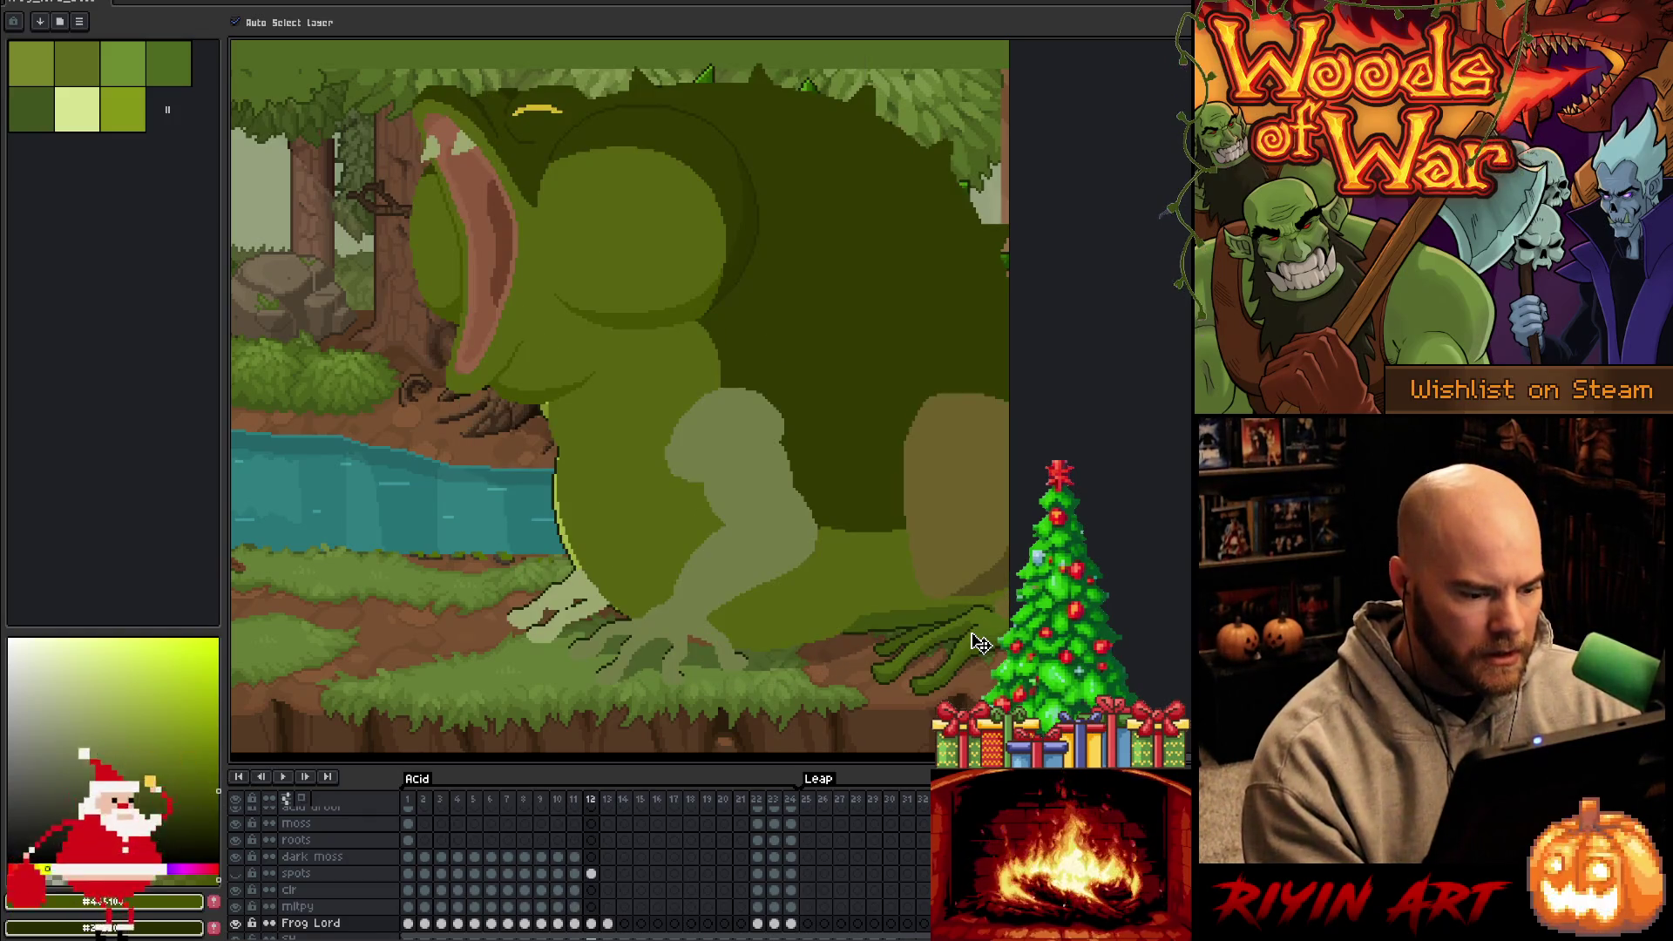
key(period)
key(comma)
key(period)
key(comma)
Compare neighbouring frog poses, settle on frame 12, and hide a layer to check the hands
key(period)
key(comma)
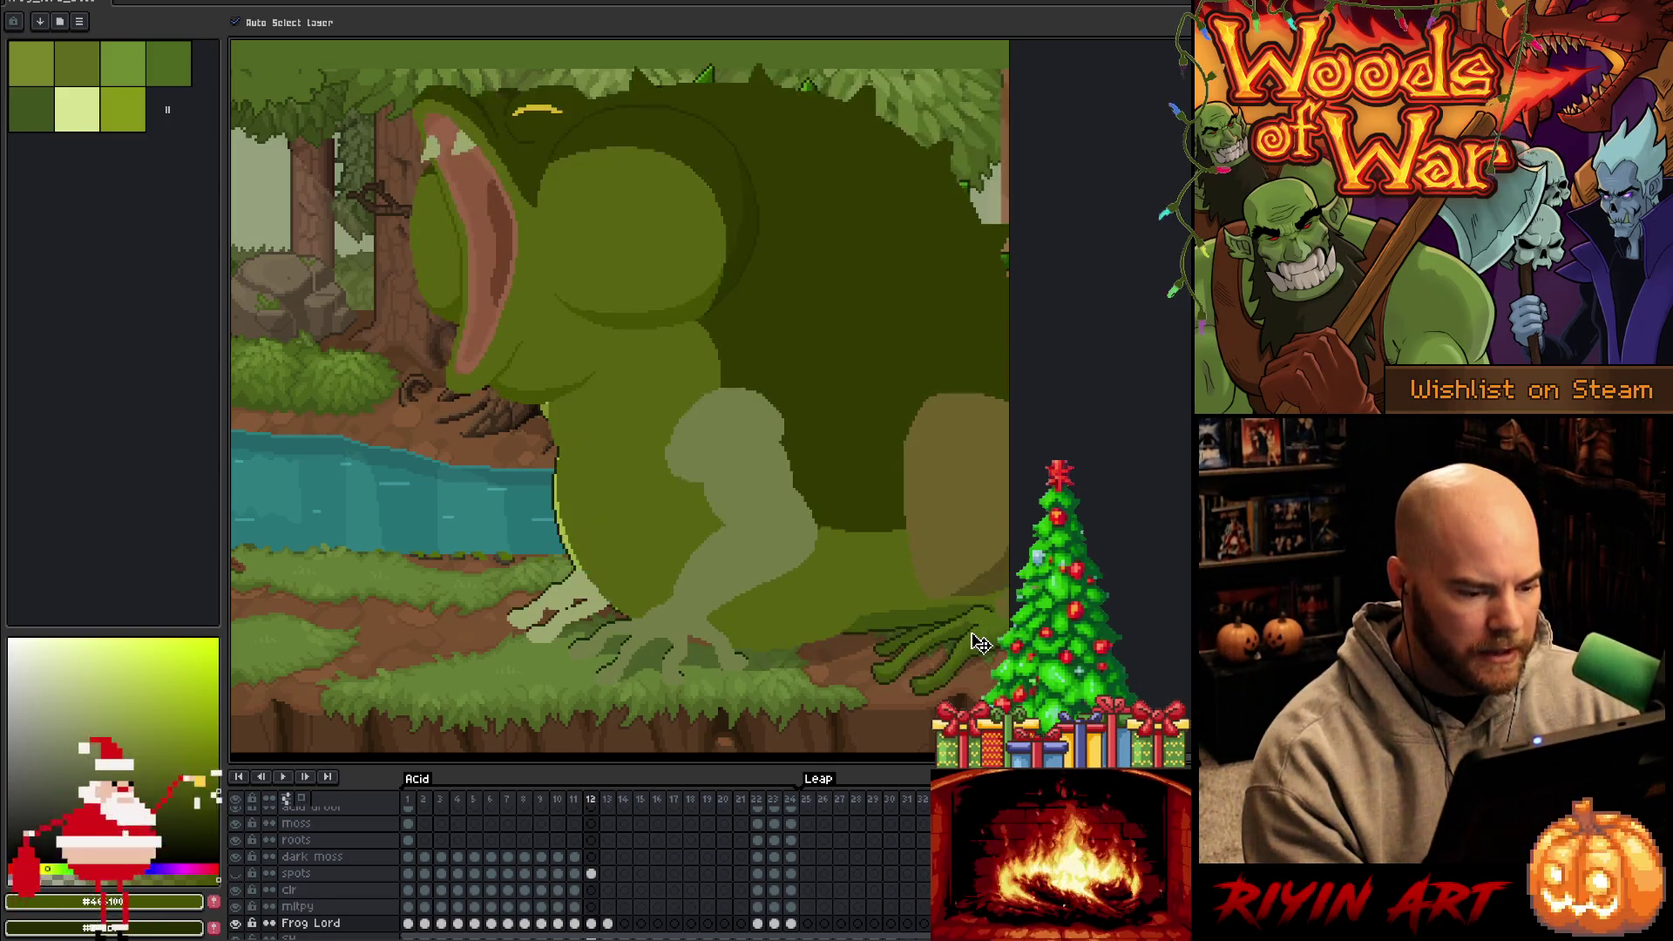
key(period)
key(comma)
key(period)
key(comma)
key(period)
key(period)
key(comma)
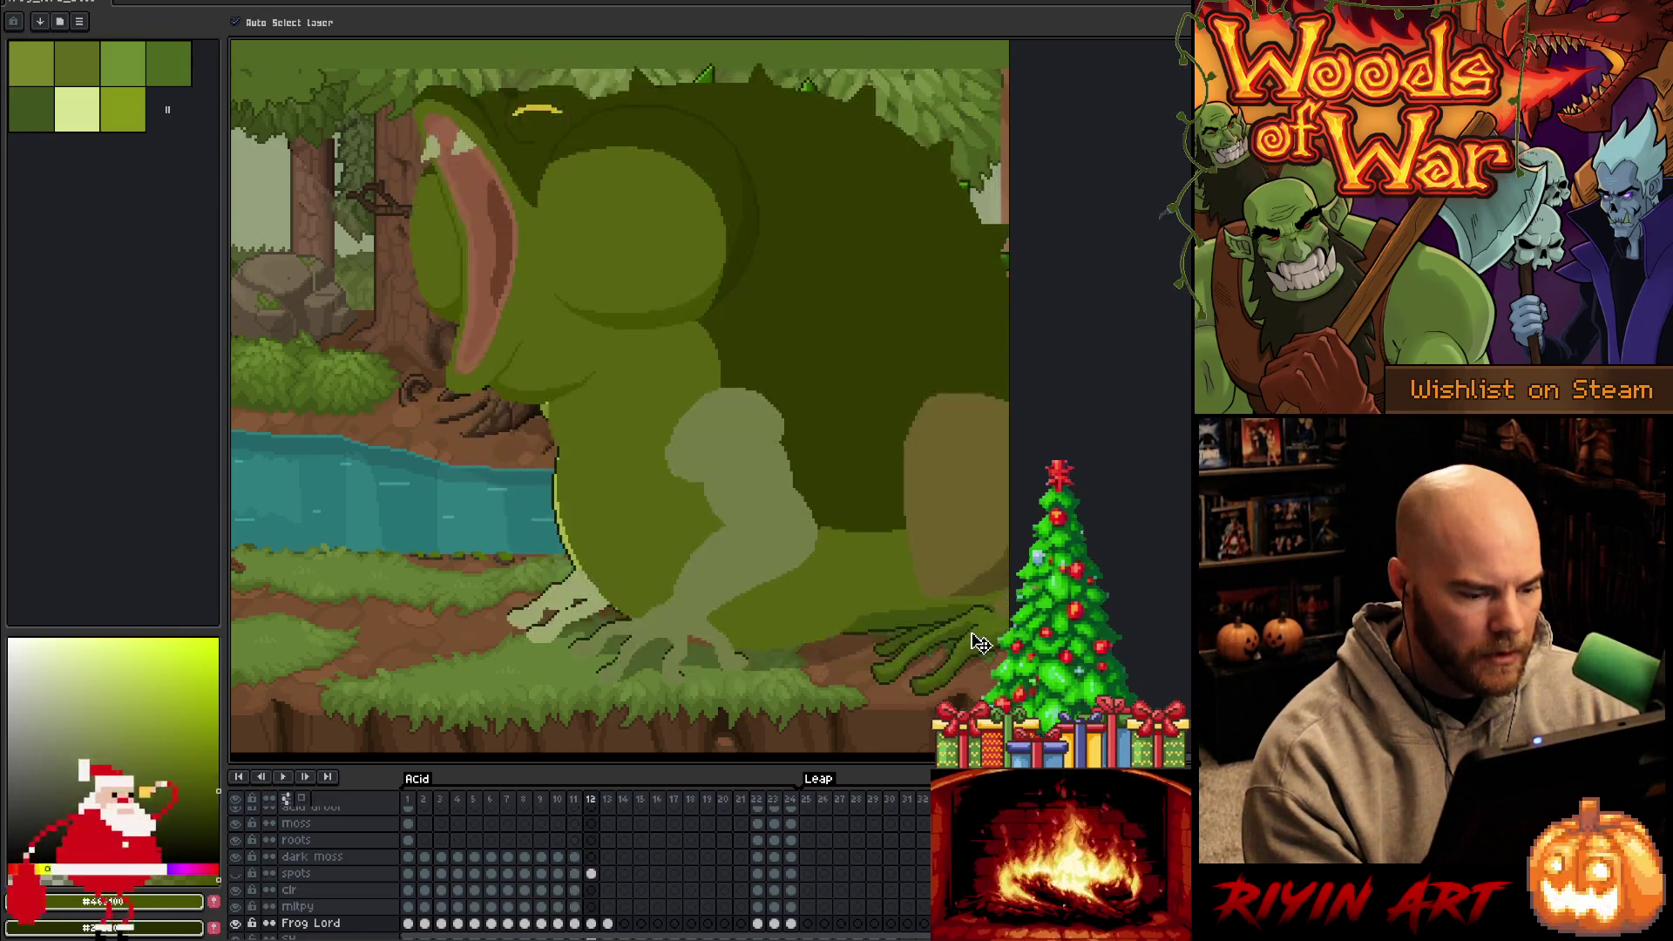
key(period)
key(comma)
key(comma)
key(comma)
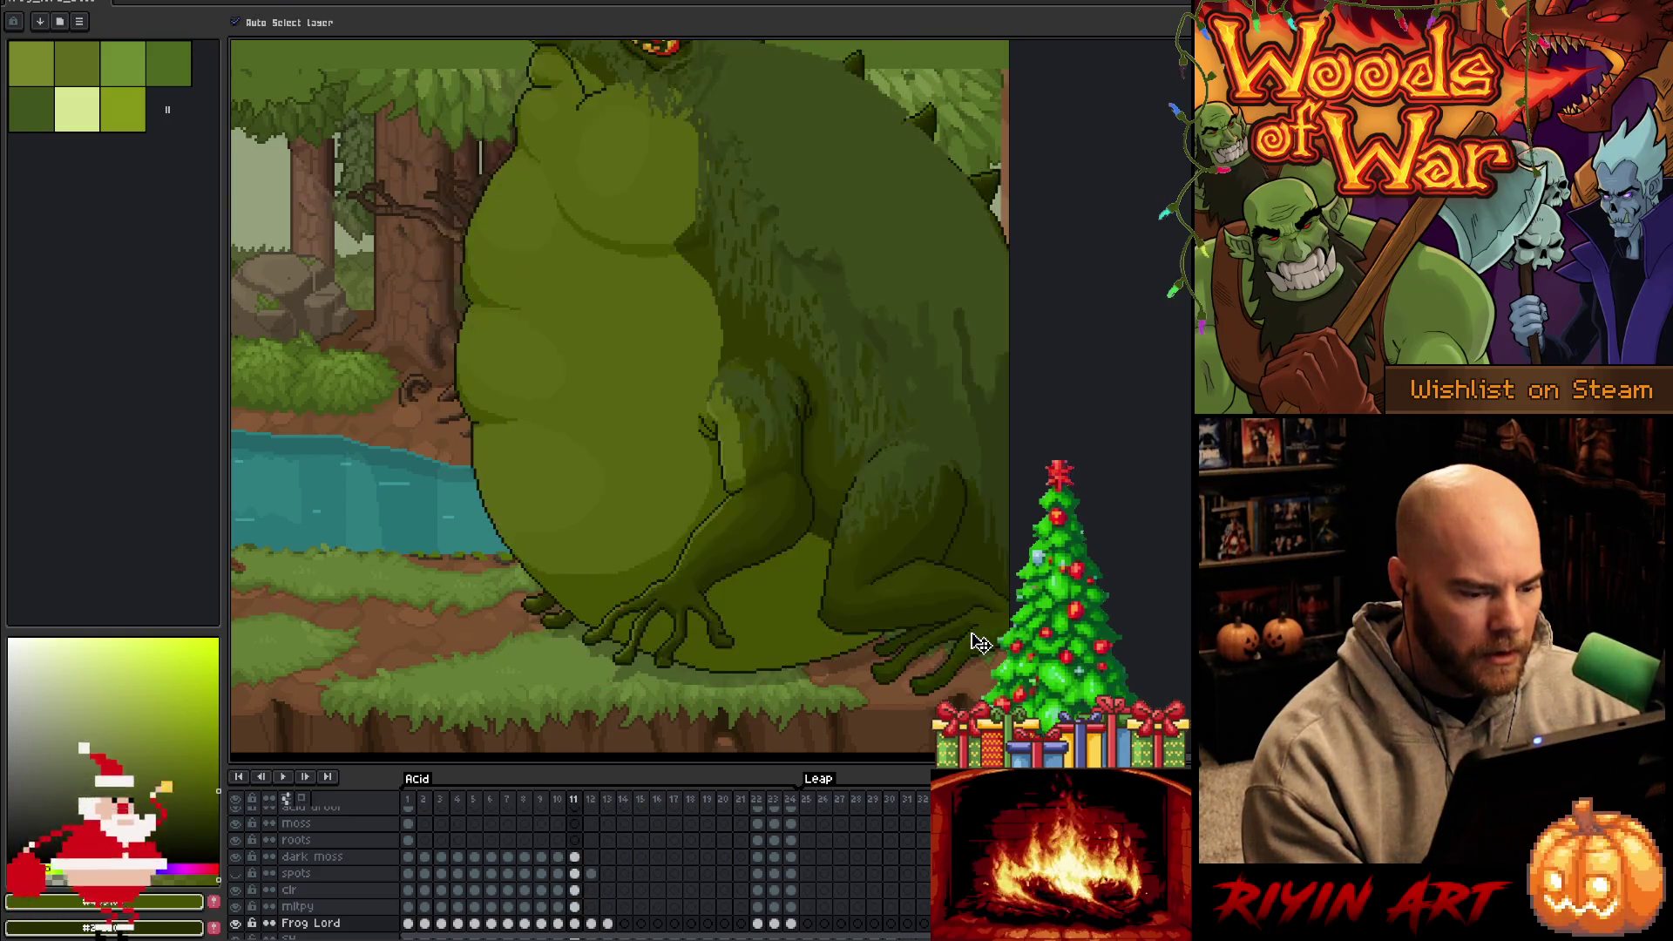
key(period)
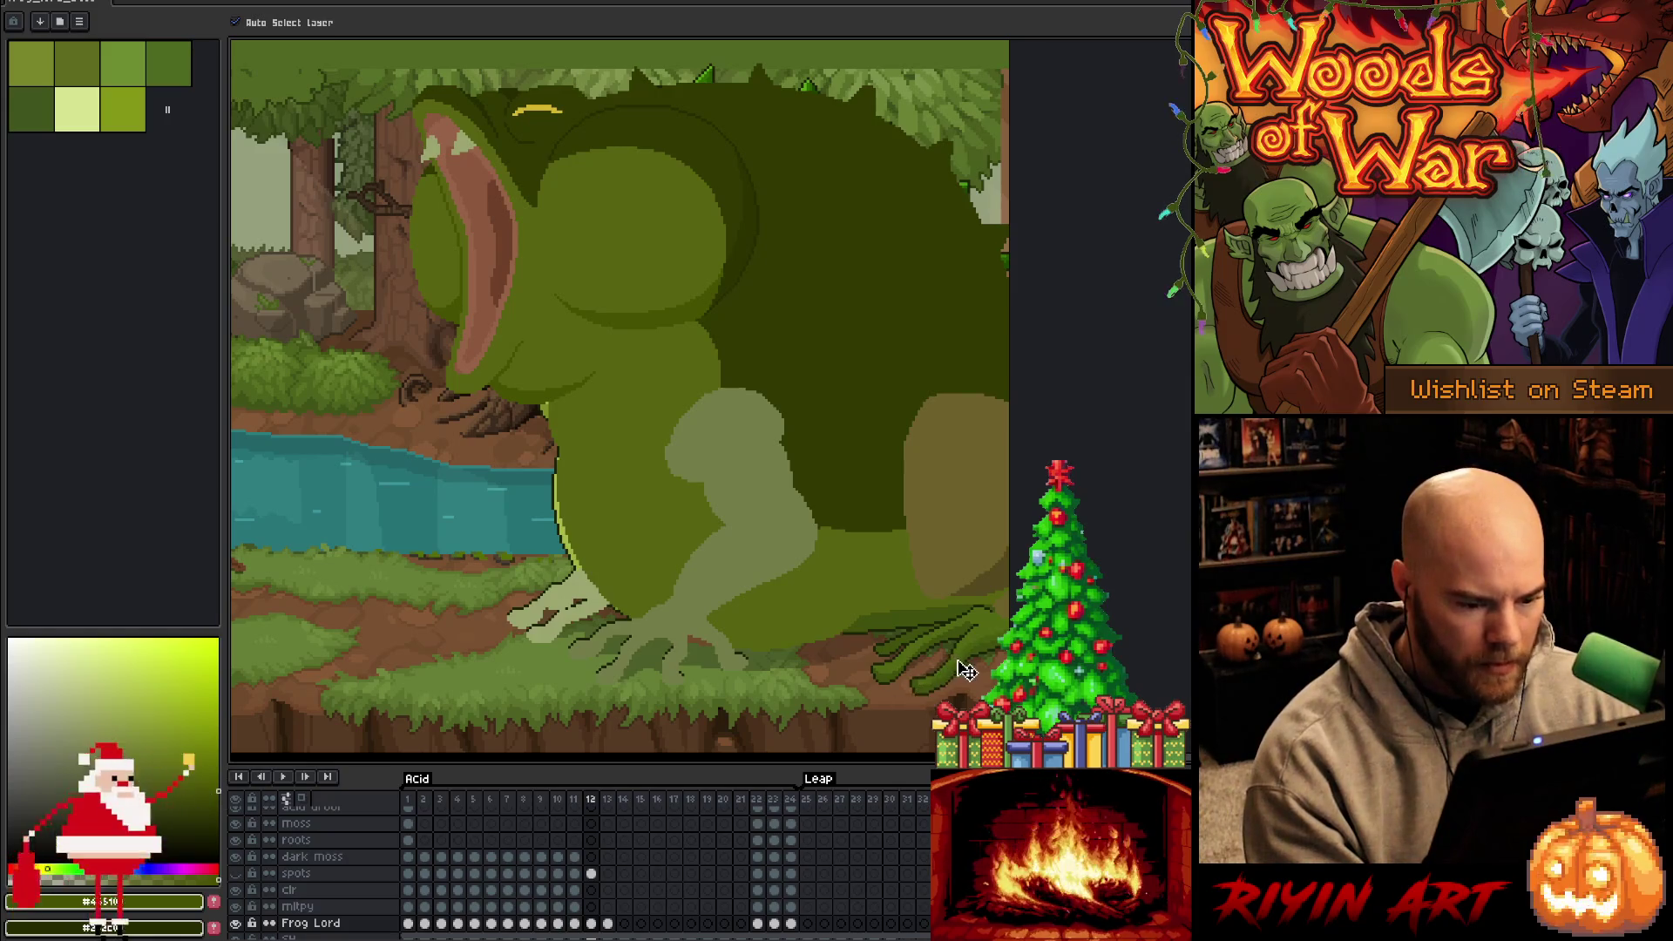
click(235, 923)
Restore the hidden layer, lasso the hind leg on frame 12, and glance at frame 1's pose
click(235, 923)
key(m)
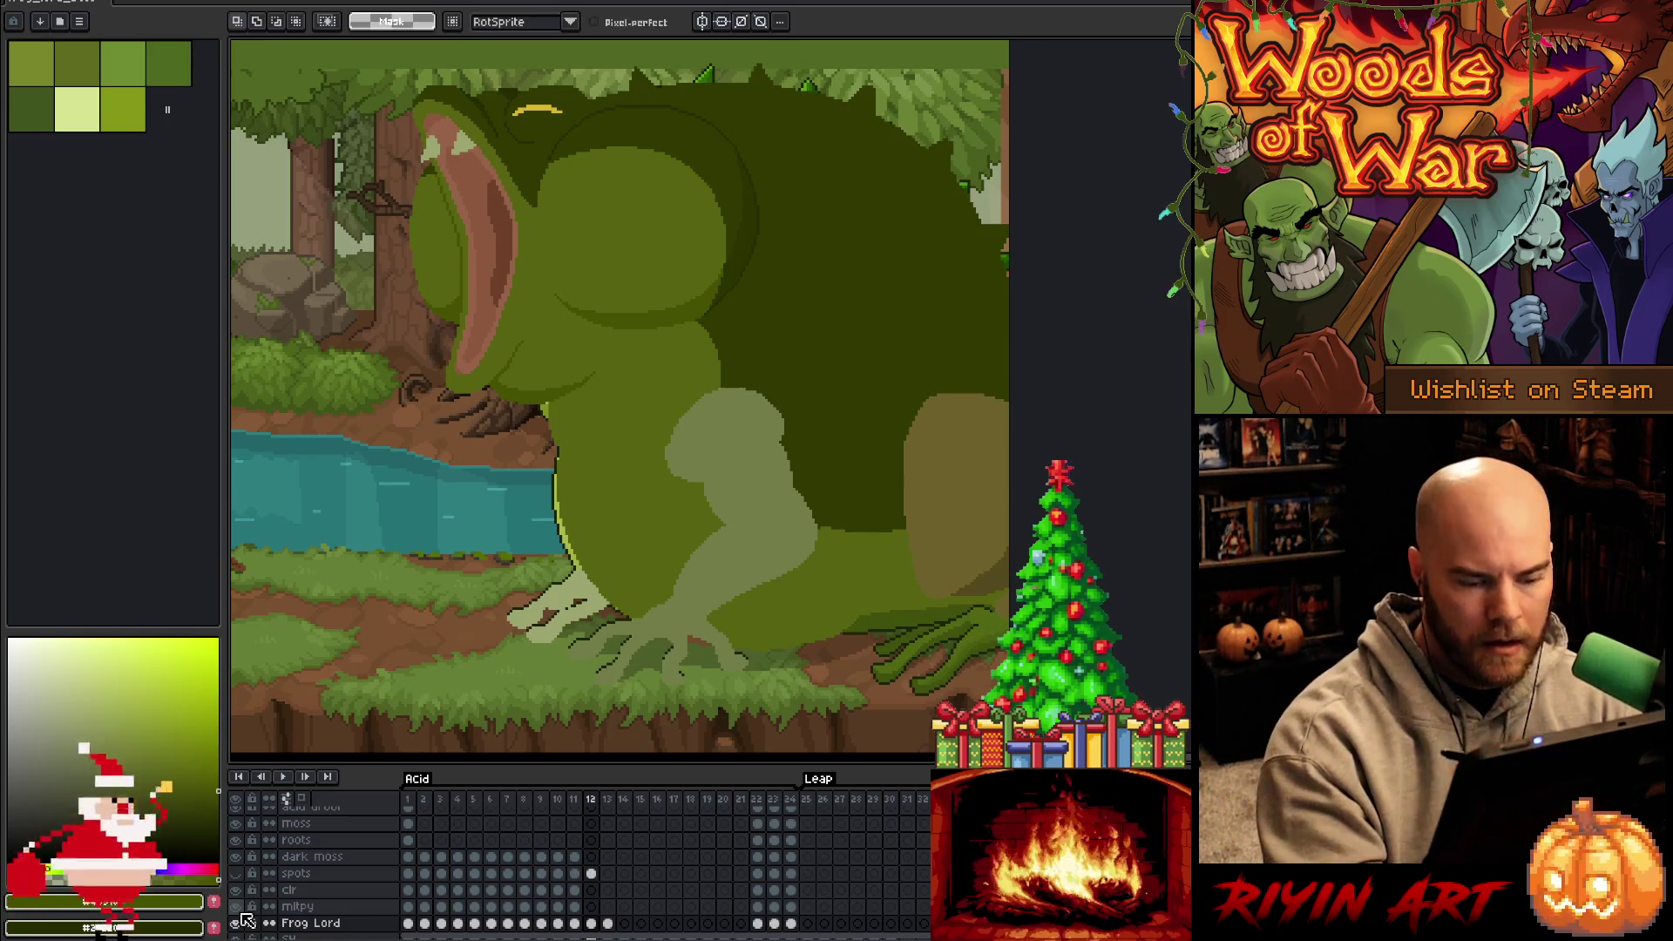
mouse_move(1018, 550)
mouse_down()
mouse_move(866, 598)
mouse_move(800, 668)
mouse_up()
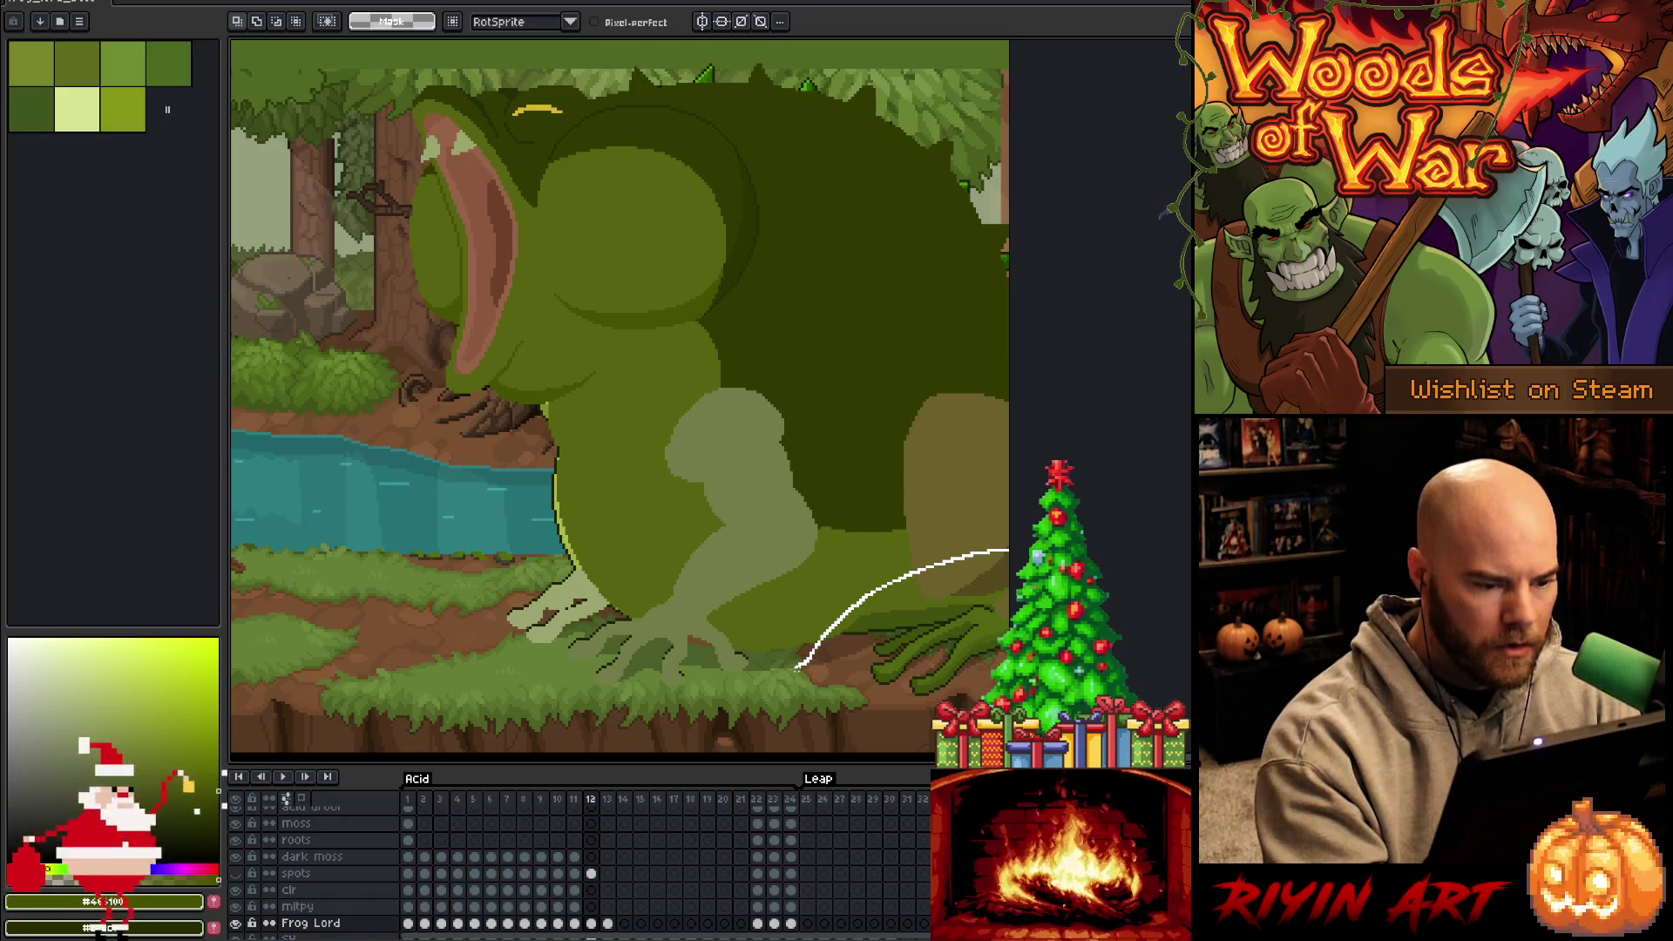
drag(796, 668, 790, 673)
click(408, 800)
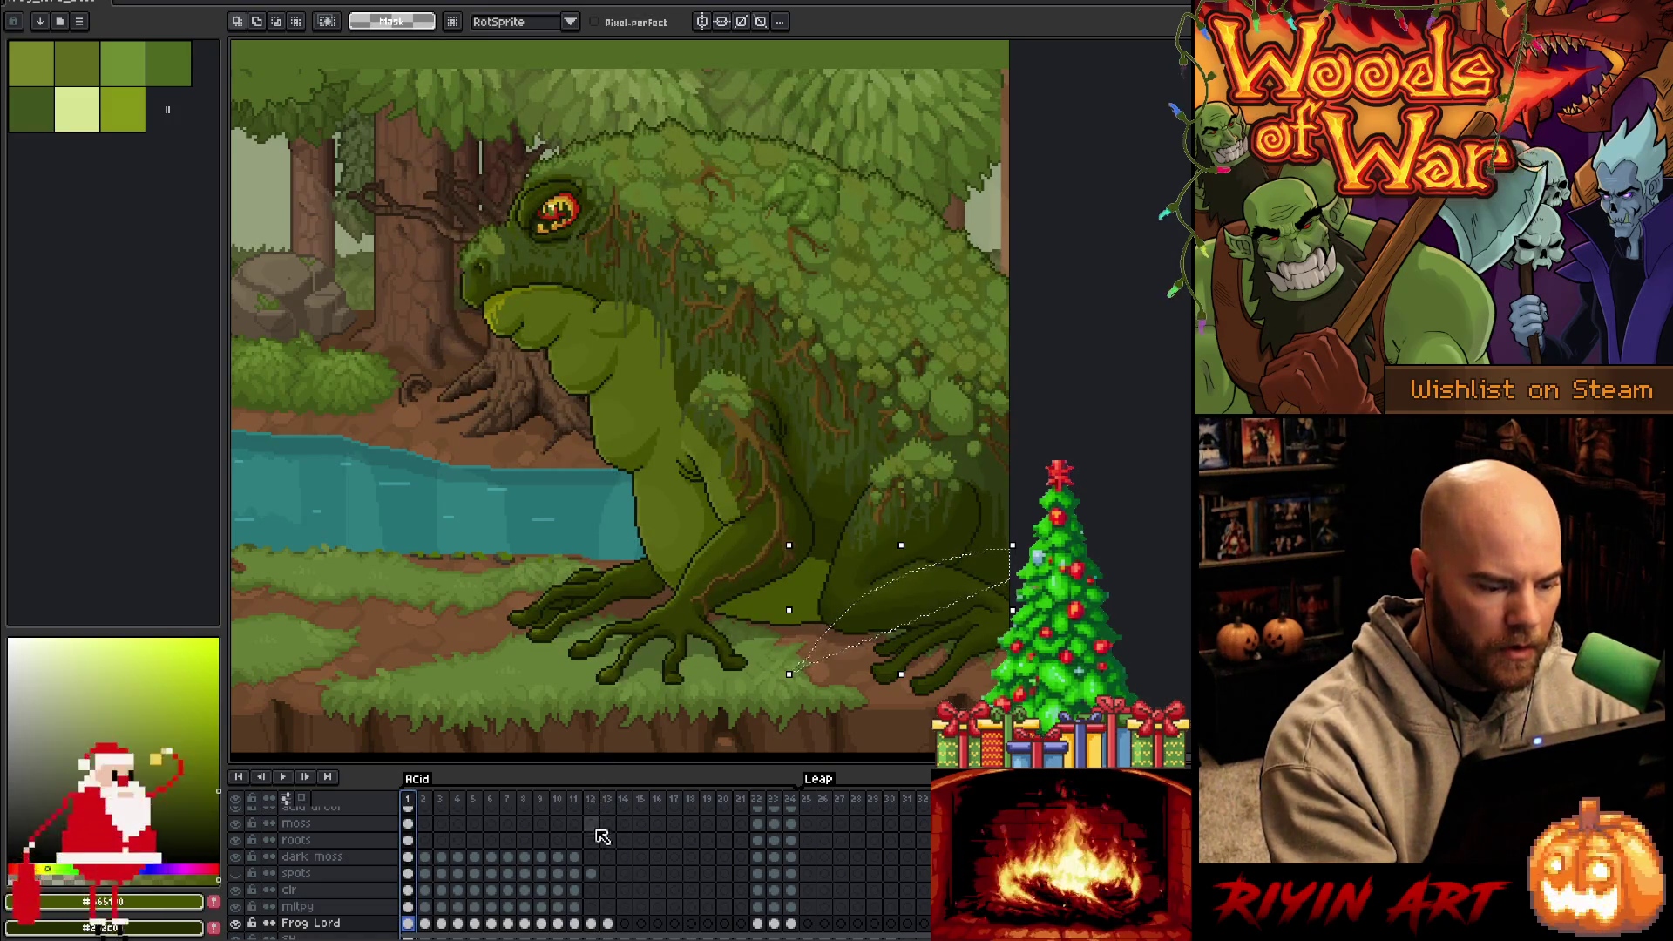
click(592, 799)
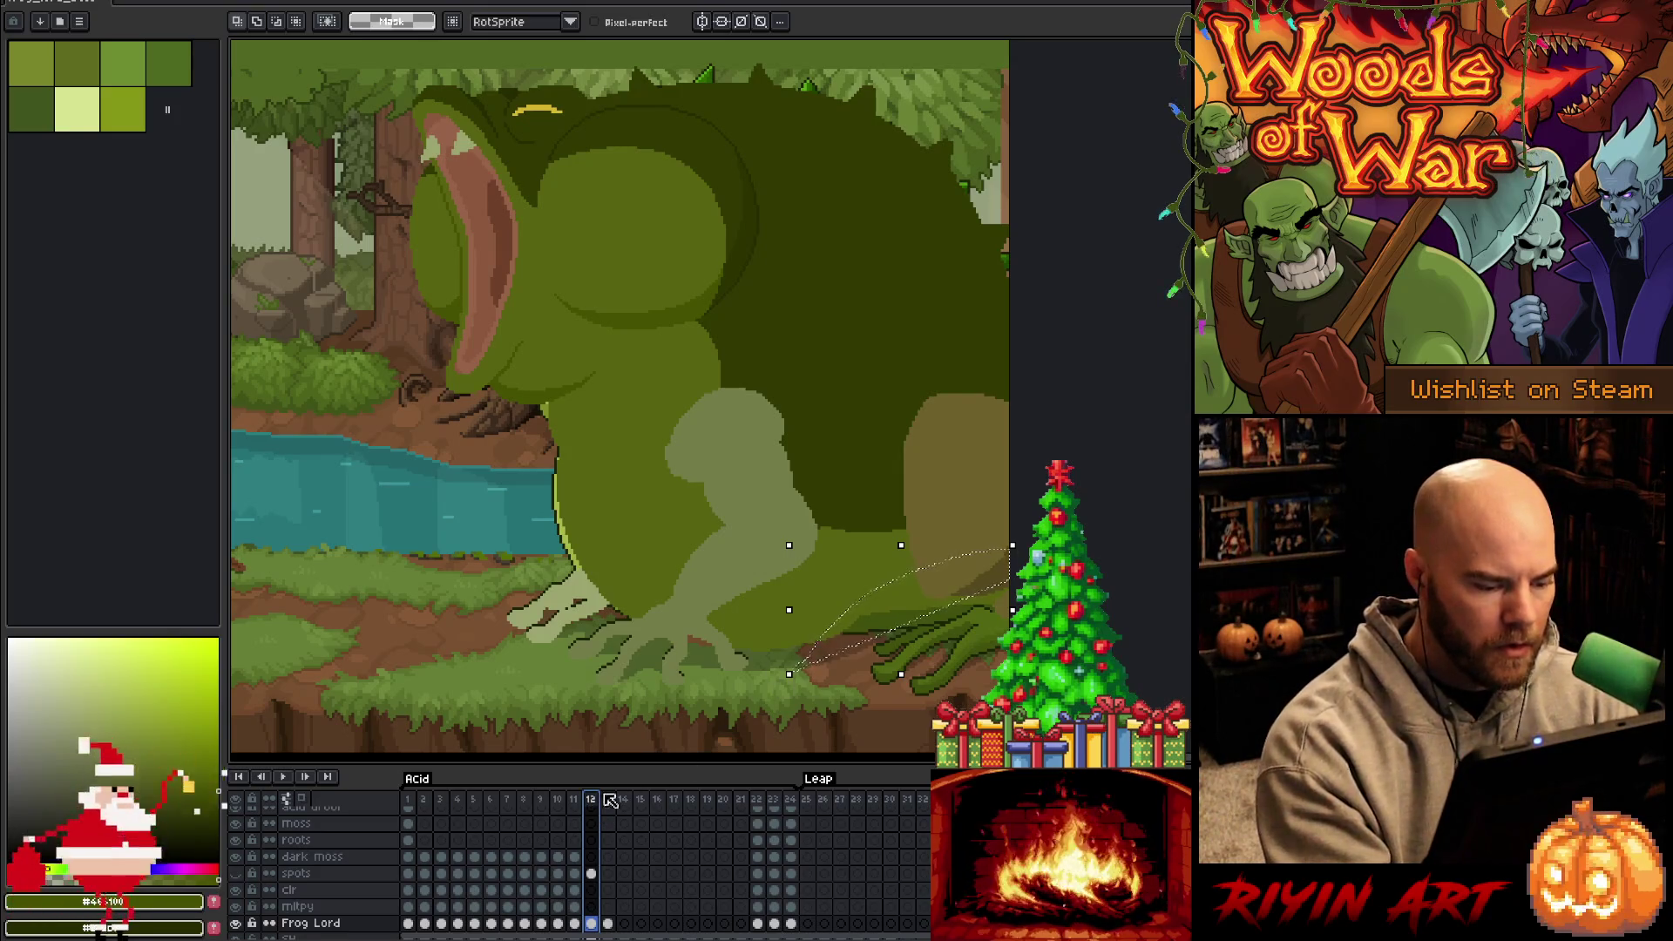
Solo Frog Lord, show frame 1 with all layers, and lasso around the original frog's legs
alt+click(236, 923)
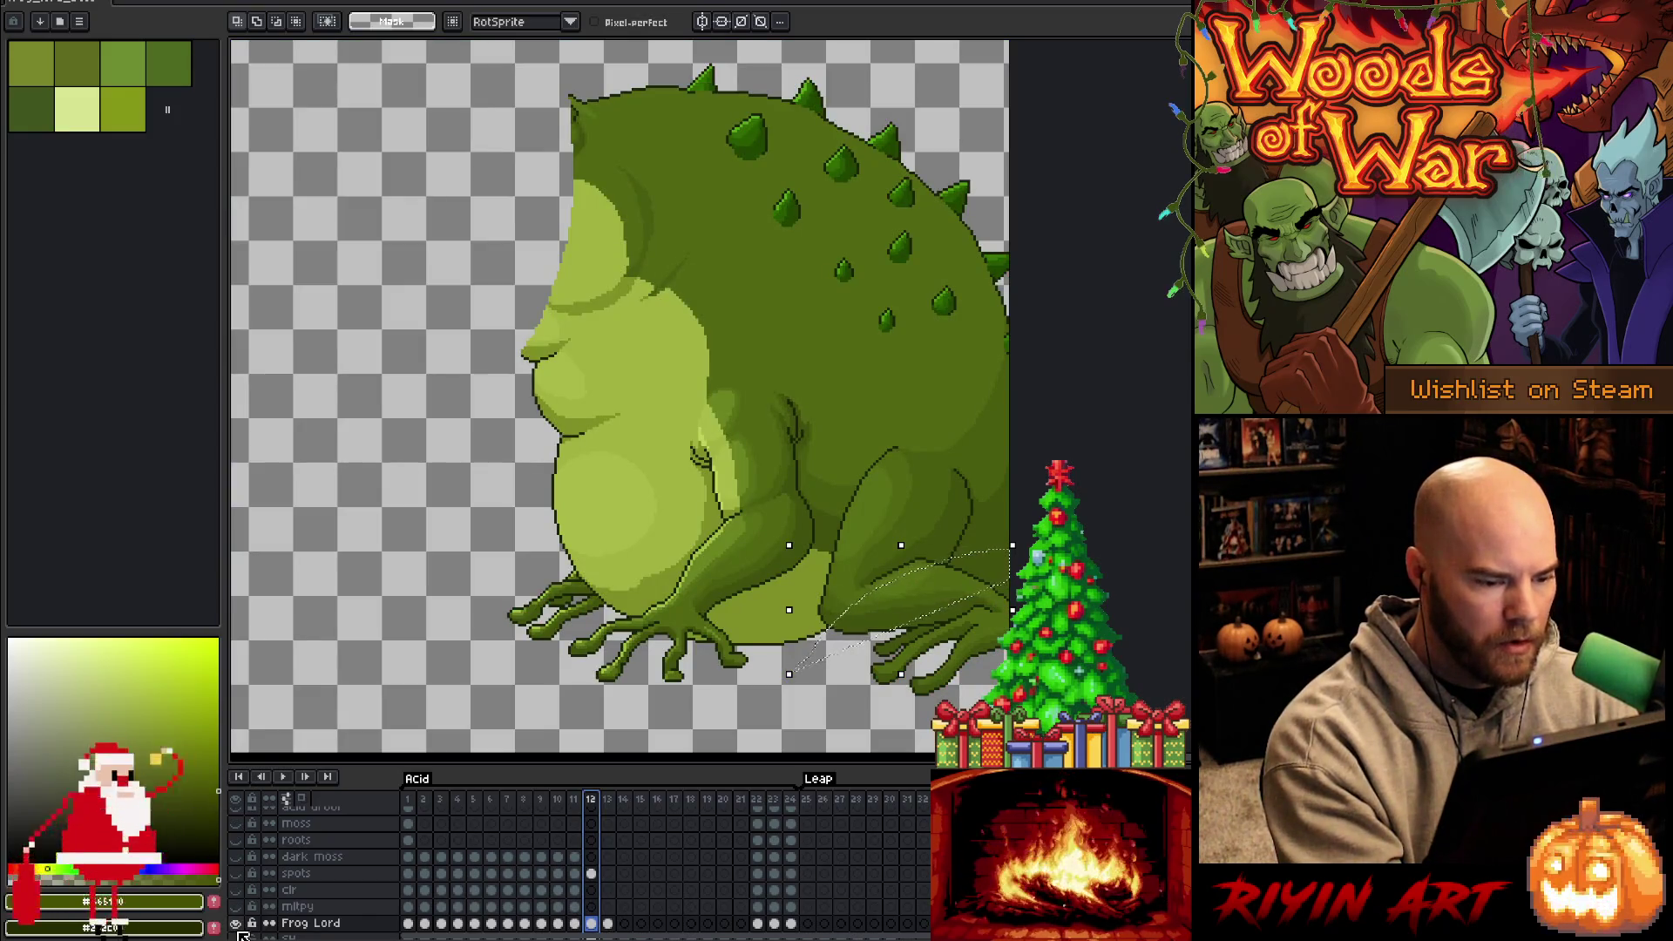
click(407, 799)
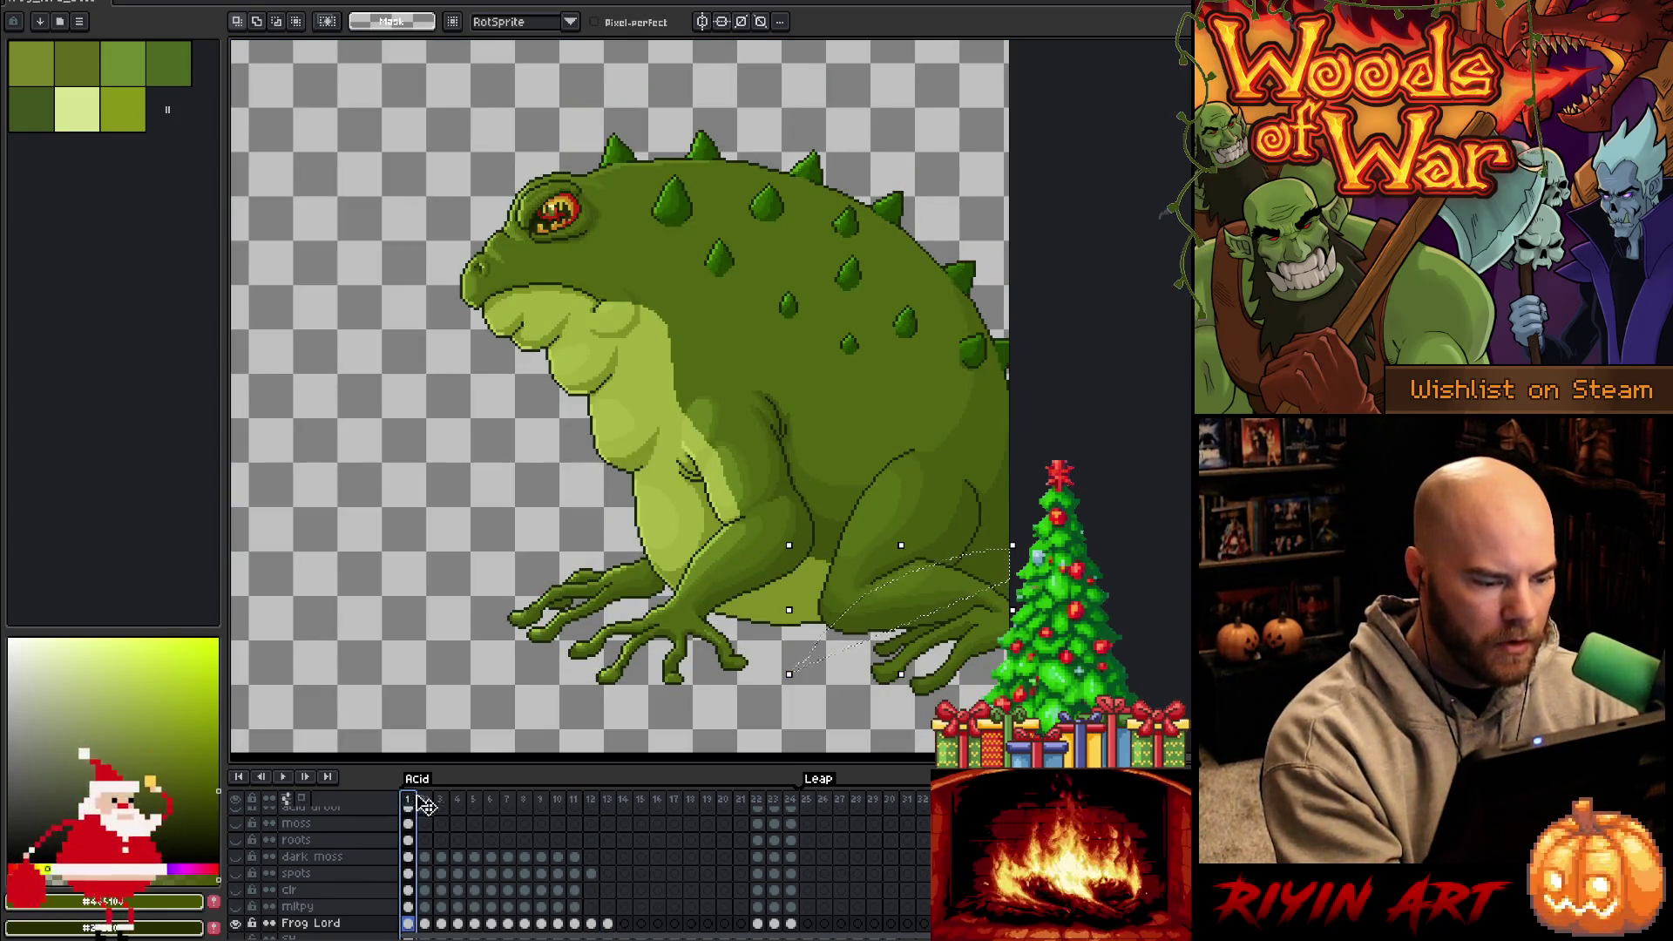
alt+click(236, 923)
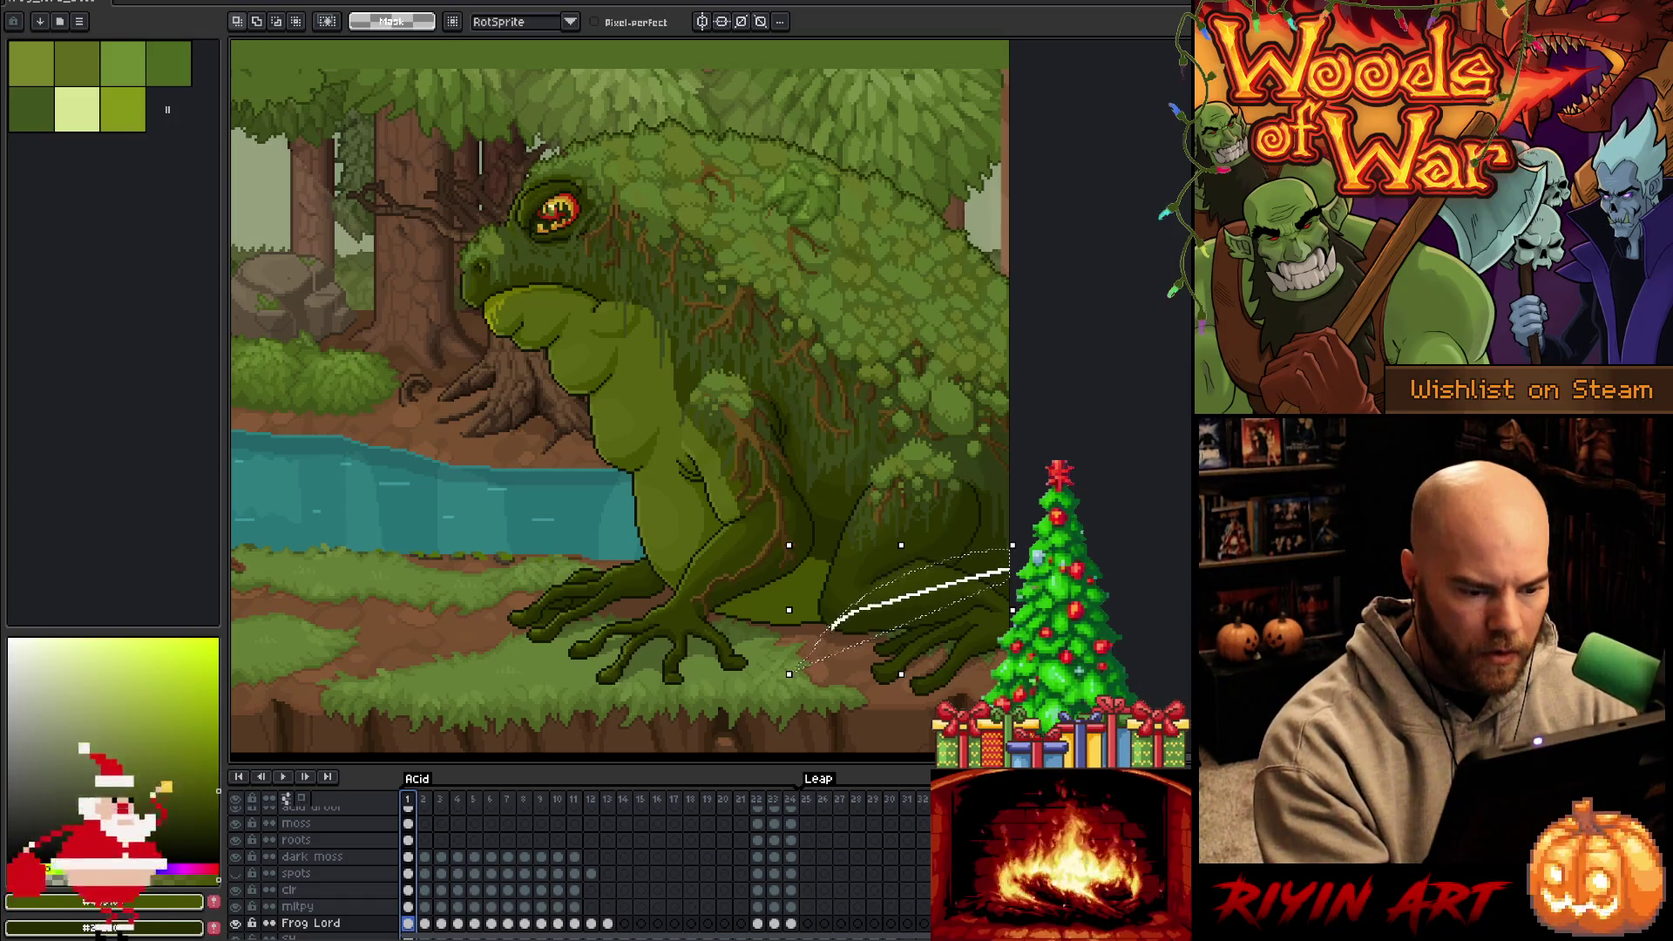
drag(1010, 570, 810, 649)
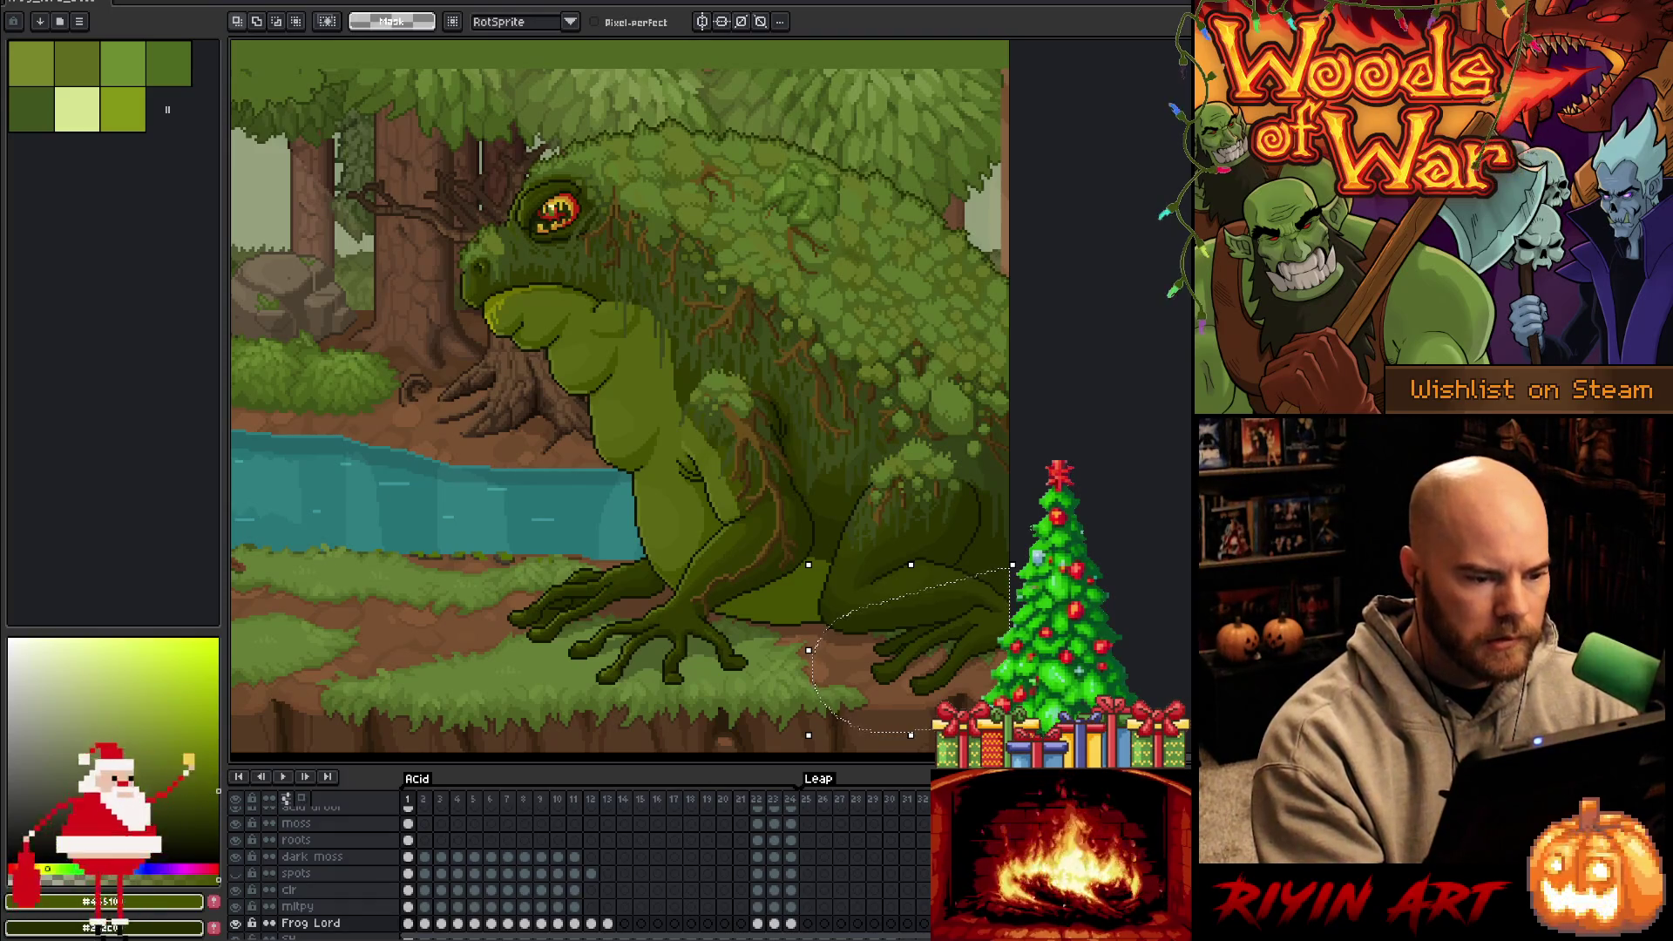
key(ctrl+d)
mouse_move(1009, 549)
mouse_down()
mouse_move(952, 449)
mouse_move(893, 444)
mouse_move(846, 470)
mouse_move(720, 358)
mouse_move(671, 417)
mouse_move(702, 521)
mouse_move(684, 554)
mouse_move(540, 562)
mouse_move(773, 726)
mouse_up()
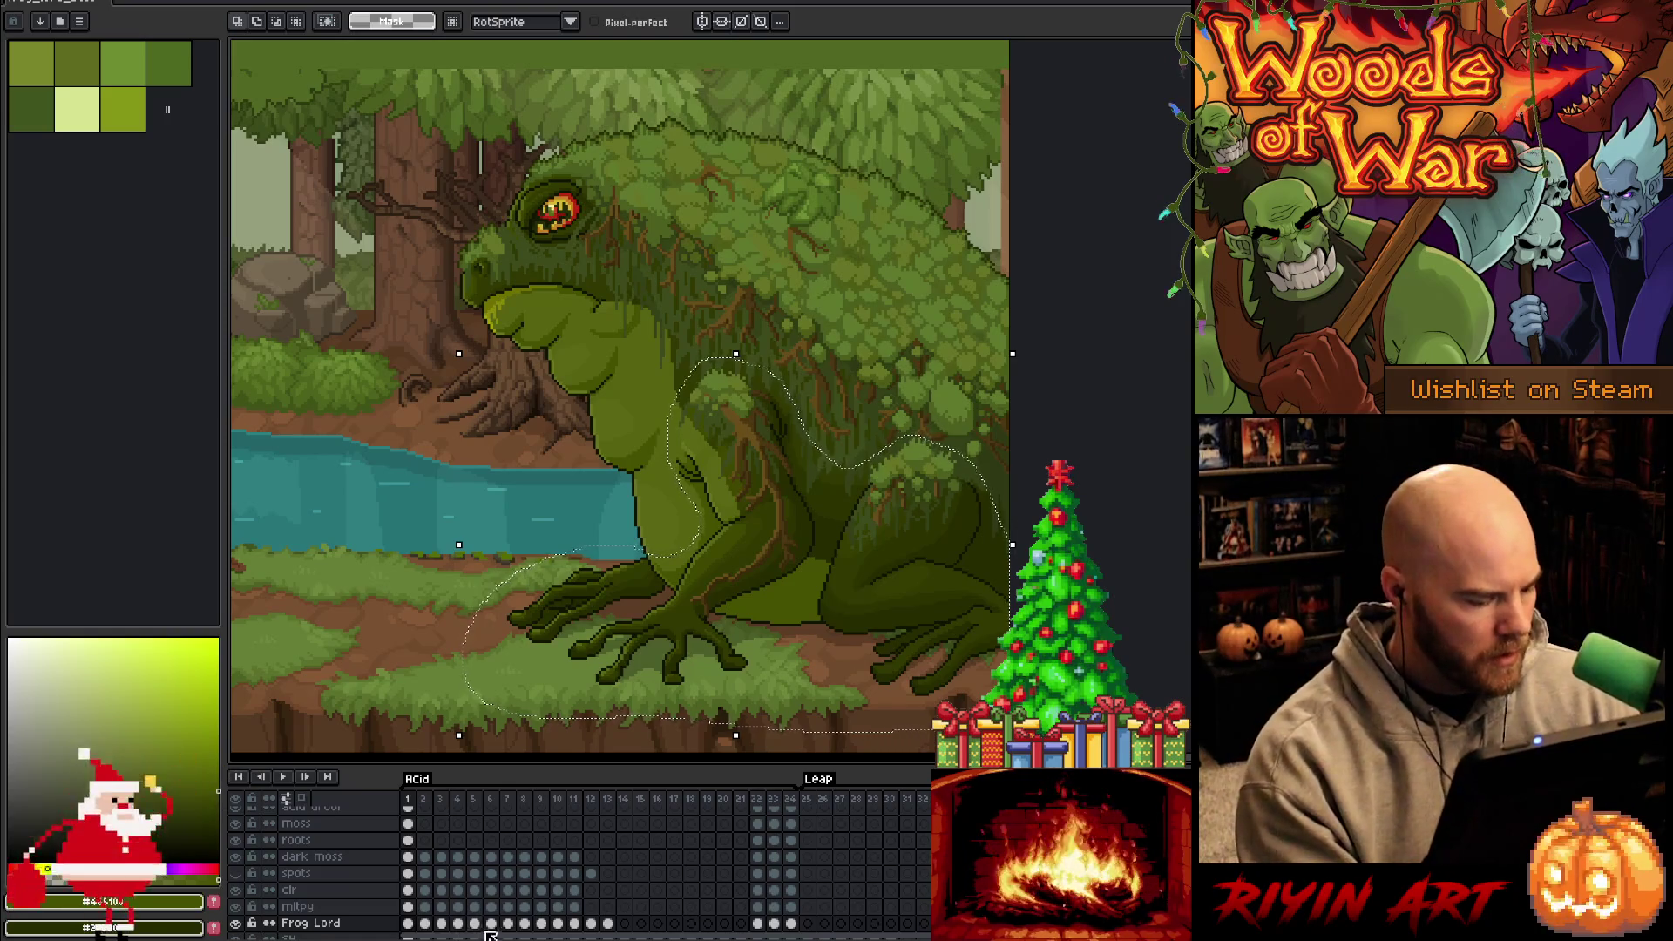
On frame 12, add a new layer above Layer 9 and paste the copied frog legs
click(592, 924)
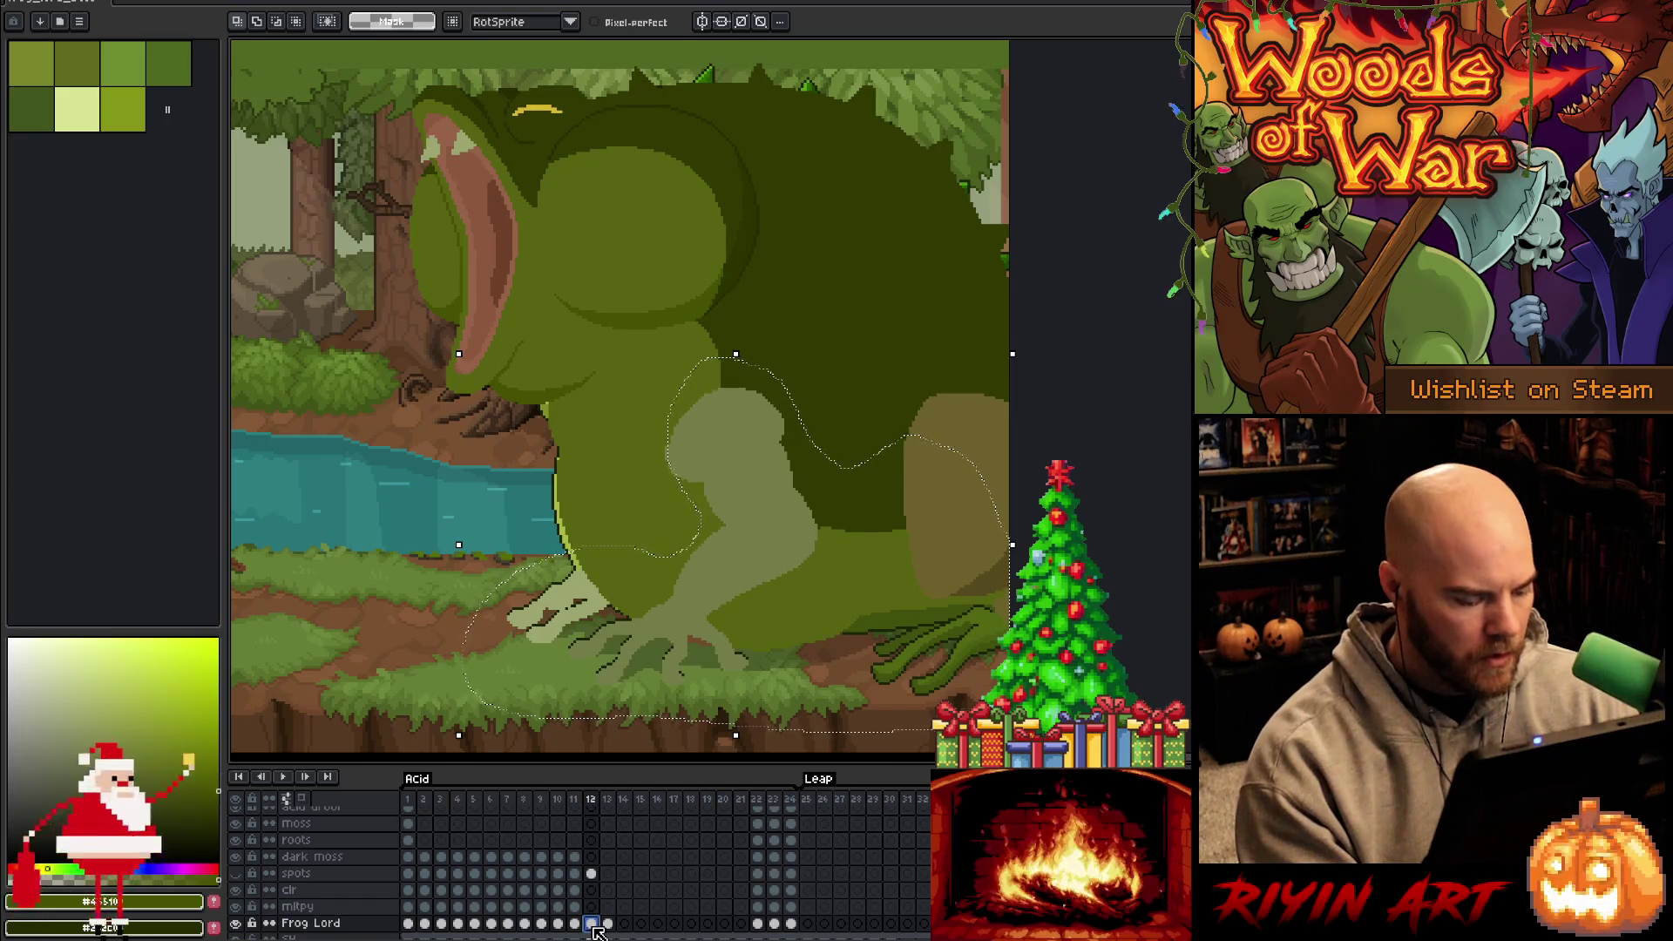
scroll(611, 898, up, 10)
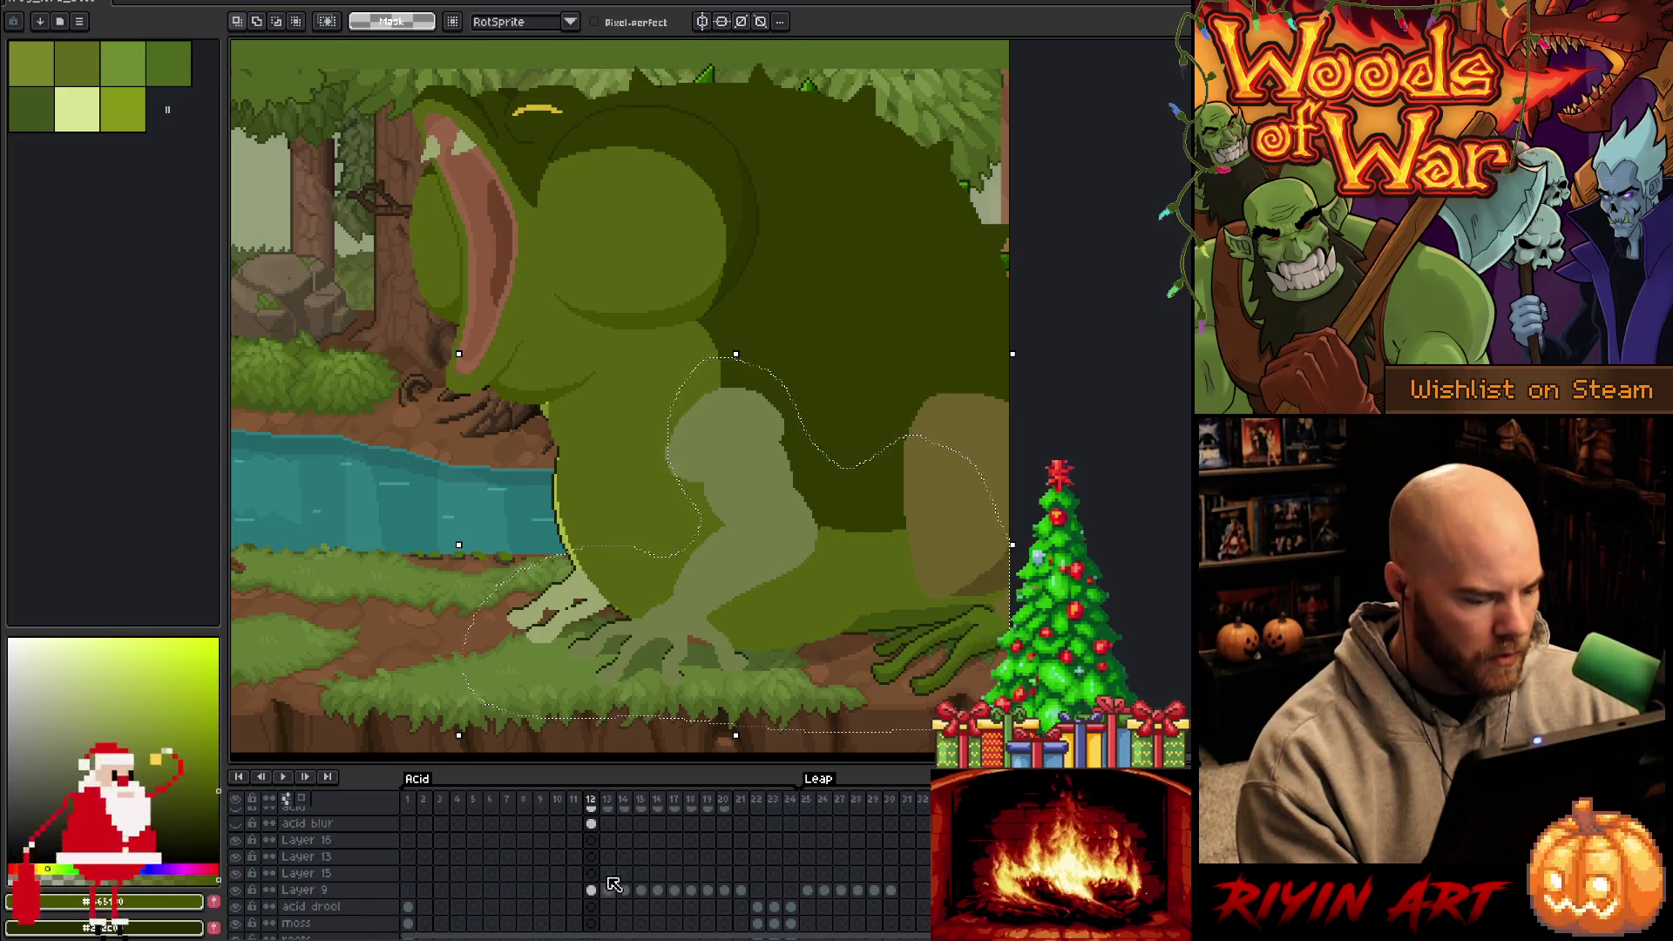
scroll(584, 898, down, 2)
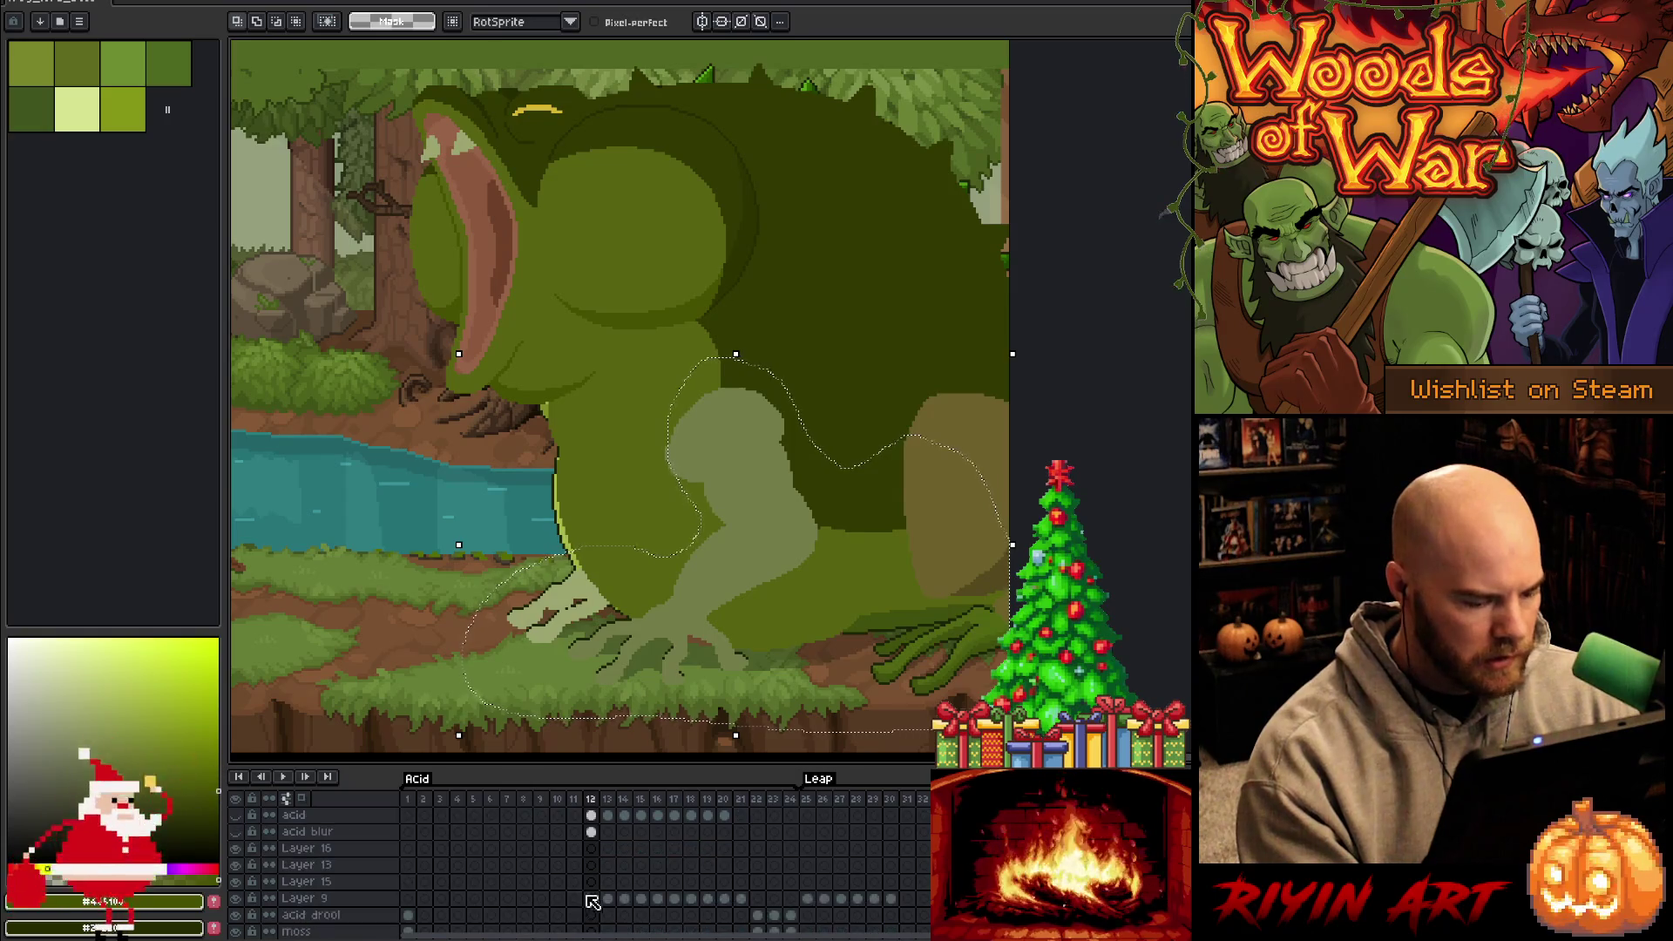
click(592, 898)
key(shift+n)
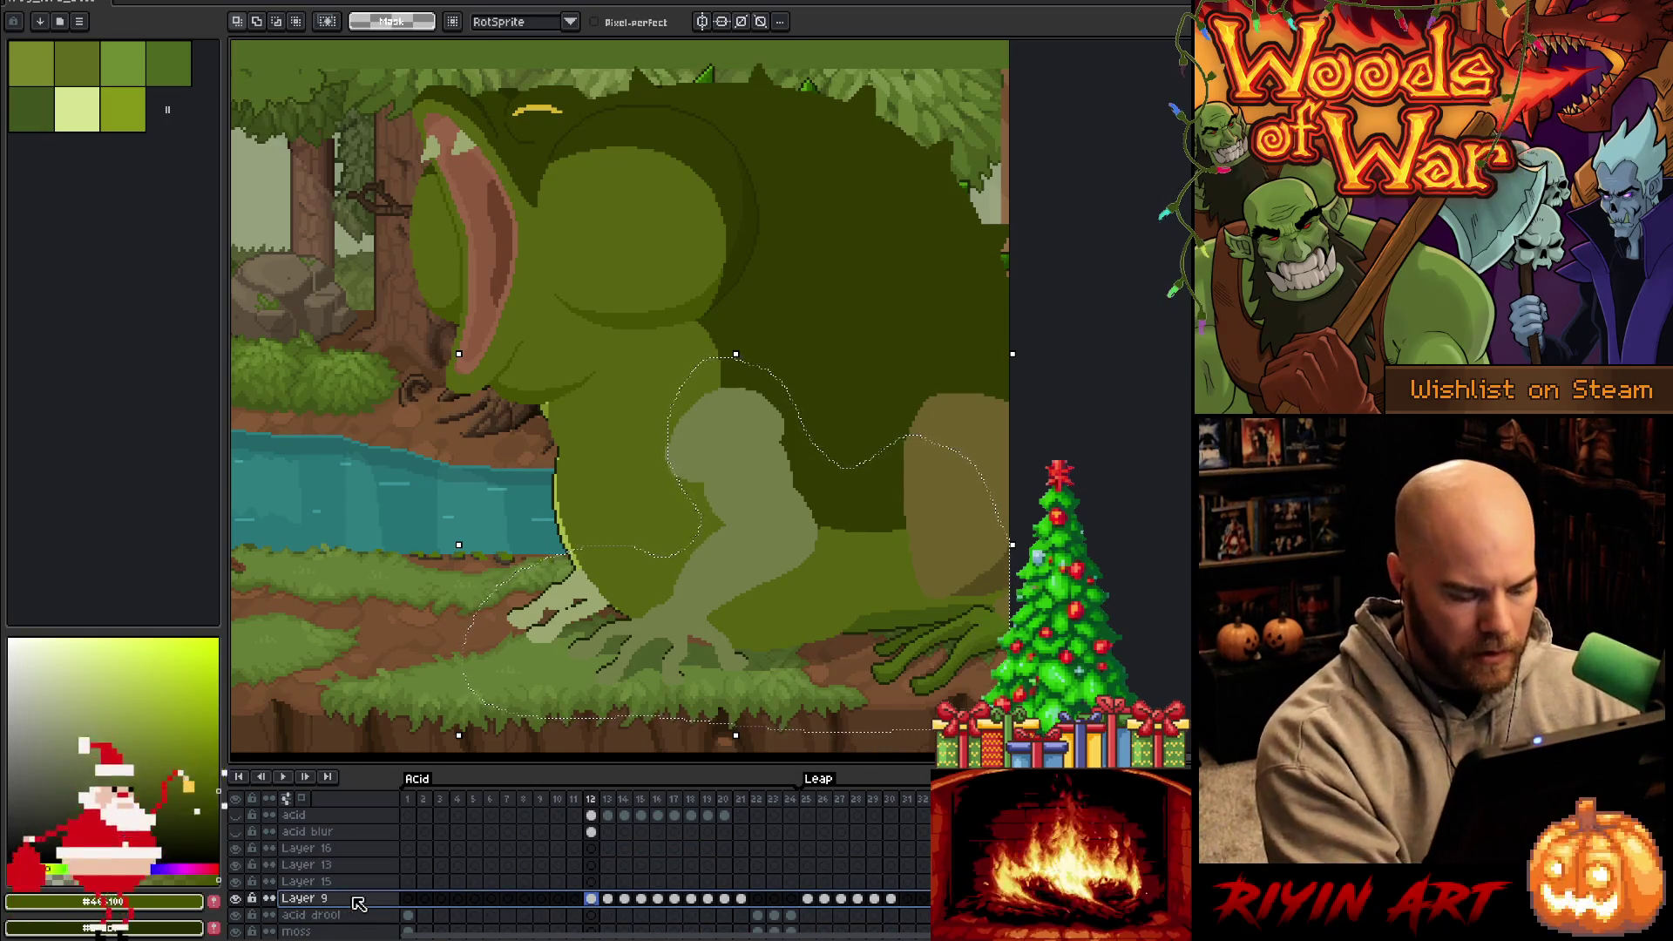
key(ctrl+v)
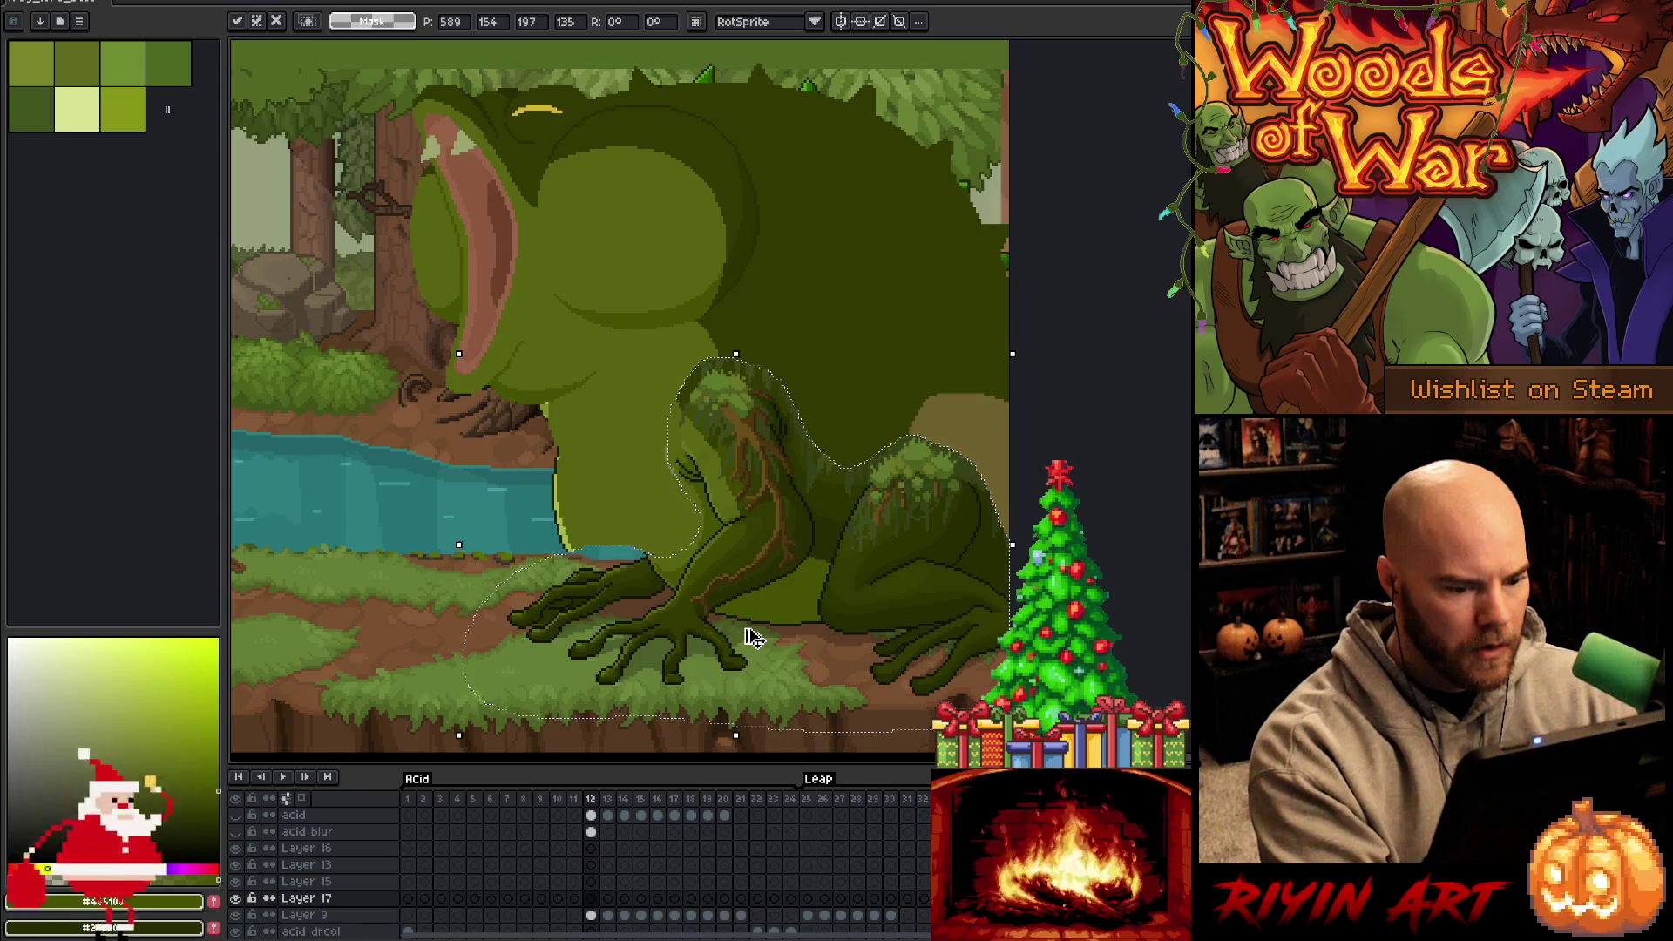
key(Return)
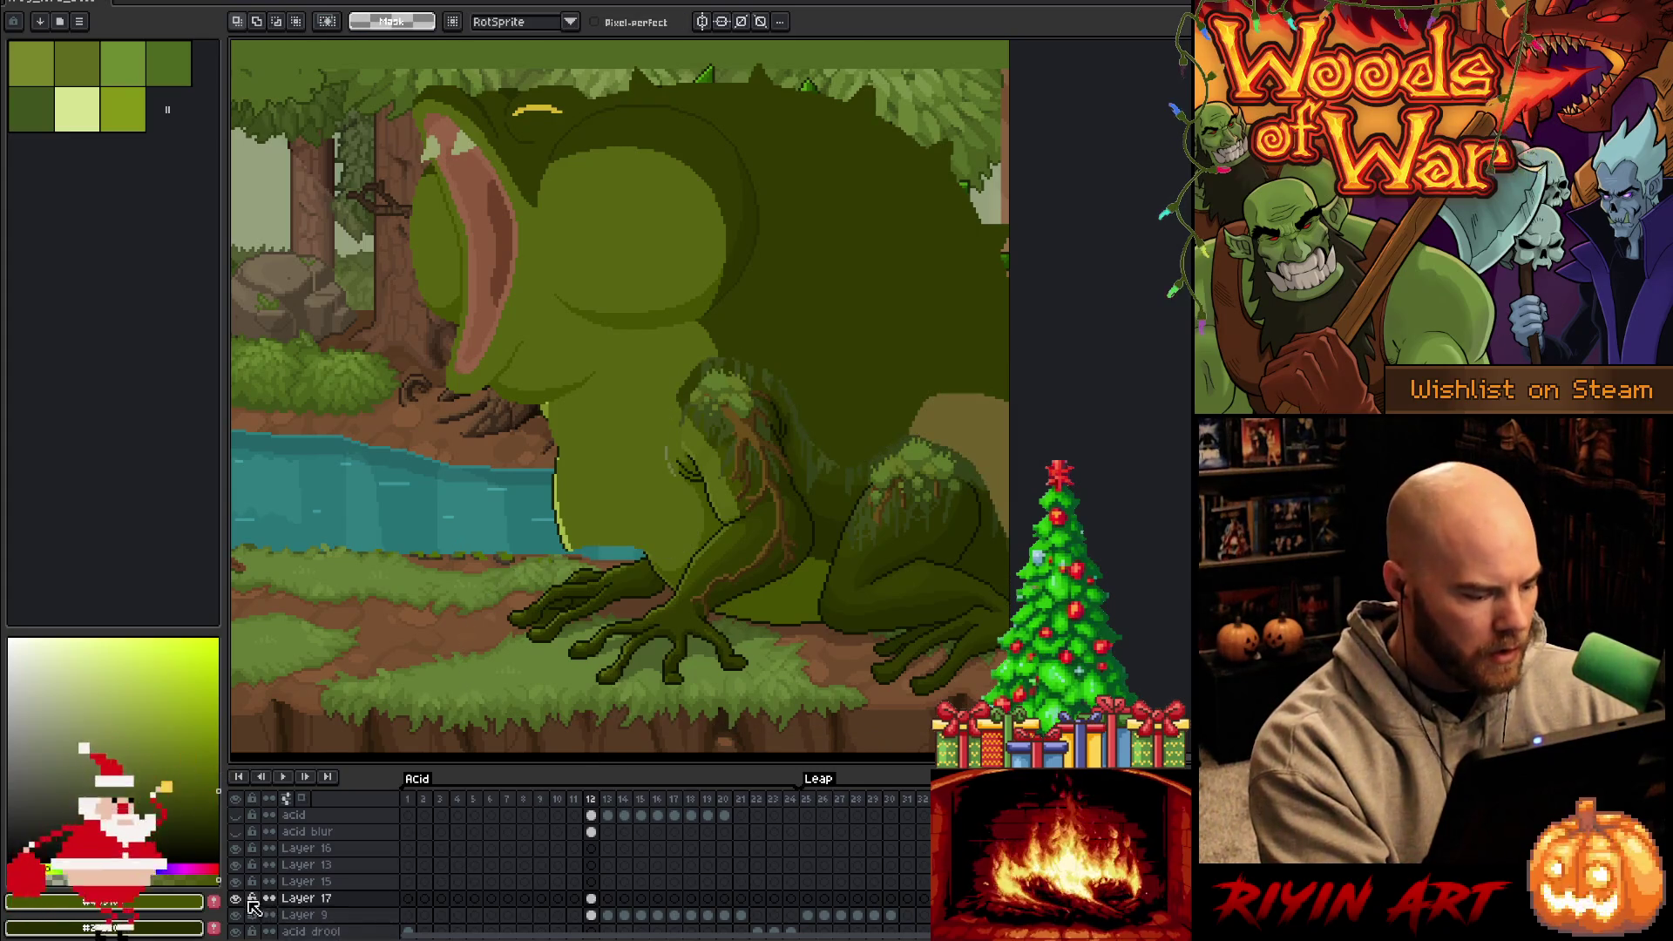
Hide the pasted legs and undo the old hand and outline on Frog Lord's frame 12 cel
click(237, 898)
scroll(610, 898, down, 5)
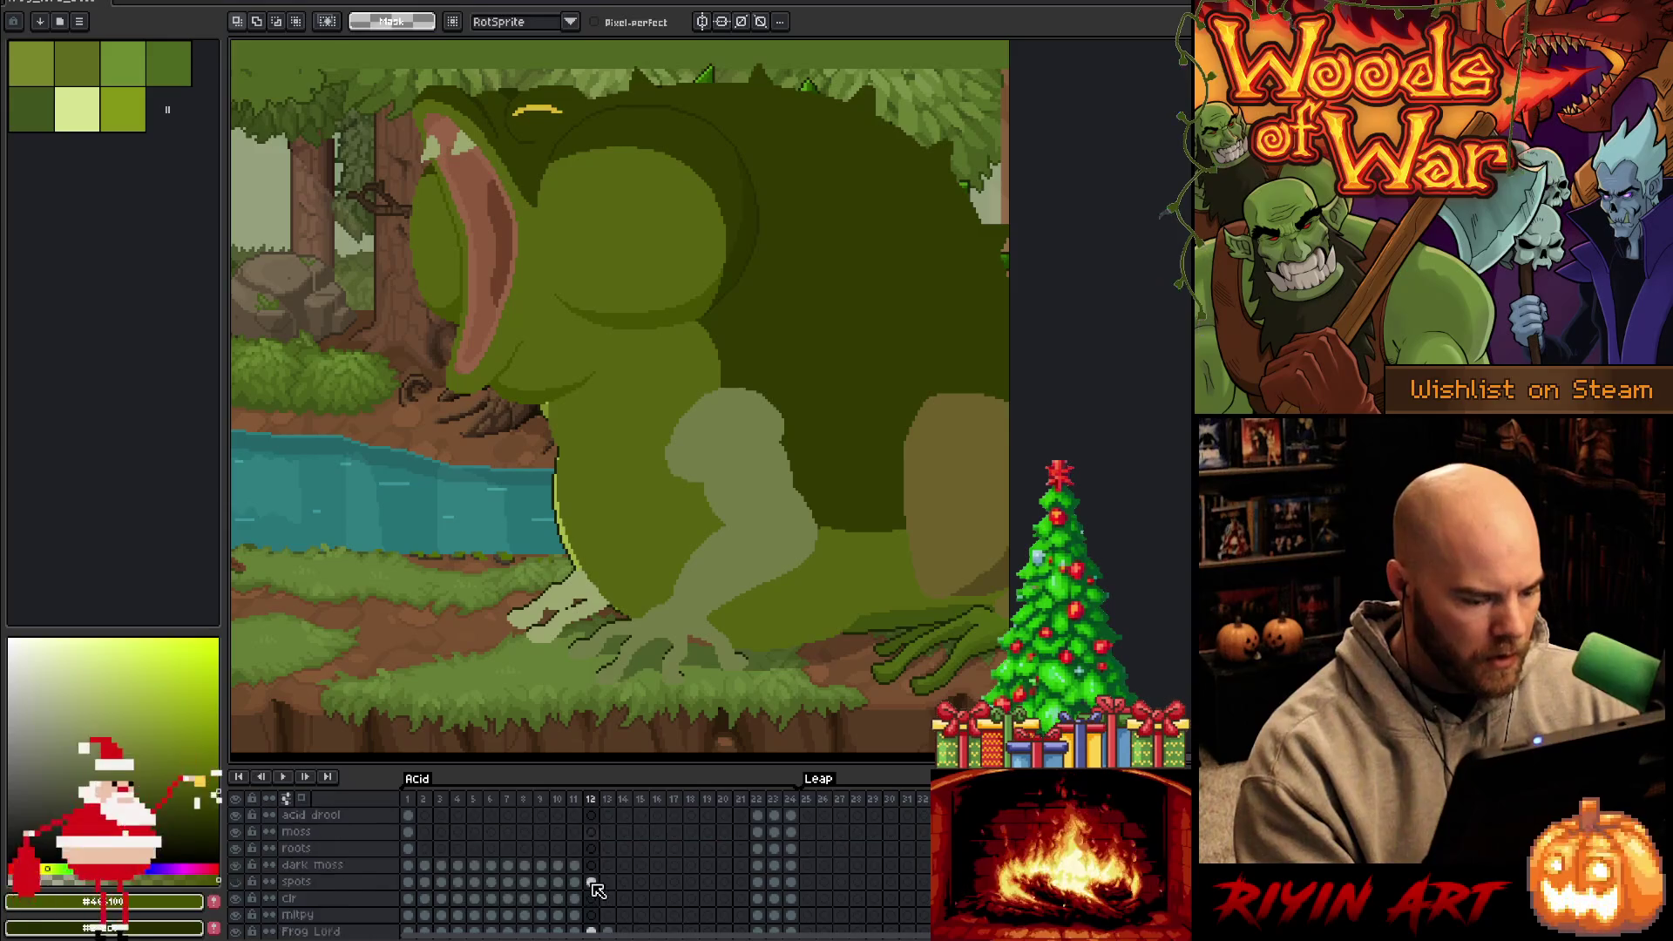
scroll(595, 889, down, 1)
click(593, 866)
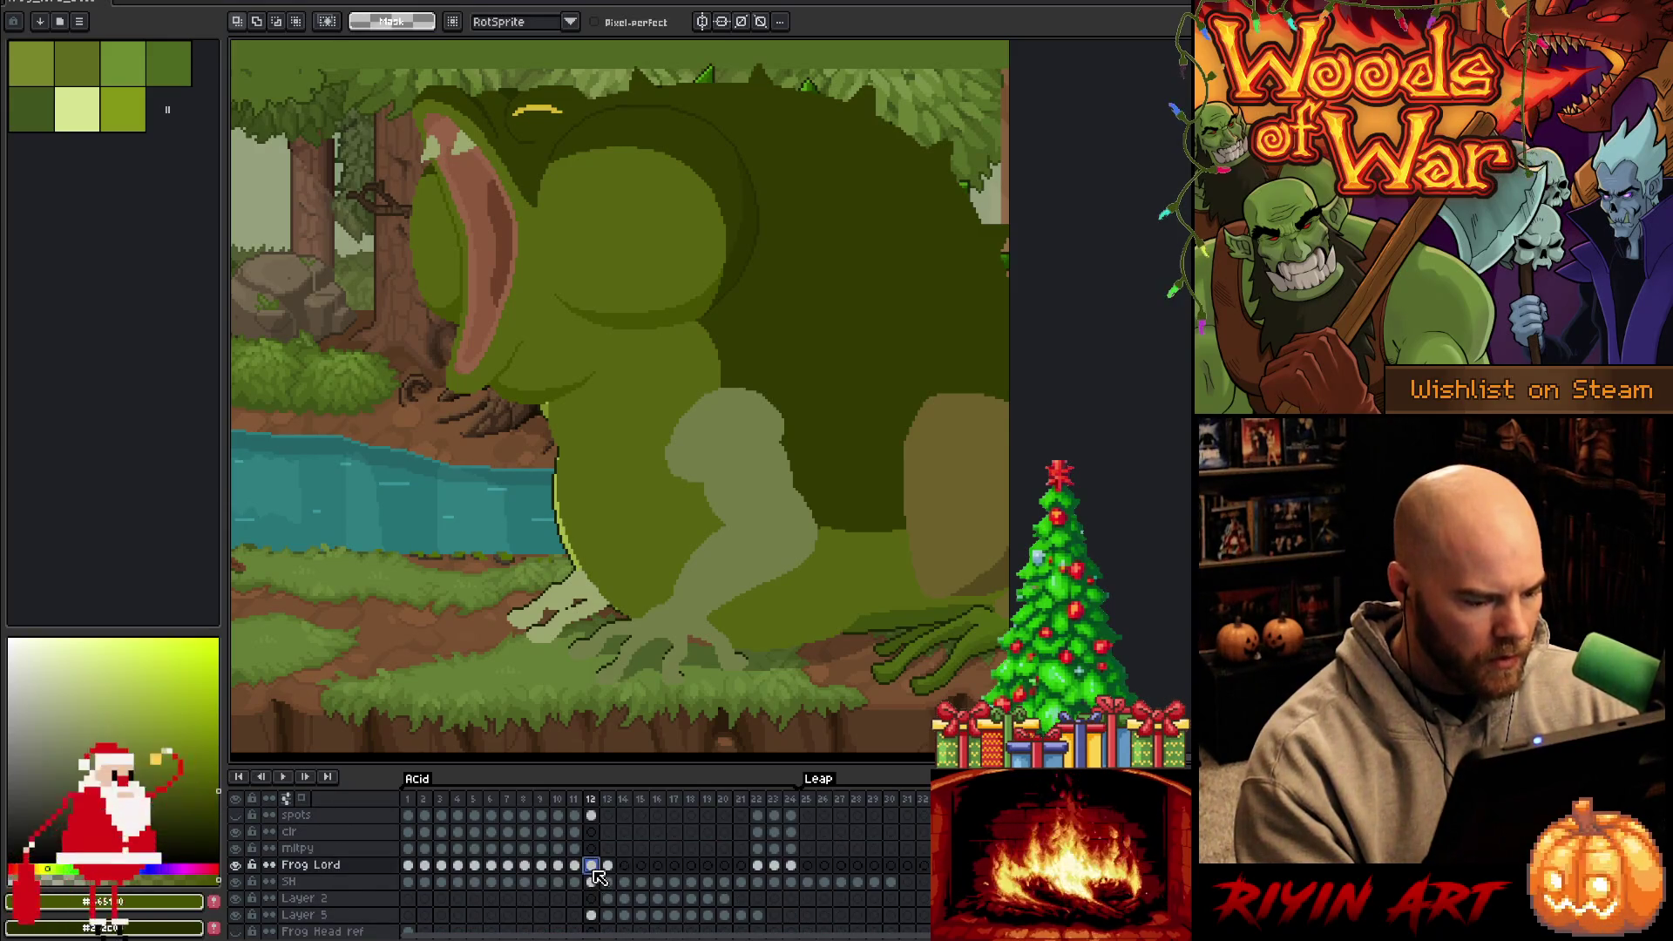
key(ctrl+z)
scroll(598, 877, down, 8)
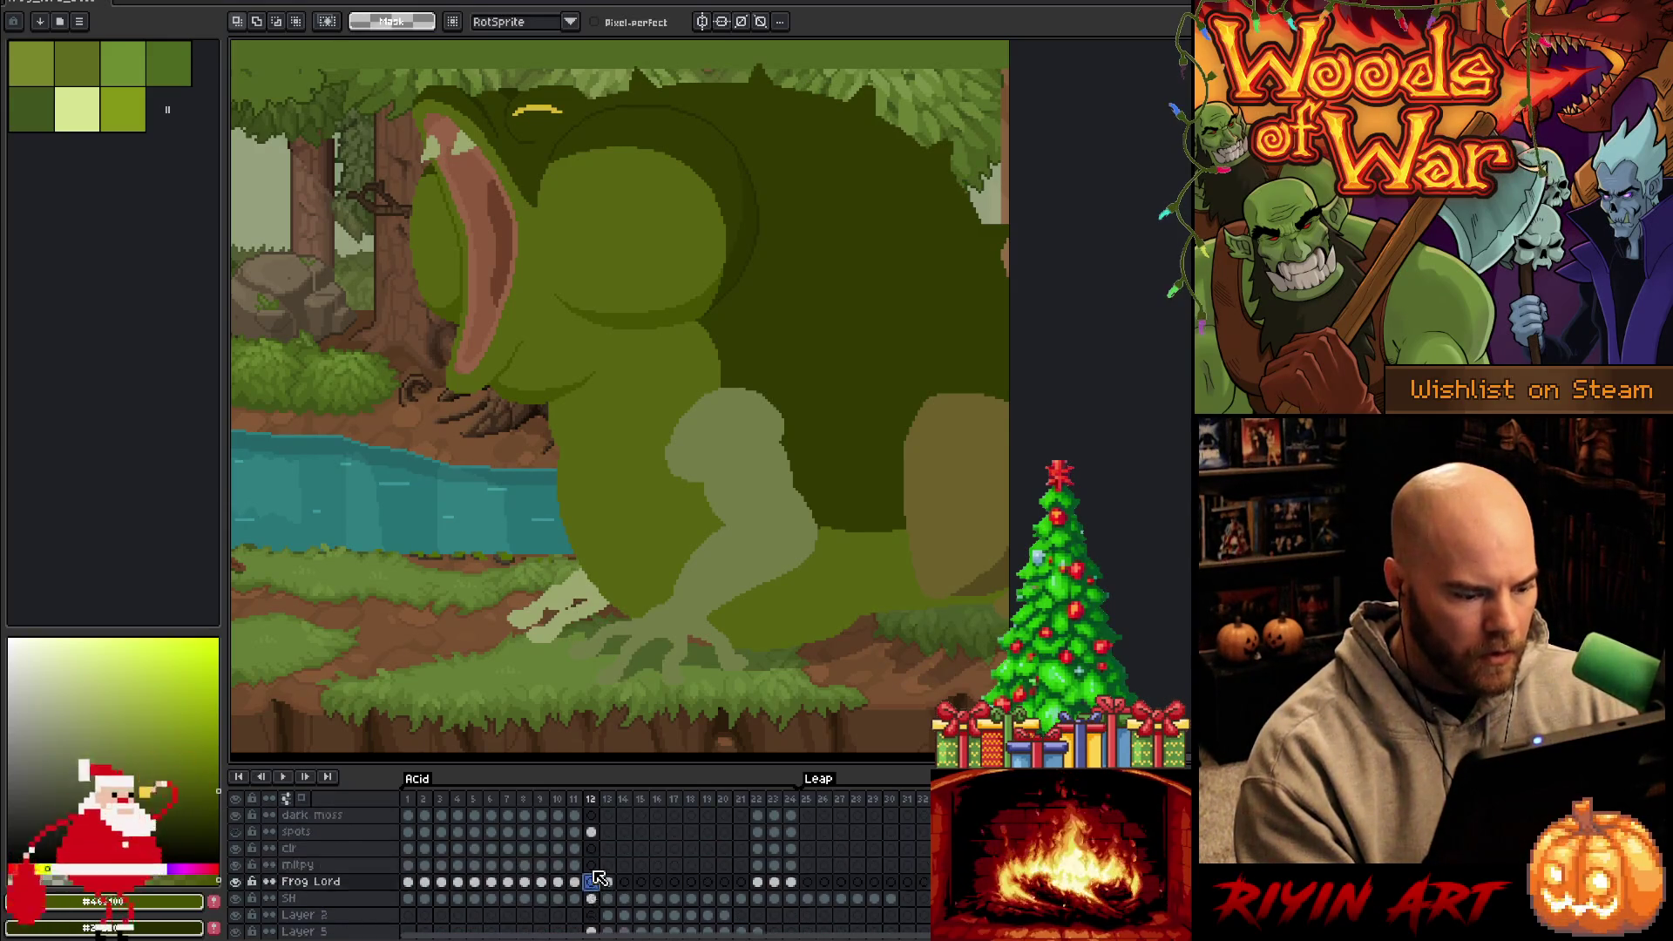
scroll(598, 877, down, 1)
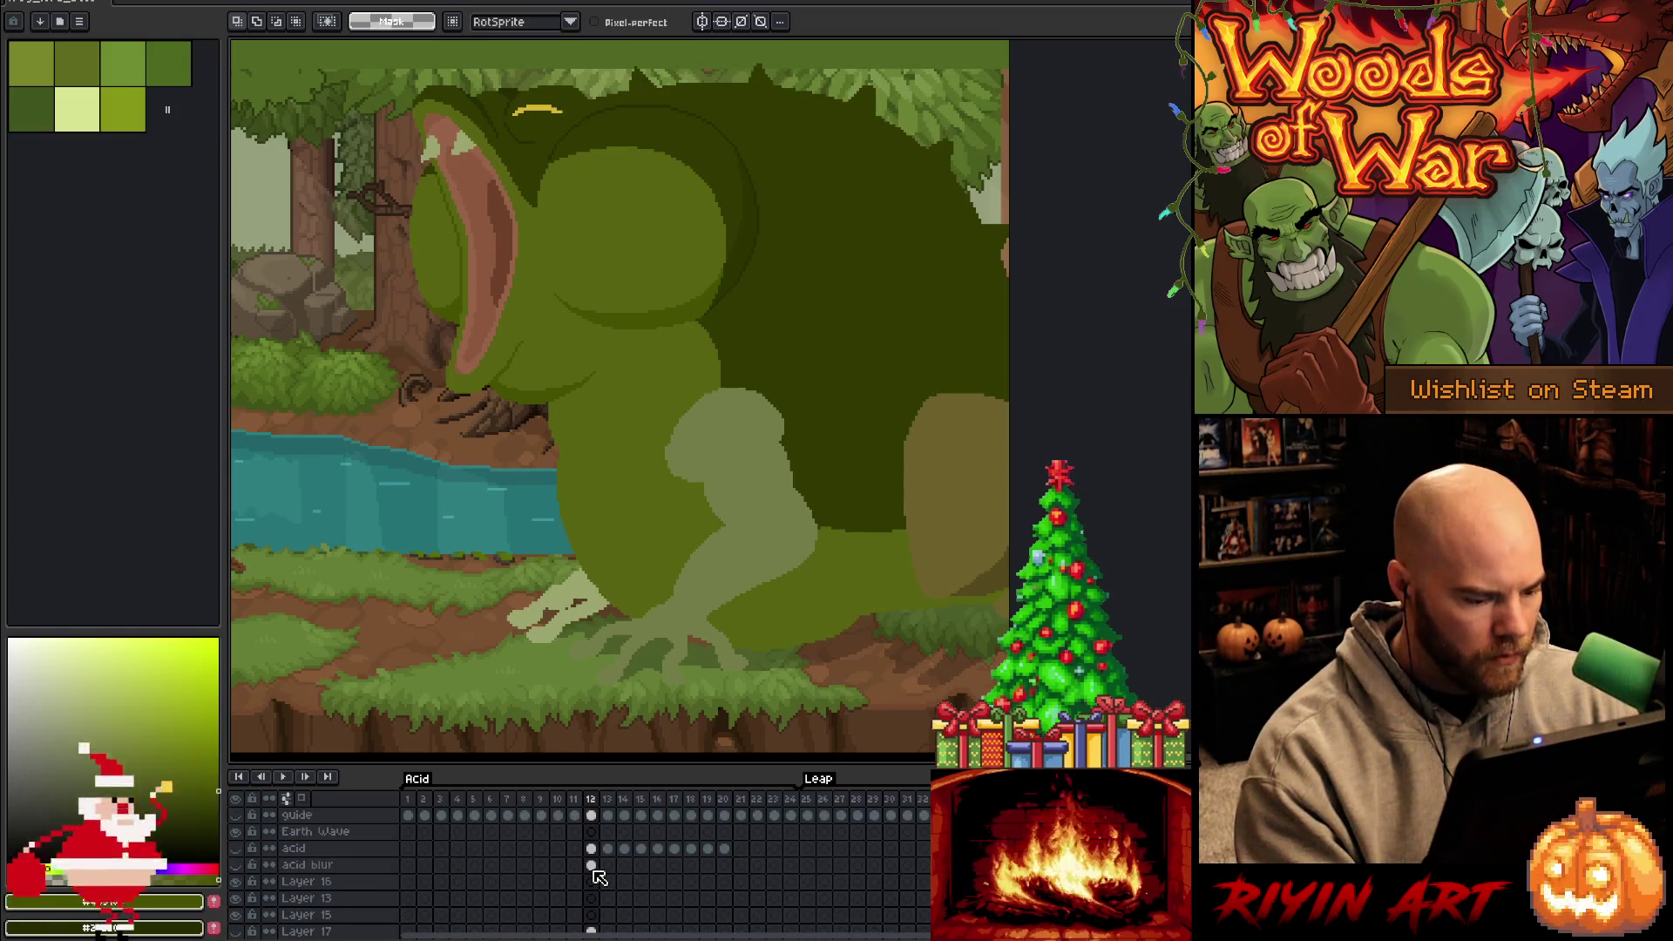
Toggle Layer 17 to compare the flat leg with the original, leave it hidden, and select Layer 9's cel
click(591, 899)
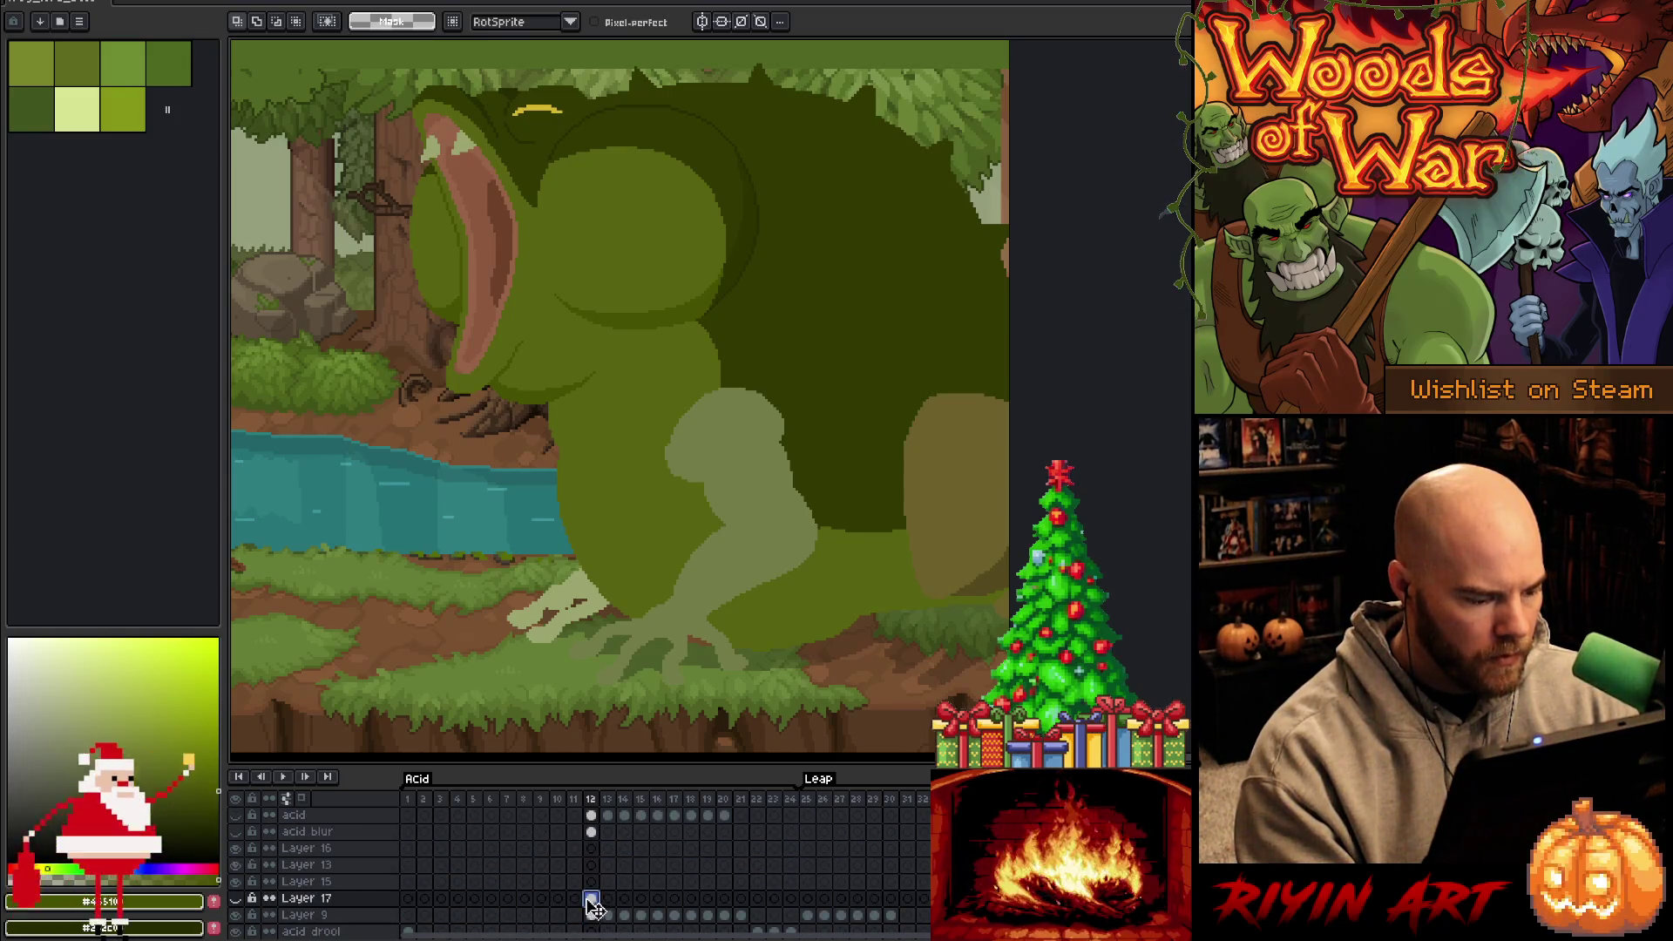
click(236, 900)
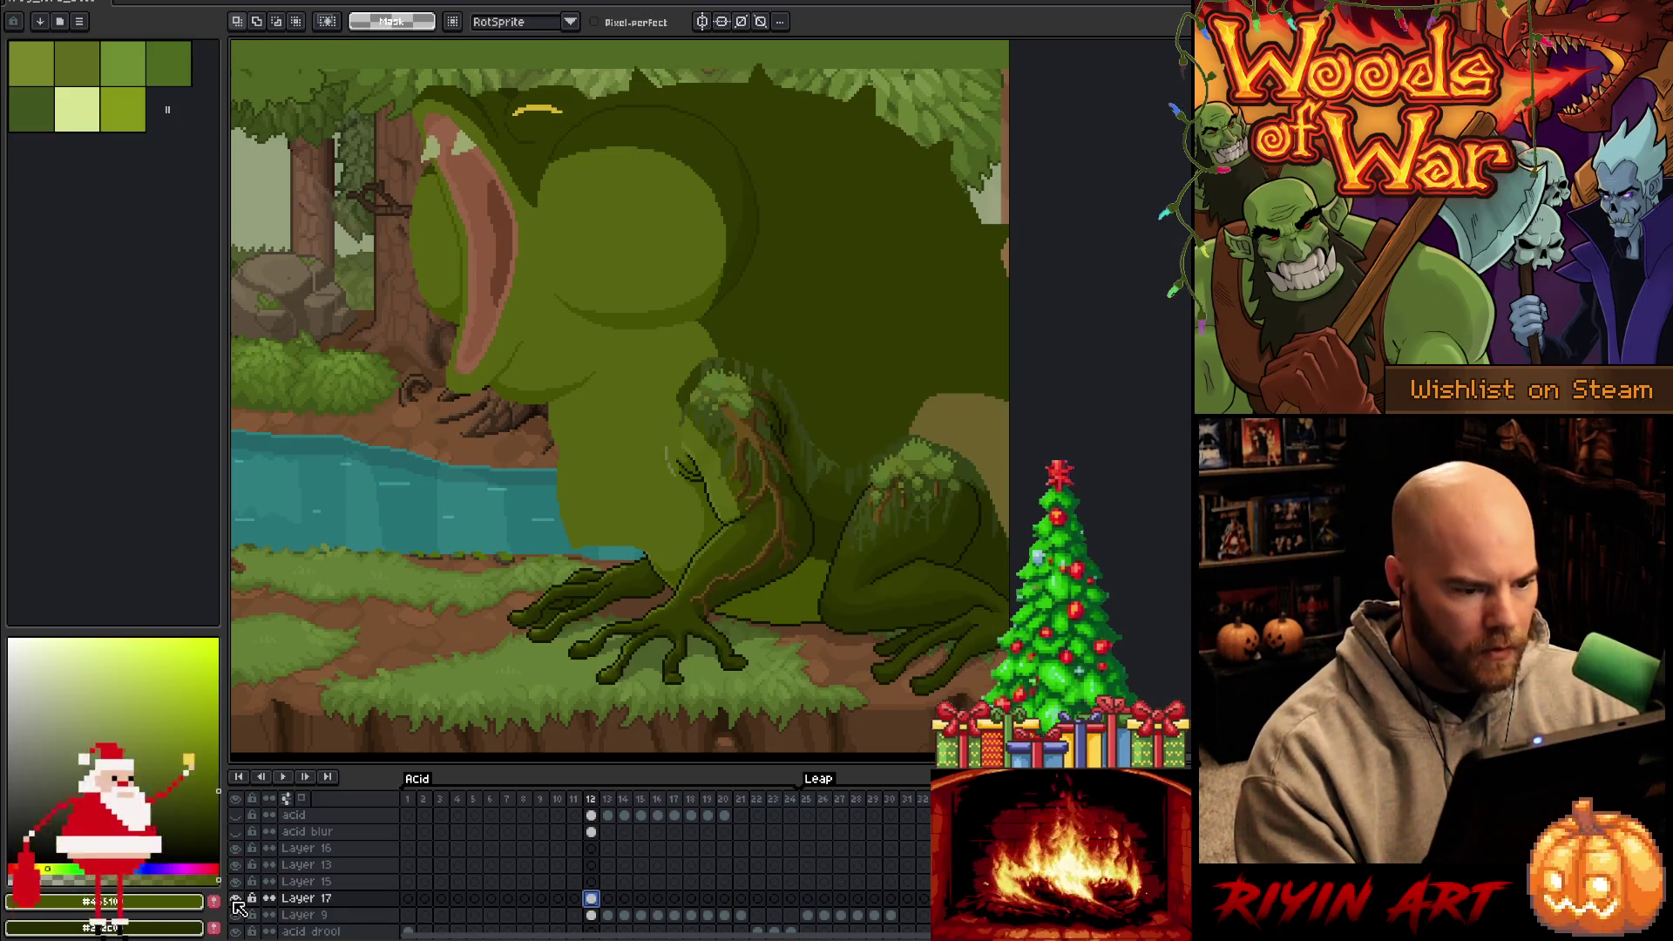
click(237, 901)
click(236, 900)
click(236, 900)
click(236, 901)
click(236, 901)
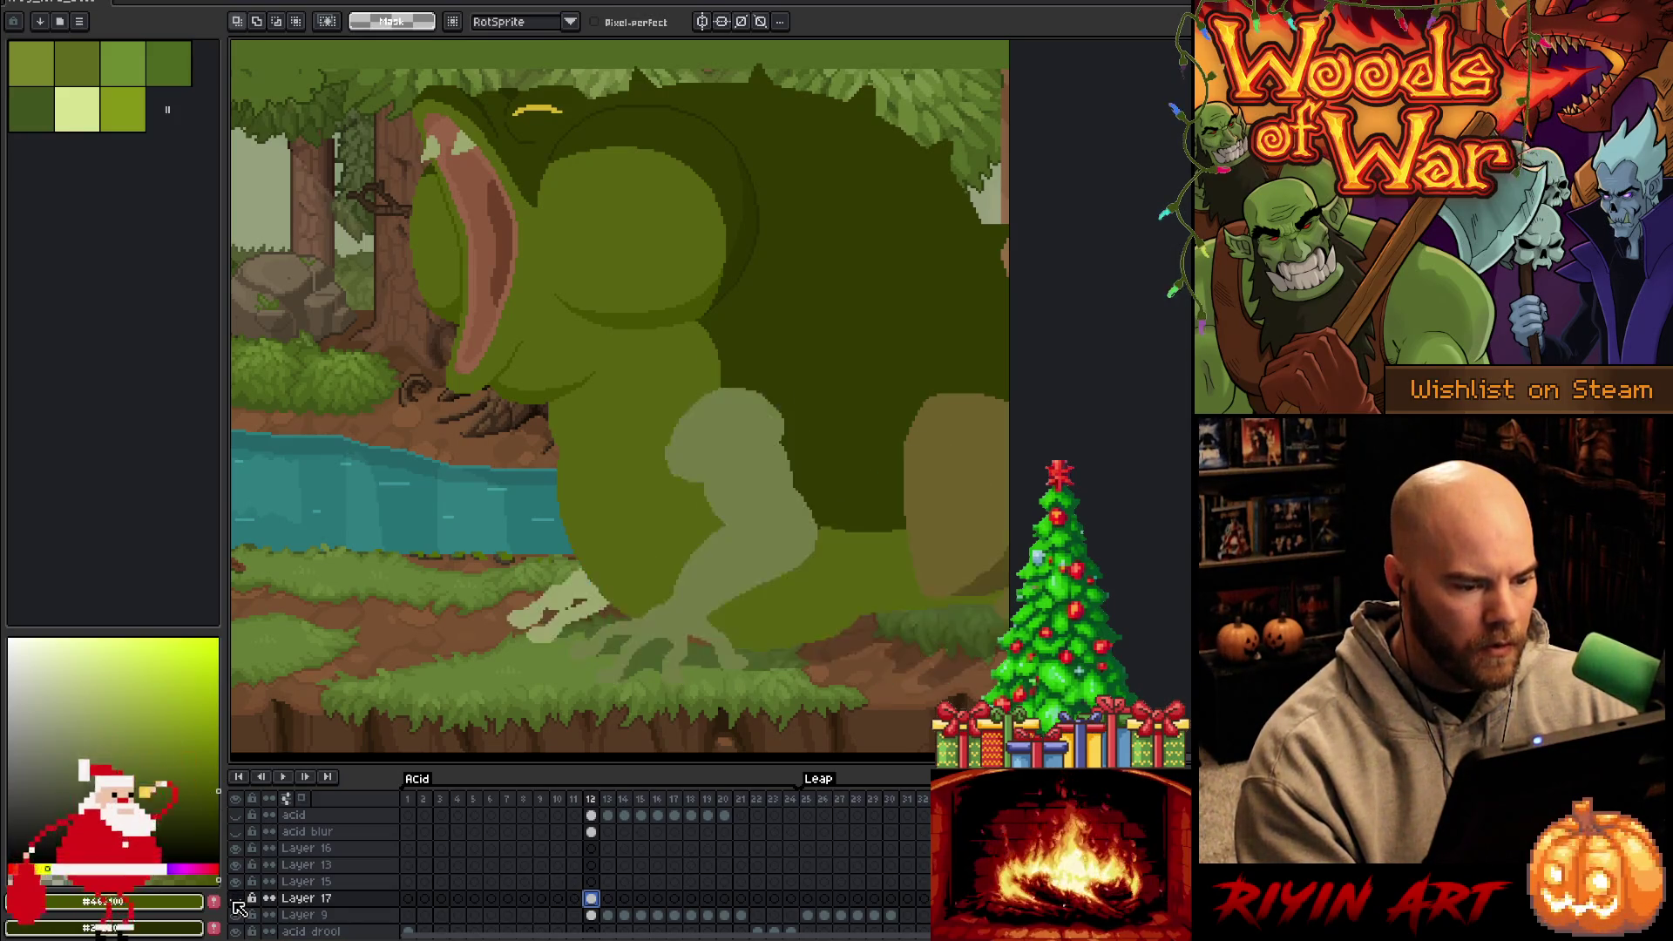
click(237, 900)
click(236, 901)
click(236, 900)
click(236, 901)
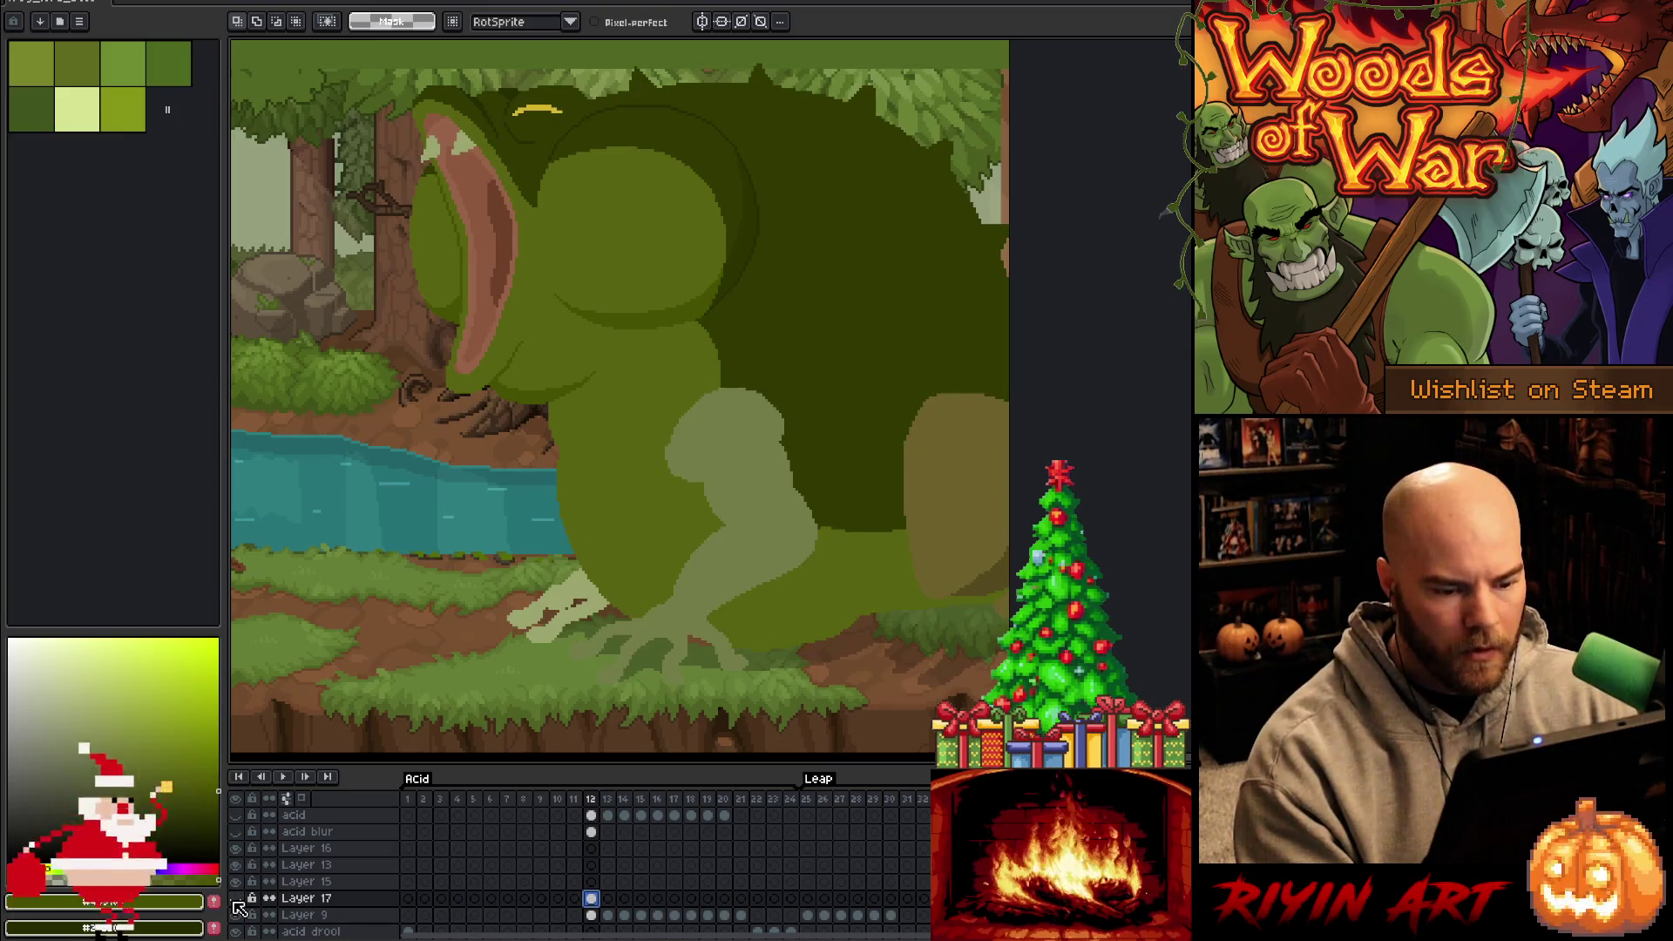
click(236, 900)
click(236, 900)
click(236, 901)
click(236, 900)
click(237, 901)
click(236, 900)
click(236, 901)
click(236, 900)
click(237, 900)
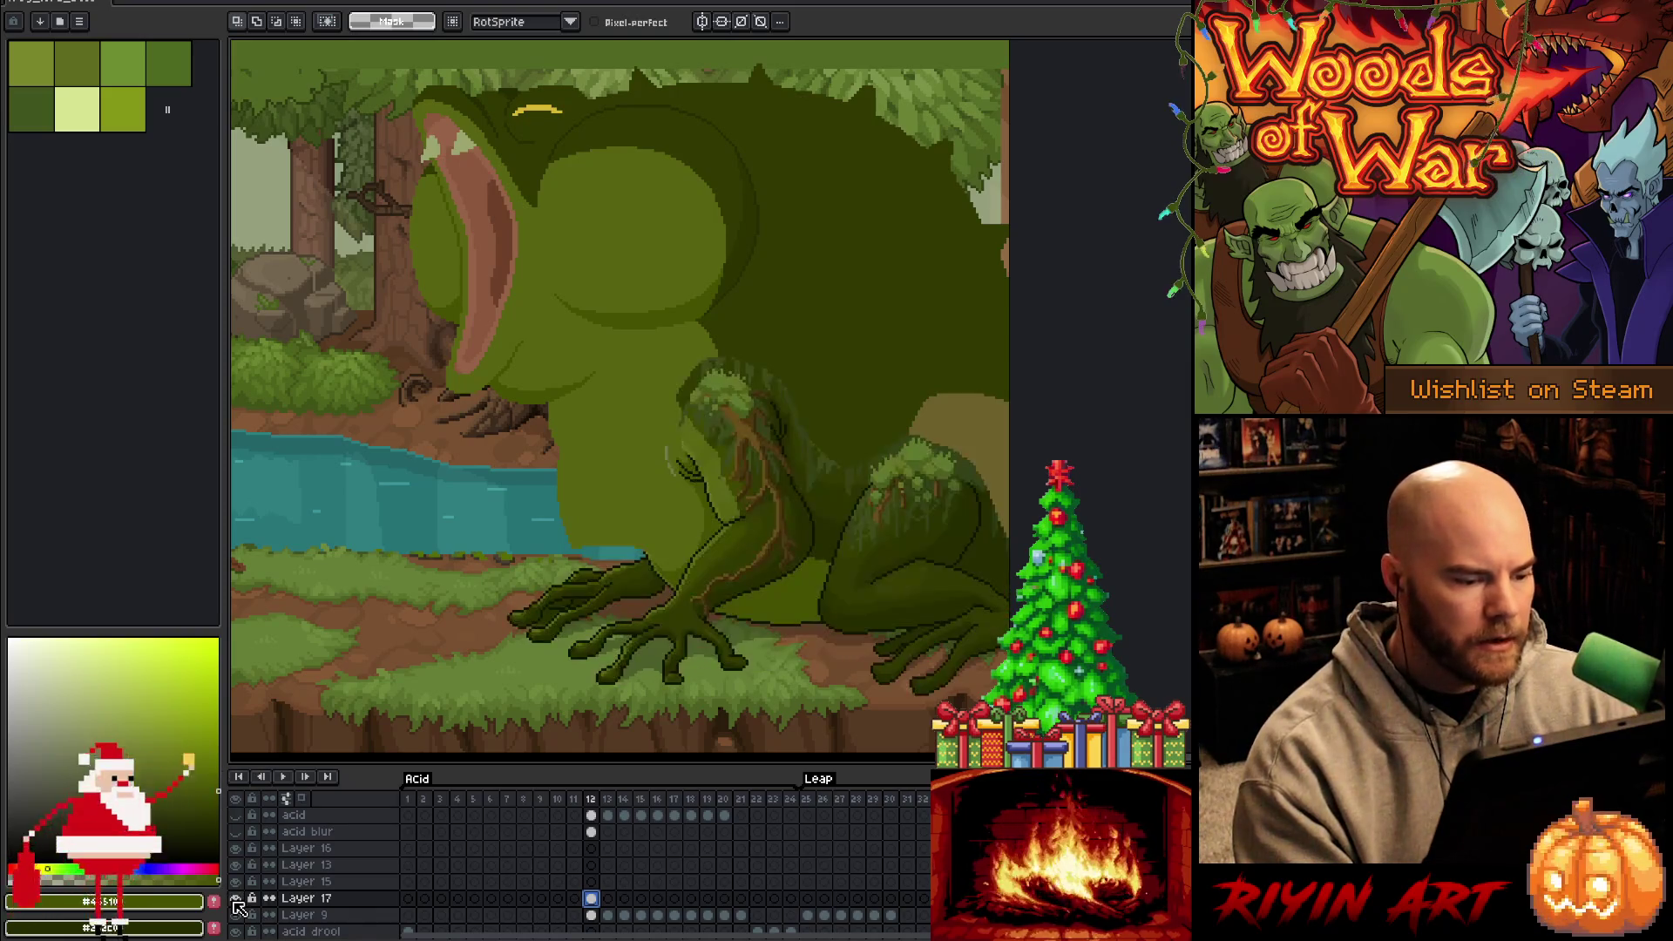
click(236, 900)
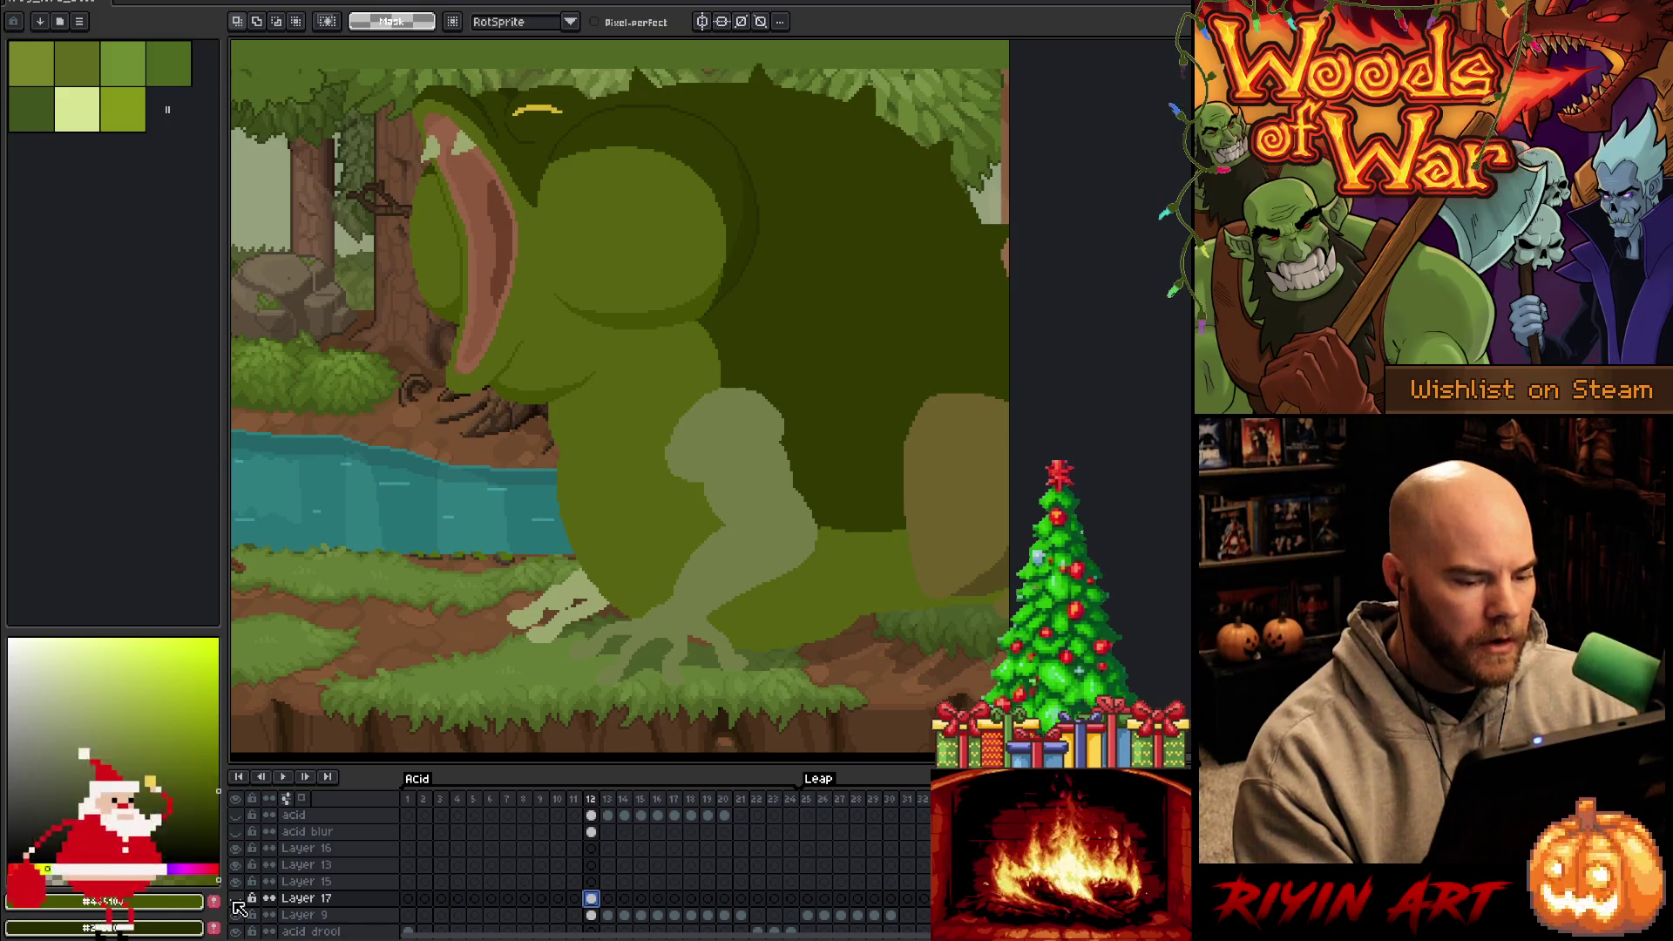
click(236, 901)
click(236, 901)
click(236, 900)
click(236, 900)
click(236, 900)
click(236, 900)
click(236, 901)
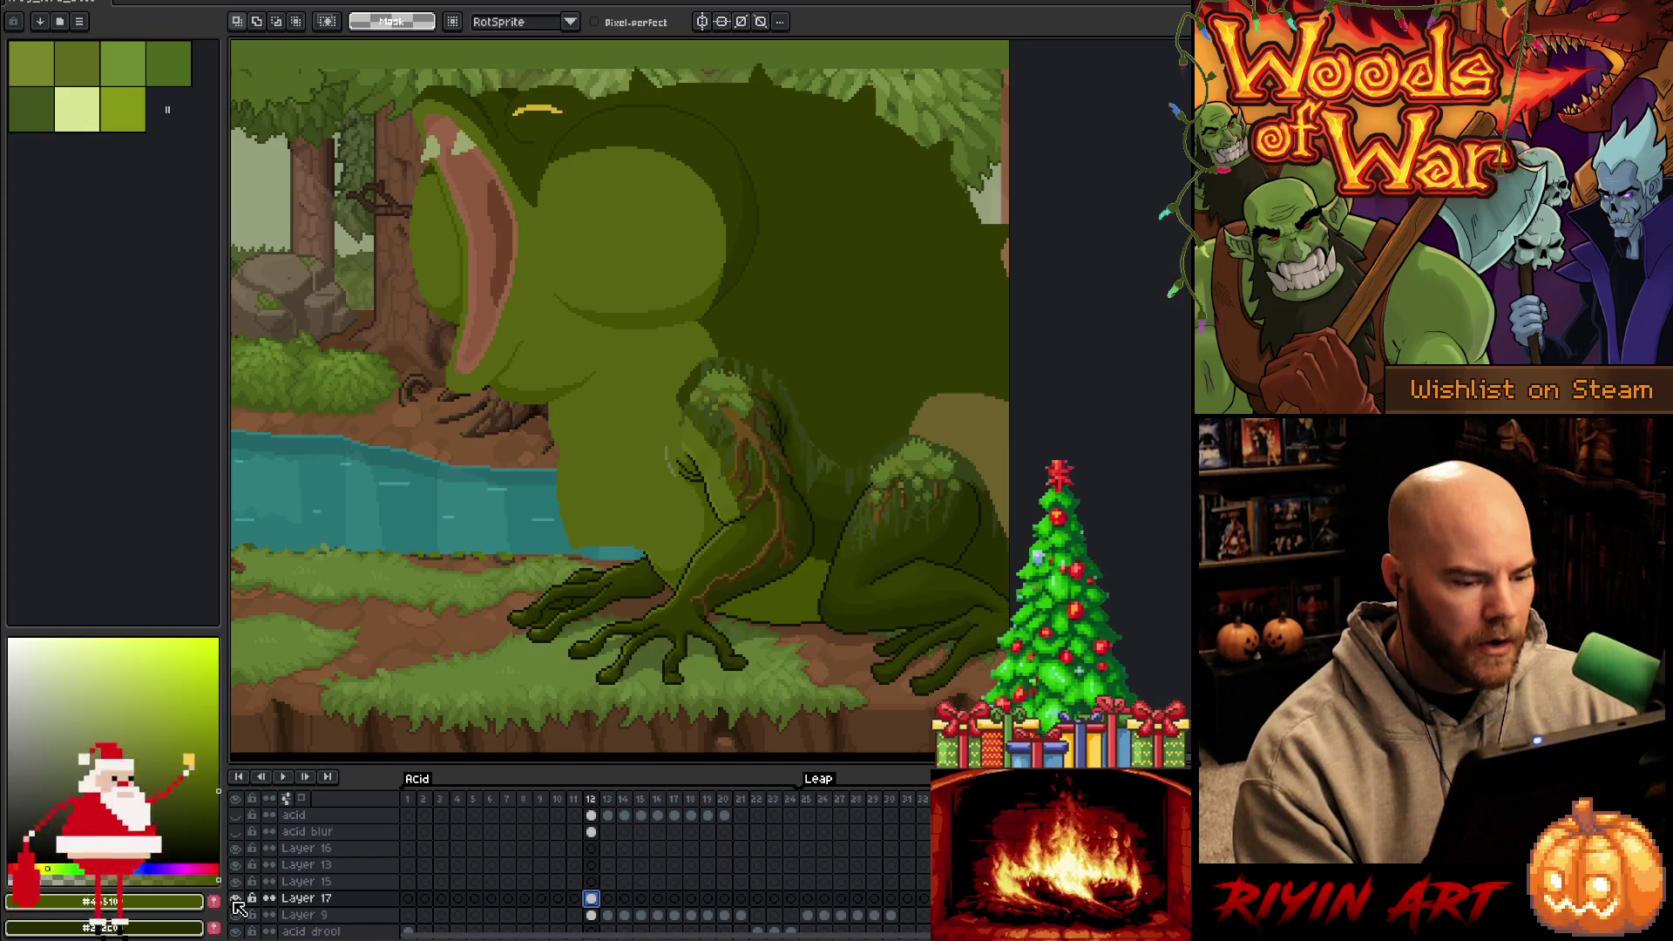
click(236, 901)
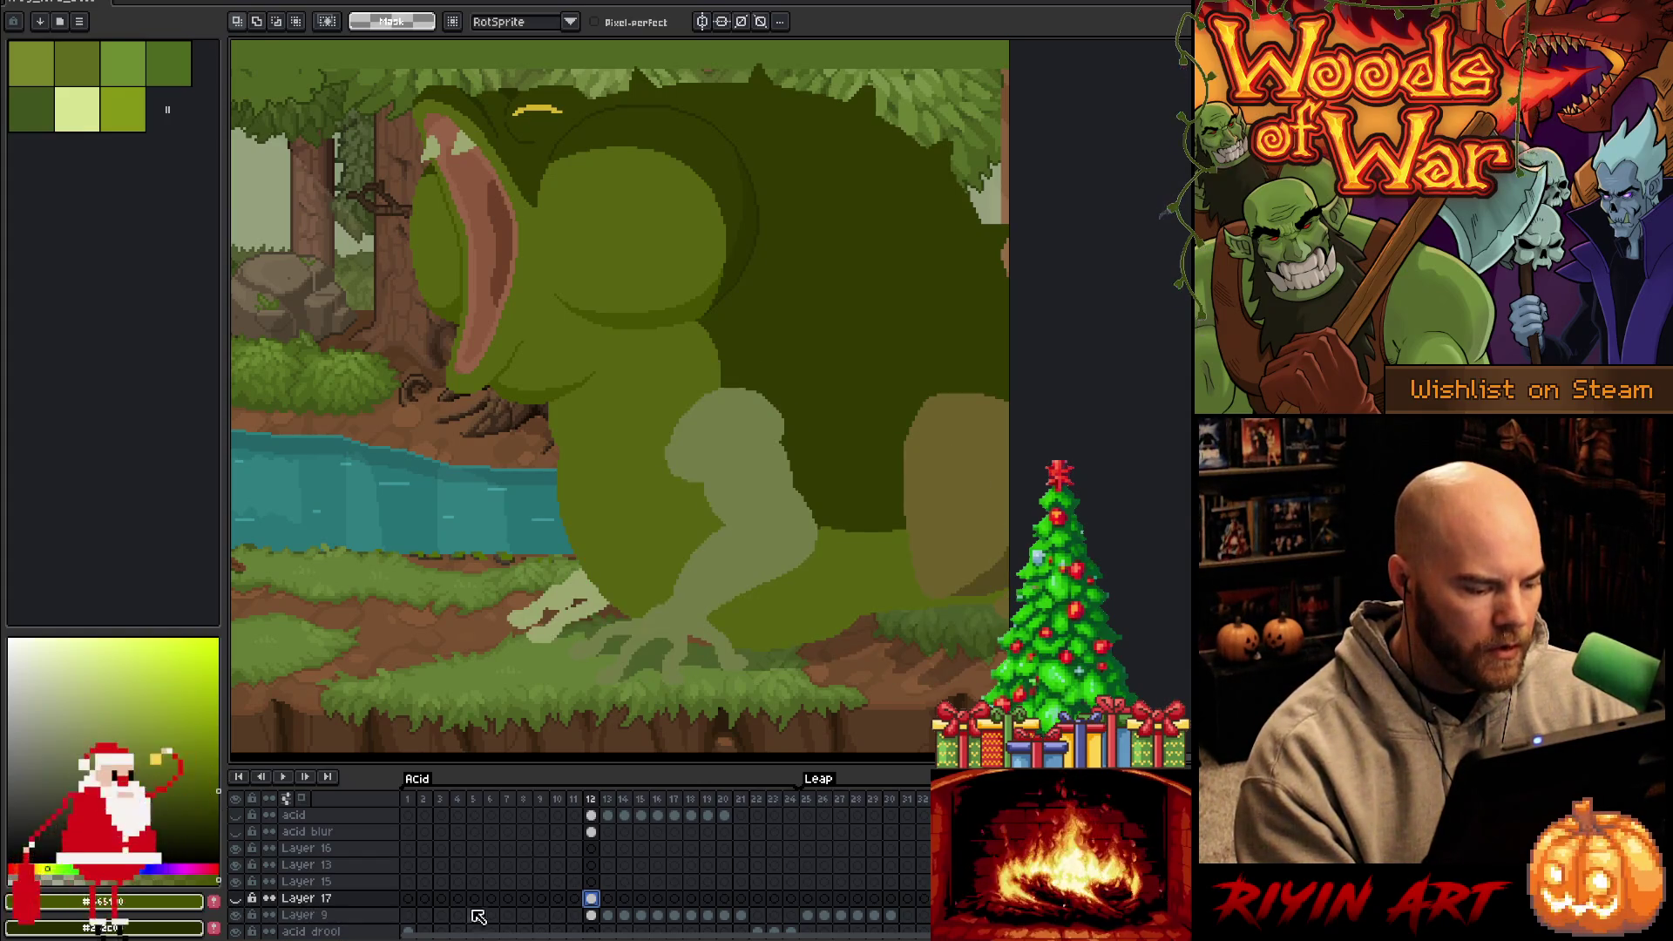
click(591, 915)
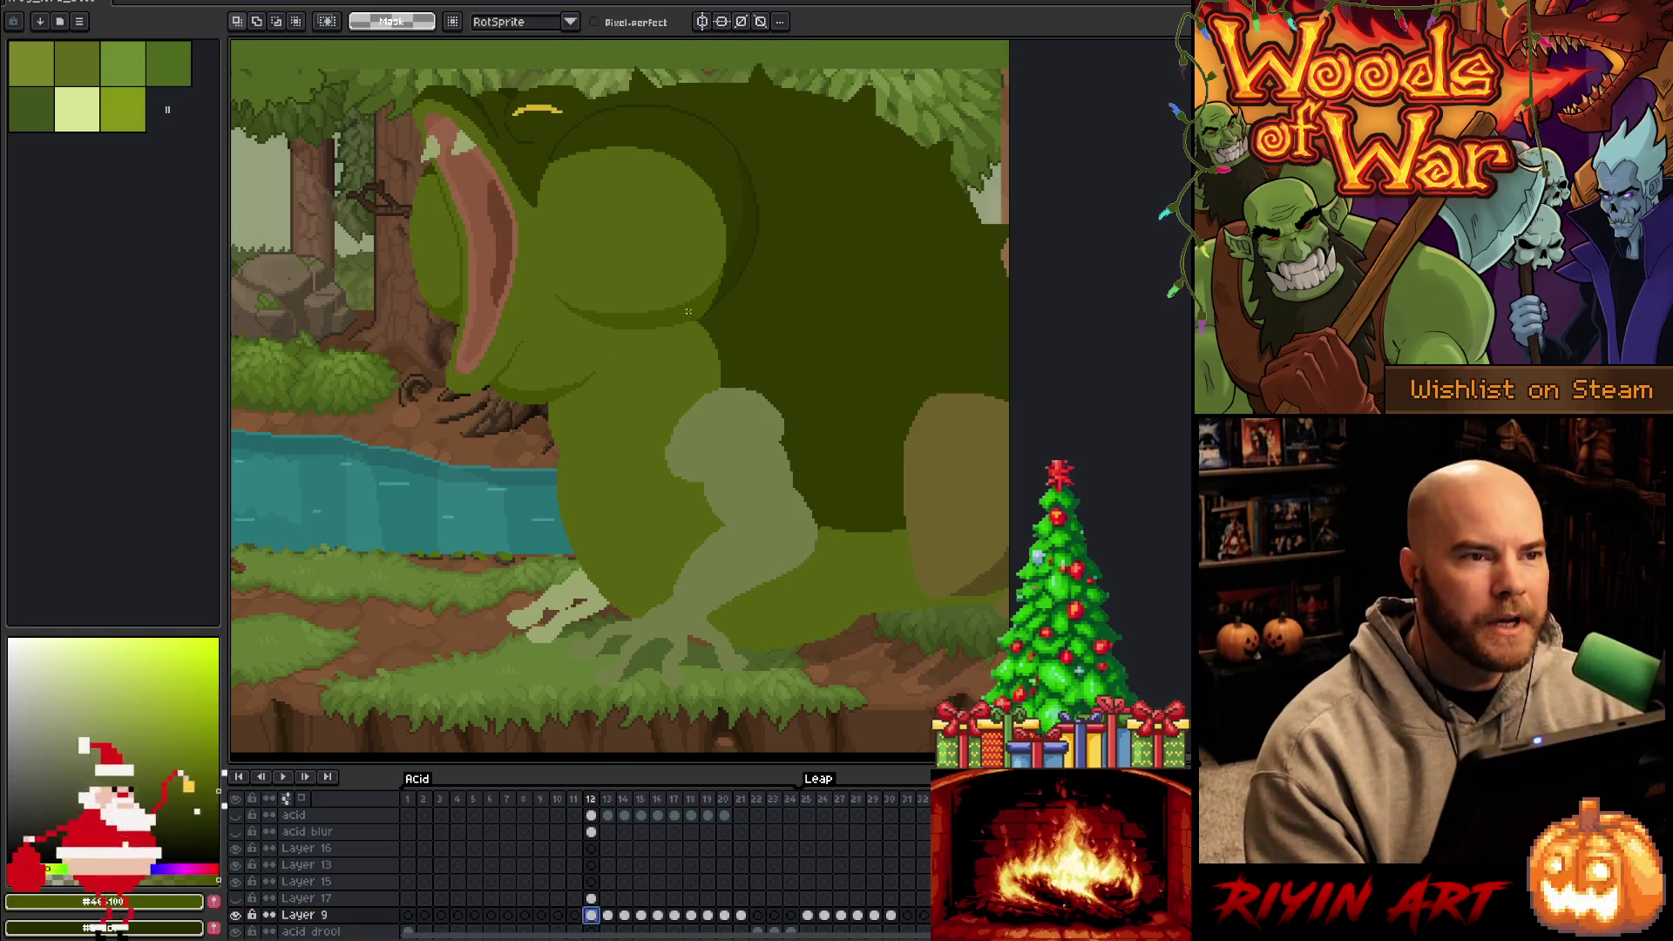
drag(642, 343, 560, 288)
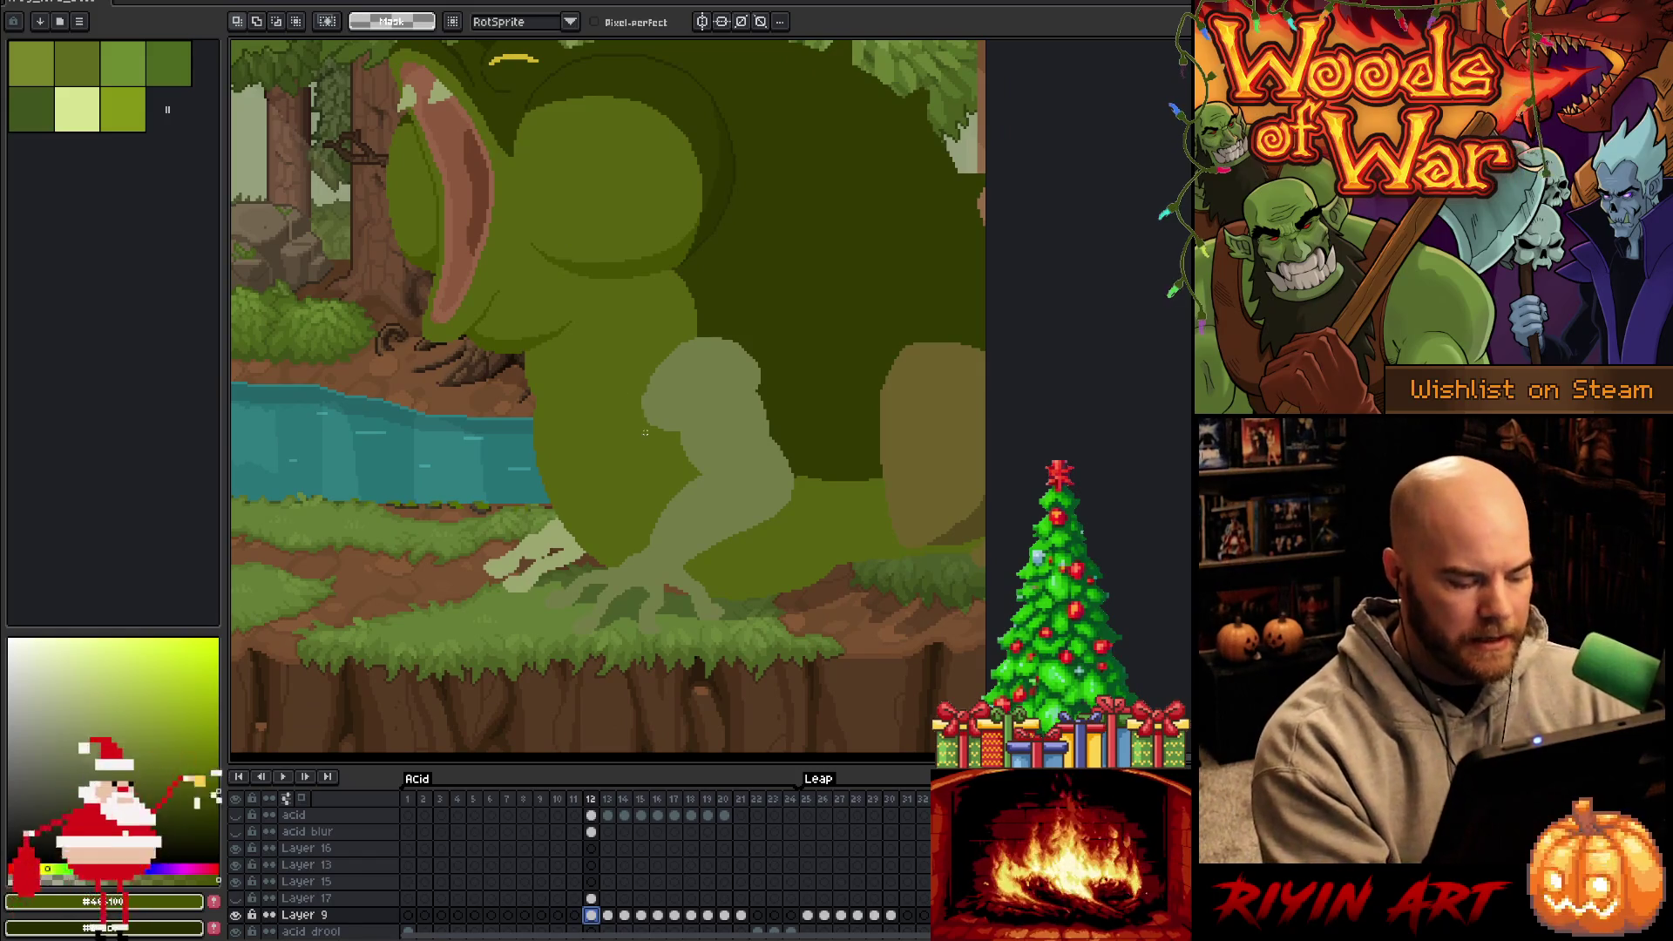
Magic-wand the frog's green body on Layer 9, adding the area right of the leg
key(w)
click(609, 460)
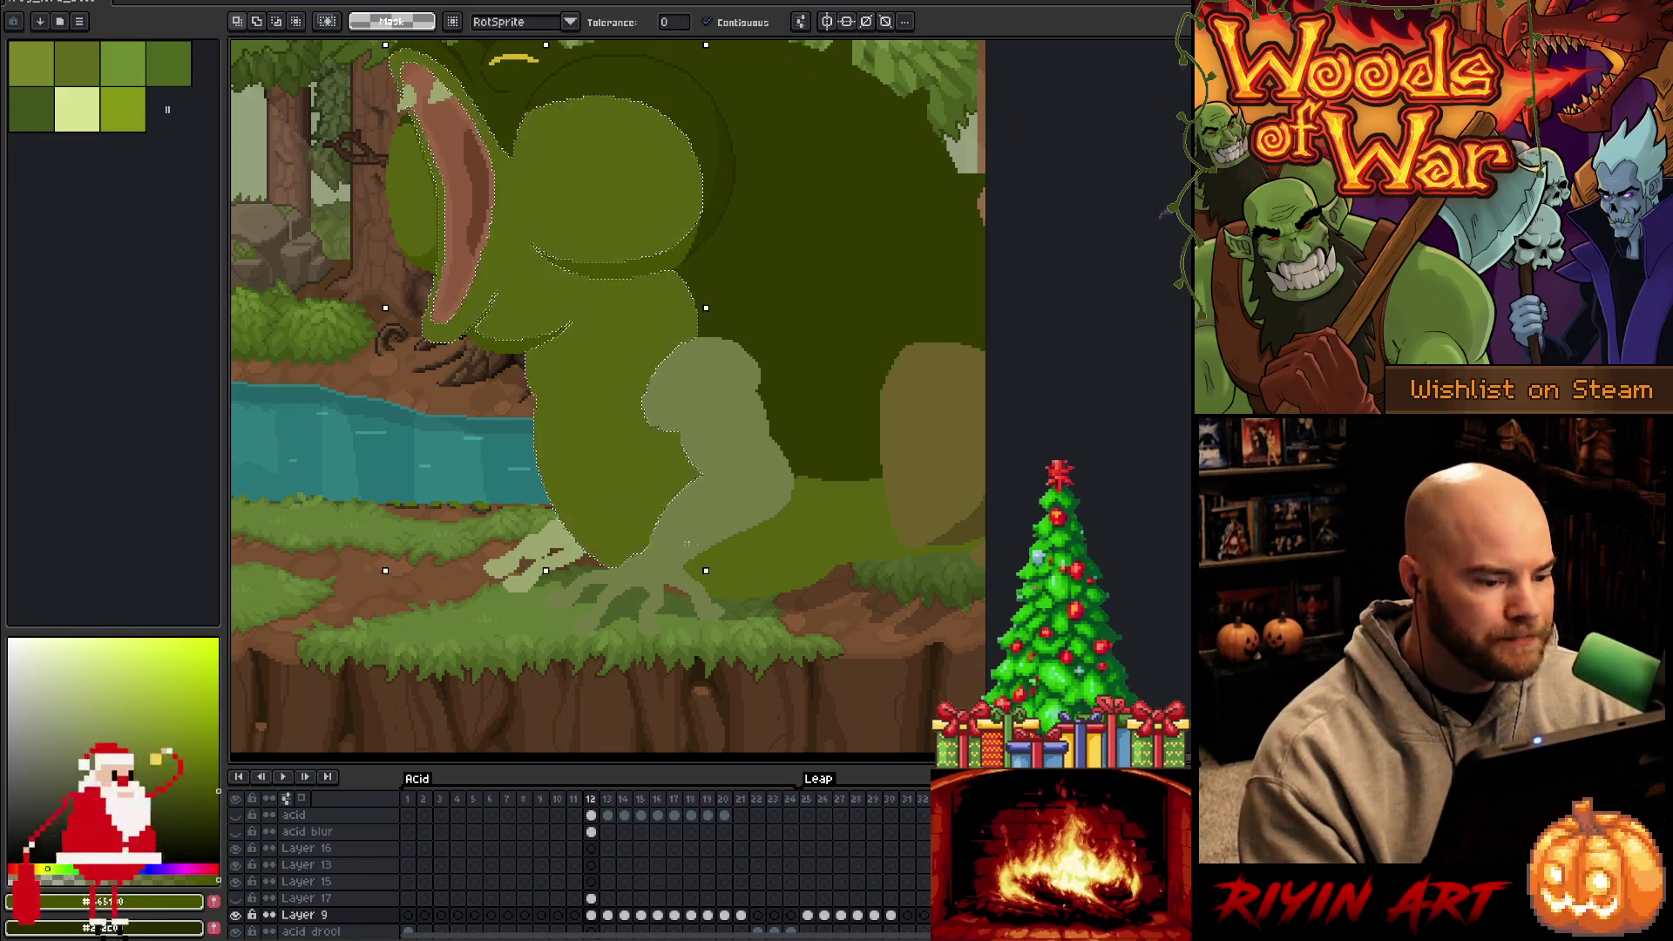
shift+click(763, 558)
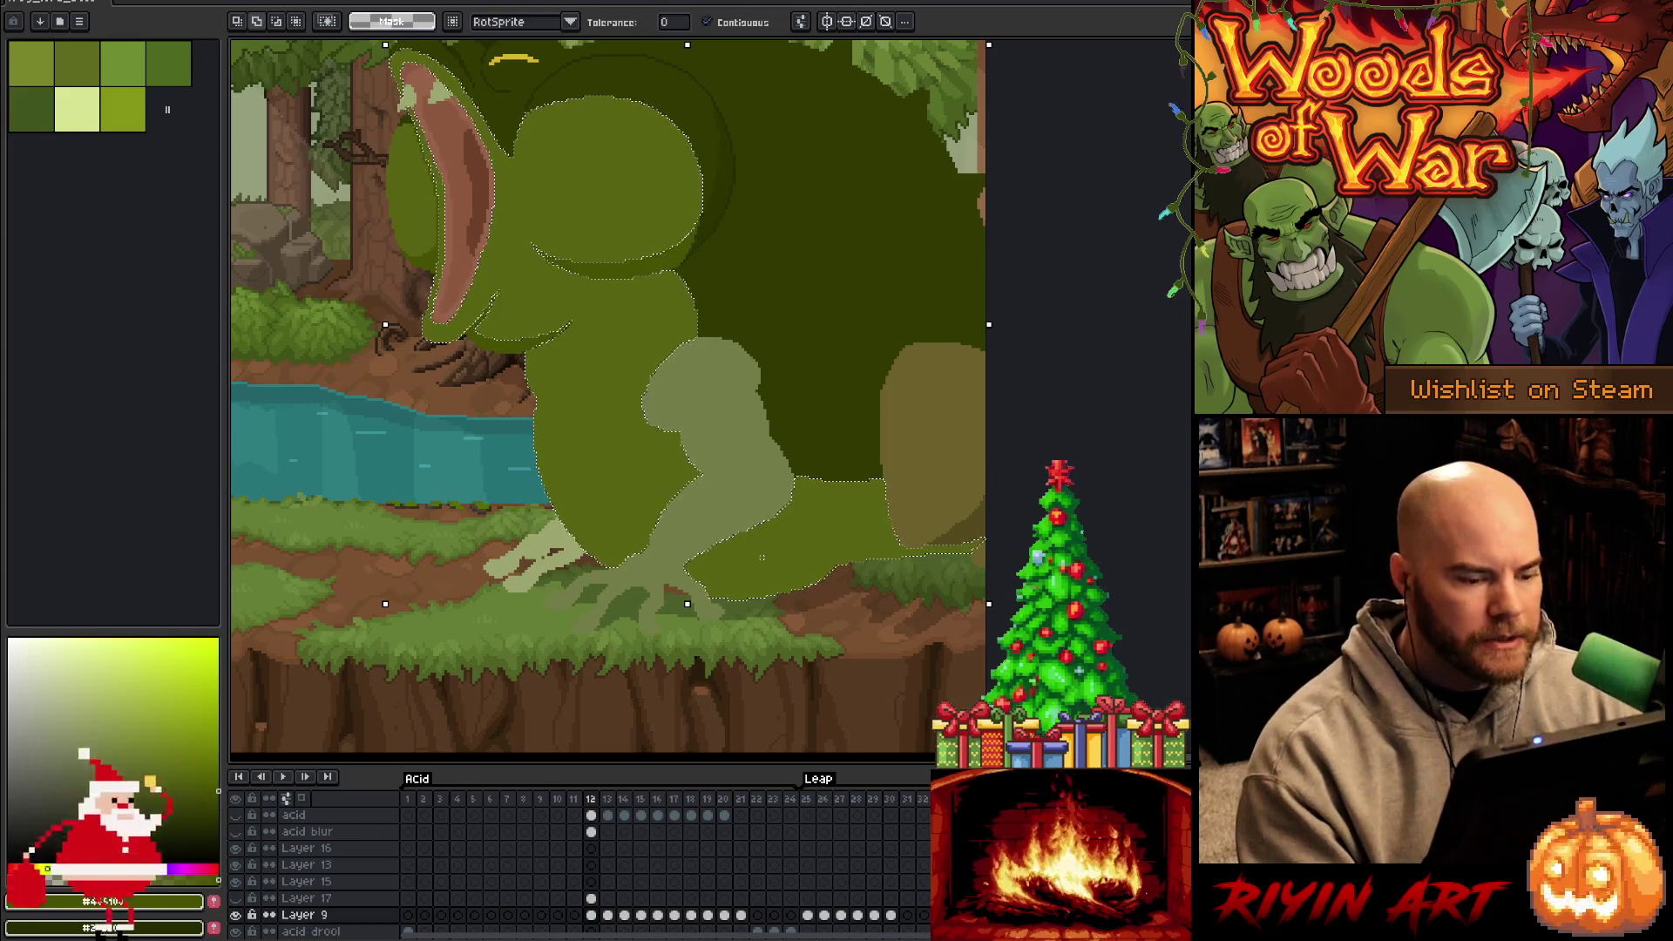
scroll(697, 586, up, 3)
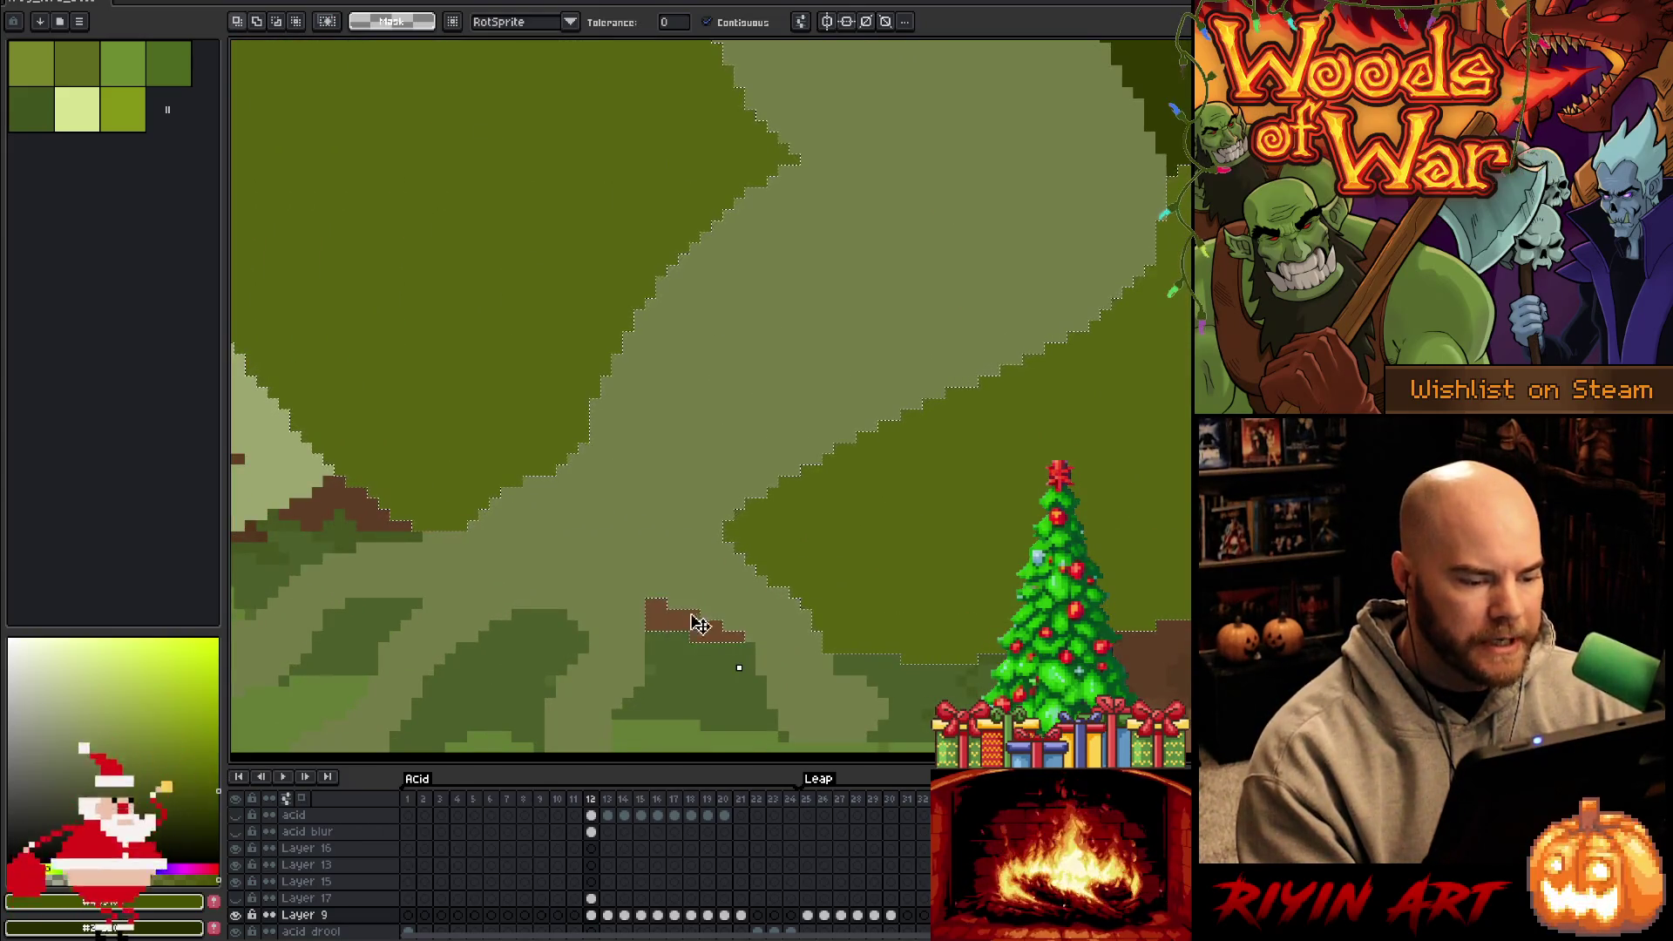
key(g)
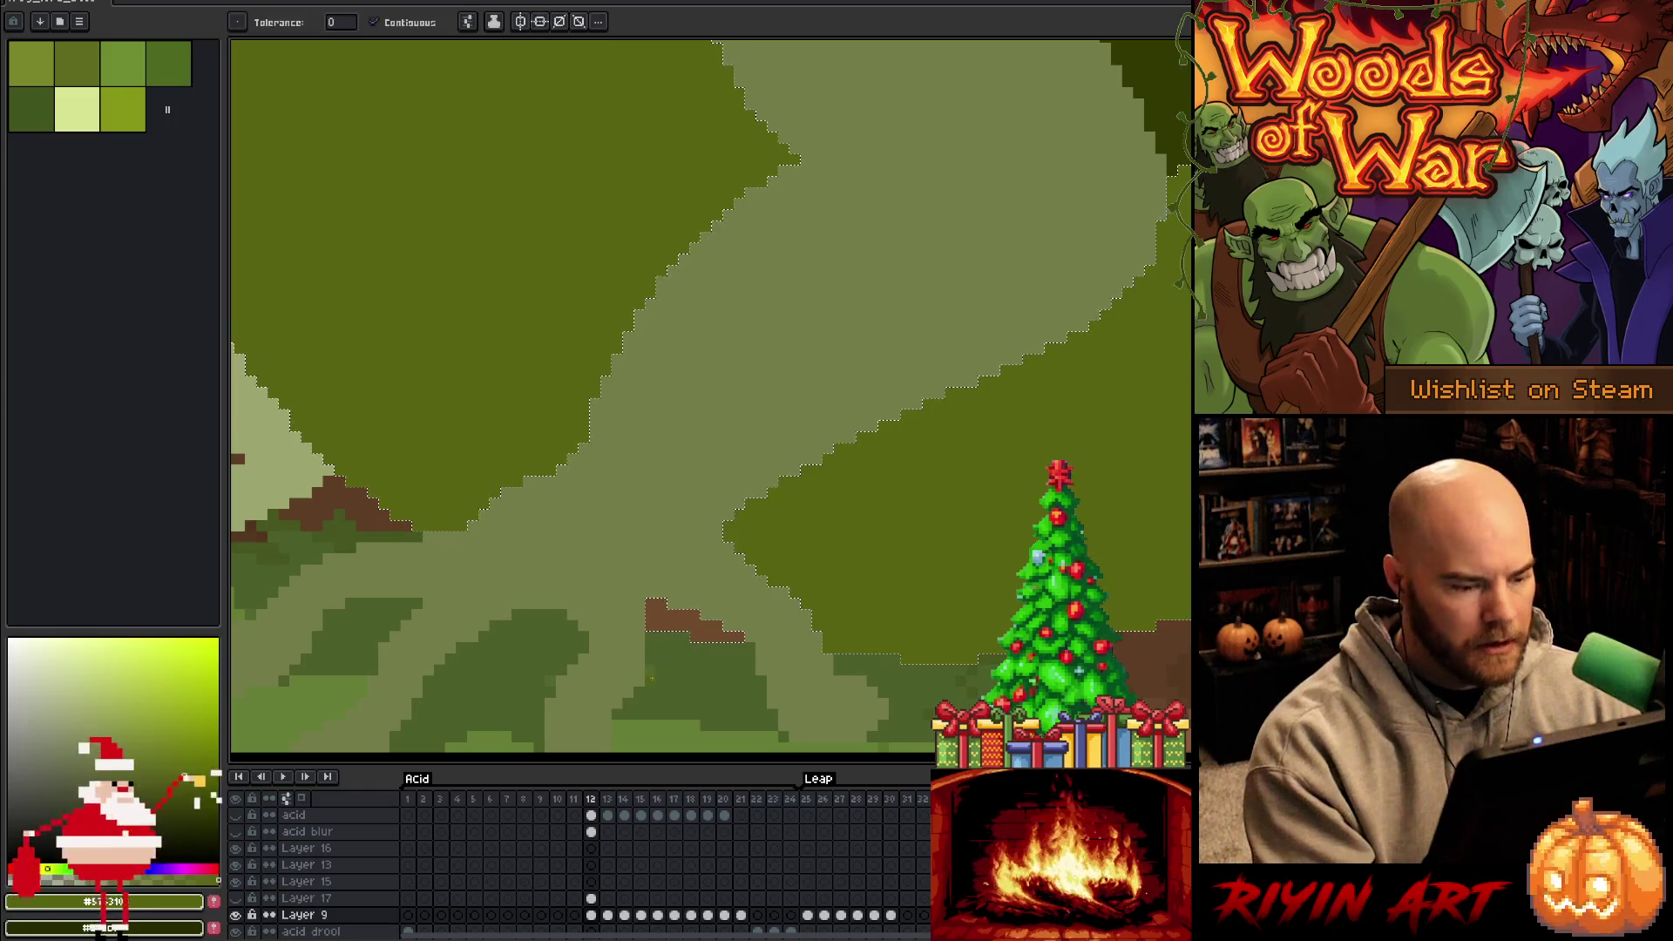
scroll(650, 621, down, 3)
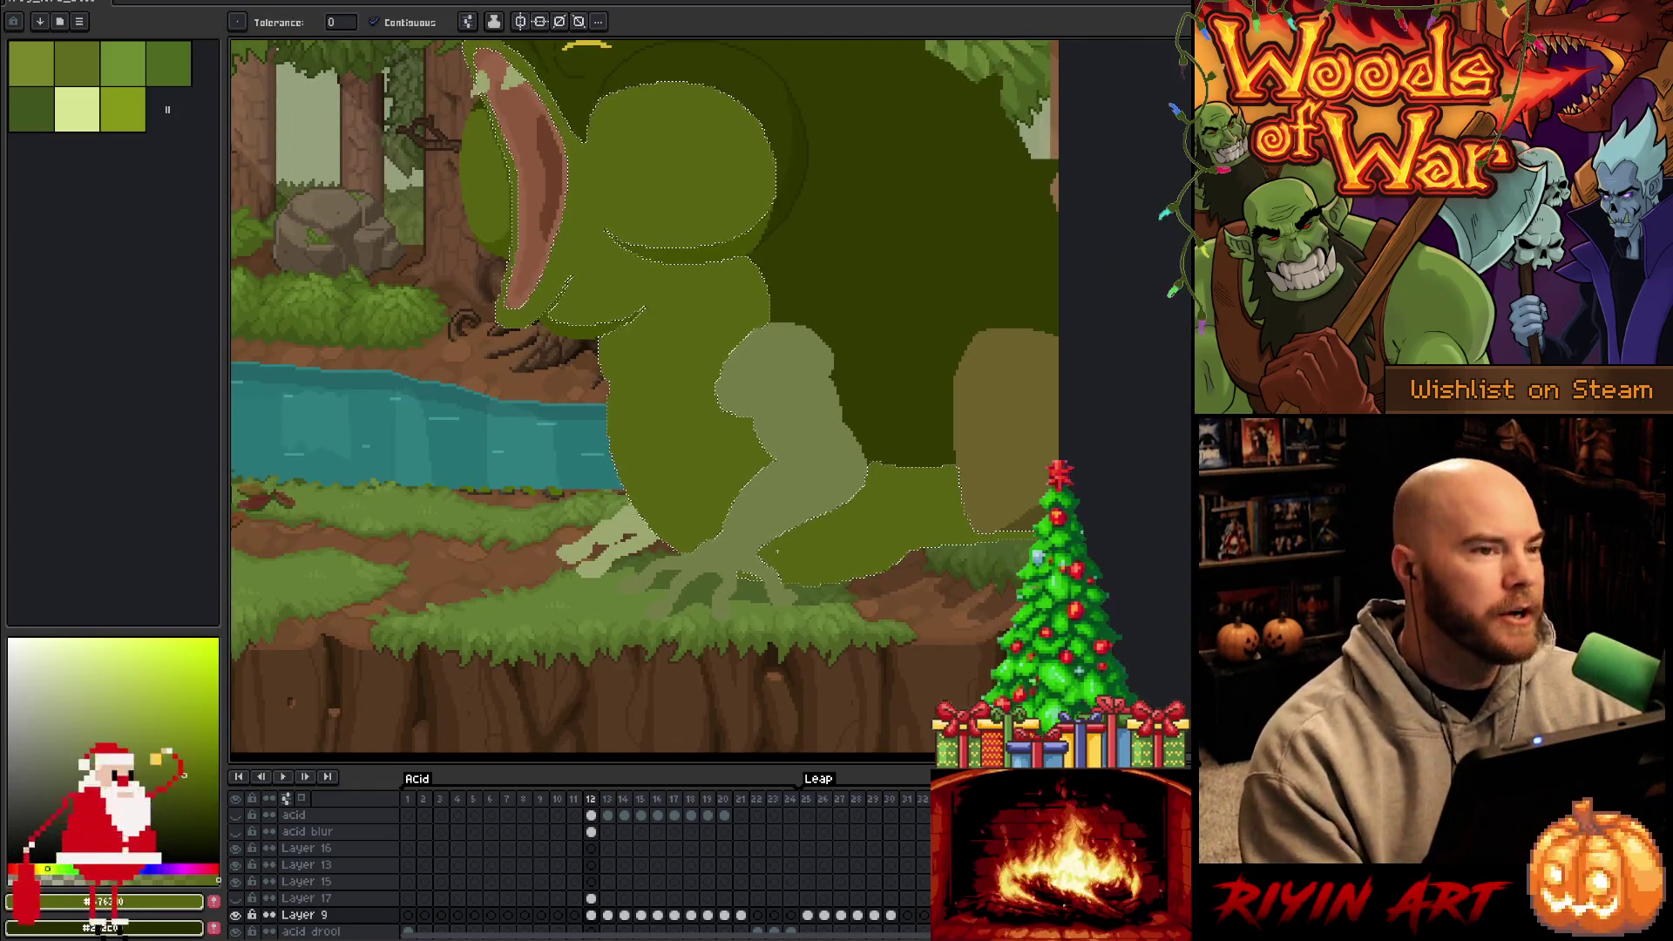
scroll(924, 506, up, 1)
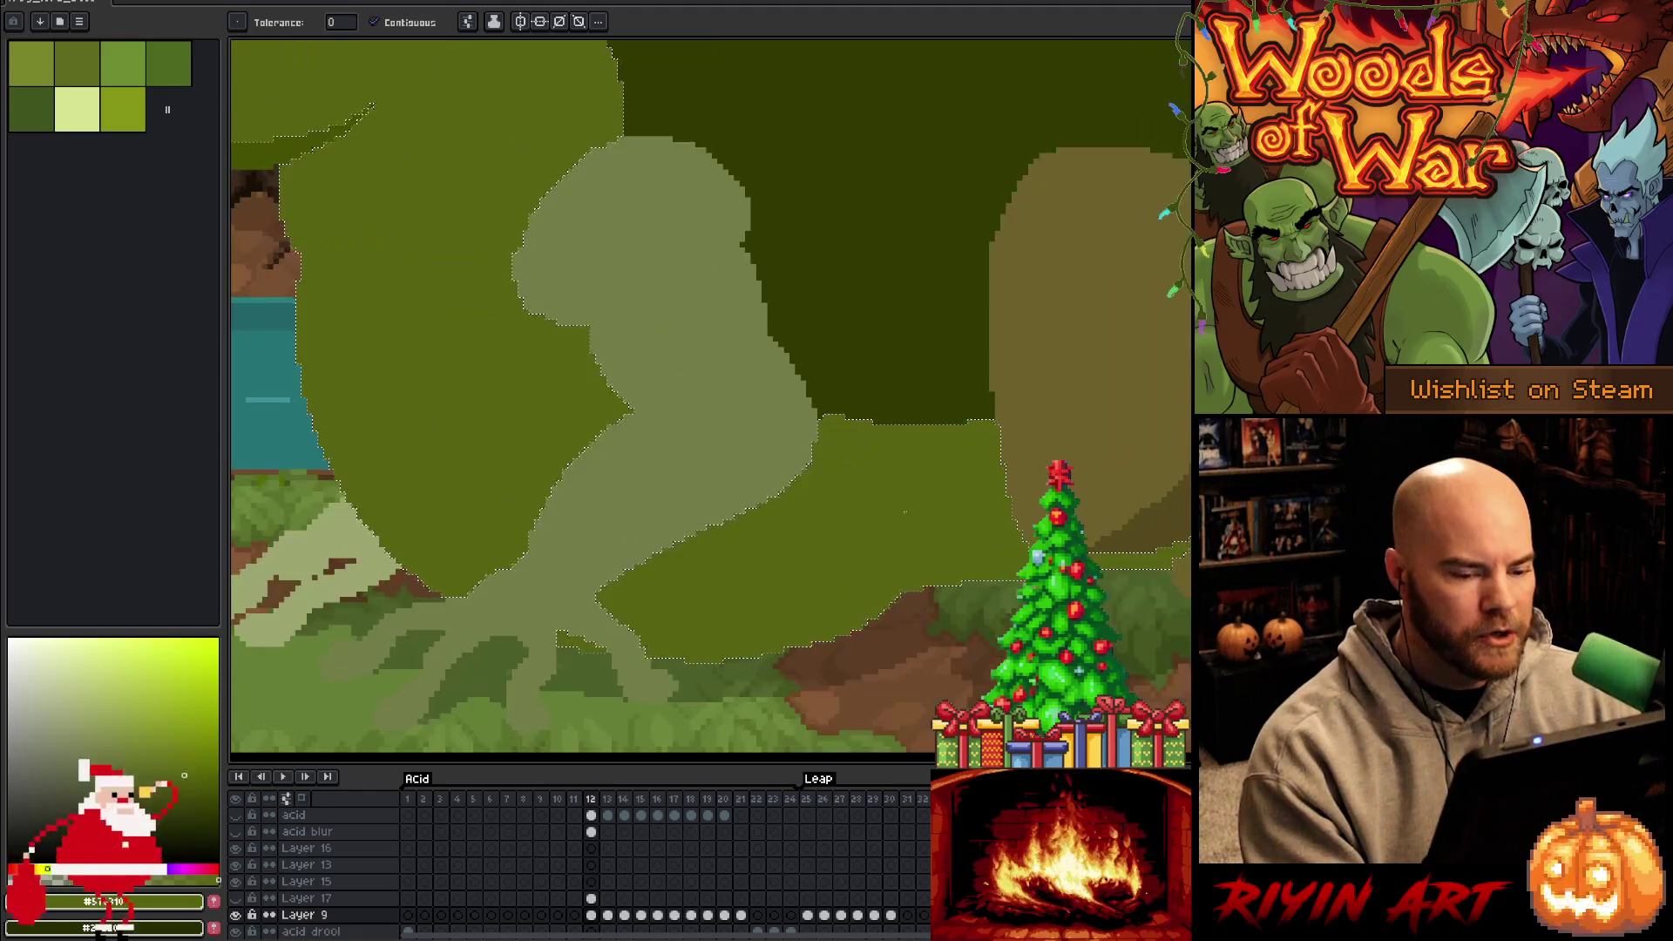
scroll(924, 505, down, 1)
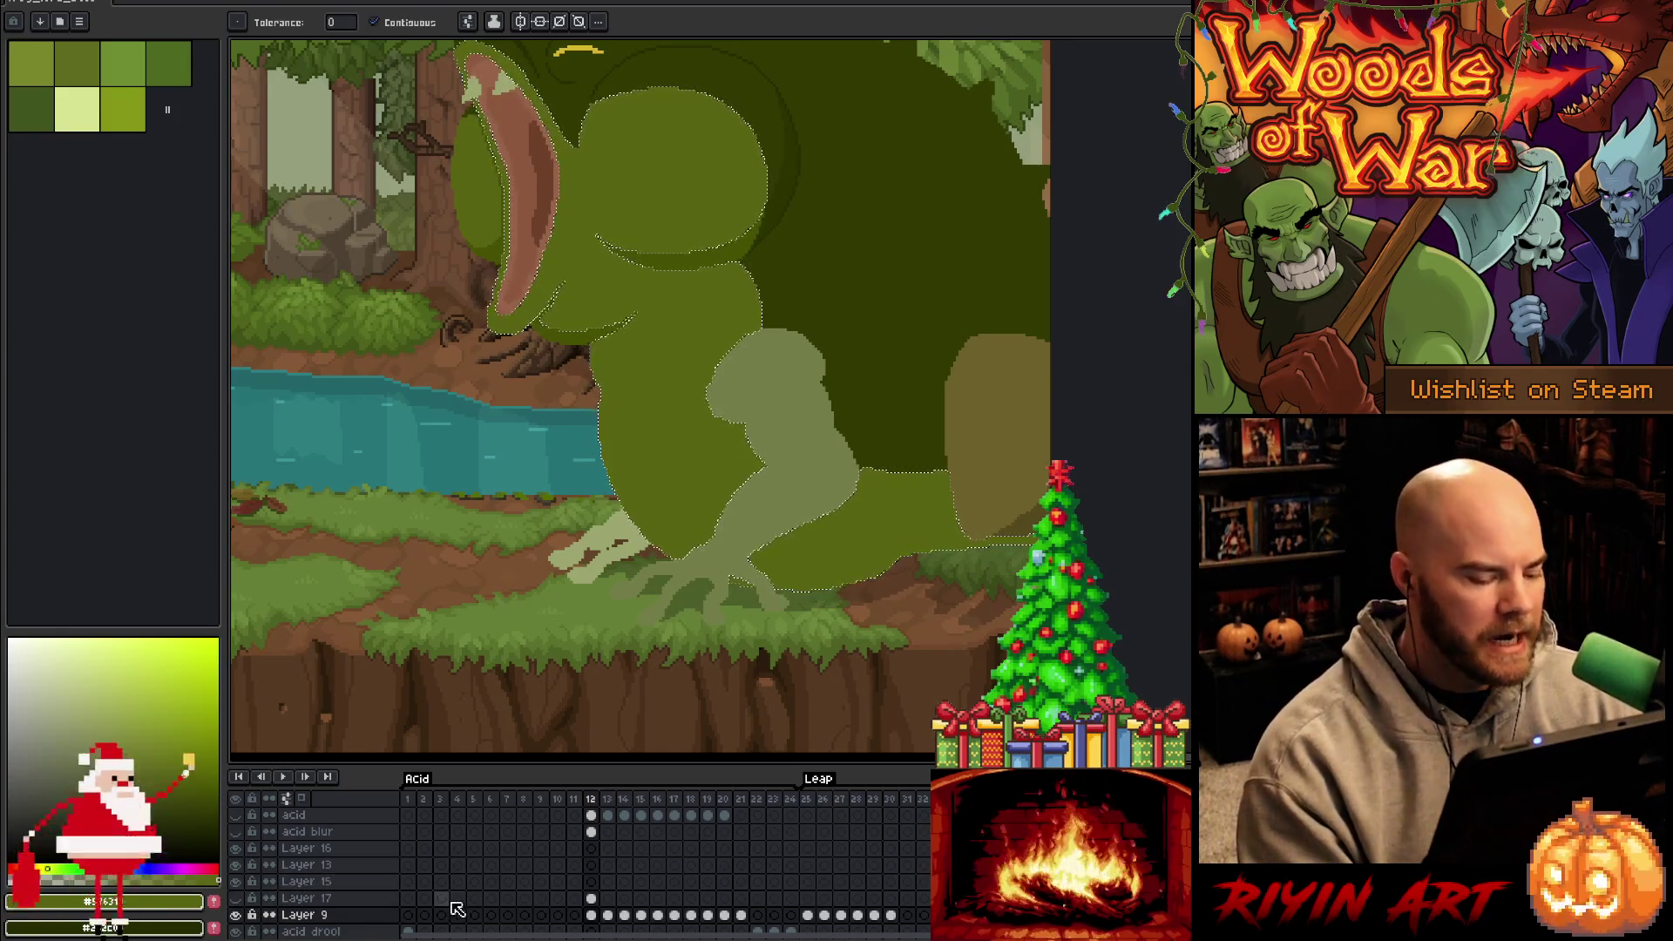
Show Layer 17 again, zoom in on the legs, and make its frame 12 cel active
click(237, 899)
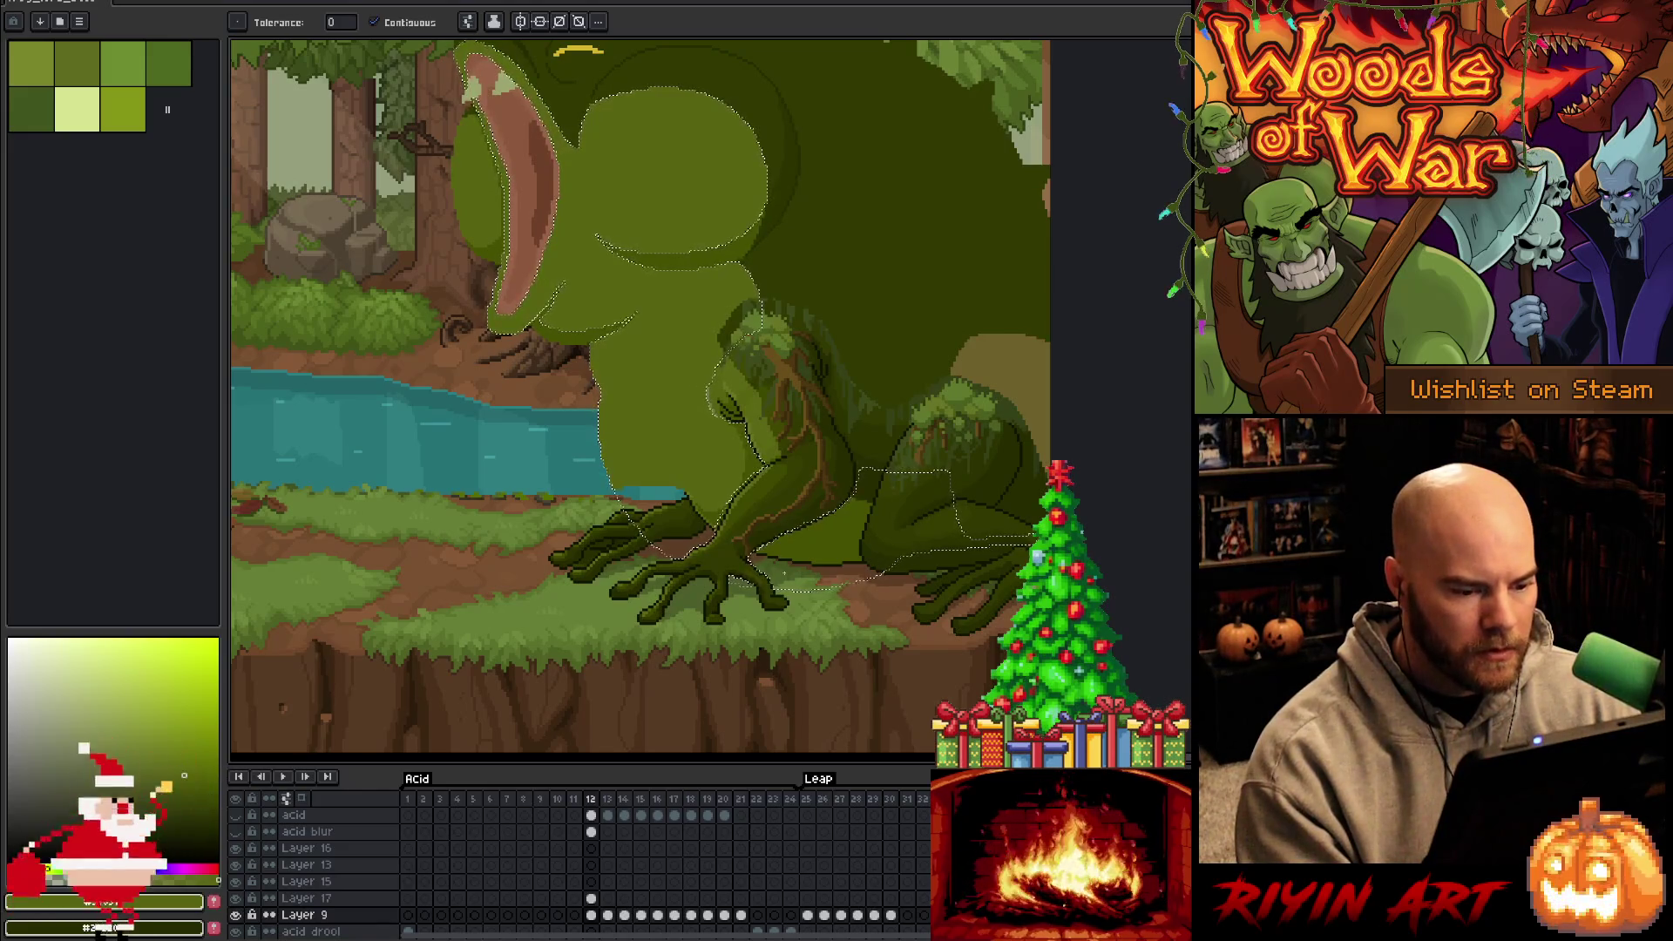
key(plus)
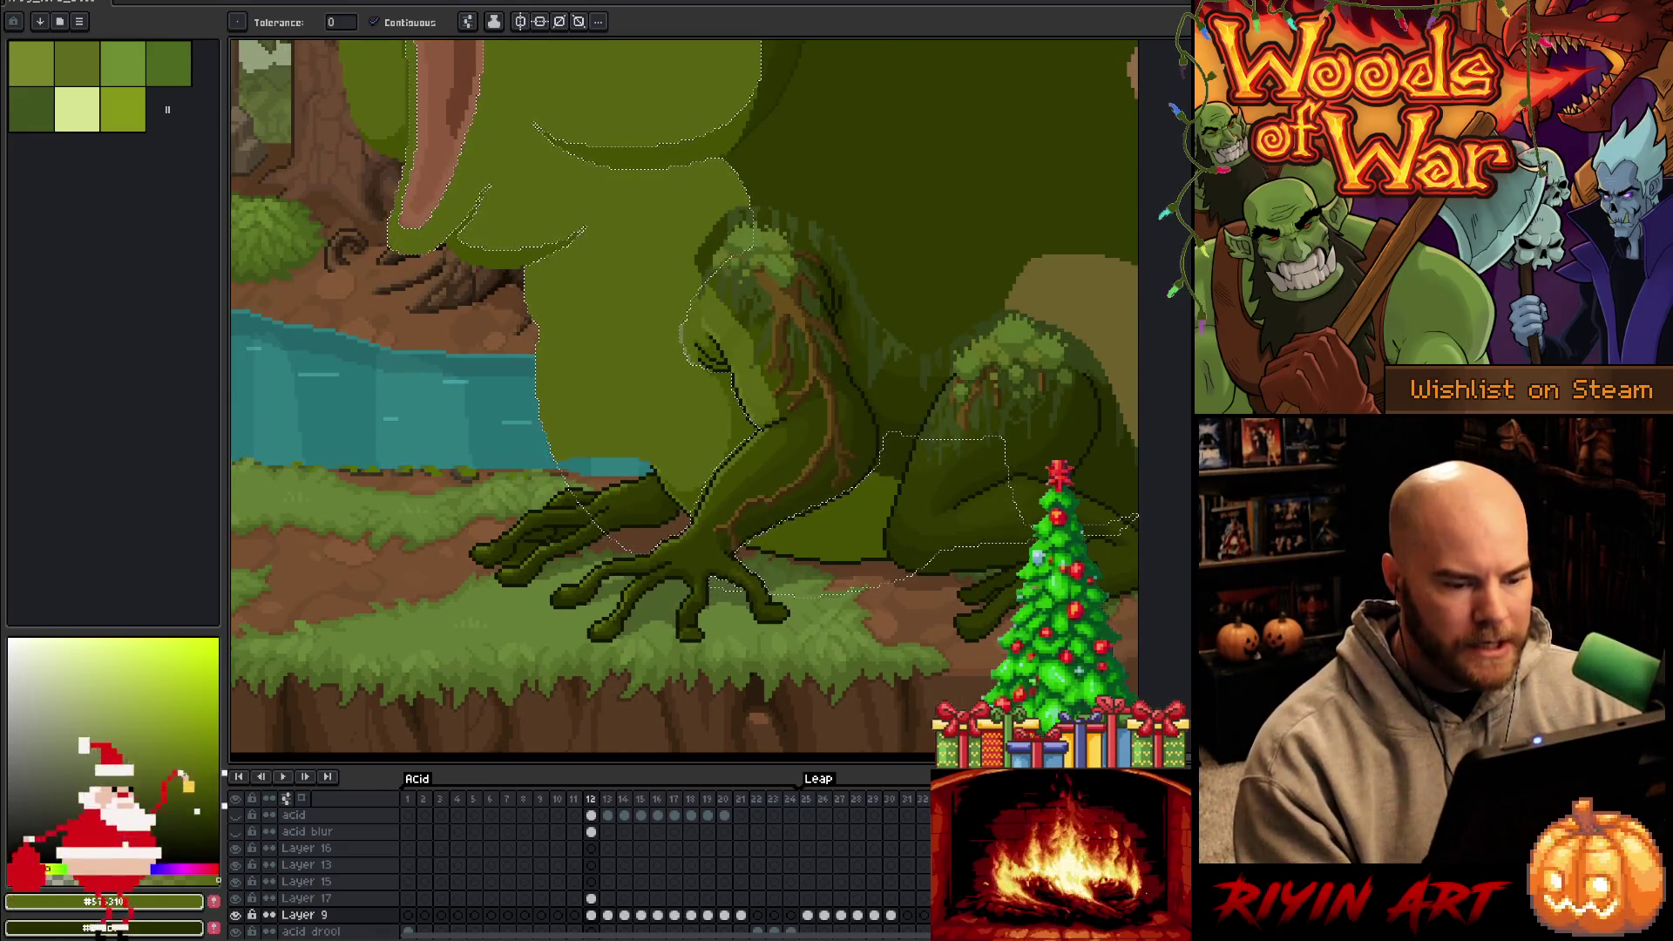
click(591, 899)
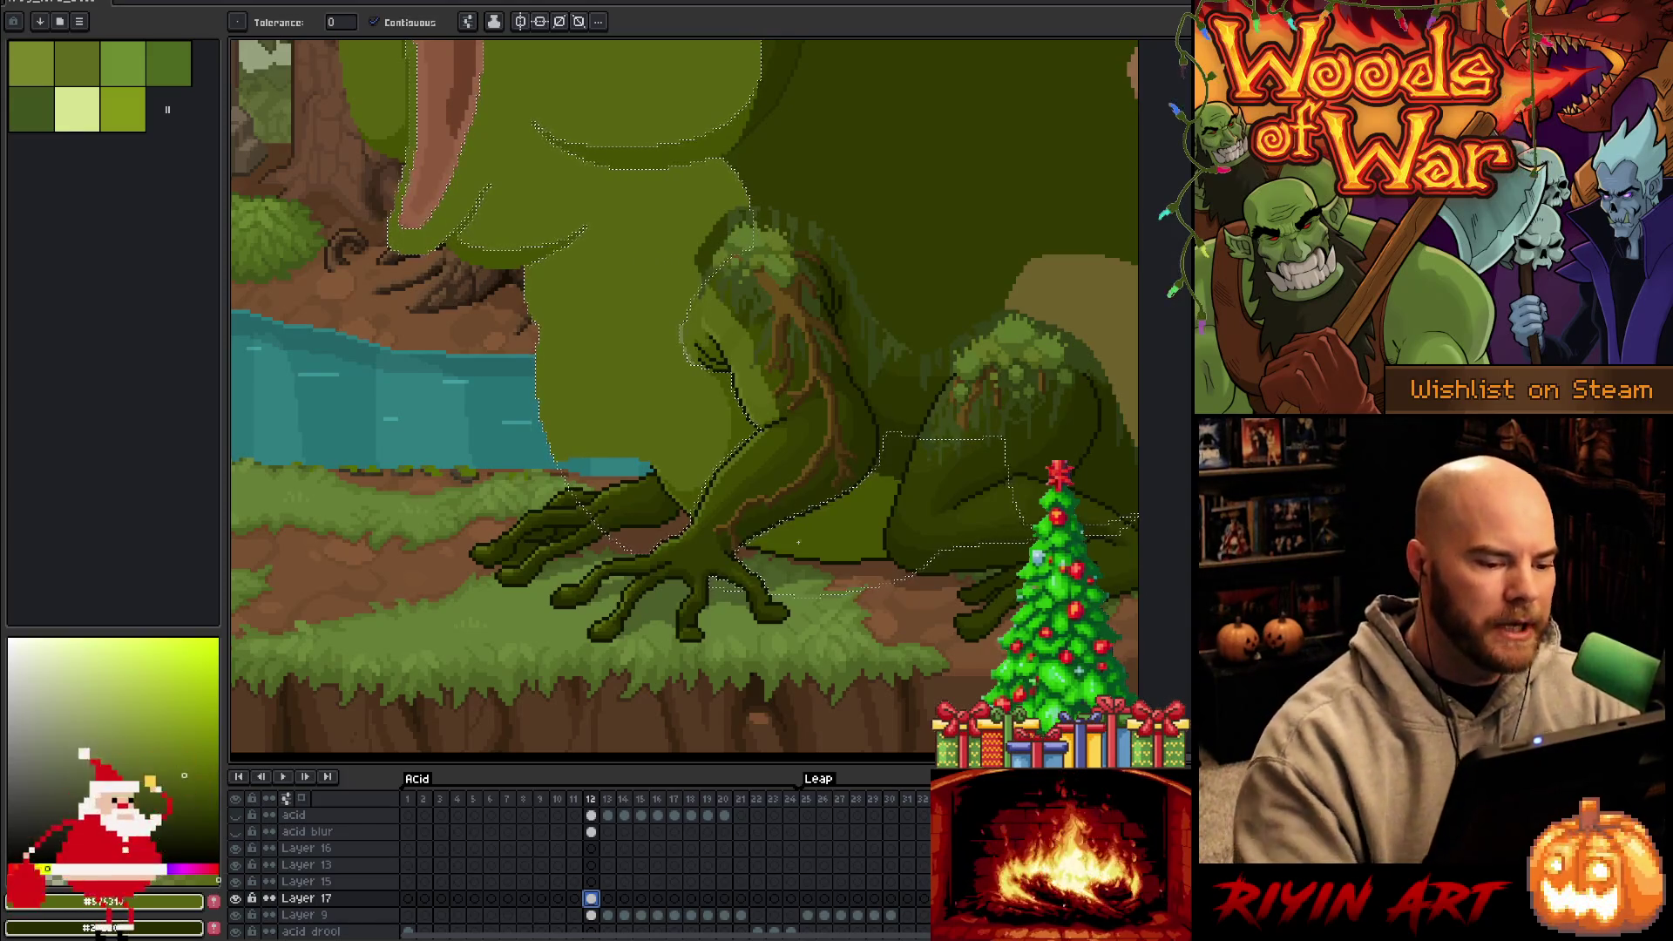
key(b)
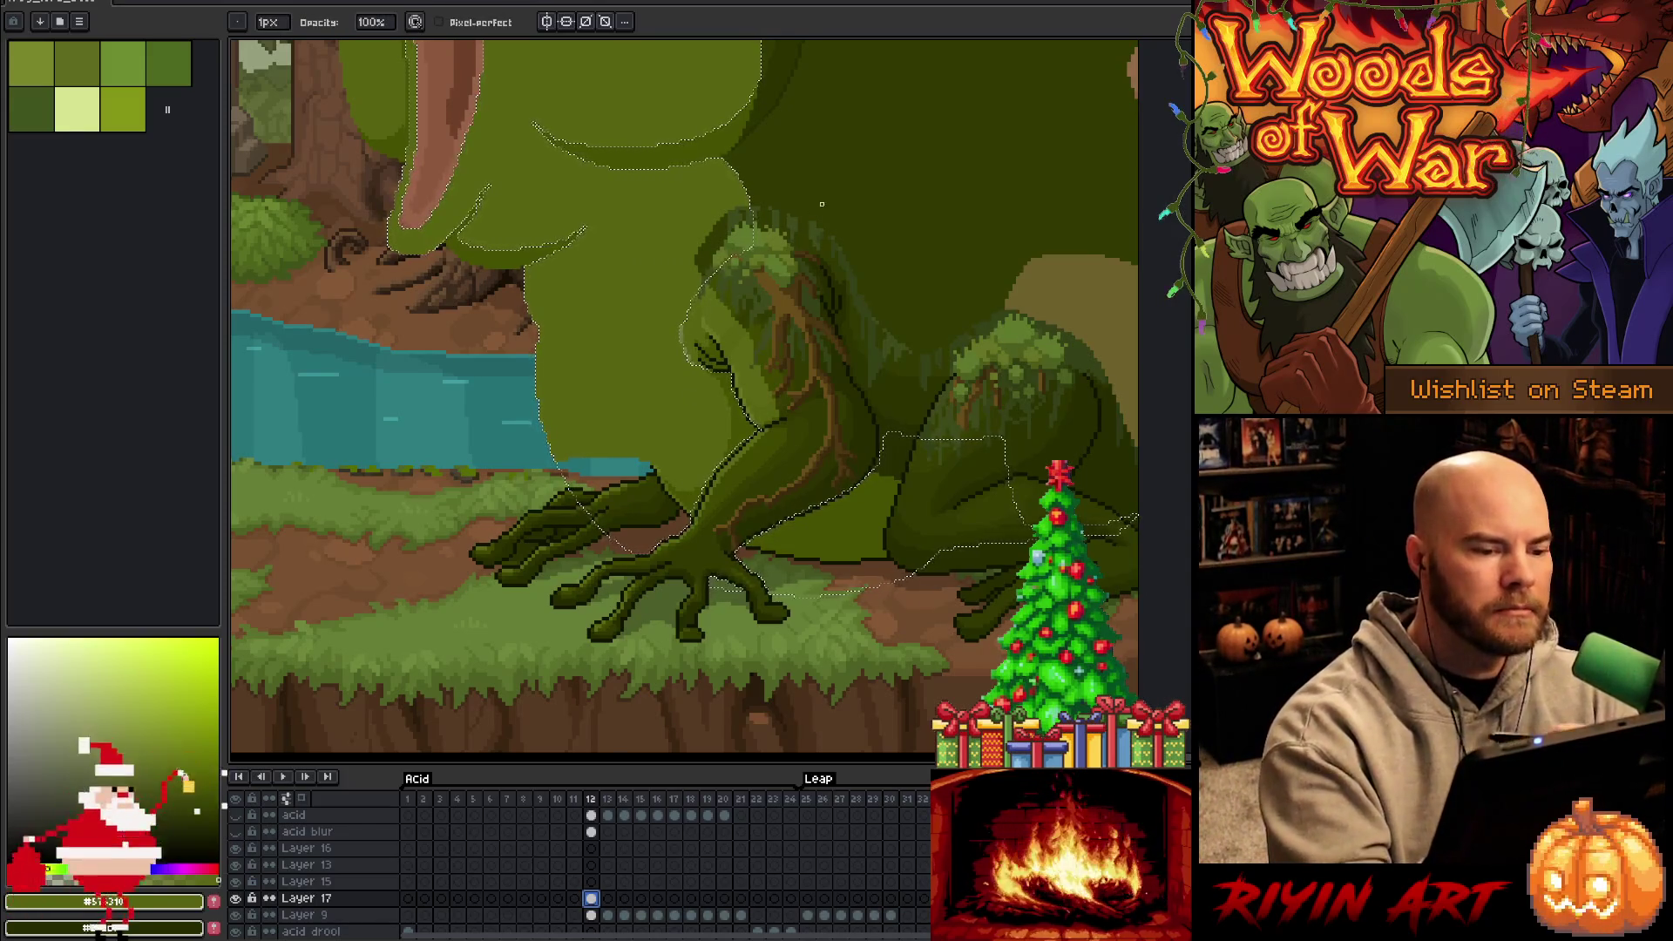
With a 12px brush, paint body green over the arm just above the front hand
drag(270, 22, 283, 43)
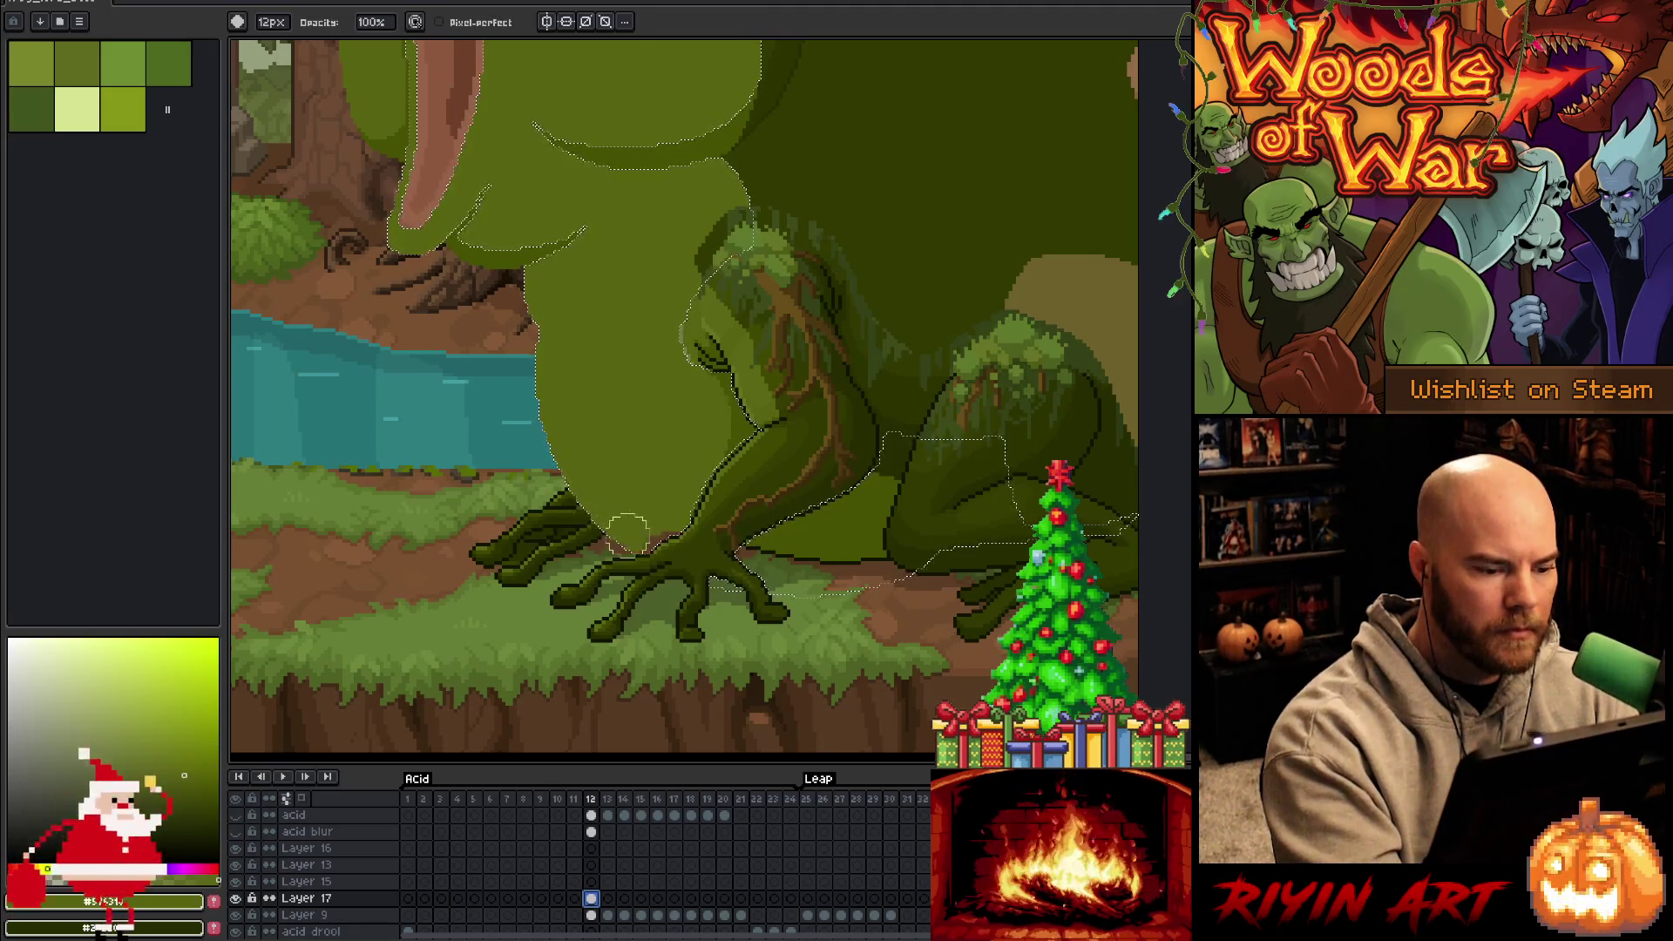
mouse_move(731, 447)
mouse_down()
mouse_move(628, 506)
mouse_move(697, 598)
mouse_up()
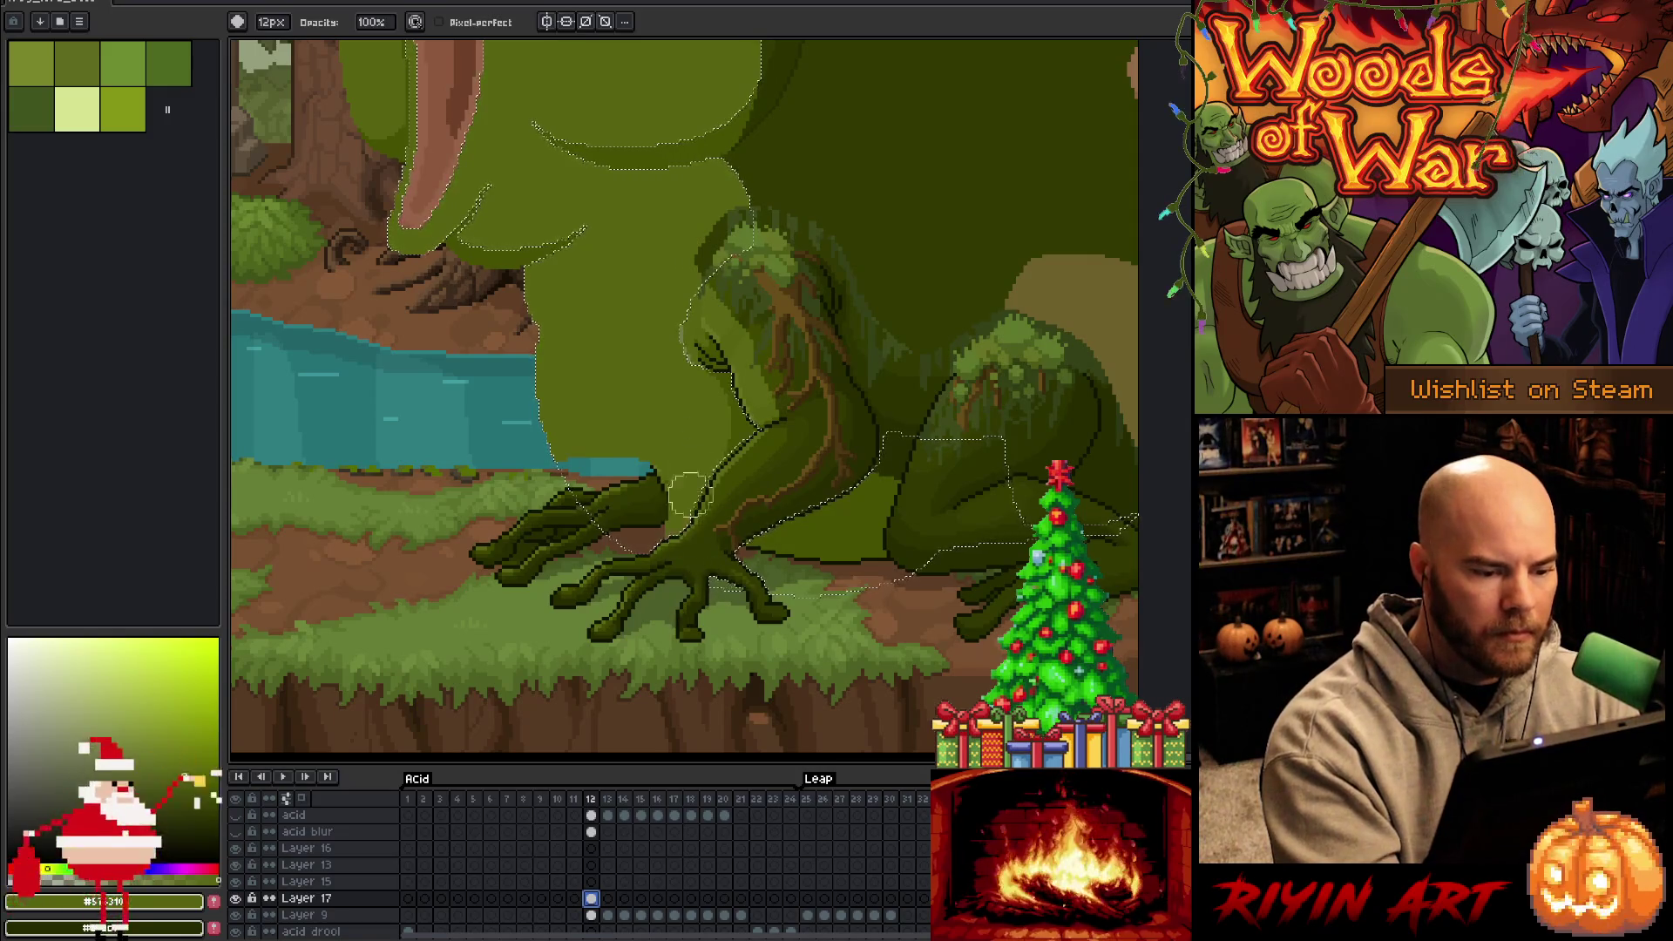
drag(592, 549, 590, 433)
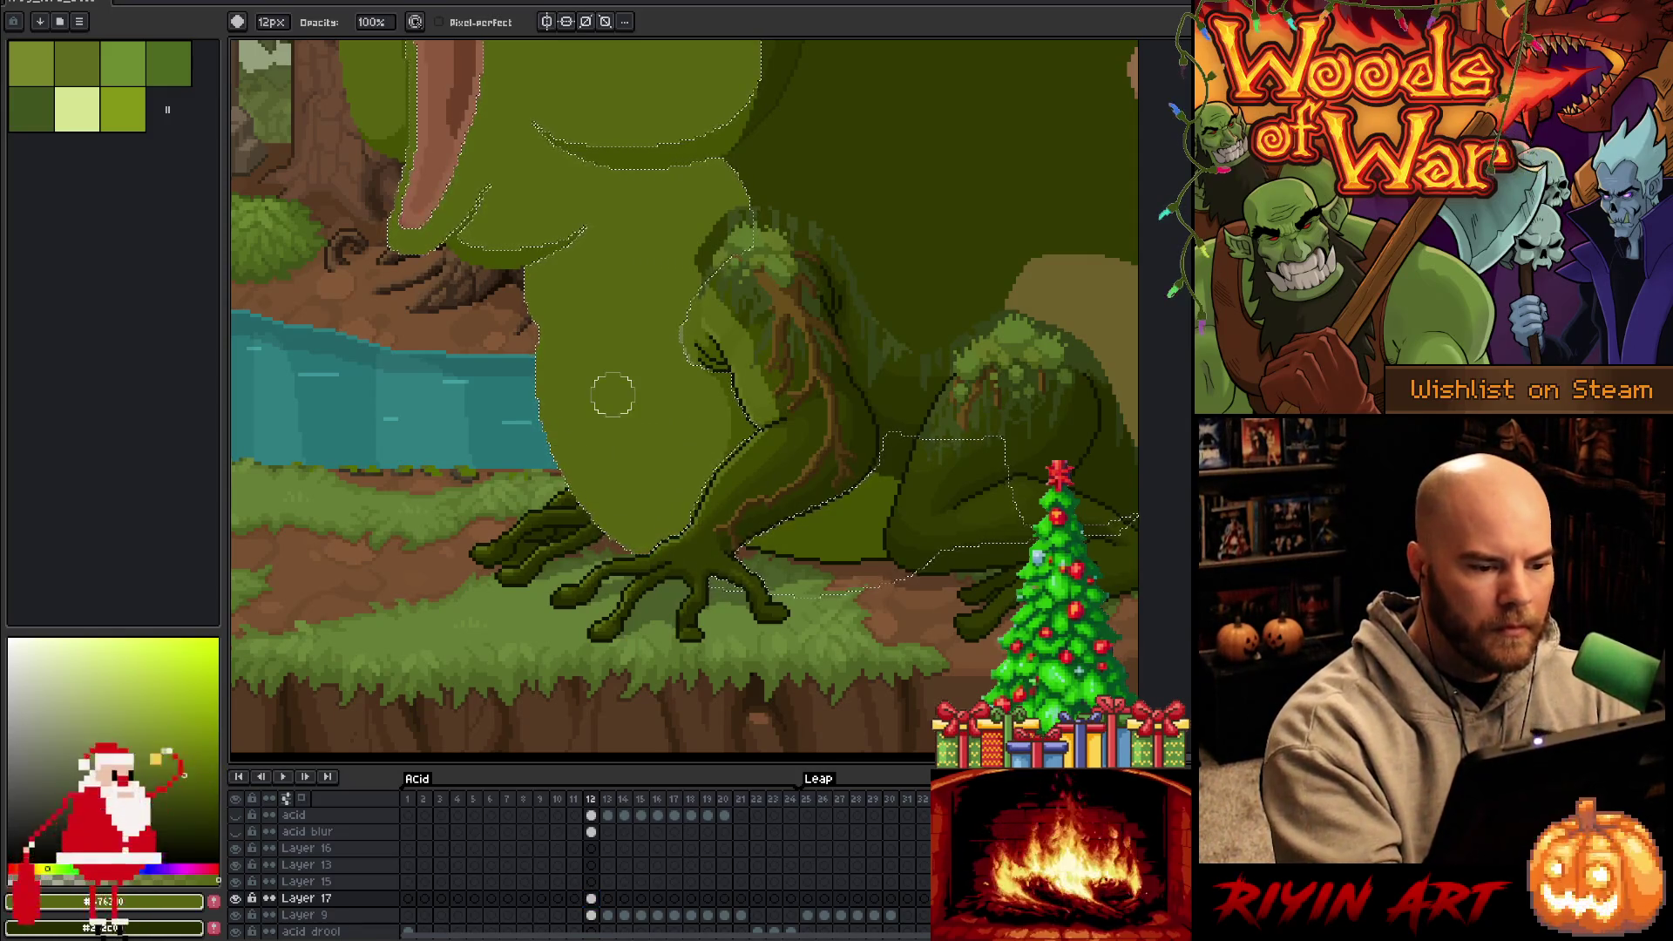
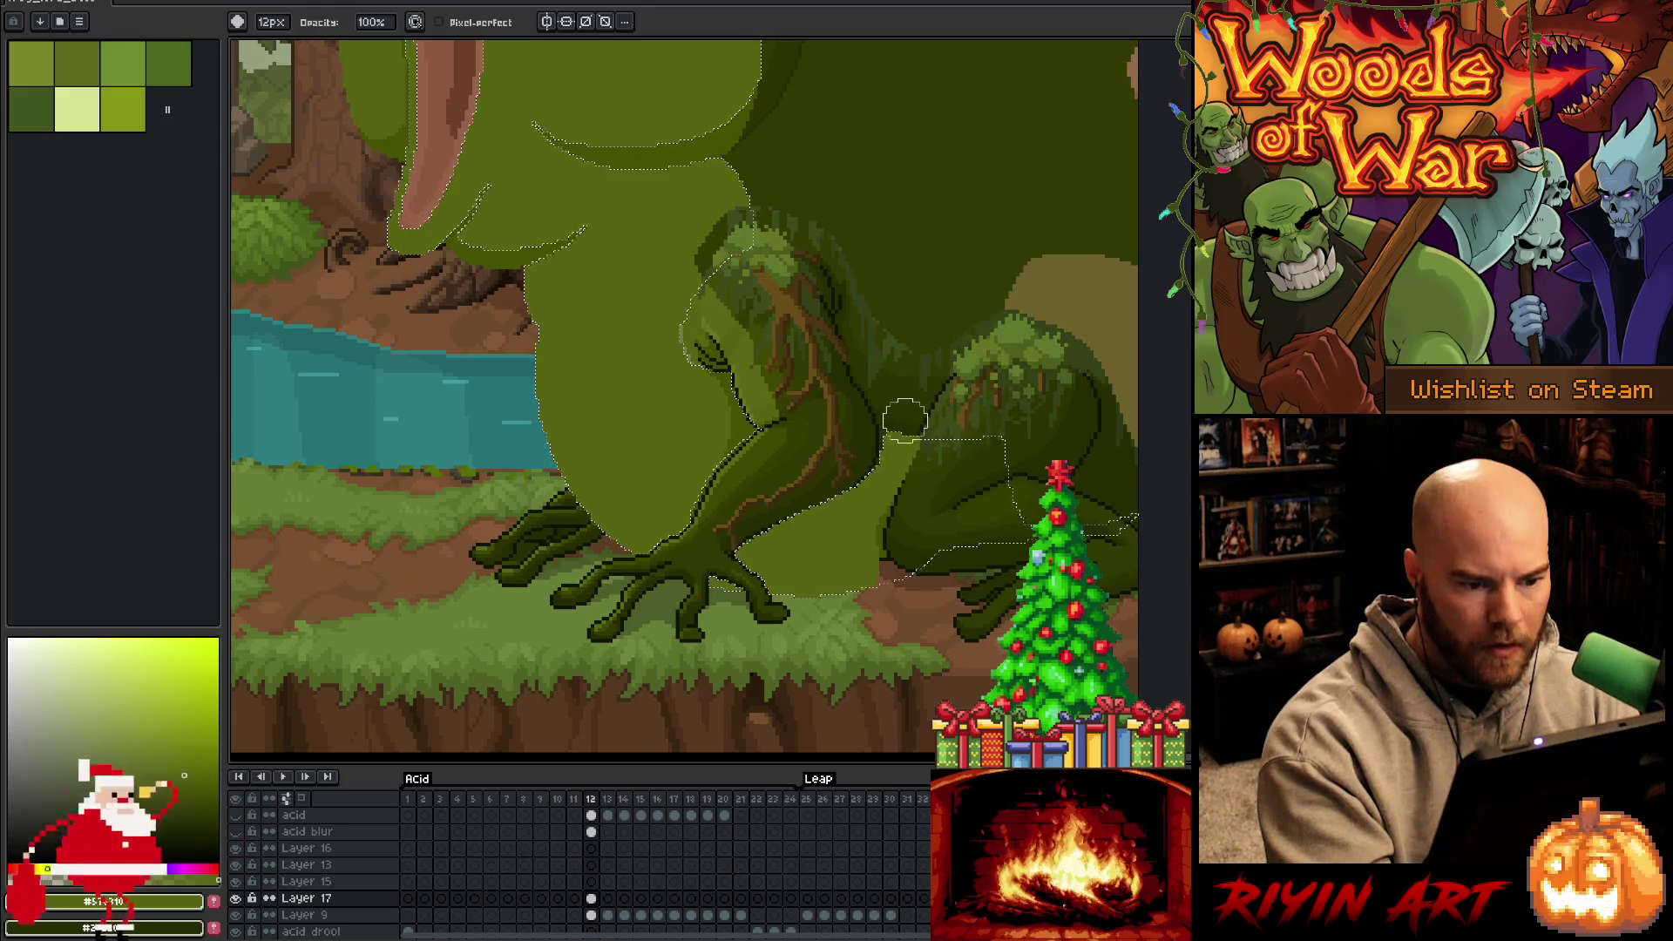
Undo the light-green test stroke on the hind leg and show only Layer 17
drag(907, 366, 901, 484)
key(ctrl+z)
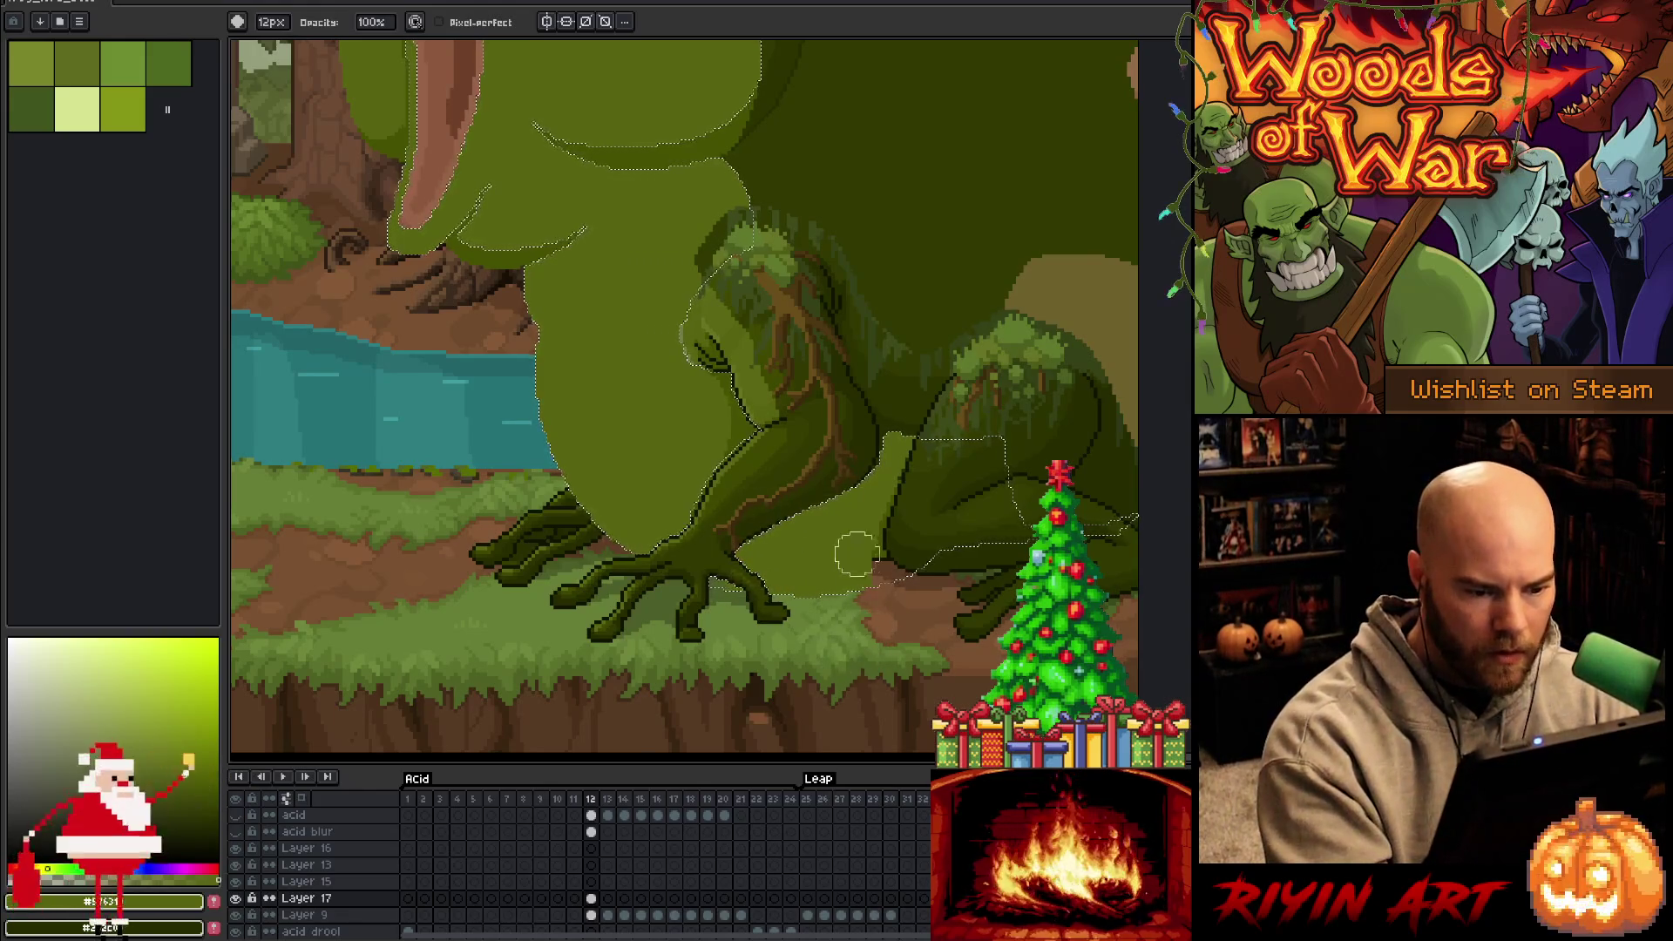
key(m)
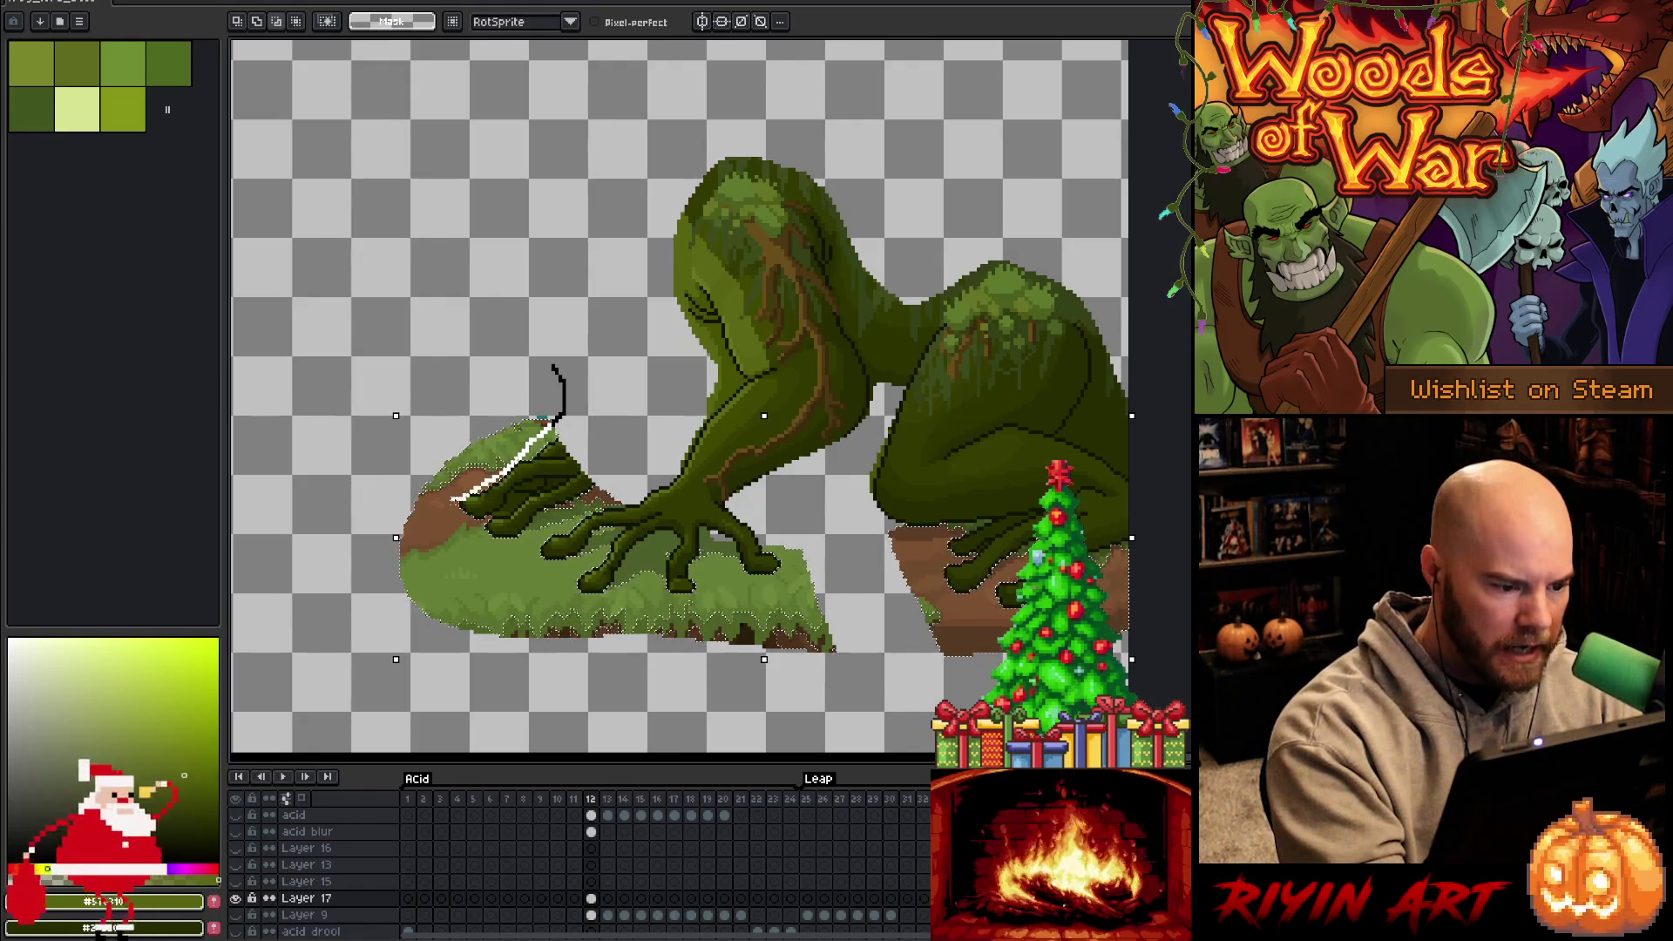
Lasso-select the leaf and grass beneath the foreleg's claw
drag(404, 514, 405, 516)
drag(558, 519, 545, 417)
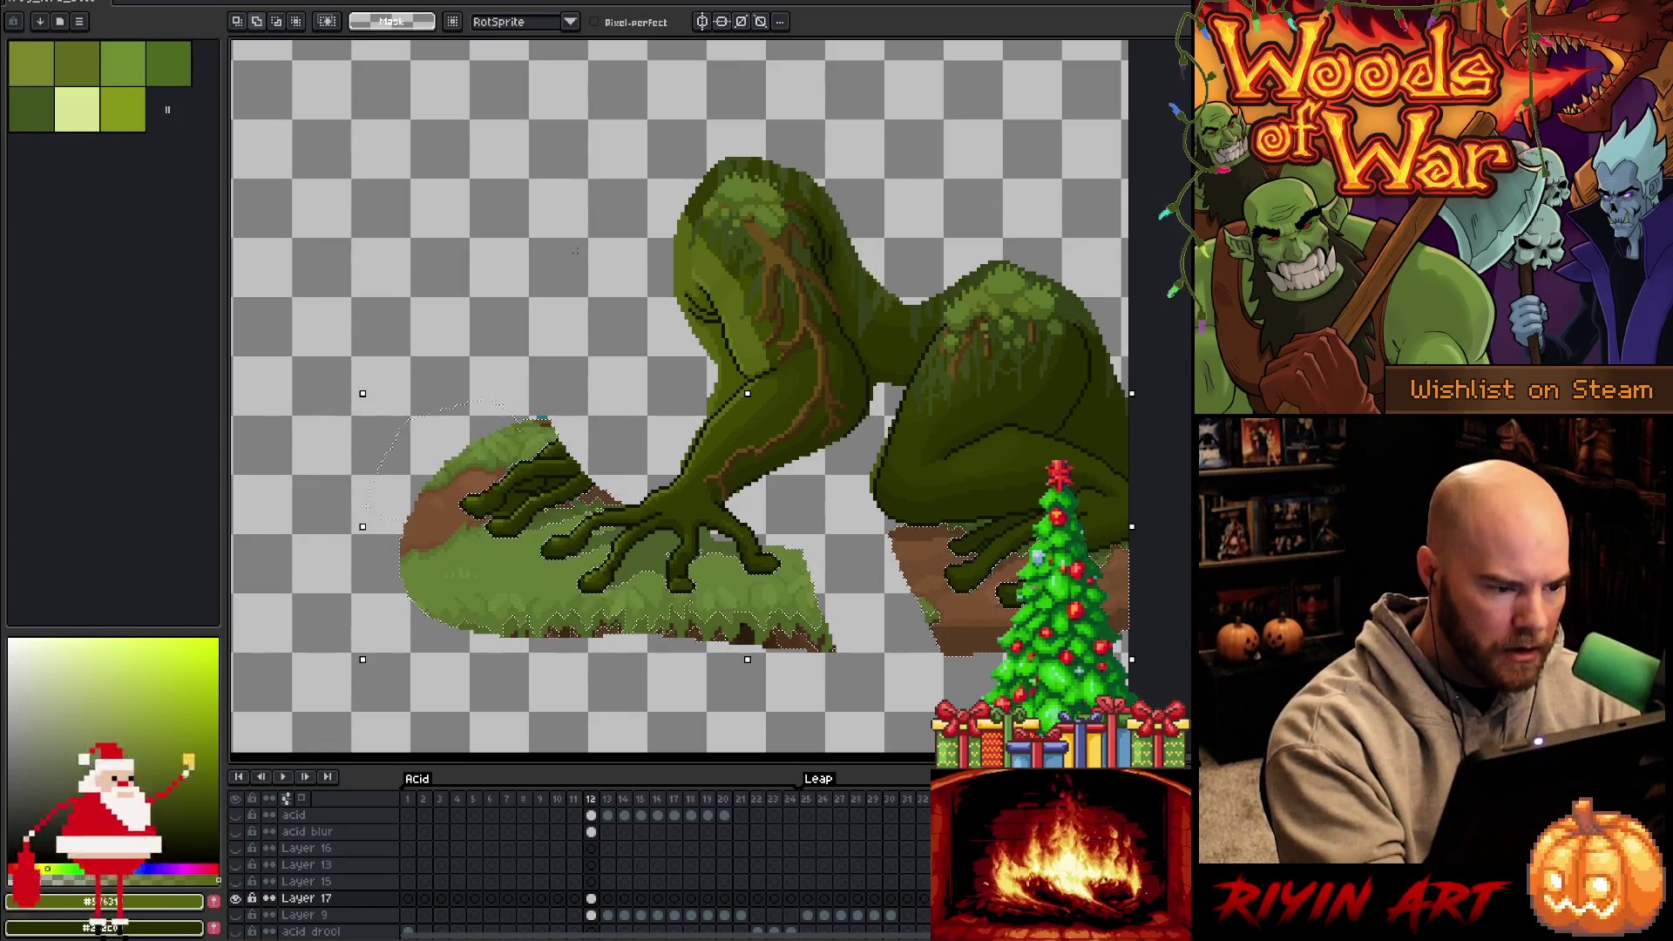
drag(455, 434, 453, 436)
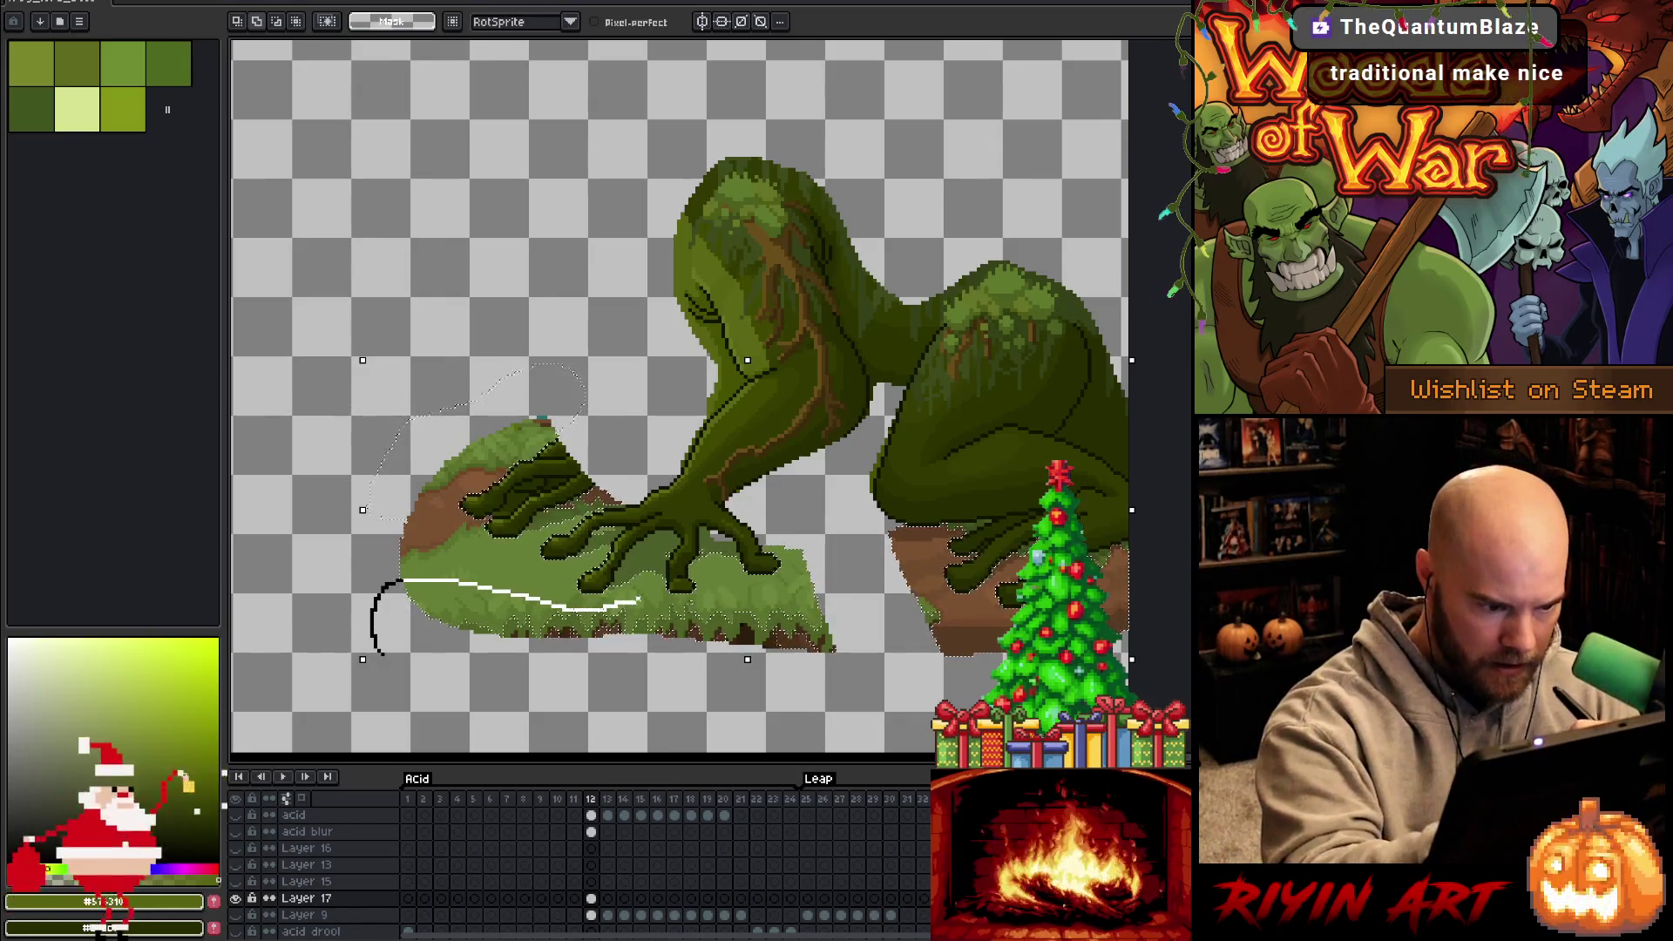
drag(677, 601, 828, 594)
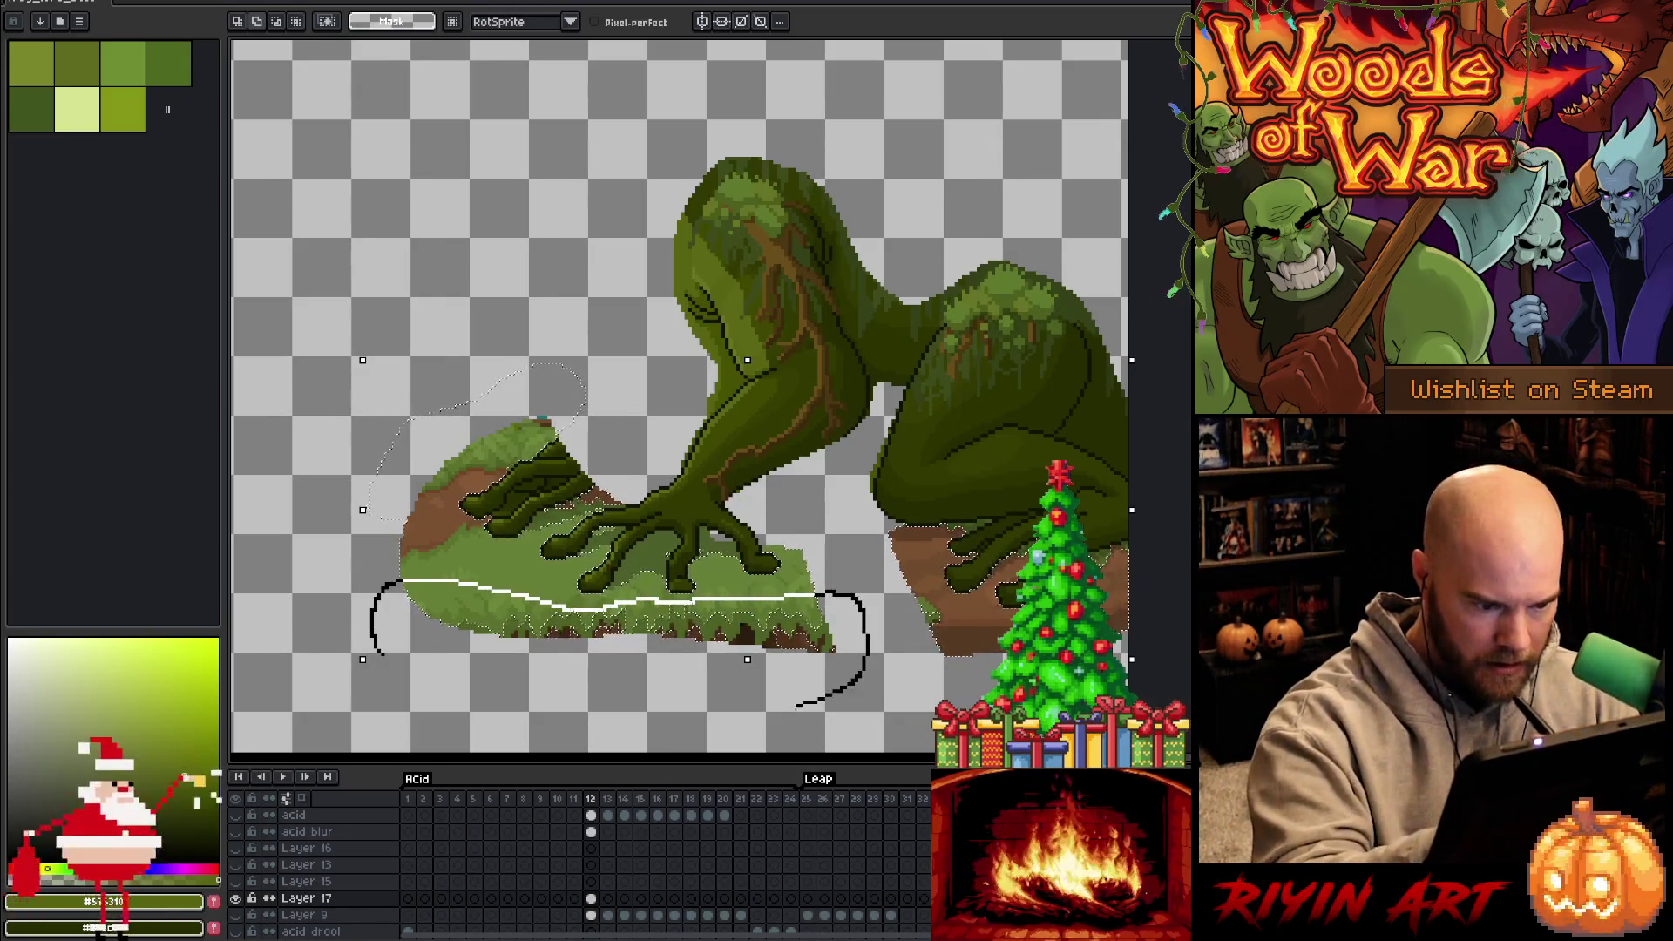
drag(811, 703, 331, 576)
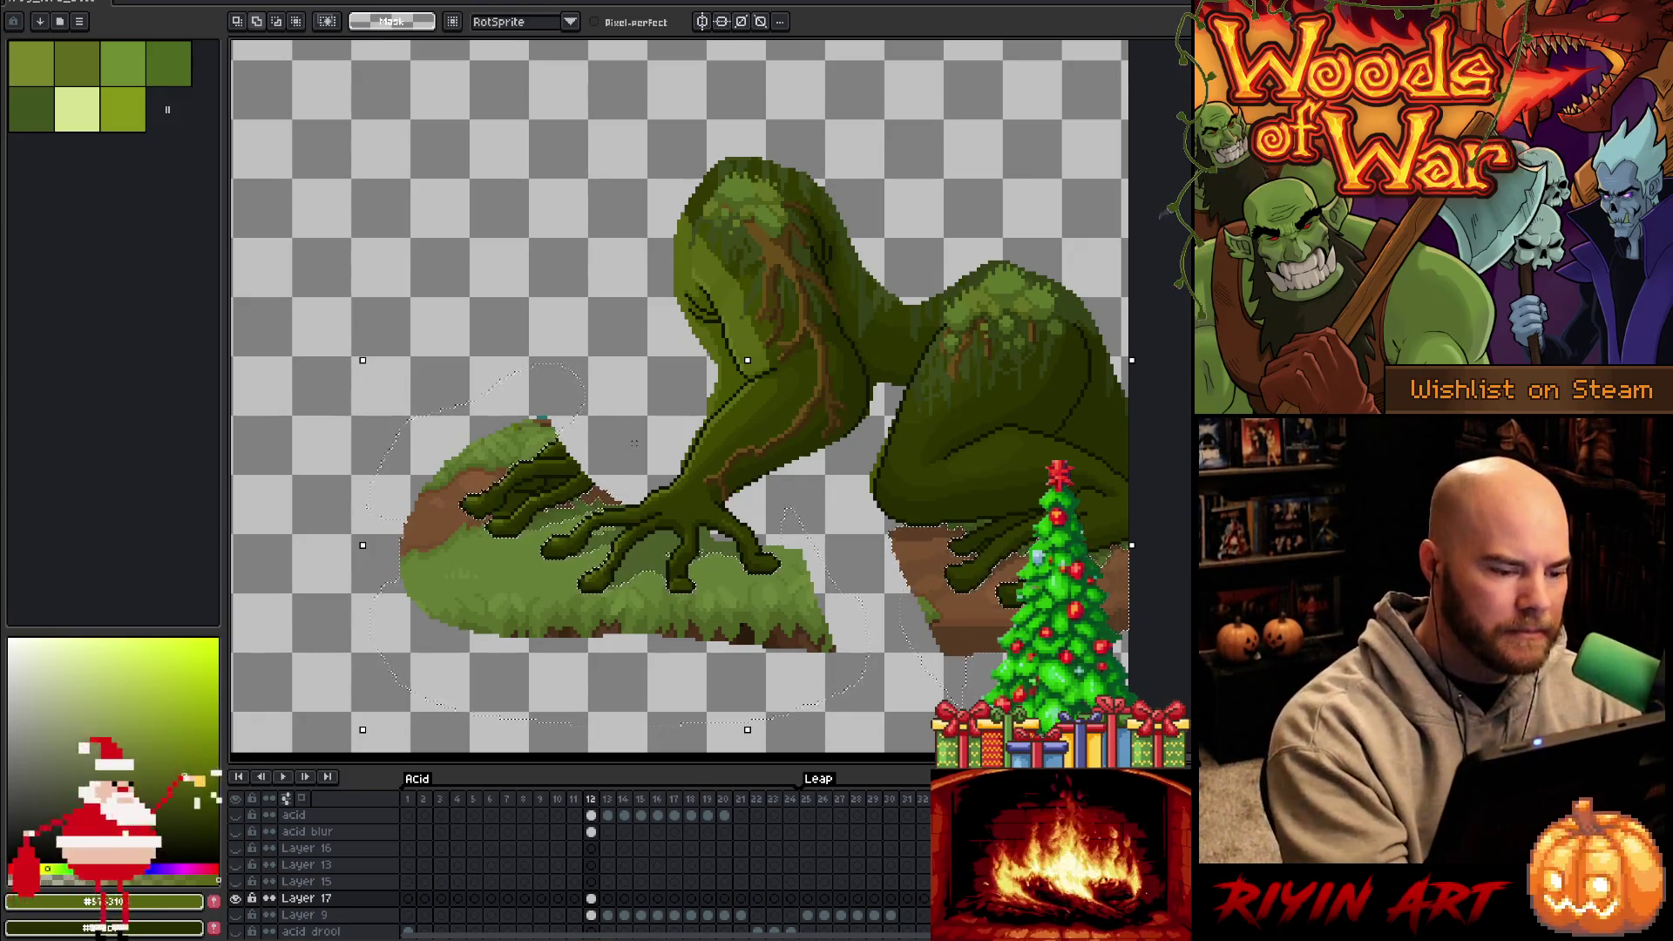
Magic-wand the light-green grass around the claw, delete it, and deselect
key(w)
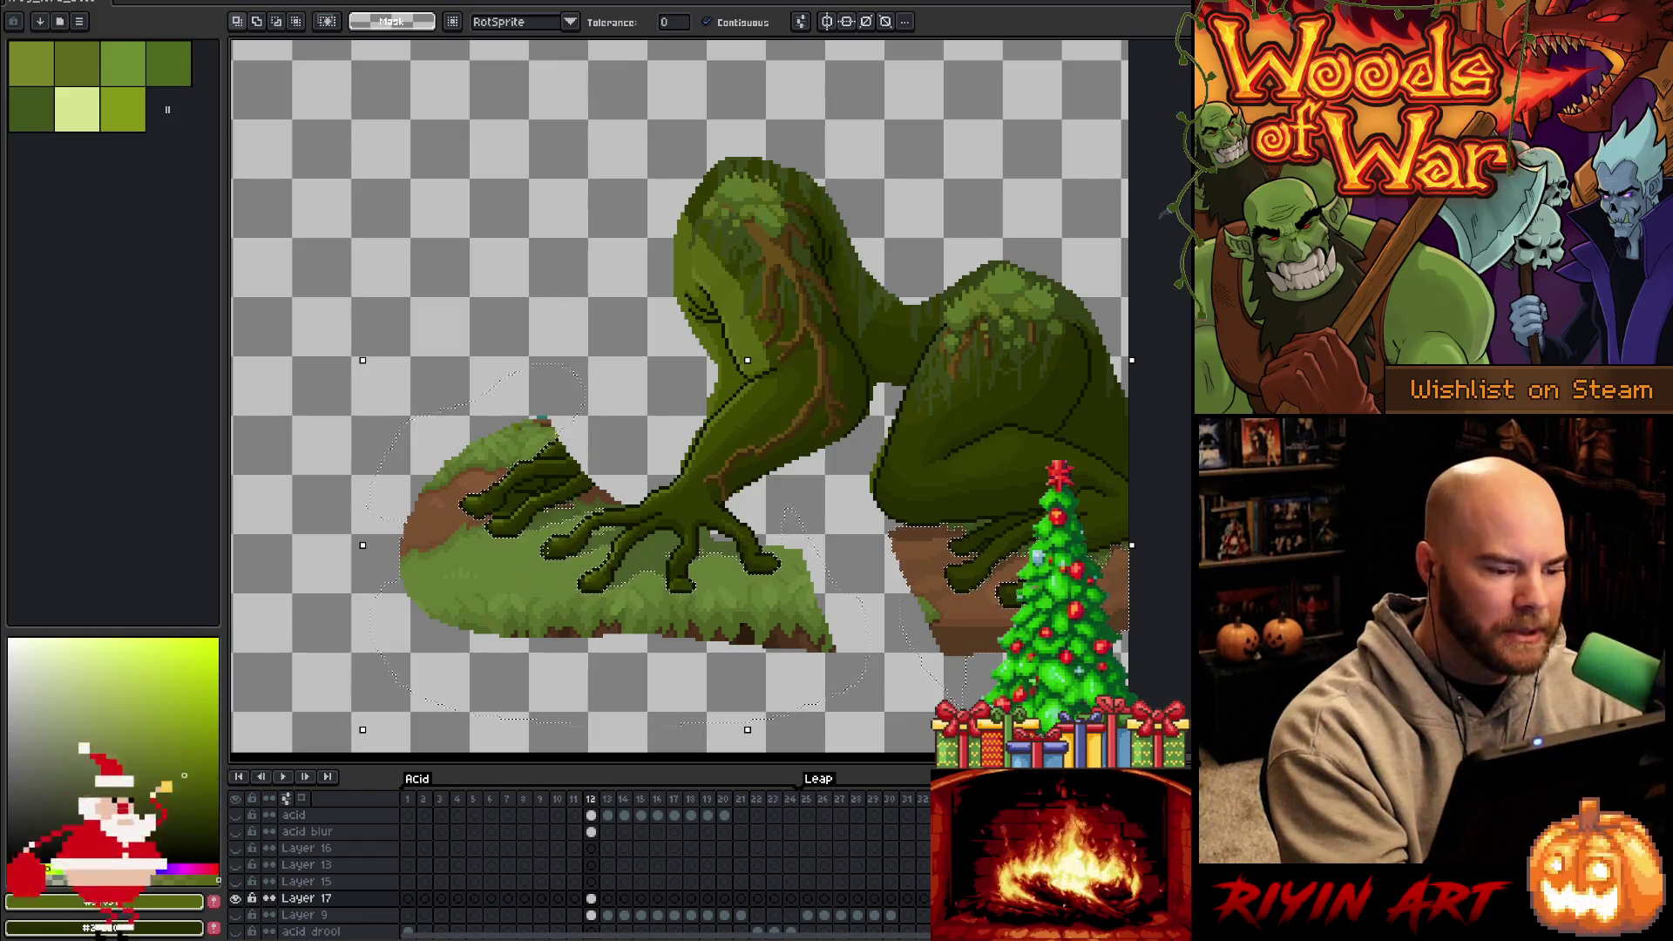
scroll(667, 616, up, 1)
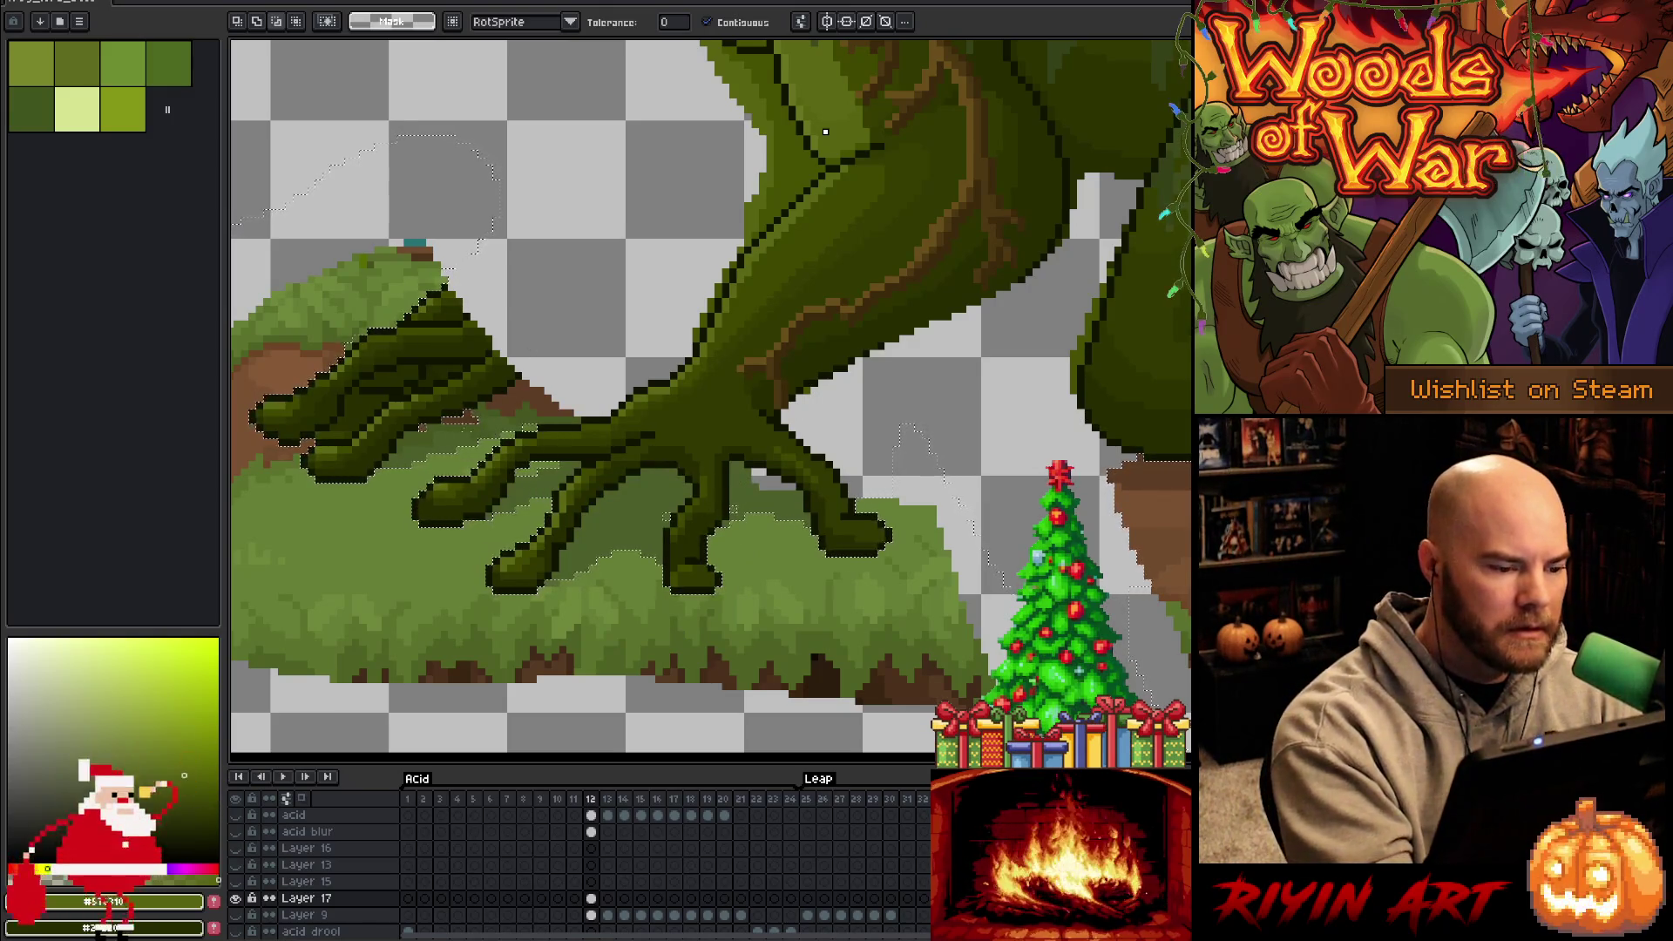
shift+click(349, 619)
key(ctrl+z)
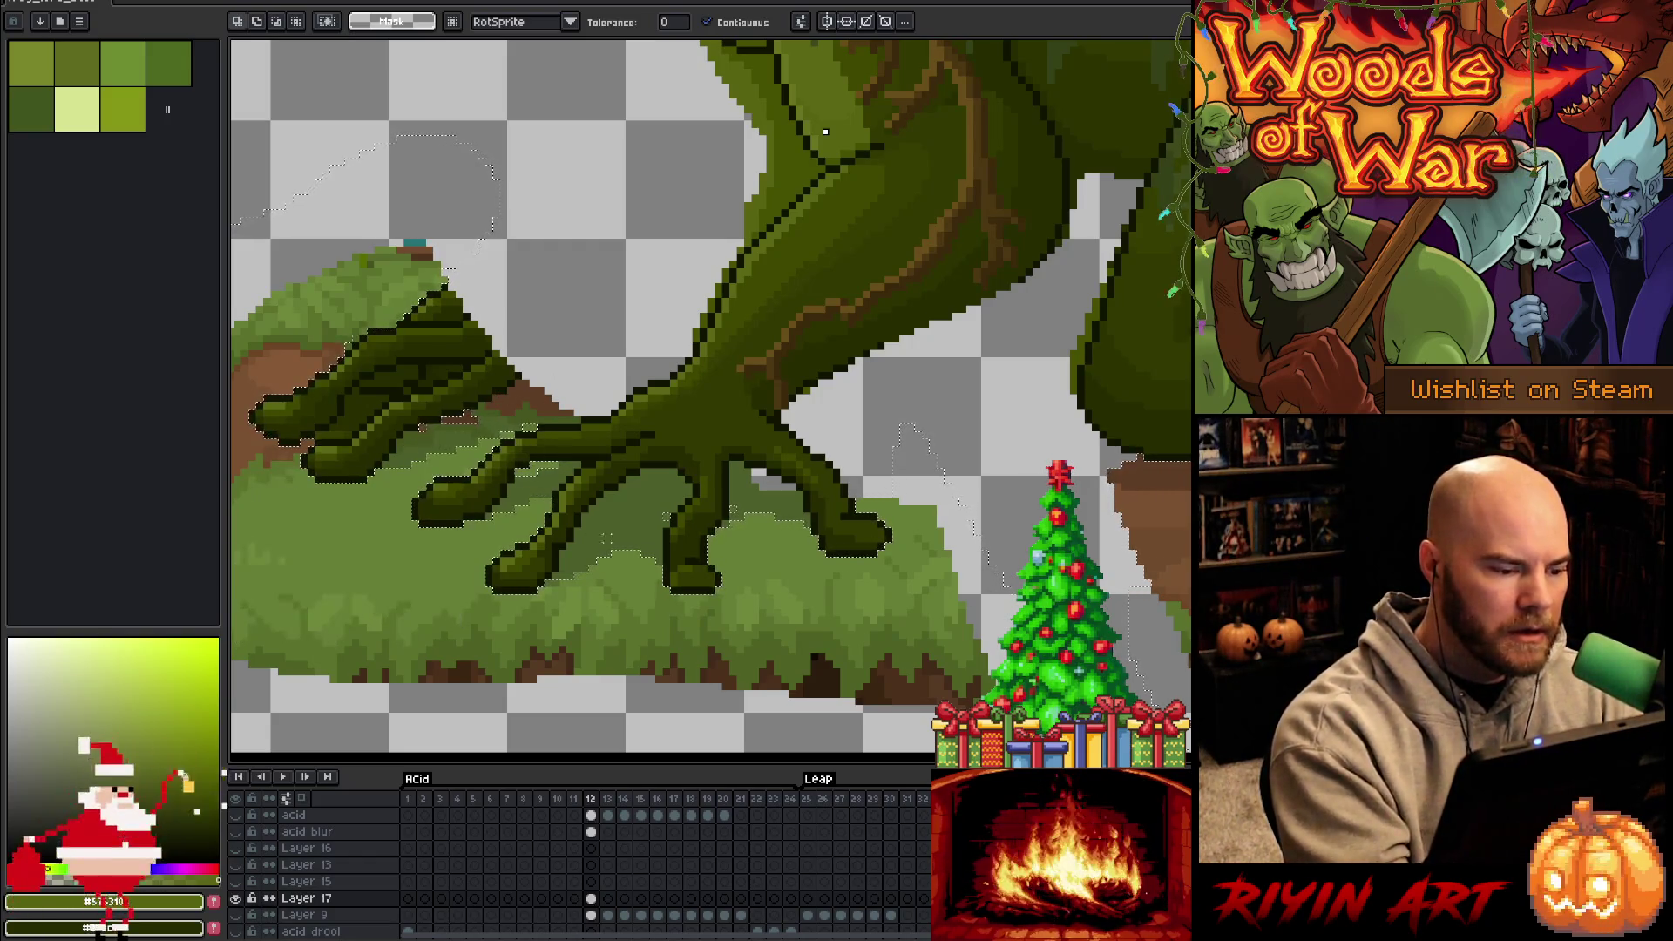
scroll(736, 559, down, 2)
key(Delete)
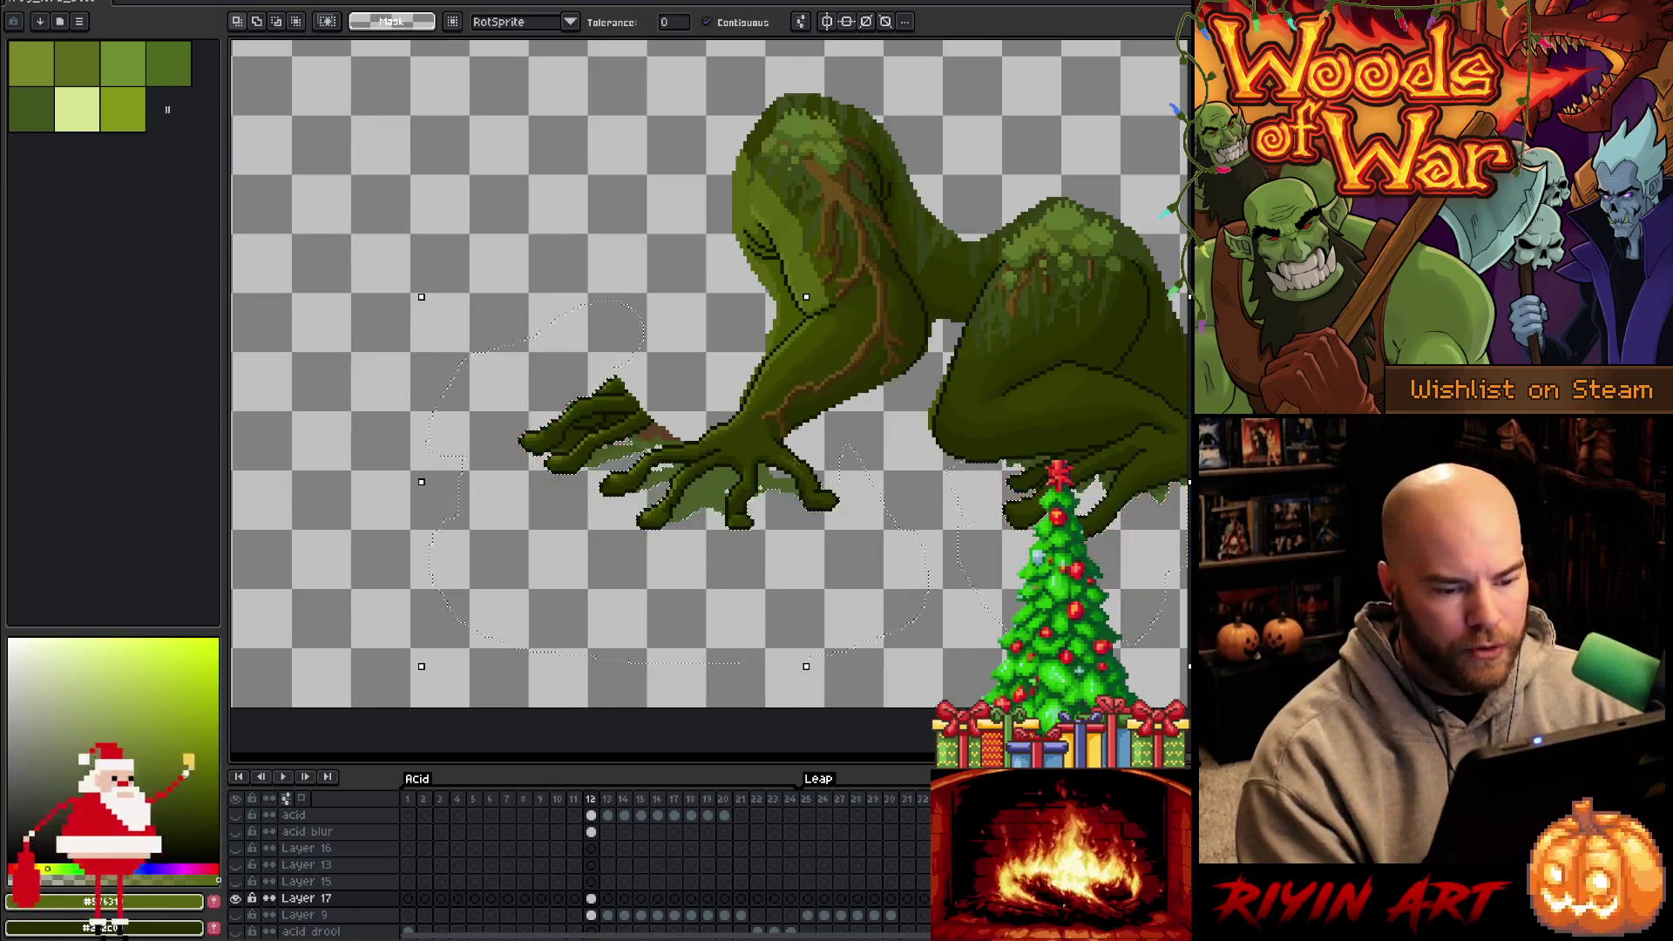
key(ctrl+d)
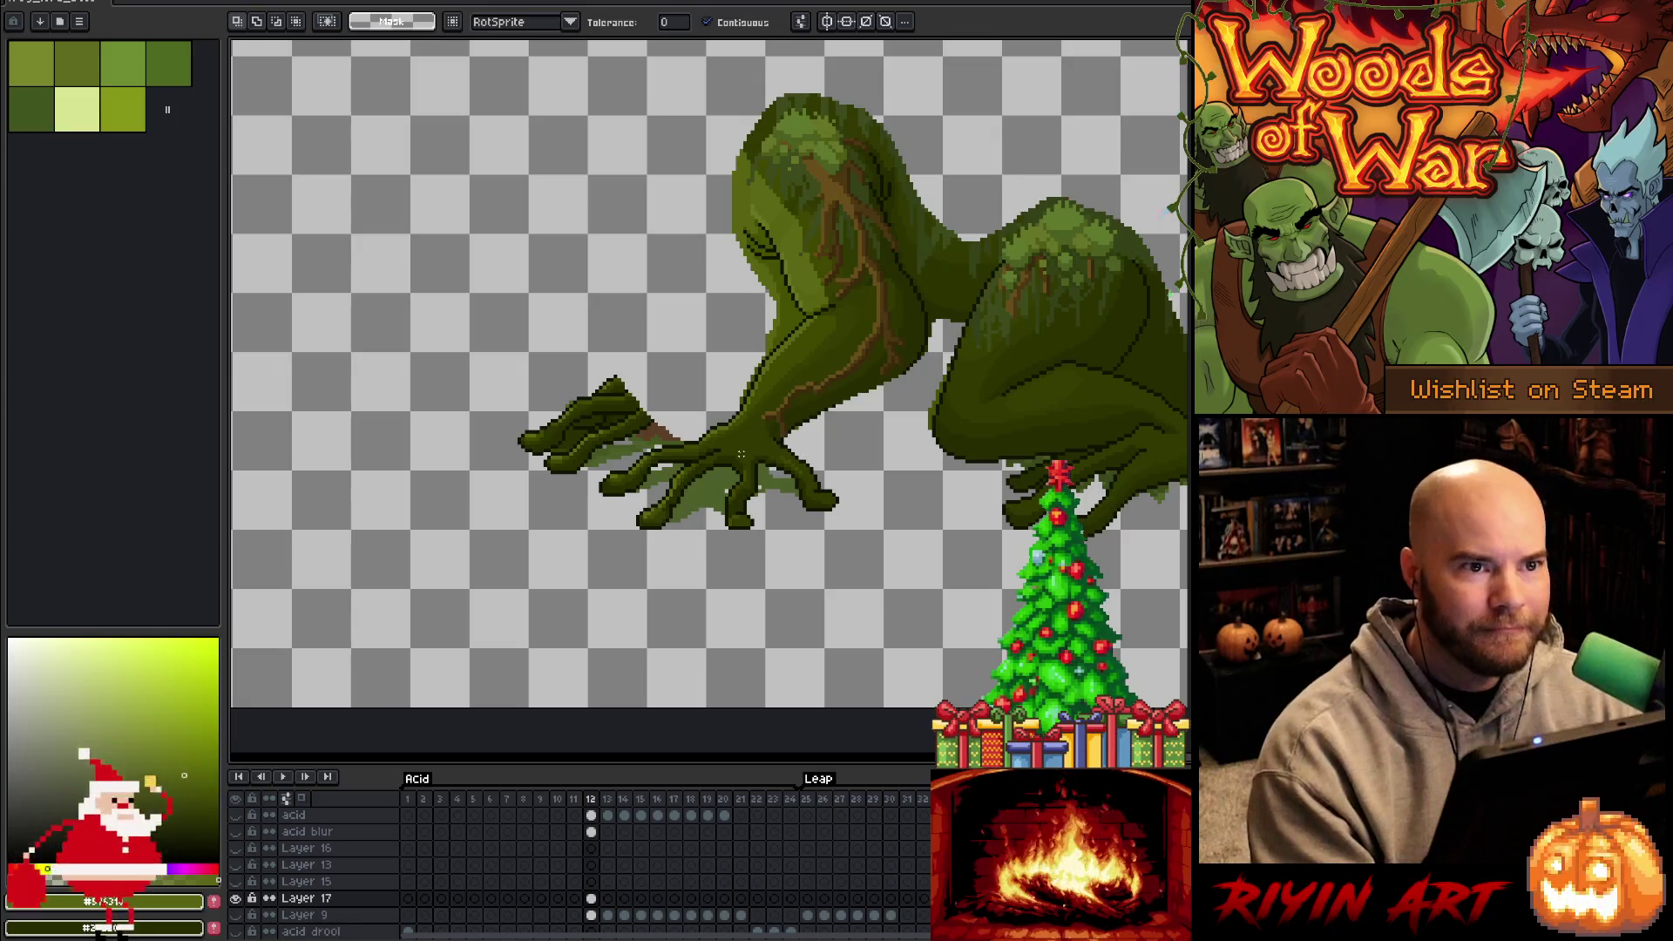
Zoom in and erase the light-green pixels between the claw toes with the pencil
scroll(754, 514, up, 1)
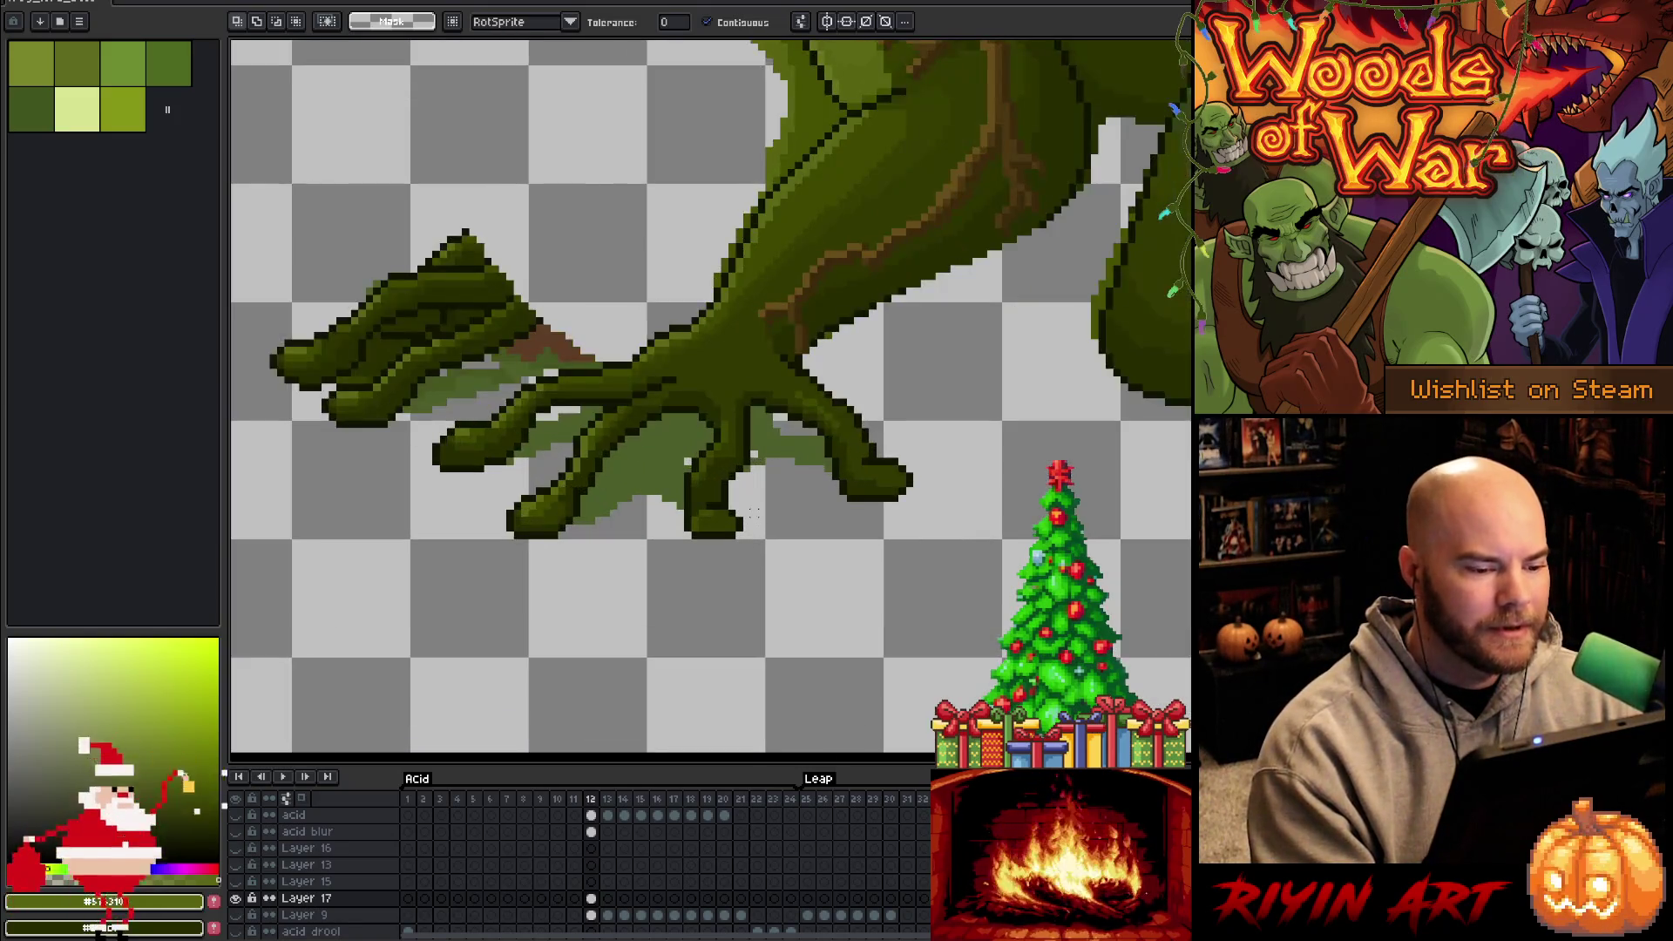
key(b)
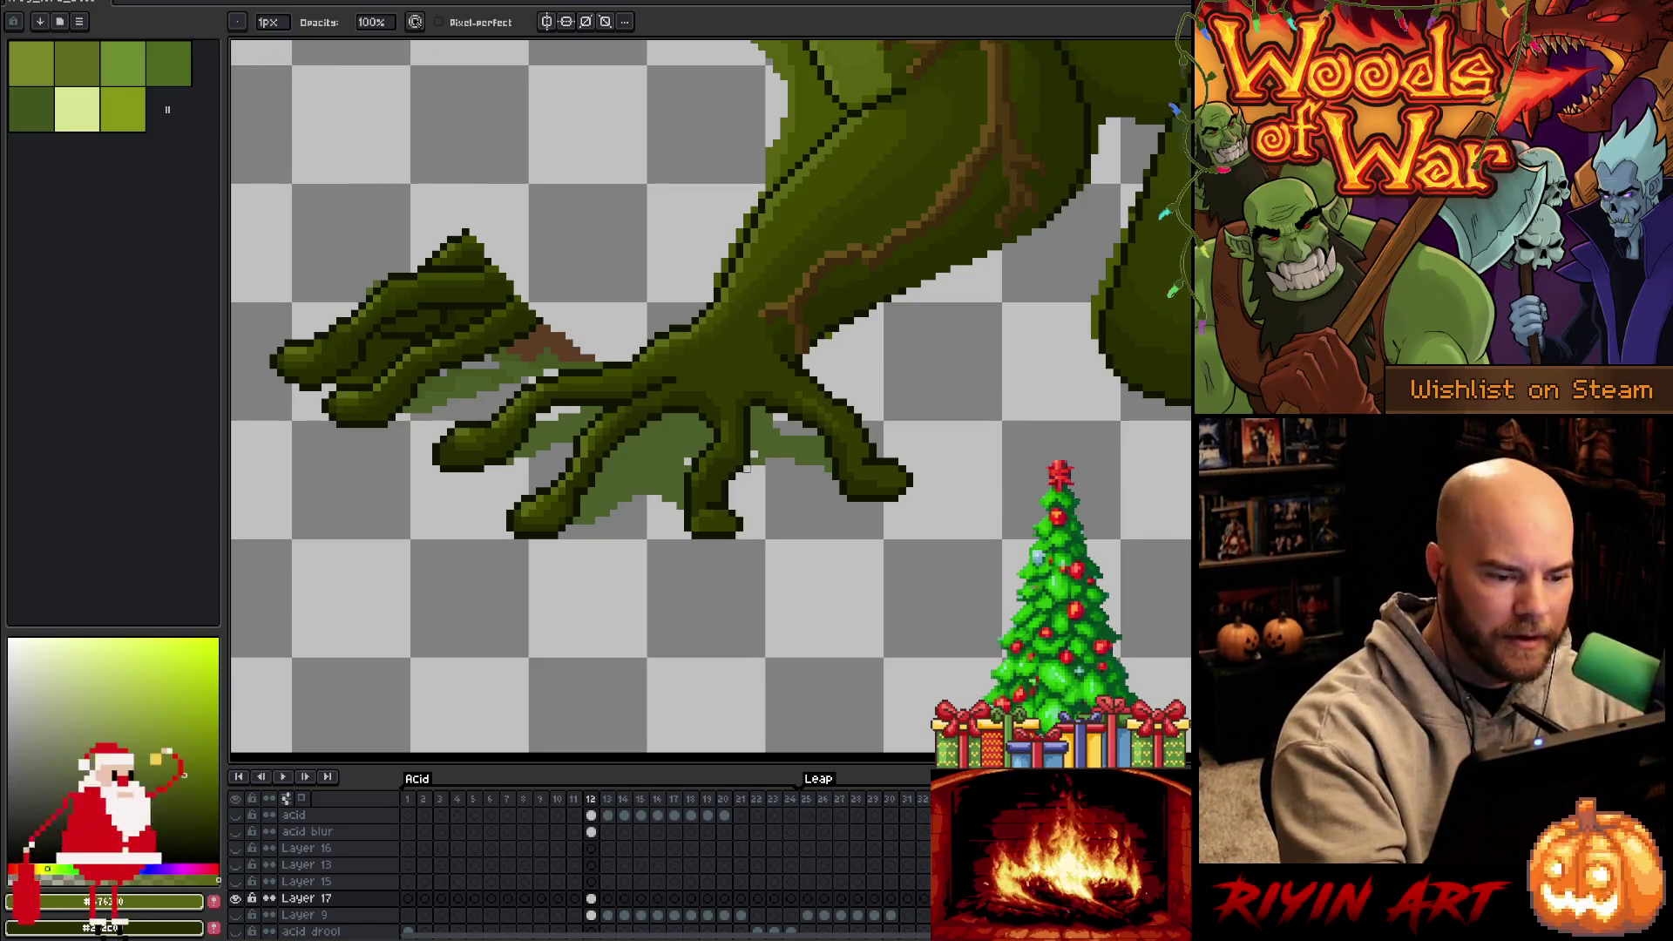
mouse_move(755, 407)
mouse_down()
mouse_move(762, 454)
mouse_move(814, 444)
mouse_move(828, 506)
mouse_up()
mouse_move(681, 505)
mouse_down()
mouse_move(678, 462)
mouse_move(679, 521)
mouse_up()
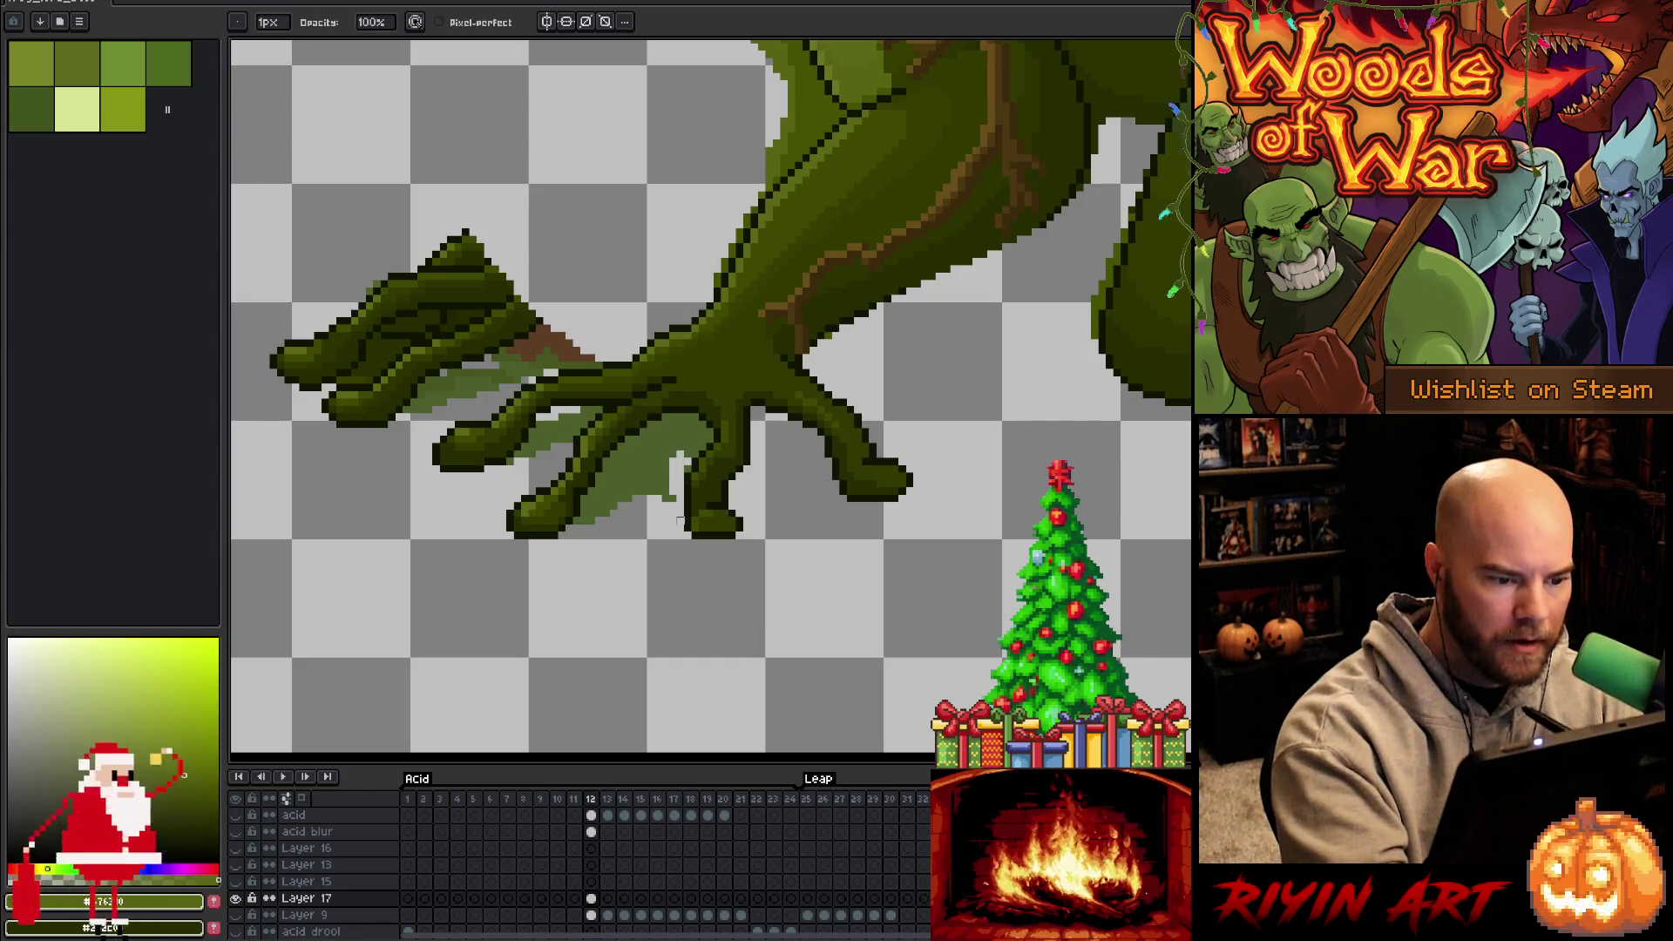
mouse_move(695, 419)
mouse_down()
mouse_move(704, 449)
mouse_move(711, 433)
mouse_move(688, 453)
mouse_move(677, 418)
mouse_up()
Magic-wand and delete the two leftover light-green patches inside the claw
key(w)
click(667, 448)
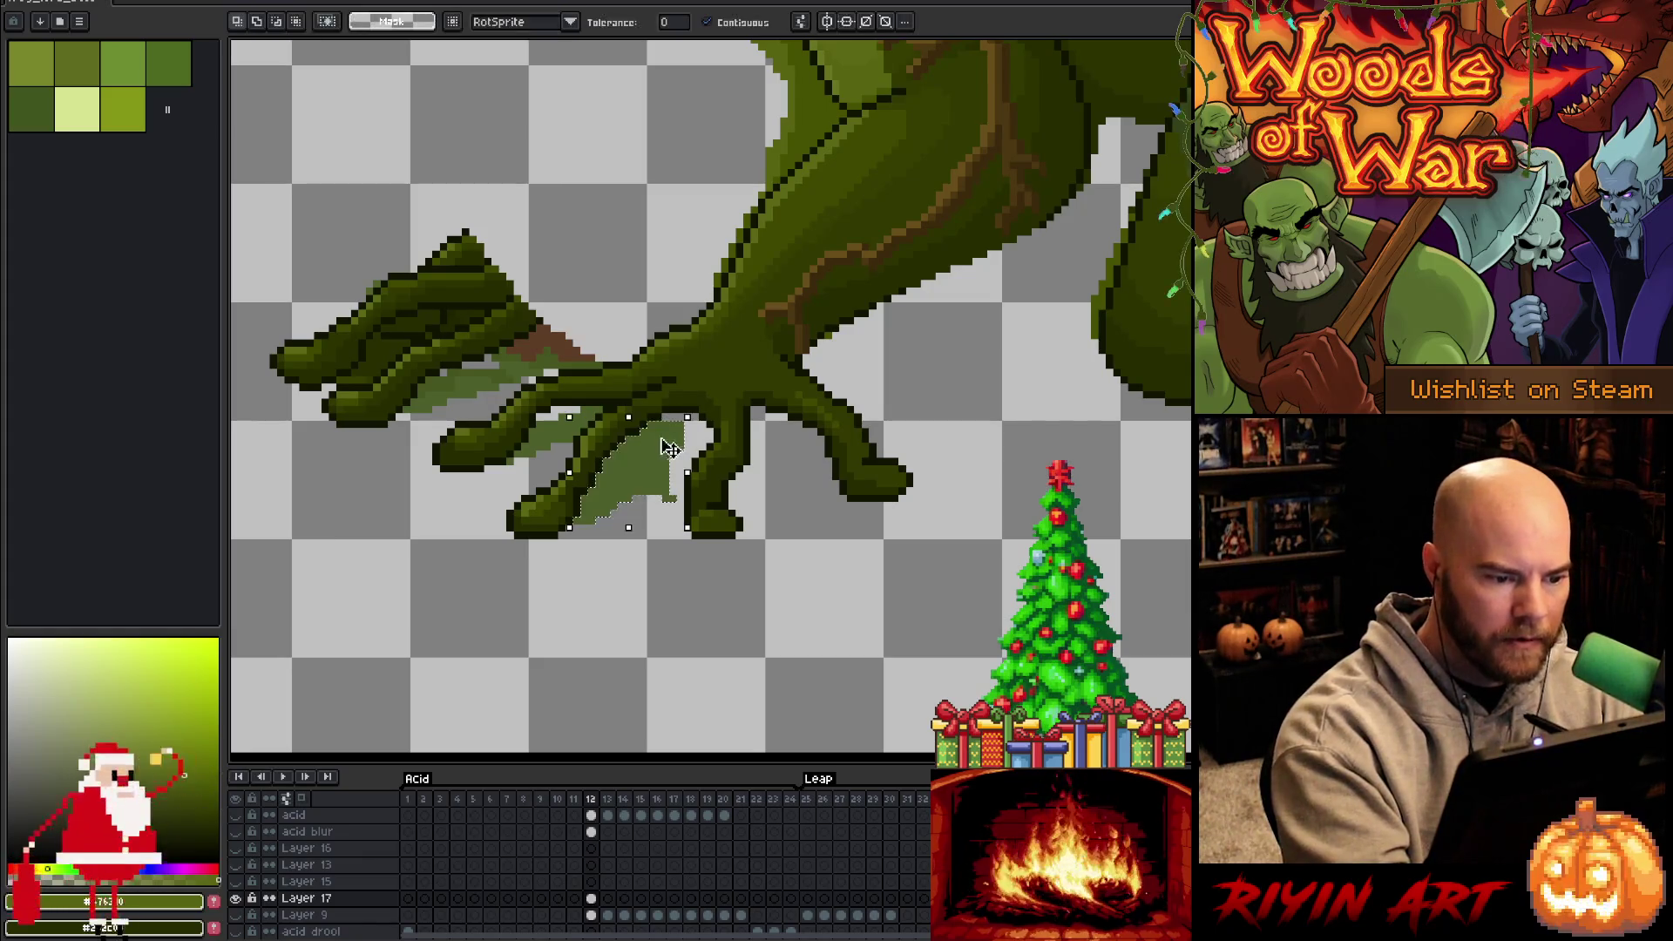
key(Delete)
click(553, 431)
key(Delete)
key(ctrl+d)
Eyedrop a colour from the artwork and add light pixels on the lower finger outline
key(e)
alt+click(405, 409)
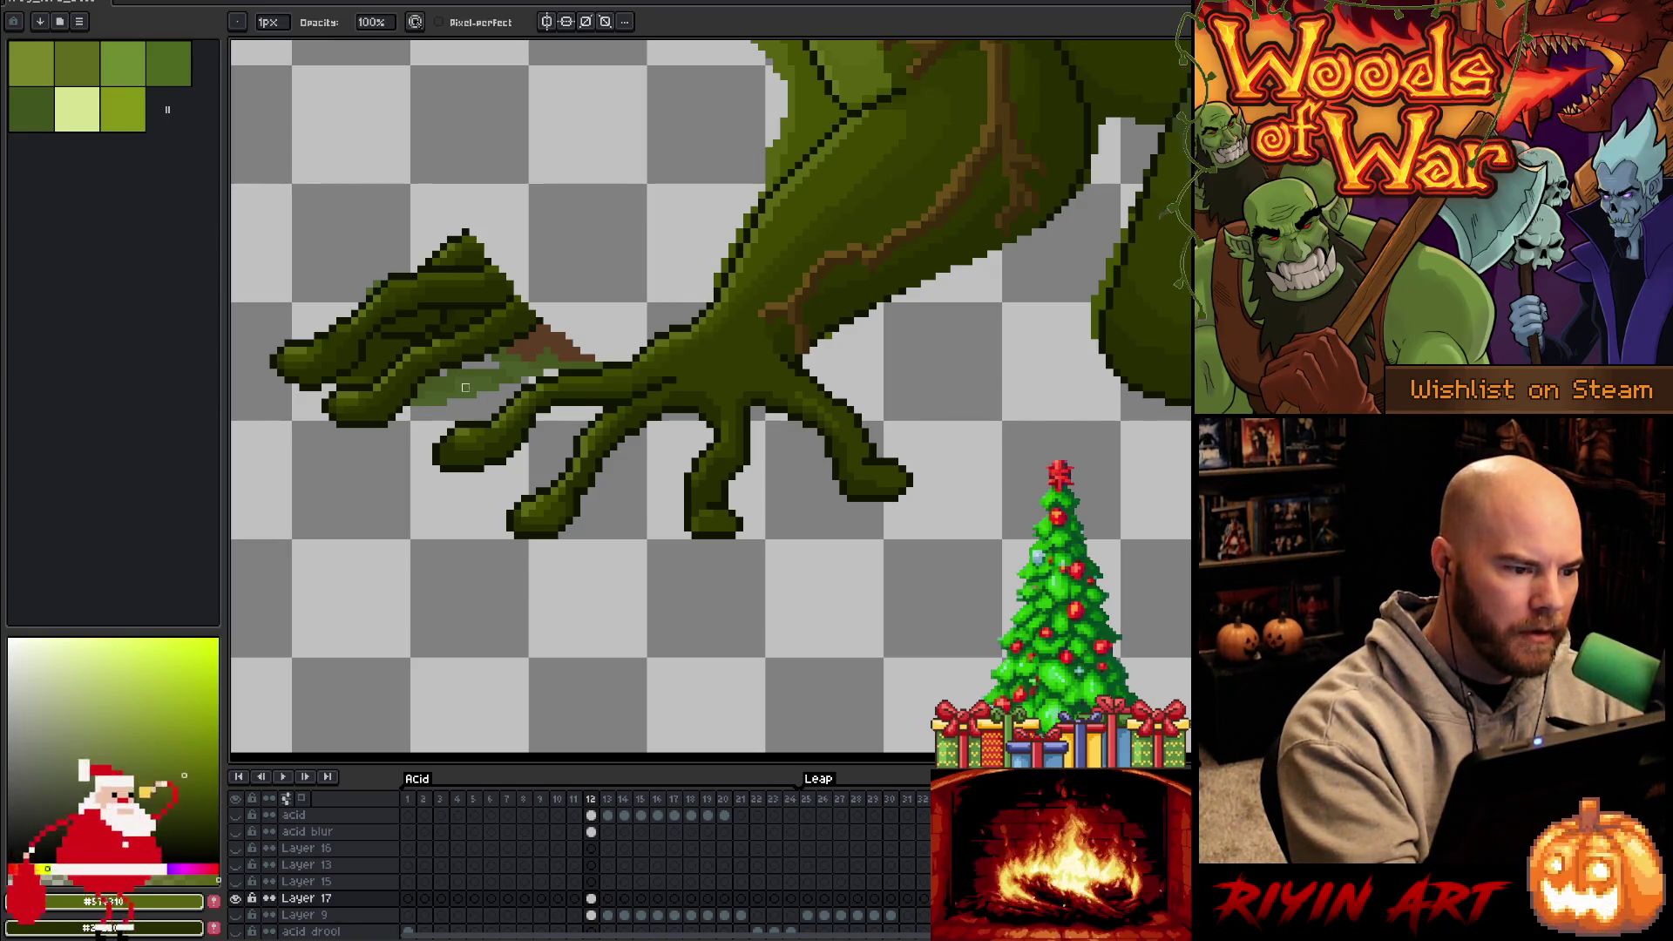
drag(348, 373, 362, 380)
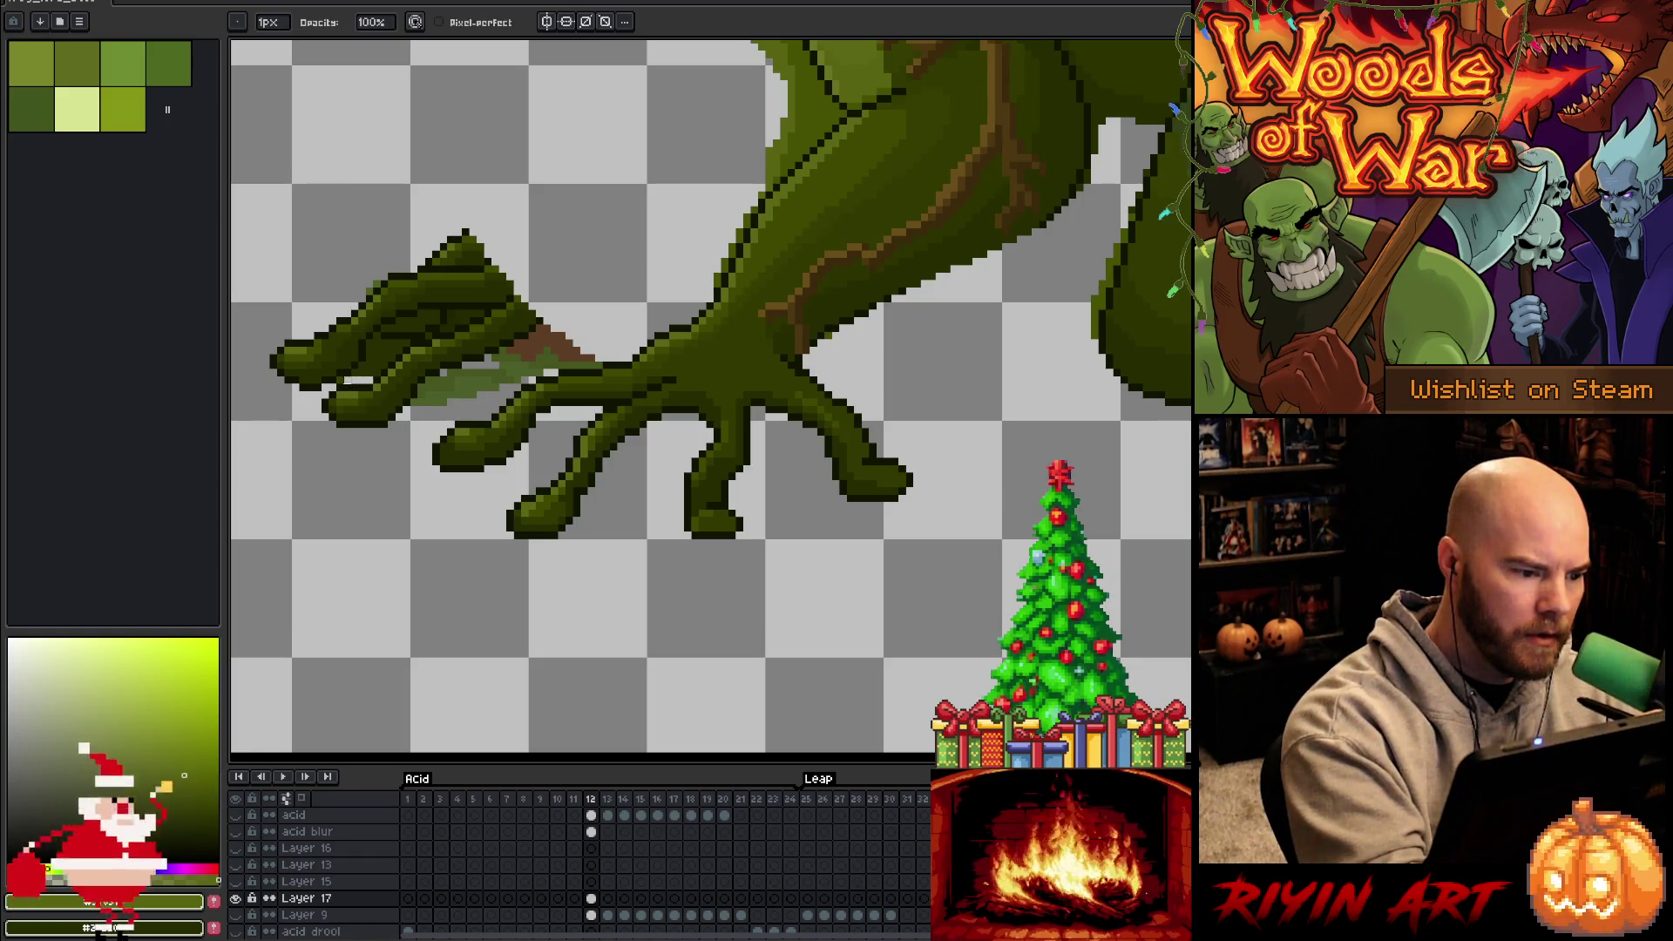
Select the stray light pixels on the claw and move them off it
key(w)
click(381, 353)
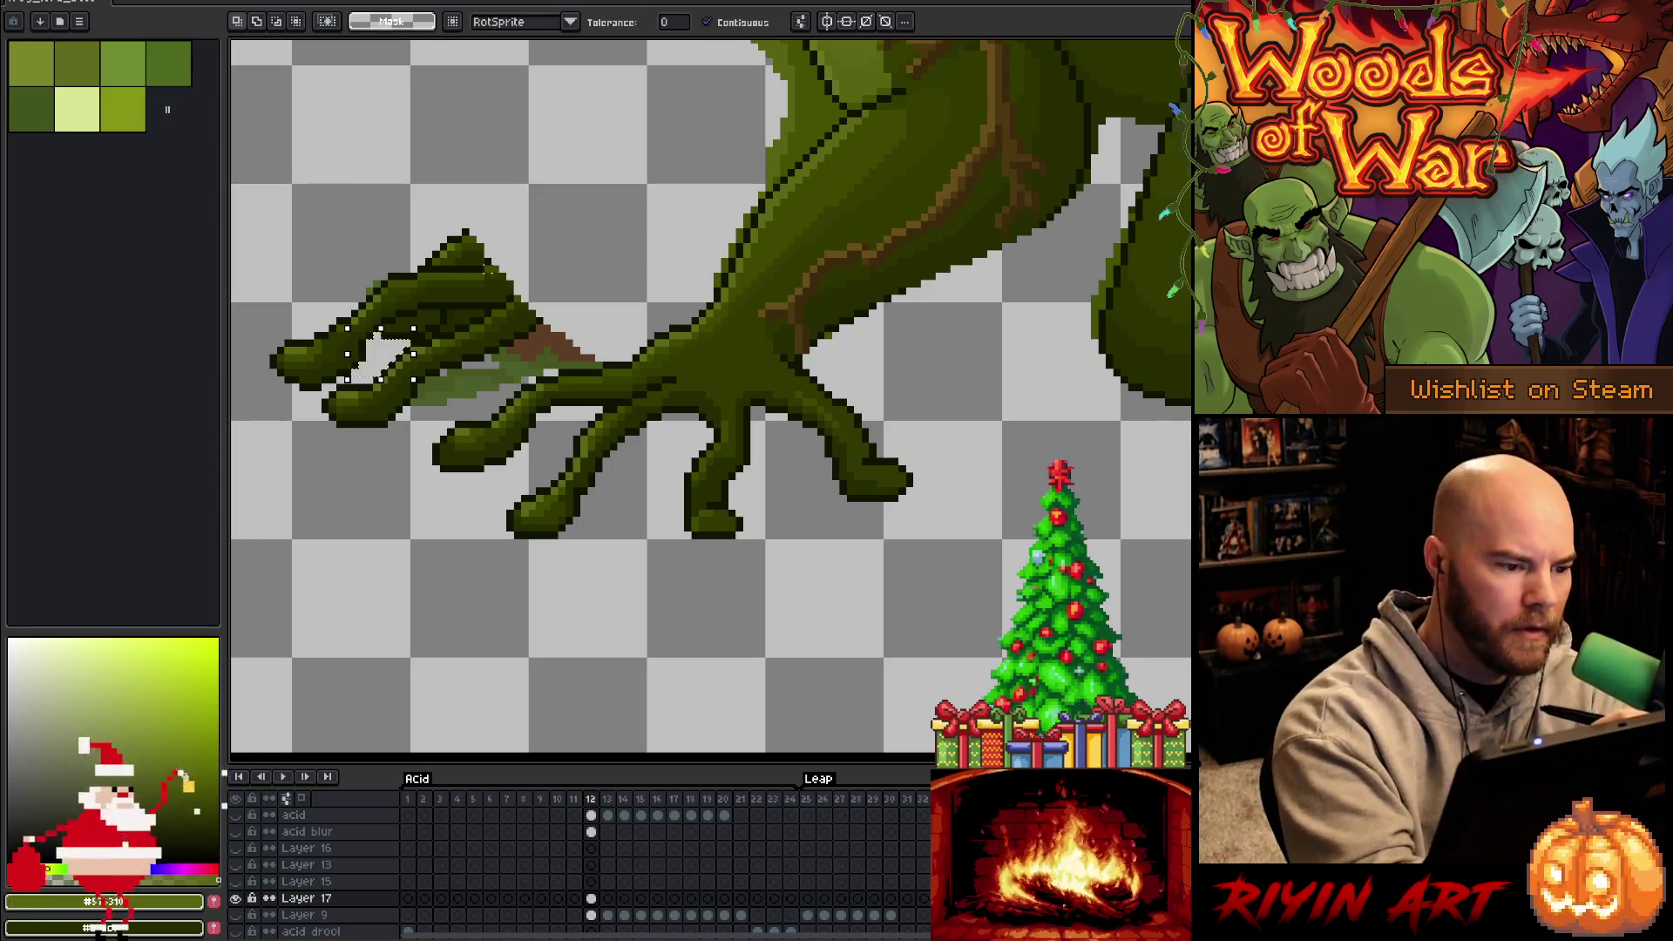
mouse_move(392, 353)
mouse_down()
mouse_move(475, 318)
mouse_move(563, 343)
mouse_move(454, 390)
mouse_move(565, 358)
mouse_move(467, 383)
mouse_up()
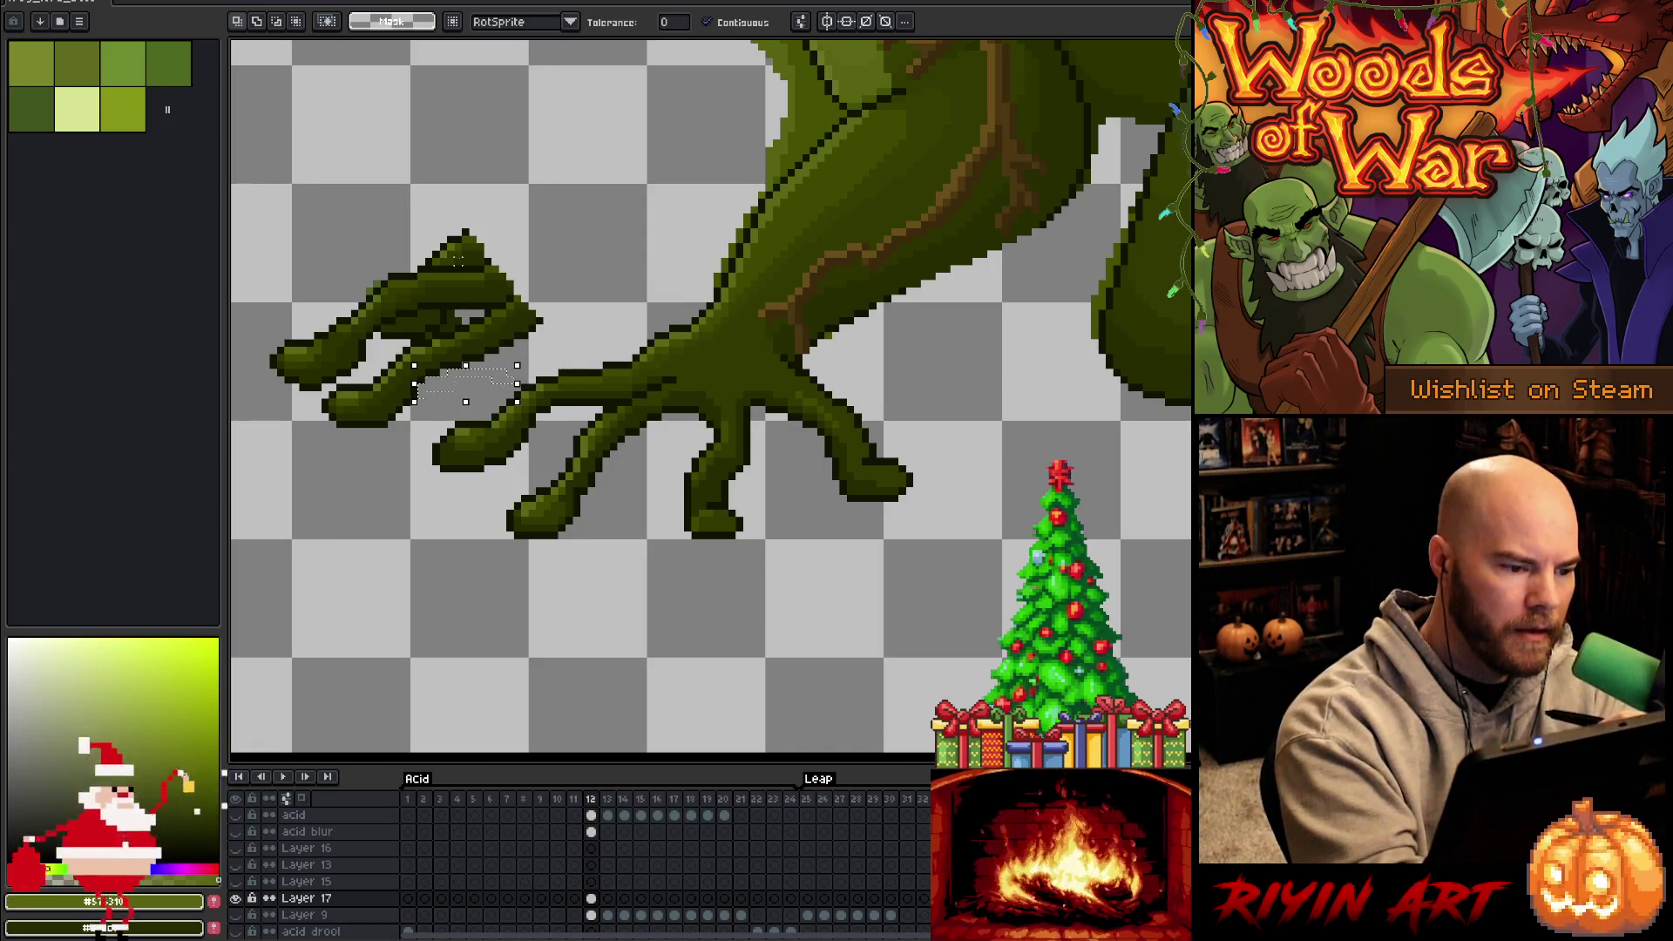
drag(435, 313, 468, 337)
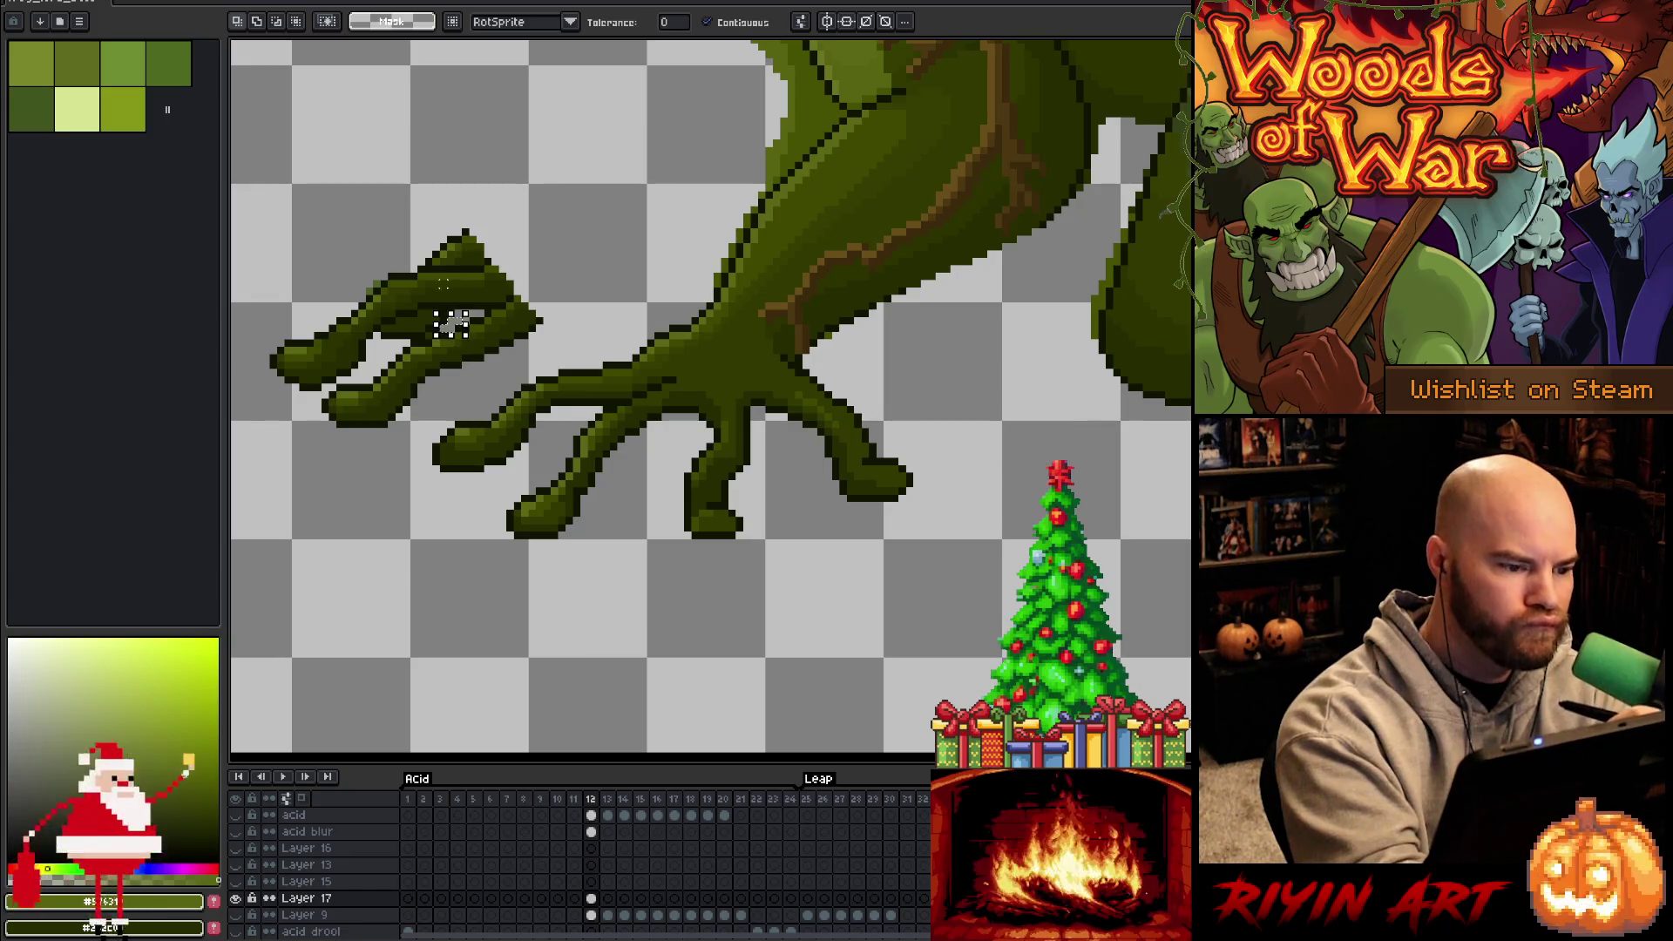
key(ctrl+d)
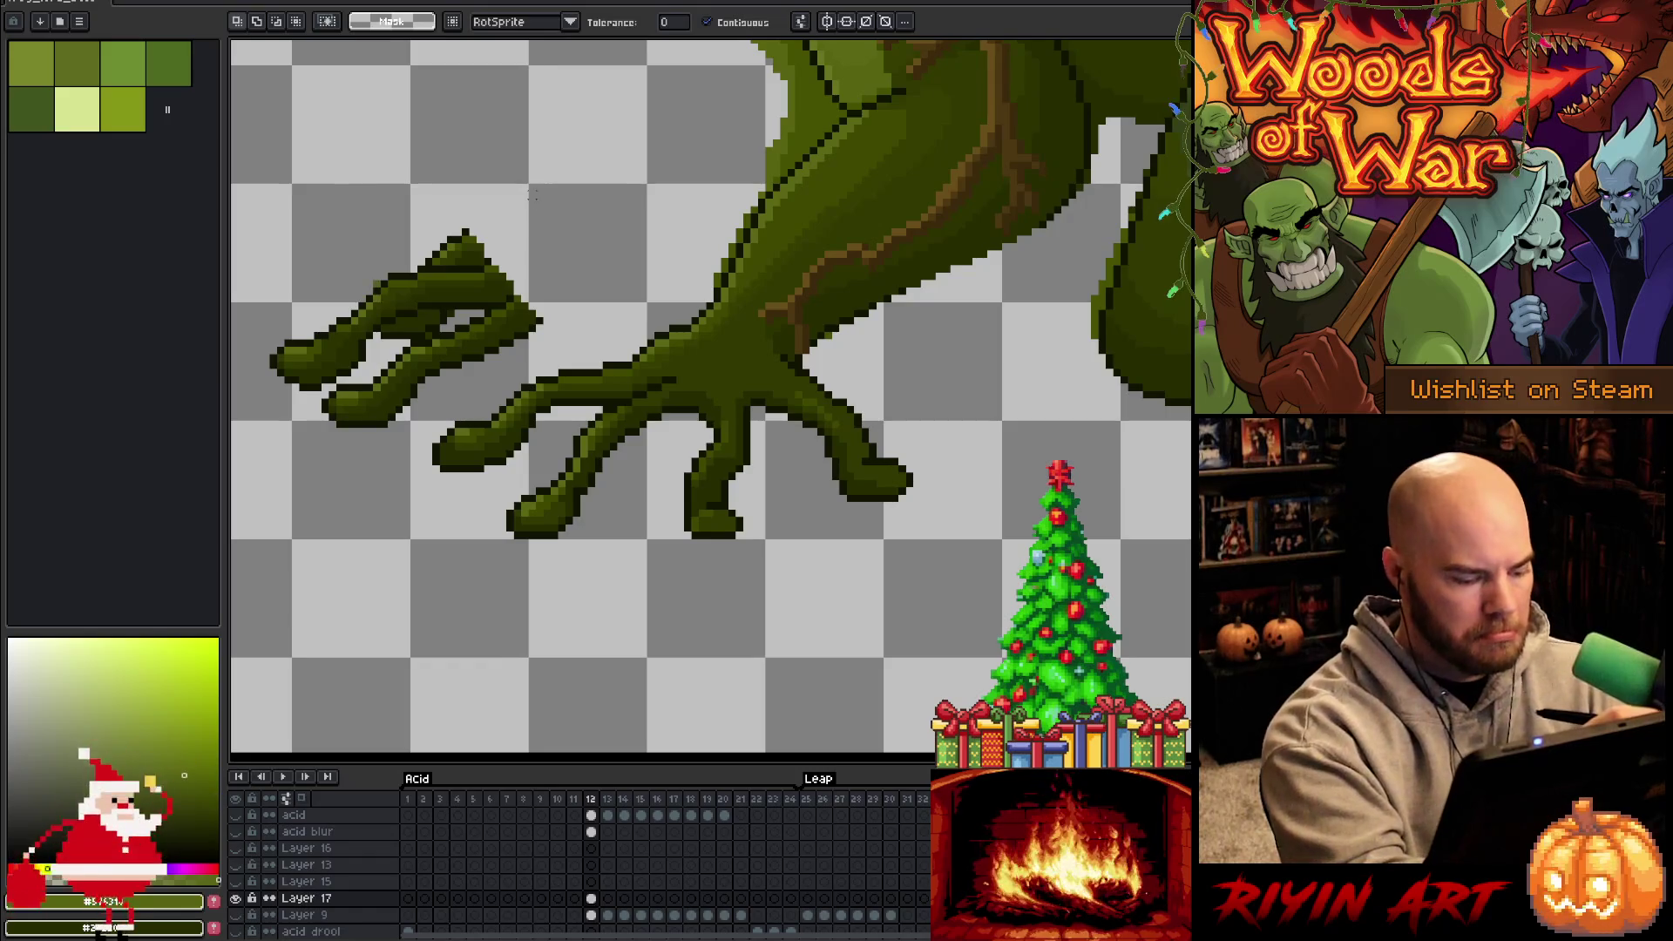
key(b)
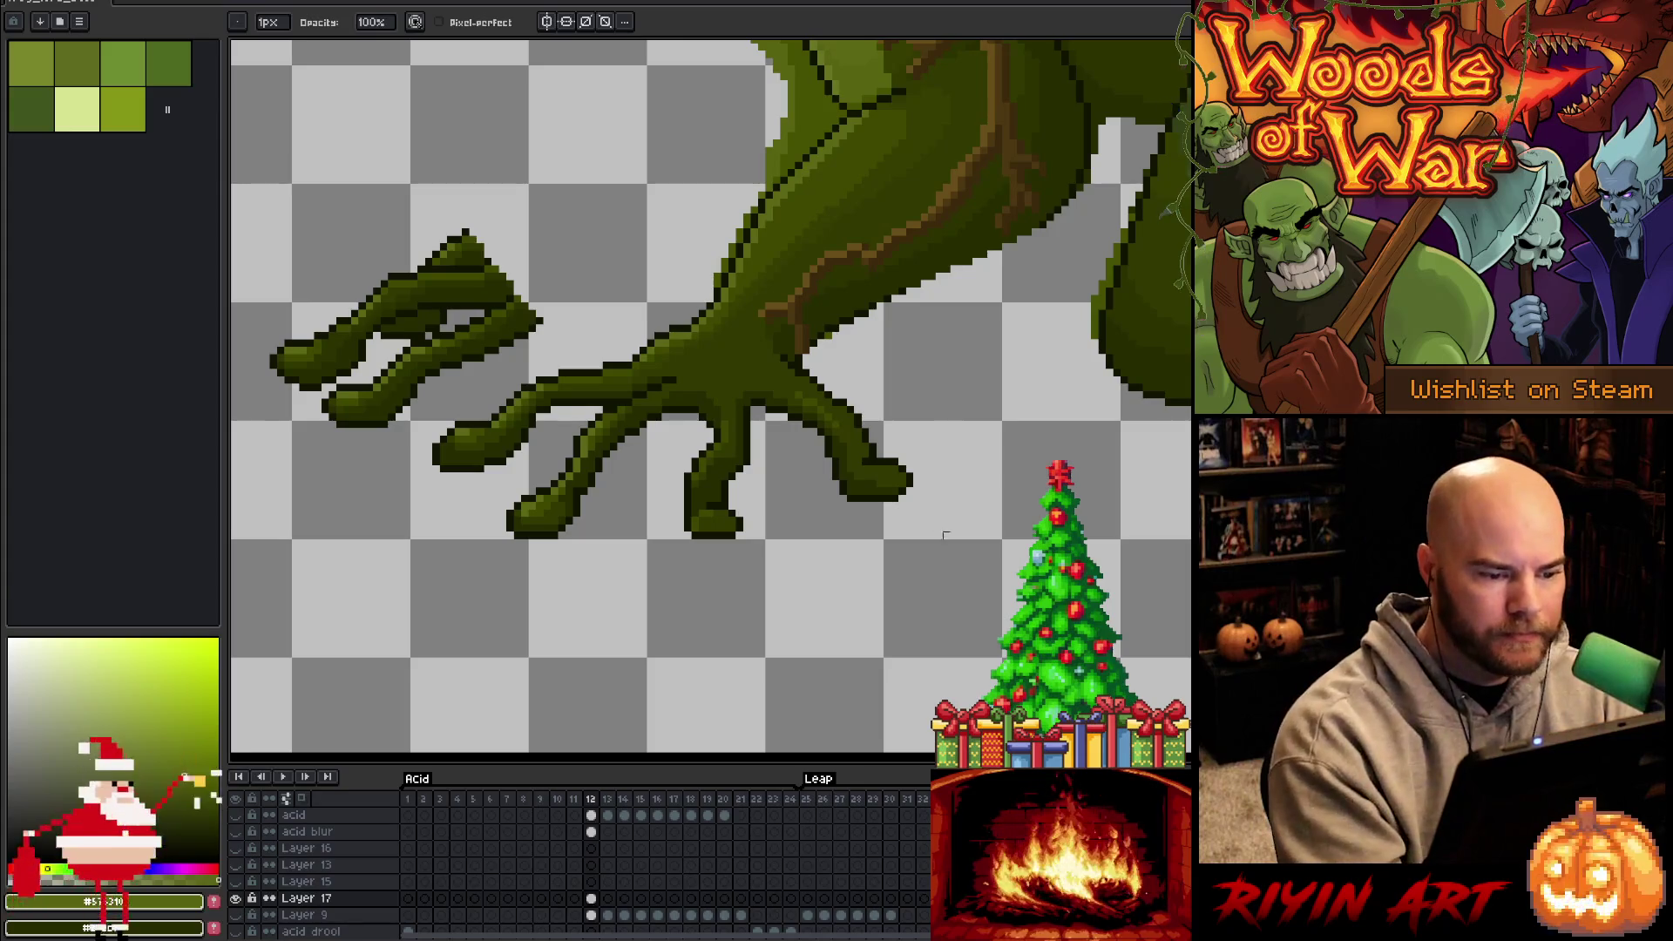
drag(1154, 580, 926, 572)
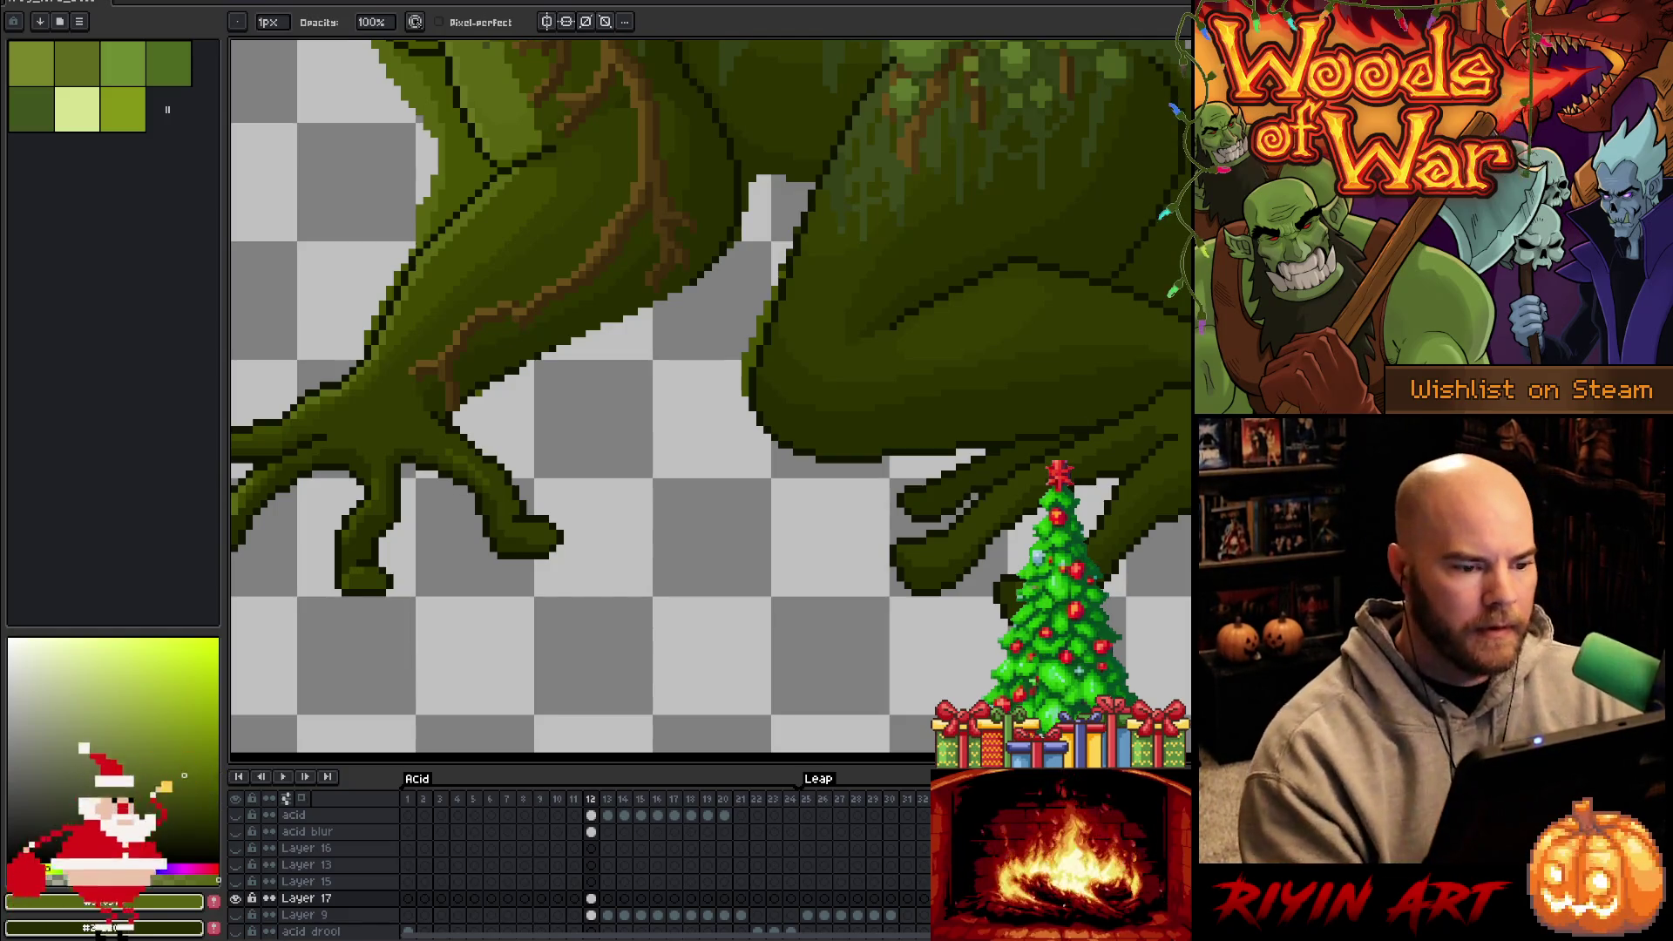
Zoom onto the thigh and fix its outline edge pixels with pencil and eraser
scroll(871, 331, down, 3)
scroll(872, 331, up, 2)
scroll(1020, 343, up, 2)
mouse_move(987, 540)
mouse_down()
mouse_move(987, 555)
mouse_move(987, 476)
mouse_move(1053, 321)
mouse_move(977, 285)
mouse_up()
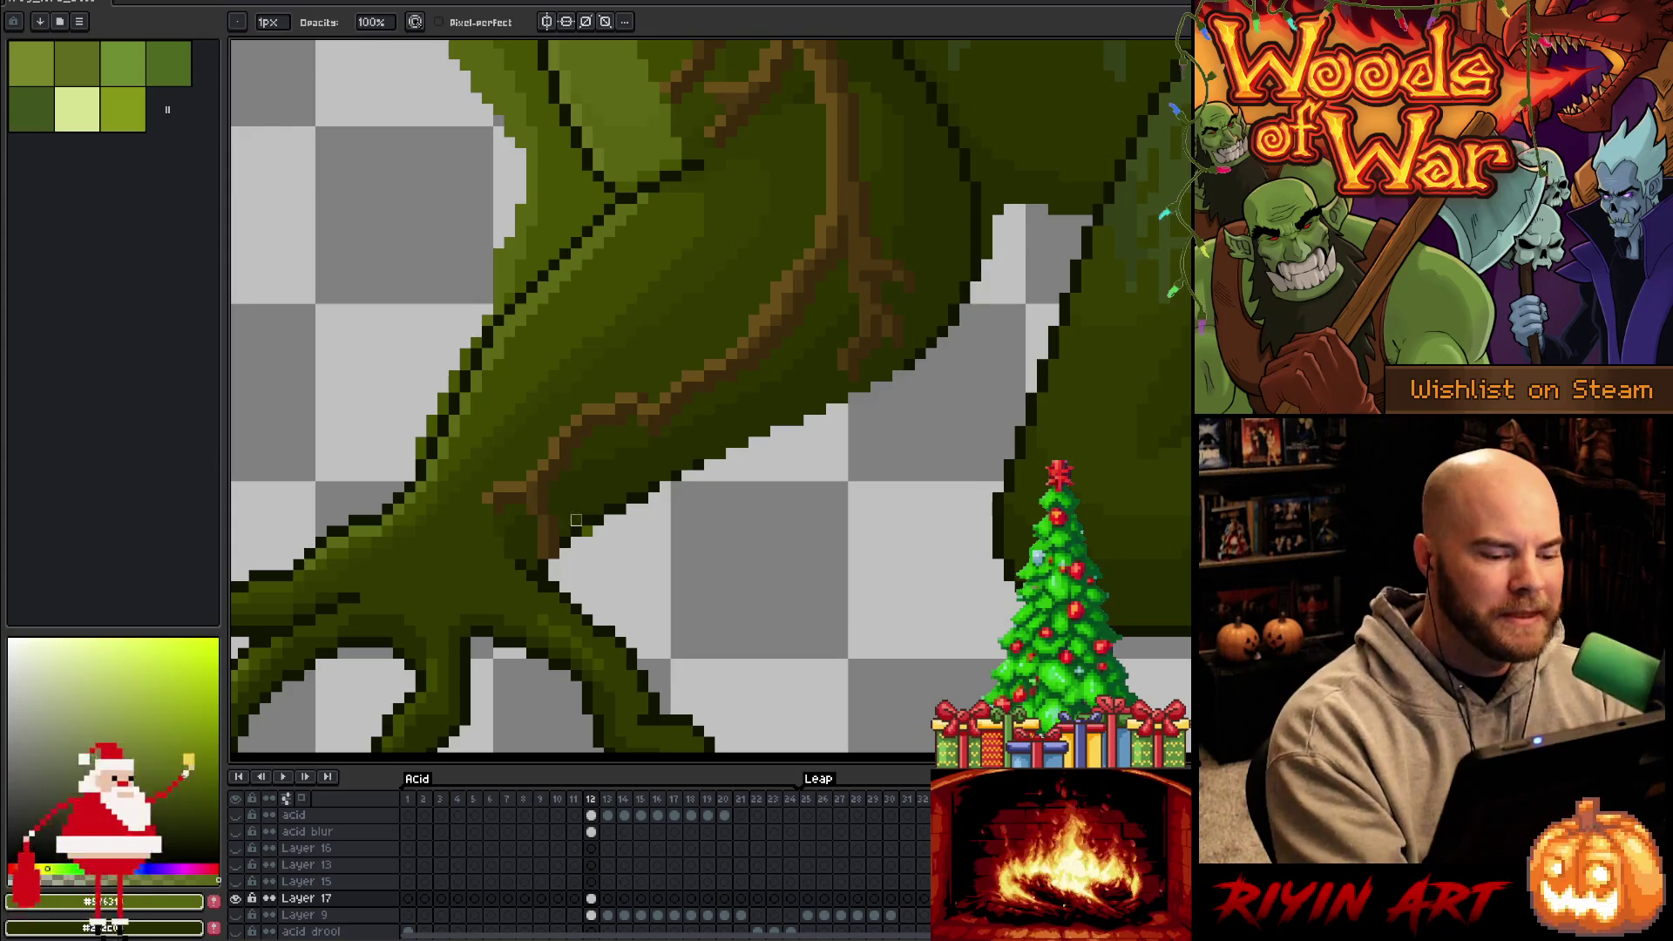
key(e)
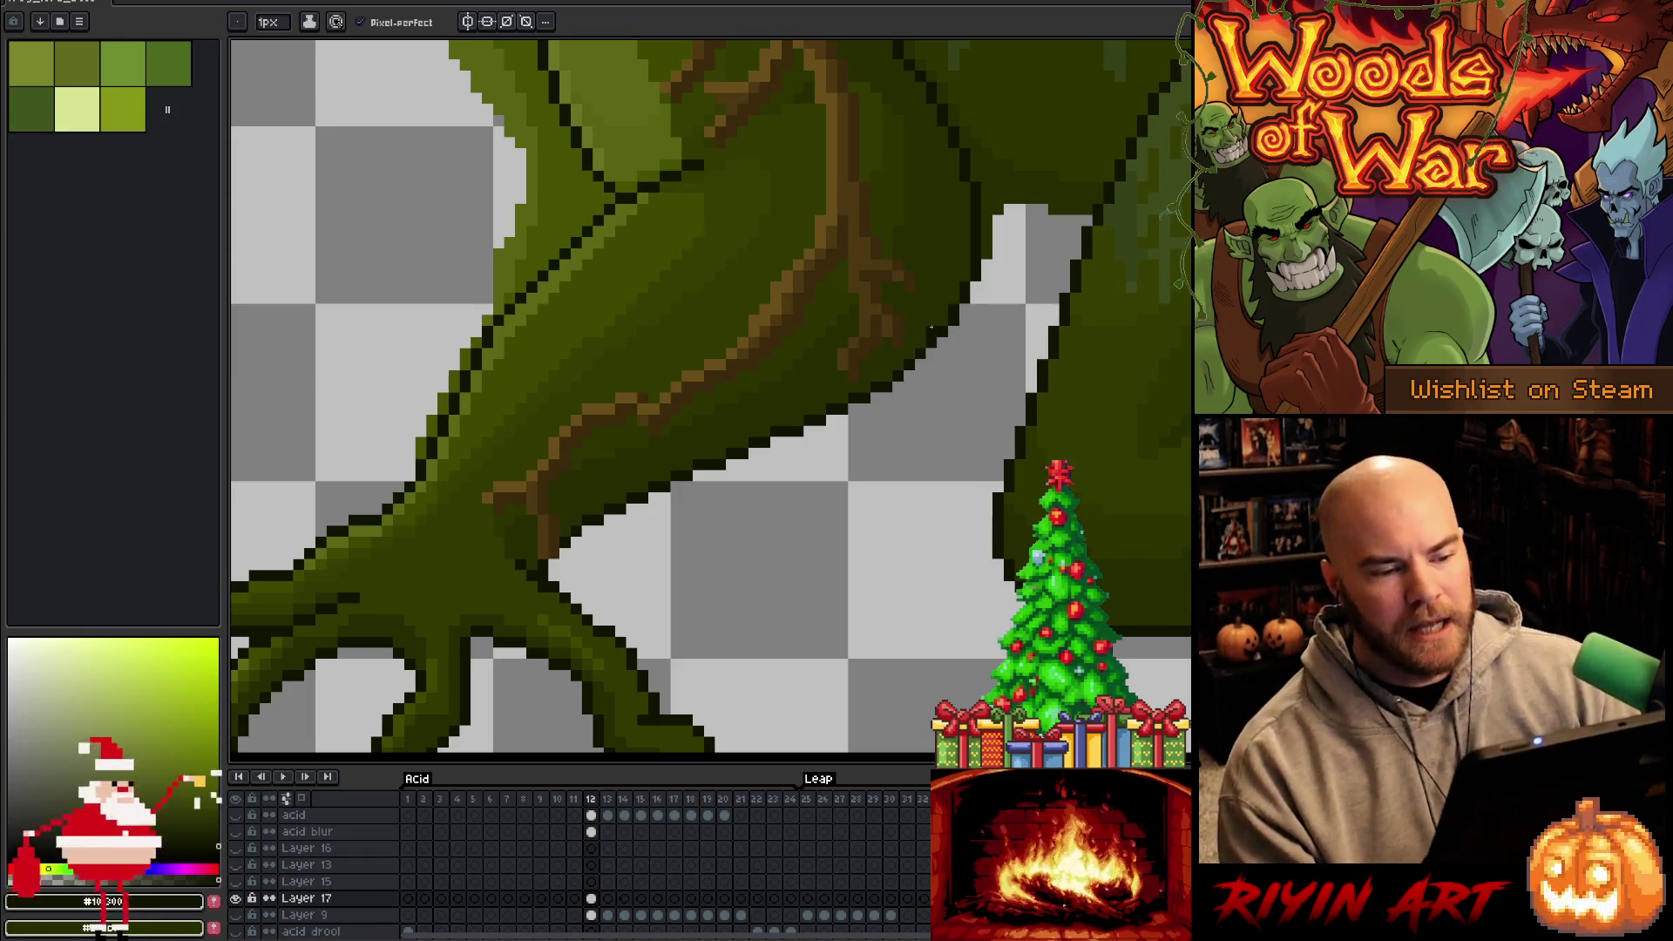
scroll(853, 426, down, 3)
key(h)
drag(853, 426, 816, 476)
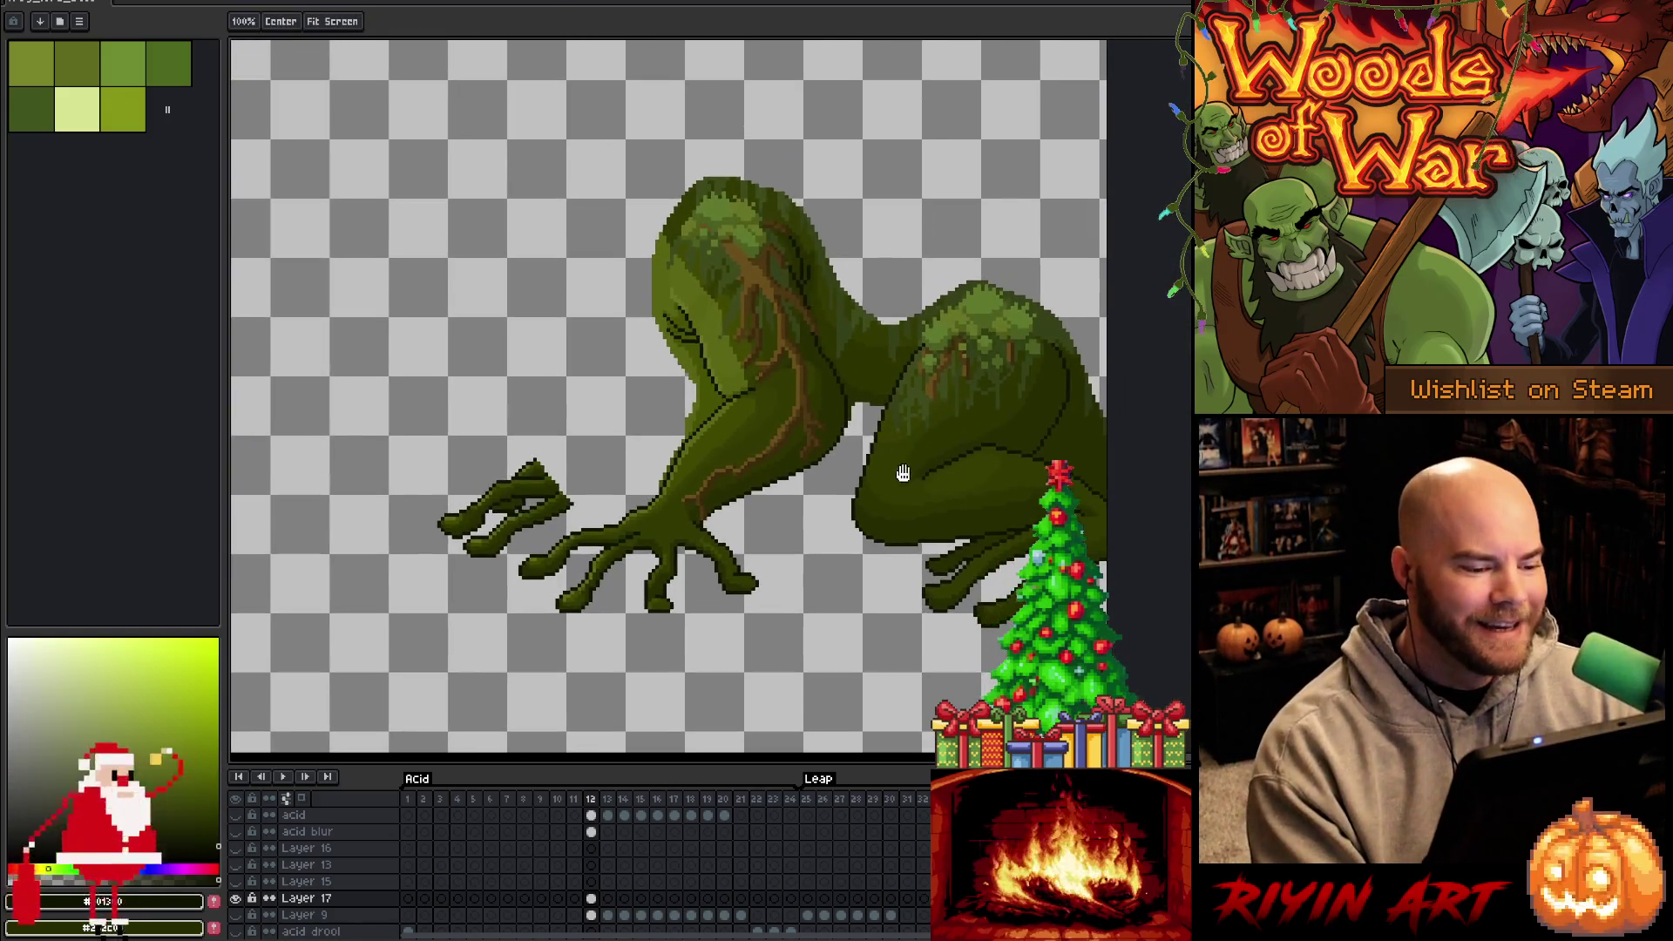
Unhide all the background layers behind the frog
alt+click(236, 897)
key(b)
scroll(786, 446, up, 1)
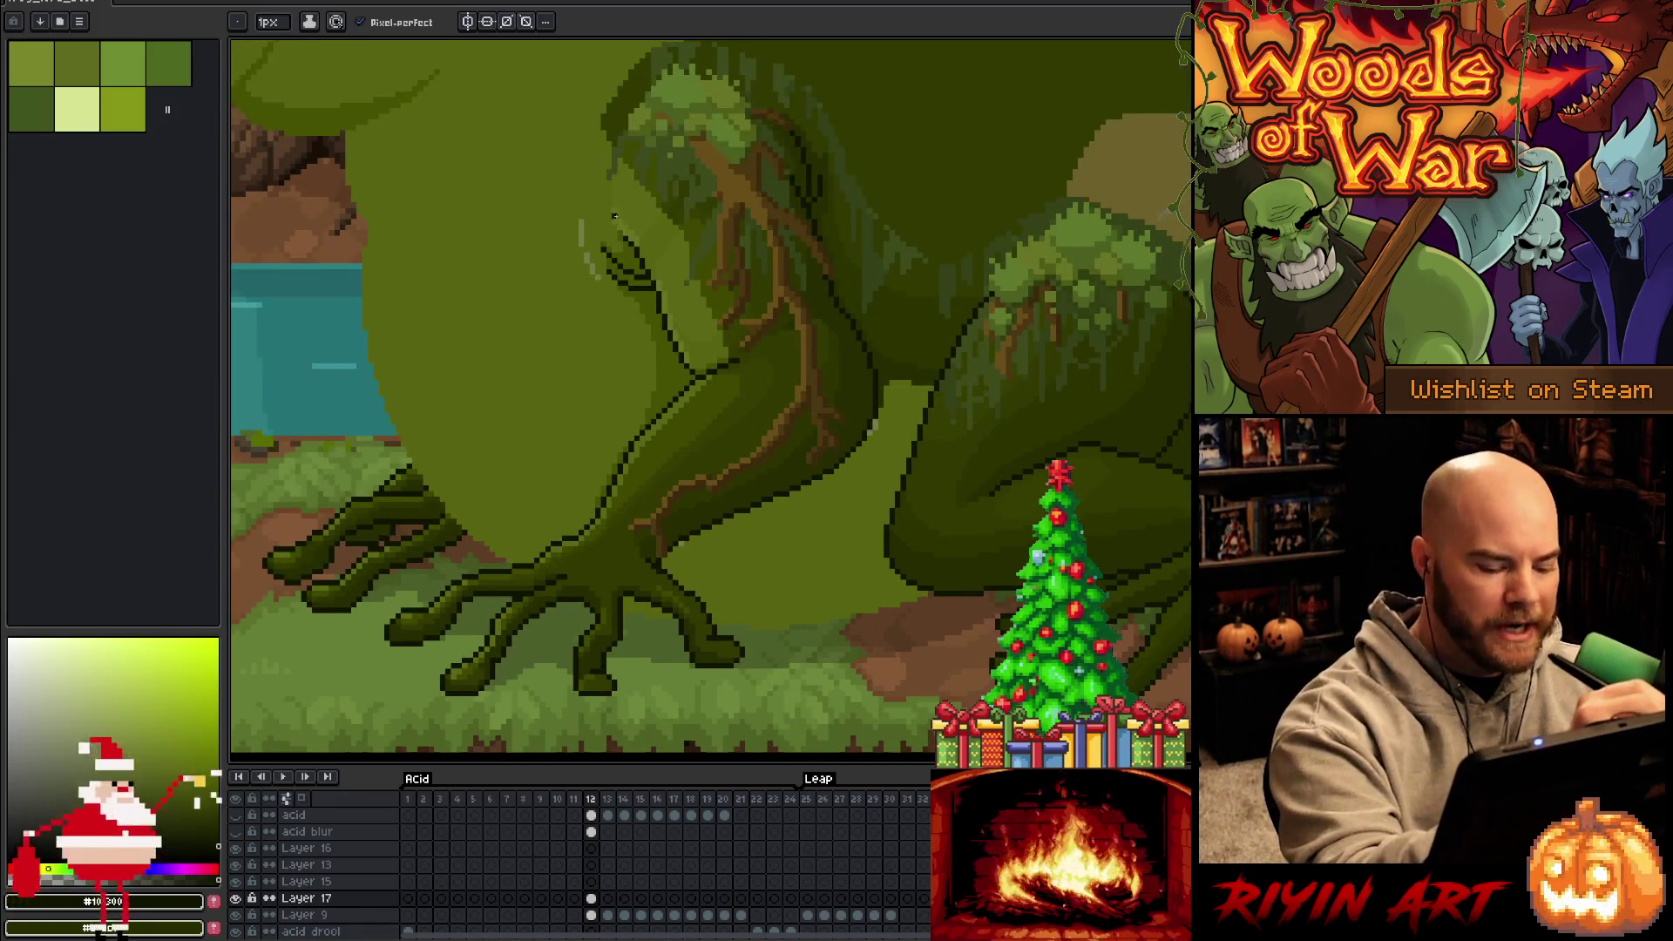
Eyedrop a dark green and pencil over the stray light line on the body
key(i)
click(619, 250)
key(b)
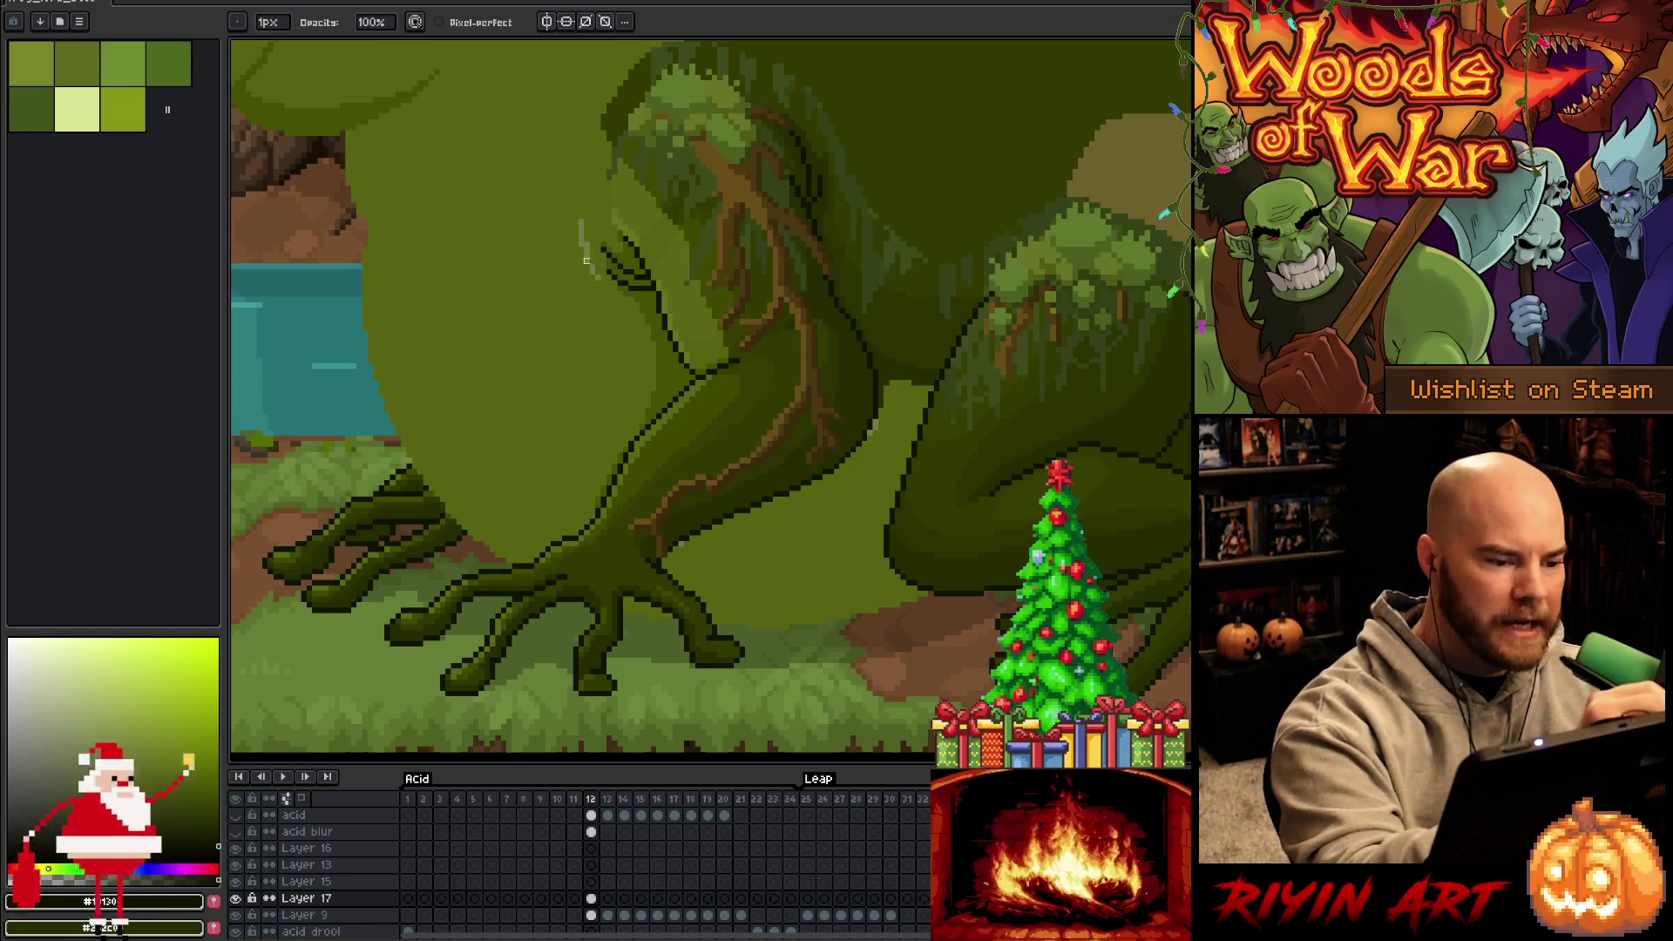
drag(584, 241, 590, 253)
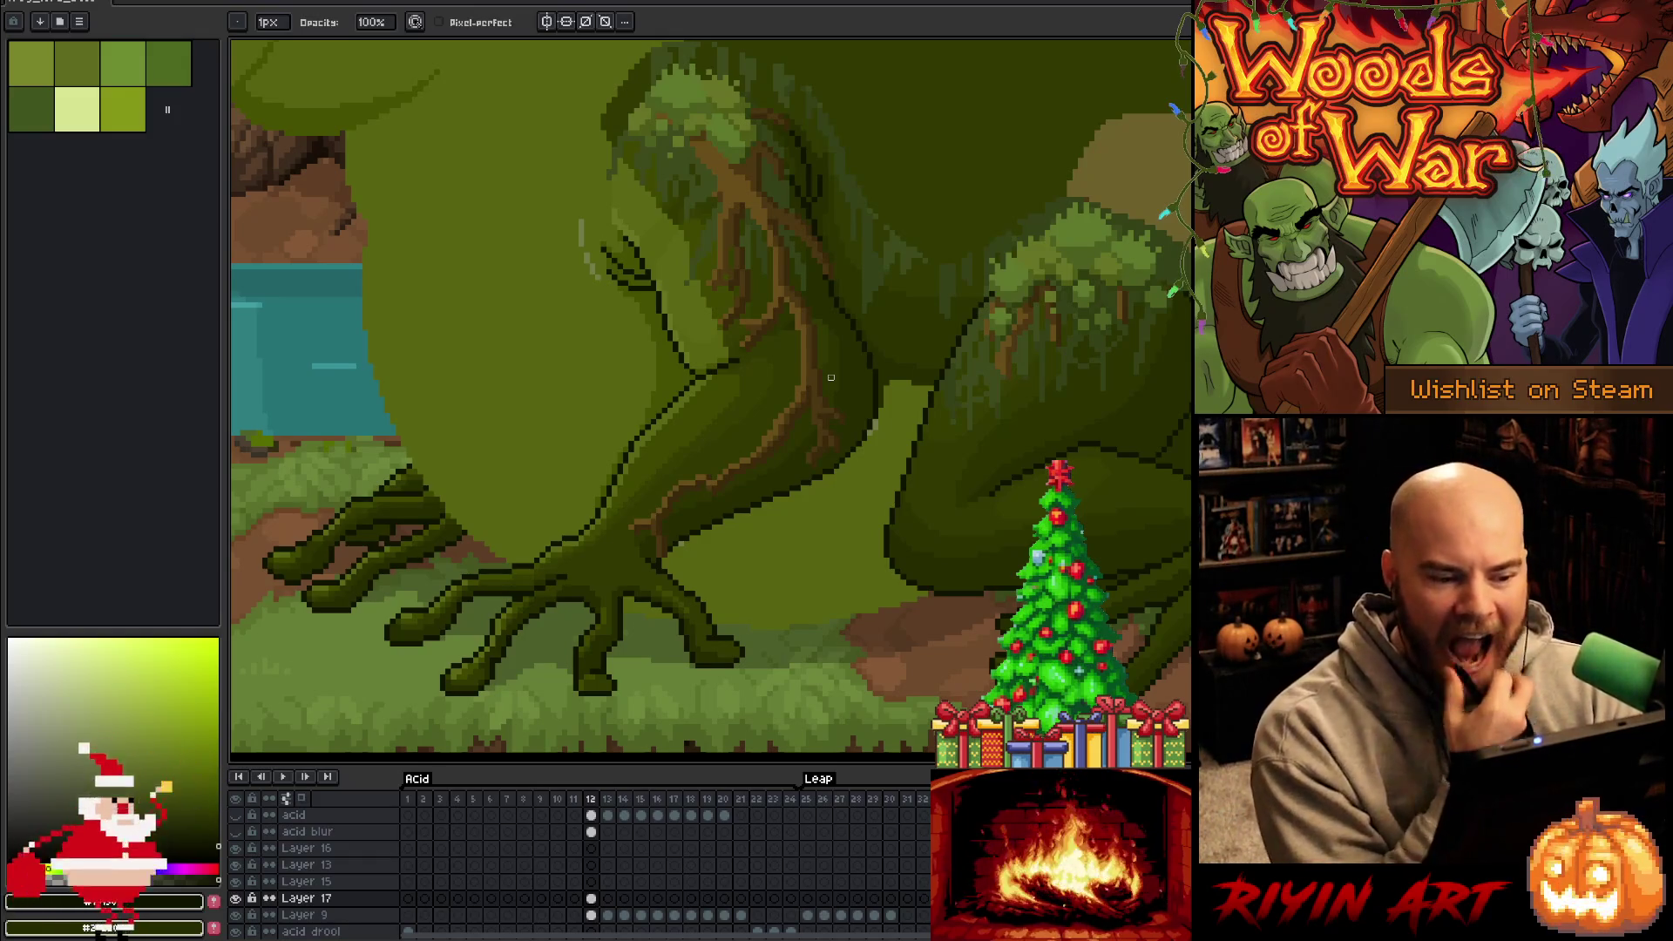
key(e)
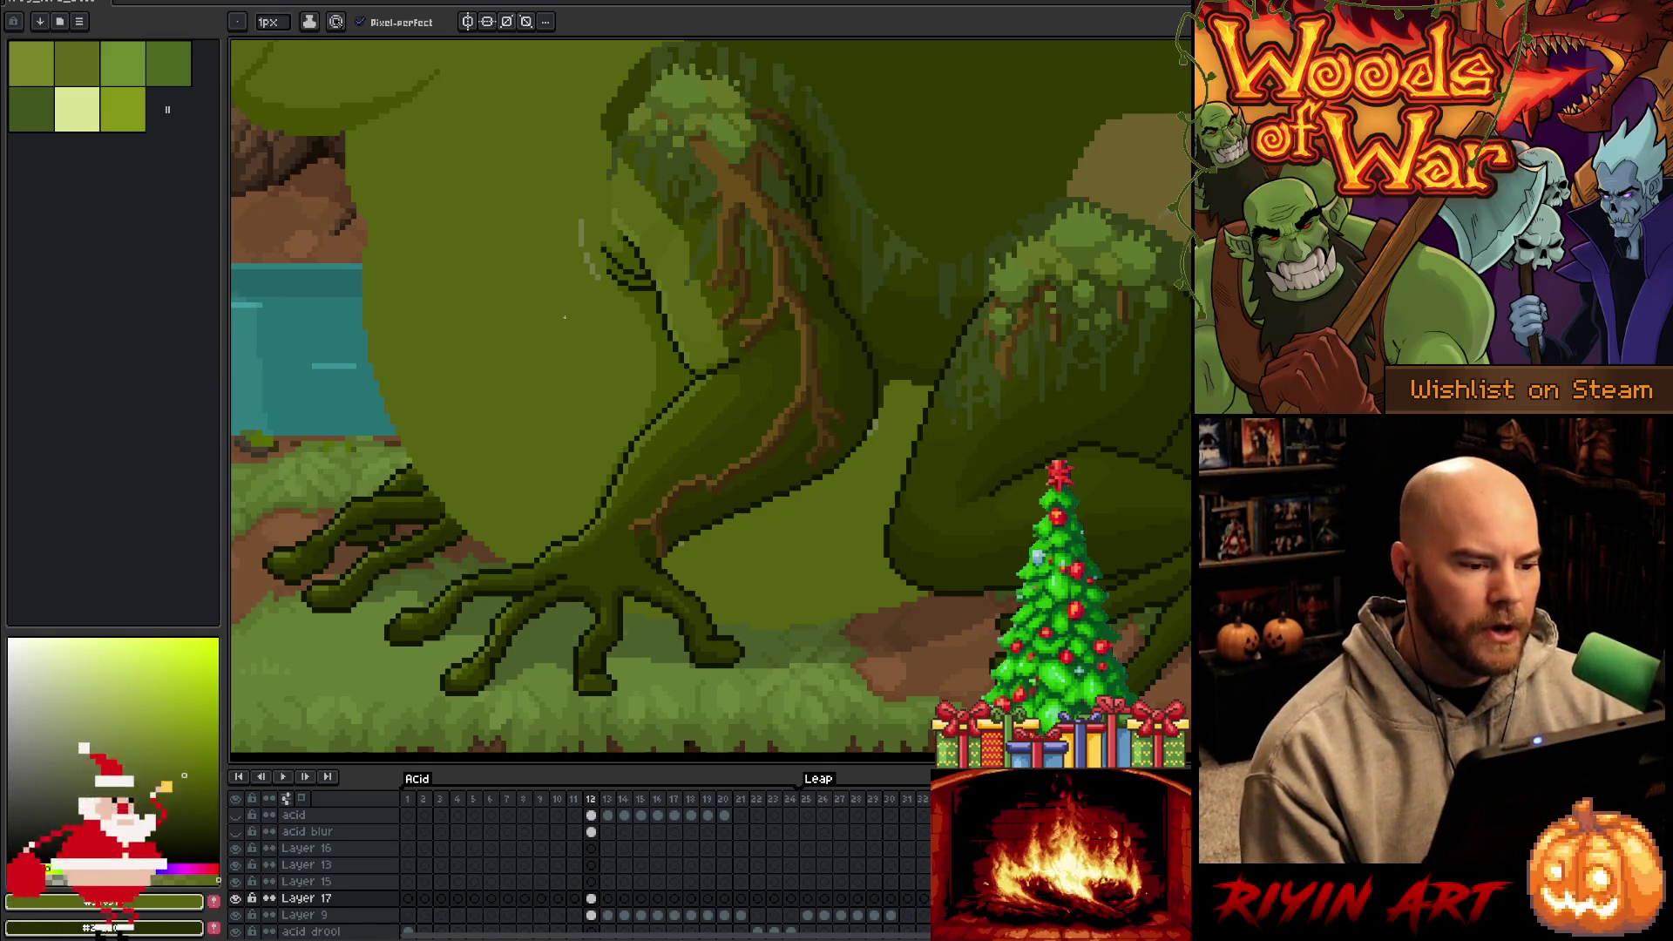
scroll(565, 317, down, 3)
scroll(556, 222, up, 4)
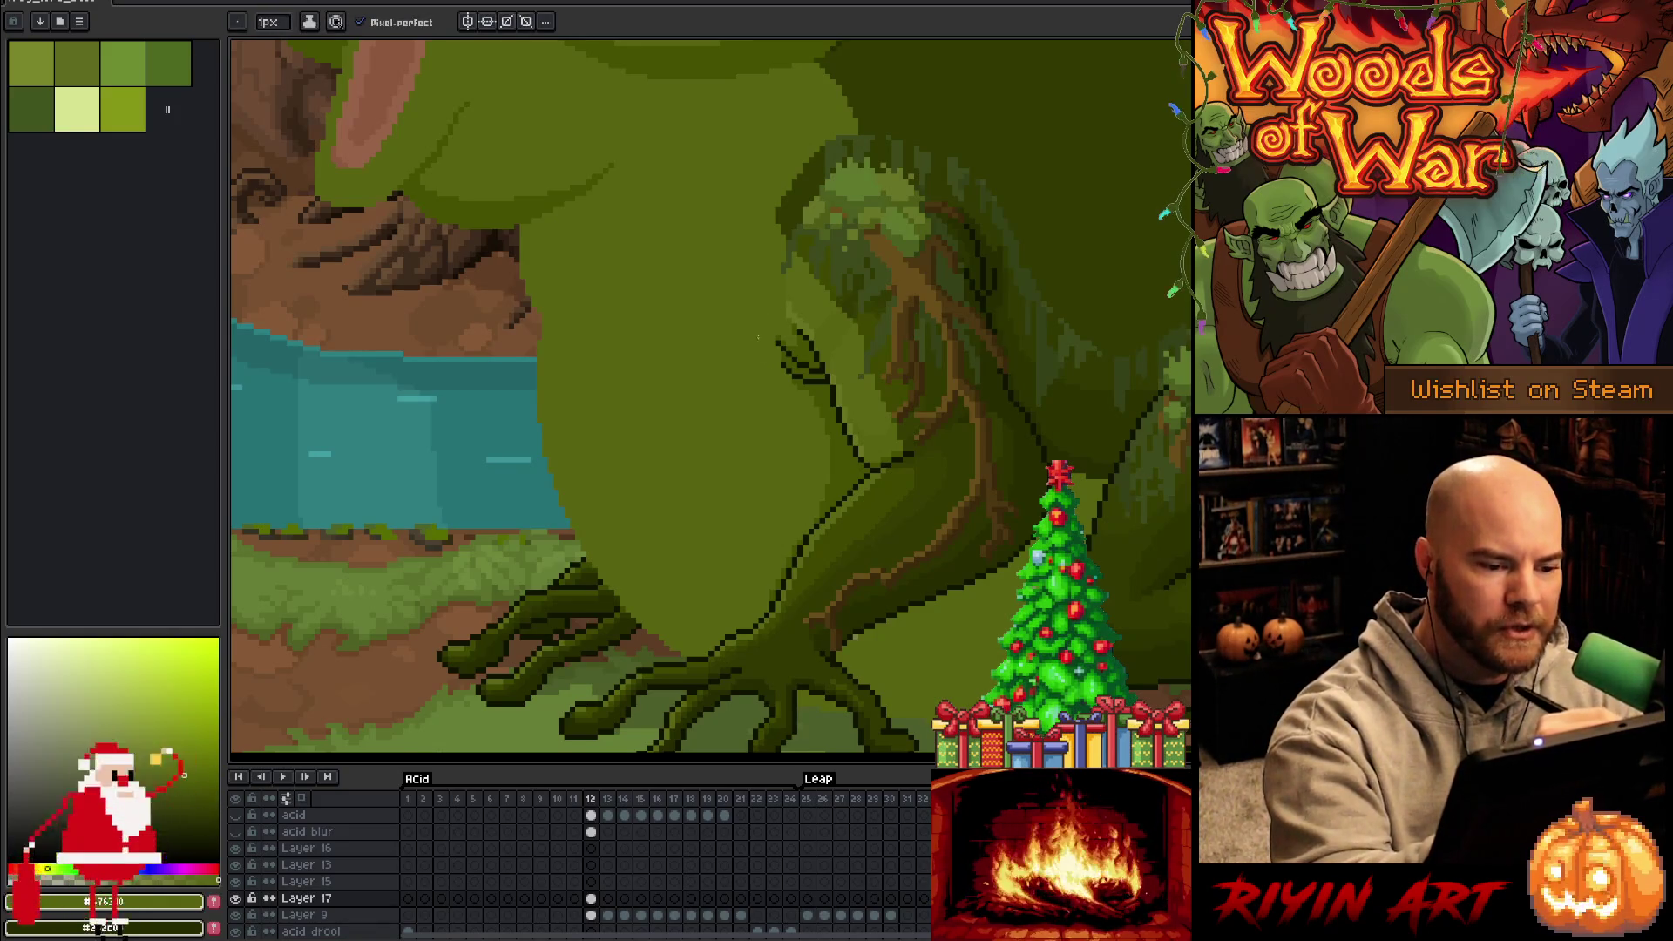
drag(697, 392, 467, 370)
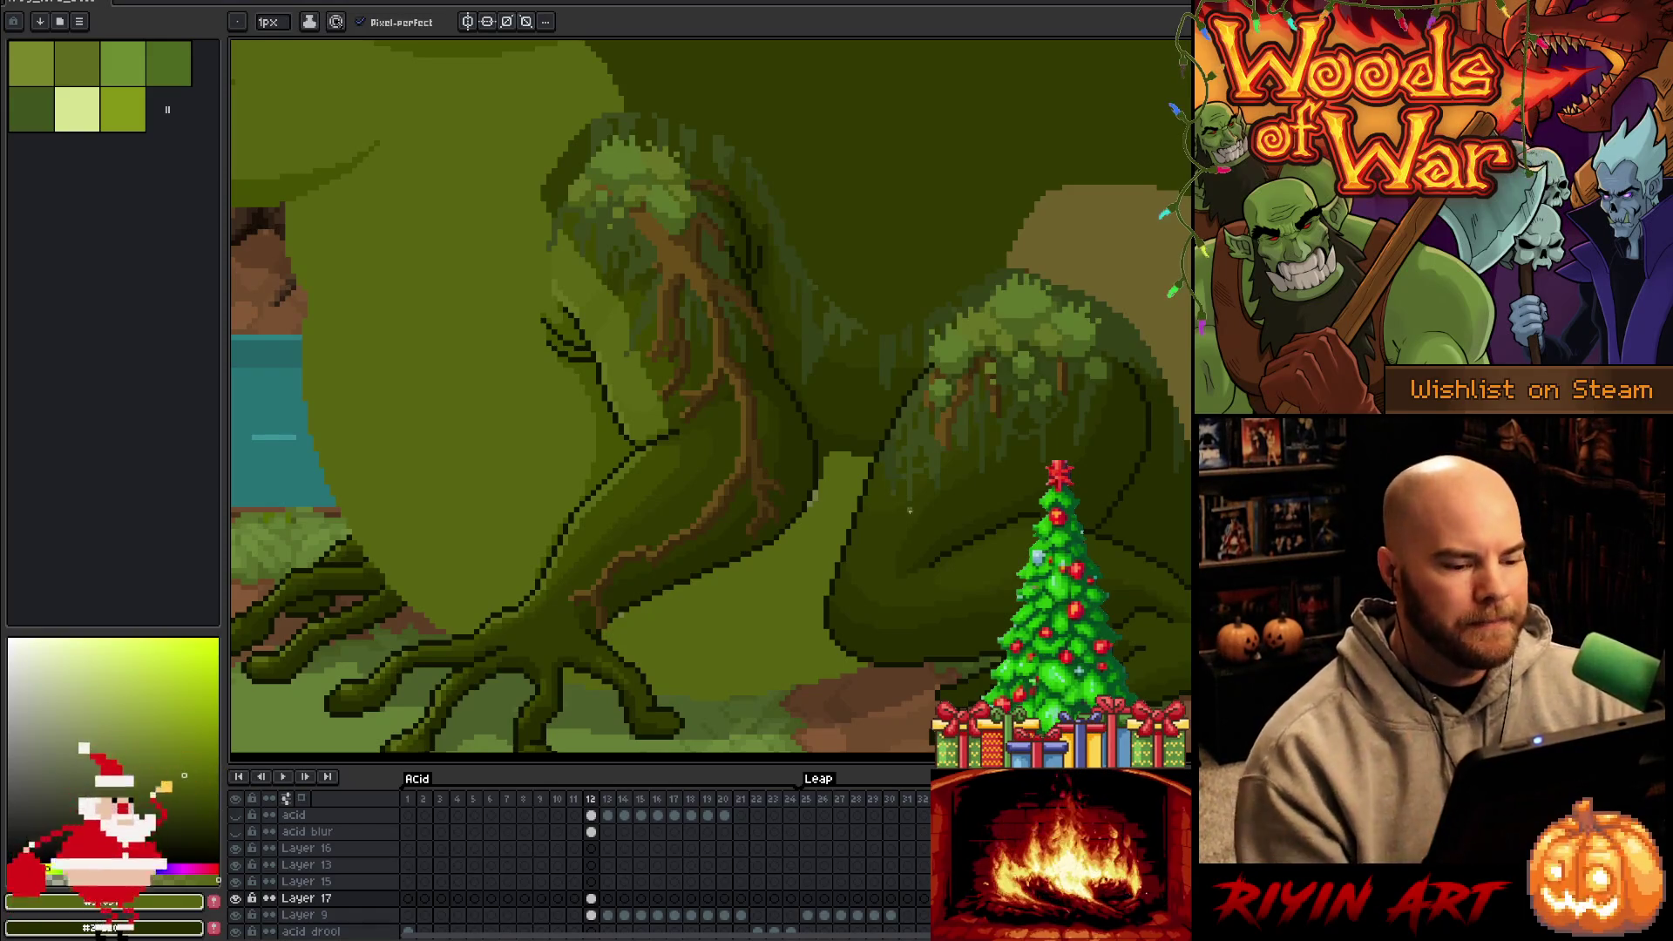
key(e)
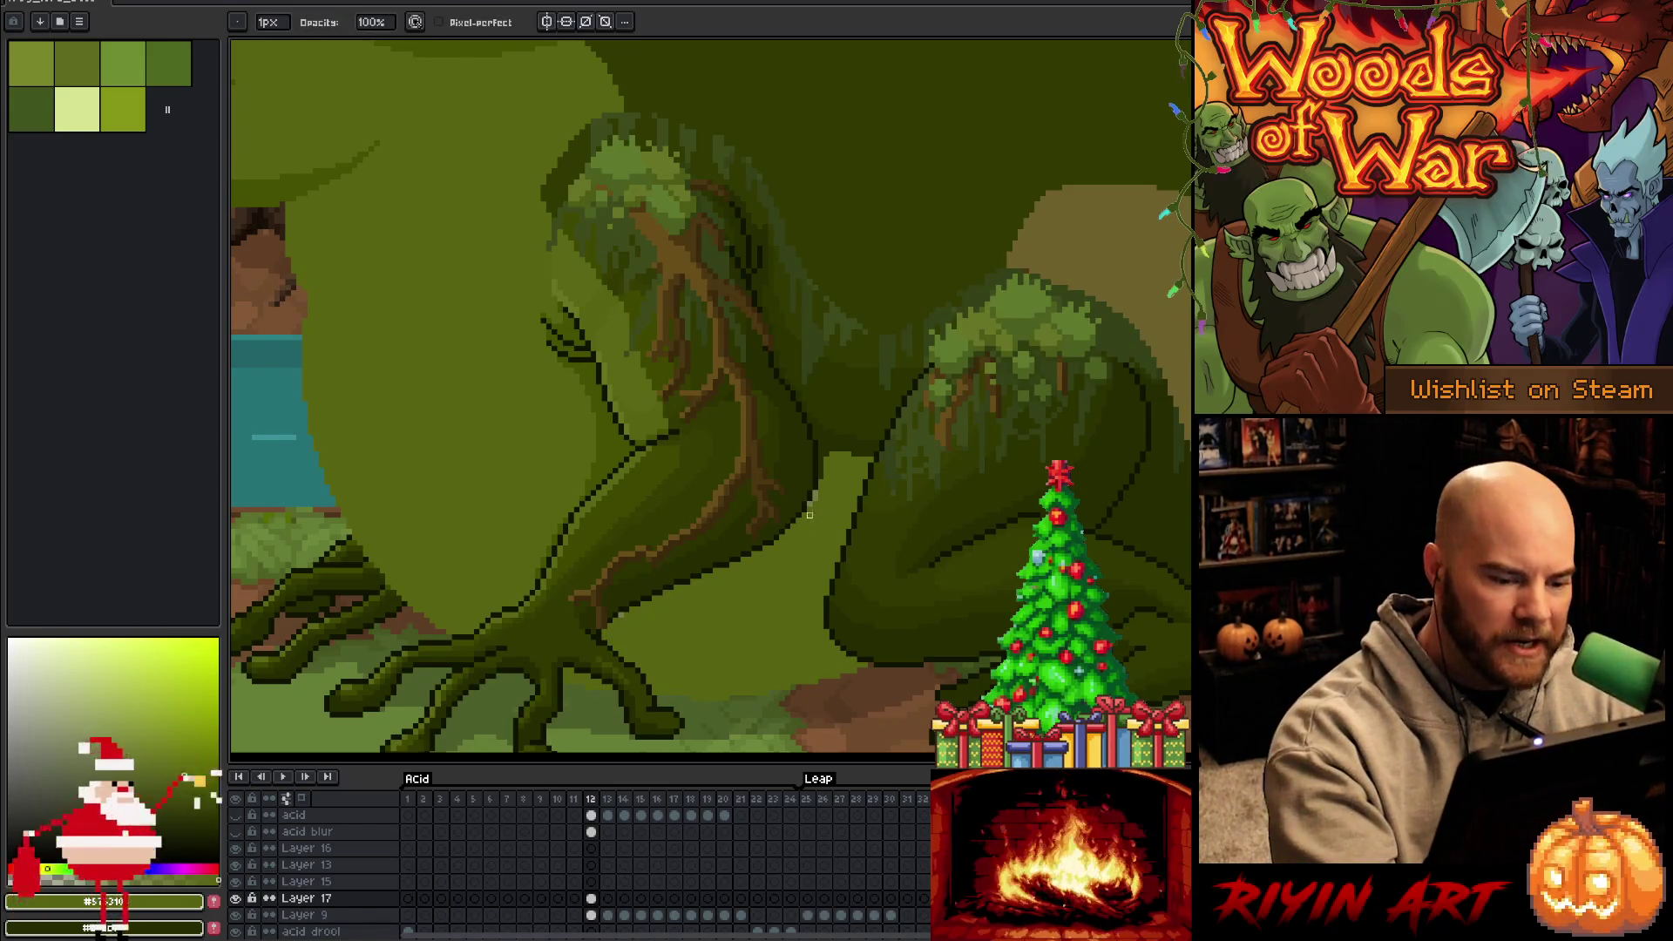
key(b)
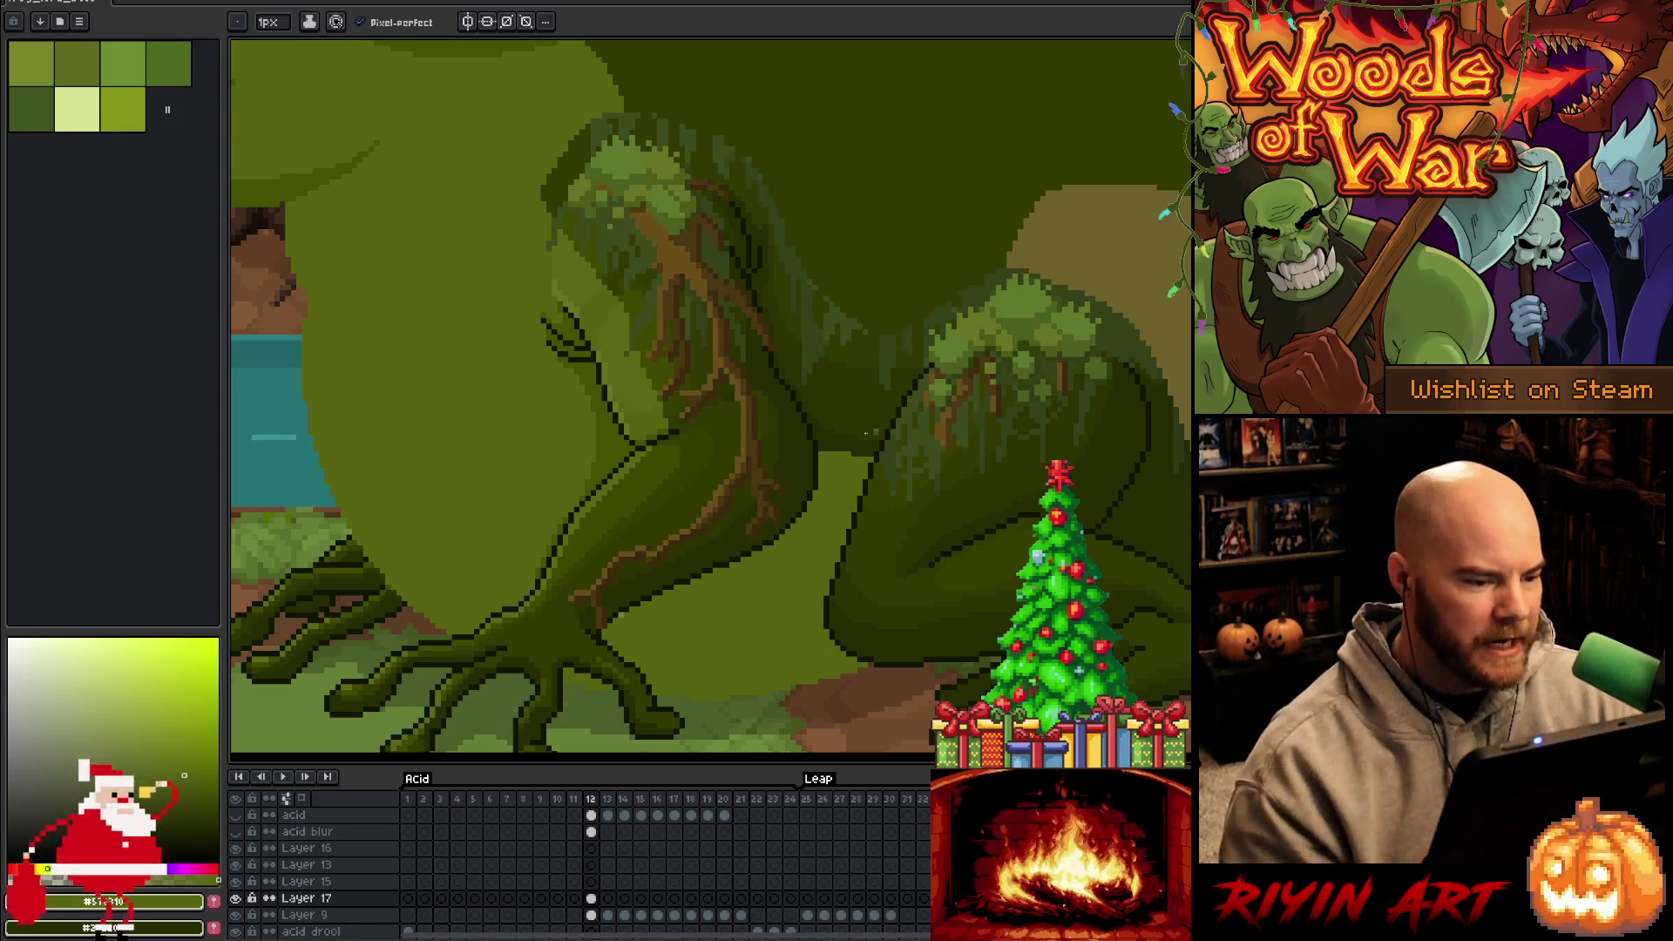
scroll(849, 554, down, 2)
scroll(683, 657, up, 2)
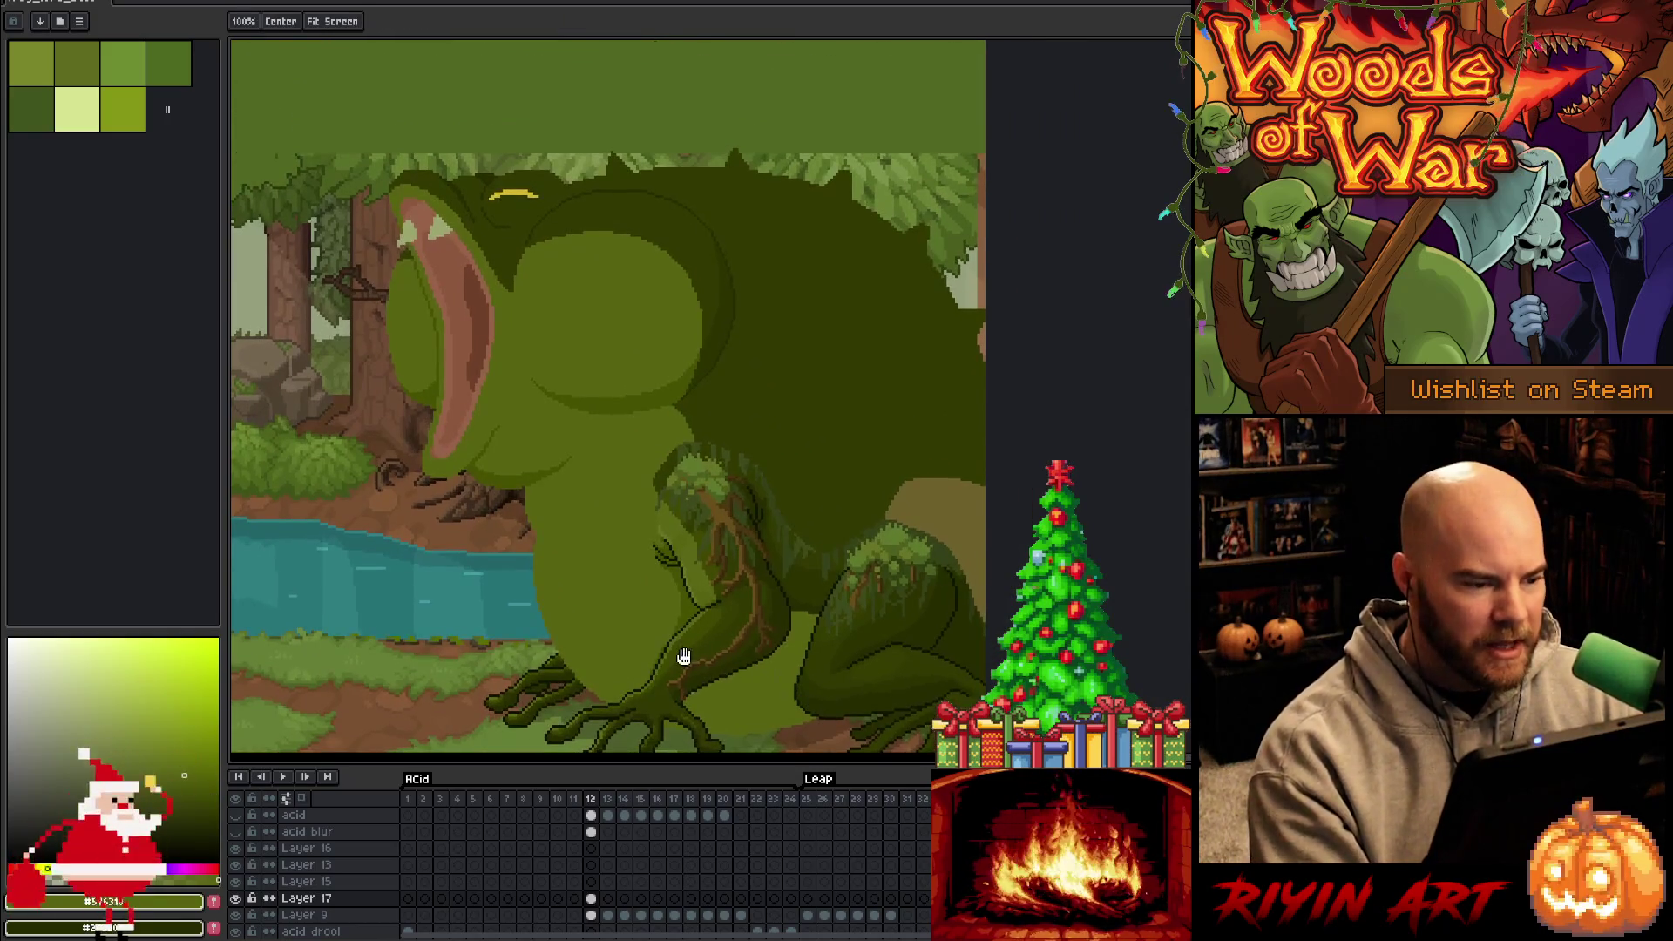
mouse_move(601, 462)
mouse_down()
mouse_move(598, 512)
mouse_move(624, 534)
mouse_up()
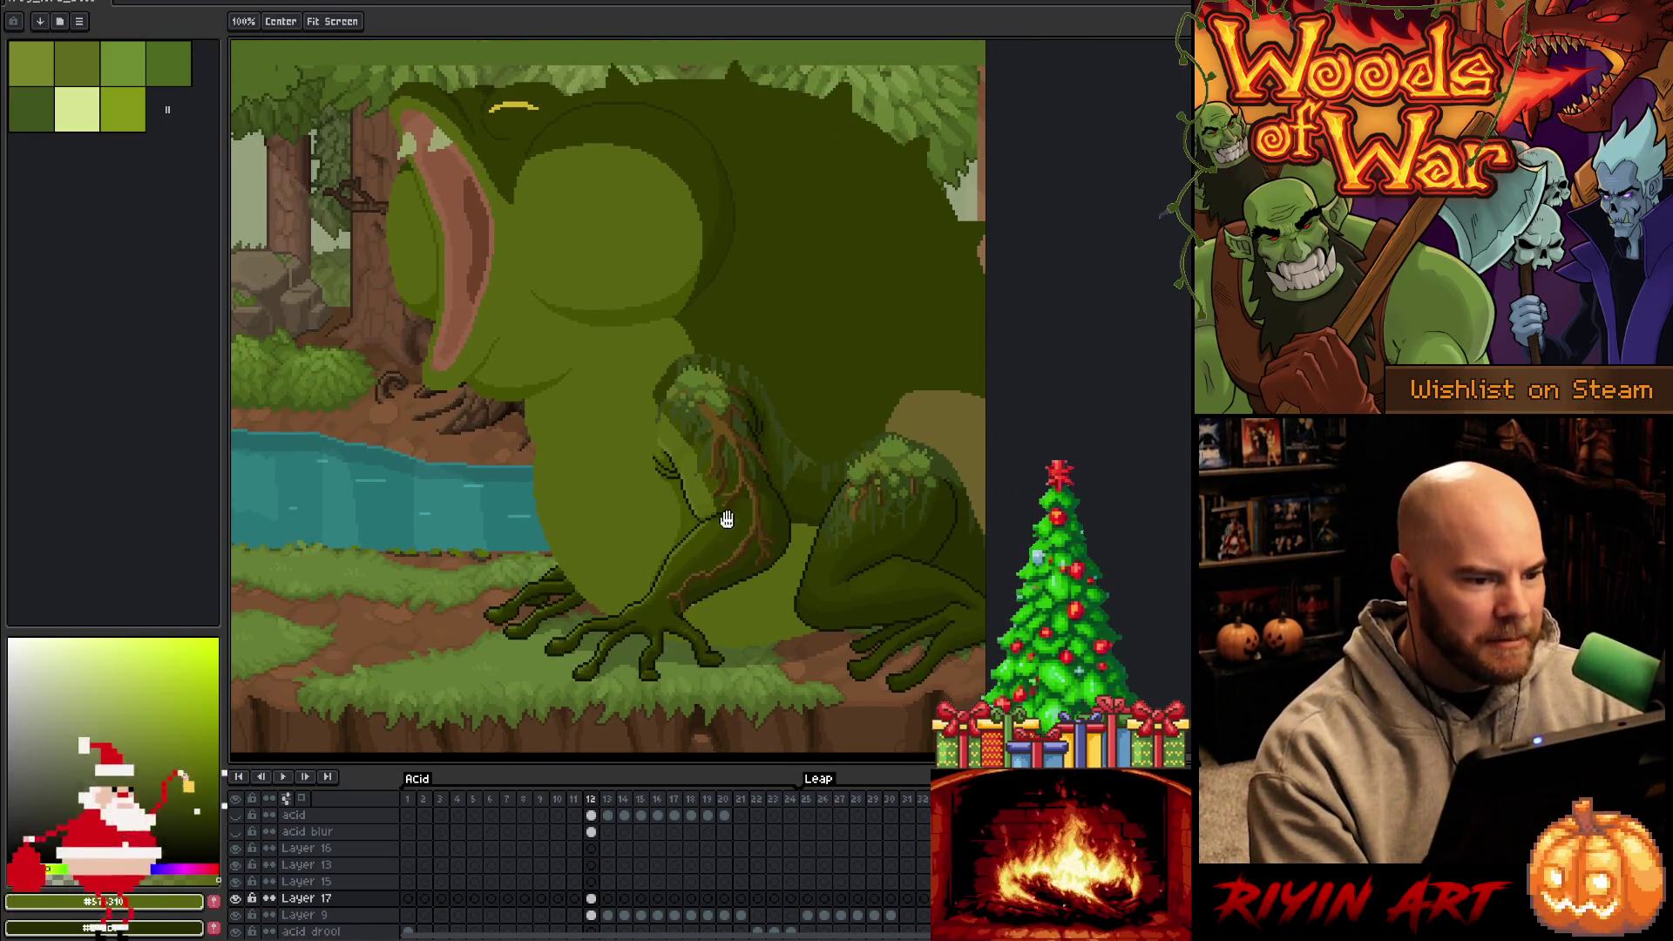
scroll(883, 516, up, 1)
drag(883, 515, 847, 474)
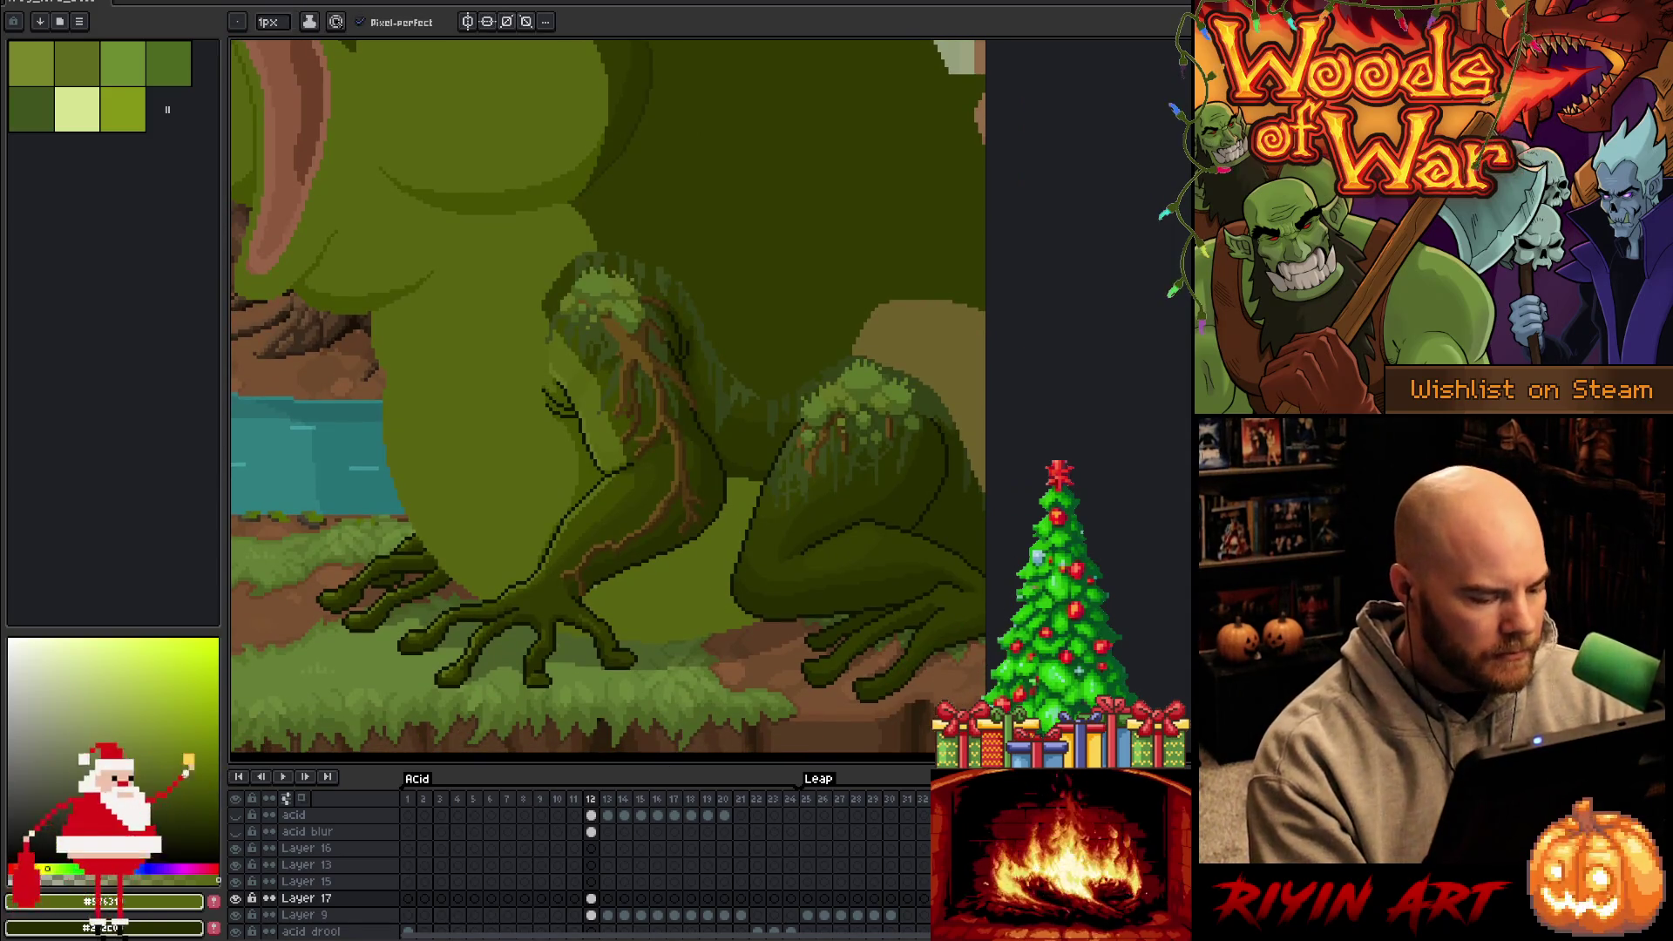
key(v)
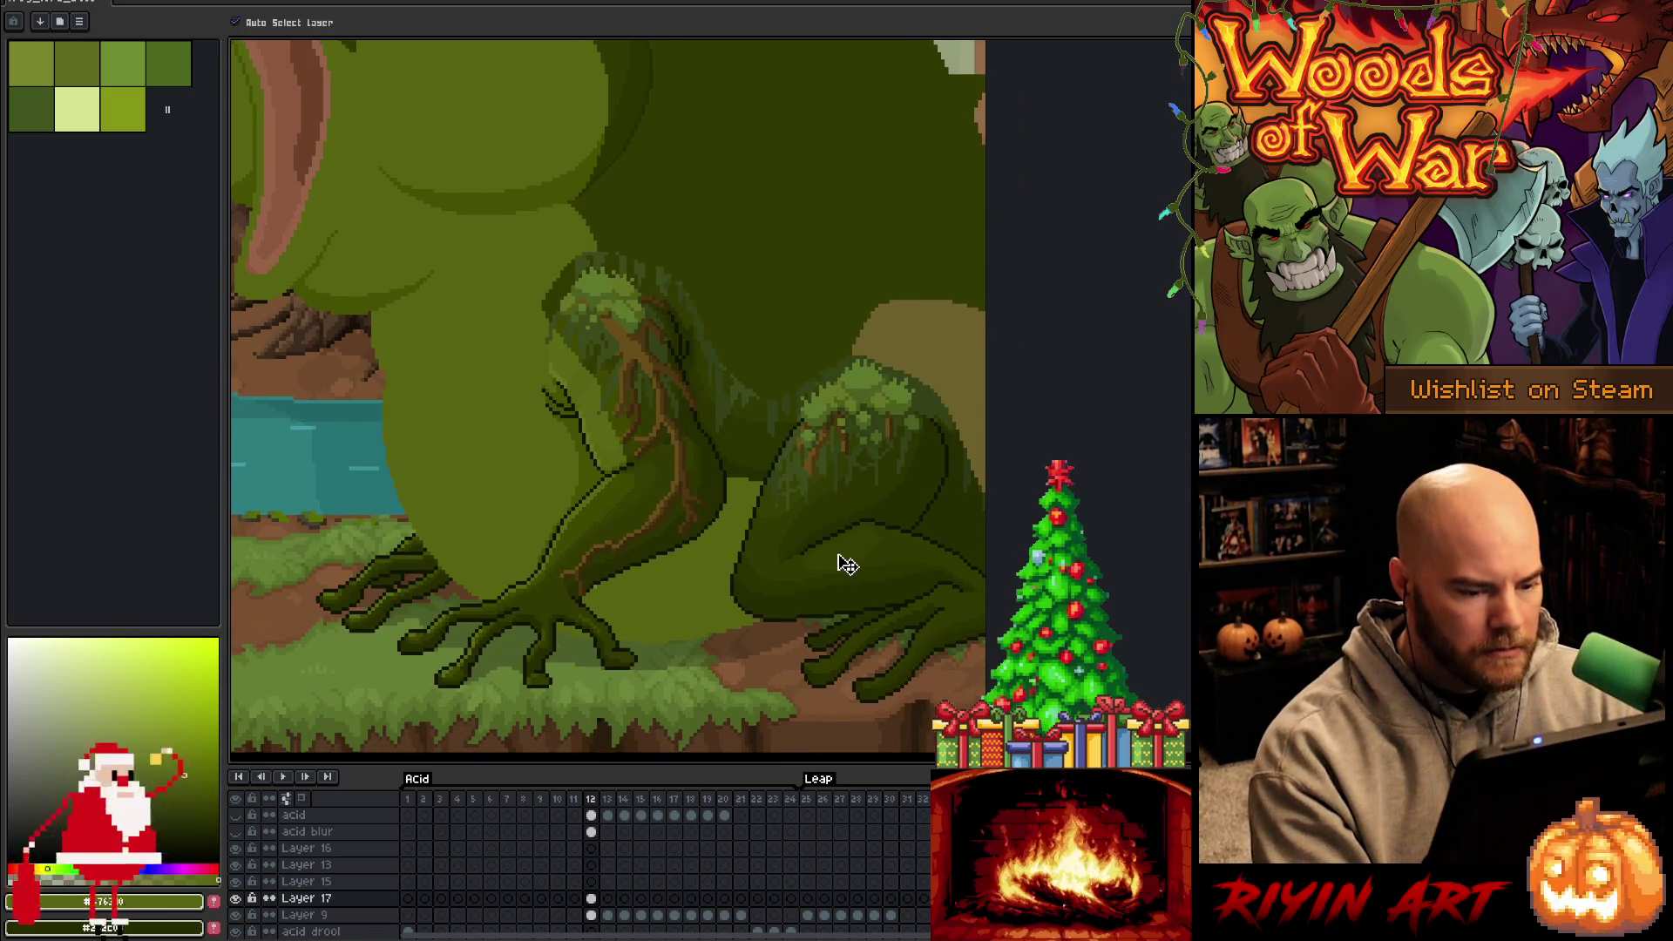
click(237, 899)
click(236, 899)
click(237, 899)
click(236, 898)
click(236, 899)
click(236, 898)
click(236, 898)
click(236, 899)
click(239, 901)
click(239, 901)
click(239, 900)
click(238, 900)
click(239, 900)
click(239, 900)
click(239, 901)
click(239, 900)
click(238, 901)
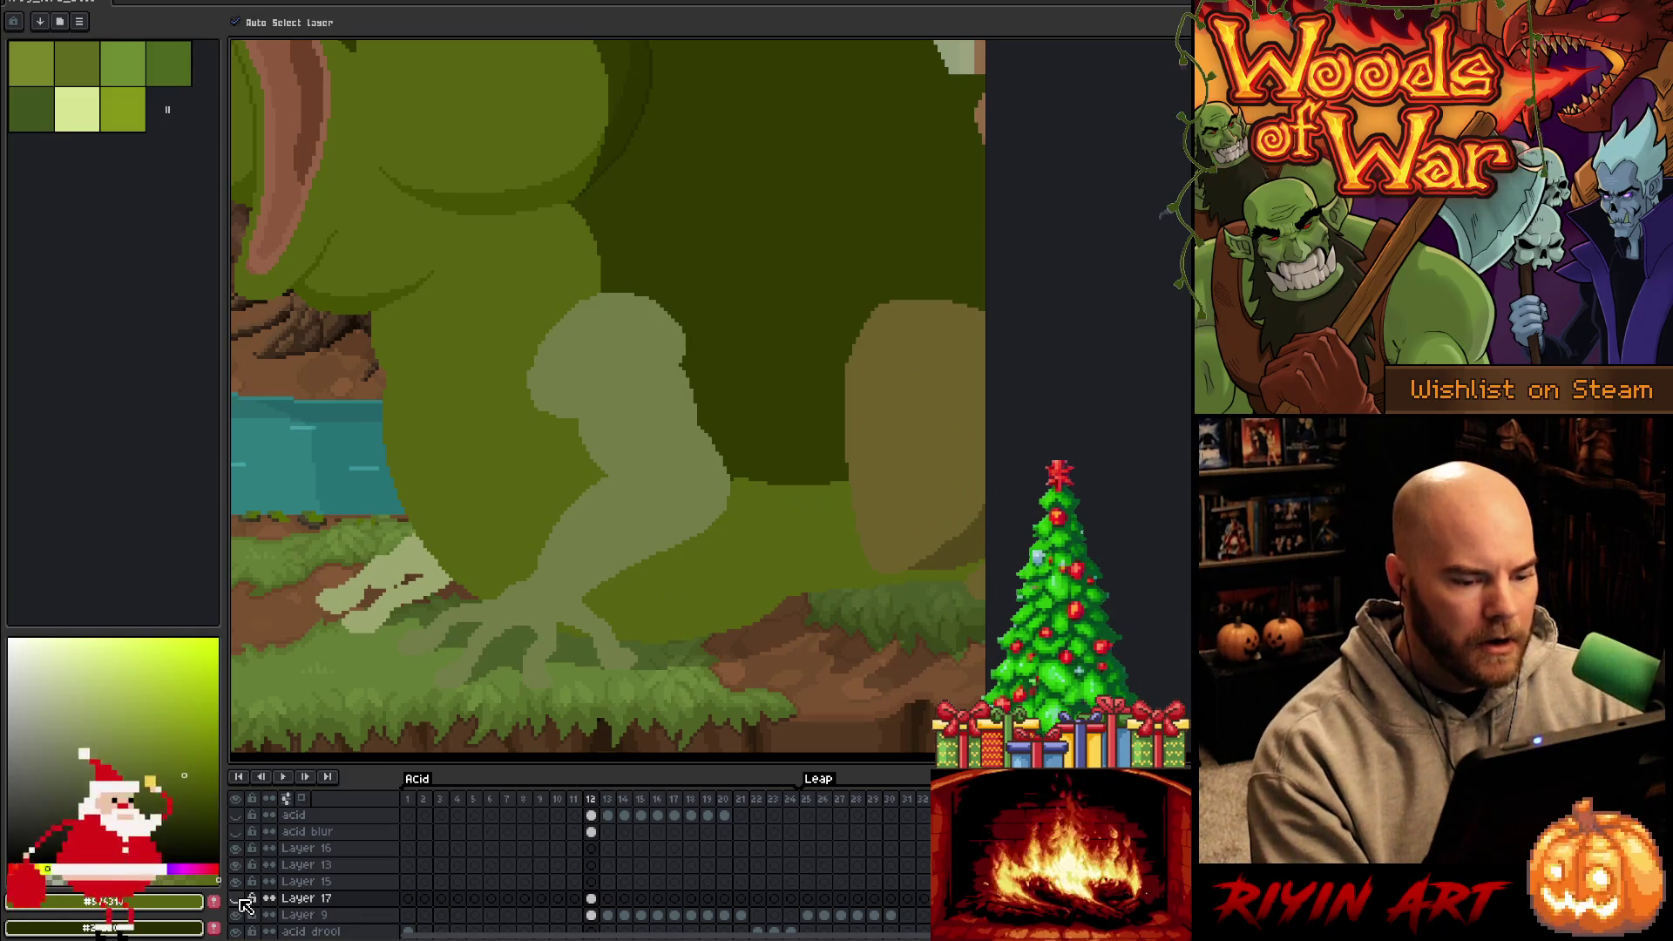
click(237, 898)
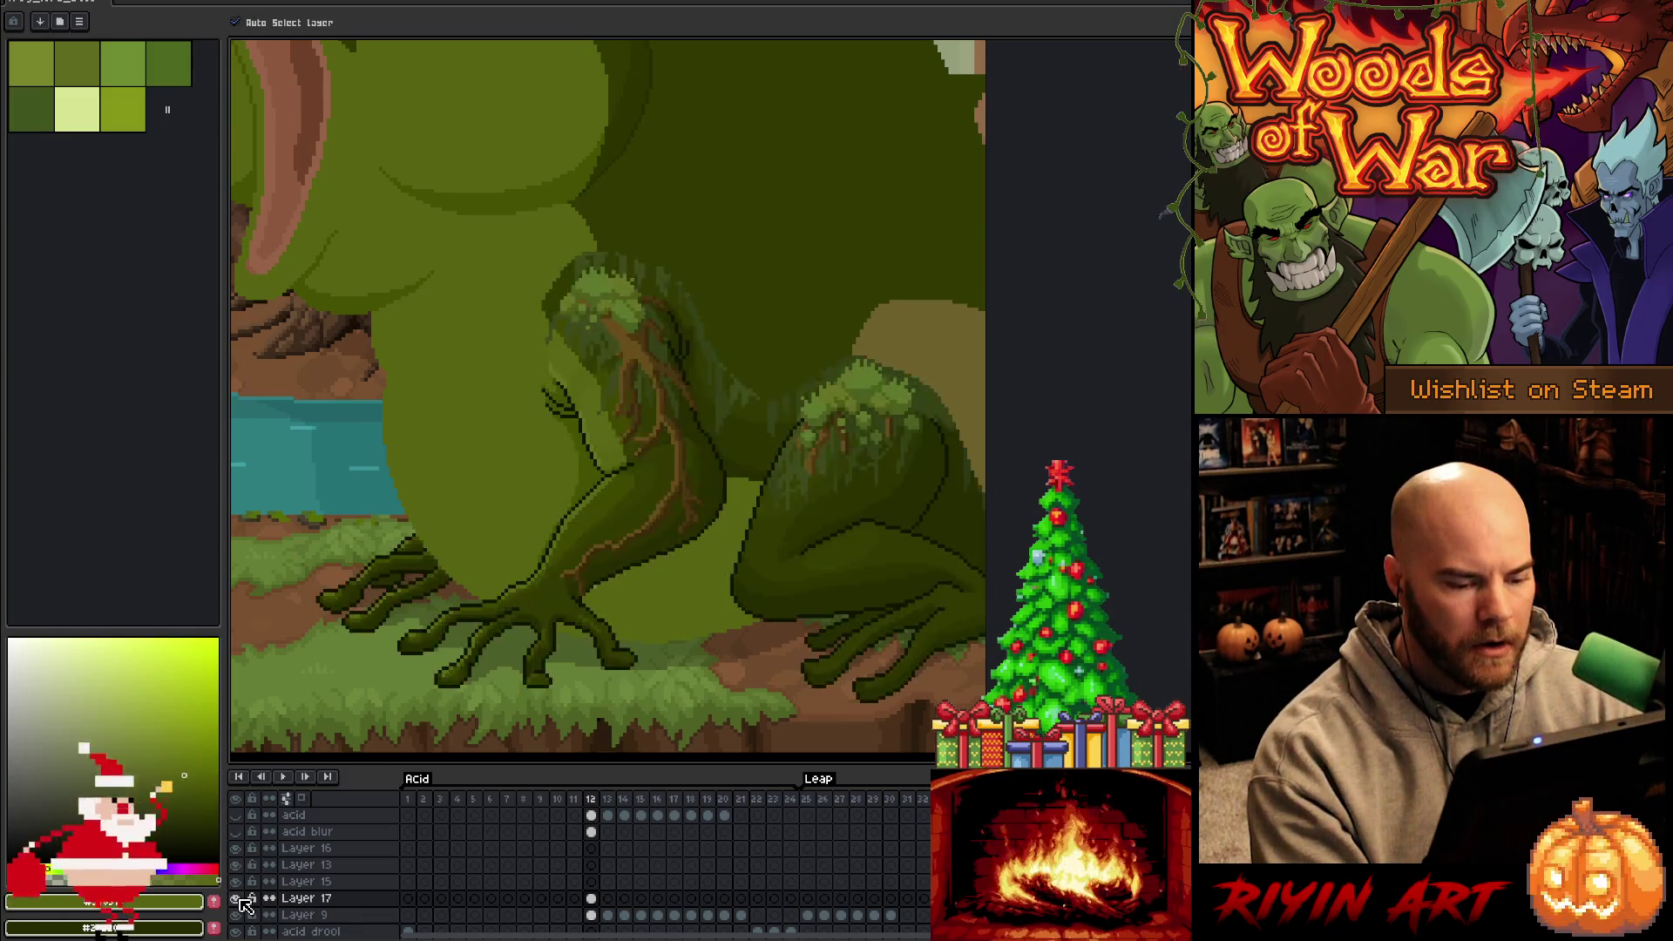
click(238, 900)
click(239, 901)
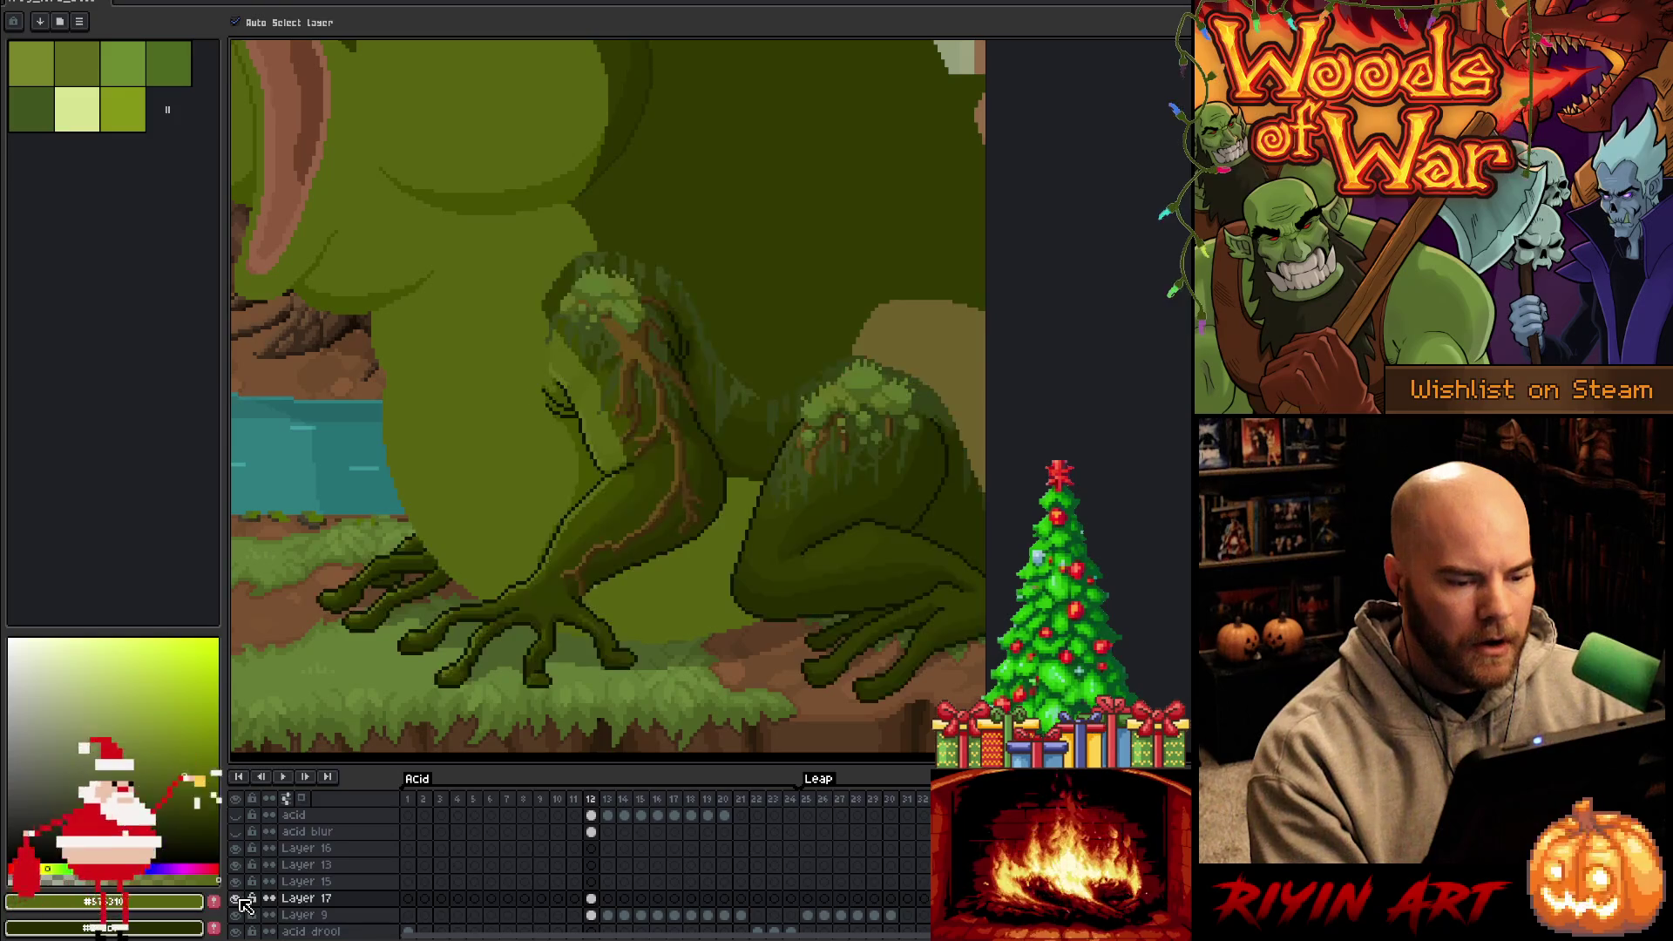
click(239, 900)
click(239, 901)
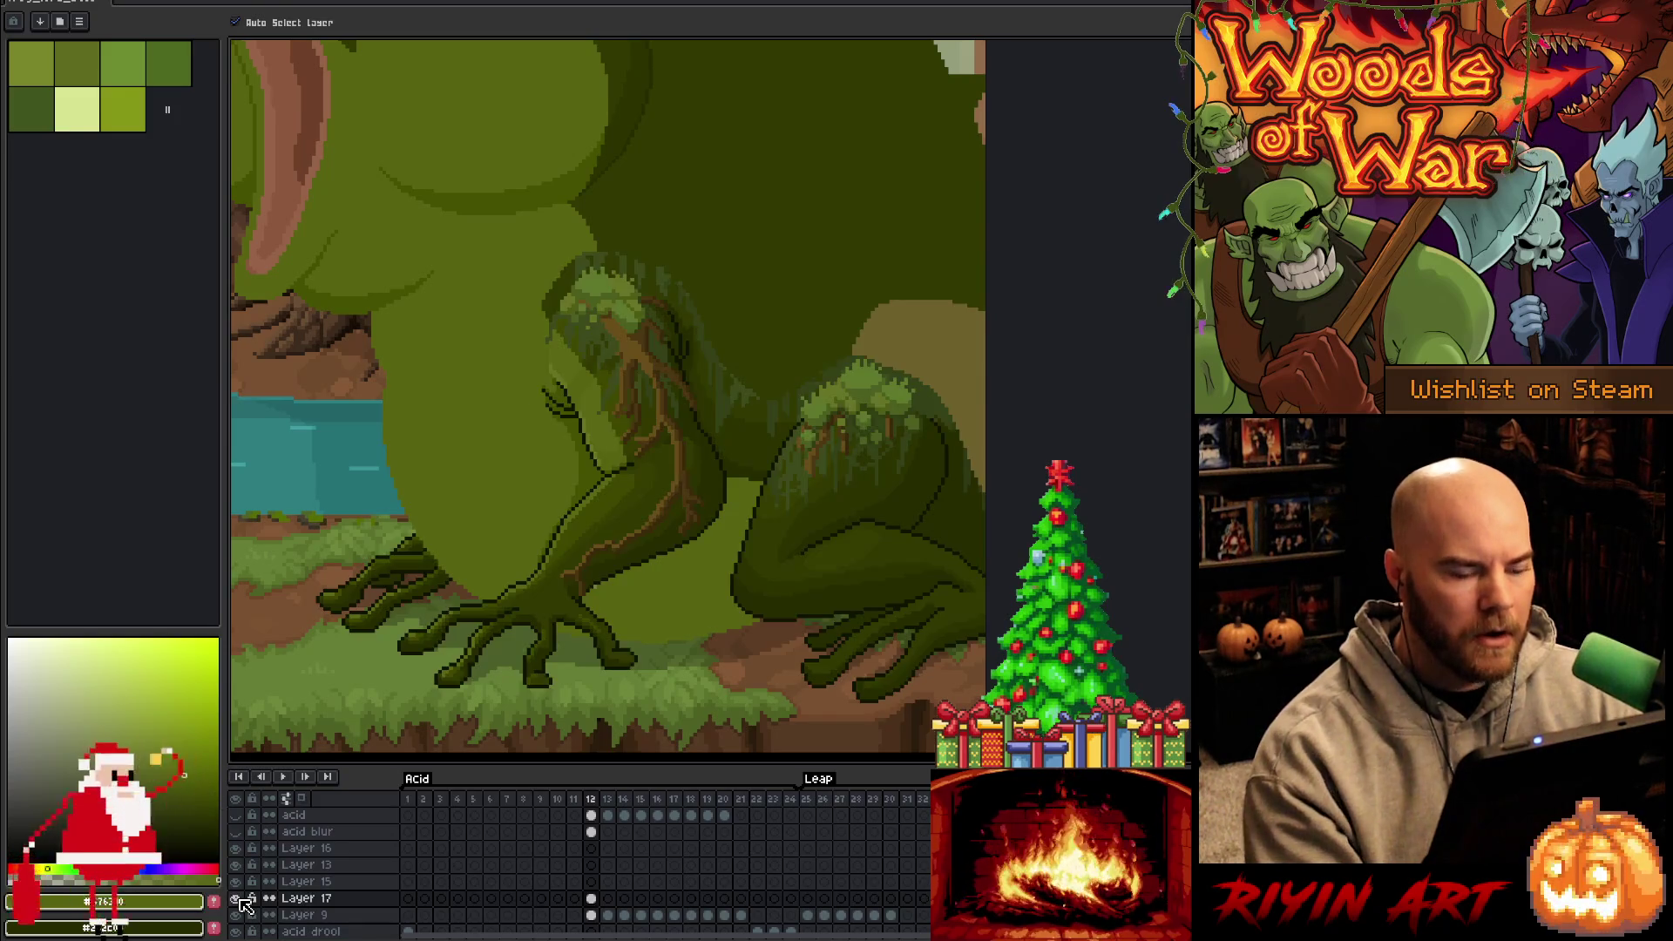
key(q)
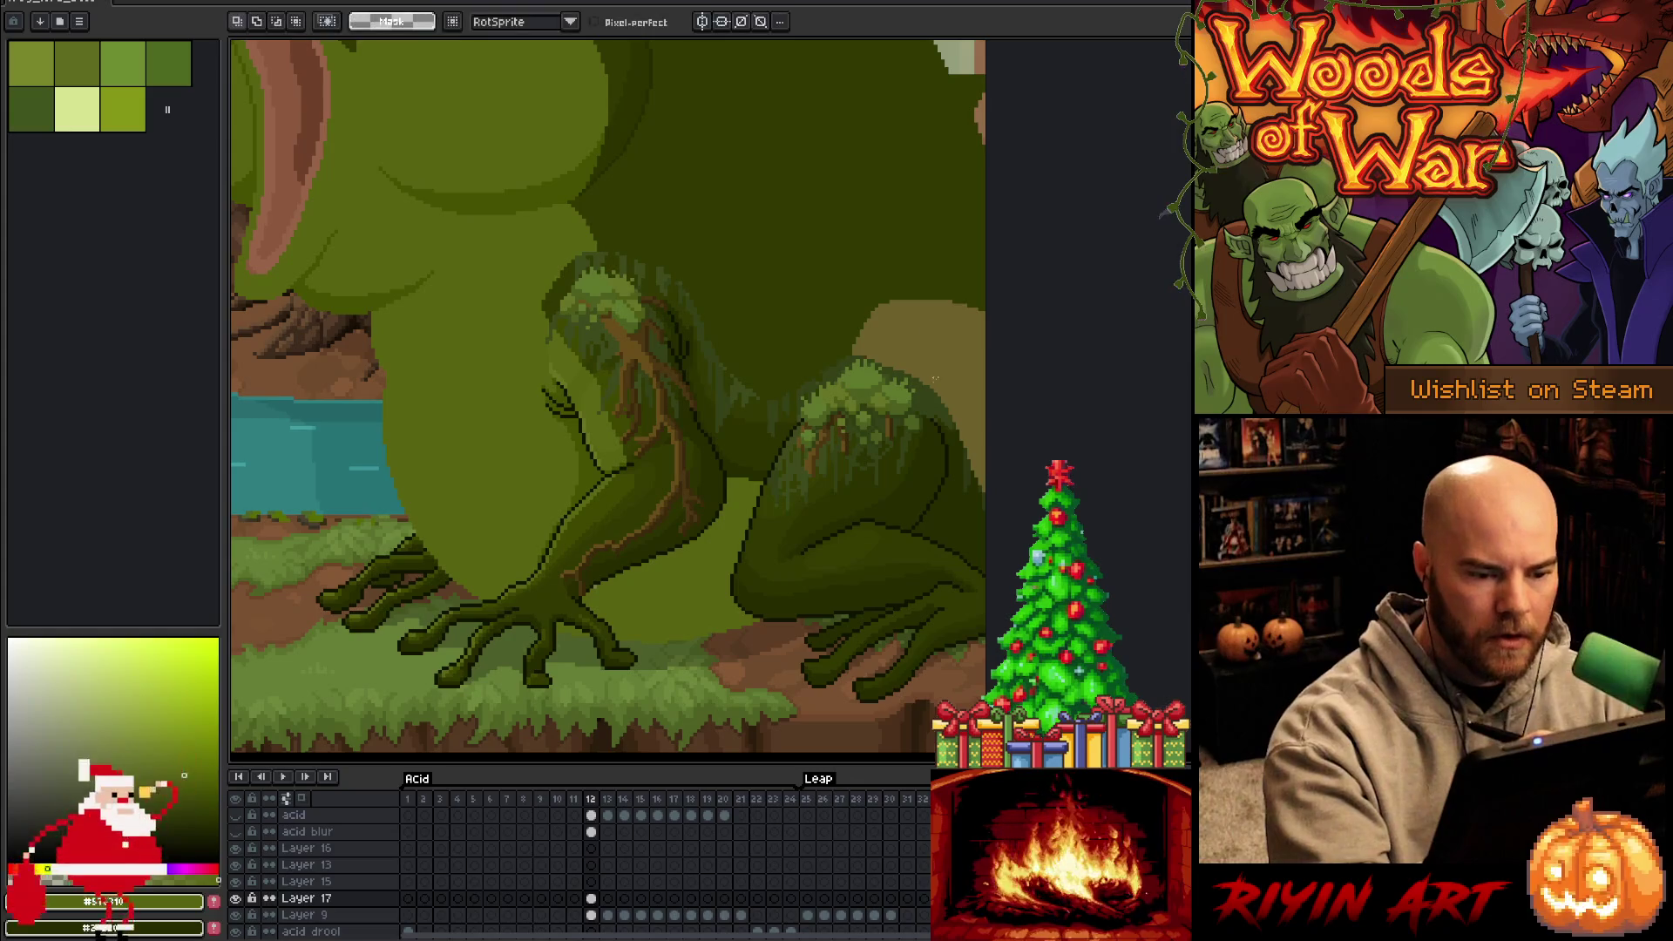
Move the mossy leg to the frog's left side and relocate the lower-right hind foot
mouse_move(952, 342)
mouse_down()
mouse_move(951, 501)
mouse_move(929, 526)
mouse_move(957, 549)
mouse_move(952, 516)
mouse_move(732, 668)
mouse_move(713, 595)
mouse_move(743, 511)
mouse_move(870, 320)
mouse_move(976, 416)
mouse_move(962, 495)
mouse_move(392, 436)
mouse_move(403, 406)
mouse_move(390, 420)
mouse_up()
mouse_move(735, 645)
mouse_down()
mouse_move(932, 723)
mouse_move(1011, 409)
mouse_up()
mouse_move(933, 628)
mouse_down()
mouse_move(979, 605)
mouse_move(941, 606)
mouse_move(1107, 558)
mouse_move(968, 610)
mouse_move(1002, 620)
mouse_move(1155, 510)
mouse_move(964, 605)
mouse_move(968, 620)
mouse_up()
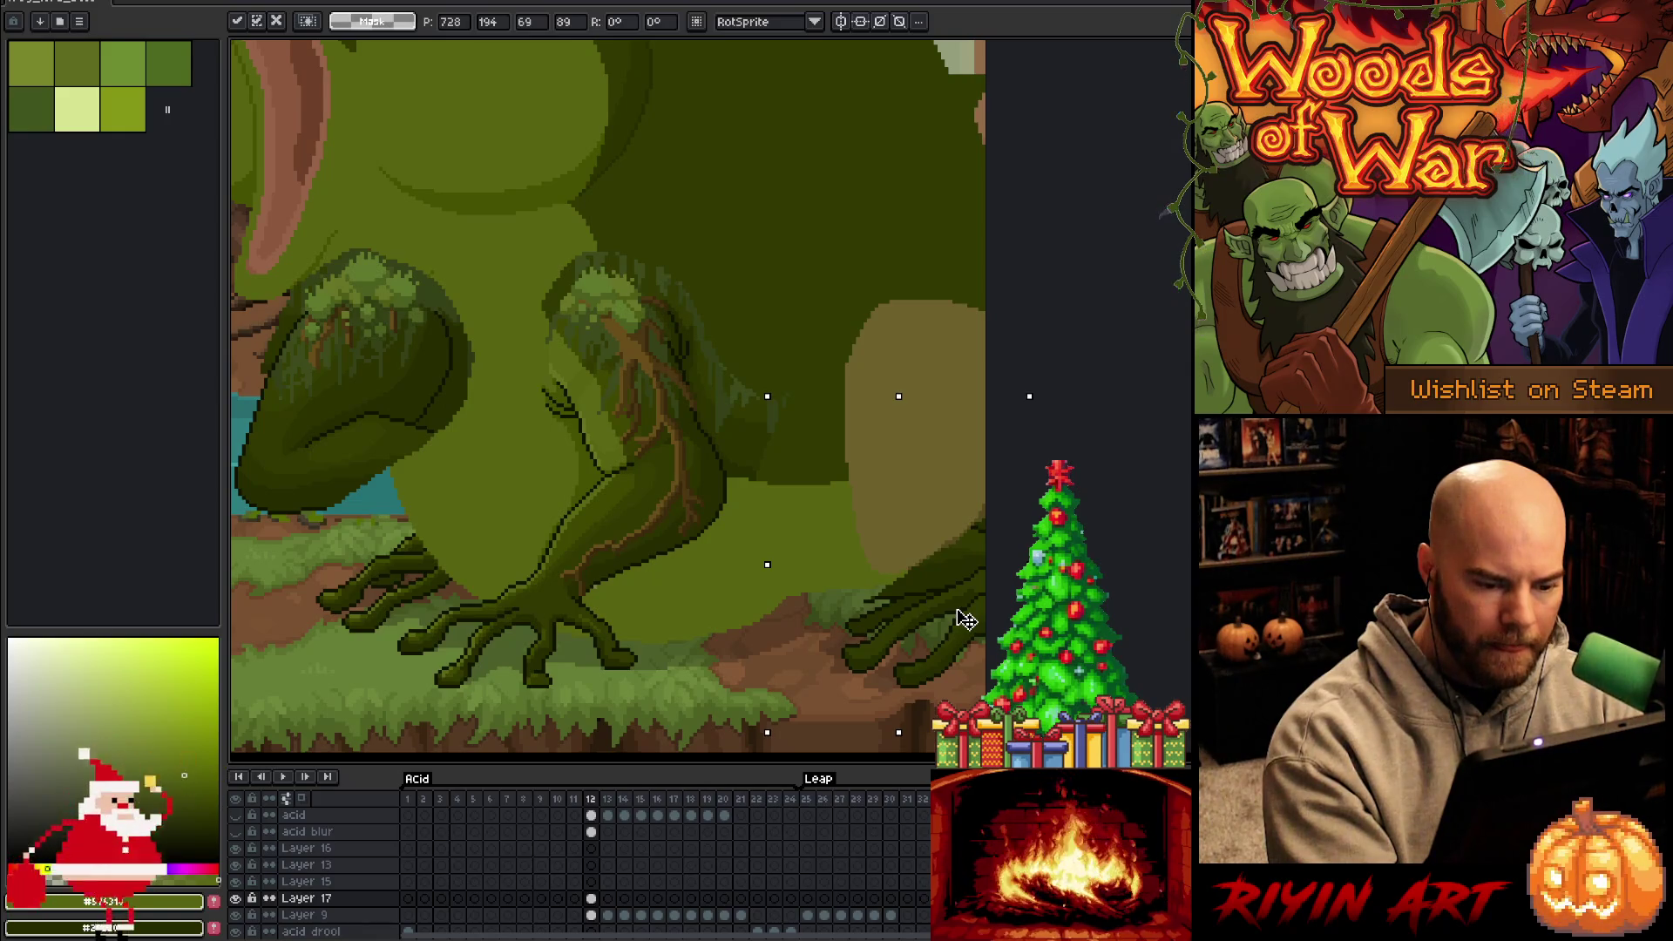
key(comma)
key(comma)
key(comma)
key(comma)
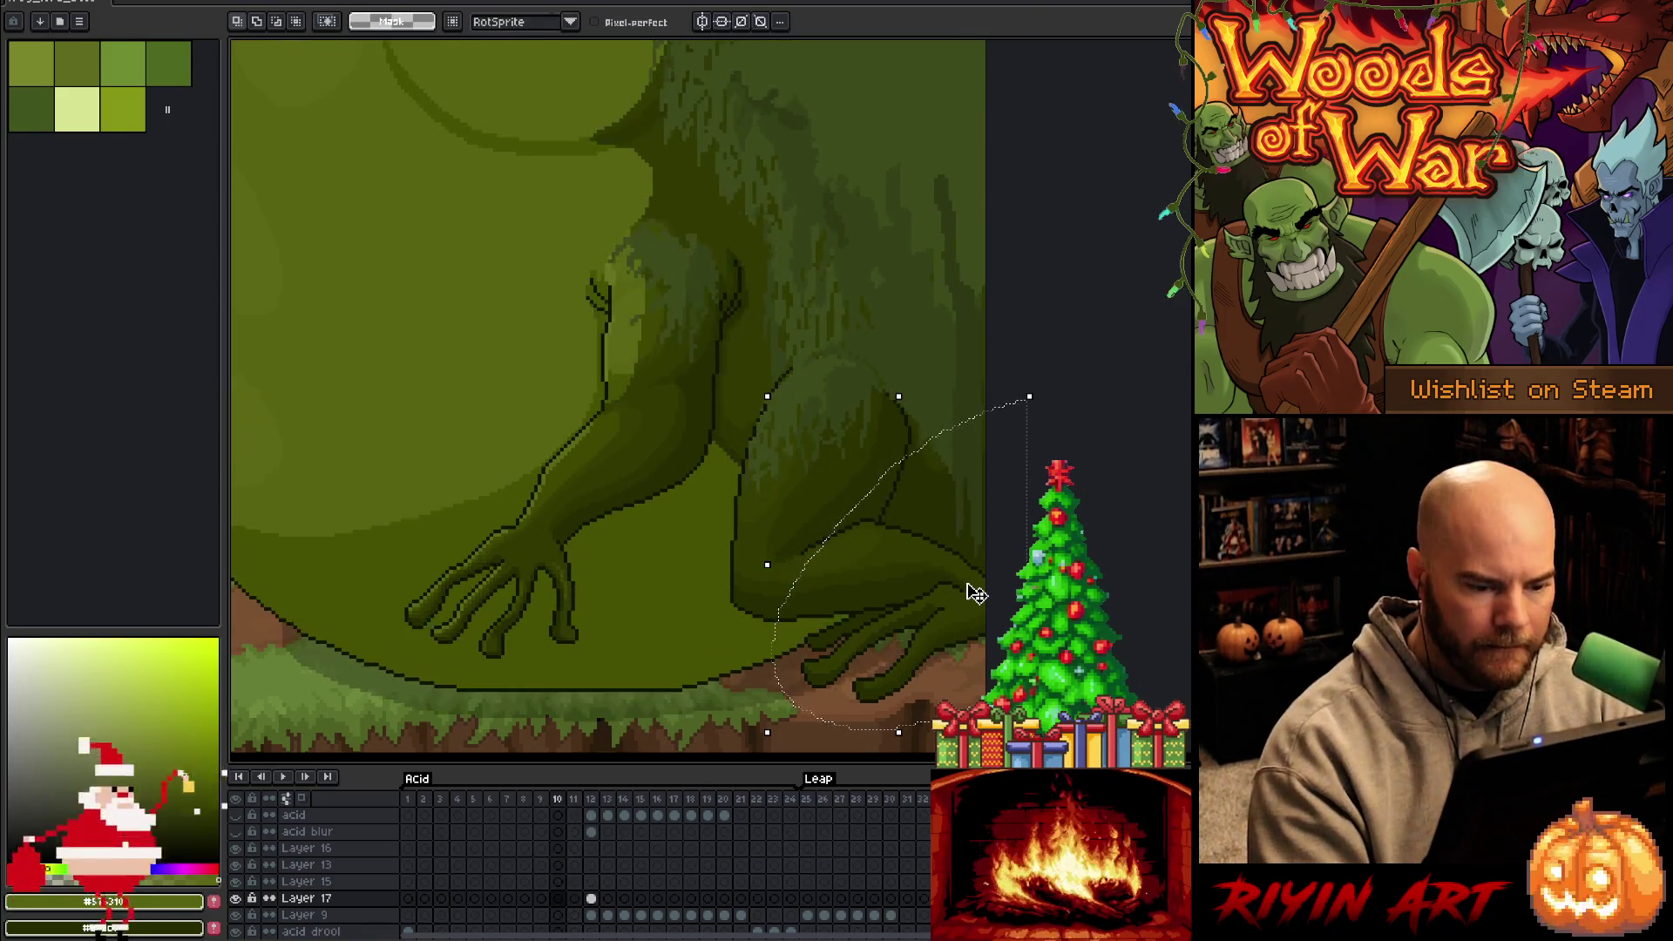
Flip between animation frames 12 and 13 to compare the hind foot's pose
key(period)
key(period)
key(period)
key(period)
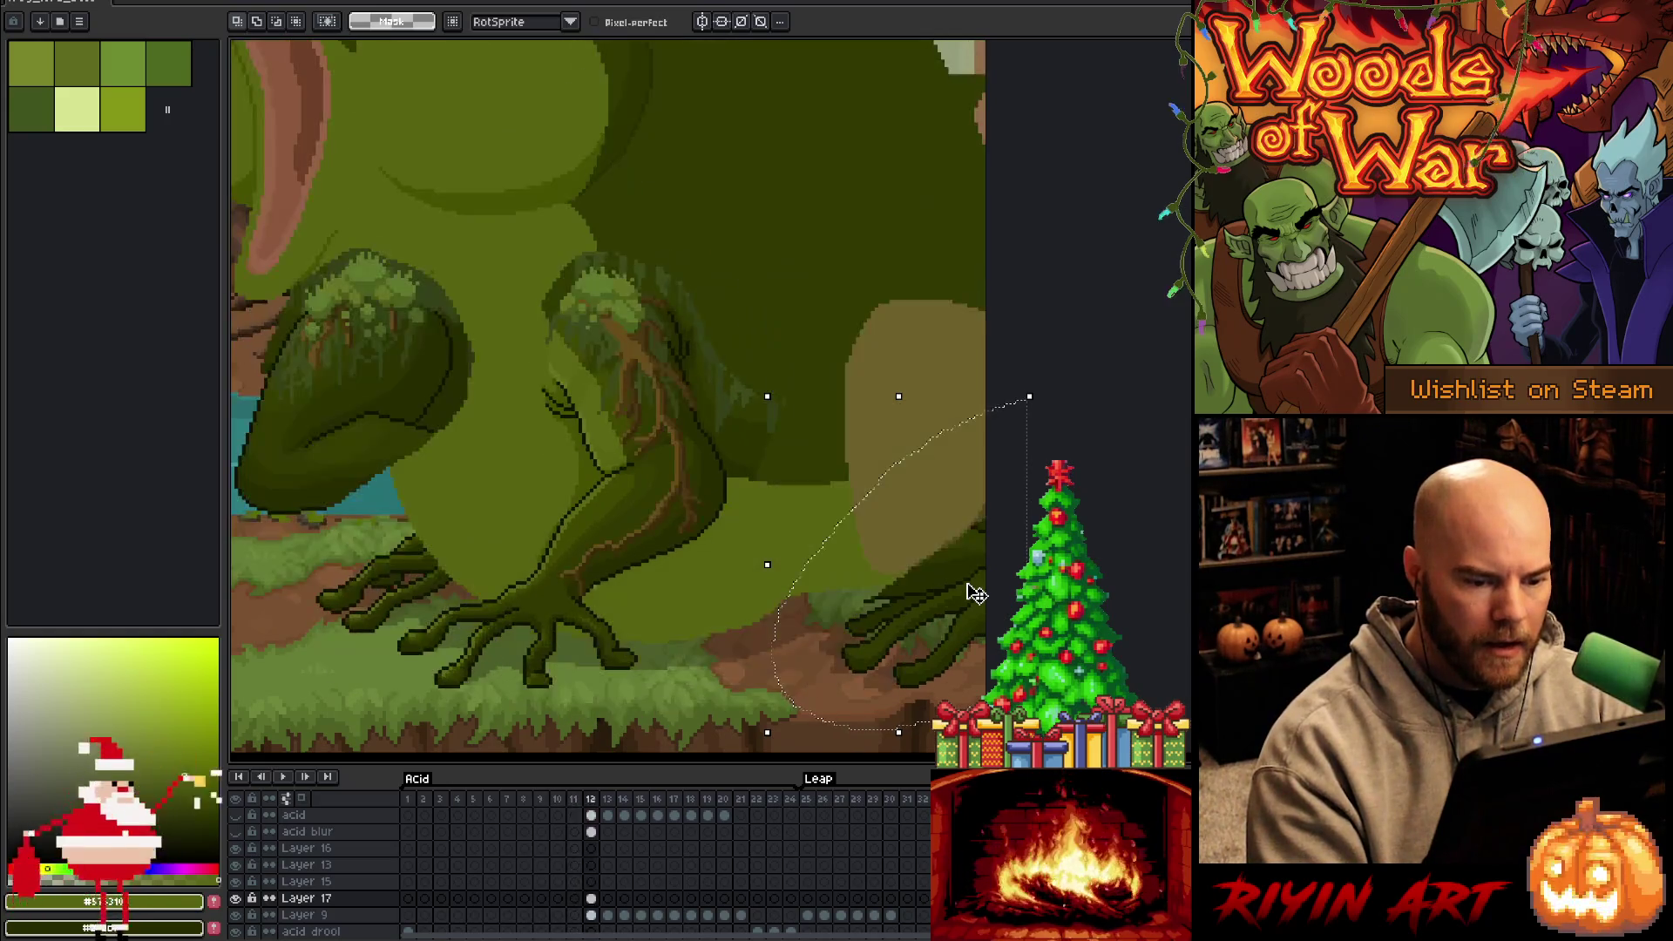
key(comma)
key(comma)
key(comma)
key(period)
key(period)
key(period)
key(comma)
key(period)
key(comma)
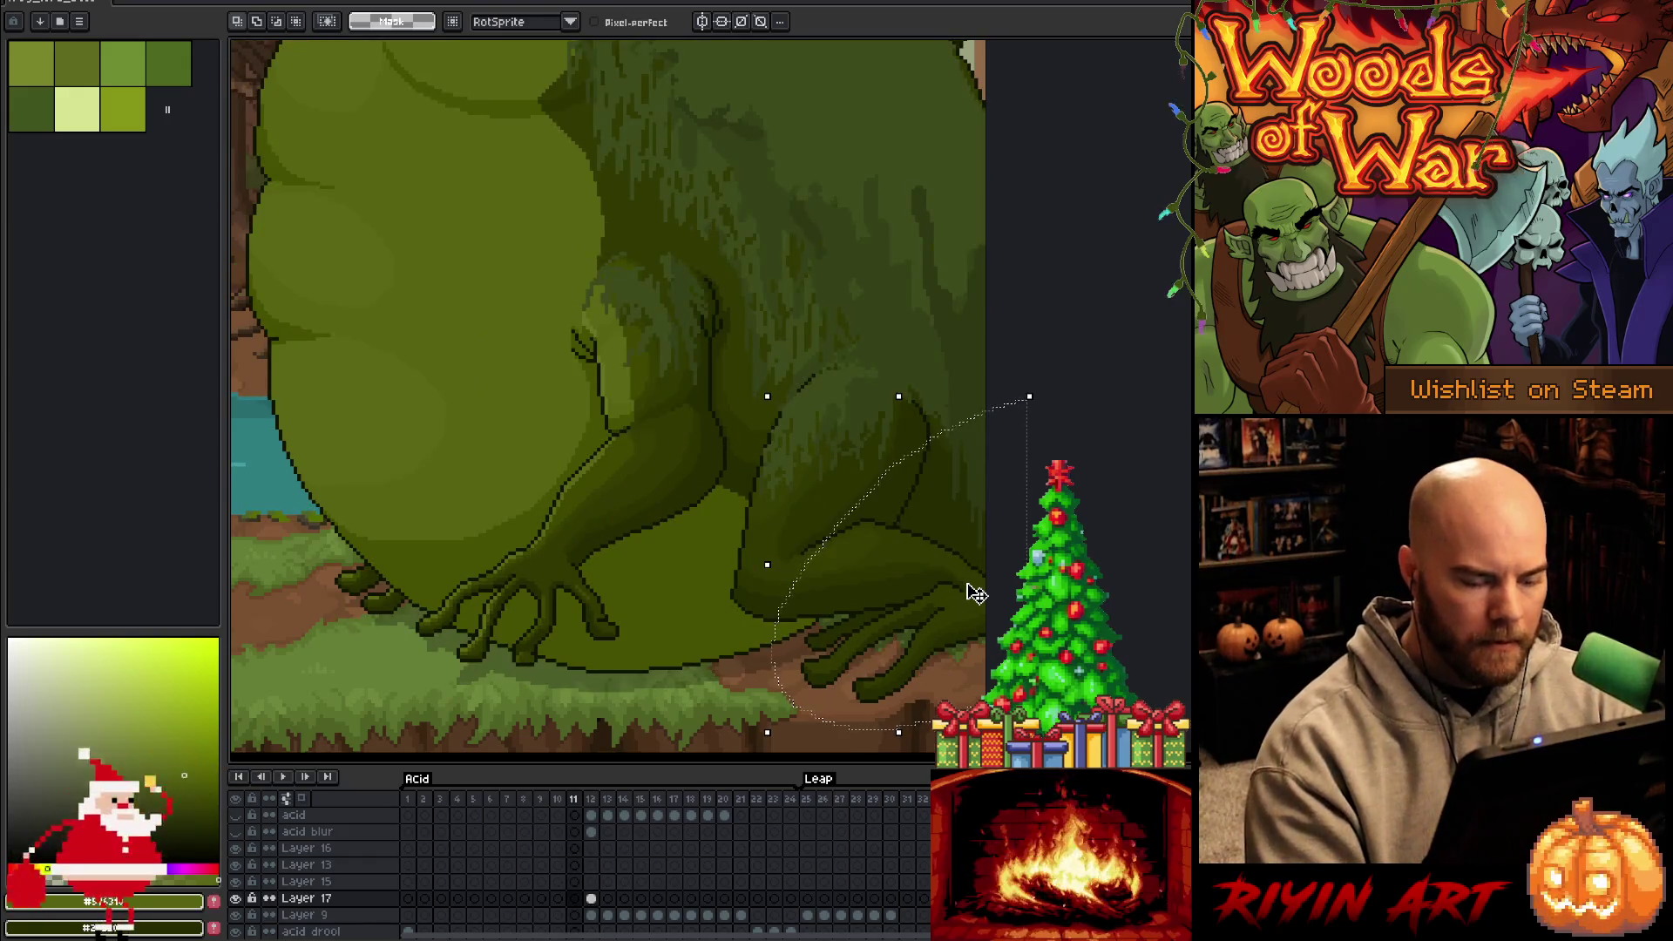
key(period)
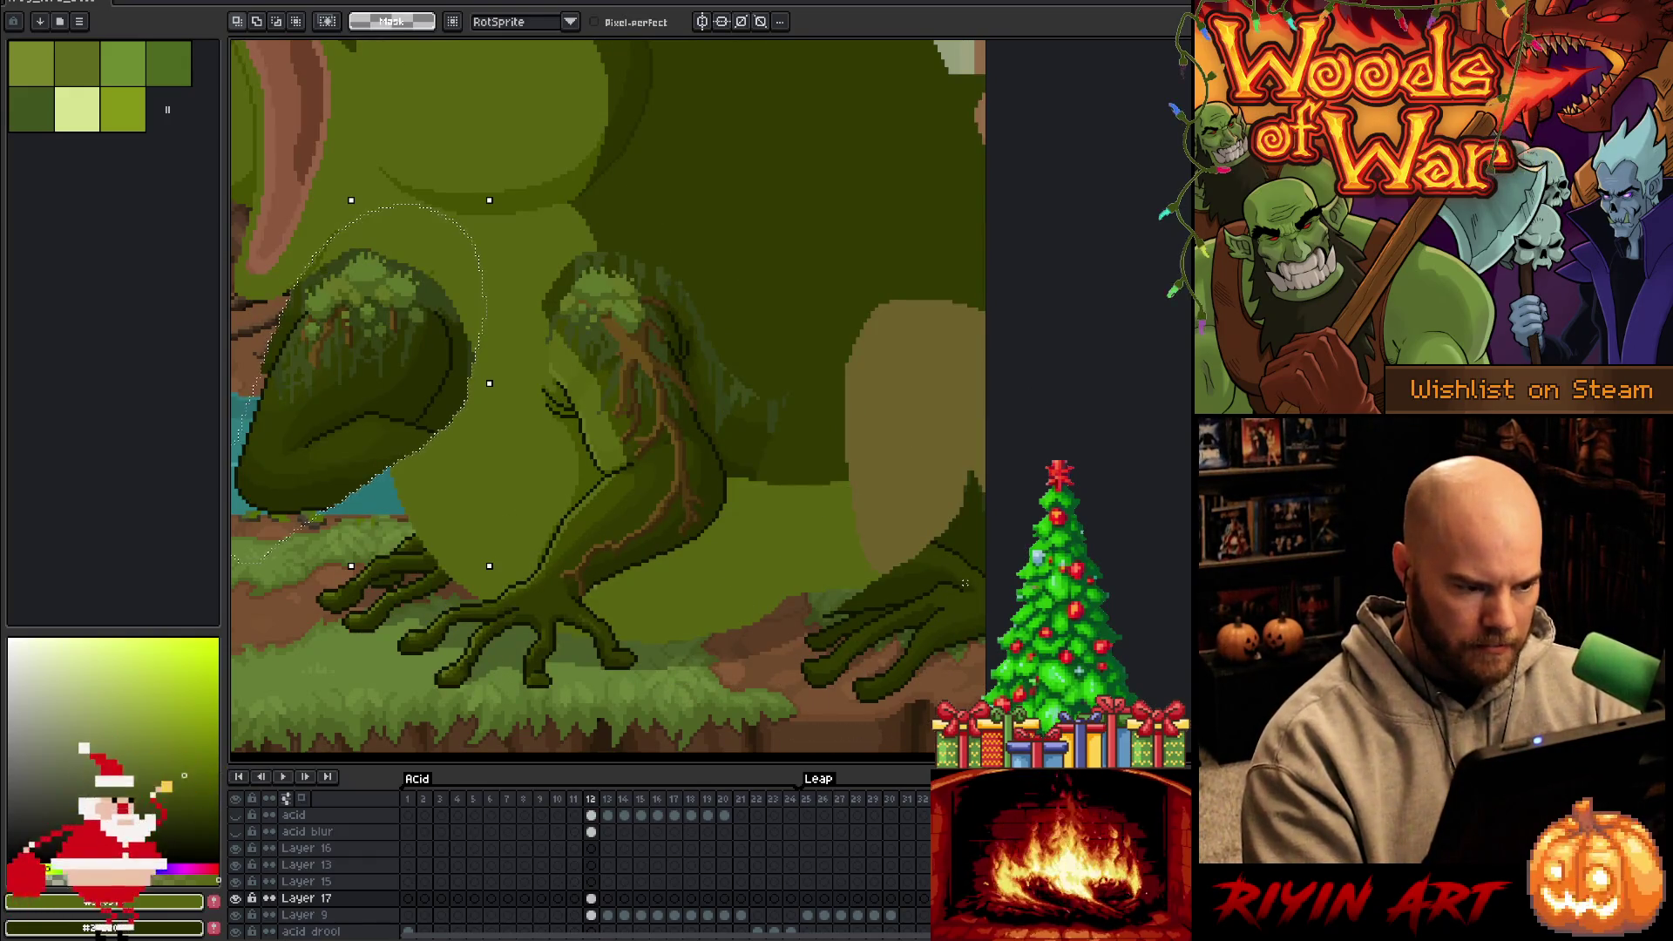
key(period)
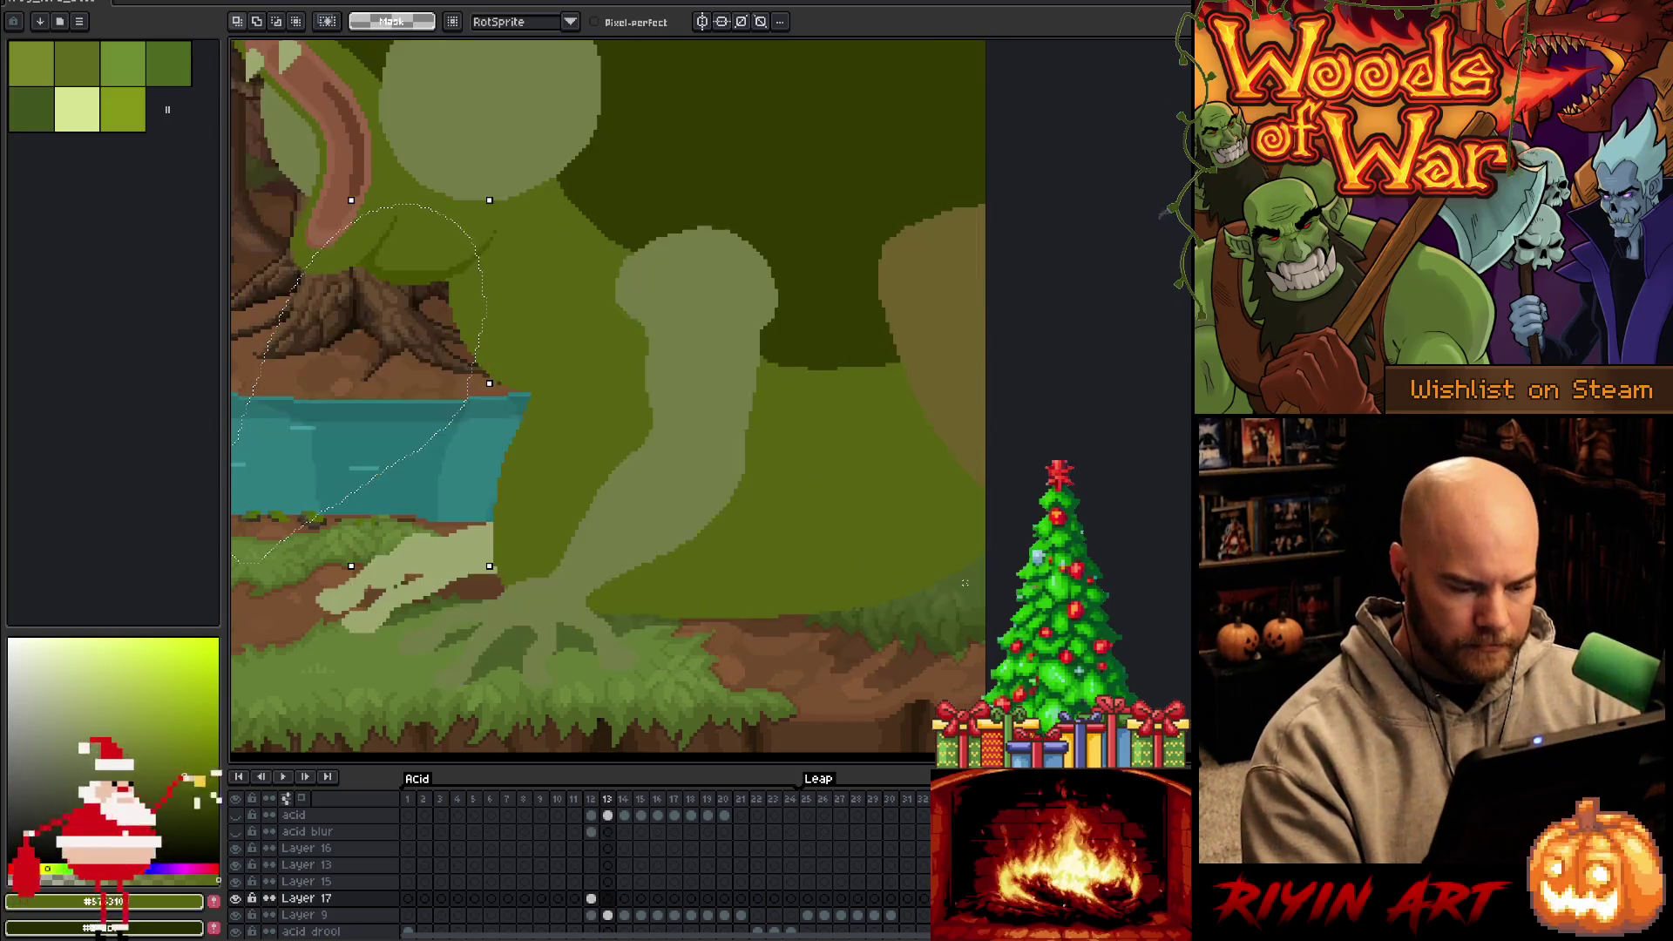
key(comma)
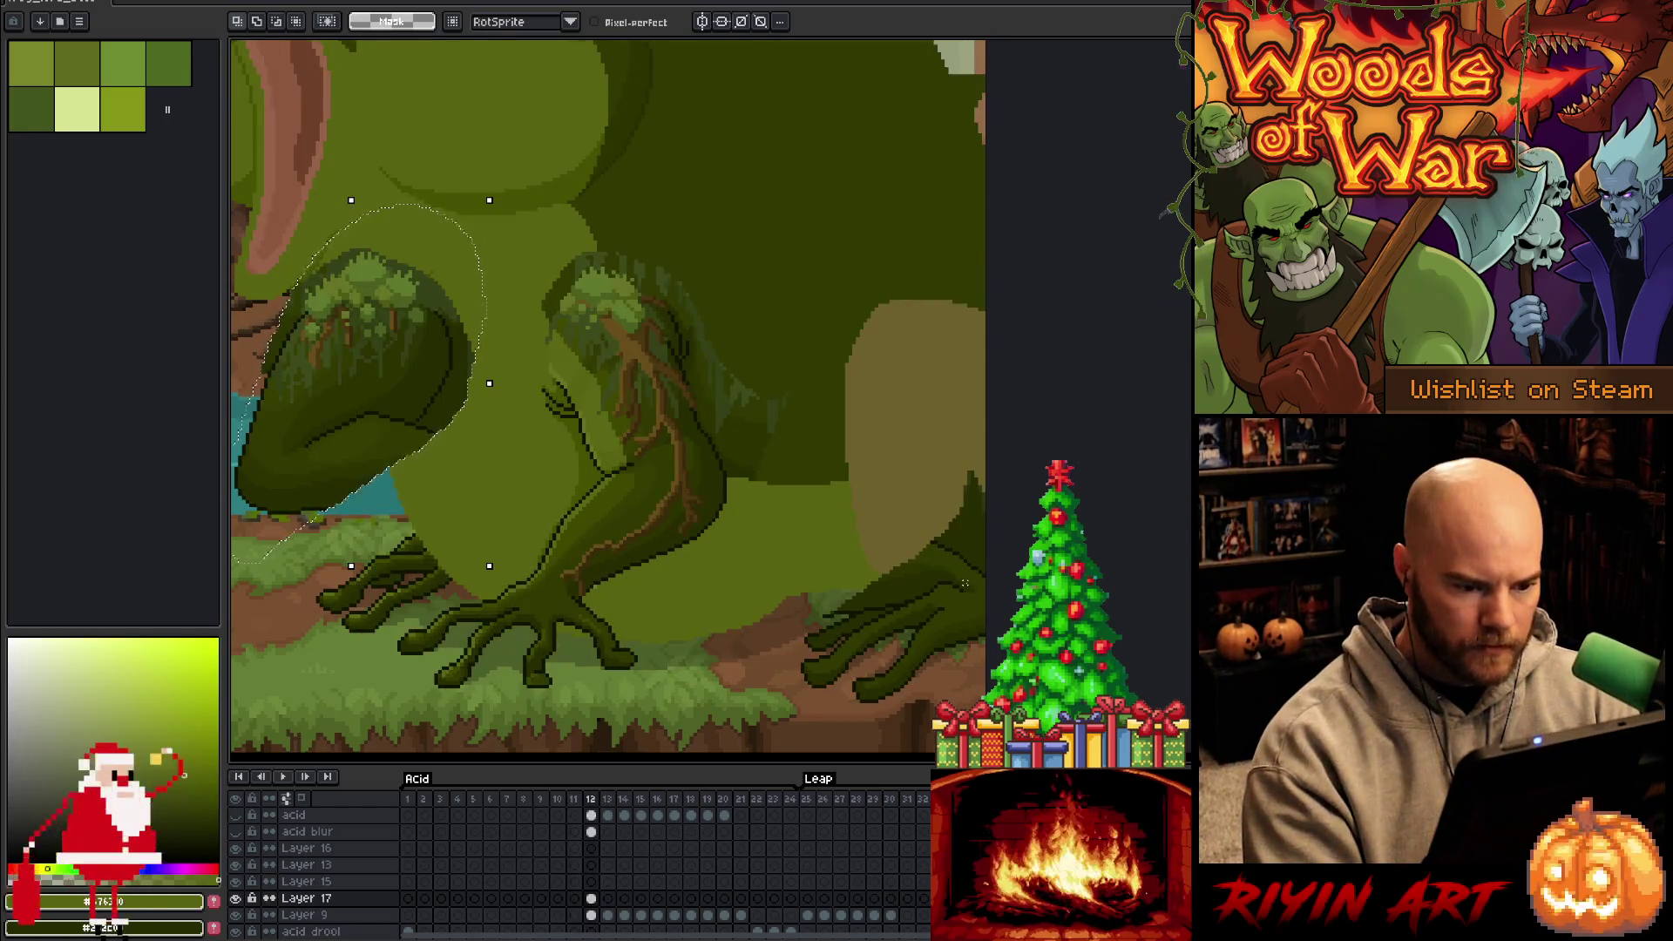
key(period)
key(comma)
key(period)
key(comma)
key(period)
key(comma)
key(period)
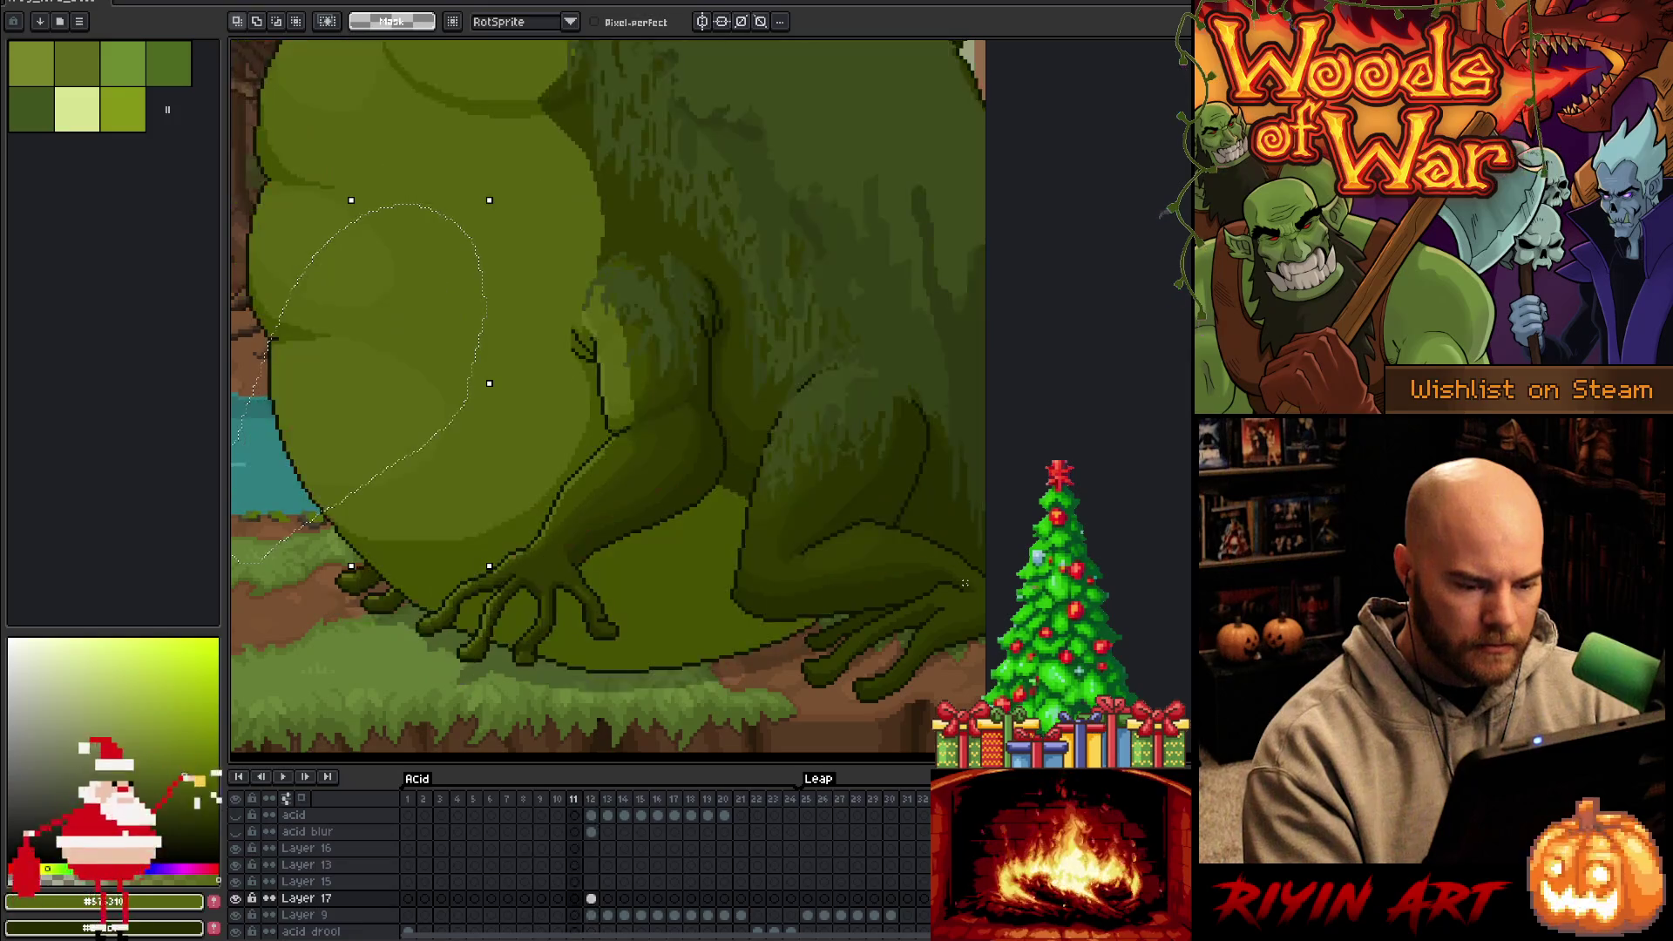
key(comma)
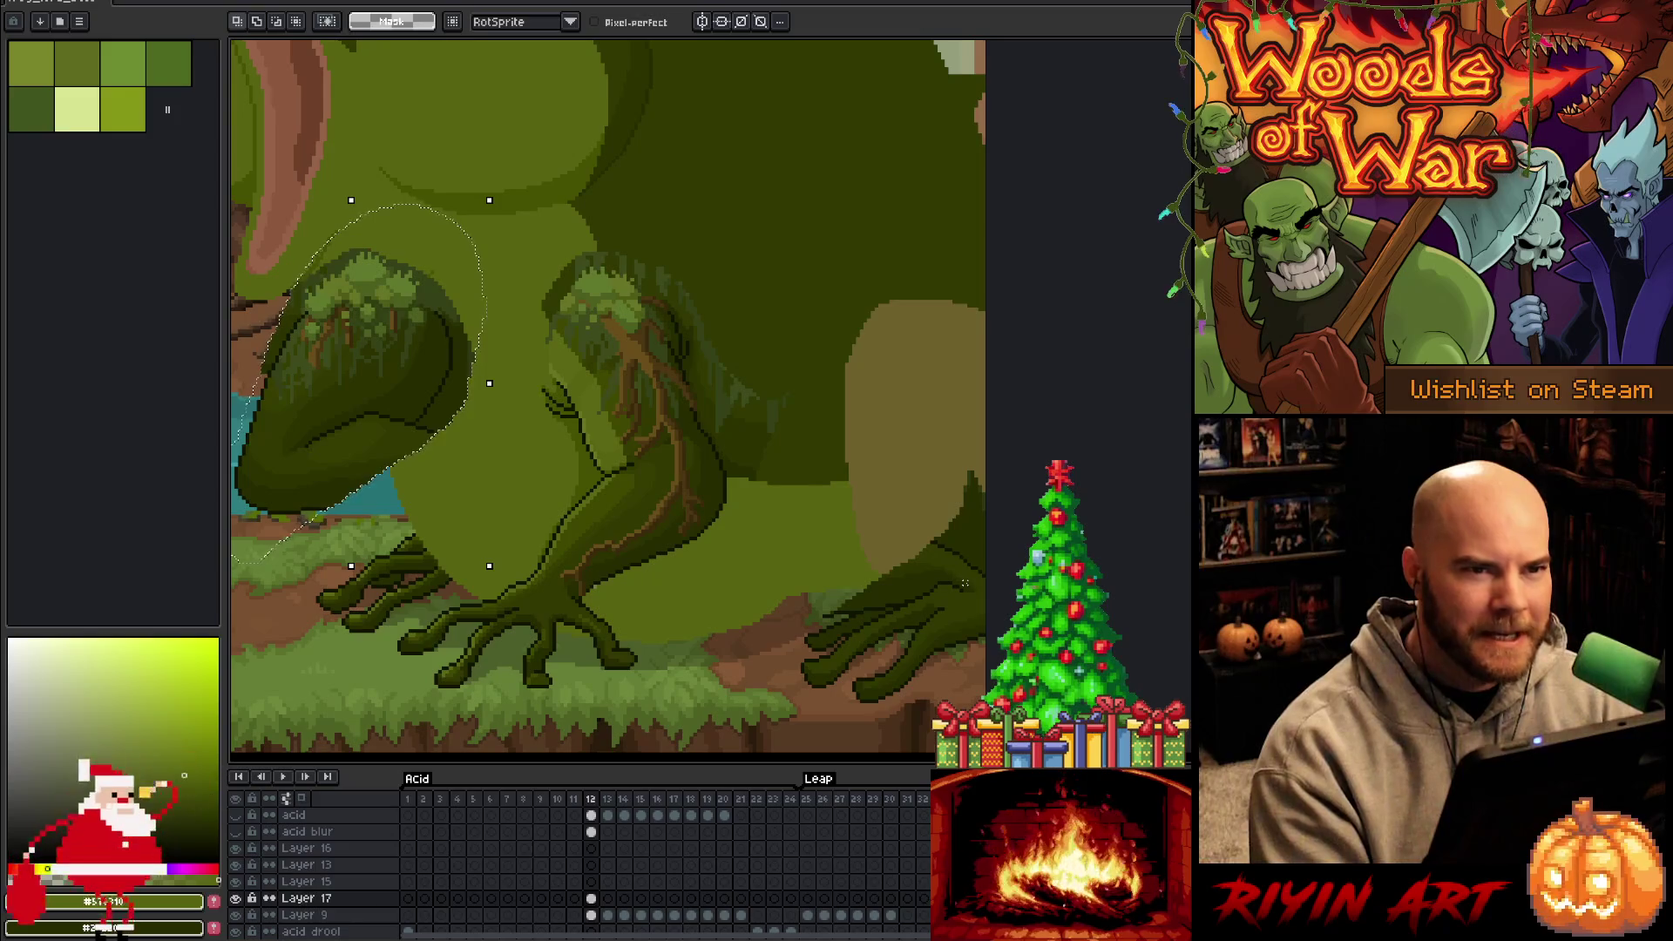
key(period)
key(comma)
key(period)
key(comma)
key(period)
key(comma)
key(period)
key(comma)
key(period)
key(comma)
key(period)
key(comma)
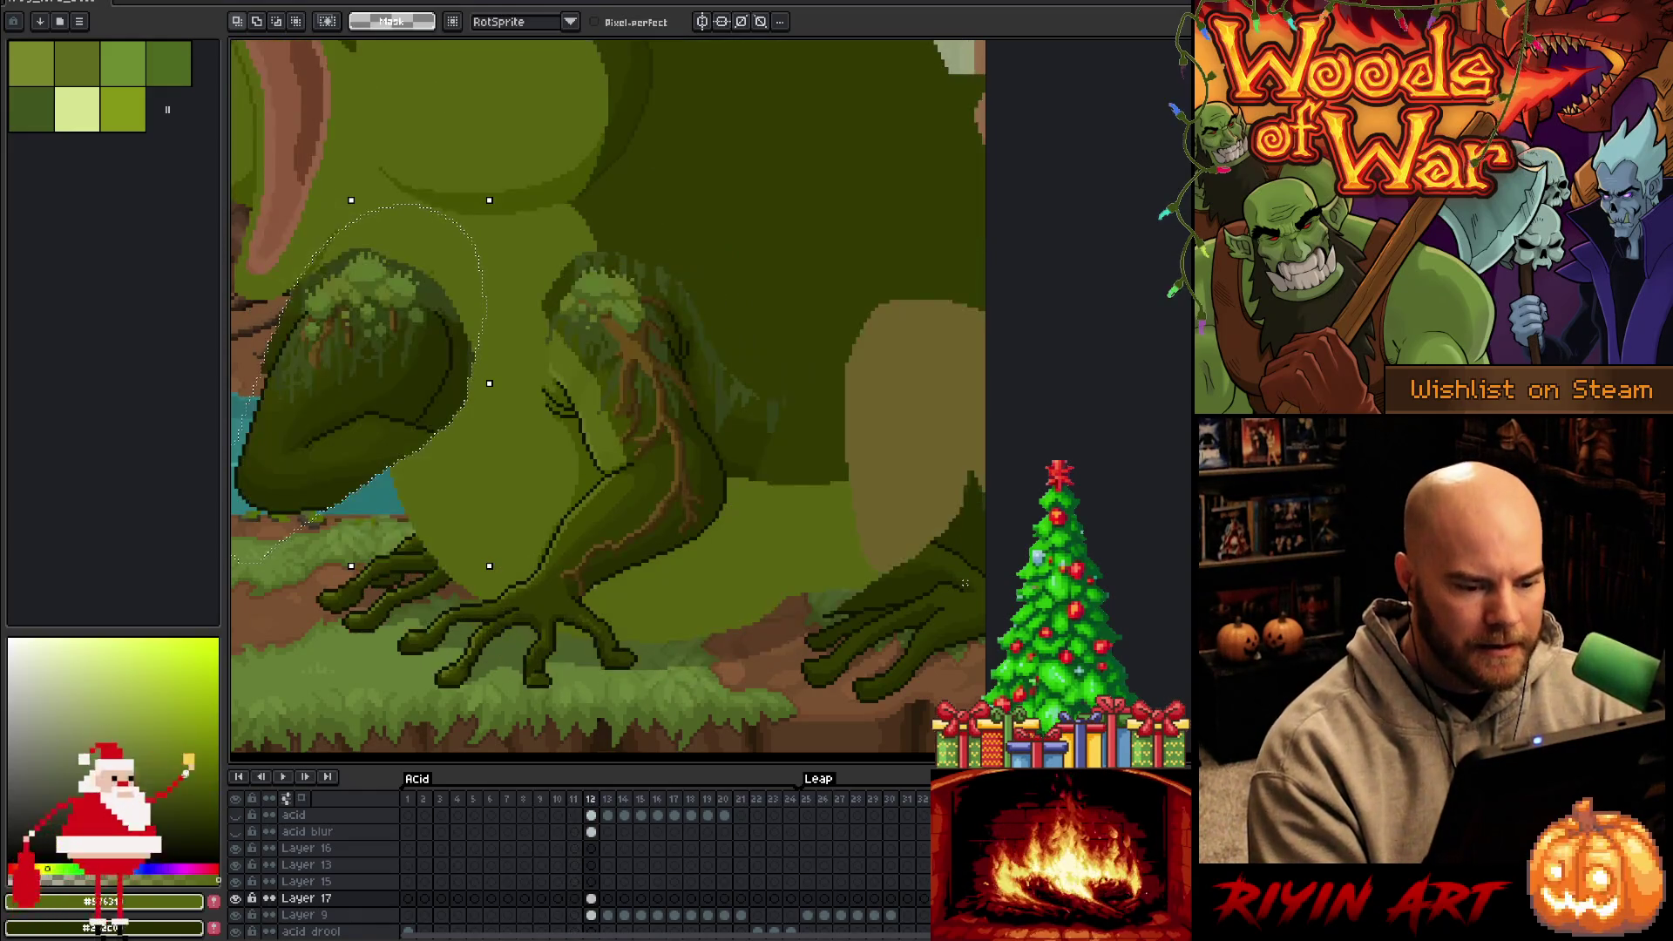
Lasso the hind foot, nudge it two pixels up and one right, and check against frame 11
key(ctrl+z)
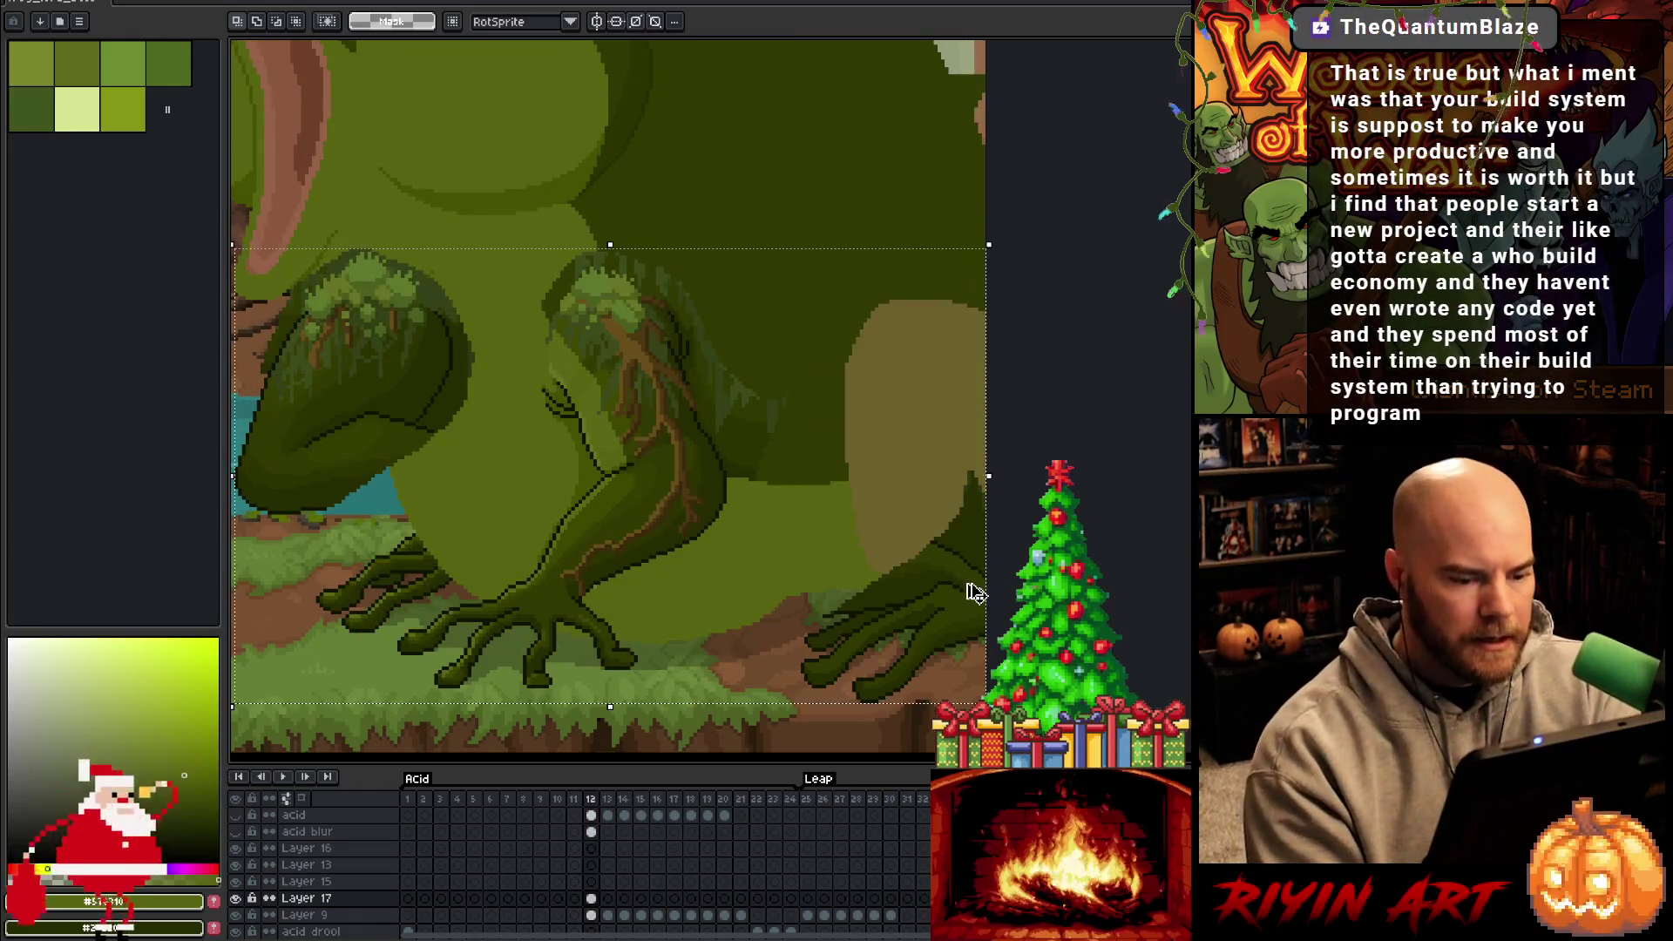
key(ctrl+d)
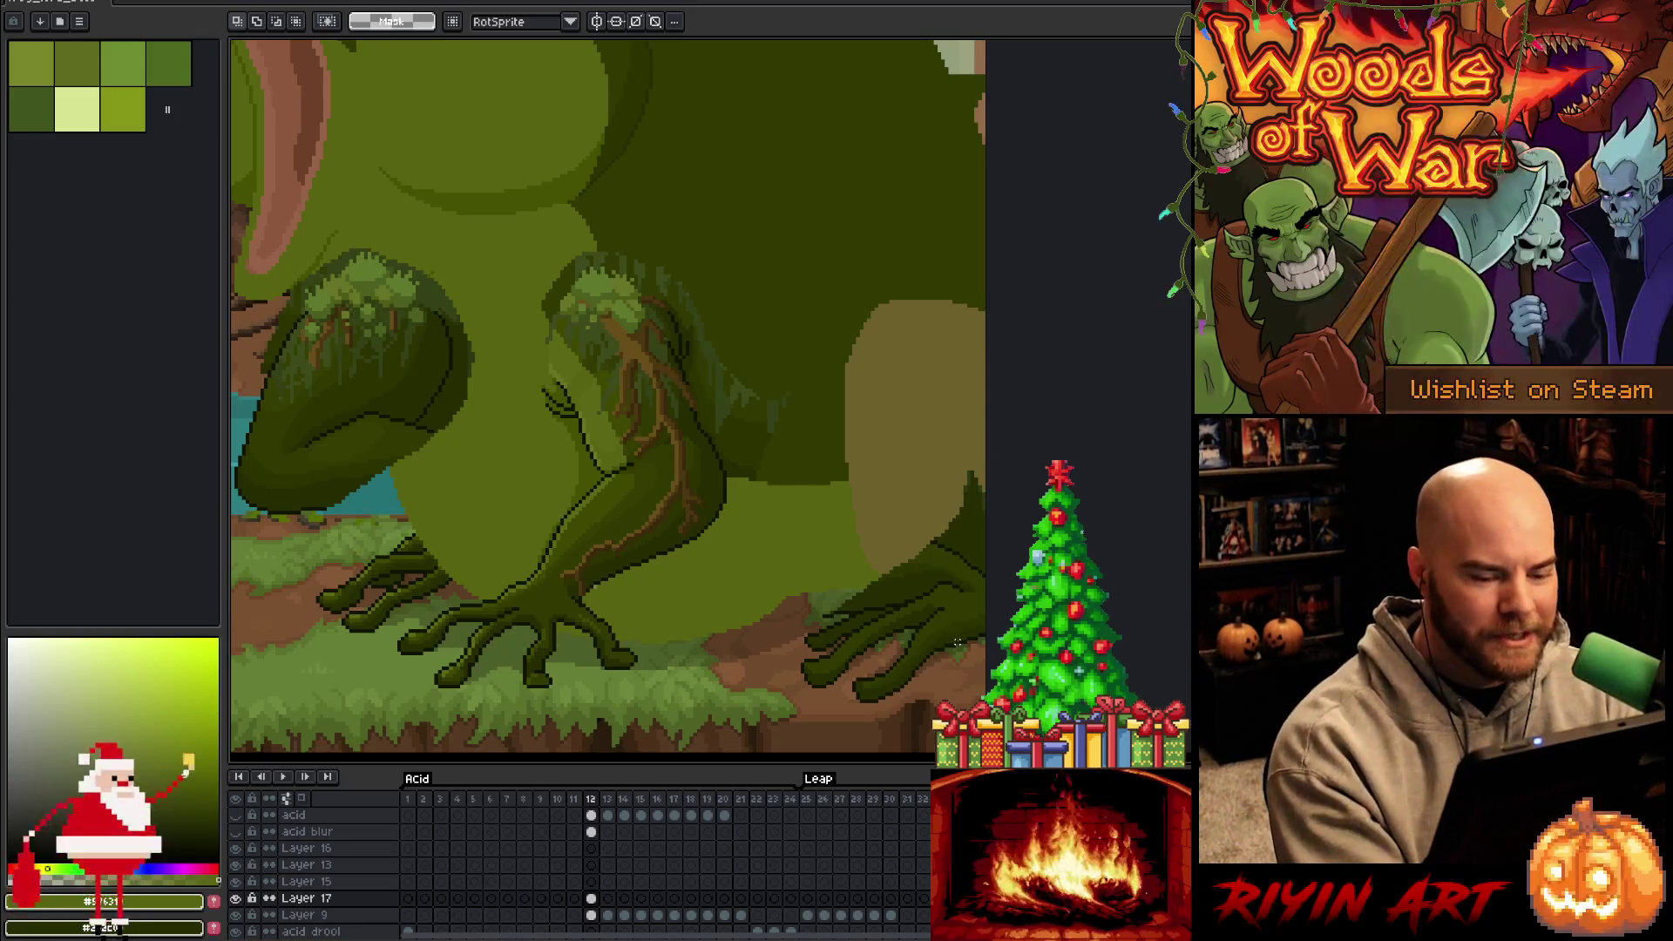
key(q)
mouse_move(972, 684)
mouse_down()
mouse_move(763, 737)
mouse_move(963, 440)
mouse_move(972, 672)
mouse_up()
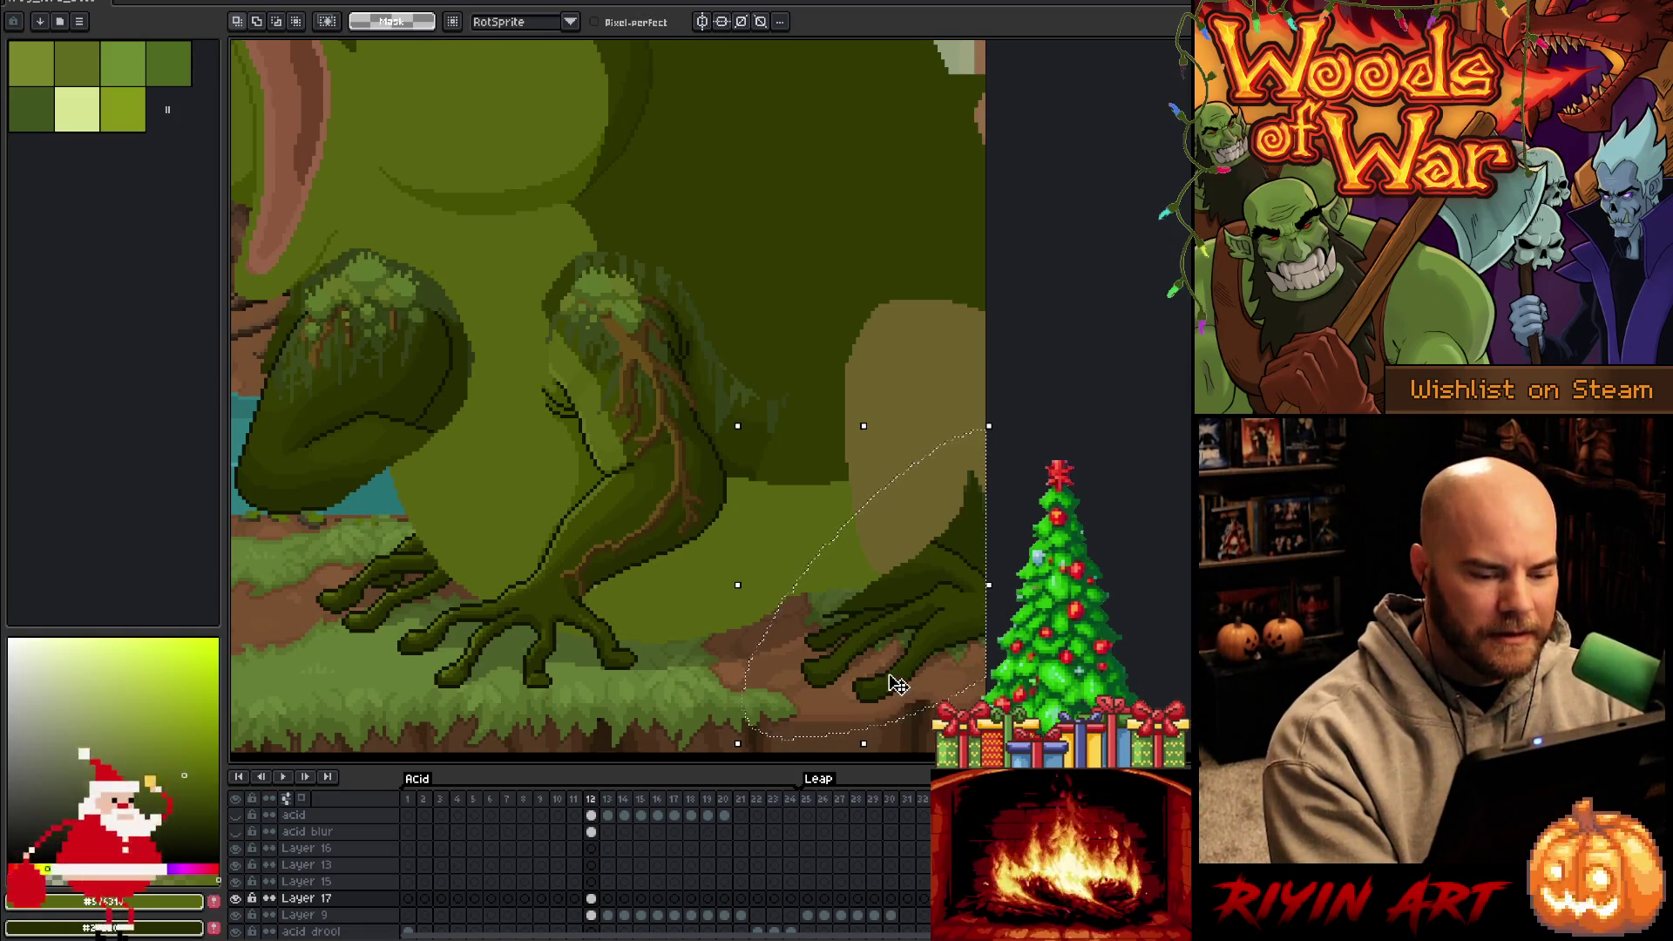
key(Up)
key(Right)
key(Up)
key(Up)
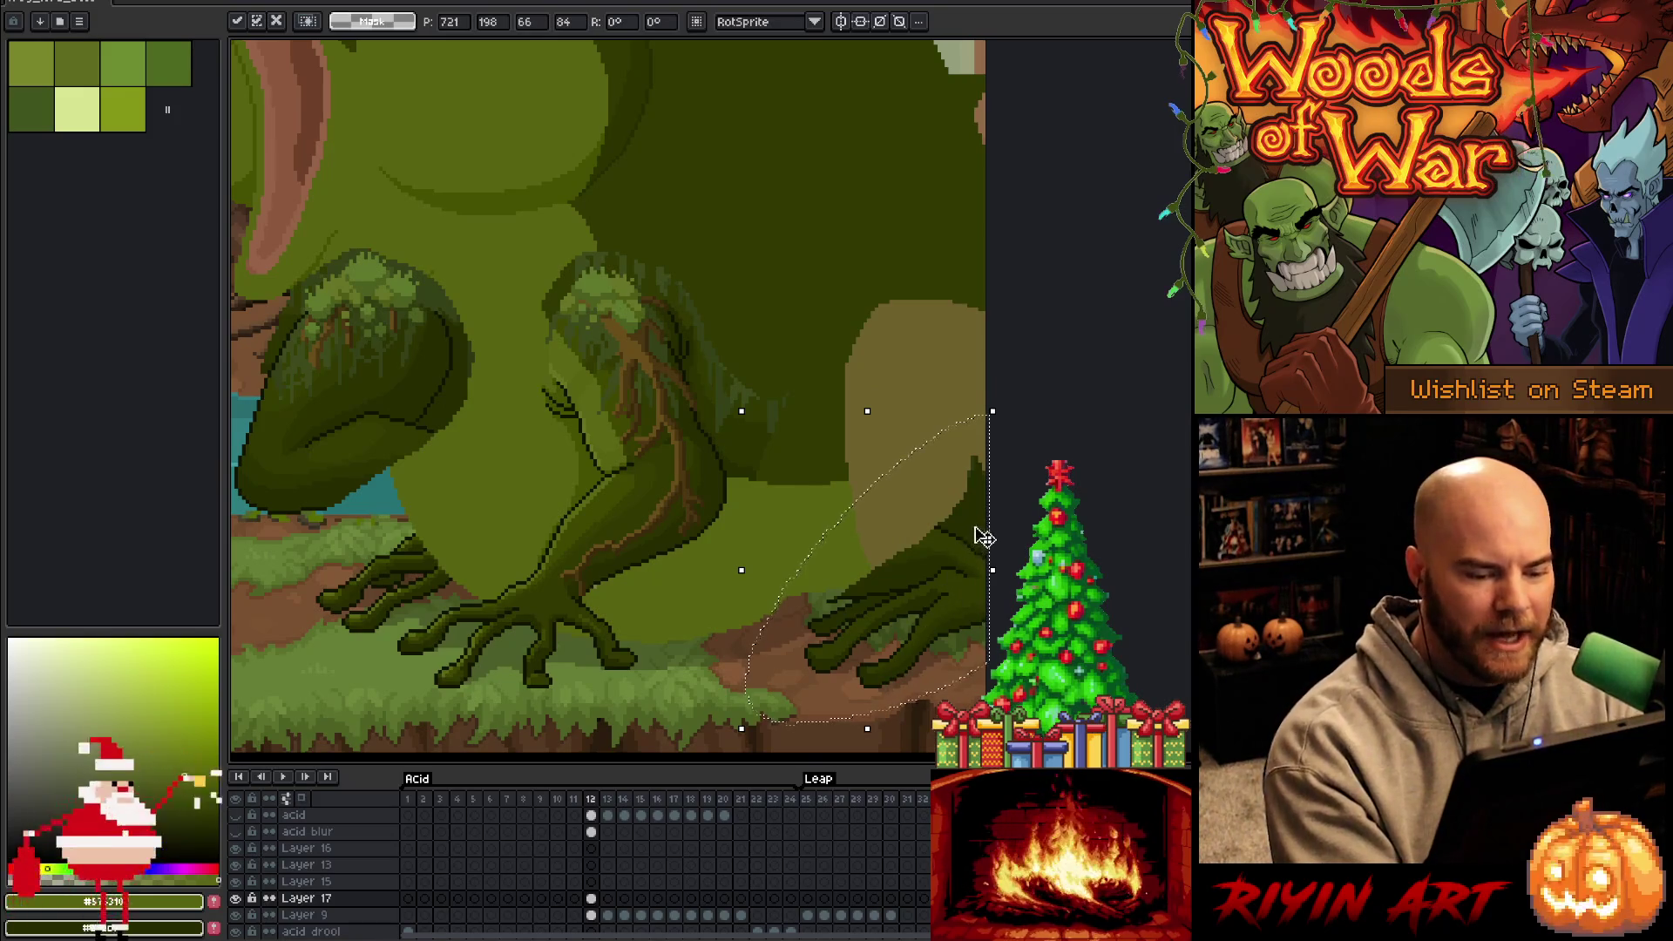
key(Return)
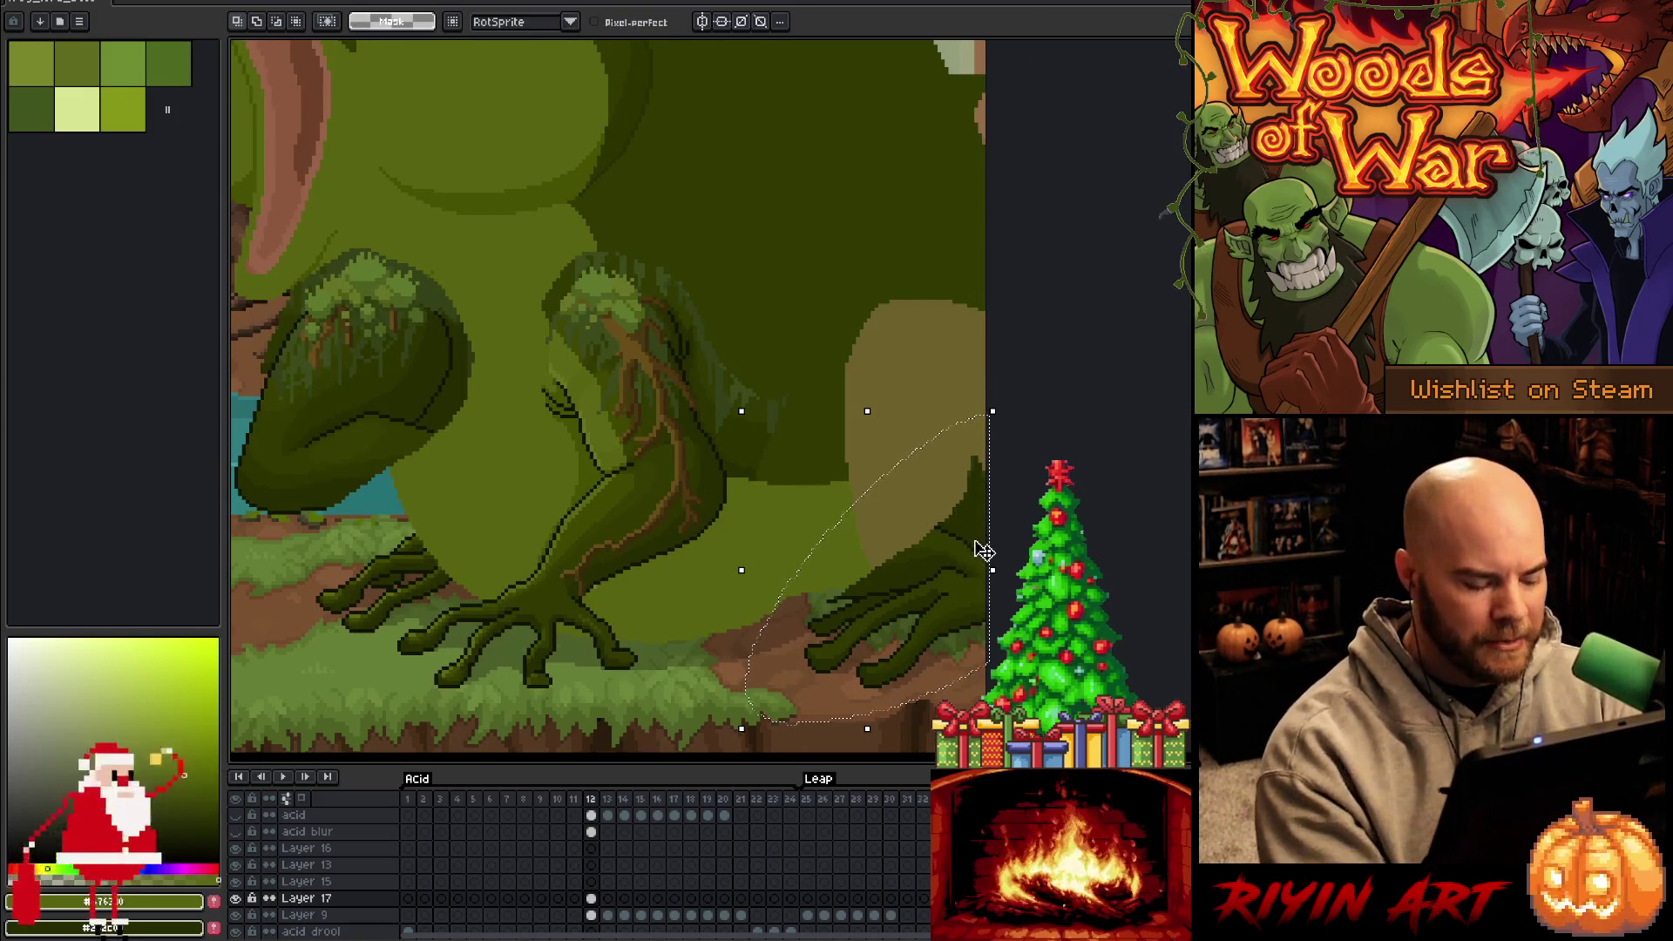
key(Left)
key(Right)
key(Left)
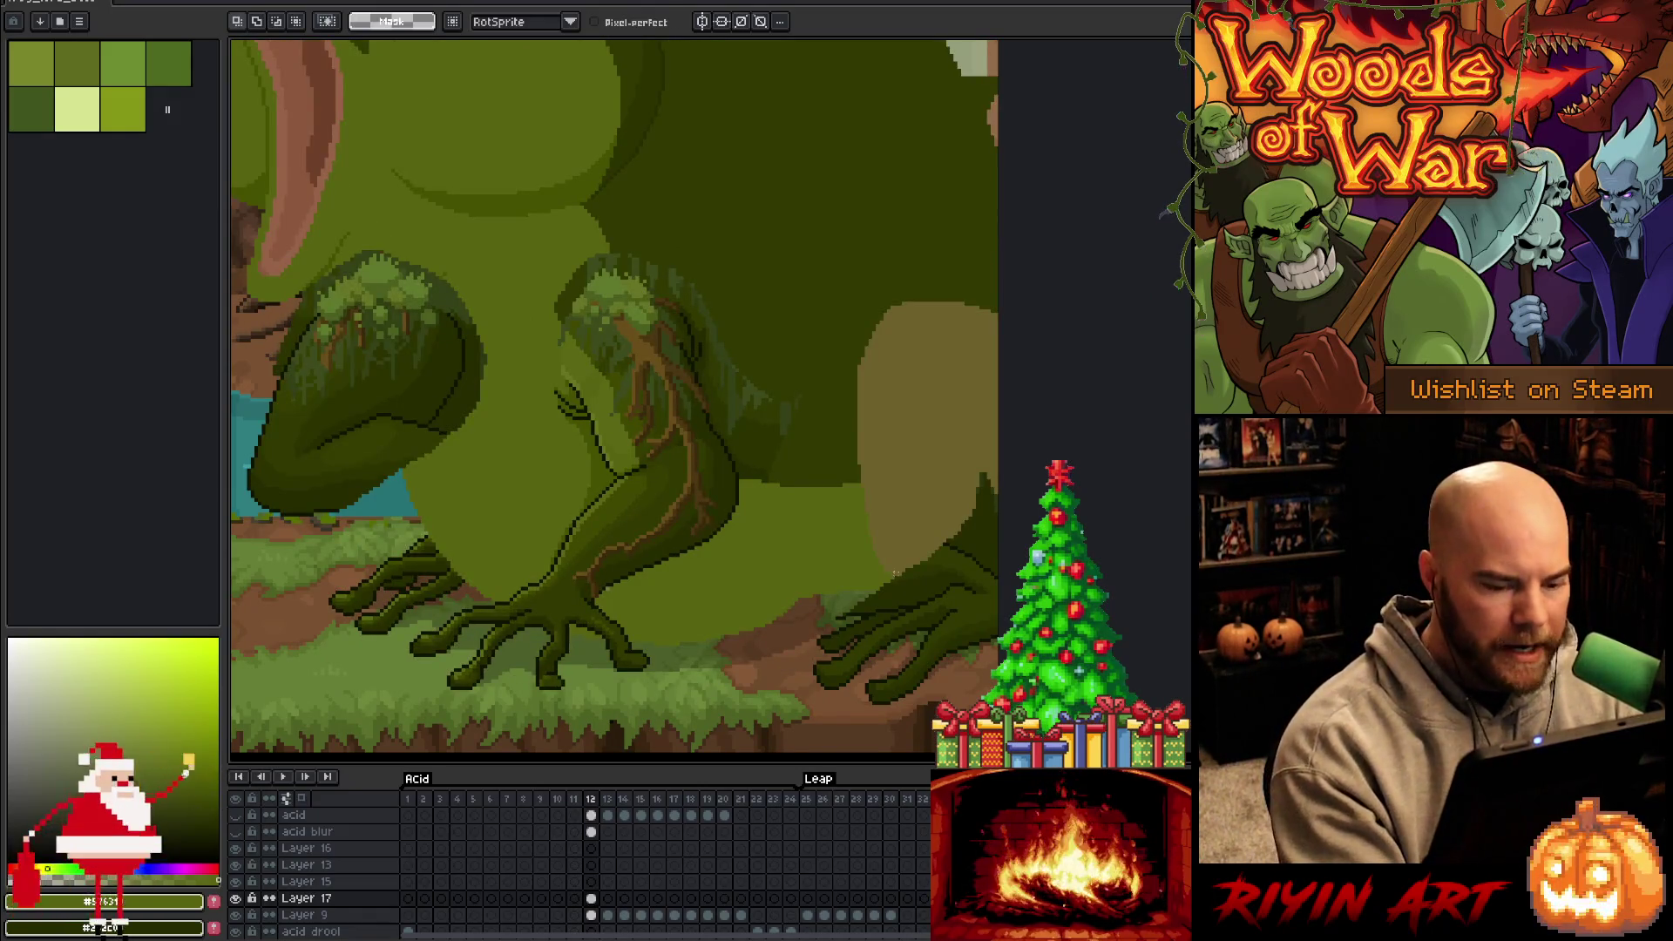
Repaint the dark pixels along the right hind foot's lower edge in lighter green
key(b)
drag(851, 618, 914, 593)
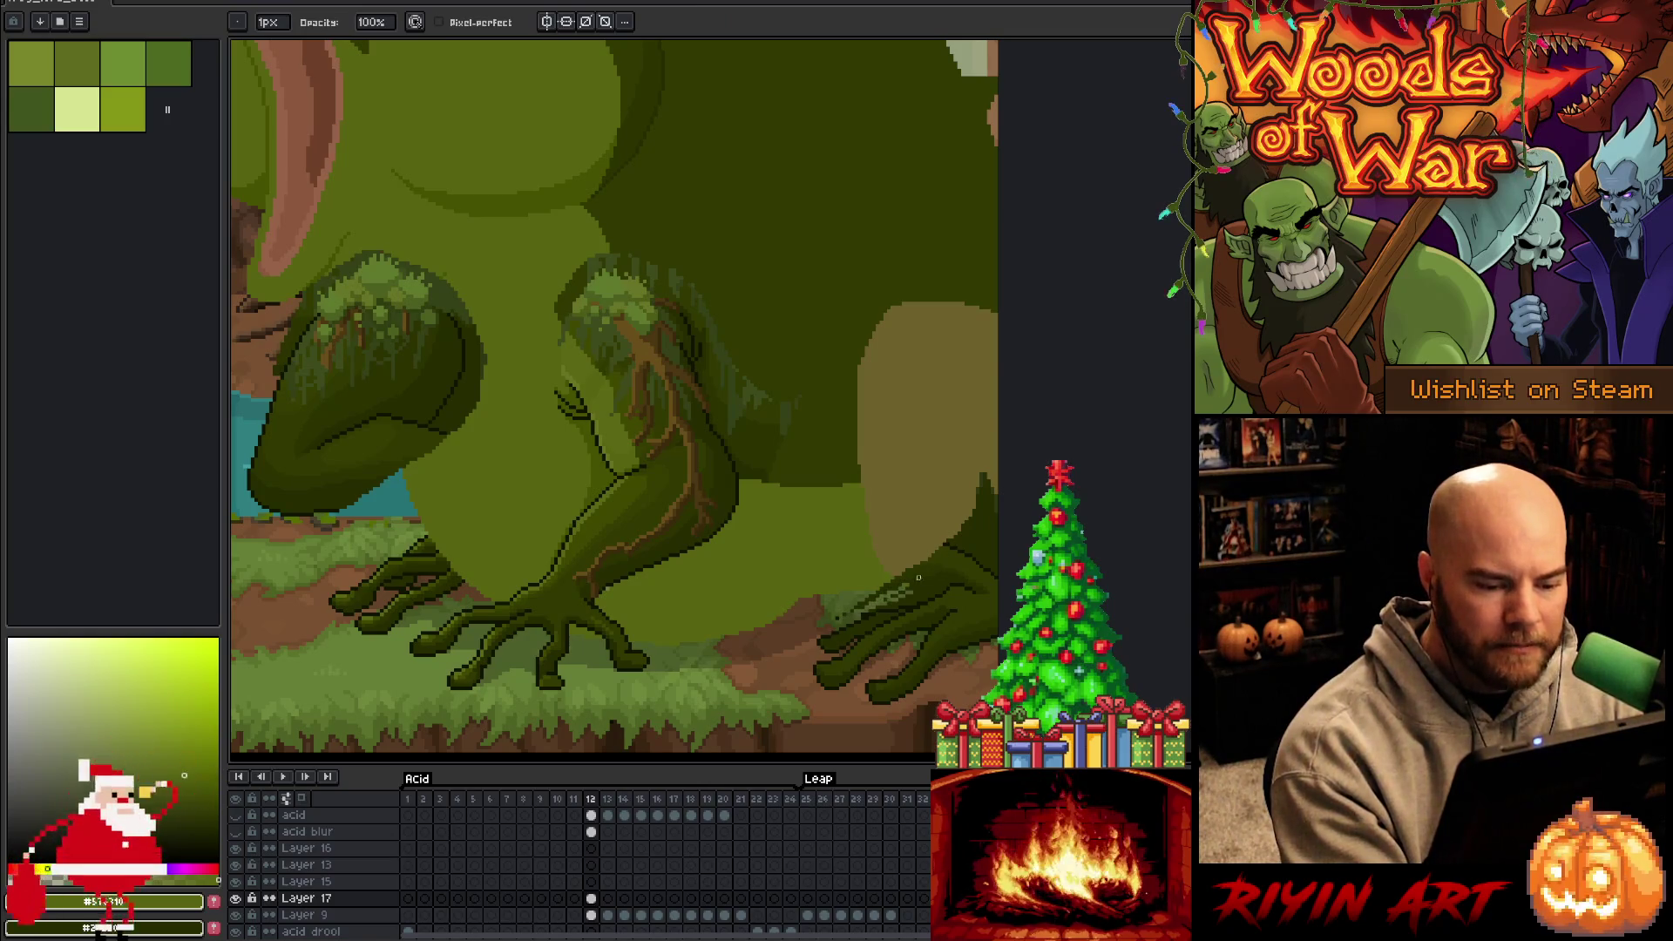
scroll(901, 586, up, 3)
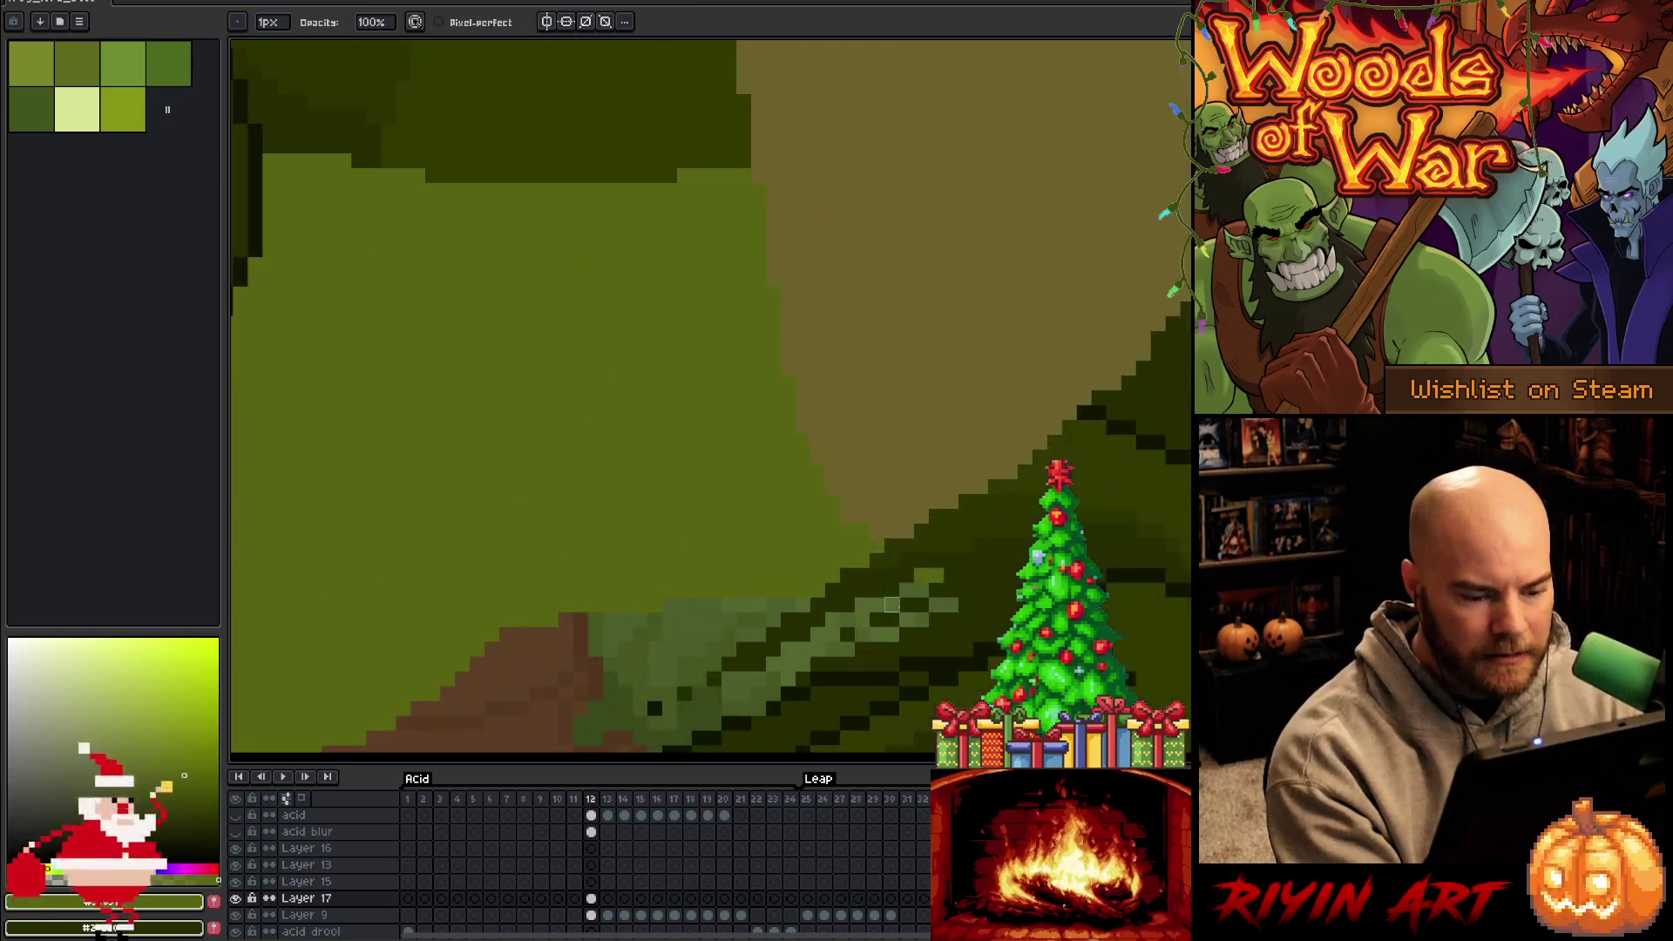
mouse_move(743, 693)
mouse_down()
mouse_move(654, 717)
mouse_move(880, 575)
mouse_move(837, 610)
mouse_move(892, 546)
mouse_move(1033, 494)
mouse_move(959, 538)
mouse_up()
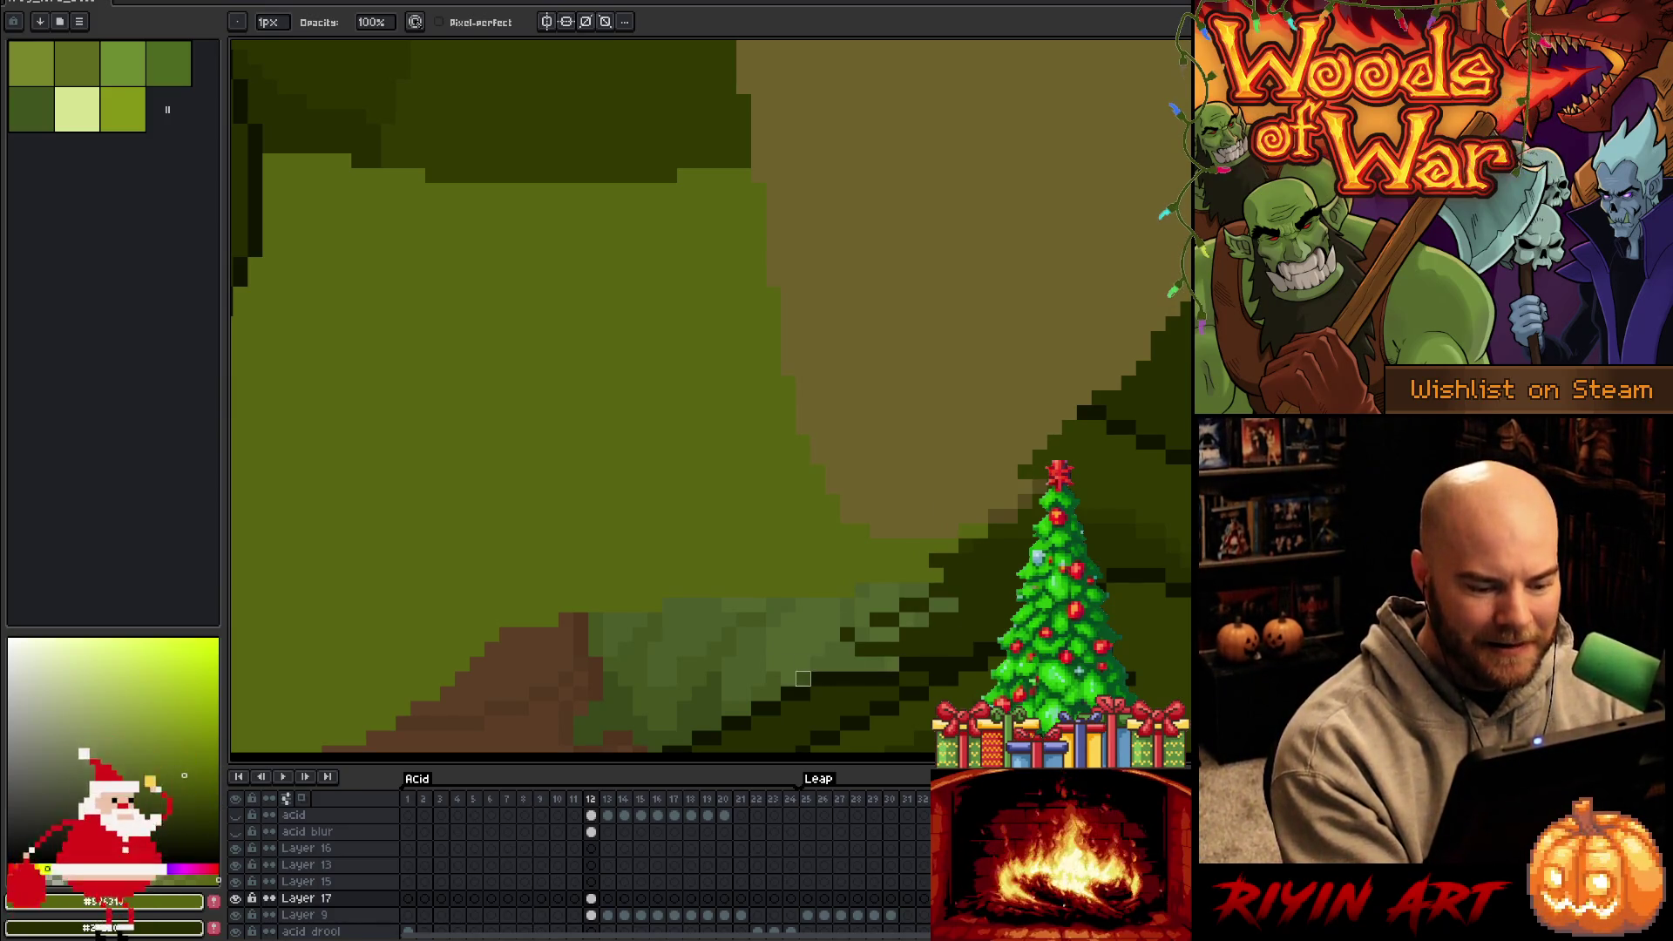
drag(973, 649, 863, 649)
drag(1006, 632, 760, 634)
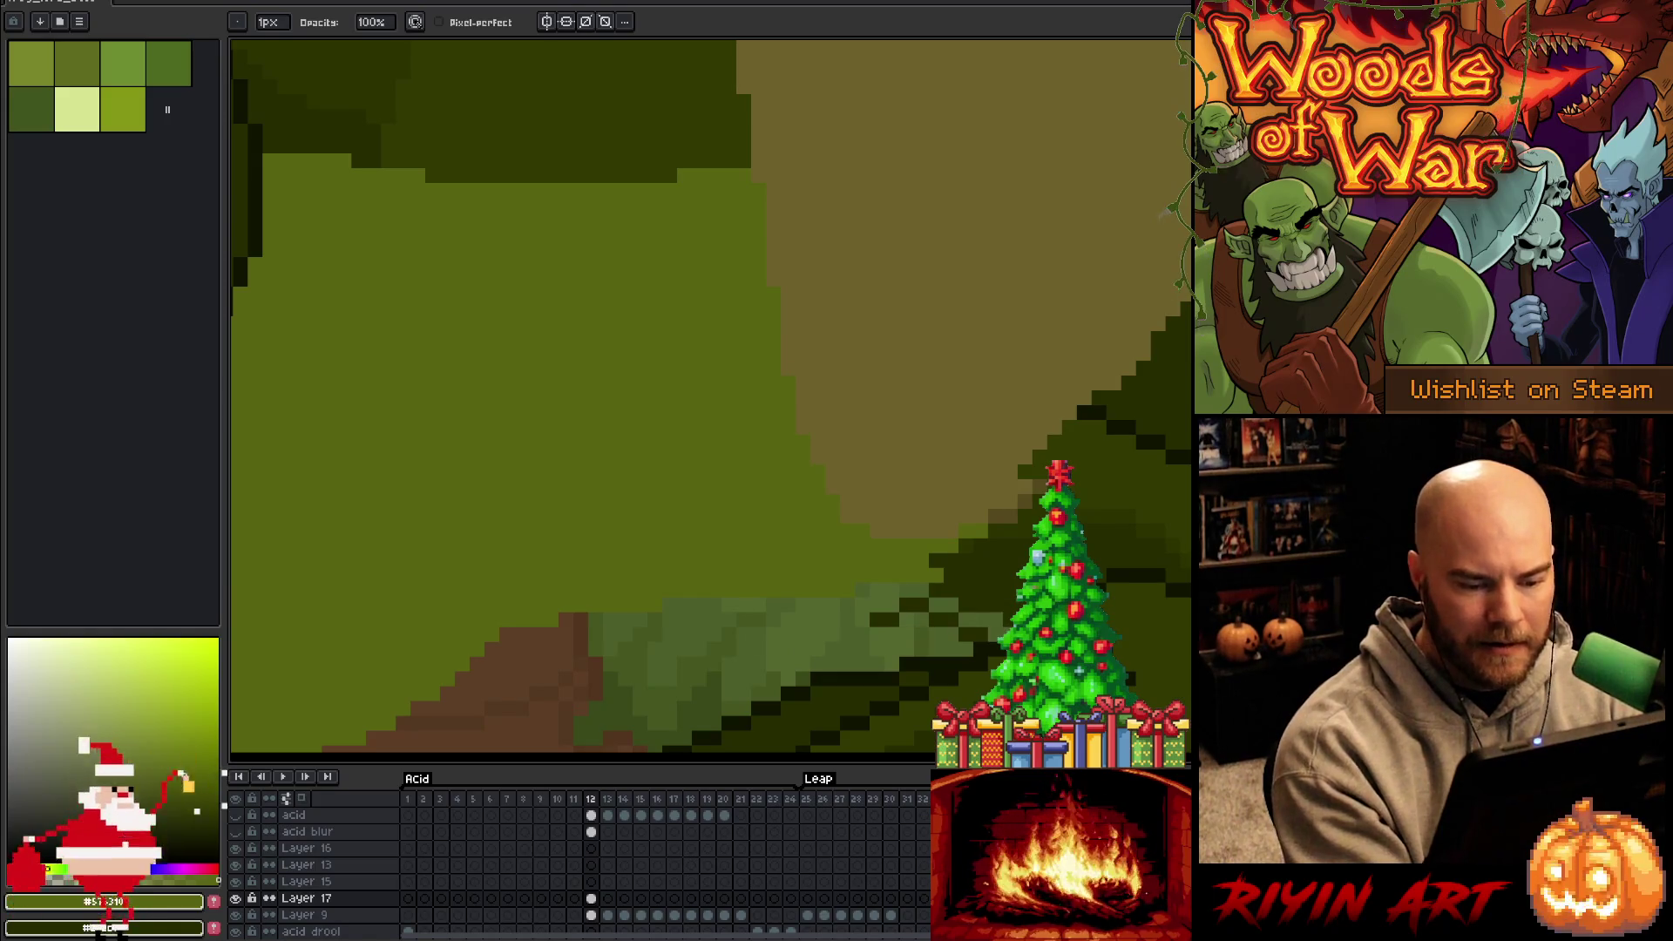
drag(960, 619, 832, 619)
Lighten the remaining dark edge pixels up the foot's upper rows to the top
mouse_move(1019, 605)
mouse_down()
mouse_move(906, 605)
mouse_move(931, 590)
mouse_up()
drag(1100, 575, 945, 575)
drag(1129, 541, 1129, 566)
drag(1029, 560, 958, 561)
drag(1185, 539, 958, 545)
drag(1151, 531, 1090, 531)
mouse_move(1190, 516)
mouse_down()
mouse_move(1020, 523)
mouse_move(1094, 514)
mouse_up()
drag(1186, 470, 1072, 483)
drag(1164, 440, 1028, 475)
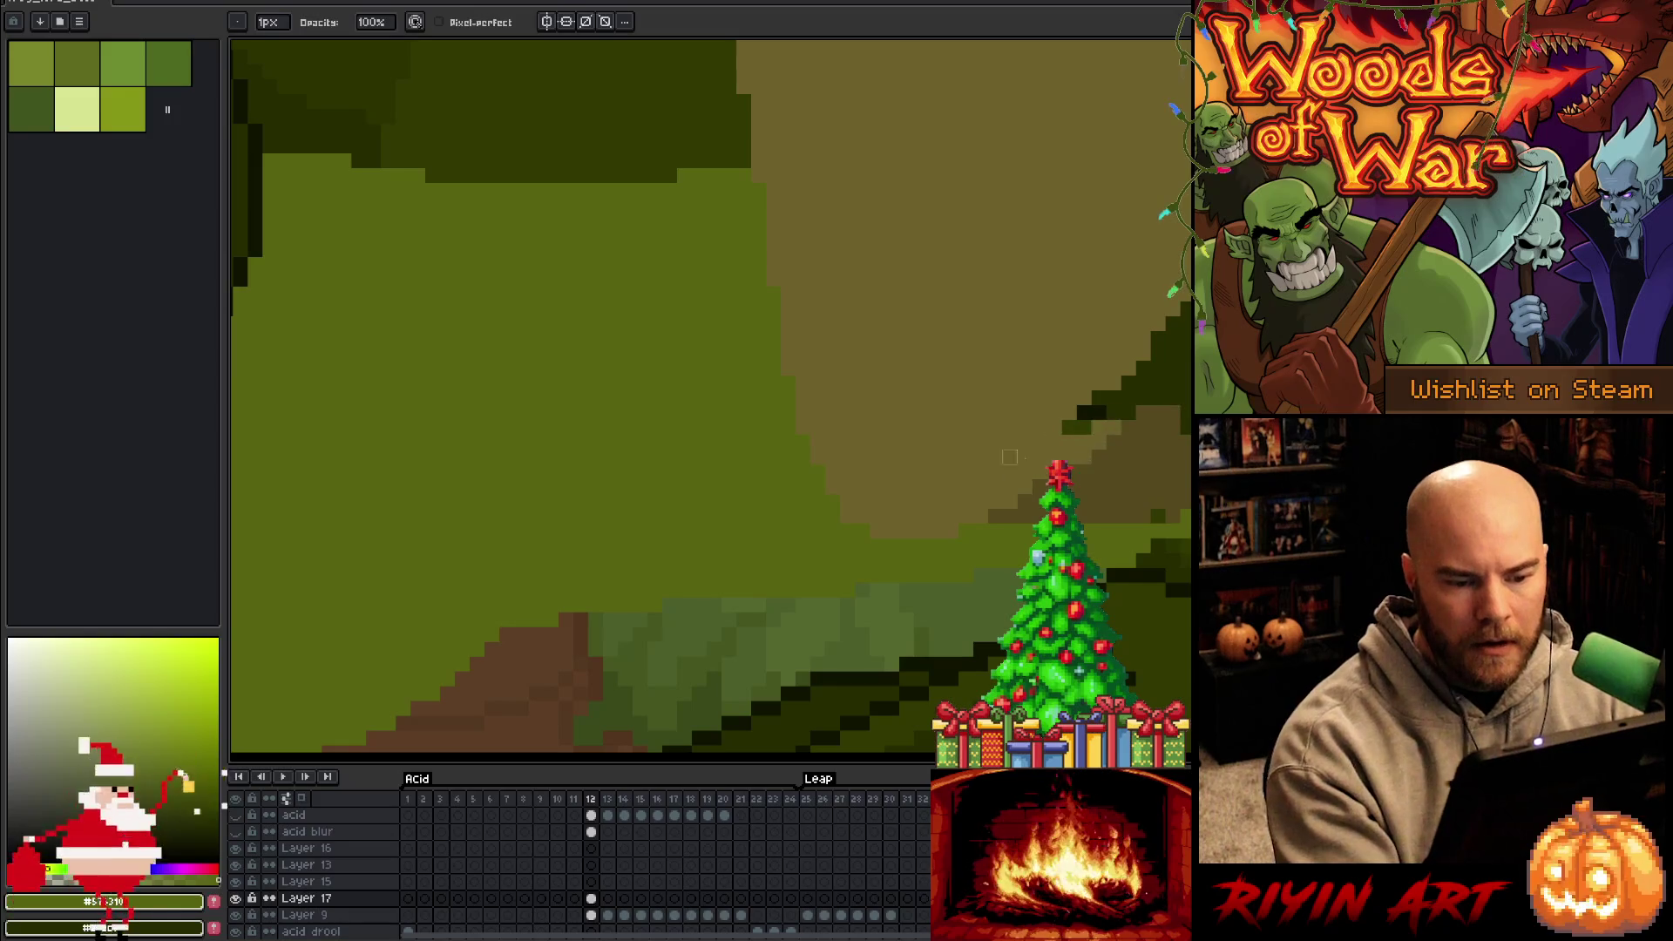
drag(1160, 392, 1068, 427)
mouse_move(1163, 483)
mouse_down()
mouse_move(1139, 485)
mouse_move(998, 357)
mouse_up()
key(q)
mouse_move(992, 120)
mouse_down()
mouse_move(911, 127)
mouse_move(795, 523)
mouse_move(819, 599)
mouse_move(990, 652)
mouse_up()
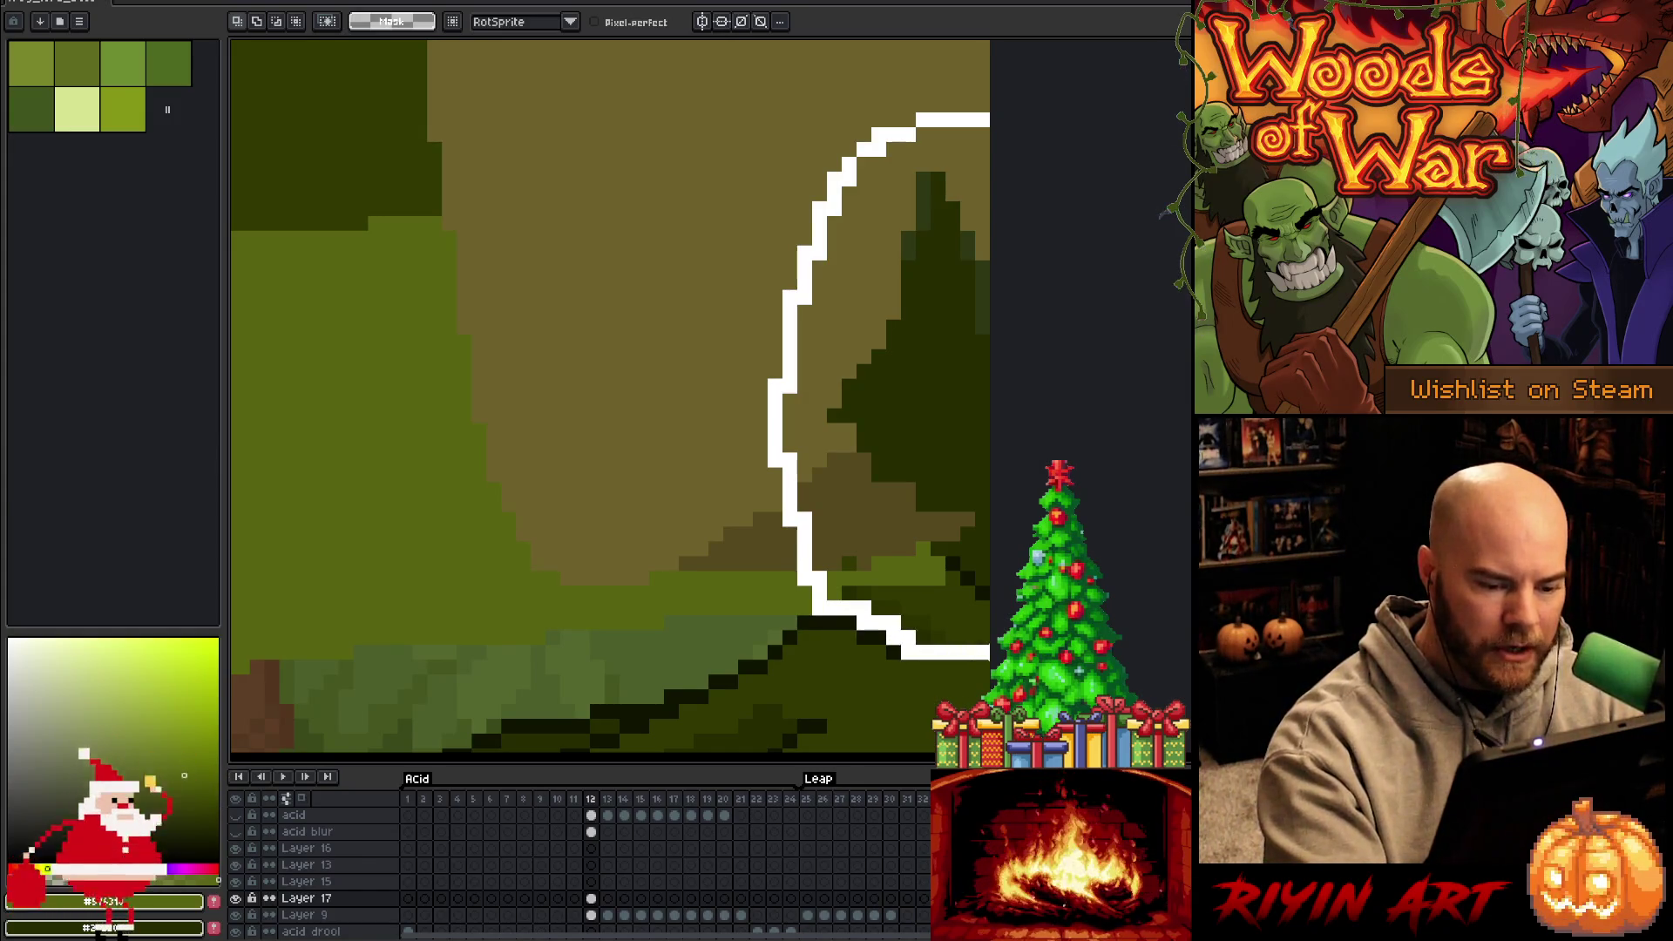
Close the lasso along the foot's right edge, deselect, and zoom in
drag(1085, 205, 1024, 118)
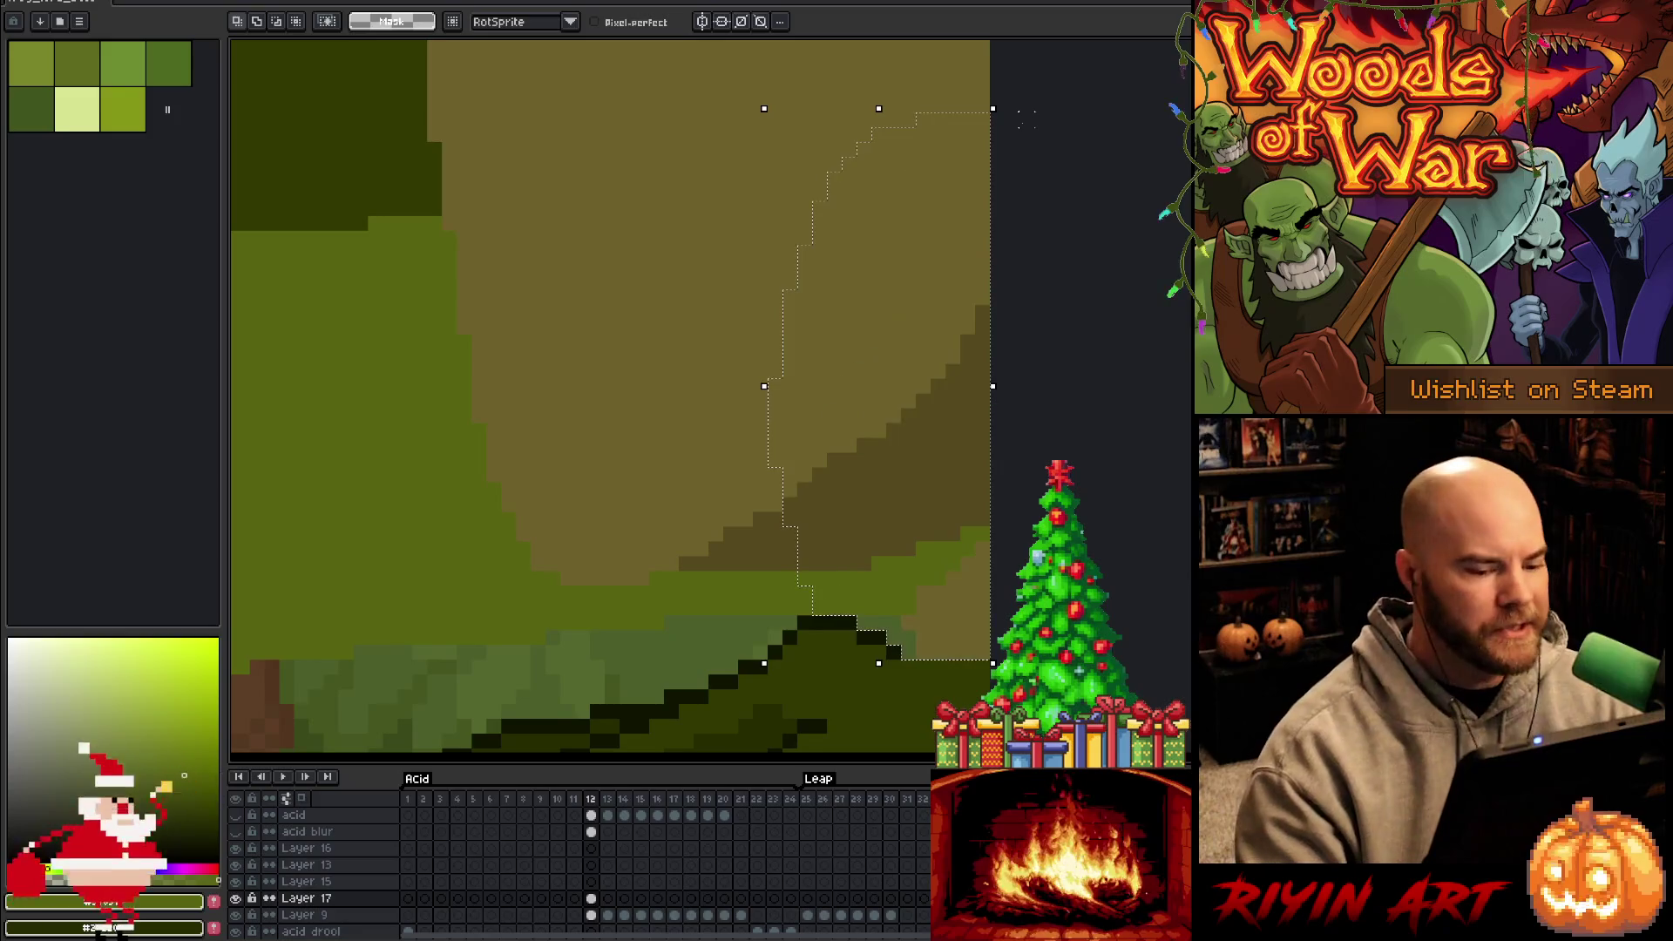
scroll(1024, 118, down, 3)
key(ctrl+d)
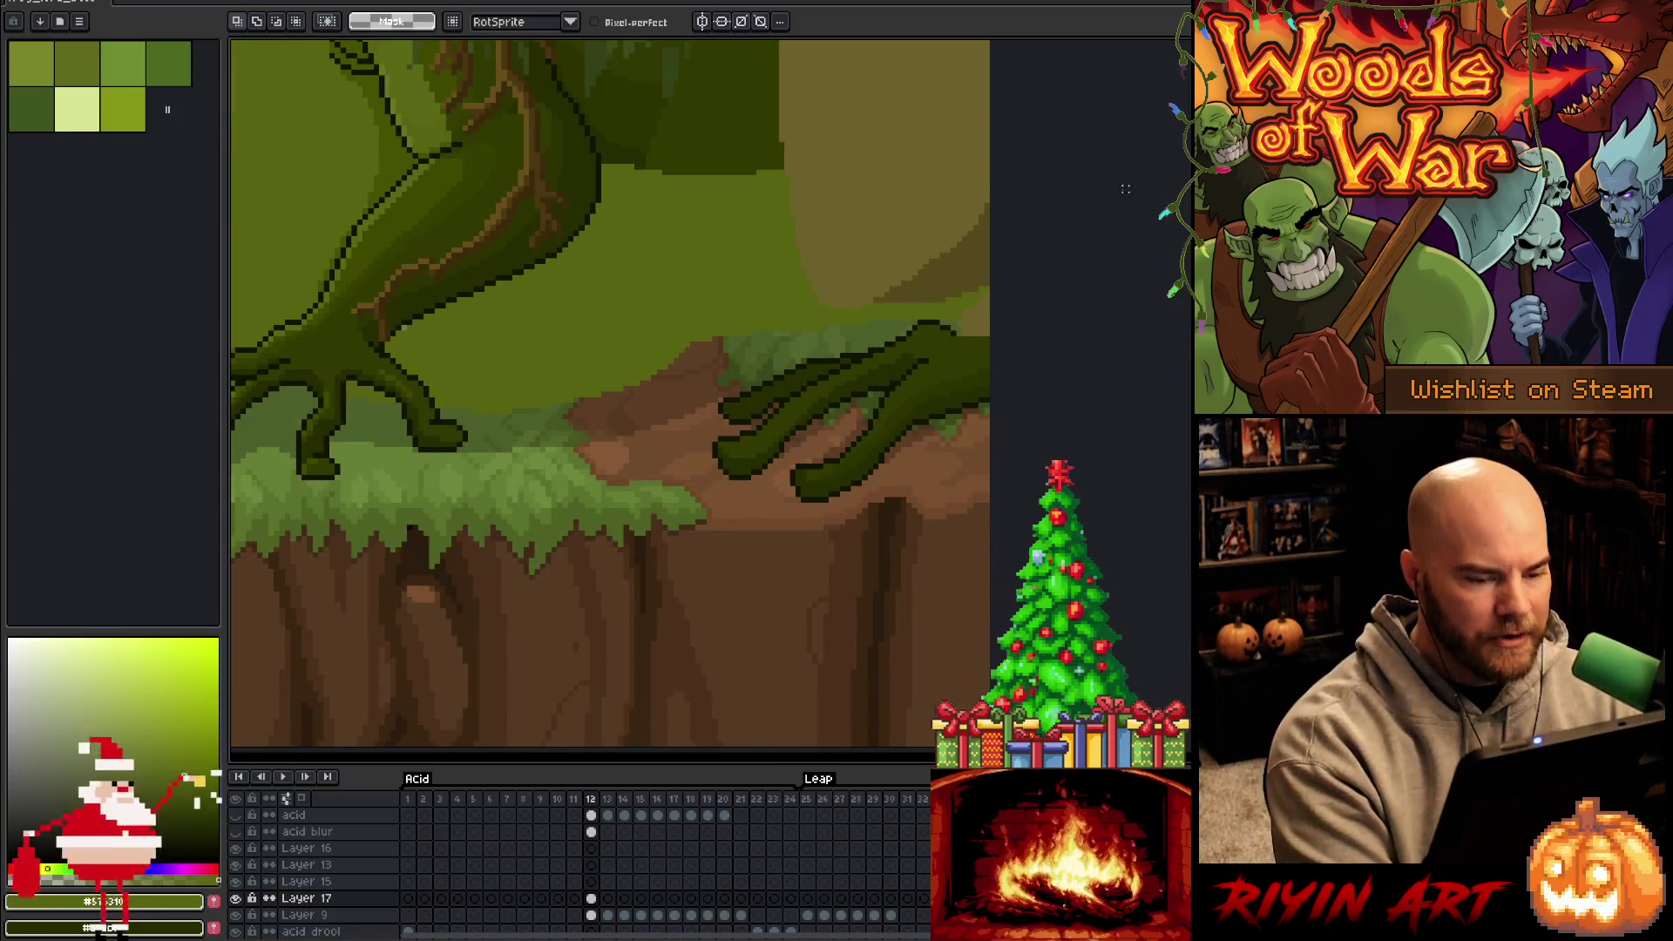
scroll(1081, 355, up, 1)
scroll(1076, 321, up, 2)
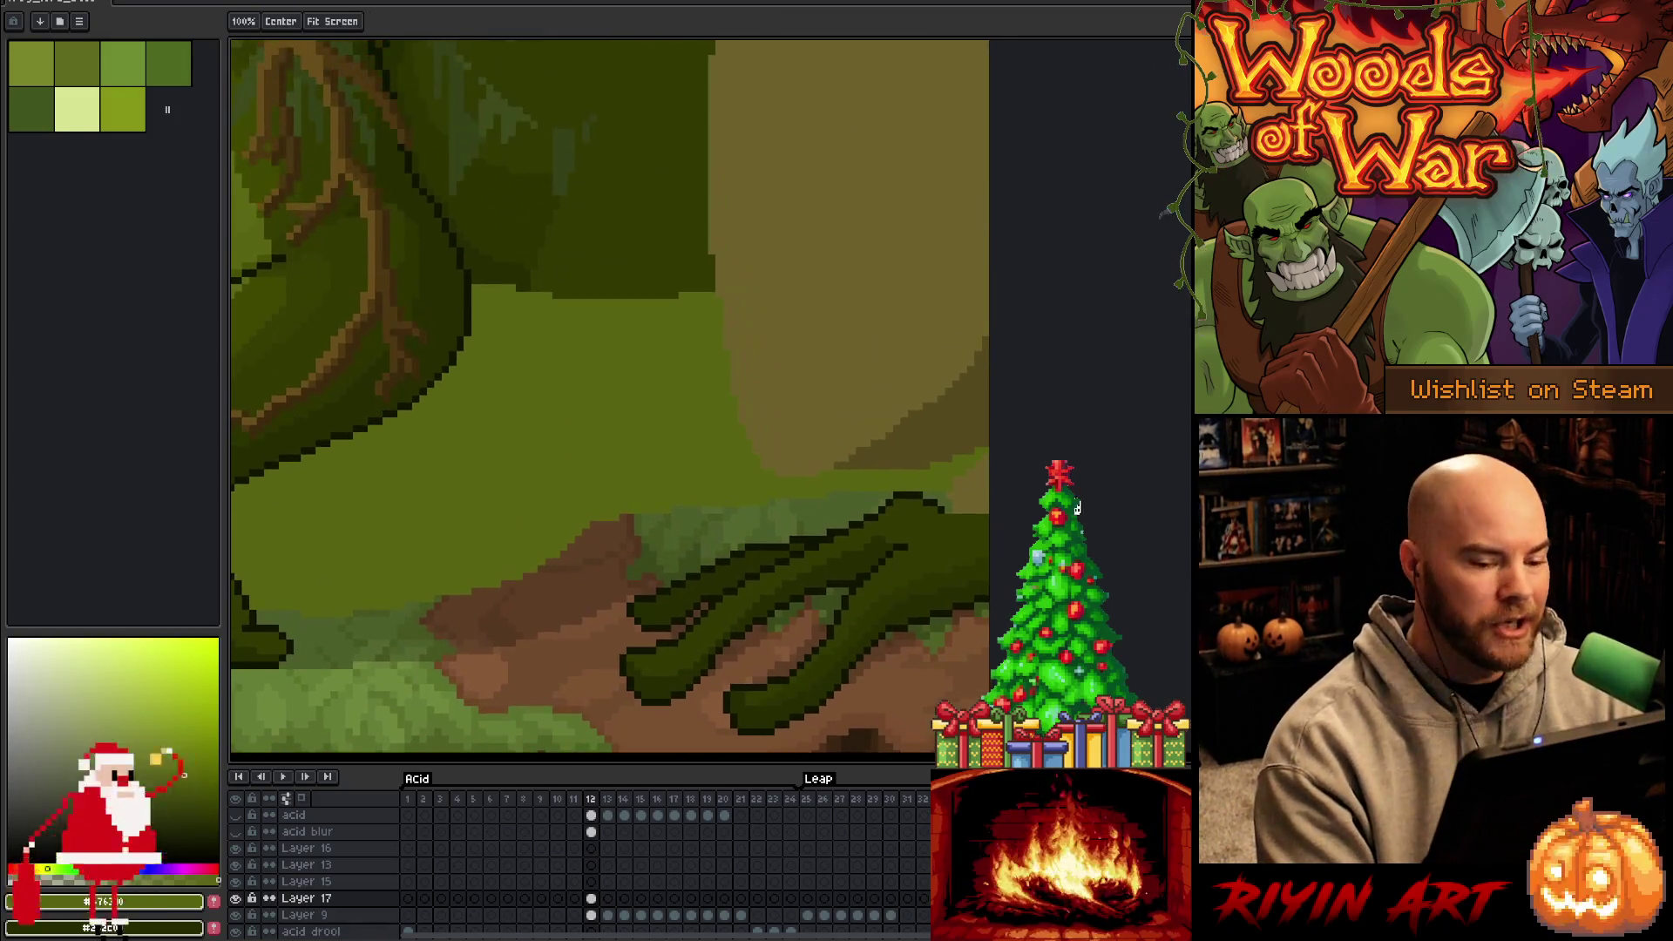
scroll(1022, 517, up, 1)
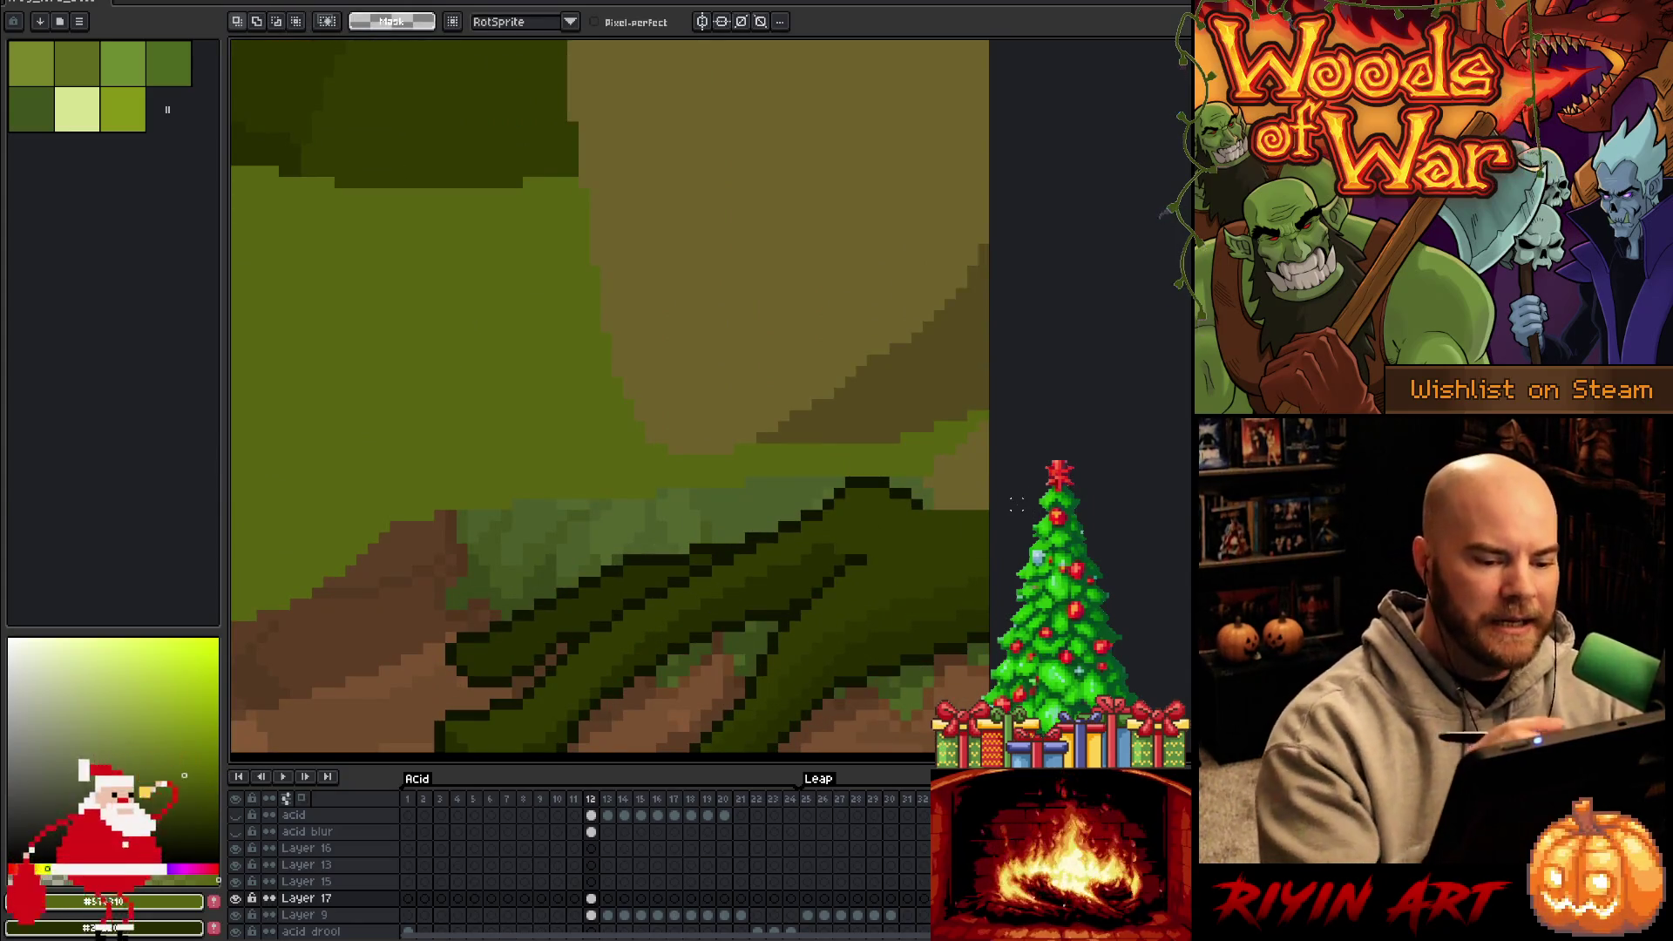
Draw a dark green outline running up-right along the top of the hind foot
key(b)
alt+click(895, 496)
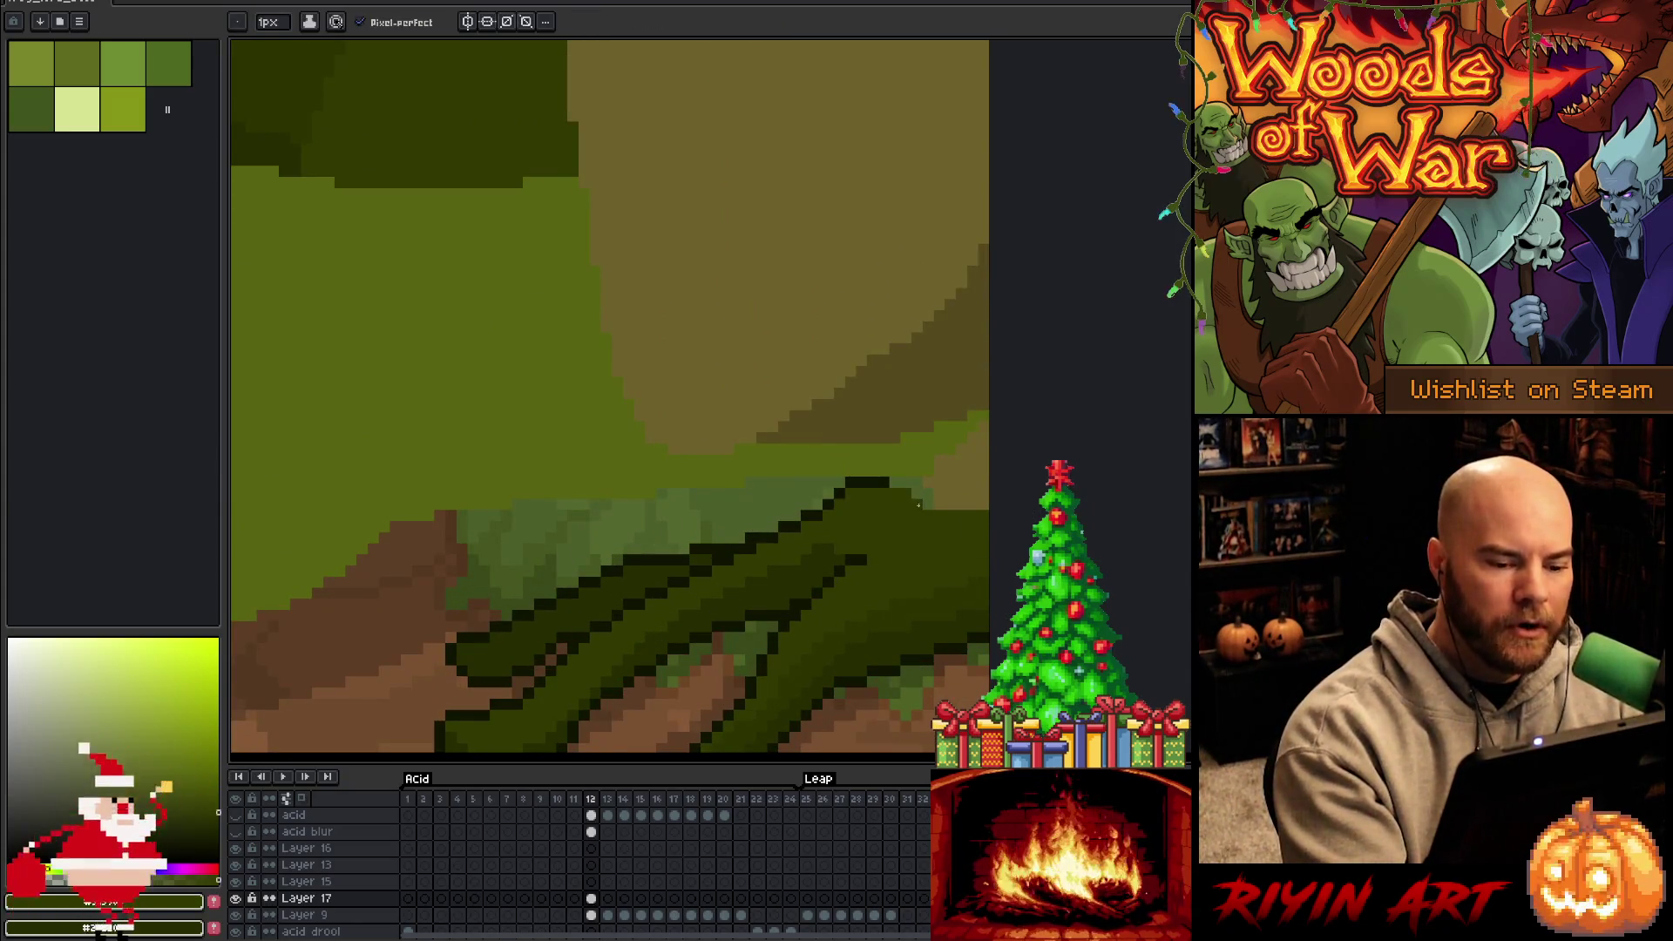
alt+click(898, 482)
mouse_move(913, 471)
mouse_down()
mouse_move(940, 470)
mouse_move(992, 424)
mouse_up()
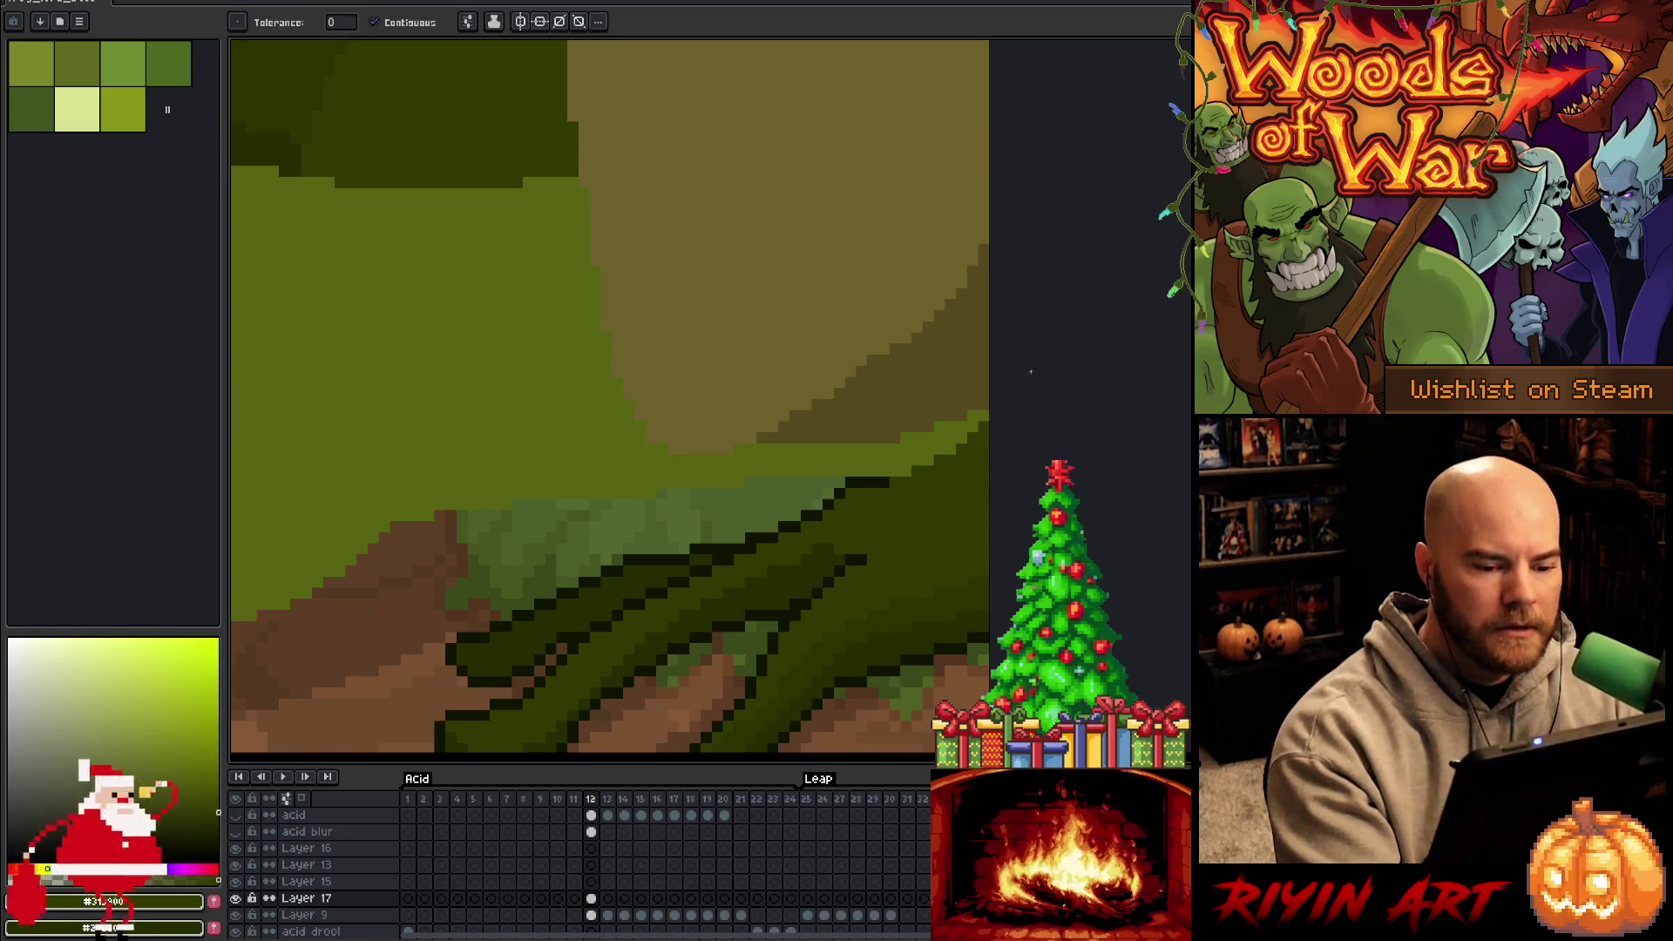
alt+click(900, 470)
drag(925, 459, 985, 413)
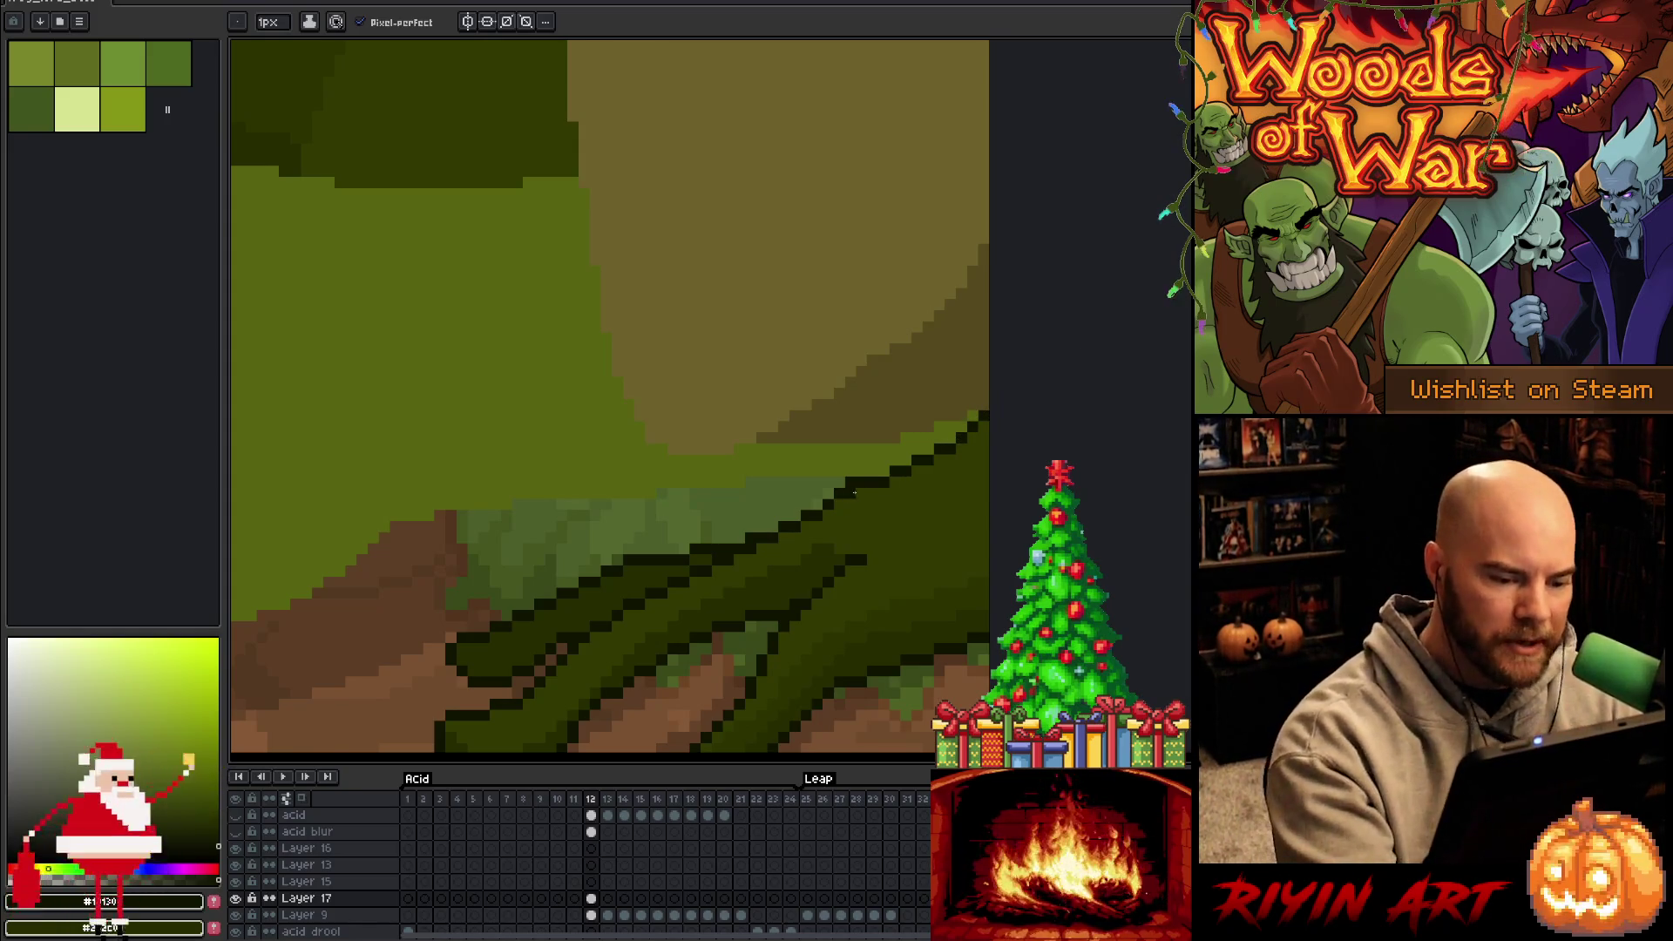
Flip through frames 10–13 to compare the hind foot's pose against the leap frame 12
key(e)
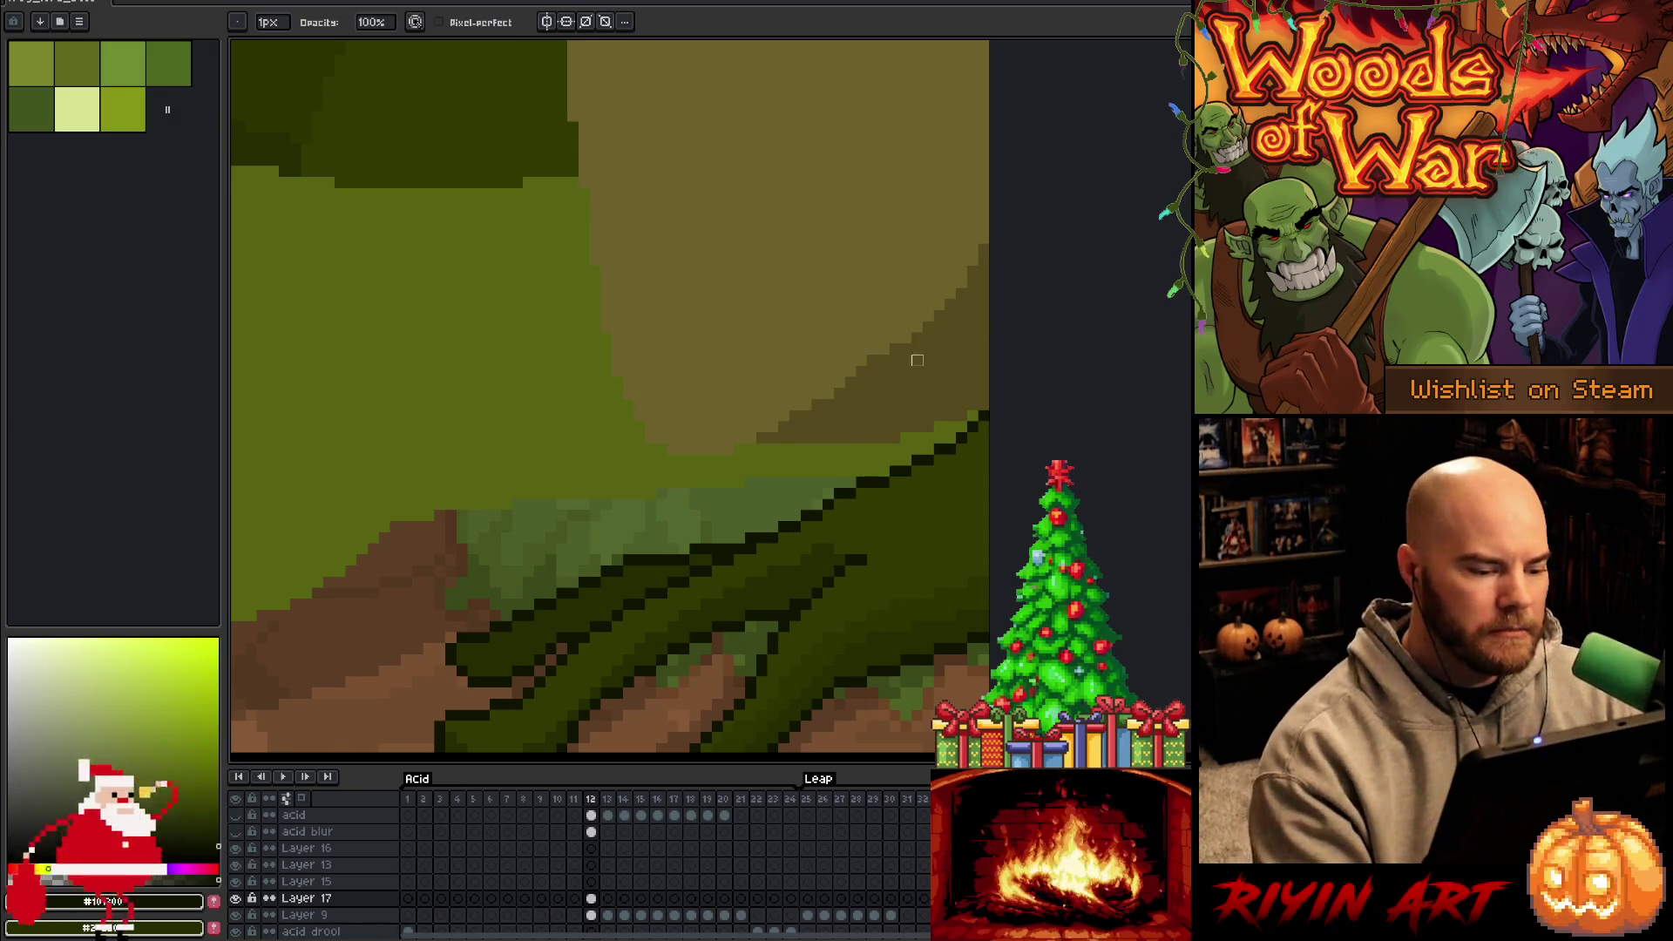
scroll(948, 347, down, 5)
key(e)
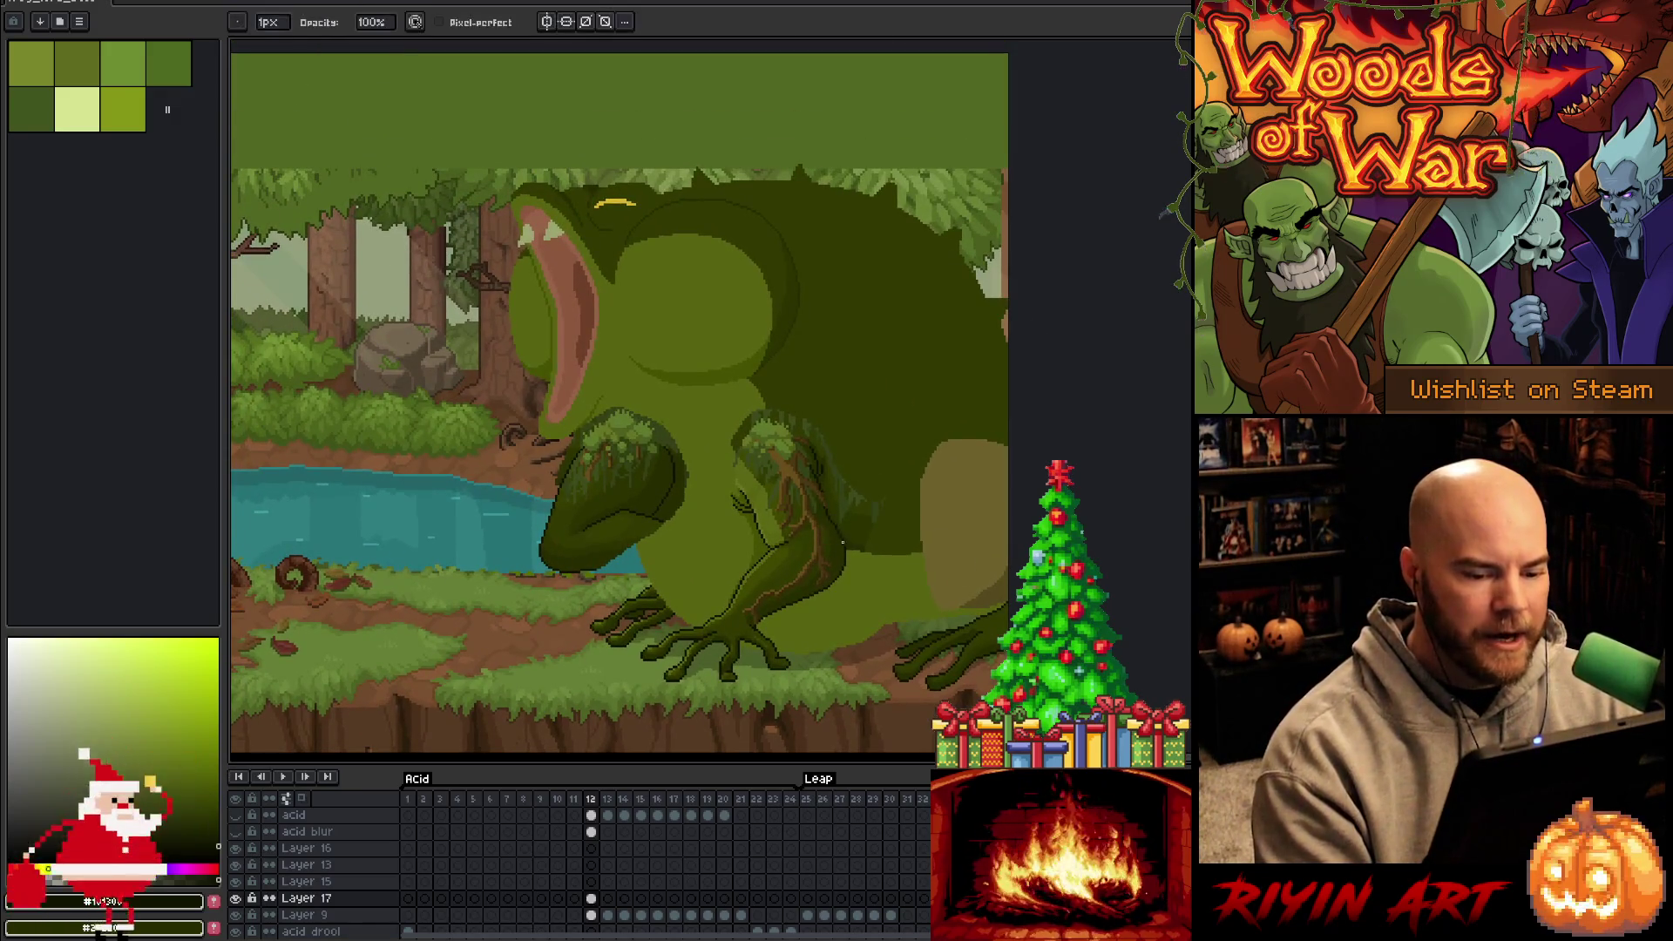
key(Left)
key(Left)
key(Right)
key(Right)
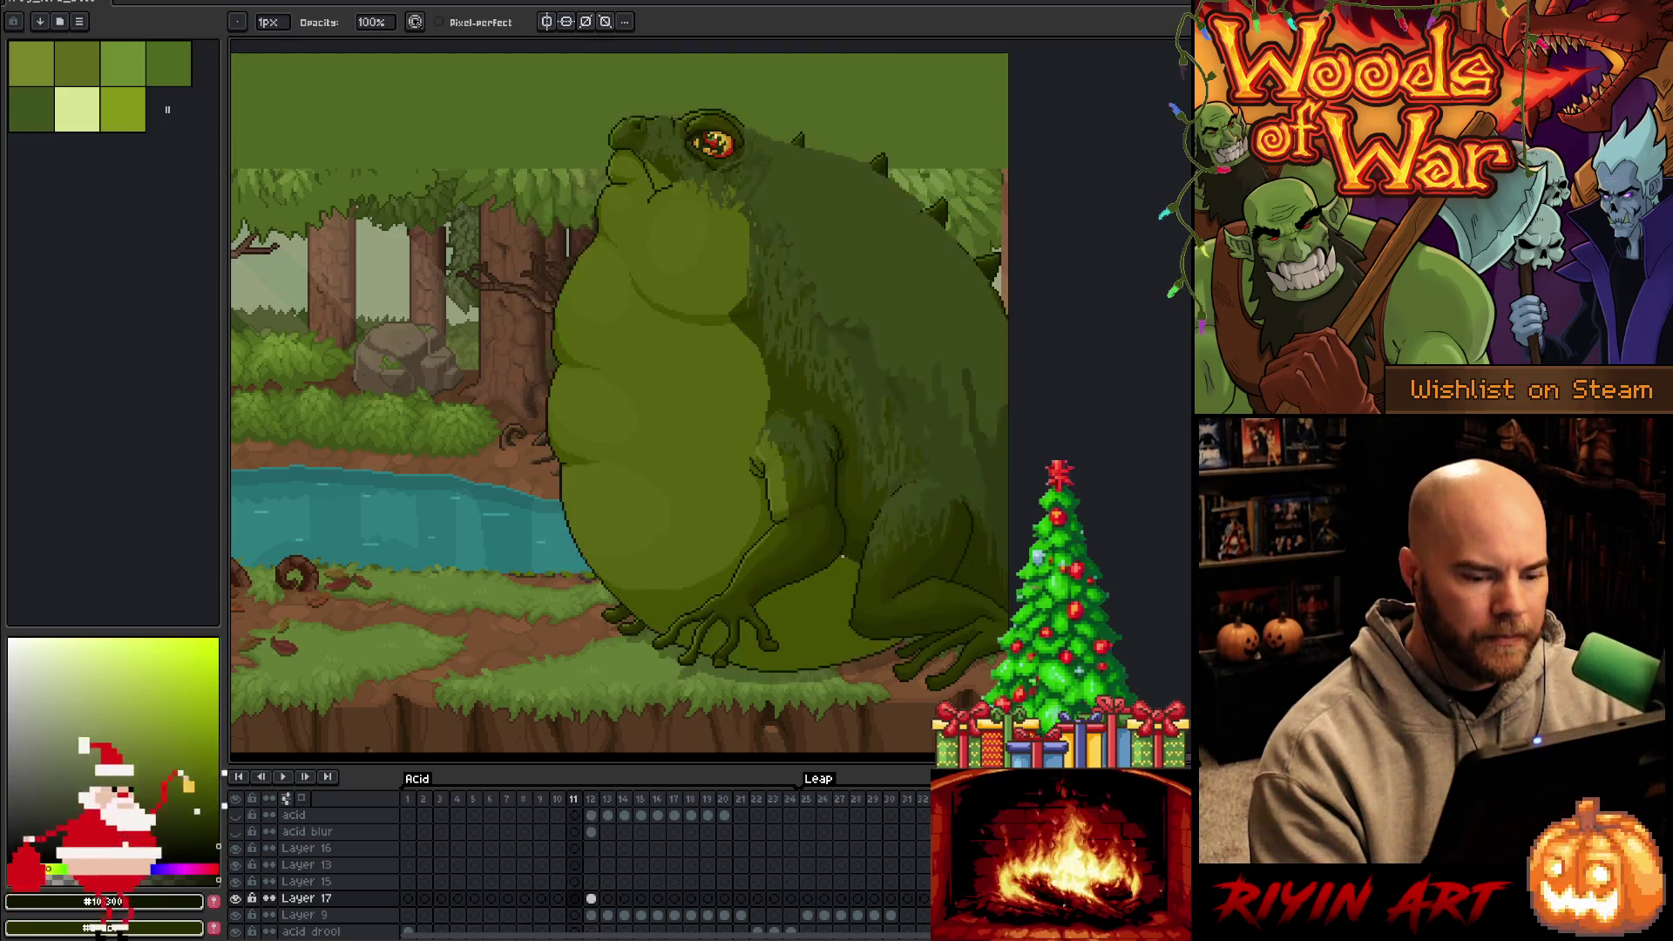
key(Left)
key(Left)
key(Right)
key(Right)
key(Left)
key(Left)
key(Right)
key(Right)
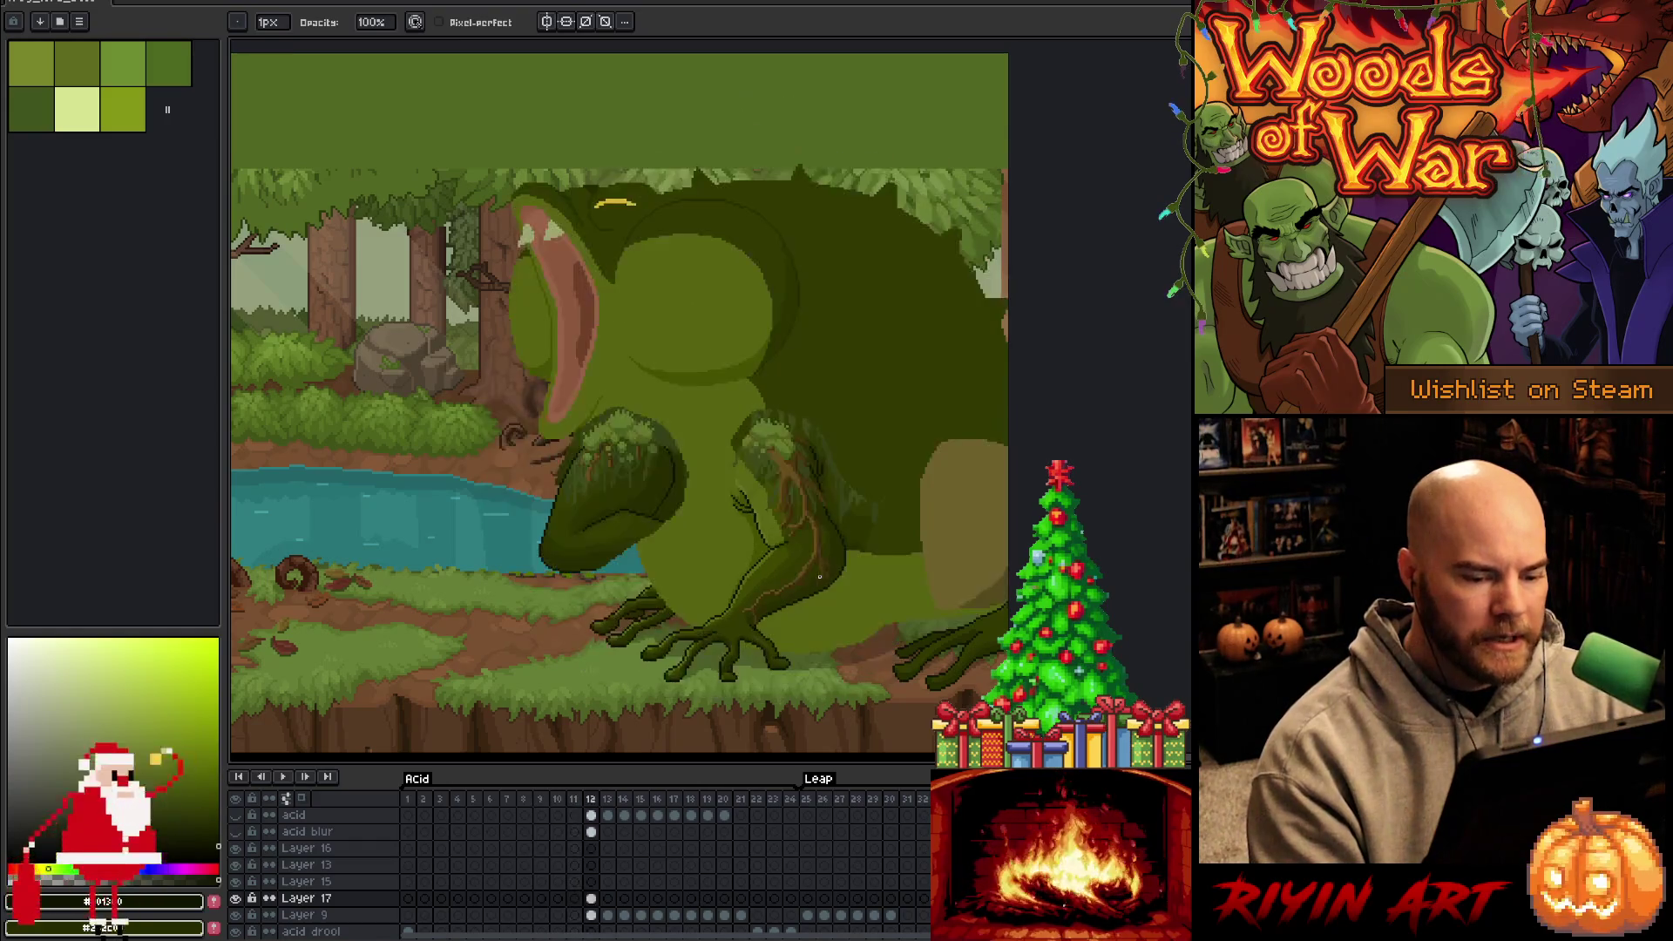
key(Left)
key(Right)
key(Left)
key(Left)
key(Right)
key(Right)
key(Left)
key(Left)
key(Right)
key(Right)
key(Left)
key(Left)
key(Right)
key(Right)
key(Left)
key(Left)
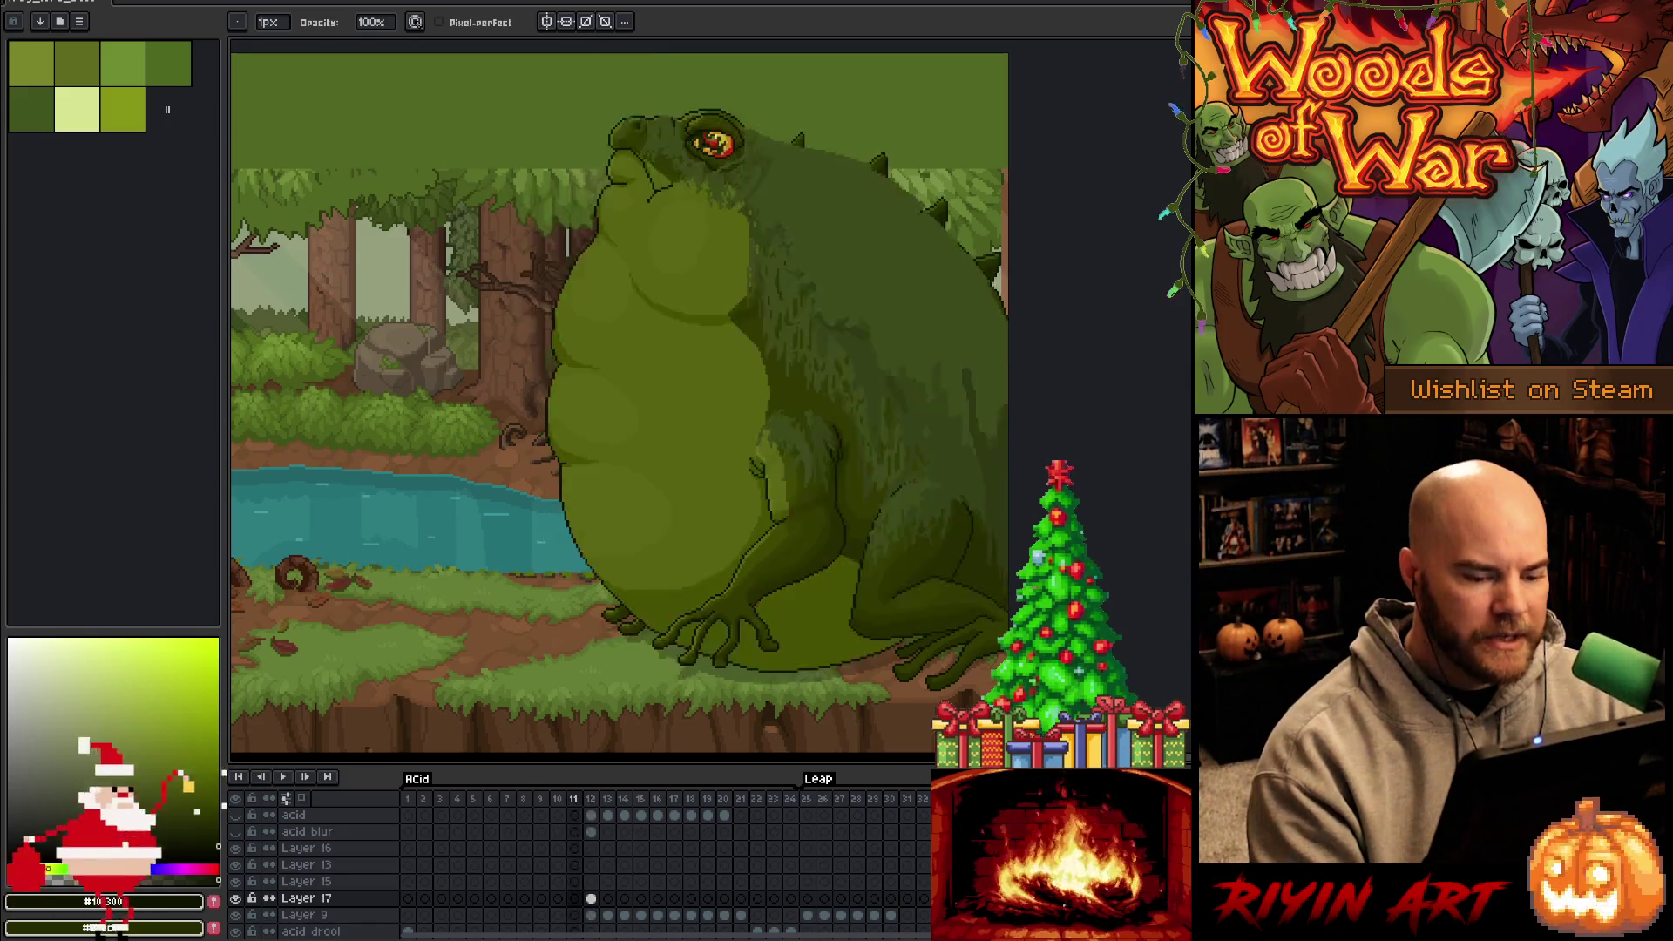
key(Right)
key(Right)
key(Right)
key(Left)
key(Right)
key(Left)
key(Left)
key(Left)
key(Right)
key(Left)
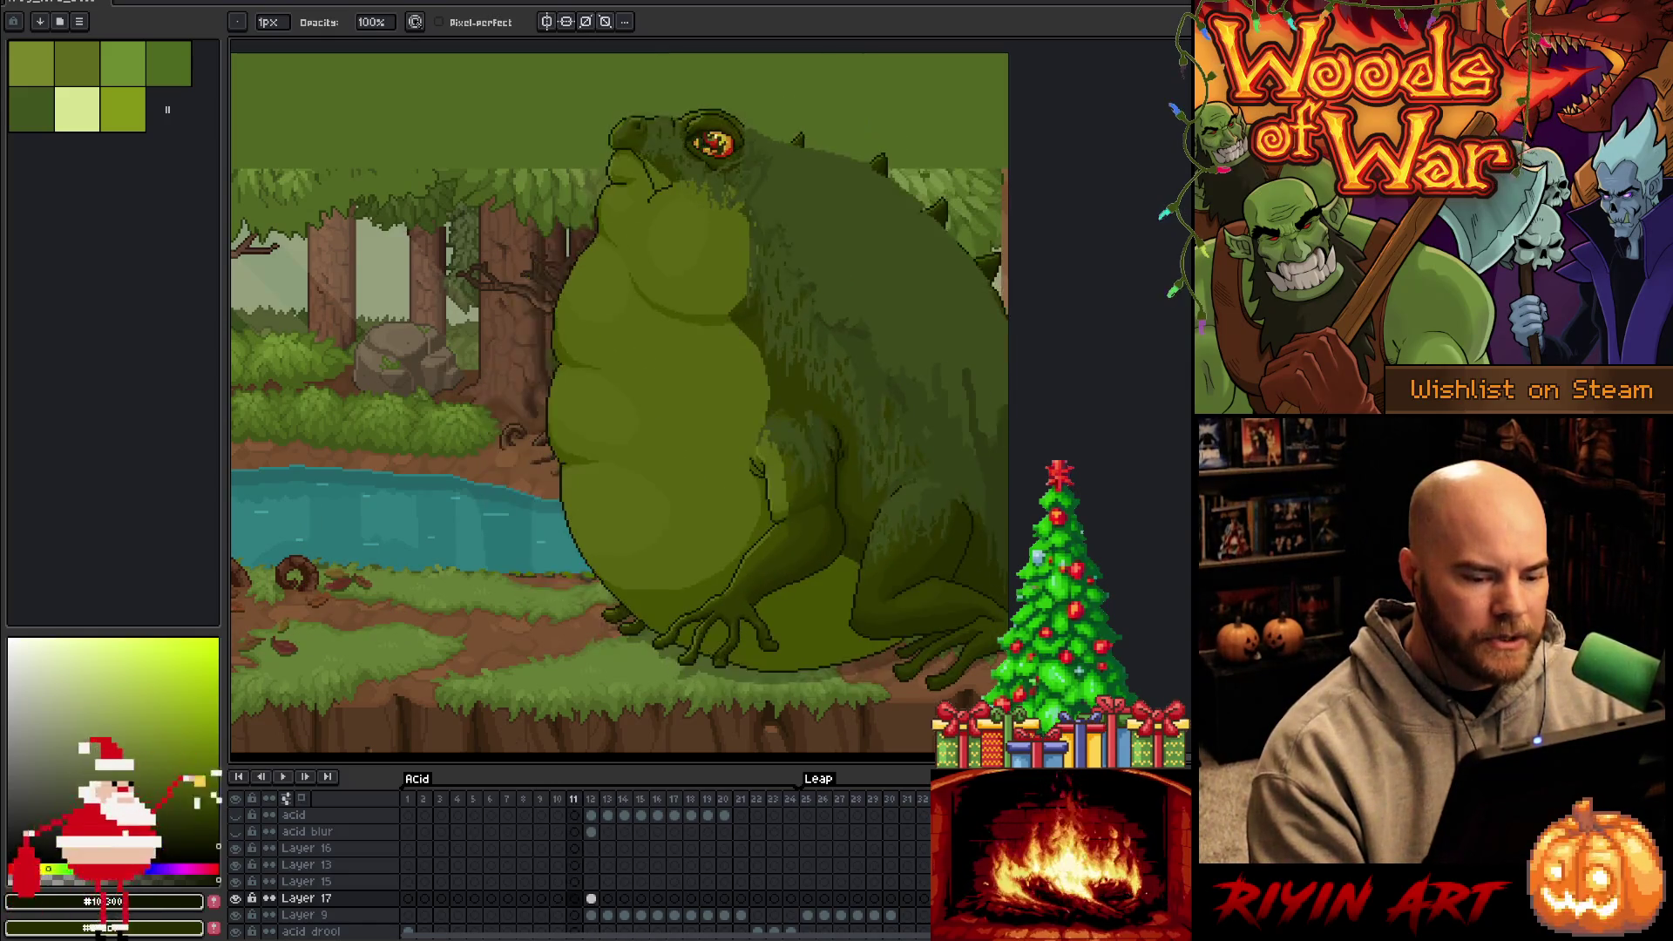
key(Right)
key(Right)
key(Left)
key(Right)
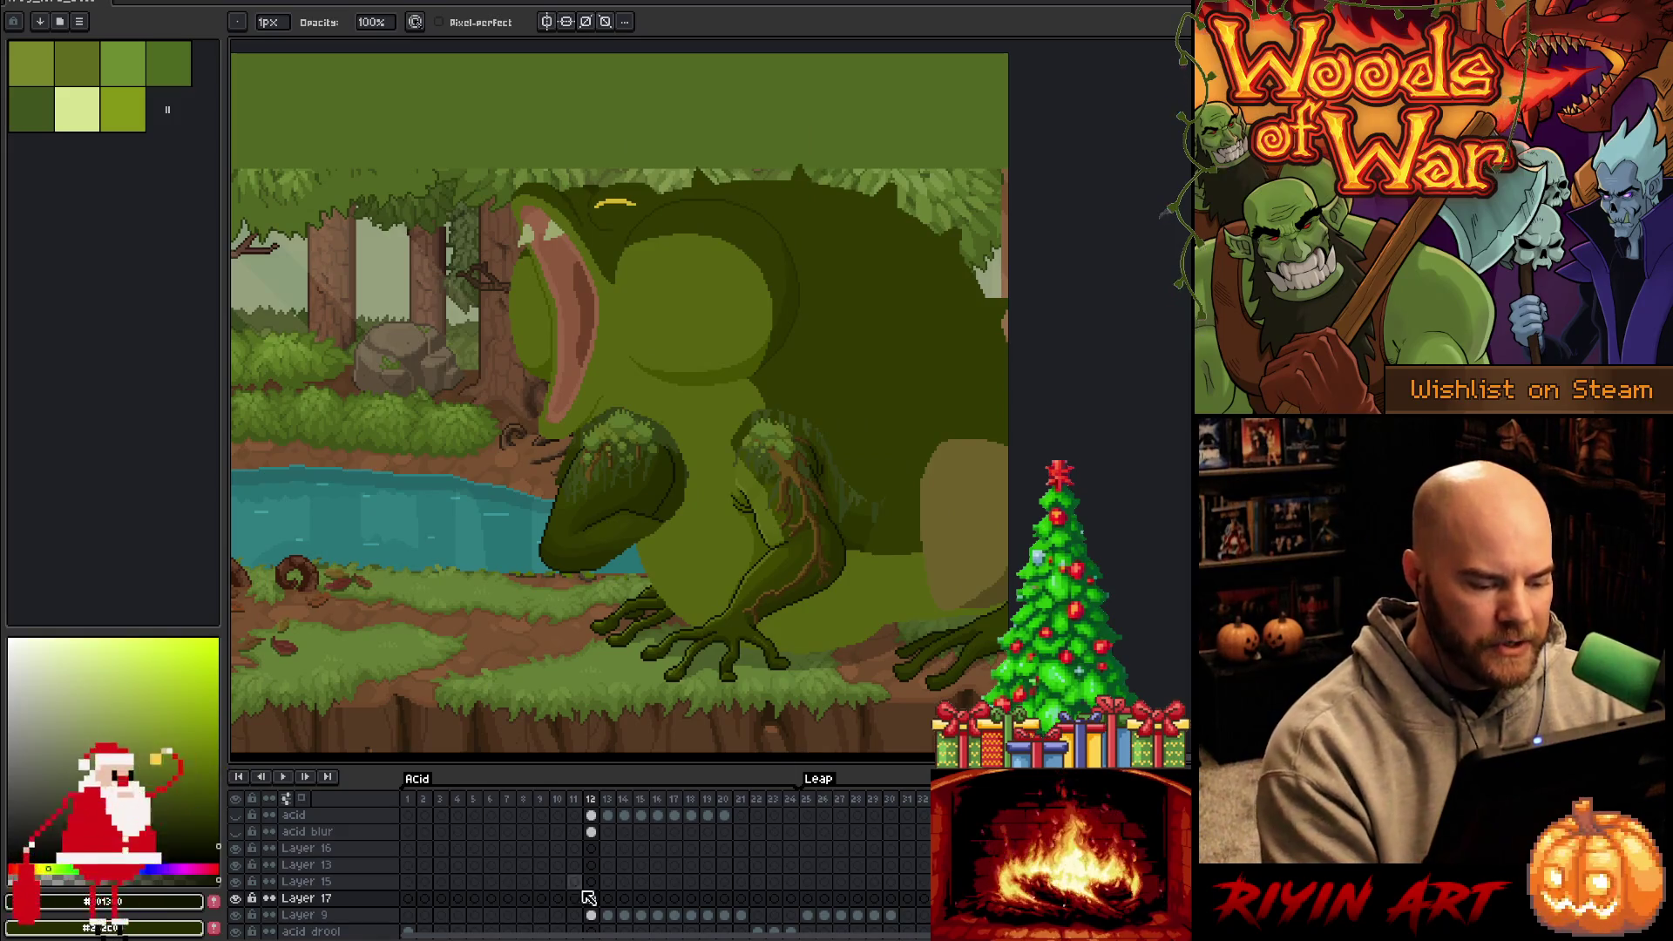
Marquee-select the right hind foot, drag it right, and compare it with frame 11
key(m)
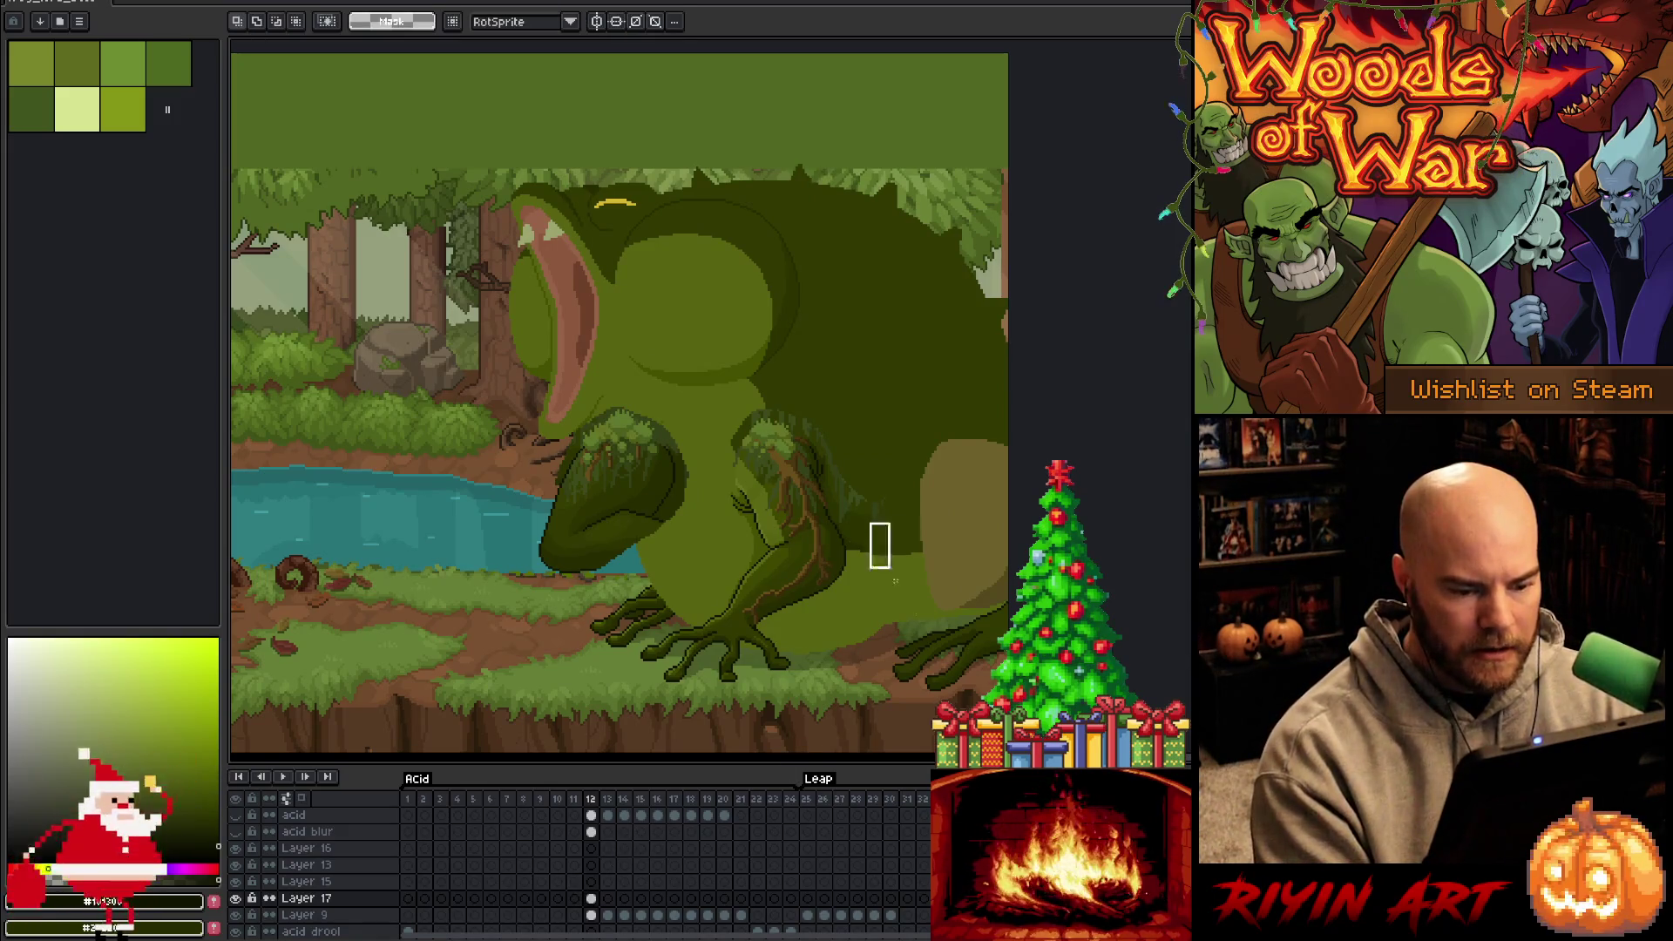
scroll(875, 536, down, 1)
drag(870, 504, 1011, 725)
drag(933, 610, 966, 611)
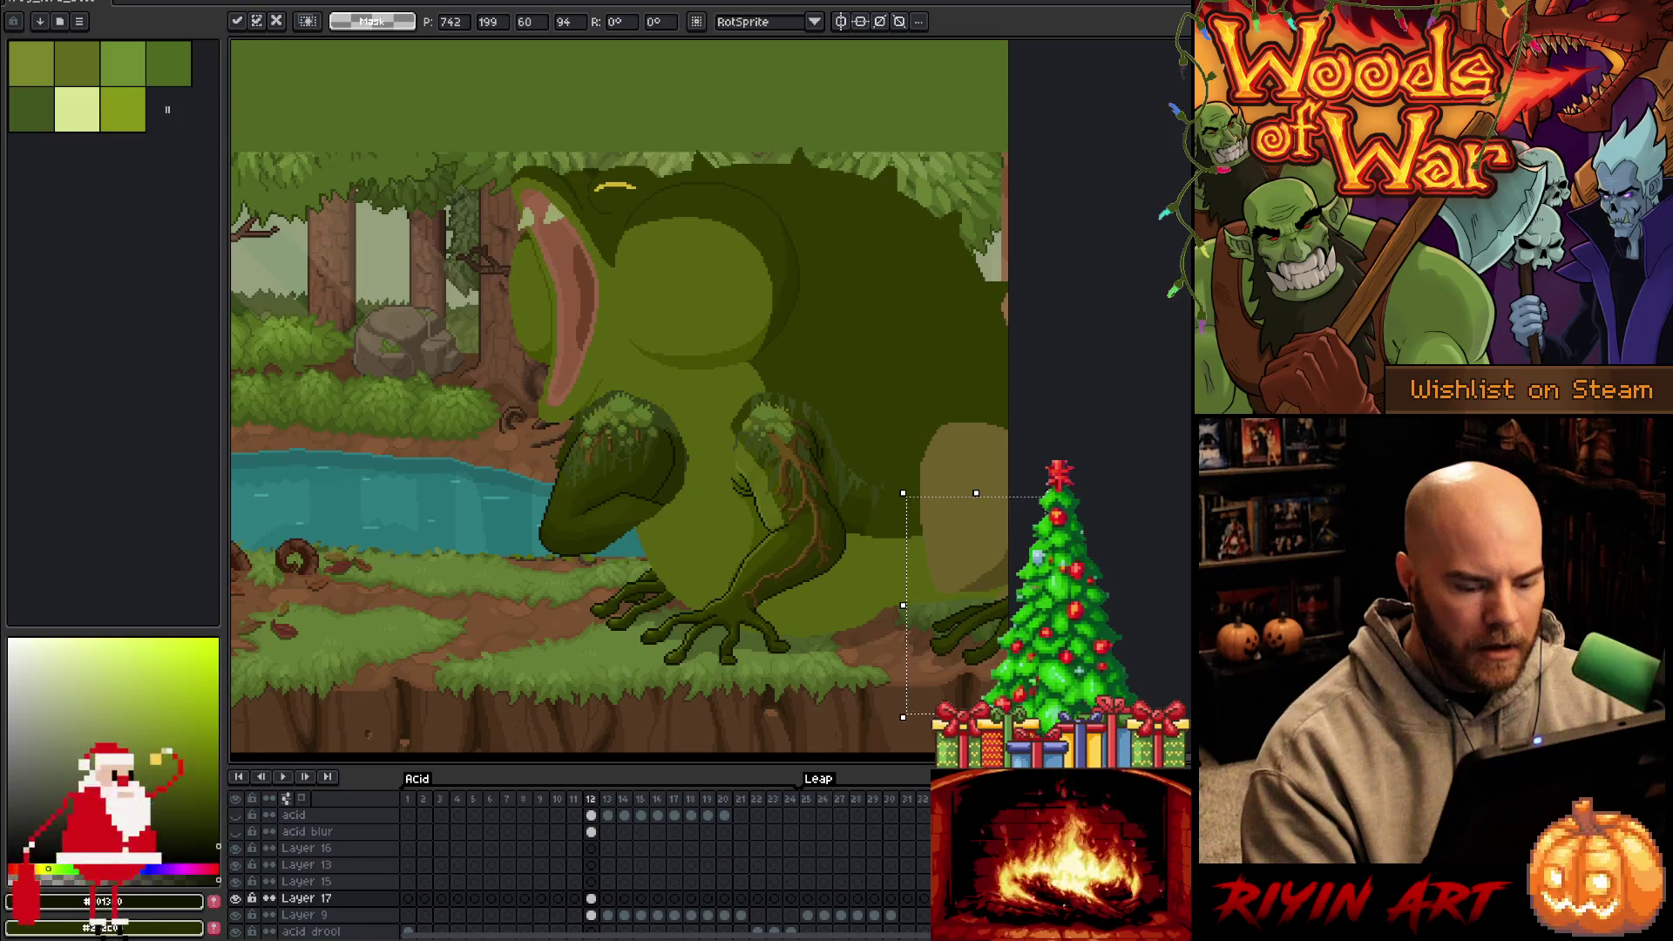
key(Left)
key(Right)
key(Left)
key(Right)
key(Left)
key(Right)
key(Right)
key(Left)
Nudge the selected foot 2 px right and 3 px up
key(Left)
key(Right)
key(Up)
key(Right)
key(Right)
key(Right)
key(Up)
key(Up)
key(Up)
Commit the moved foot and cycle frames 11–13 to check the motion
key(Left)
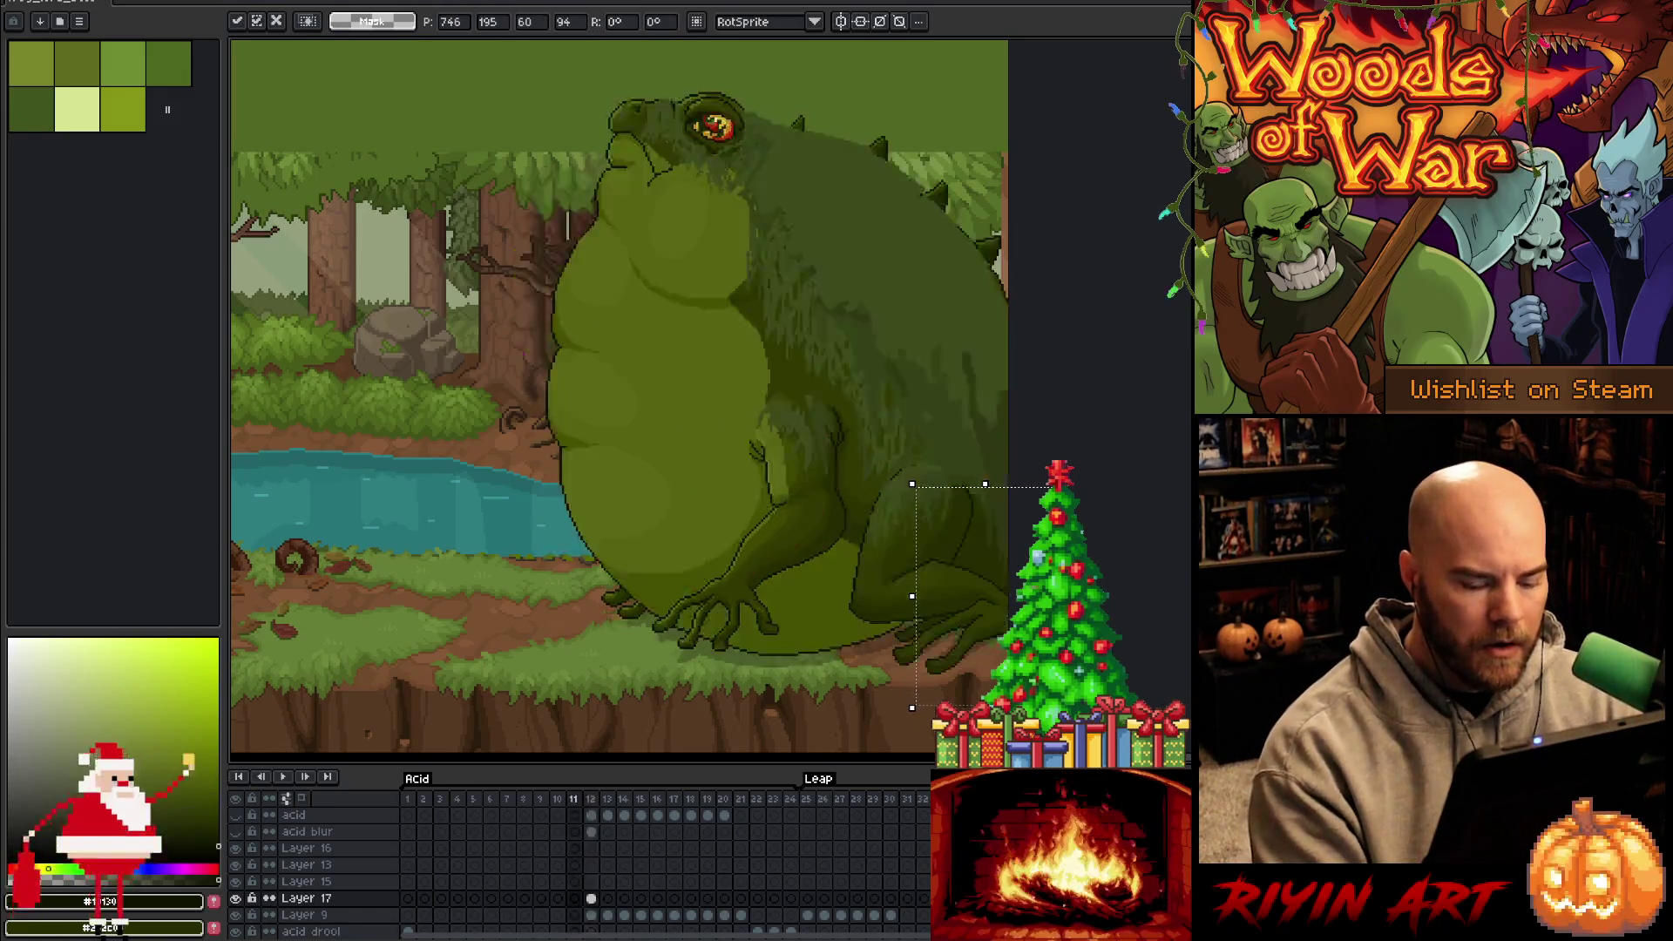
key(Return)
key(Right)
key(Left)
key(Right)
key(Right)
key(Left)
key(Right)
key(Left)
key(Left)
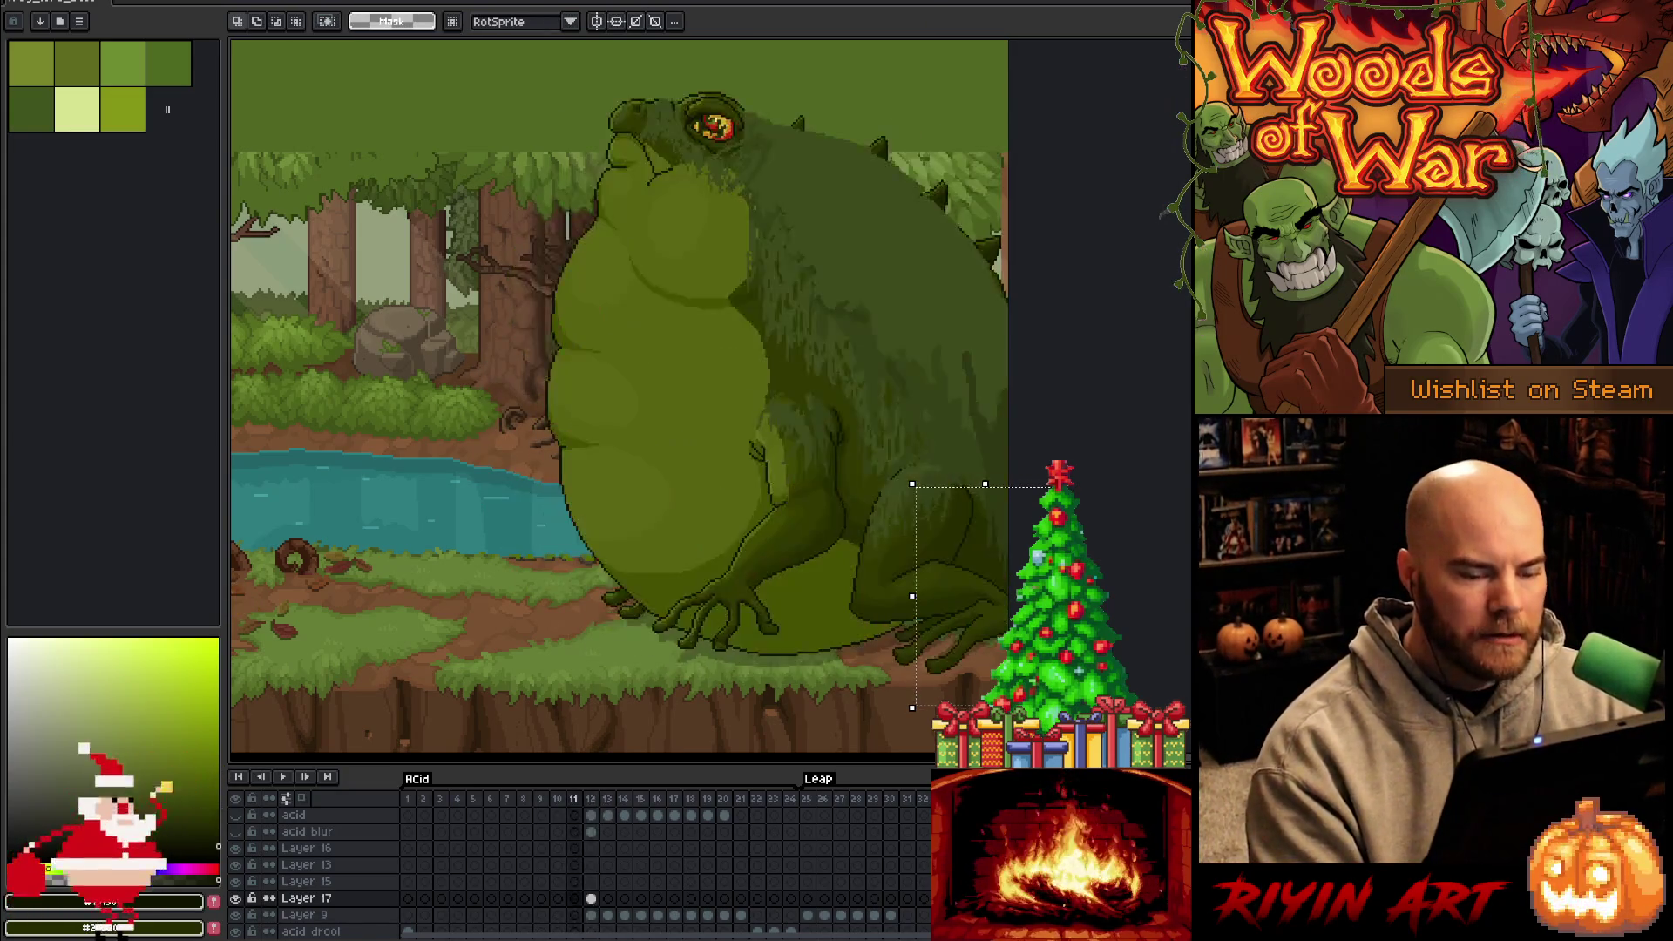
key(Right)
key(Left)
key(Right)
key(Right)
key(Left)
key(Left)
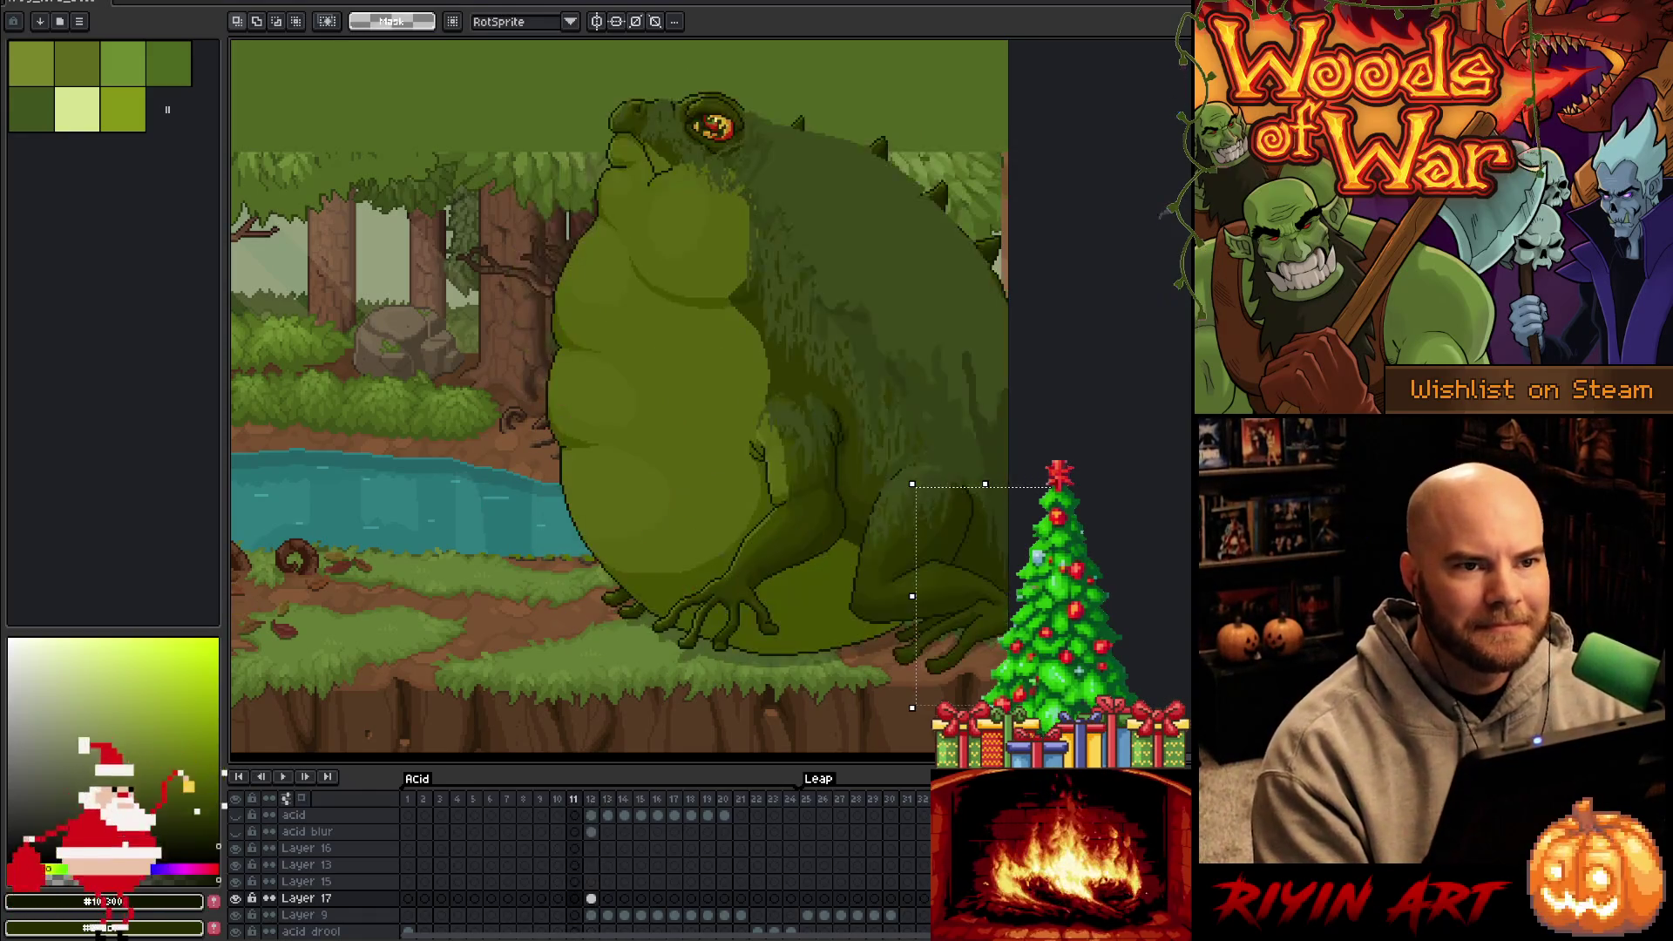
key(Right)
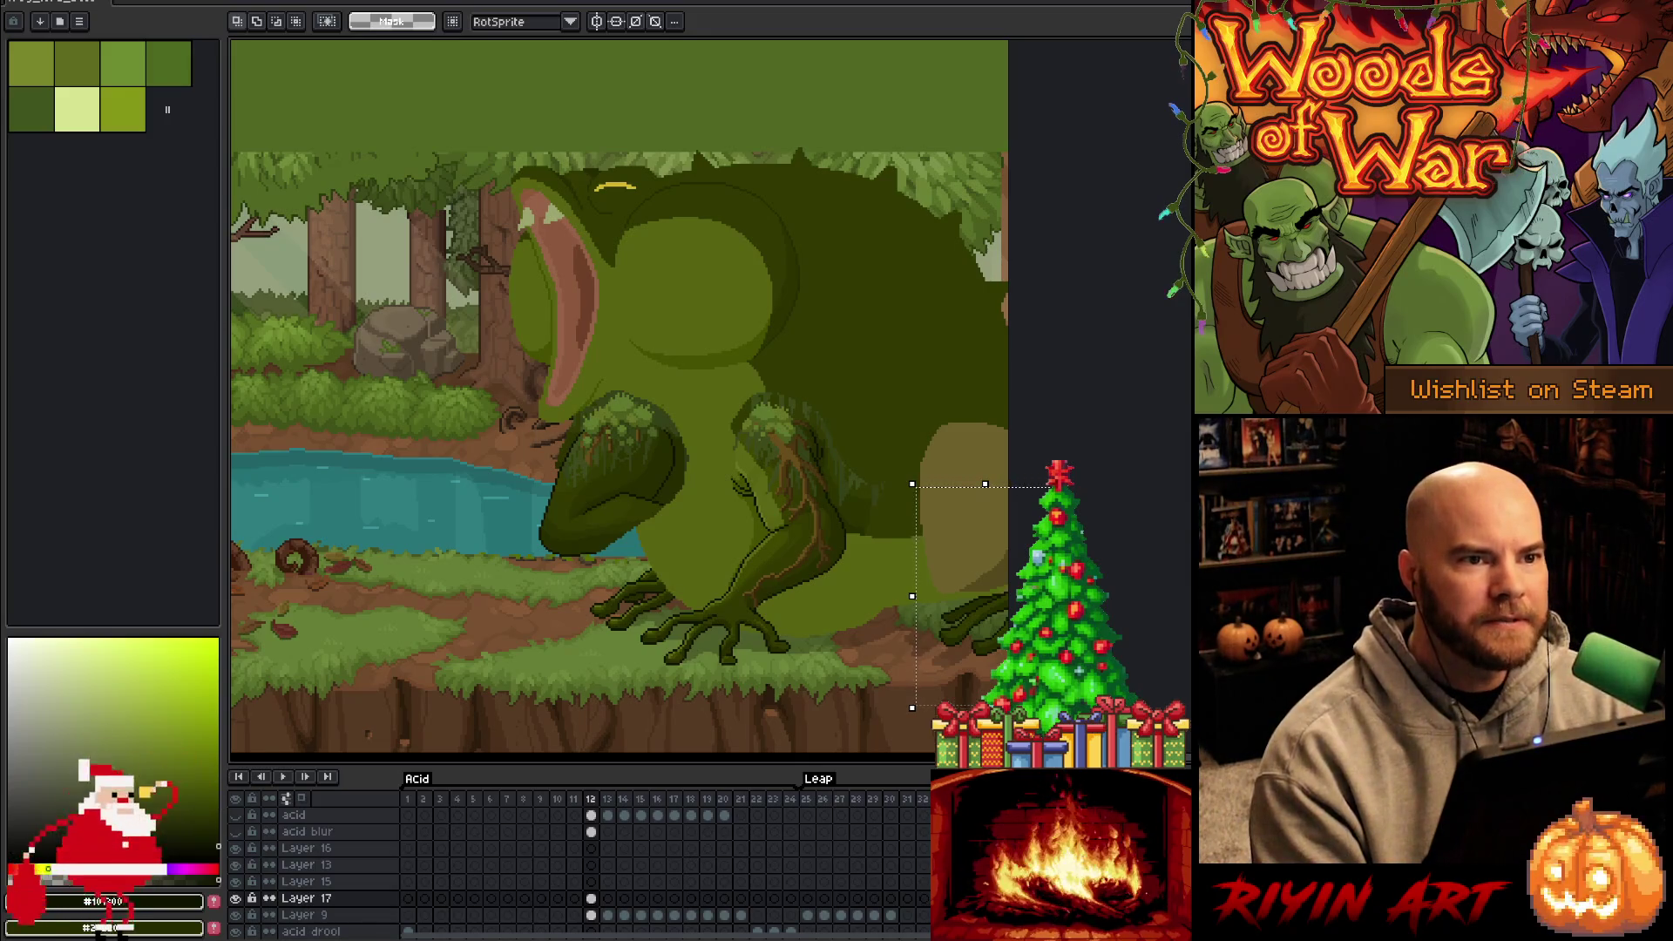
key(Left)
key(Right)
key(Left)
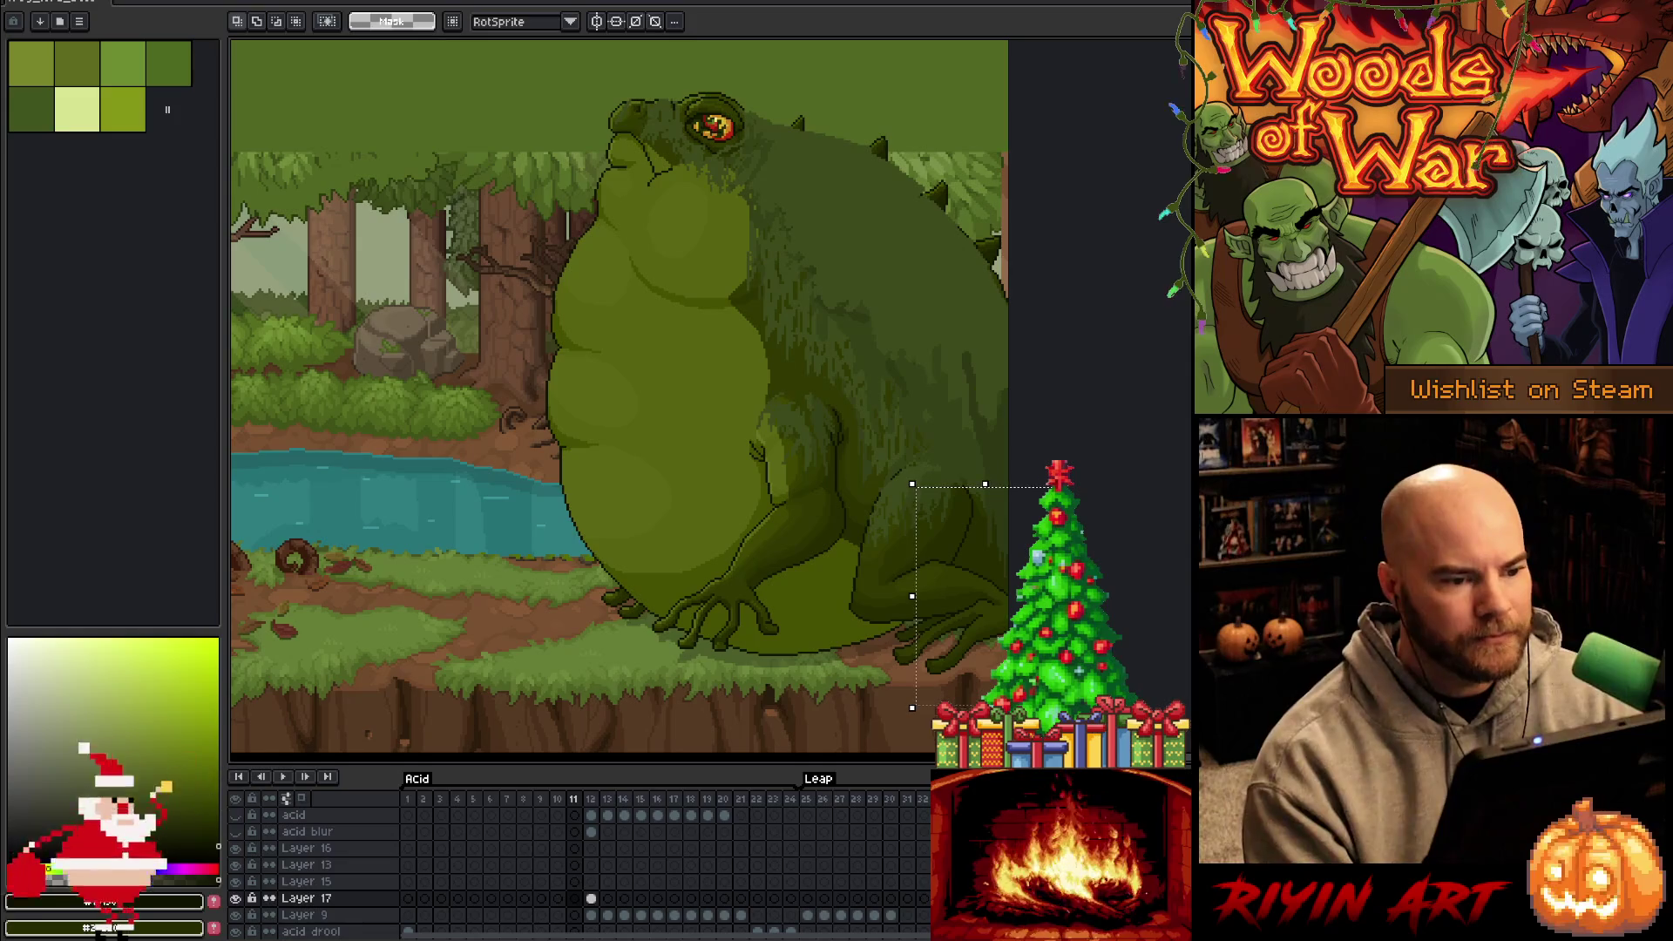
scroll(905, 648, up, 1)
Flip between frames 11 and 12, settling back on frame 12
key(Right)
key(Left)
key(Right)
key(Left)
key(Right)
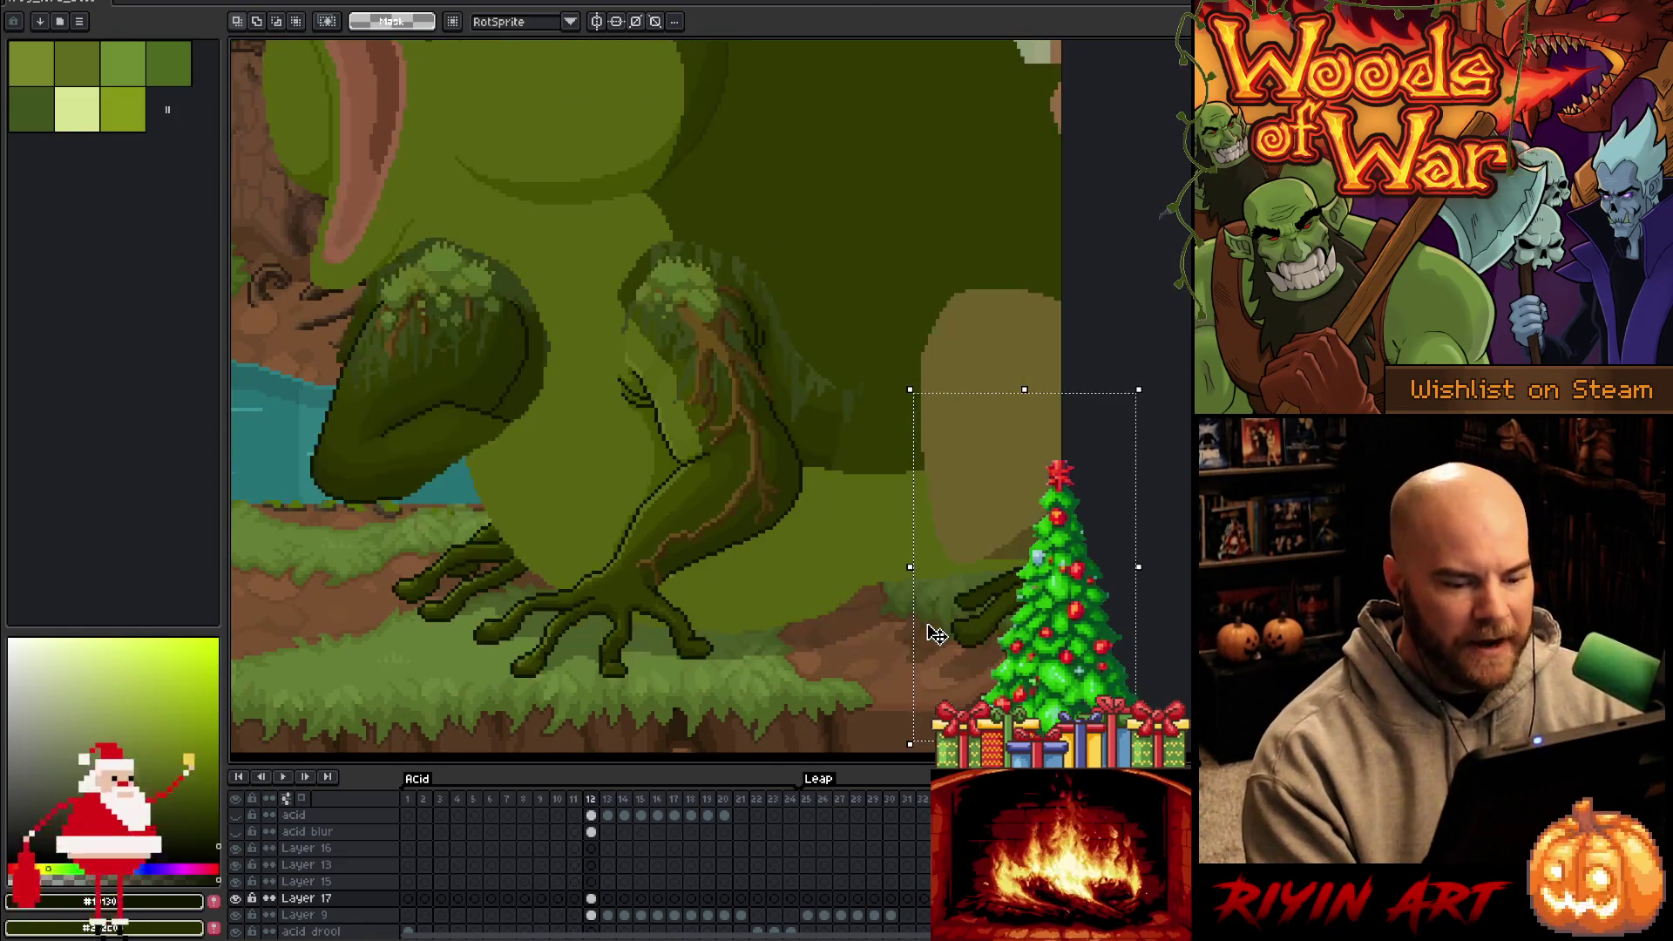
key(Left)
key(Right)
key(Left)
key(Right)
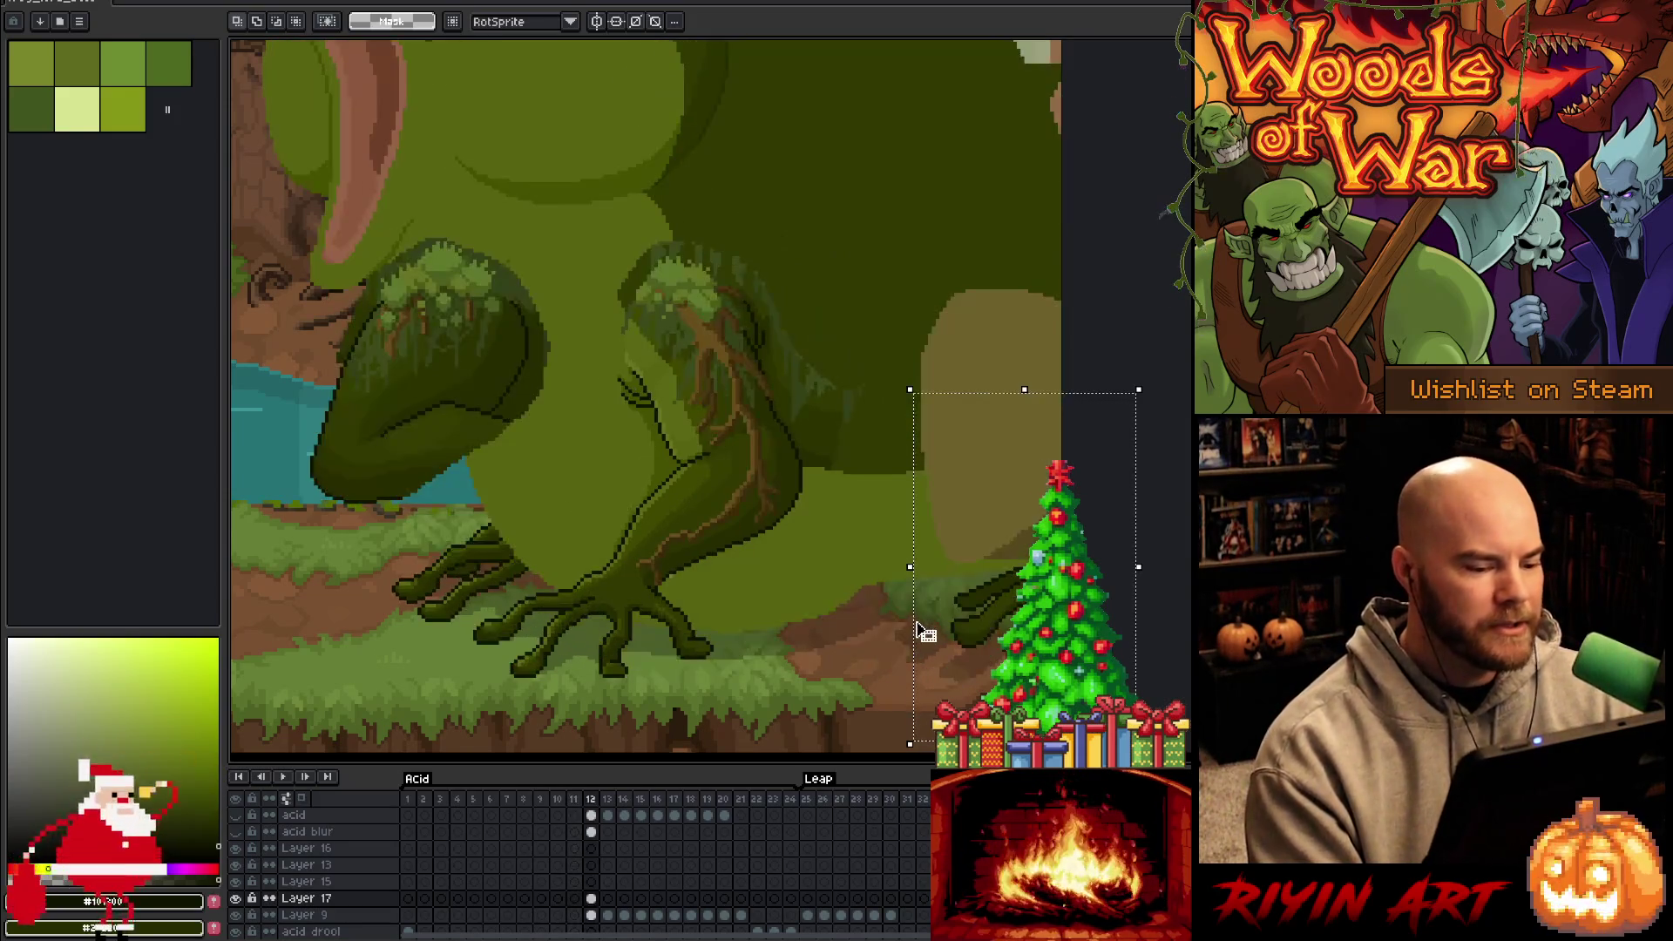
Switch to the pencil, deselect the hind foot, and zoom in on its edge
mouse_move(736, 404)
mouse_down()
mouse_move(578, 479)
mouse_move(573, 497)
mouse_up()
key(m)
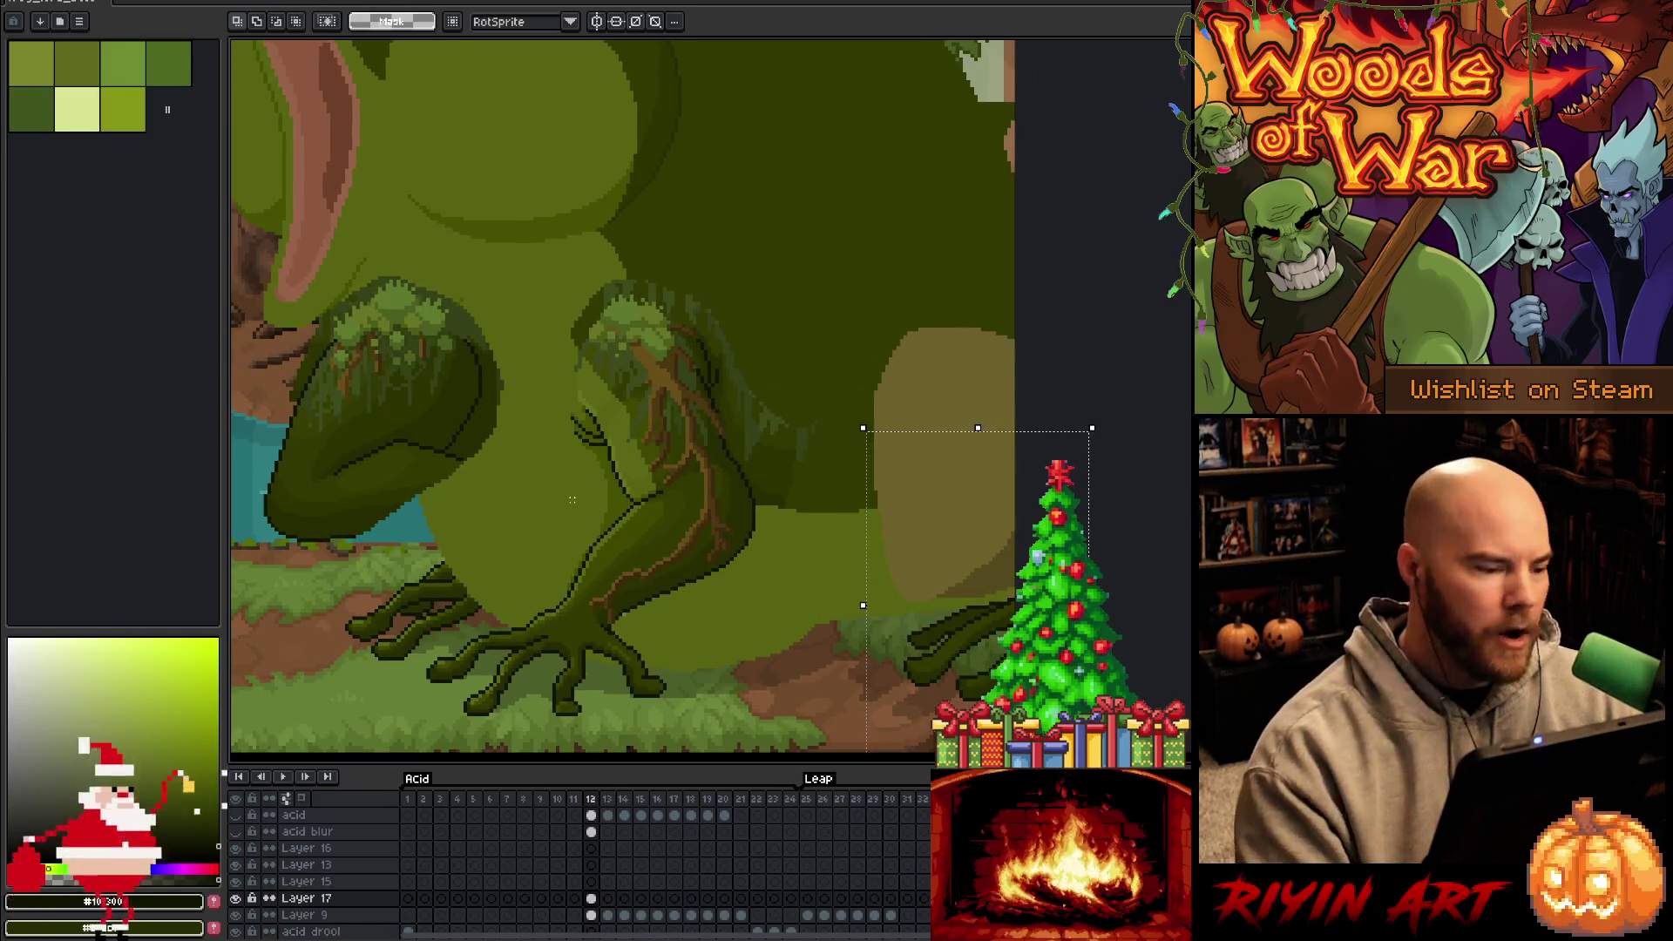
key(b)
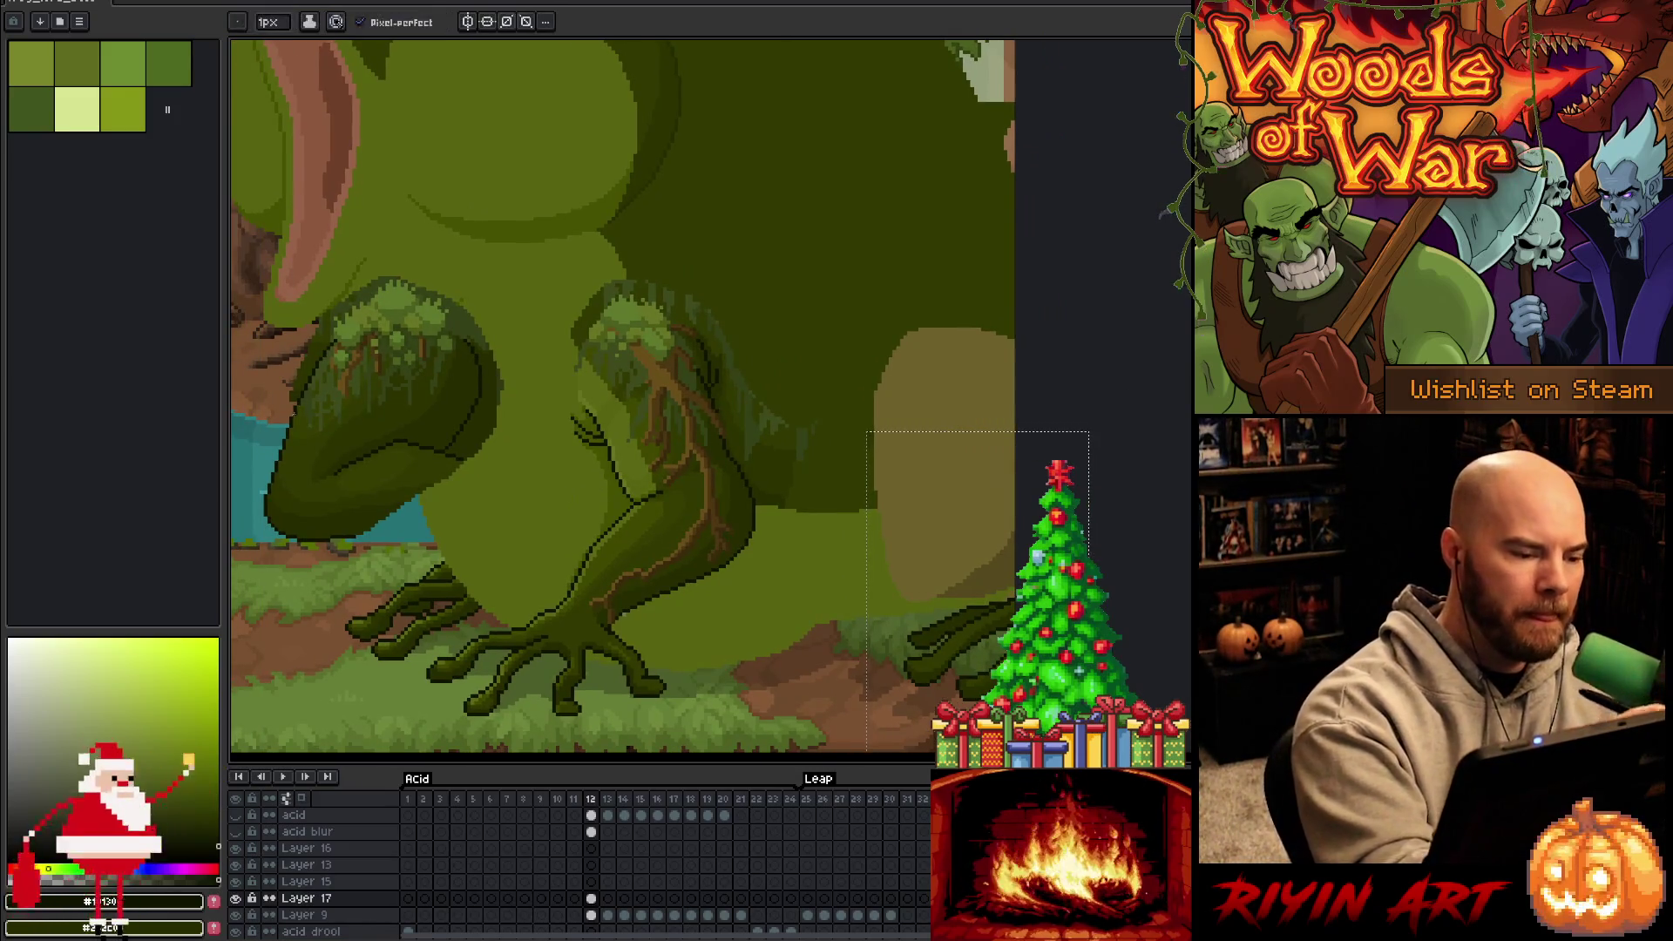
key(ctrl+d)
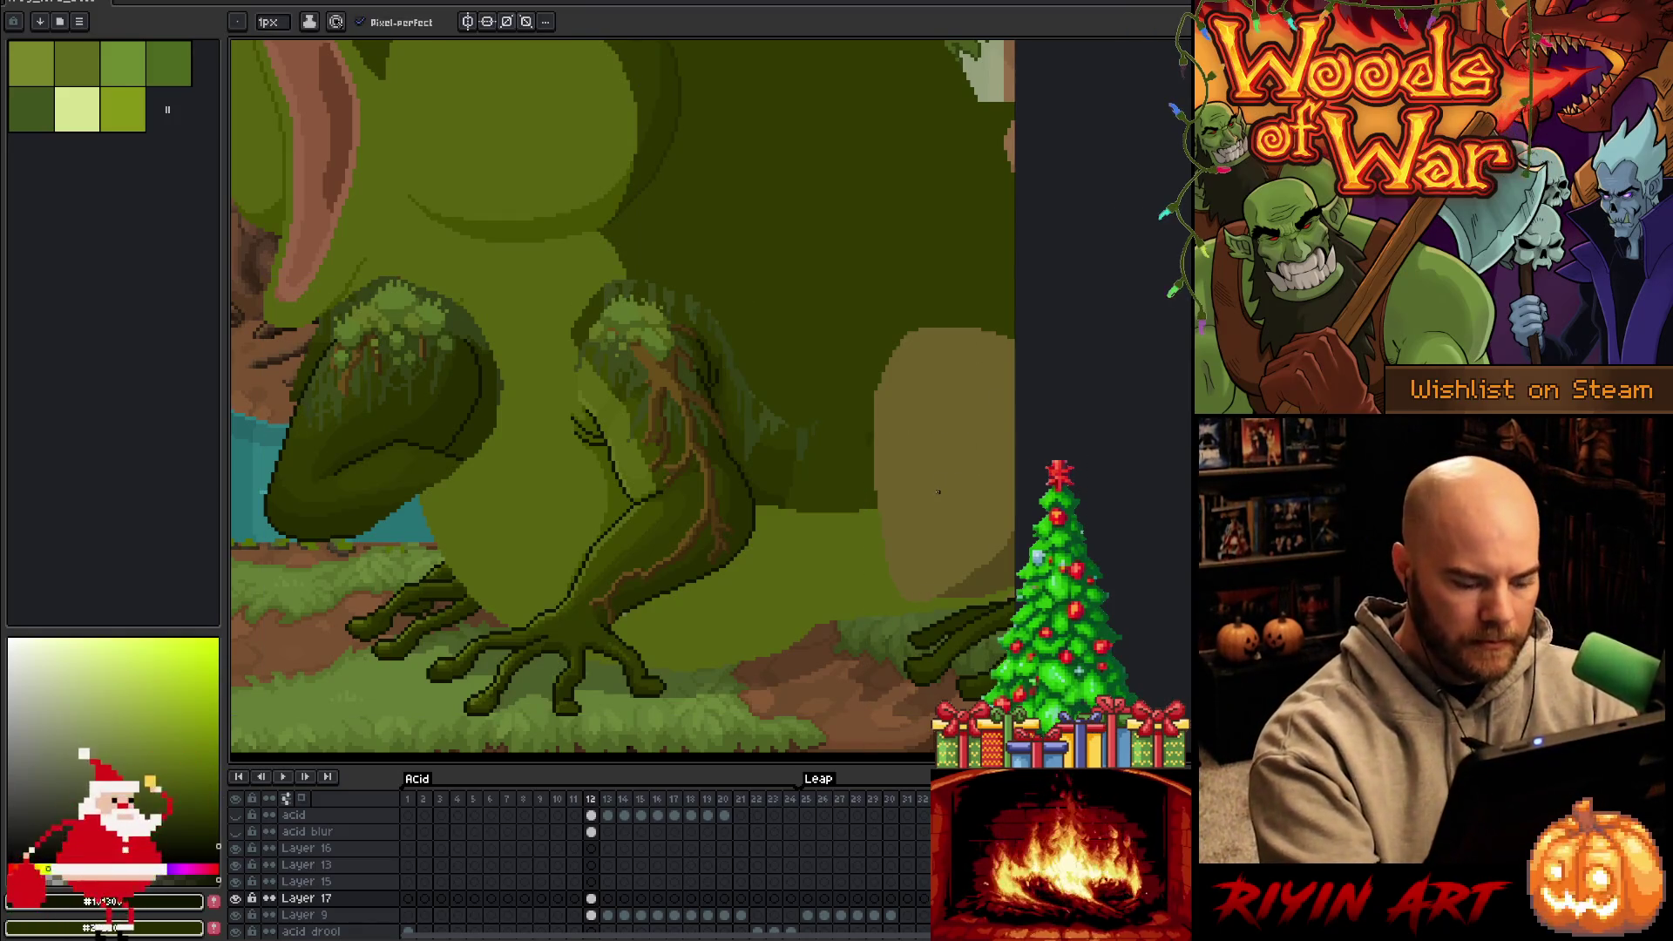
key(Down)
drag(892, 452, 895, 462)
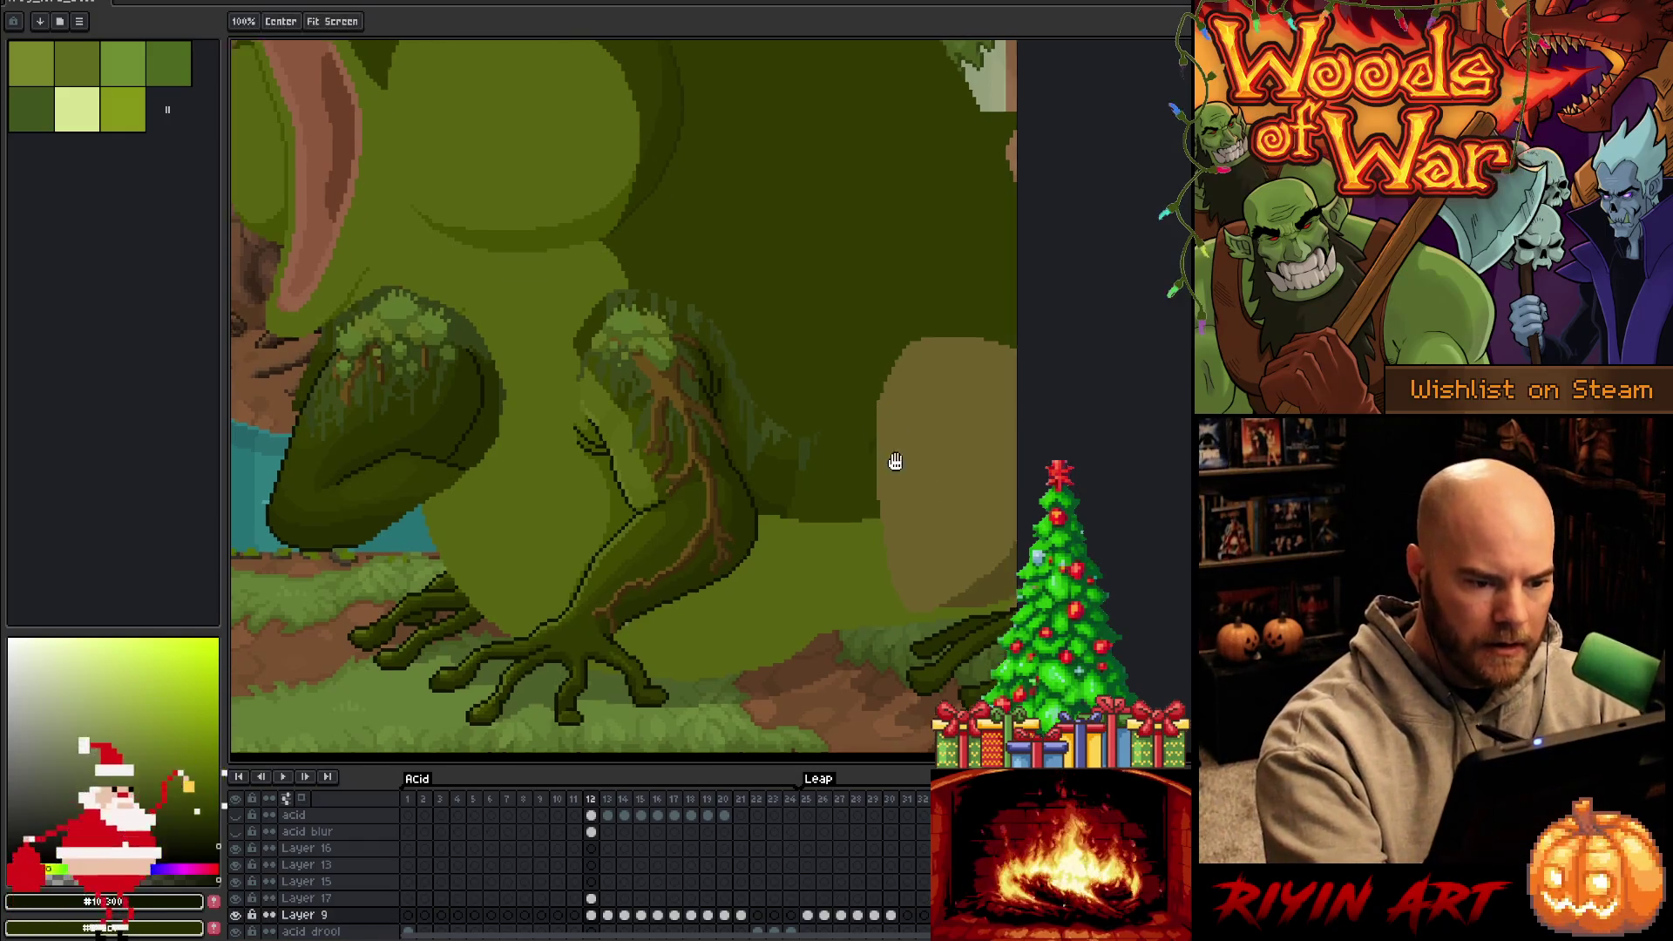
scroll(895, 461, up, 1)
mouse_move(906, 526)
mouse_down()
mouse_move(902, 499)
mouse_move(899, 534)
mouse_up()
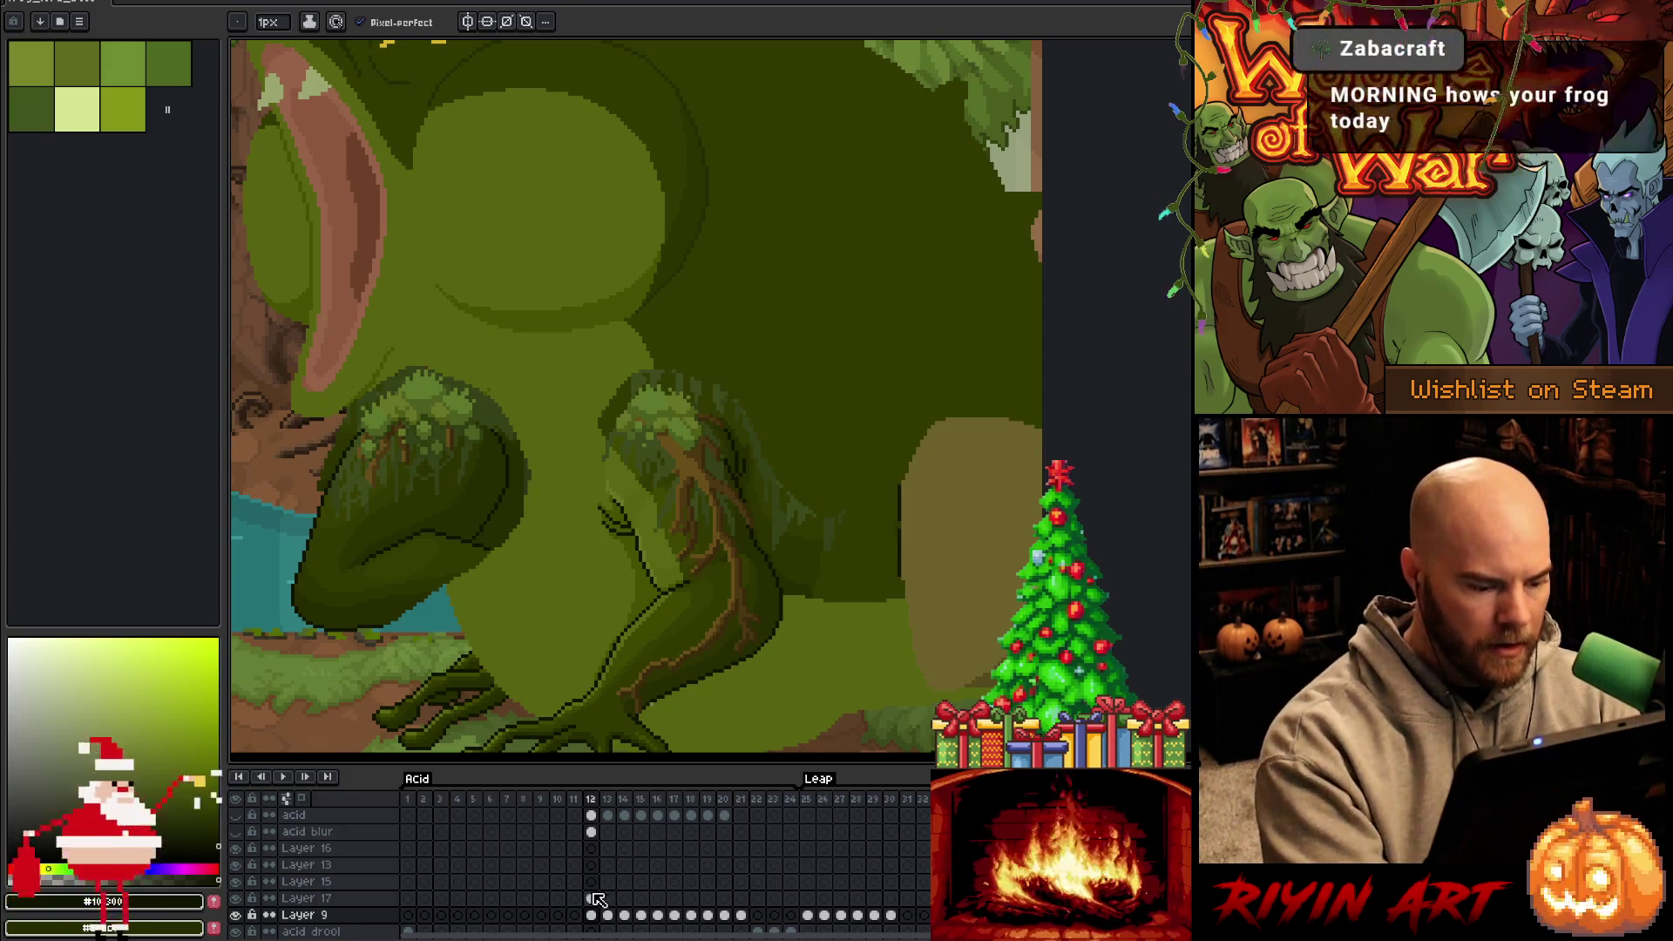
On Layer 17's frame-12 cel, draw a short dark line down the hind foot's left edge
key(Up)
key(e)
drag(899, 505, 896, 487)
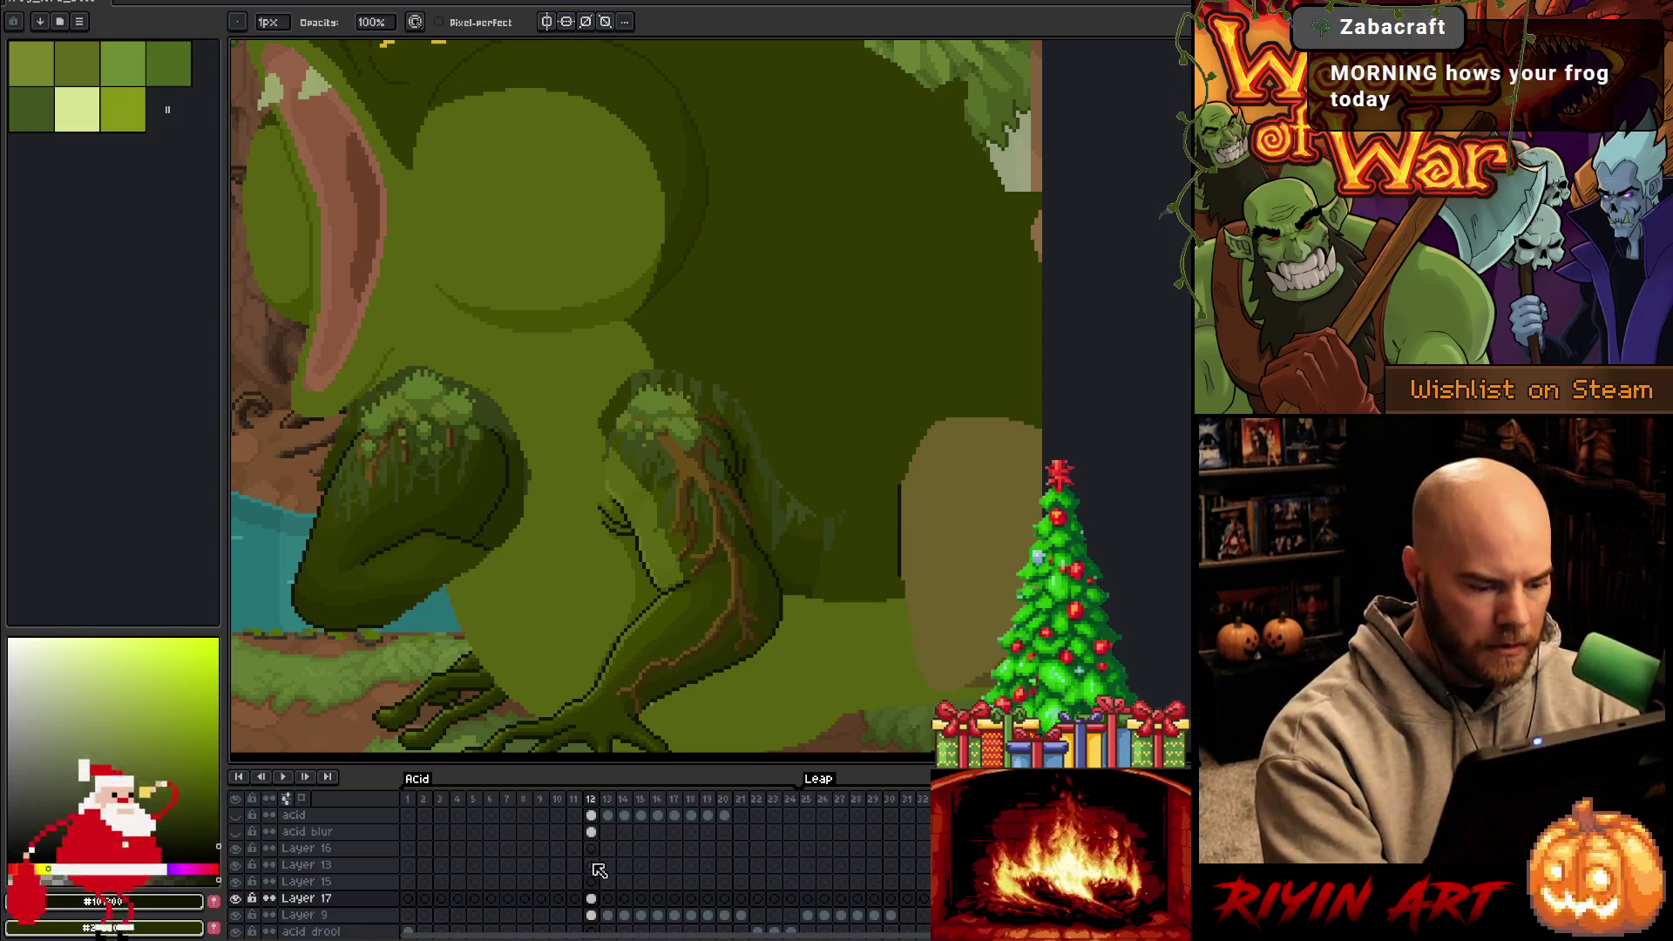
click(591, 899)
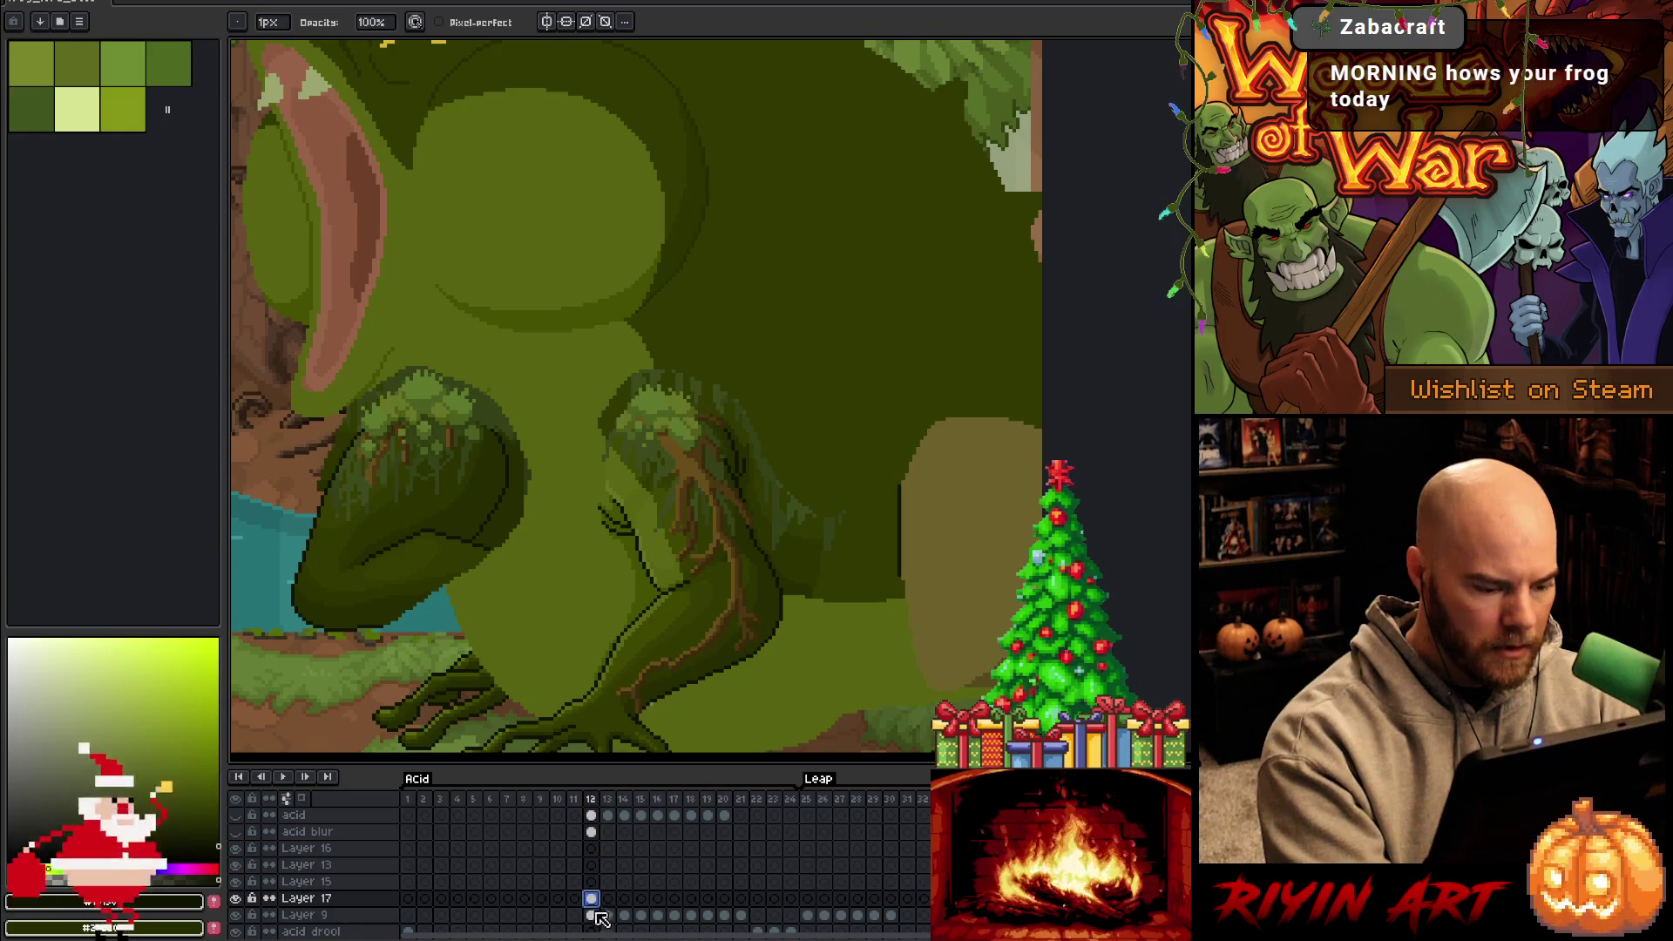
key(b)
click(903, 562)
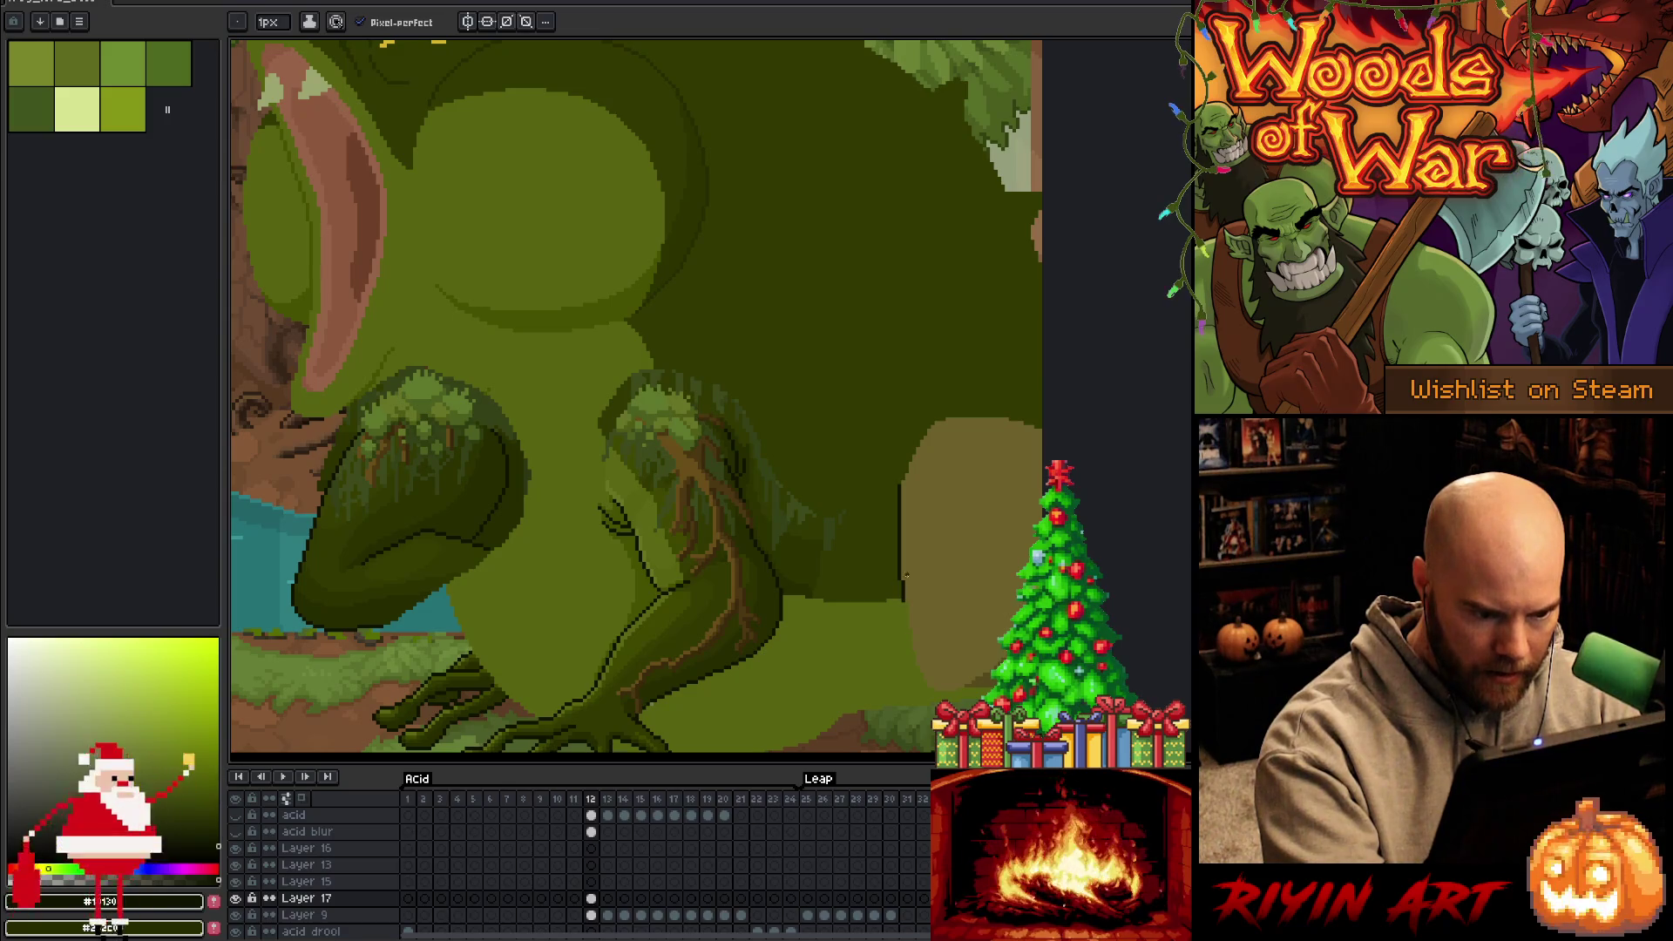
drag(907, 603, 907, 620)
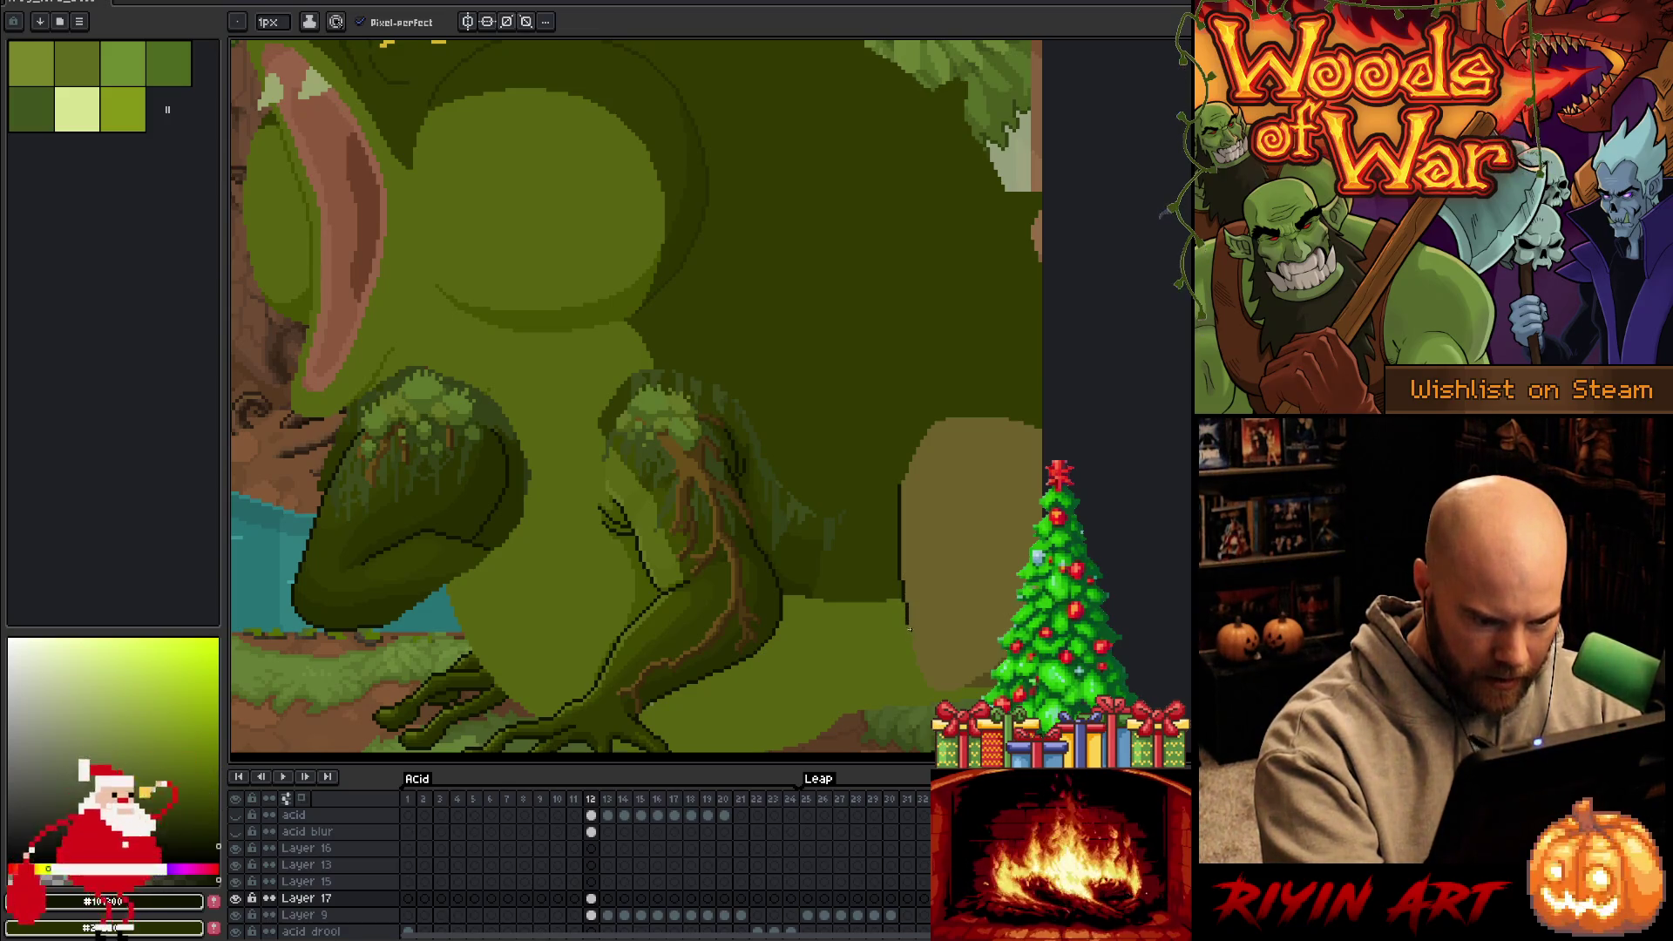
scroll(912, 623, up, 5)
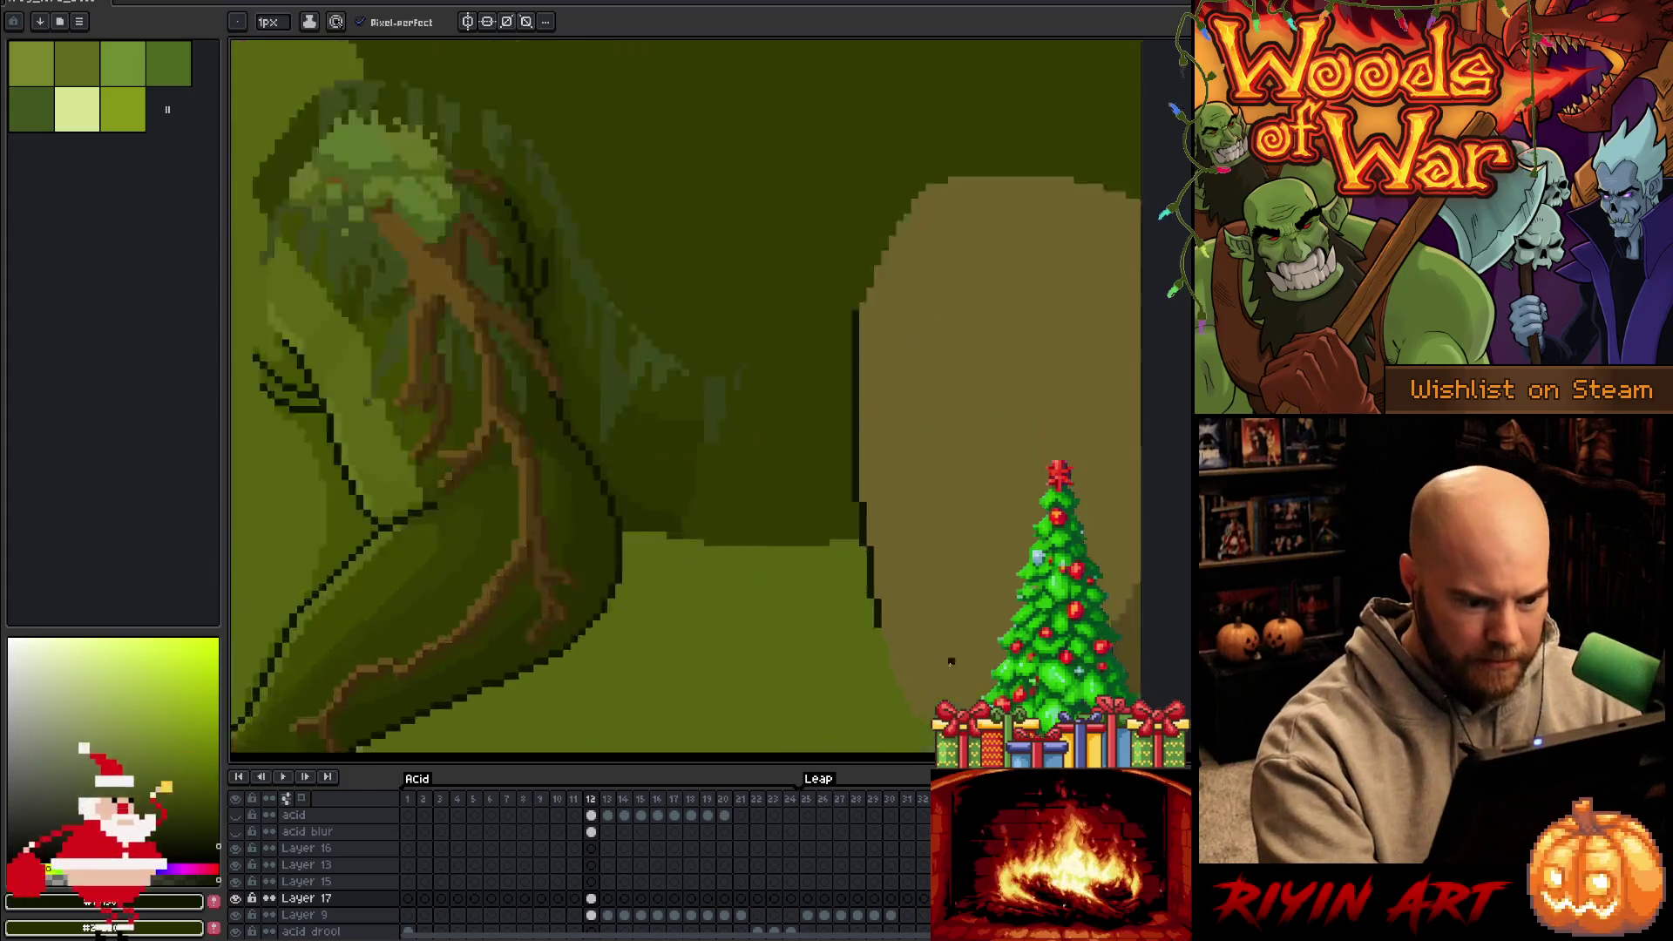
Add dark outline pixels at the hind foot's bottom edge and pick a new drawing colour
mouse_move(960, 613)
mouse_down()
mouse_move(774, 321)
mouse_move(833, 474)
mouse_move(1051, 474)
mouse_move(1168, 439)
mouse_up()
click(1142, 450)
key(e)
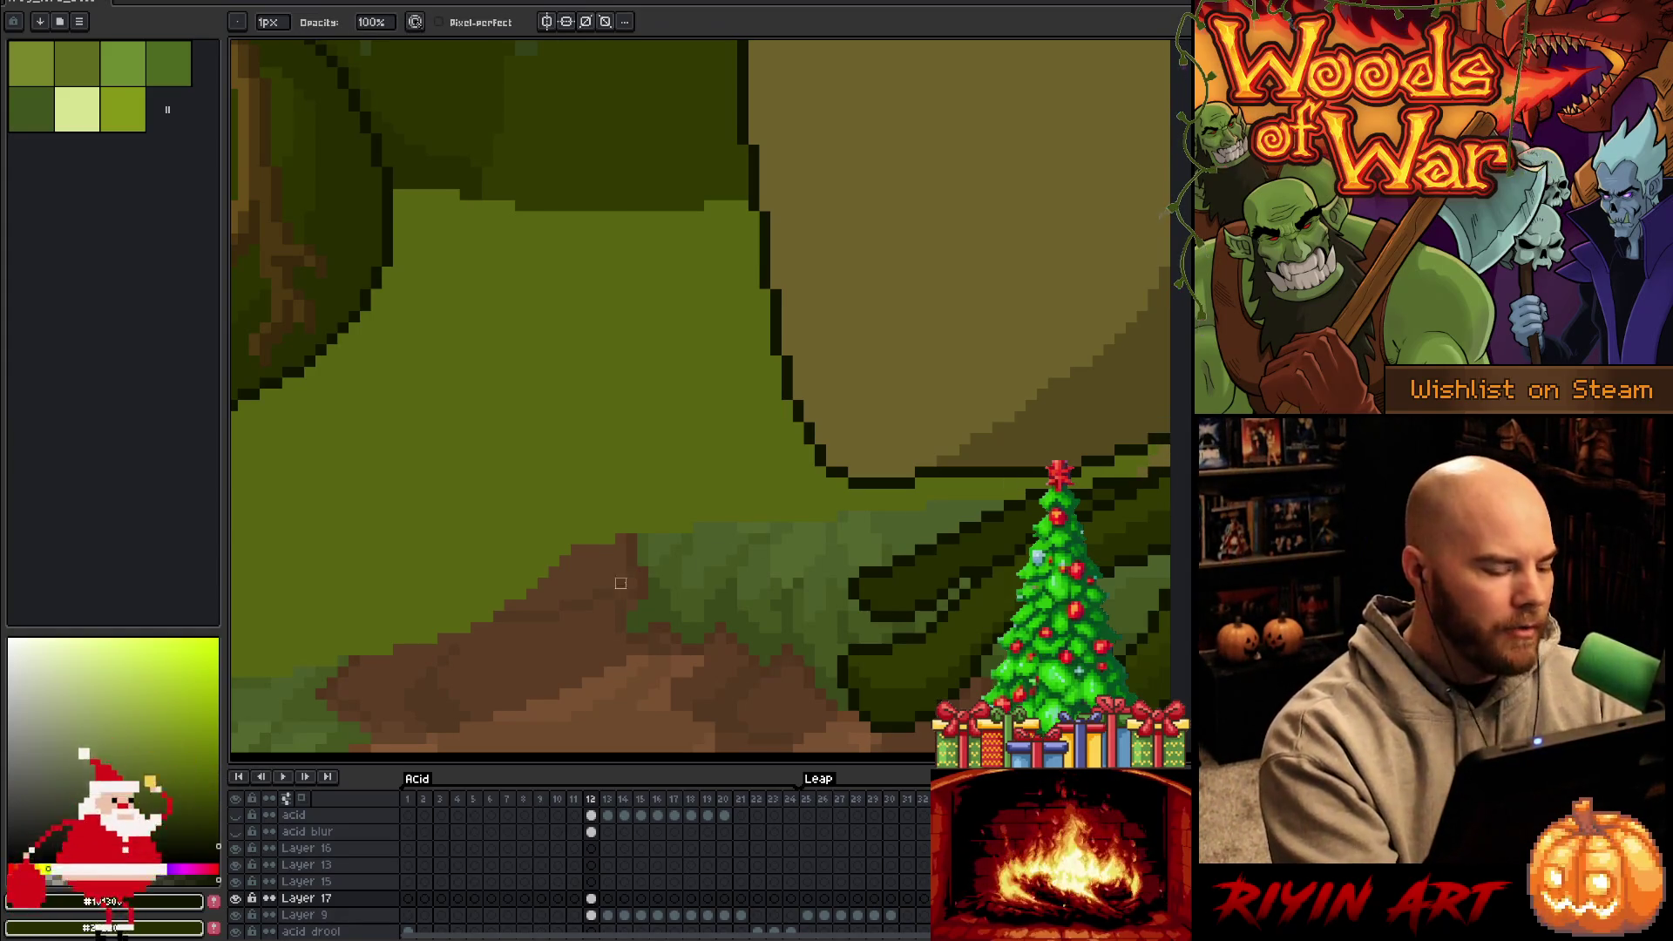
click(591, 915)
key(b)
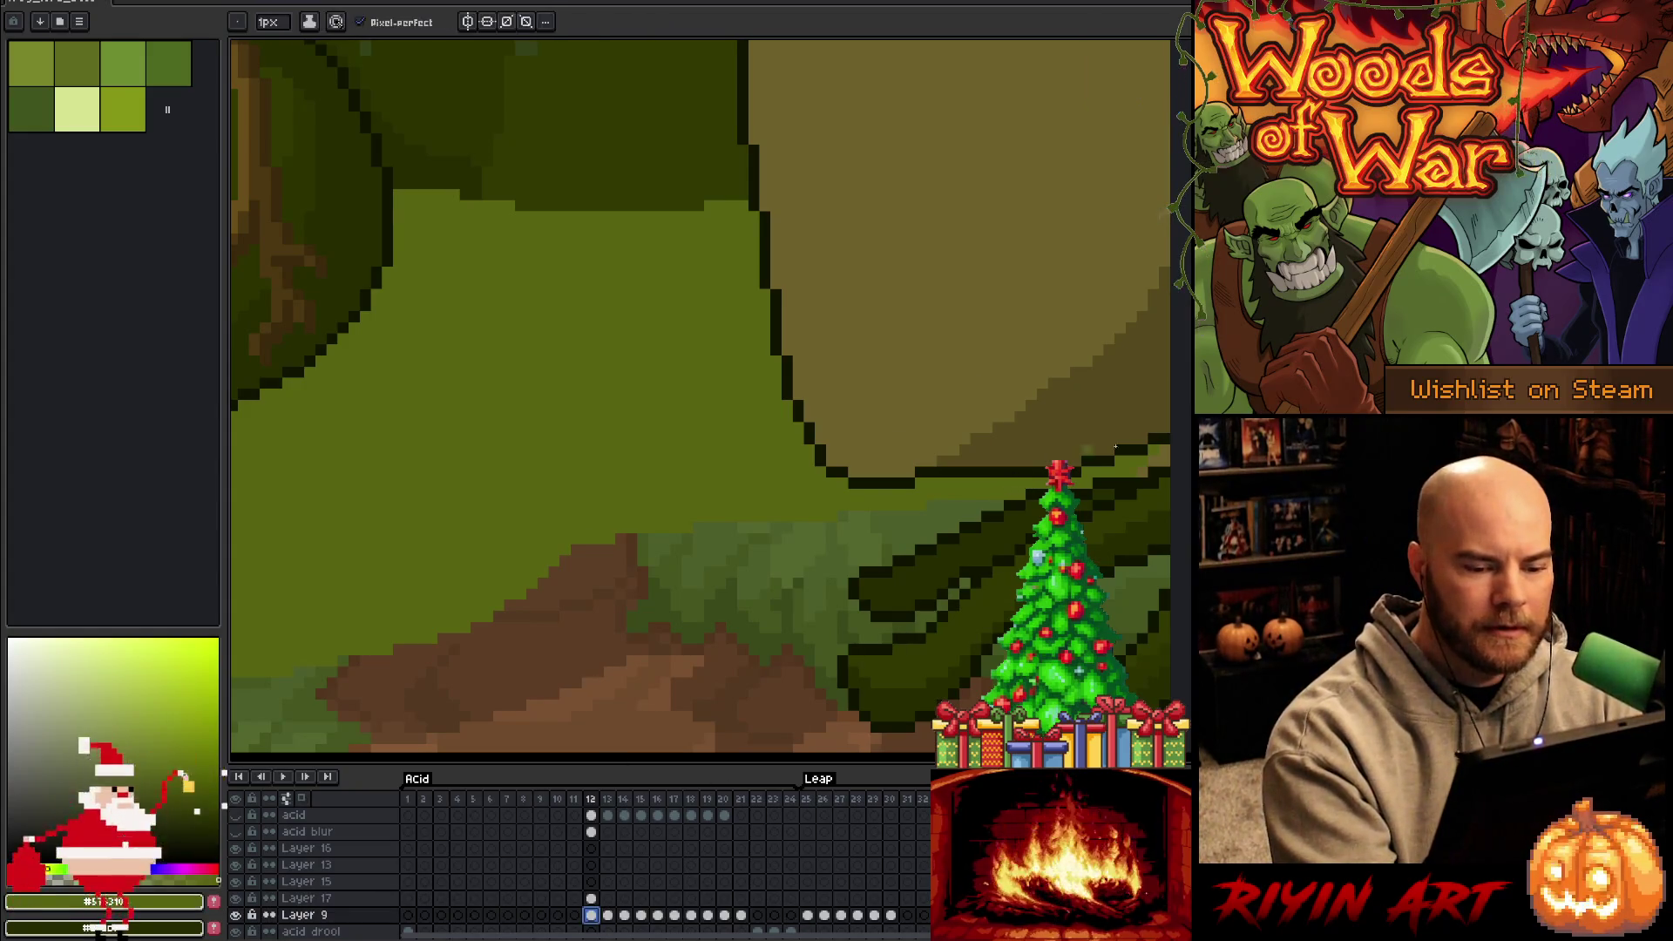
alt+click(1008, 482)
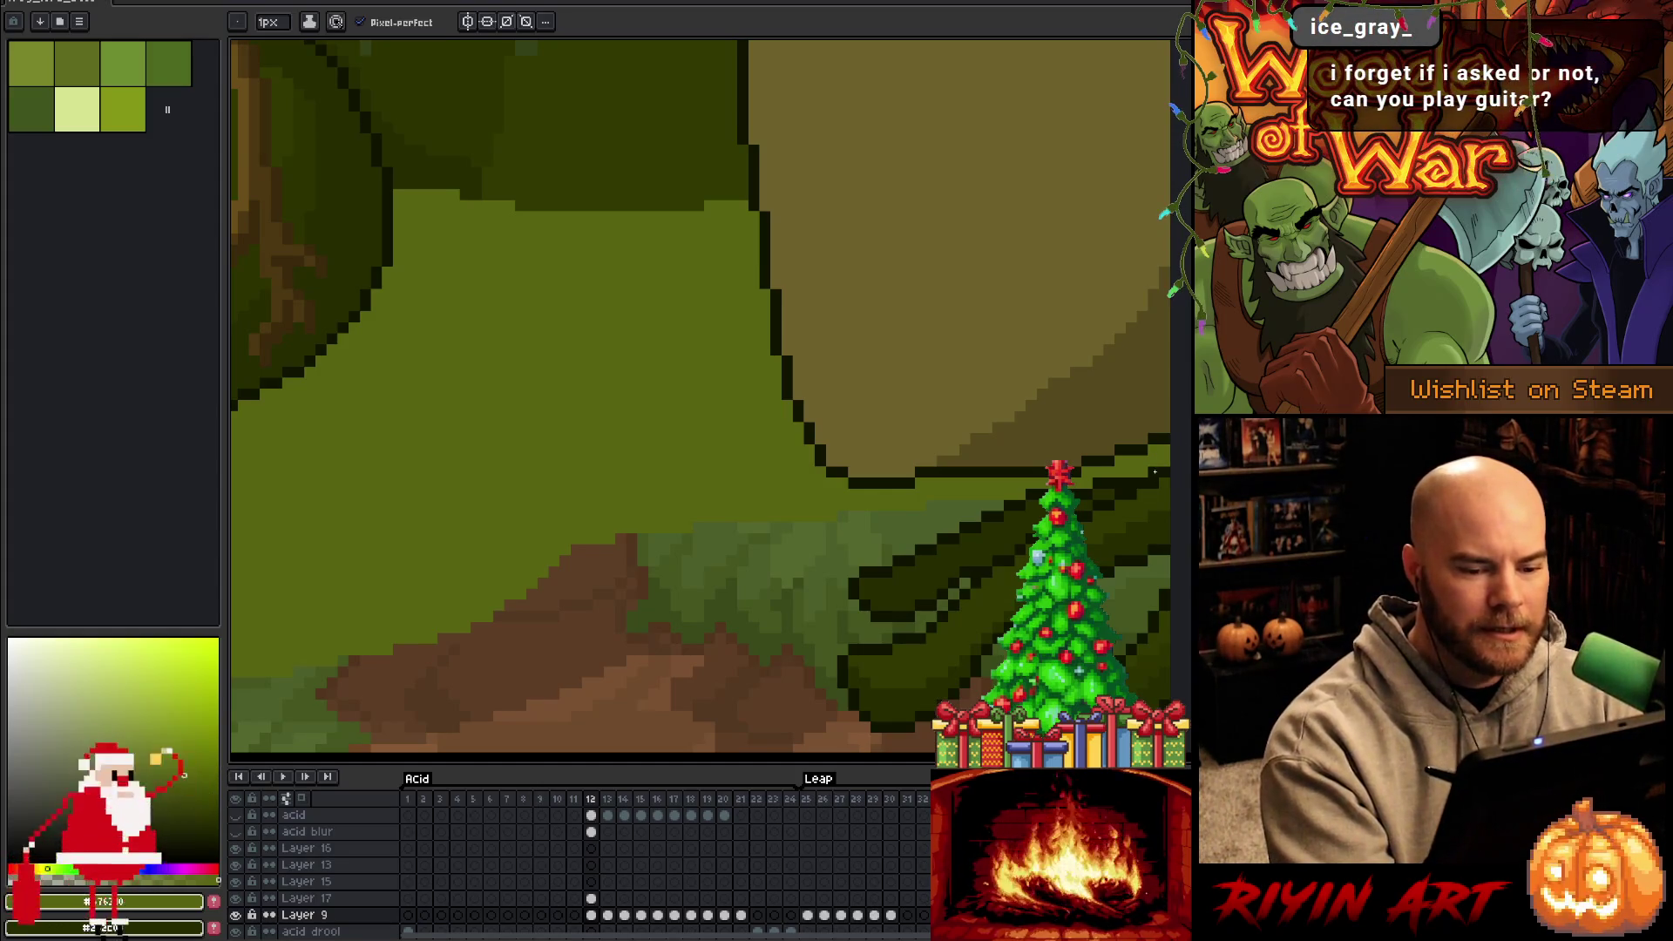
alt+click(1153, 472)
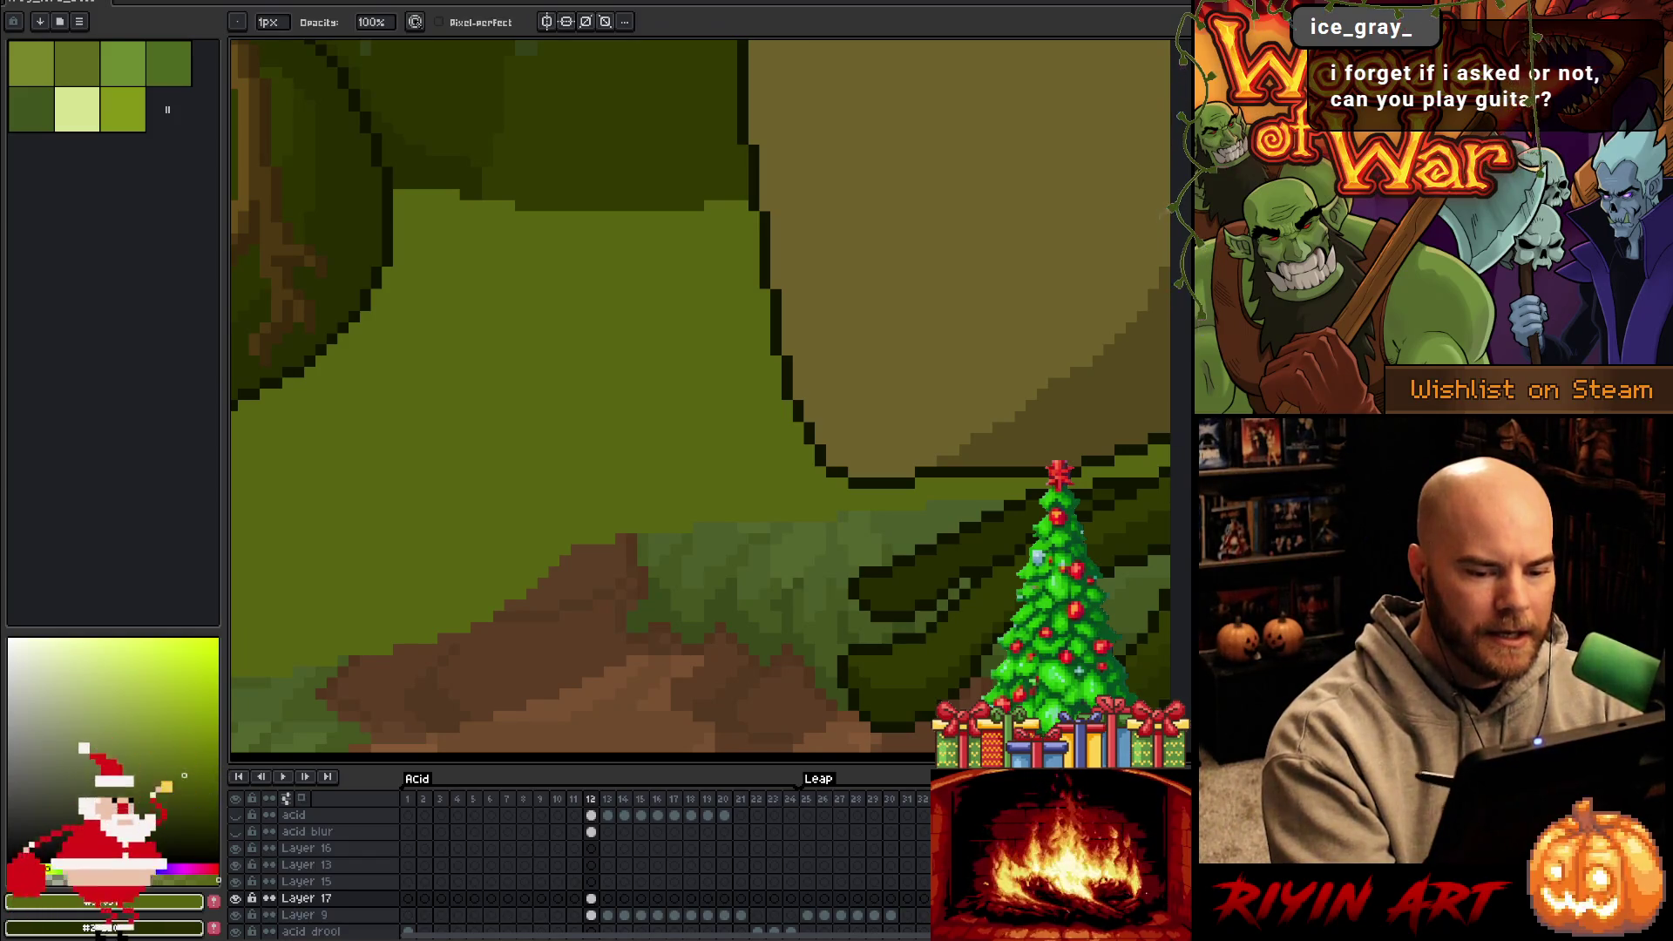
scroll(1042, 483, down, 3)
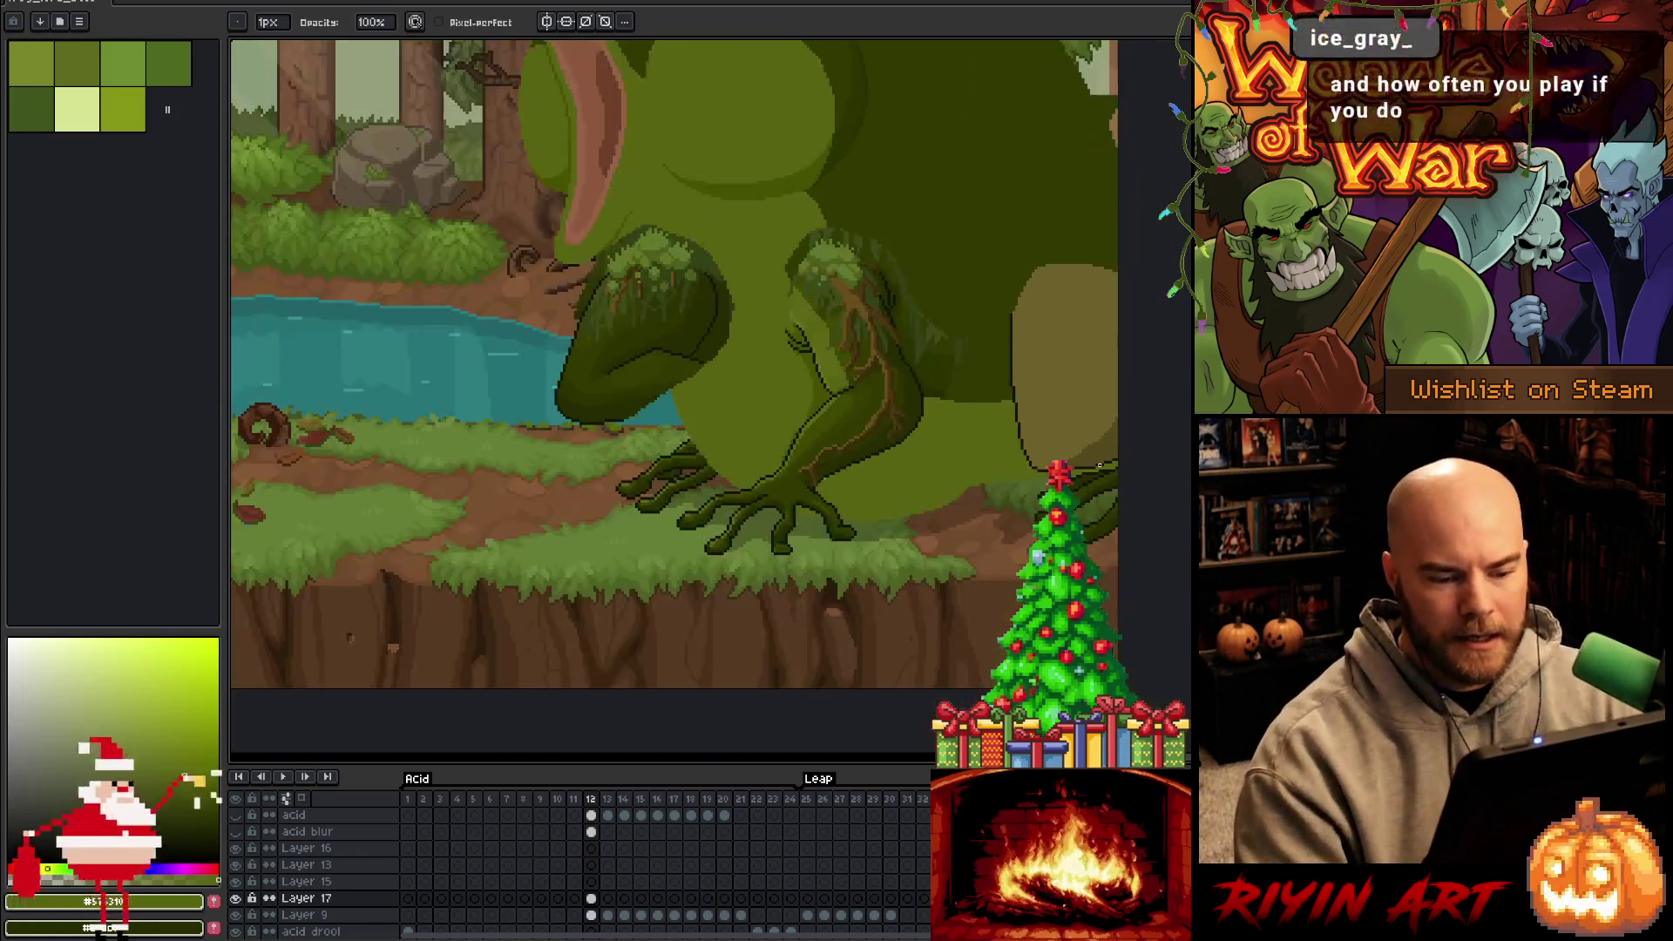
key(g)
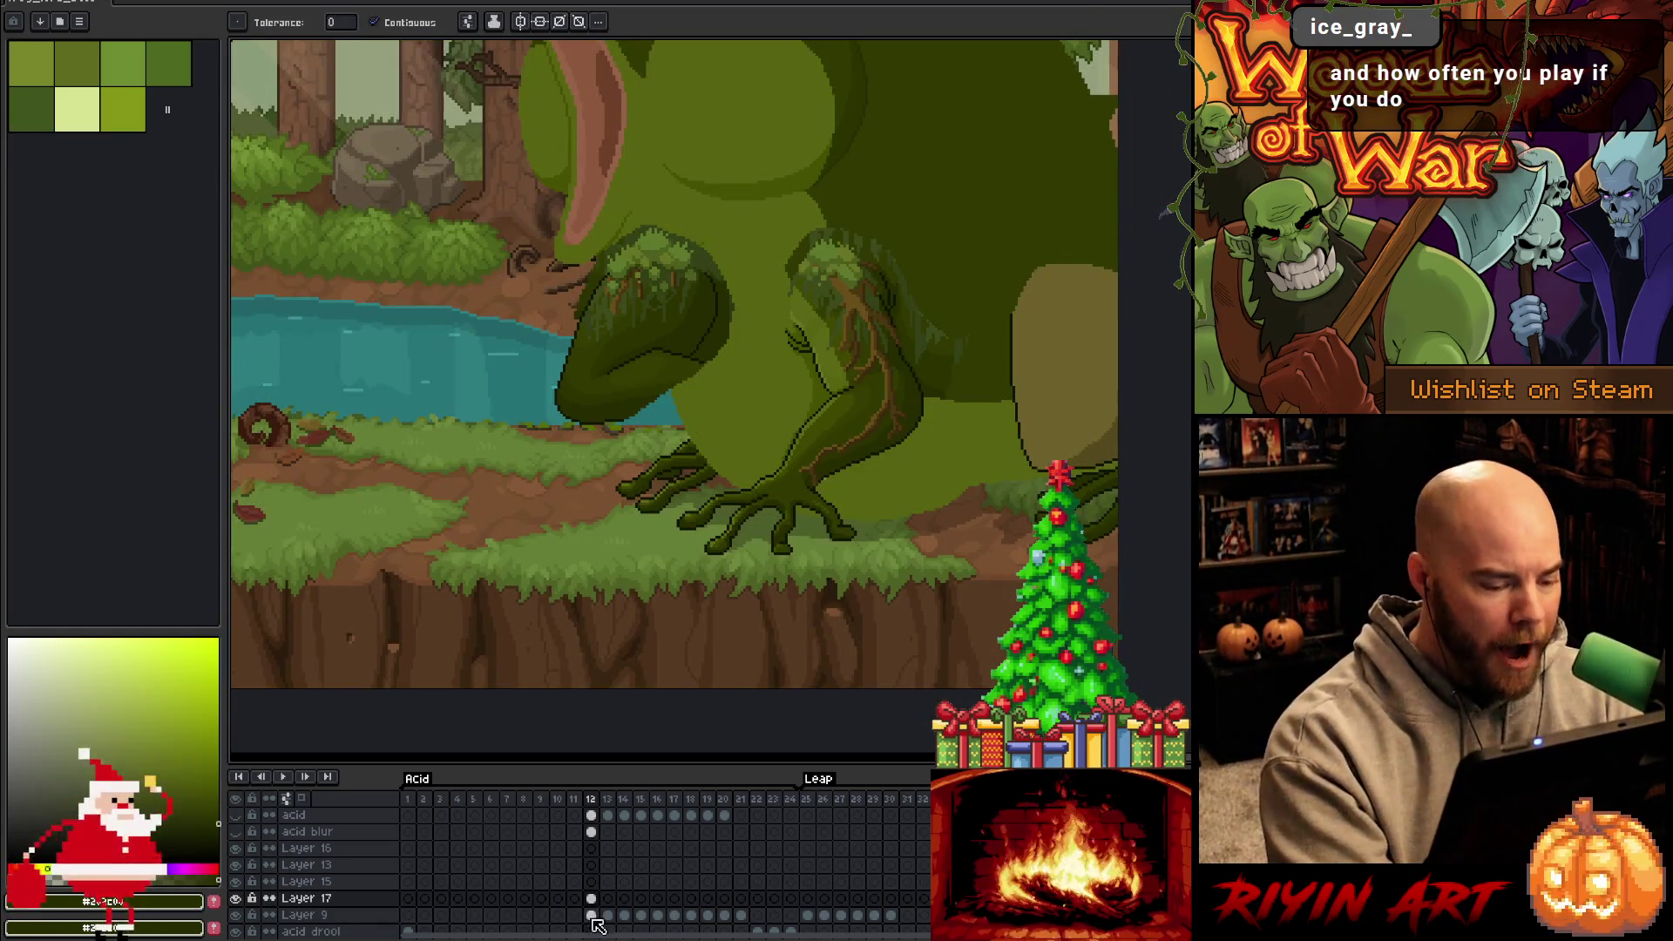
click(591, 915)
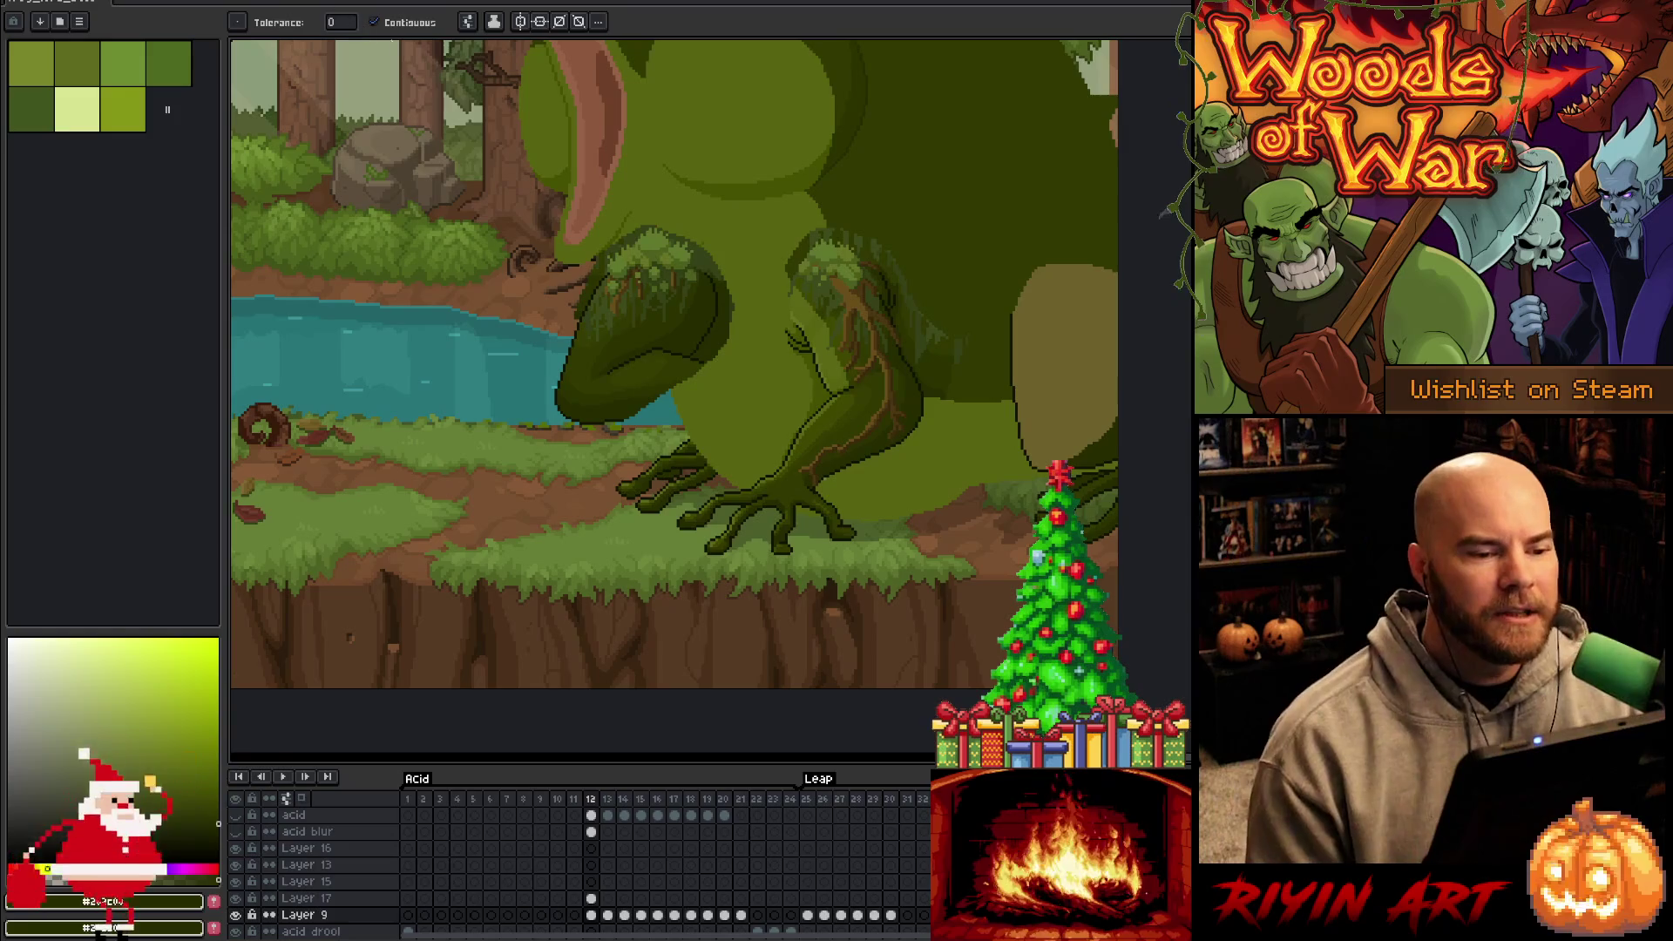
scroll(745, 326, down, 1)
scroll(821, 435, up, 1)
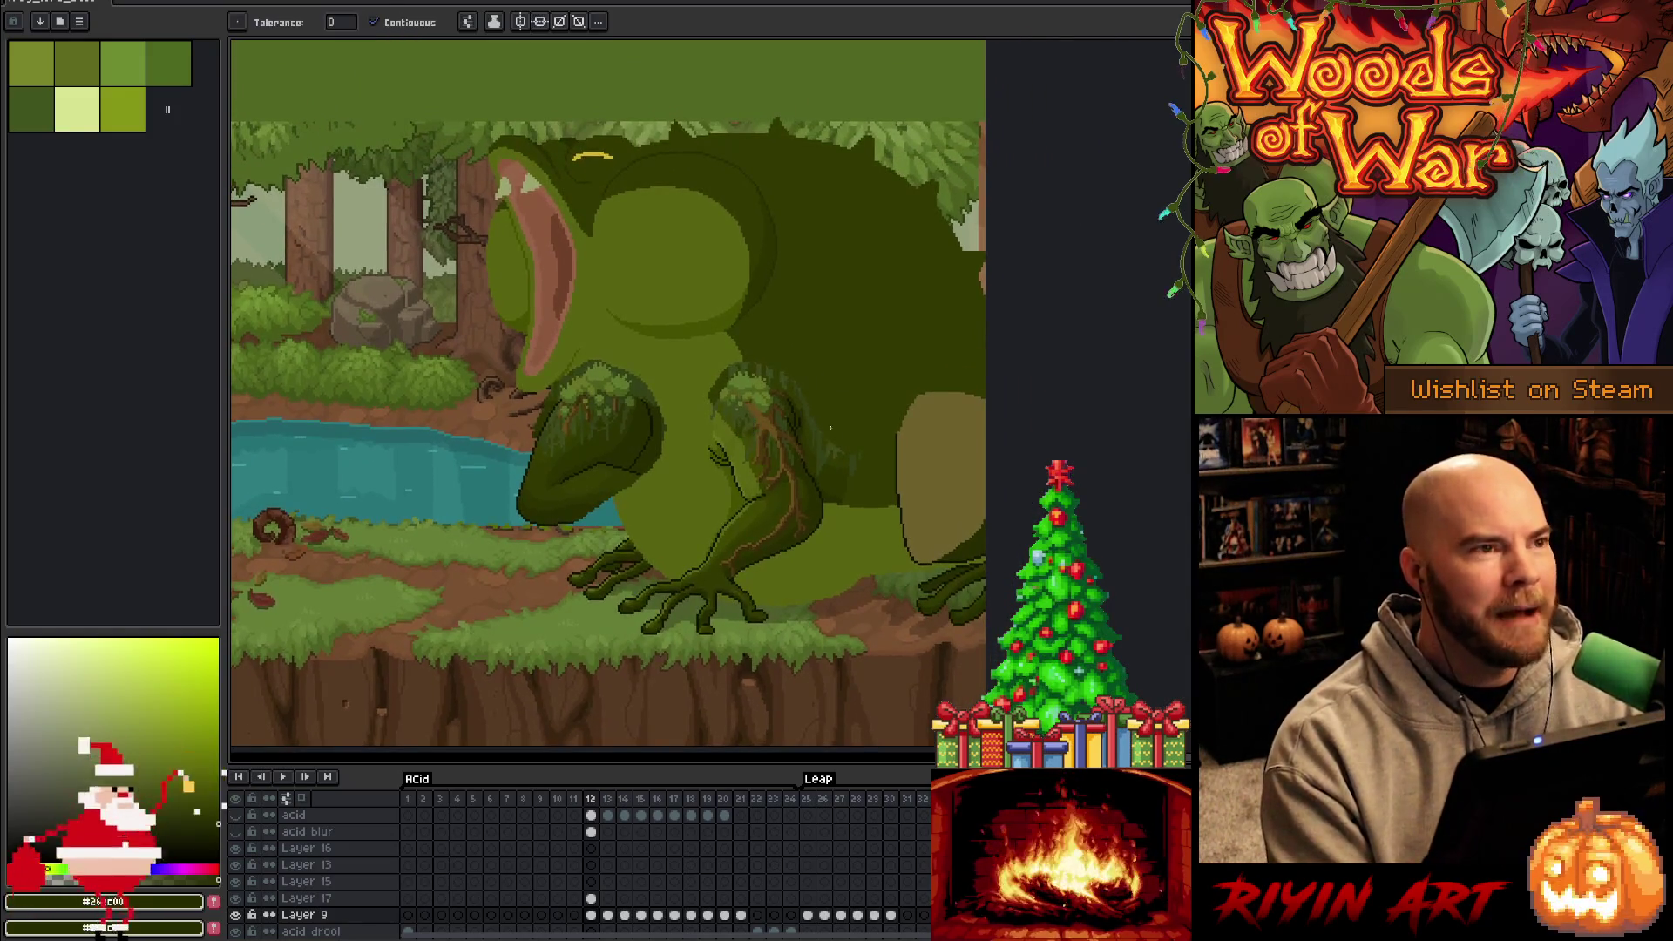
Eyedrop the foreleg colour and bucket-fill the hind-foot region with flat olive-tan
drag(863, 410, 821, 436)
key(g)
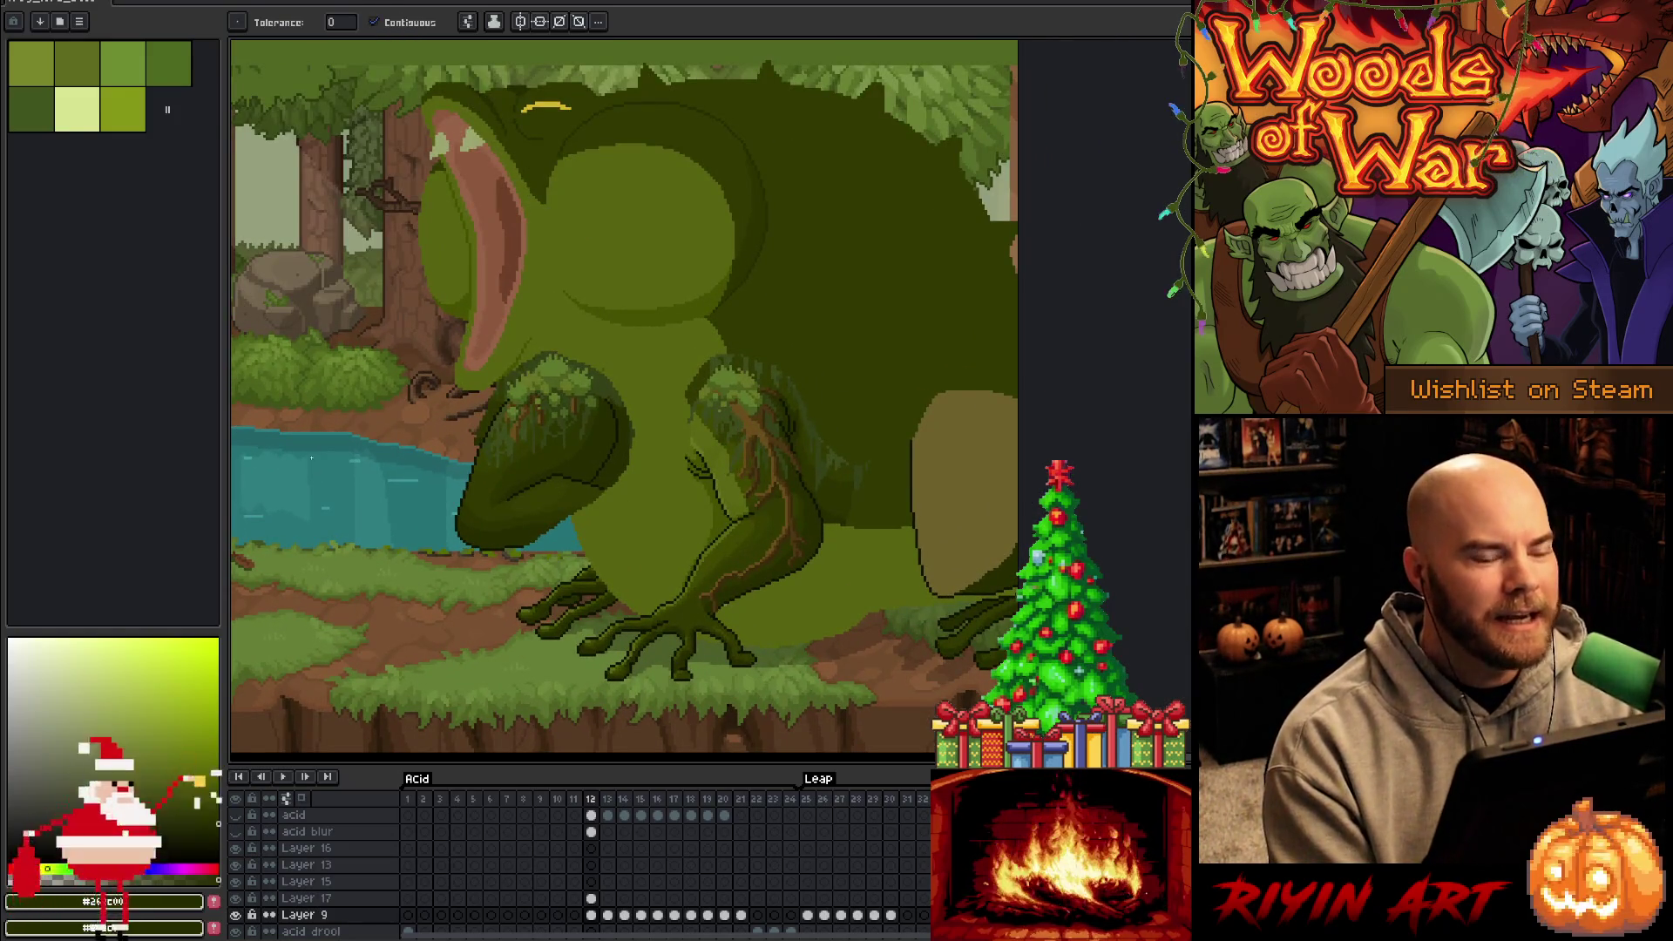
drag(897, 467, 822, 467)
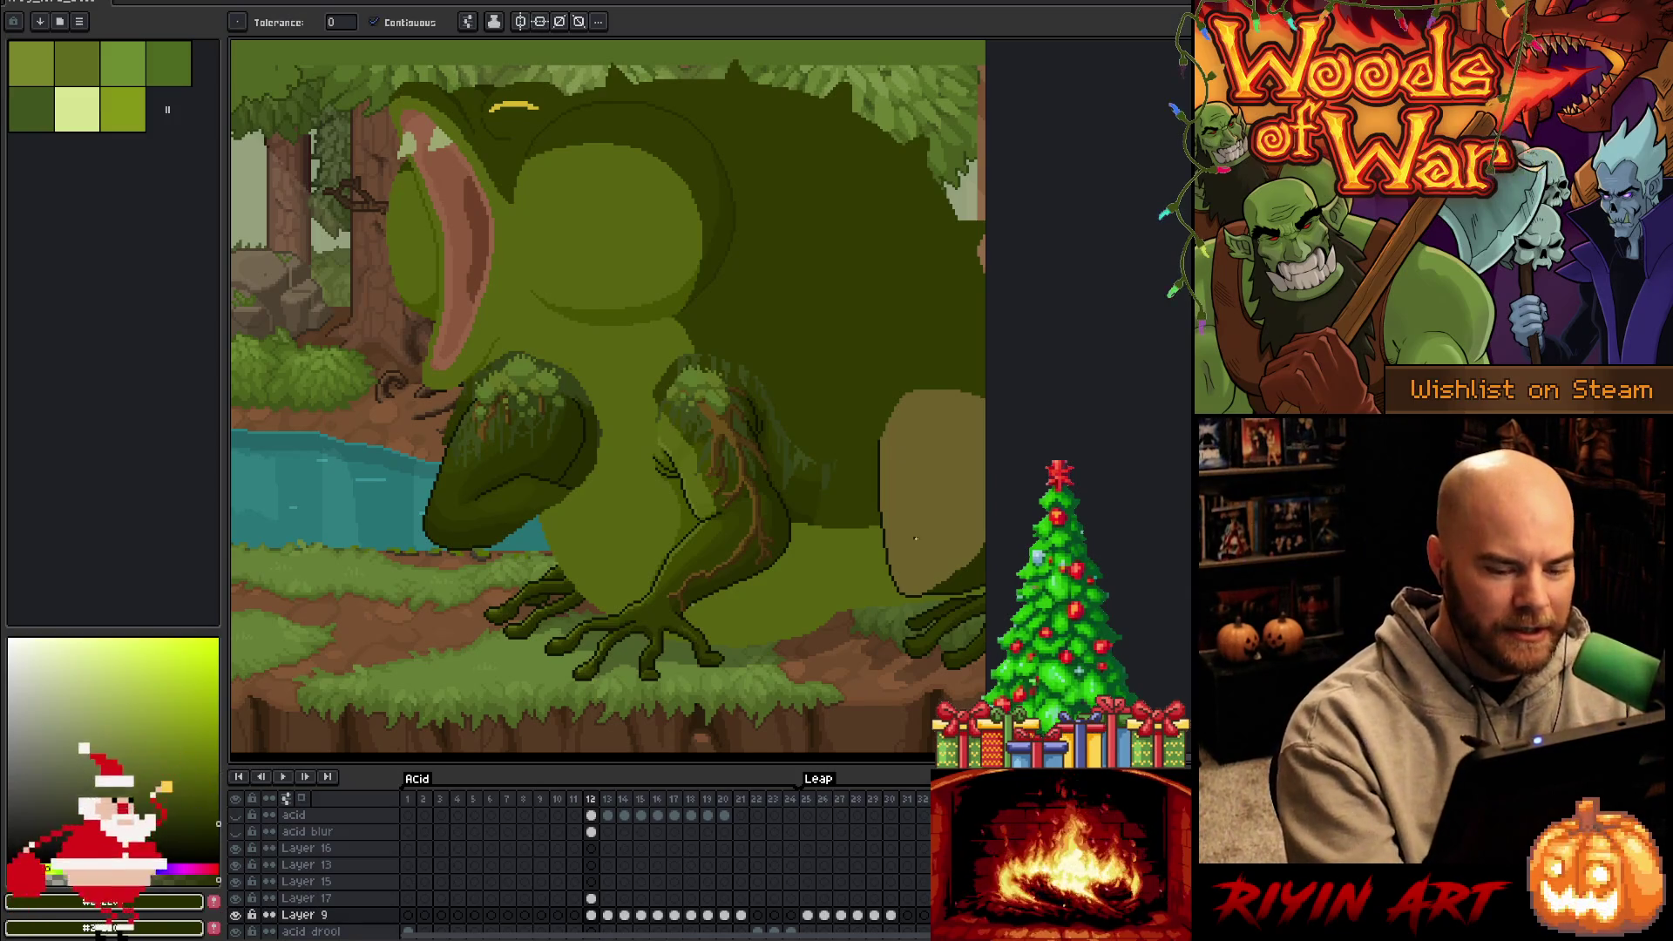
key(i)
click(482, 471)
key(g)
click(939, 510)
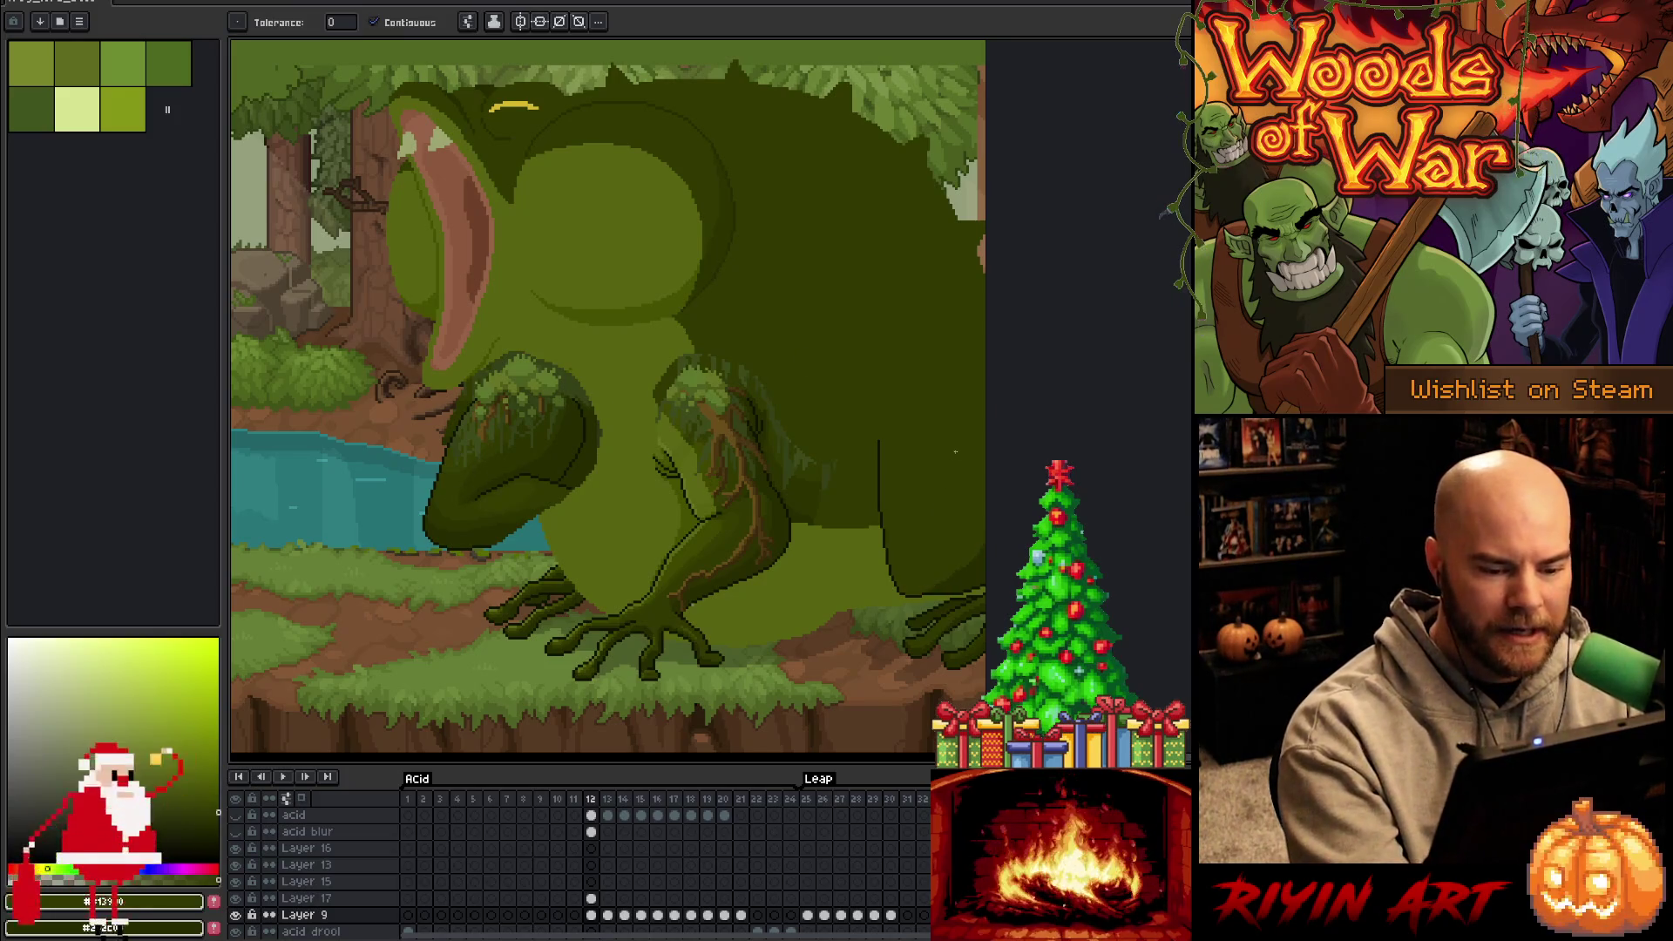
click(955, 450)
key(i)
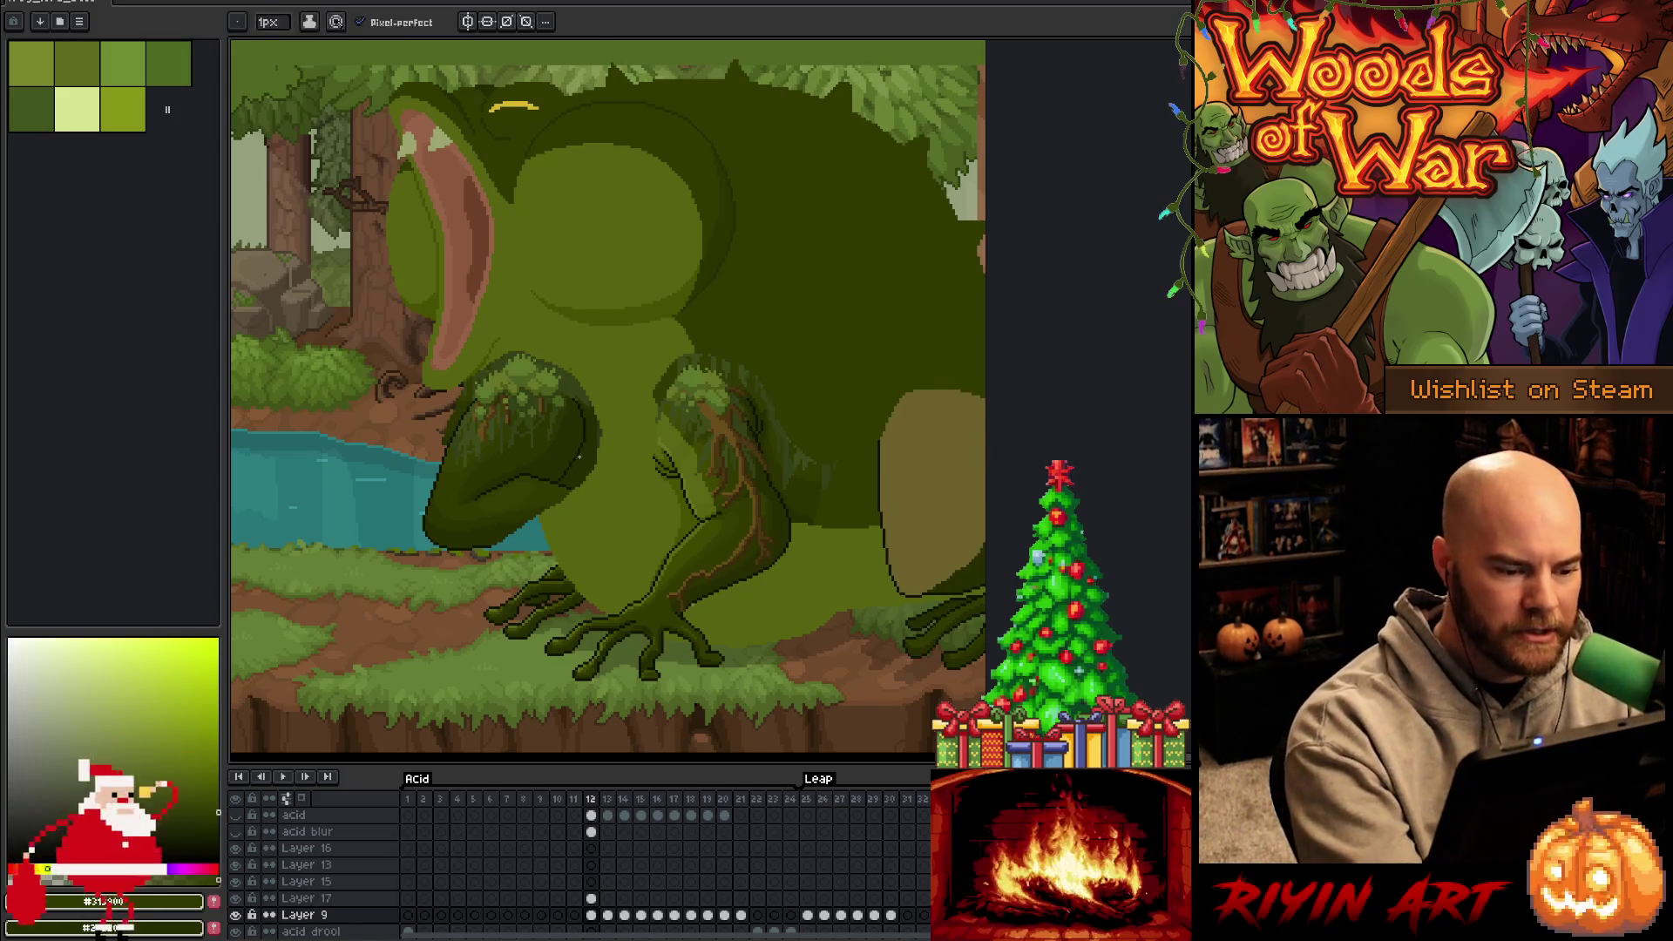
click(592, 427)
key(b)
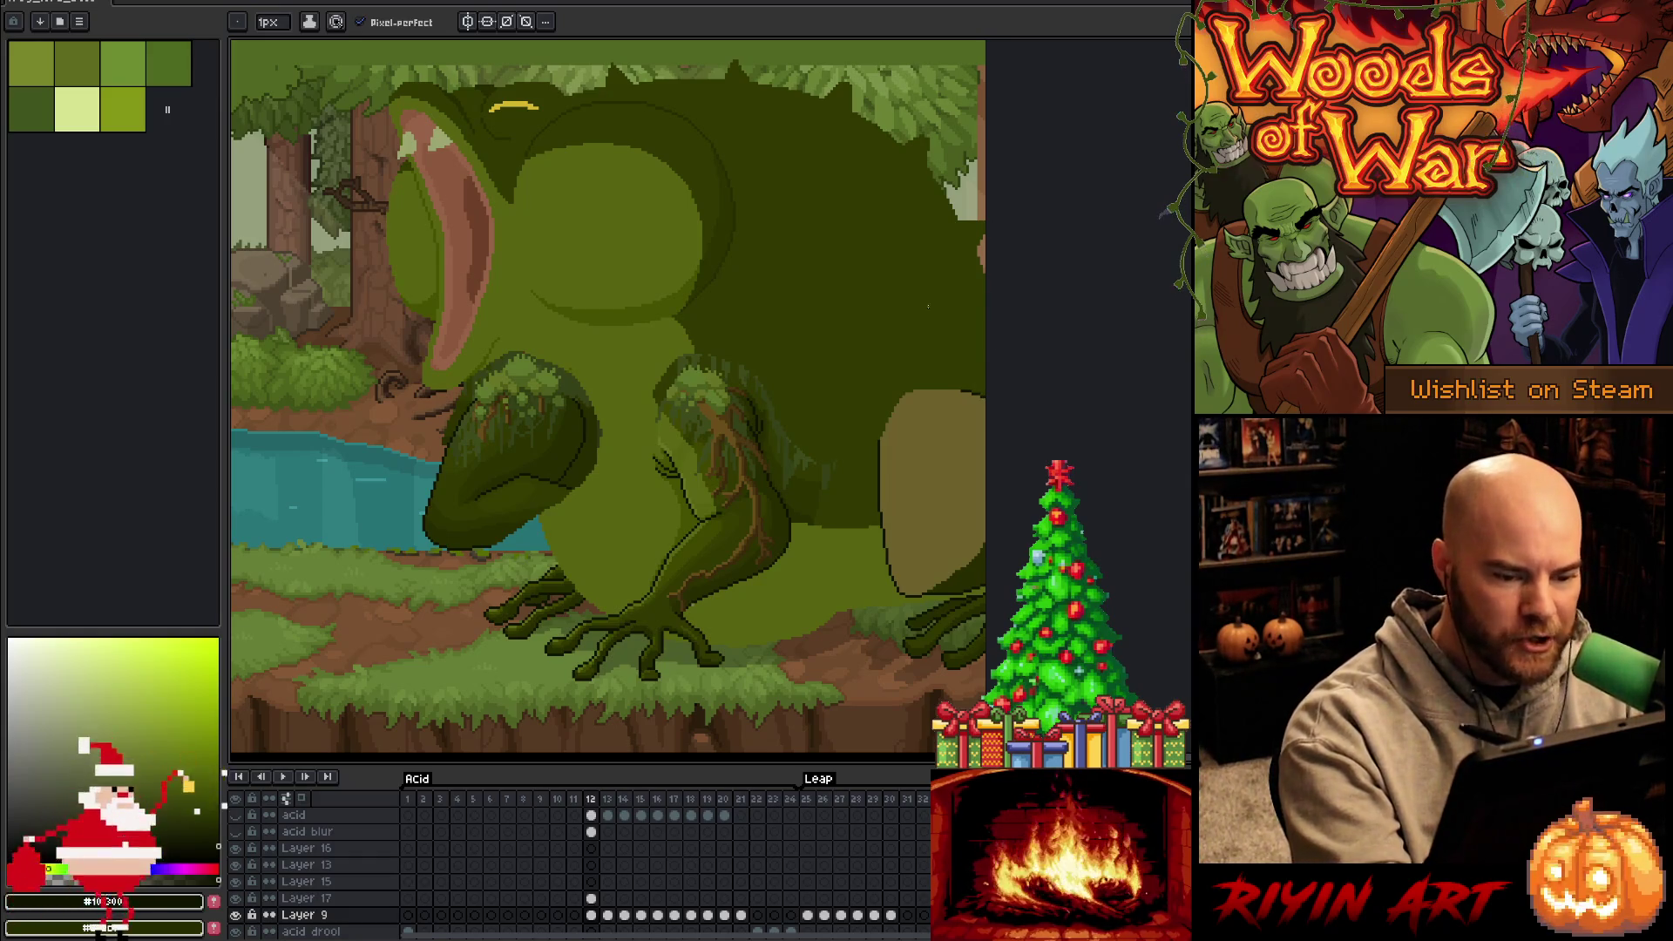
scroll(903, 420, up, 3)
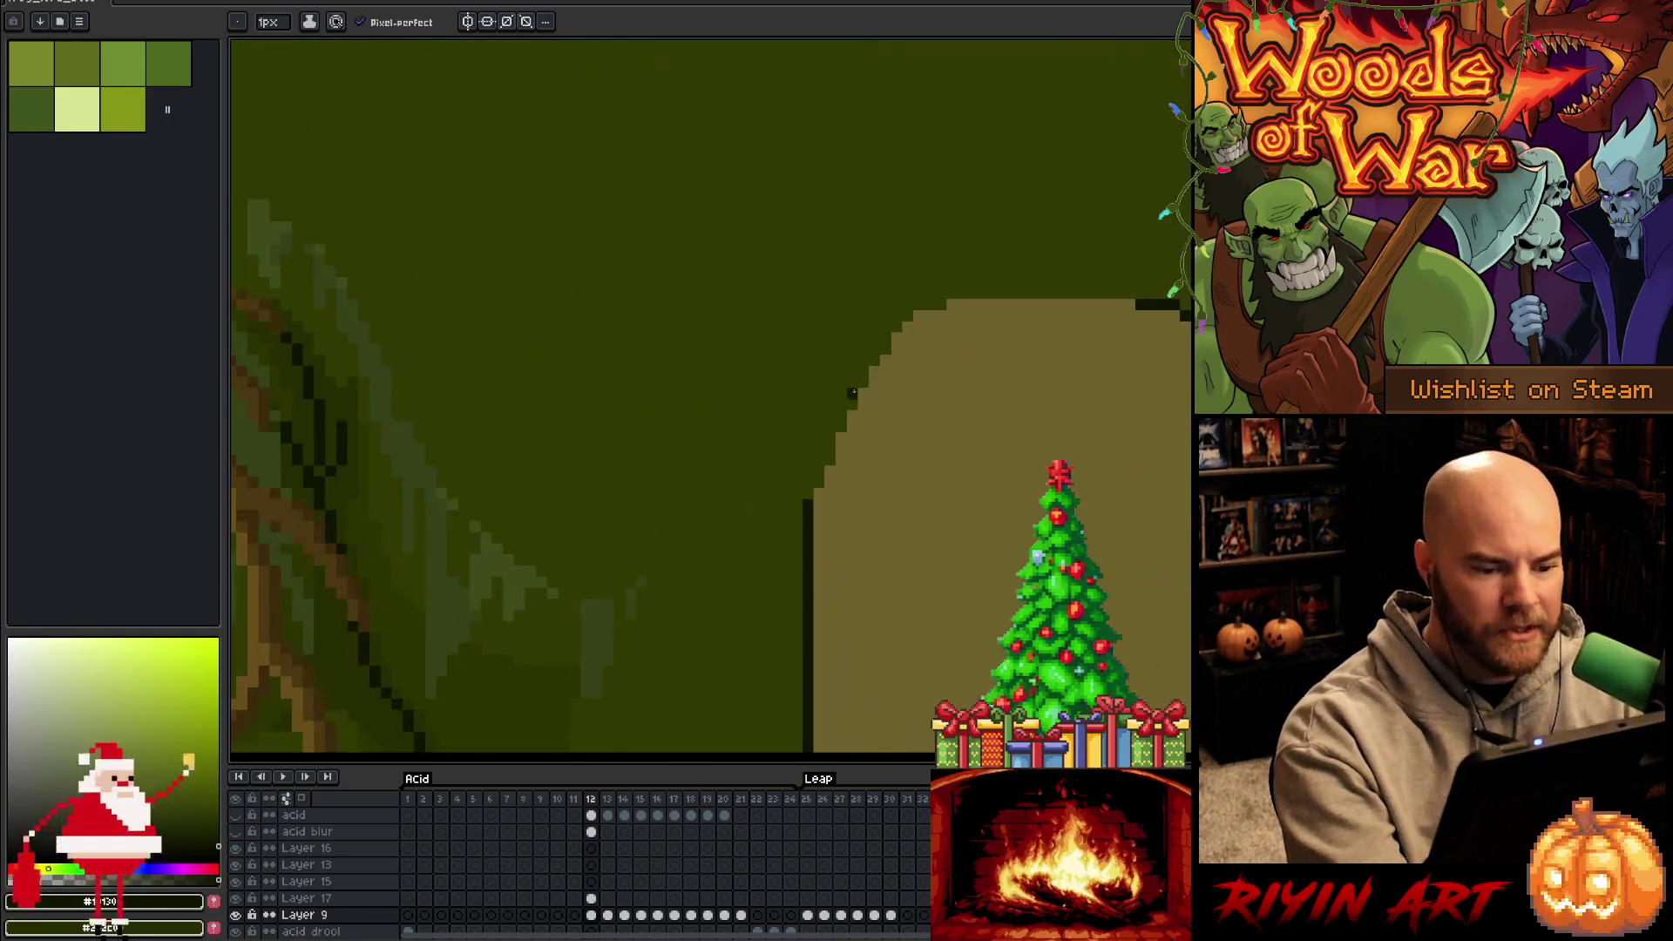
Pencil dark outline strokes along the tan foot's diagonal upper-left and top edges
drag(819, 485, 820, 462)
key(i)
click(837, 469)
key(b)
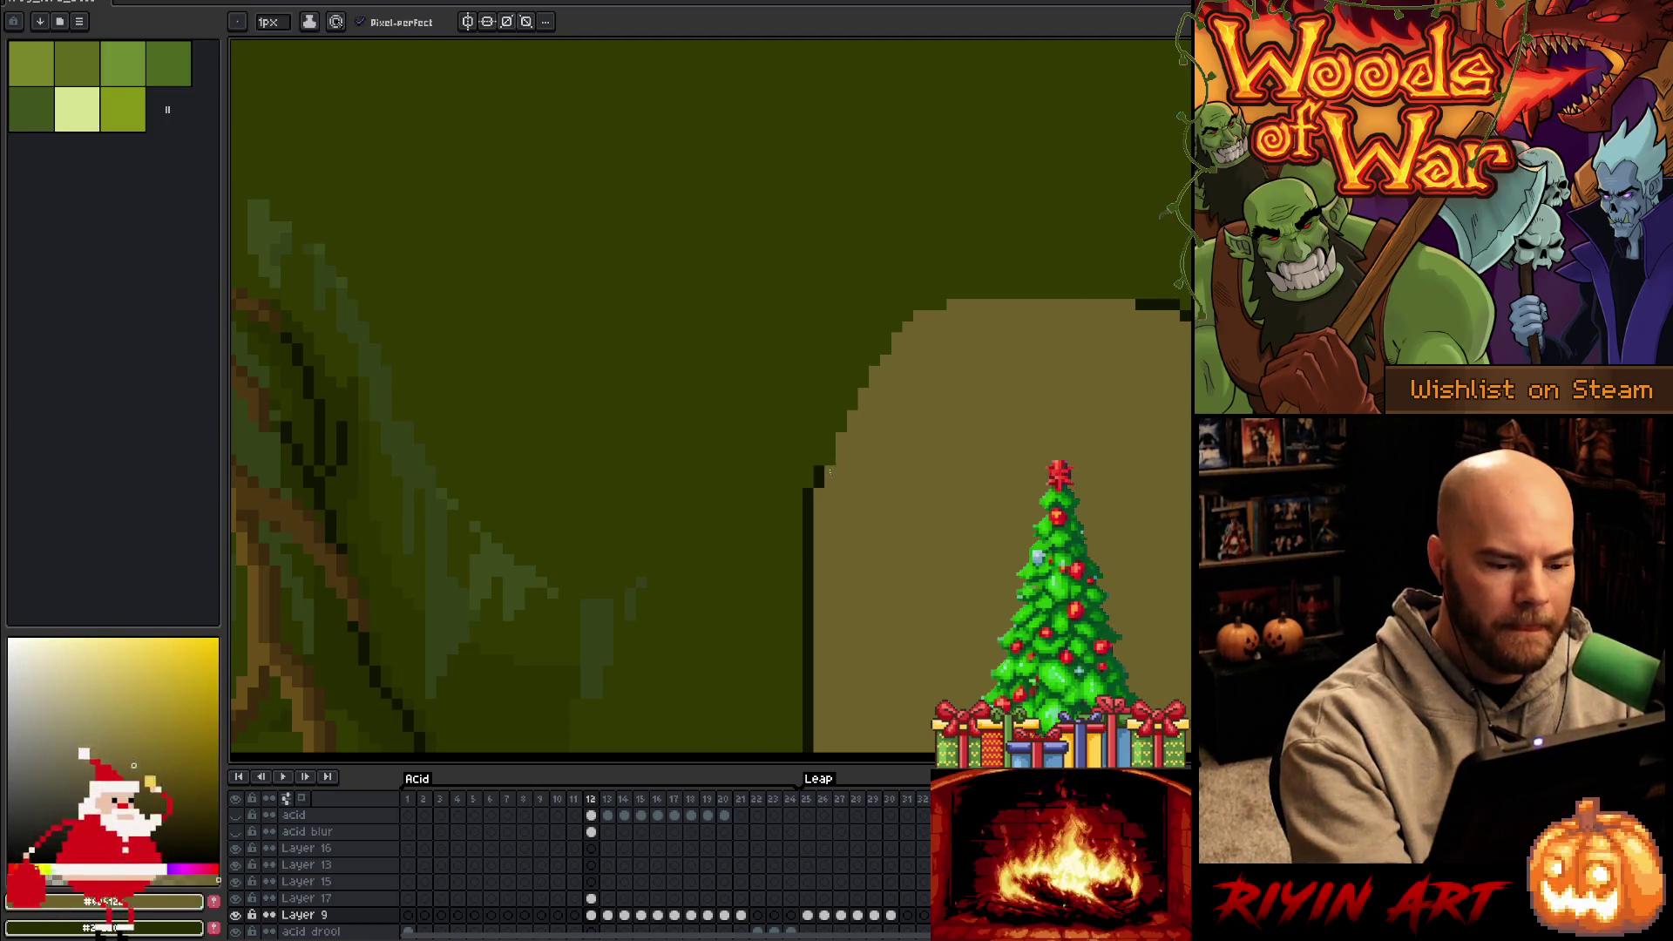
drag(830, 448, 912, 312)
key(i)
key(b)
click(919, 303)
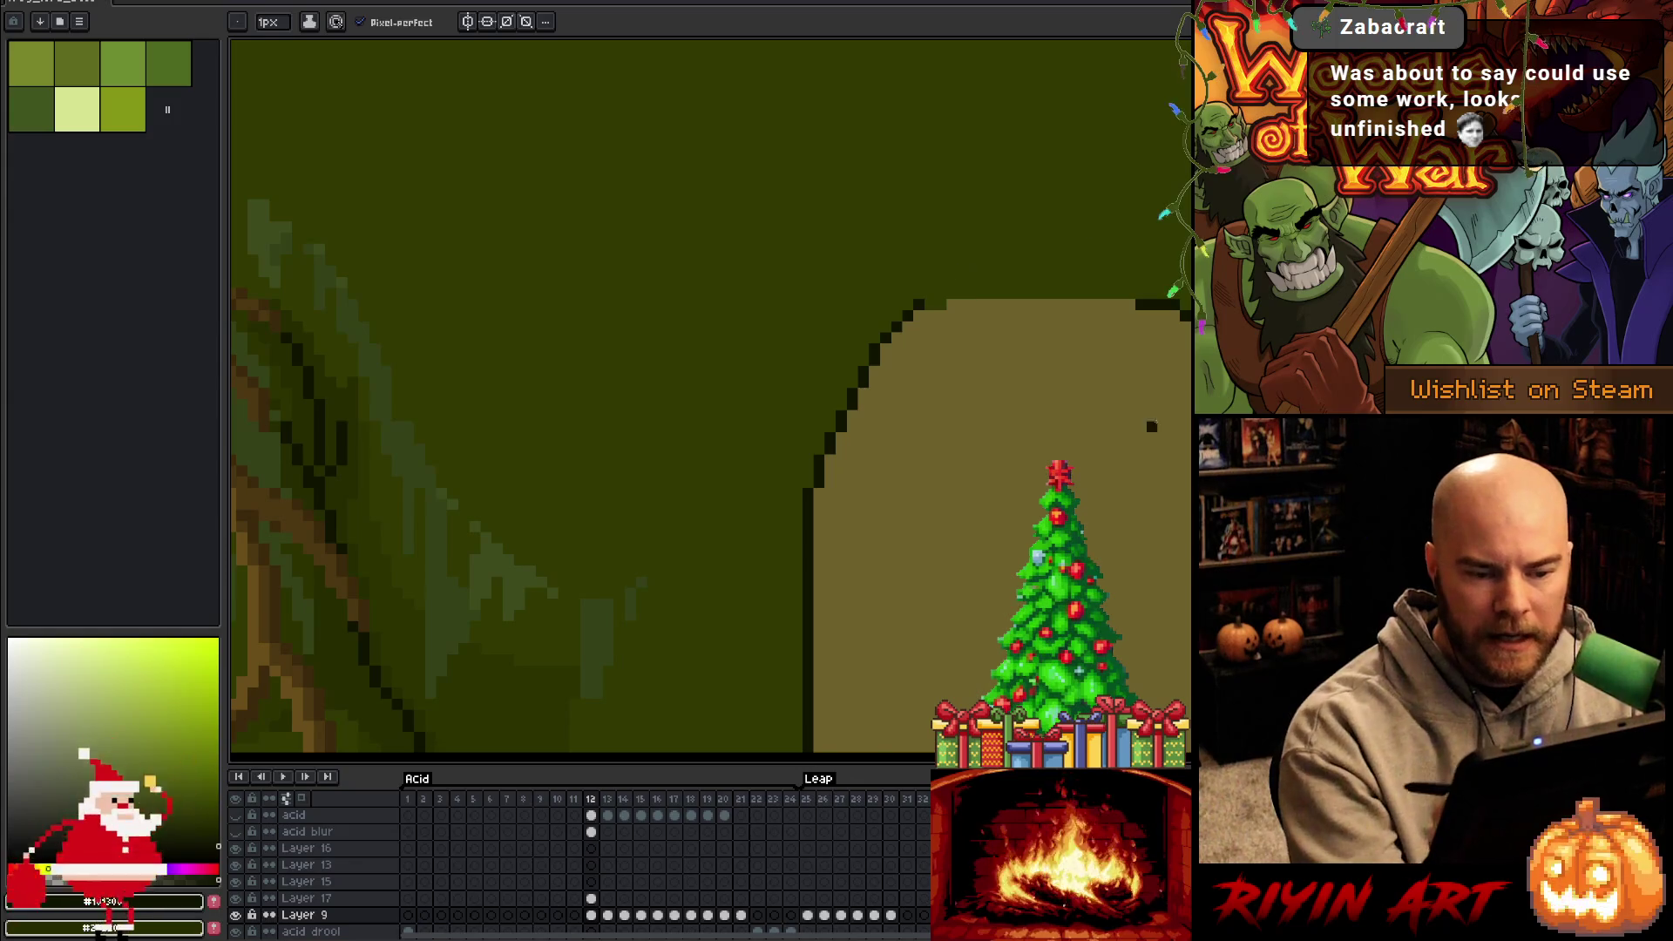
click(929, 304)
alt+click(947, 305)
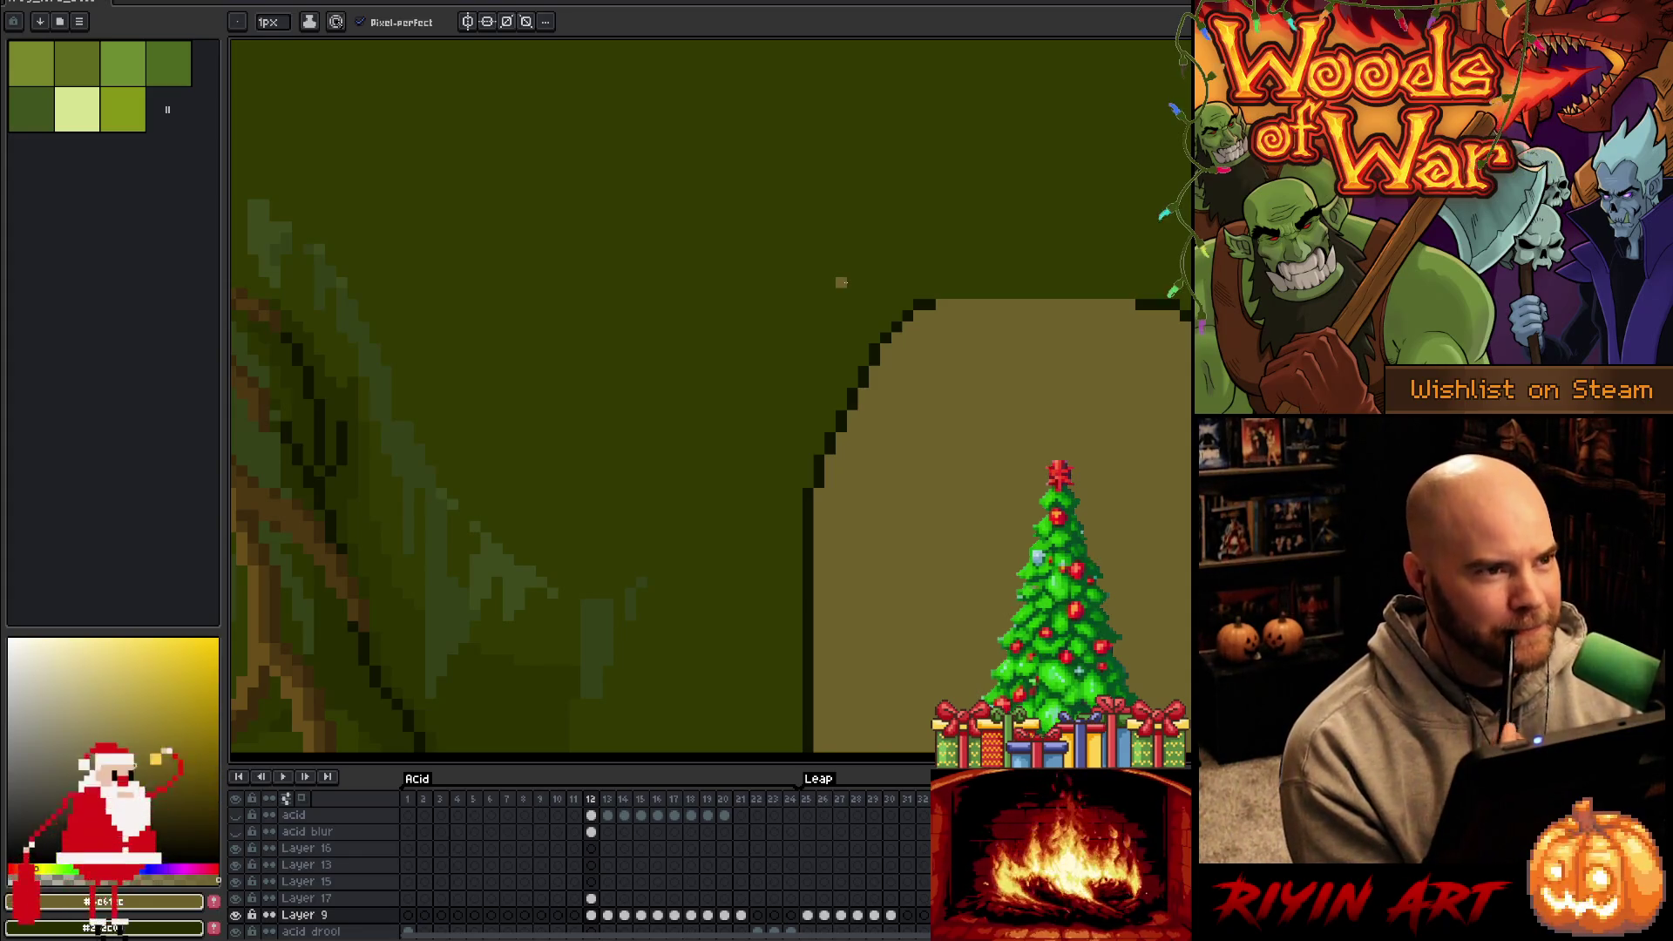
key(ctrl+0)
drag(701, 416, 701, 436)
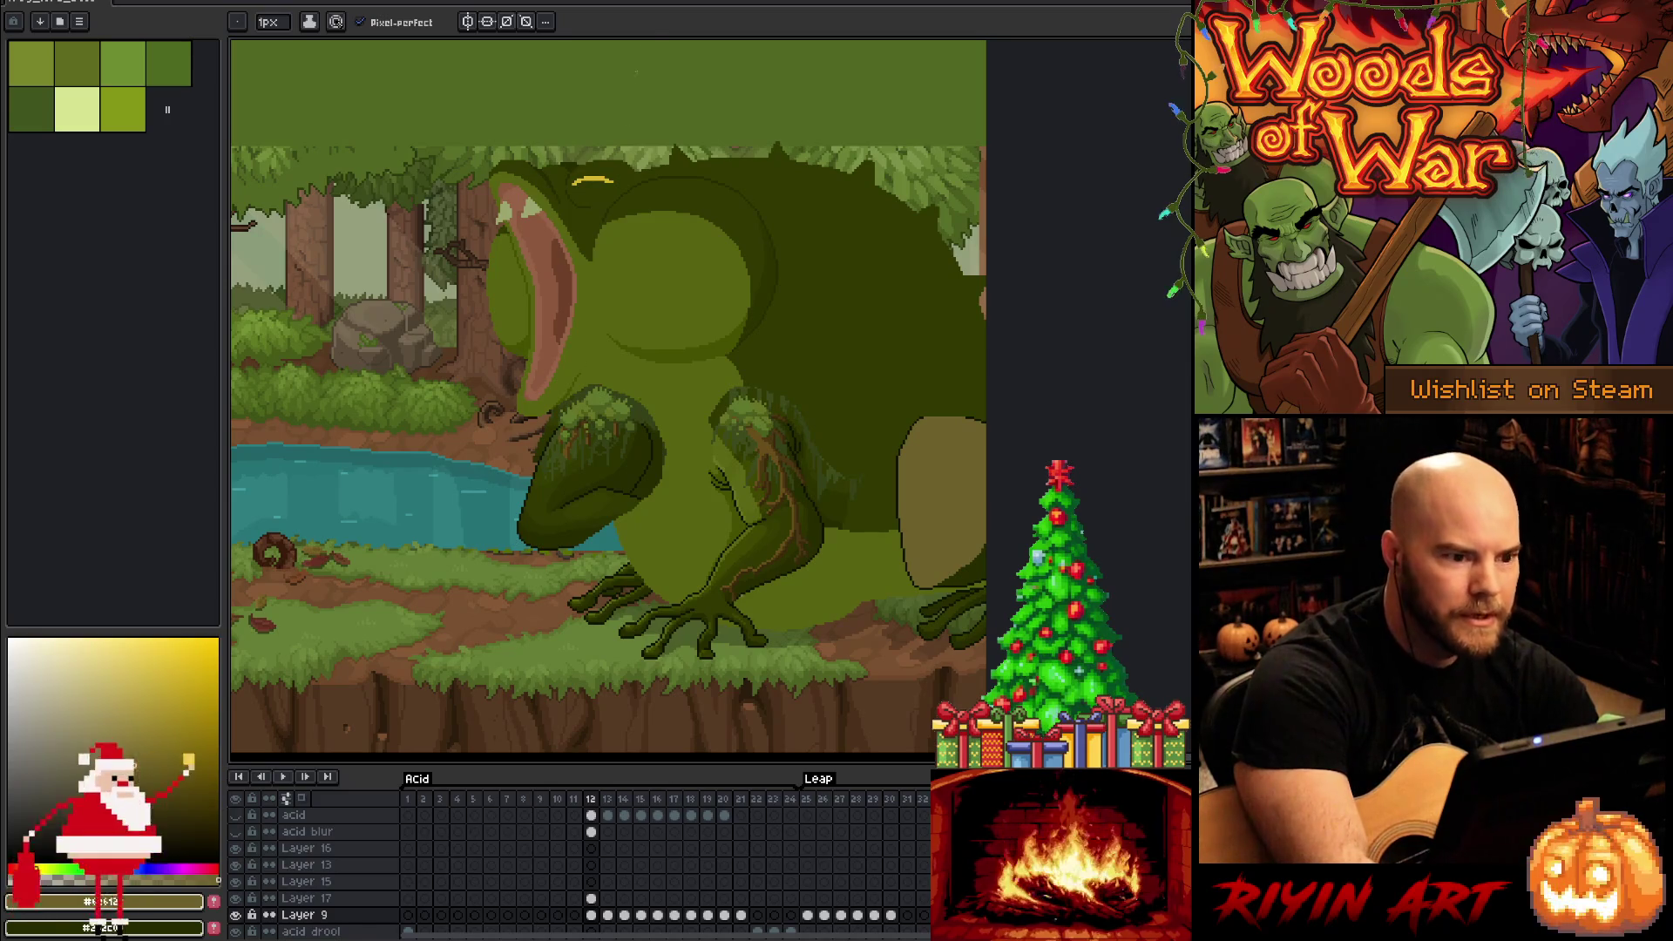
On Layer 17, select the left mossy foreleg and move it down-left onto the river
key(v)
click(594, 514)
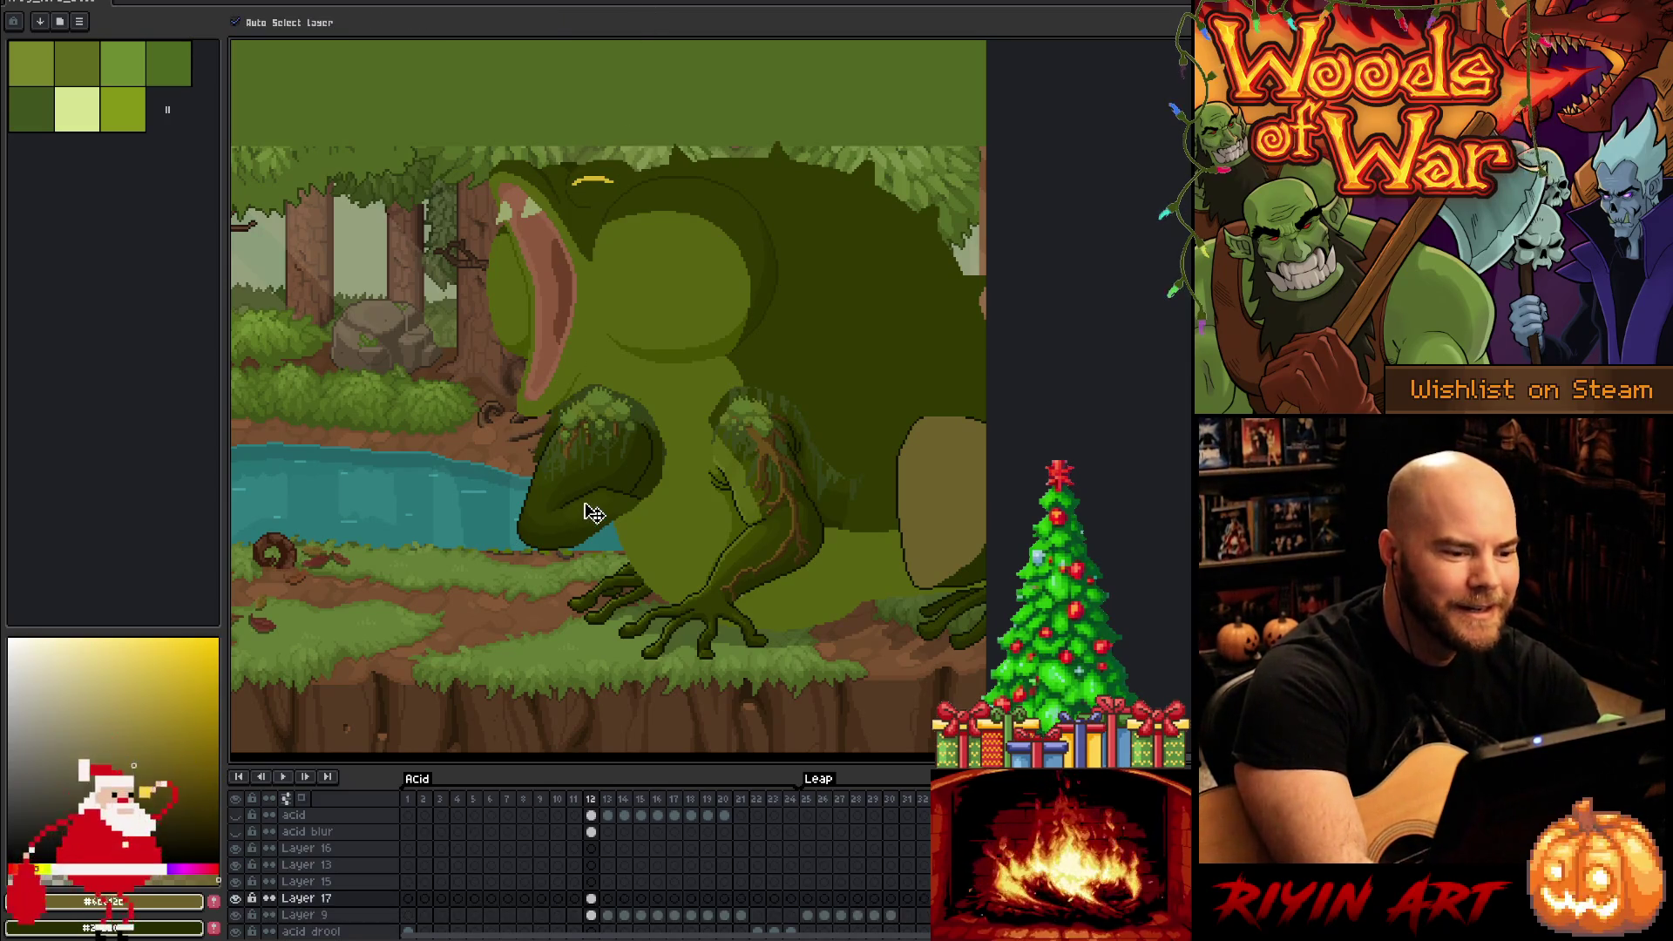
key(m)
mouse_move(374, 314)
mouse_down()
mouse_move(552, 489)
mouse_move(683, 546)
mouse_move(688, 566)
mouse_up()
mouse_move(613, 510)
mouse_down()
mouse_move(429, 497)
mouse_move(388, 565)
mouse_up()
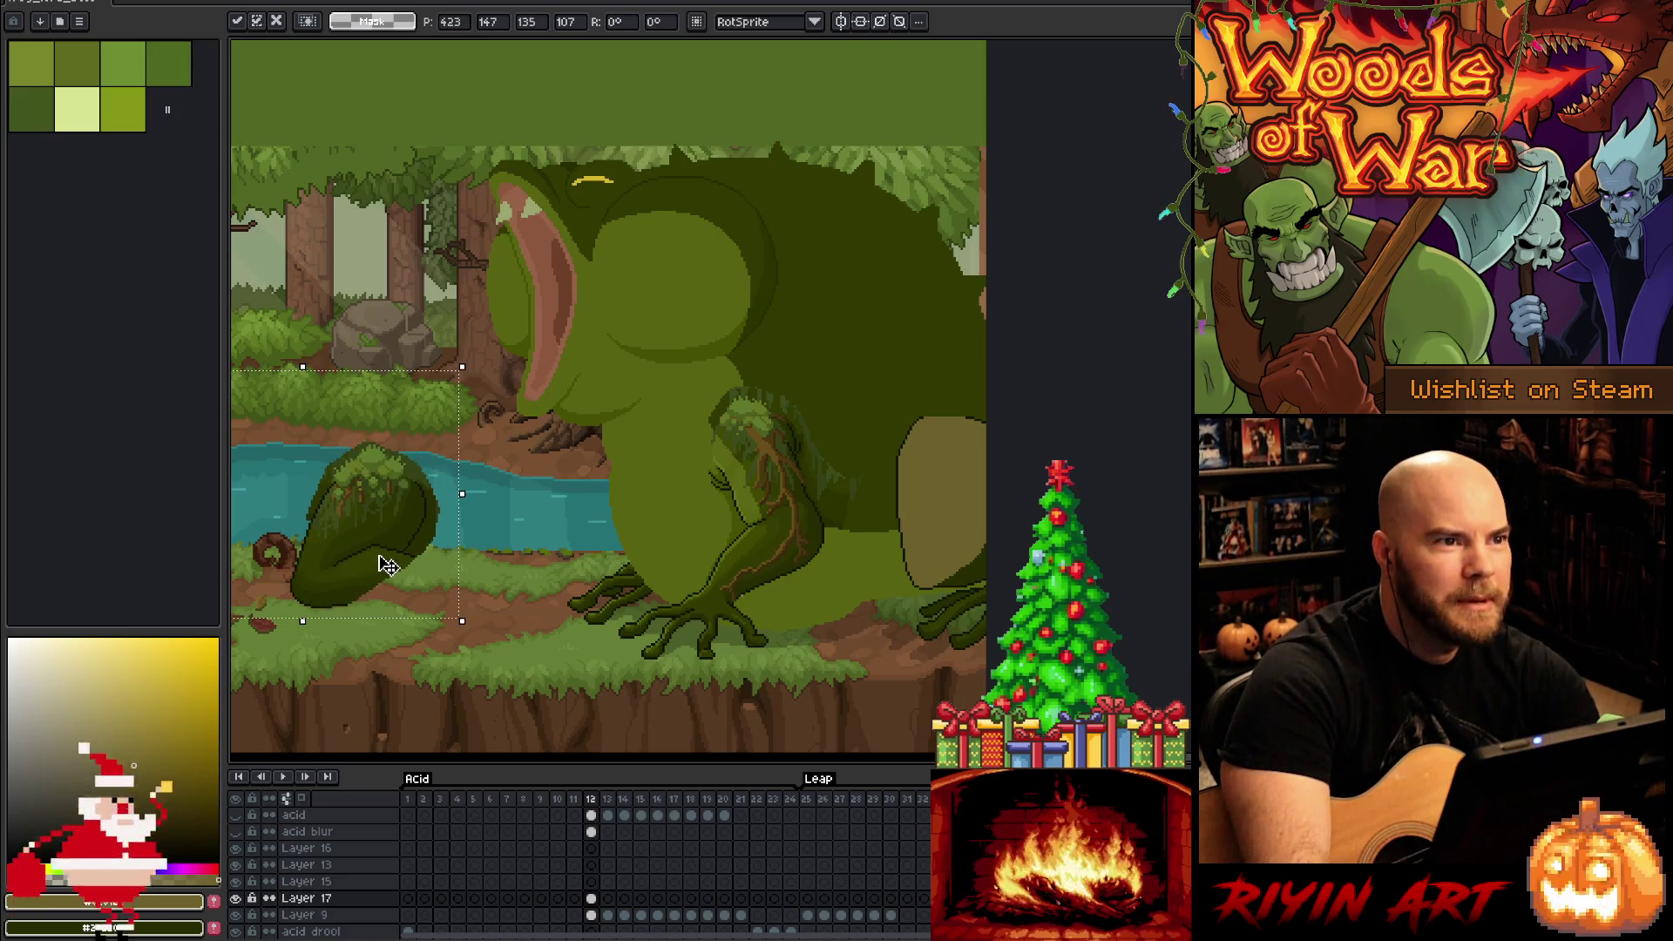
click(608, 460)
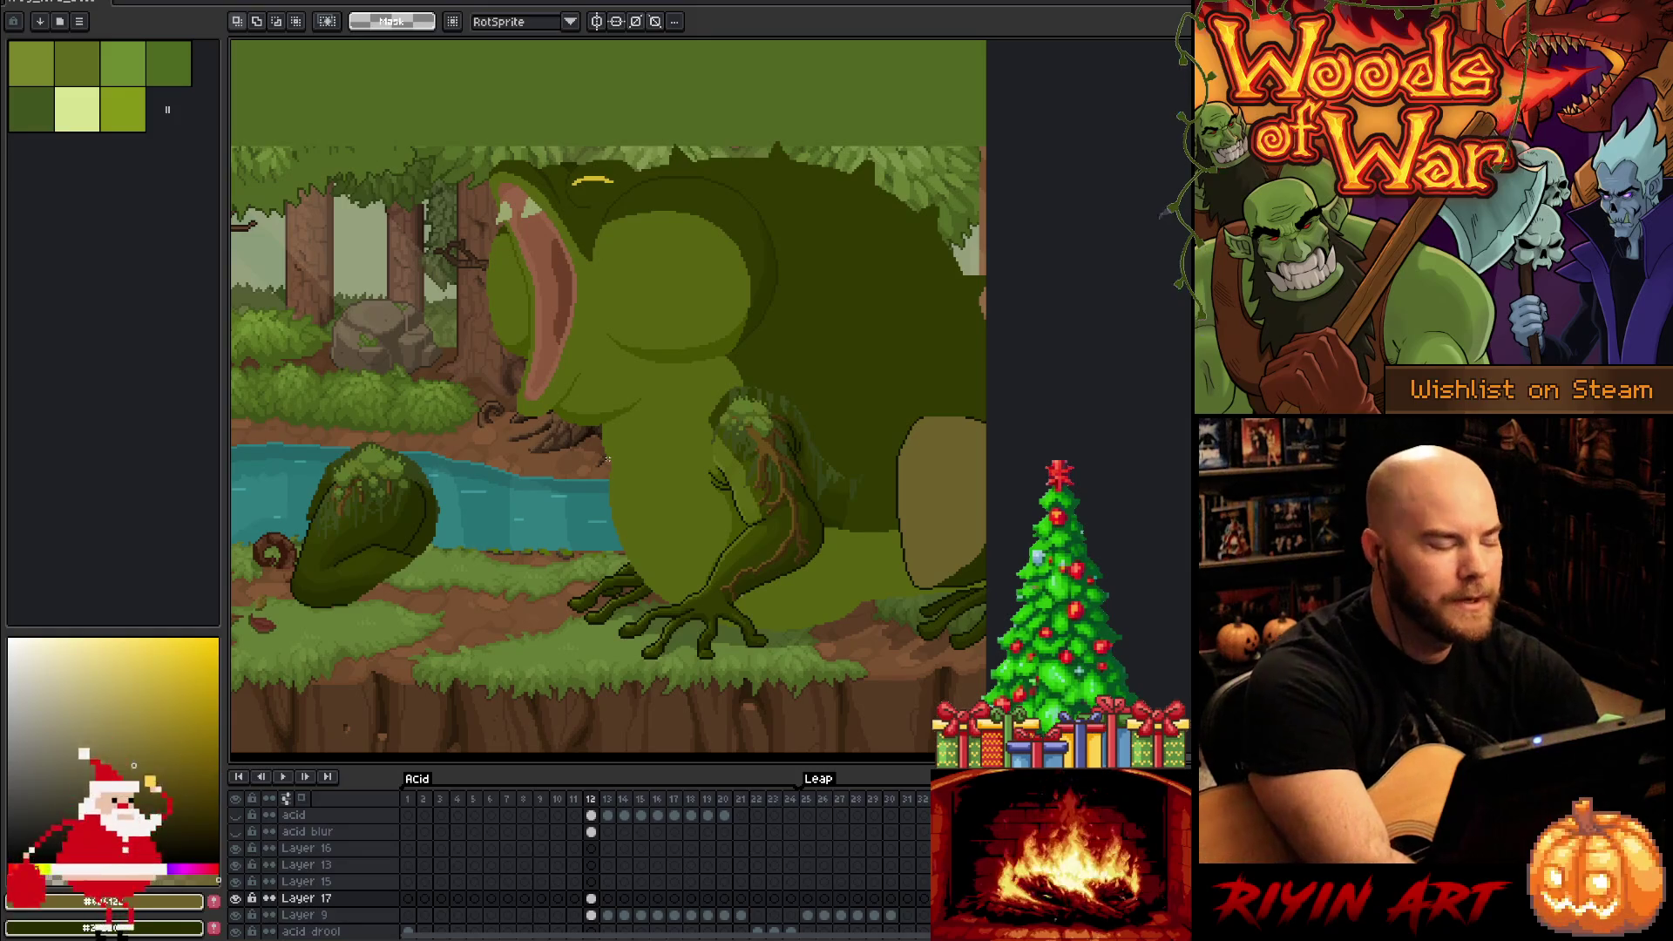
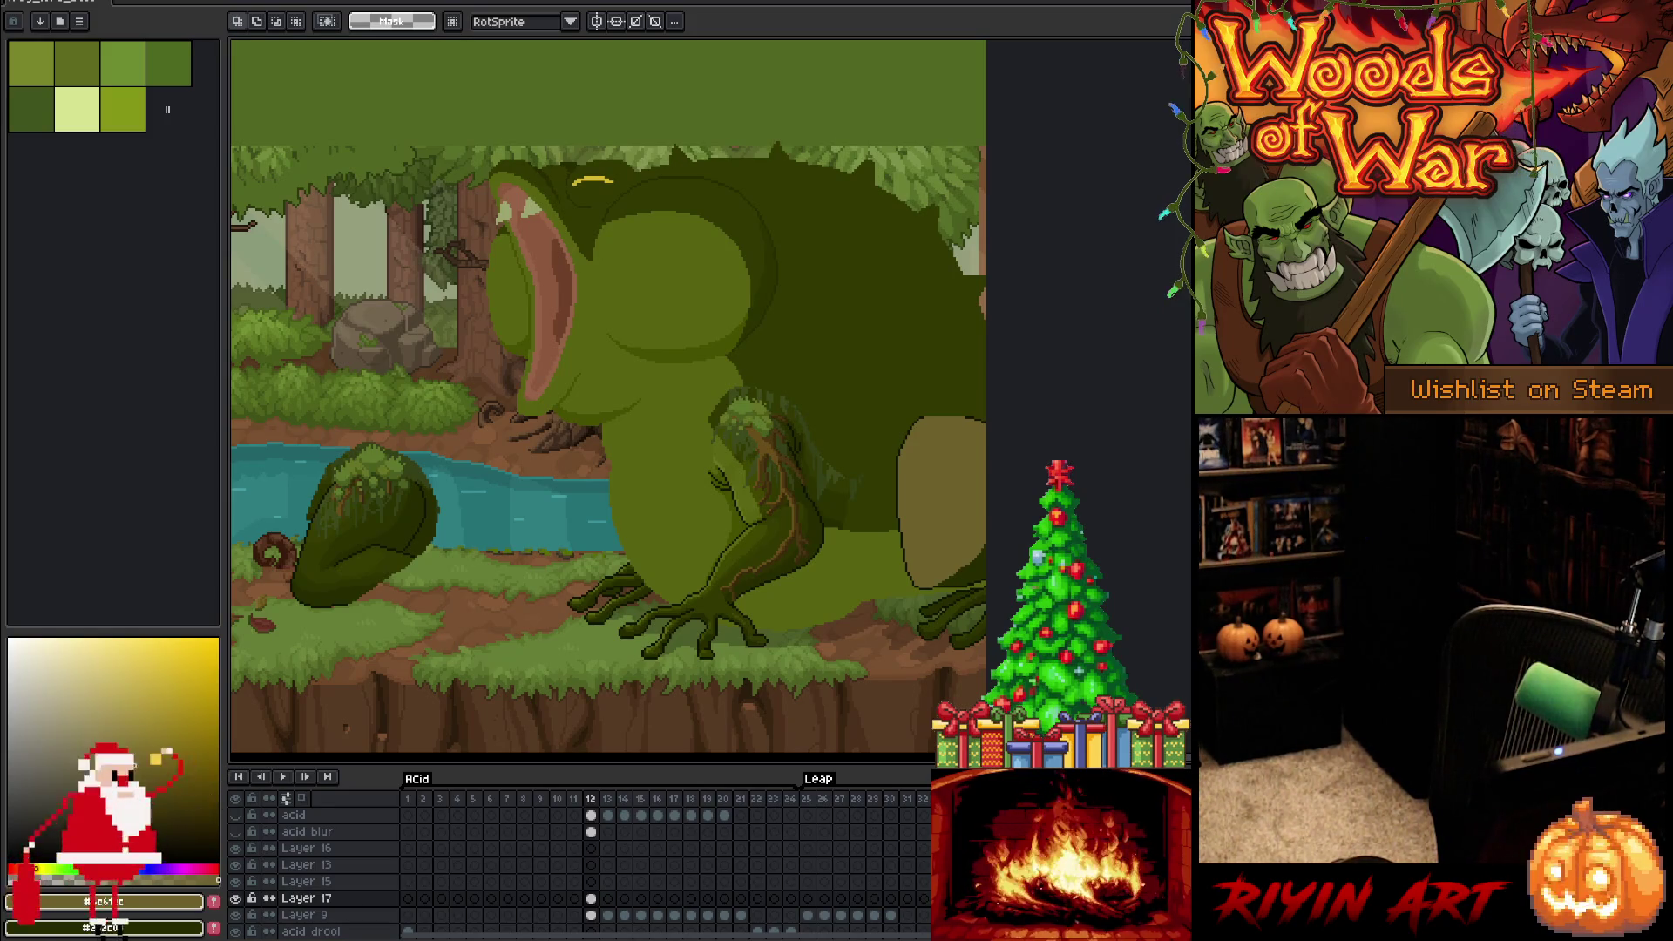
With the pencil on Layer 9, paint green over the brown ground streaks beneath the frog's belly
scroll(774, 572, up, 5)
key(b)
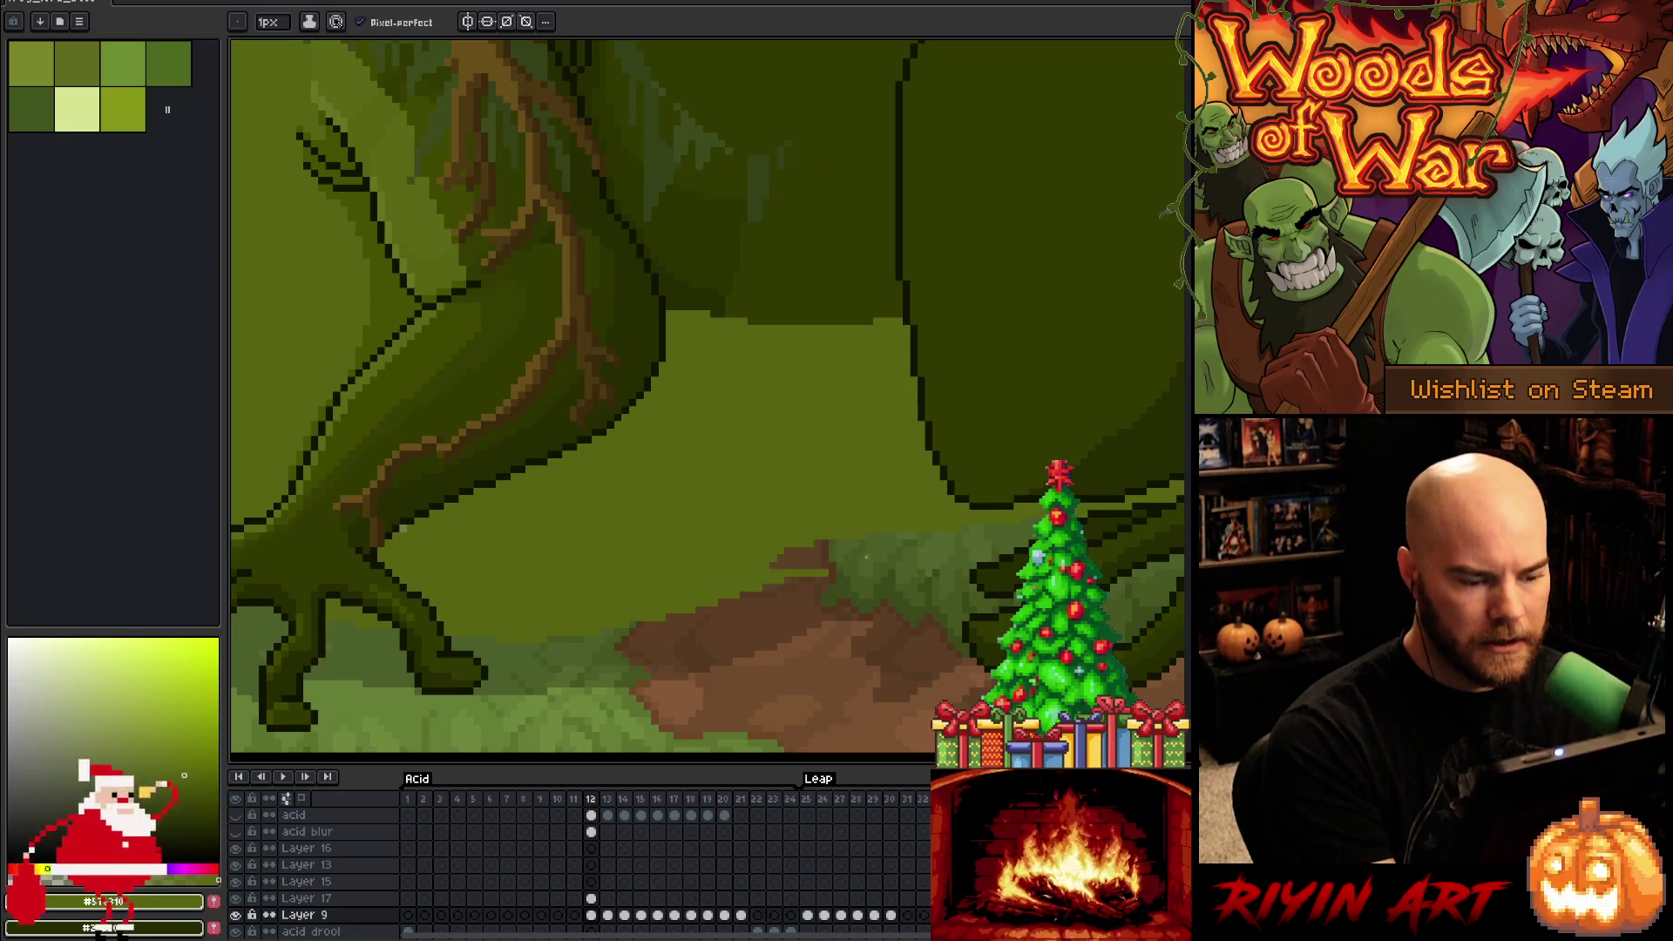
drag(826, 565, 765, 577)
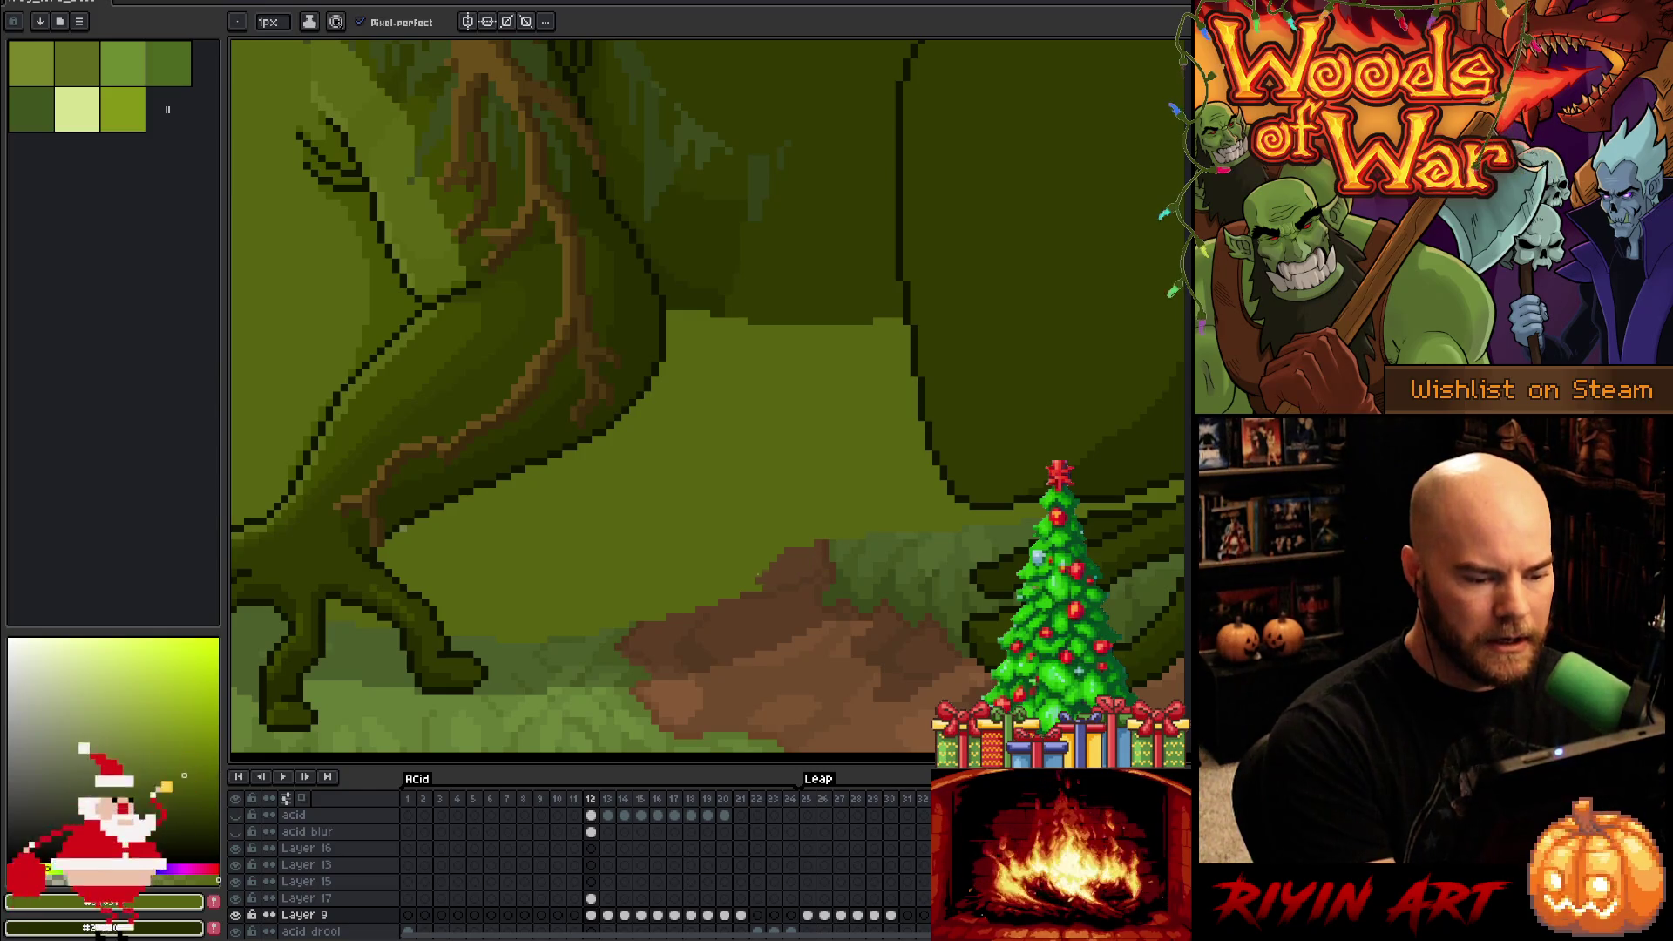
key(ctrl+z)
alt+click(772, 567)
drag(774, 566, 835, 558)
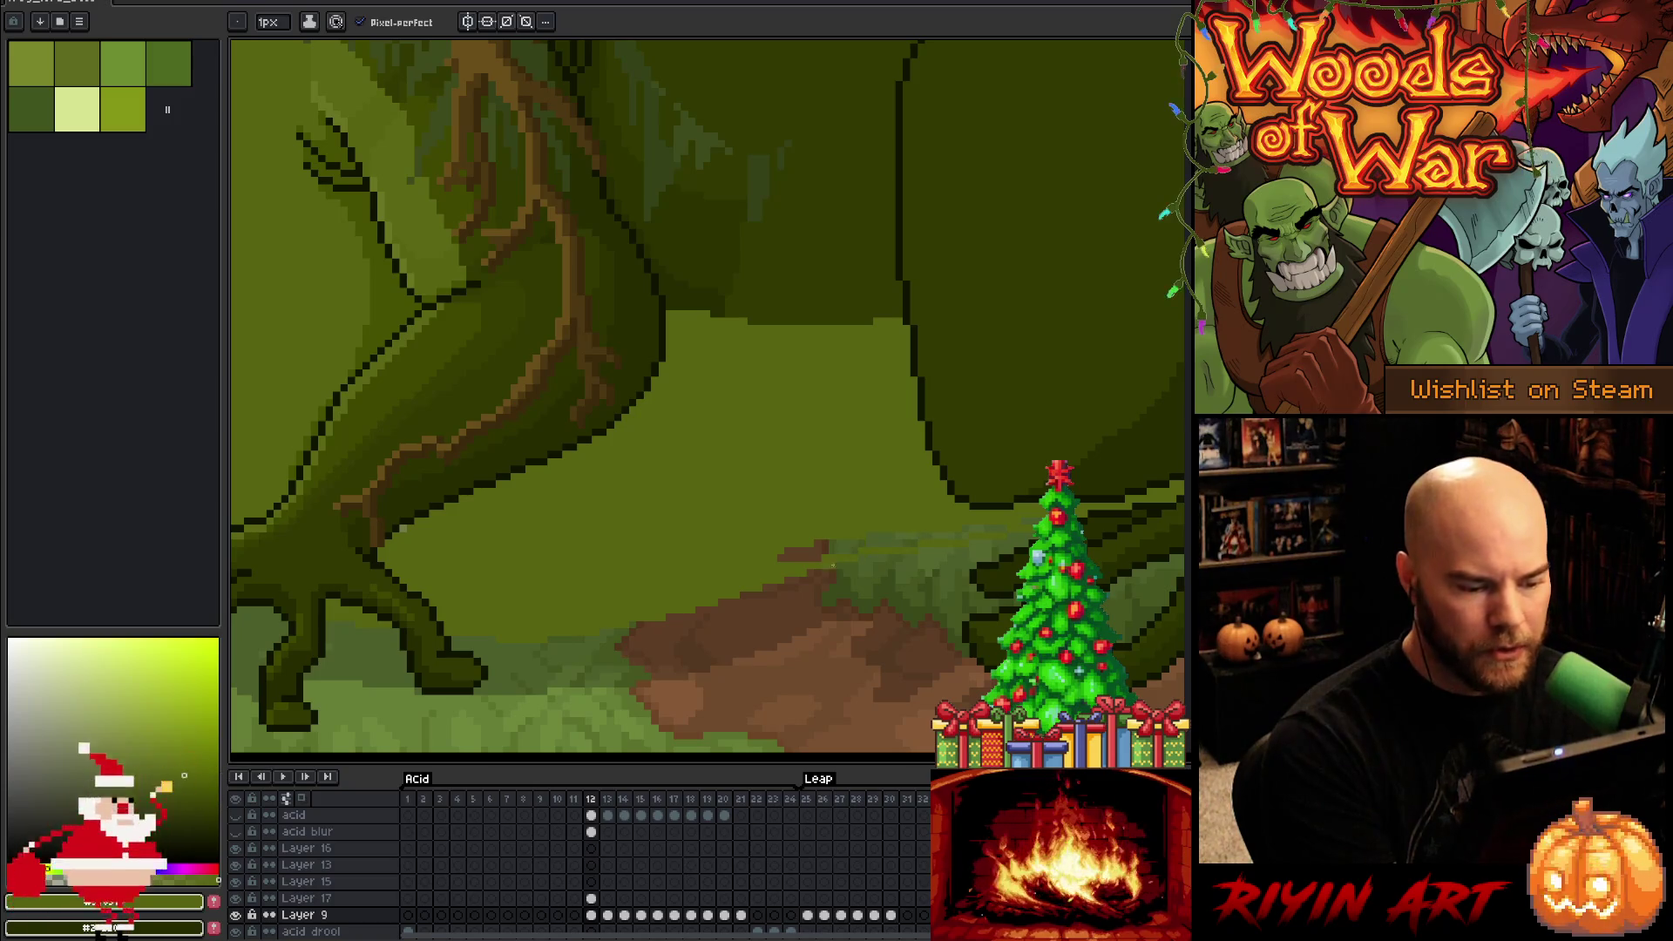
drag(697, 610, 894, 573)
drag(780, 558, 833, 549)
mouse_move(750, 592)
mouse_down()
mouse_move(854, 566)
mouse_move(822, 544)
mouse_up()
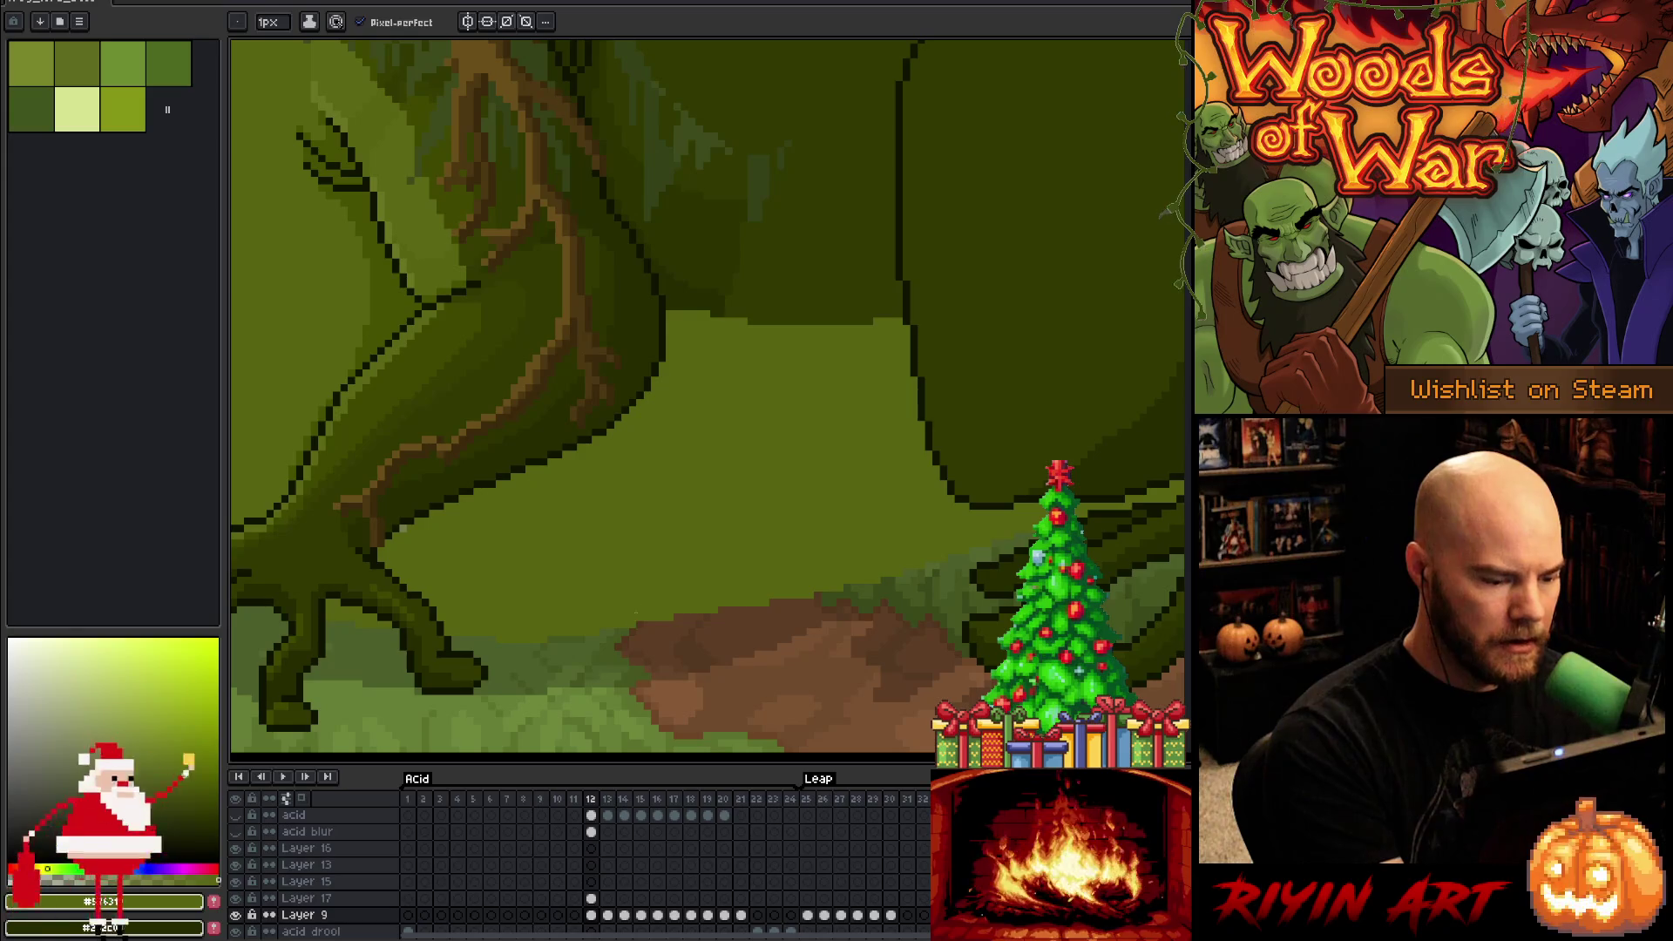
Touch up the painted ground with the eraser and pencil, then save the file
key(e)
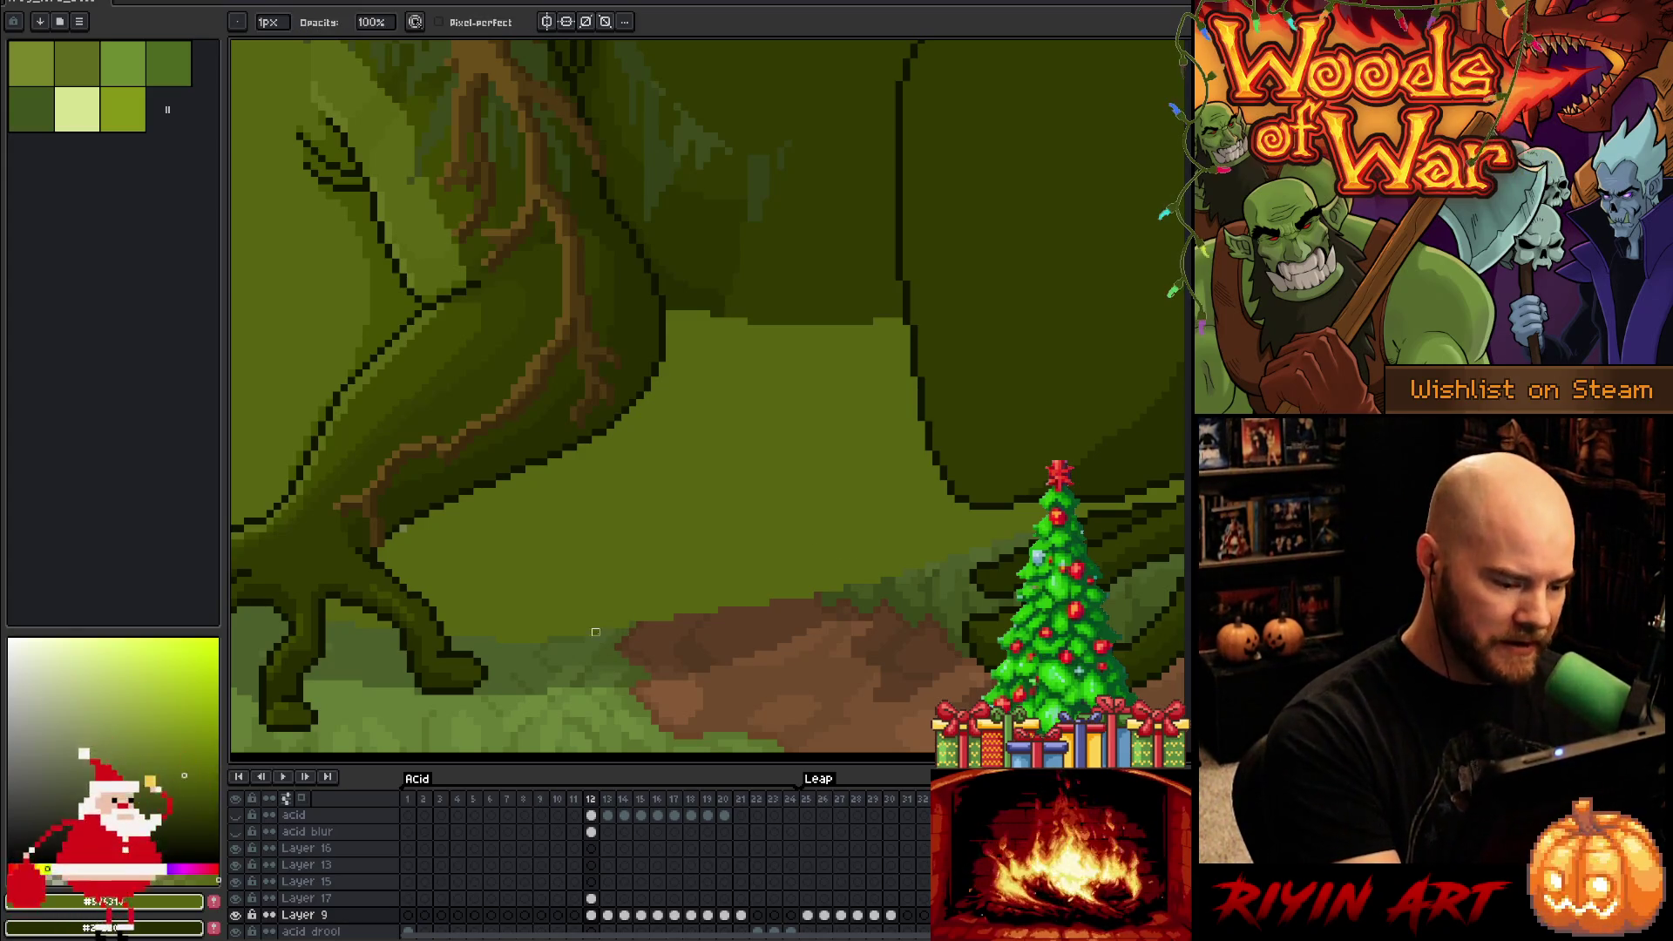
key(b)
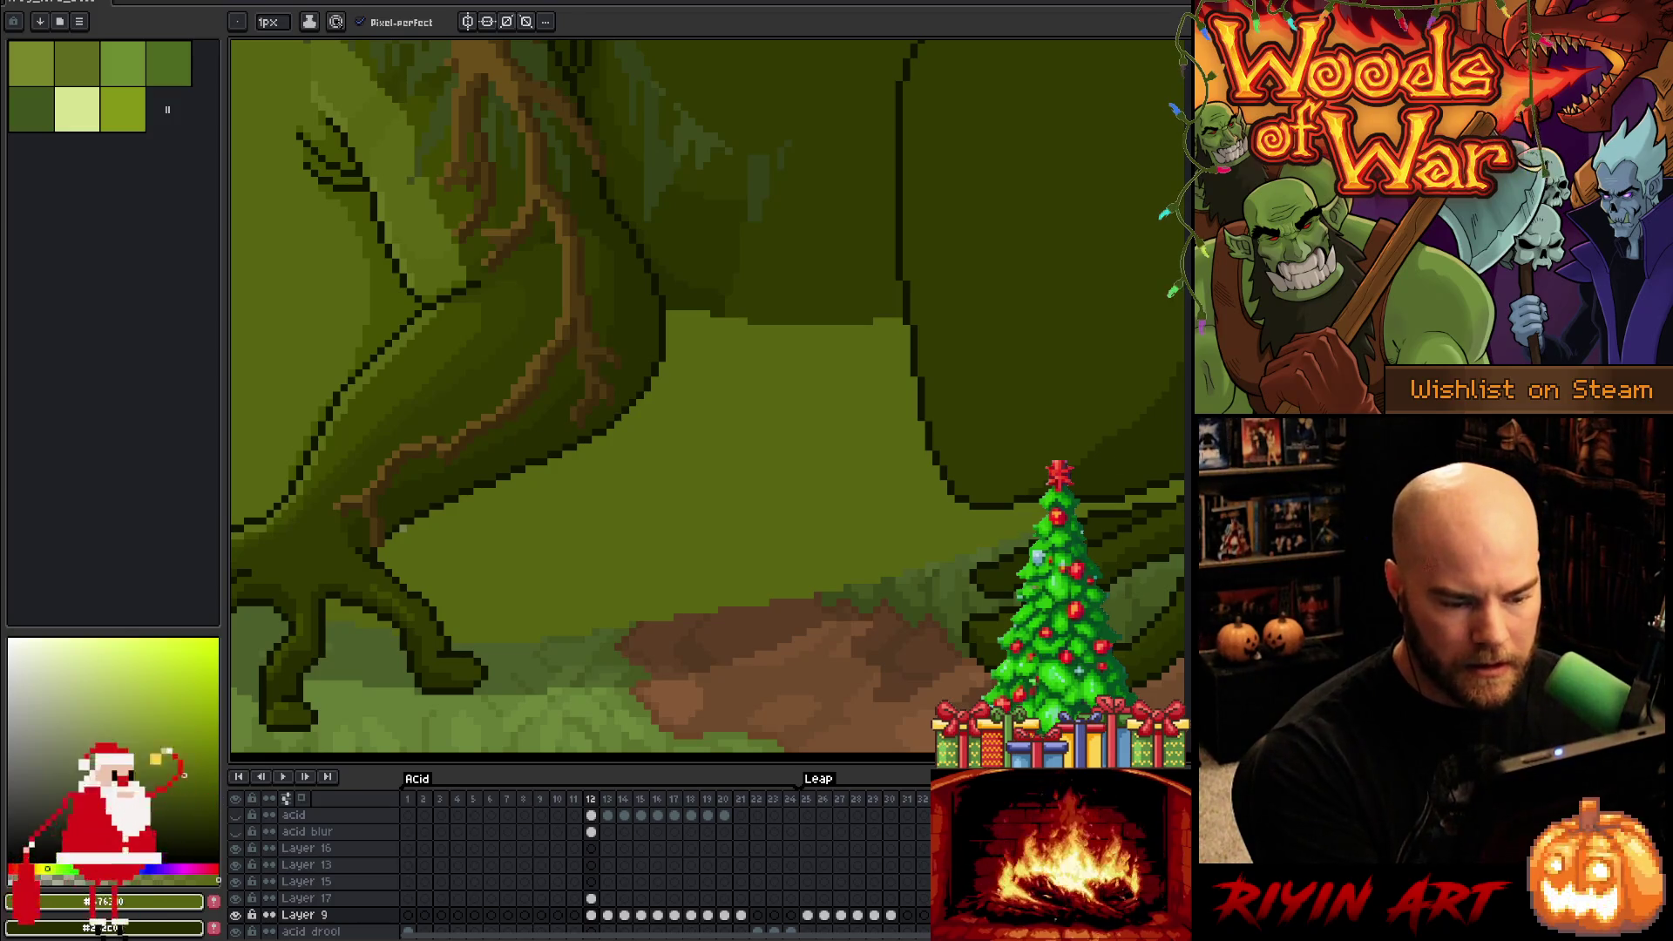
key(e)
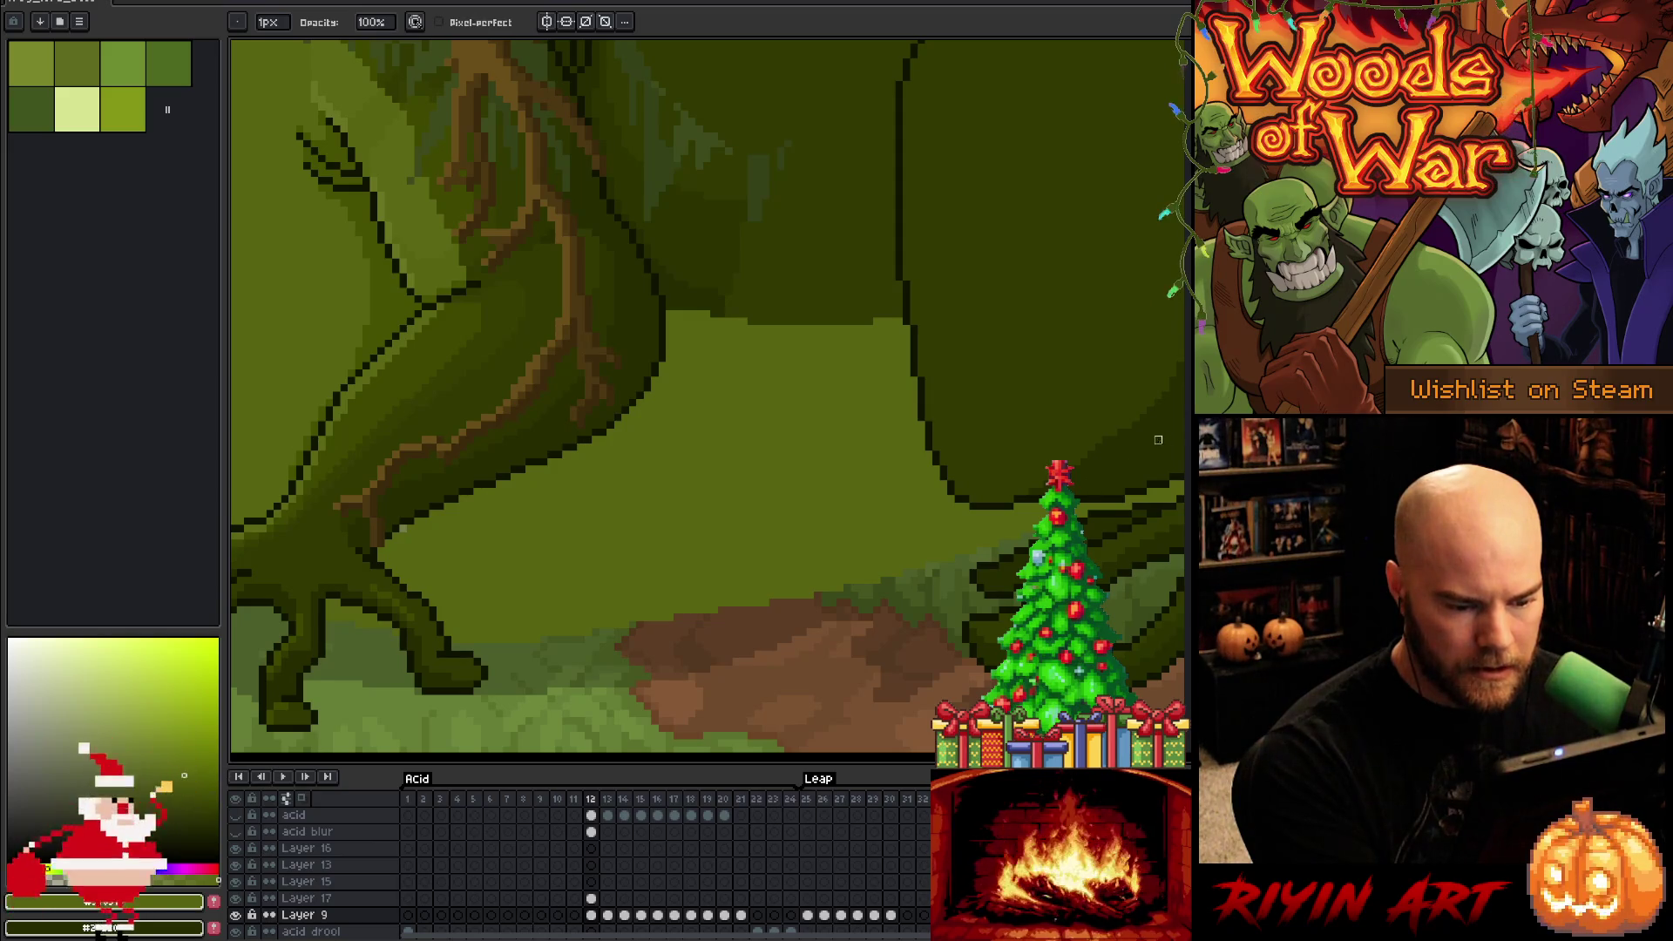
key(v)
key(ctrl+s)
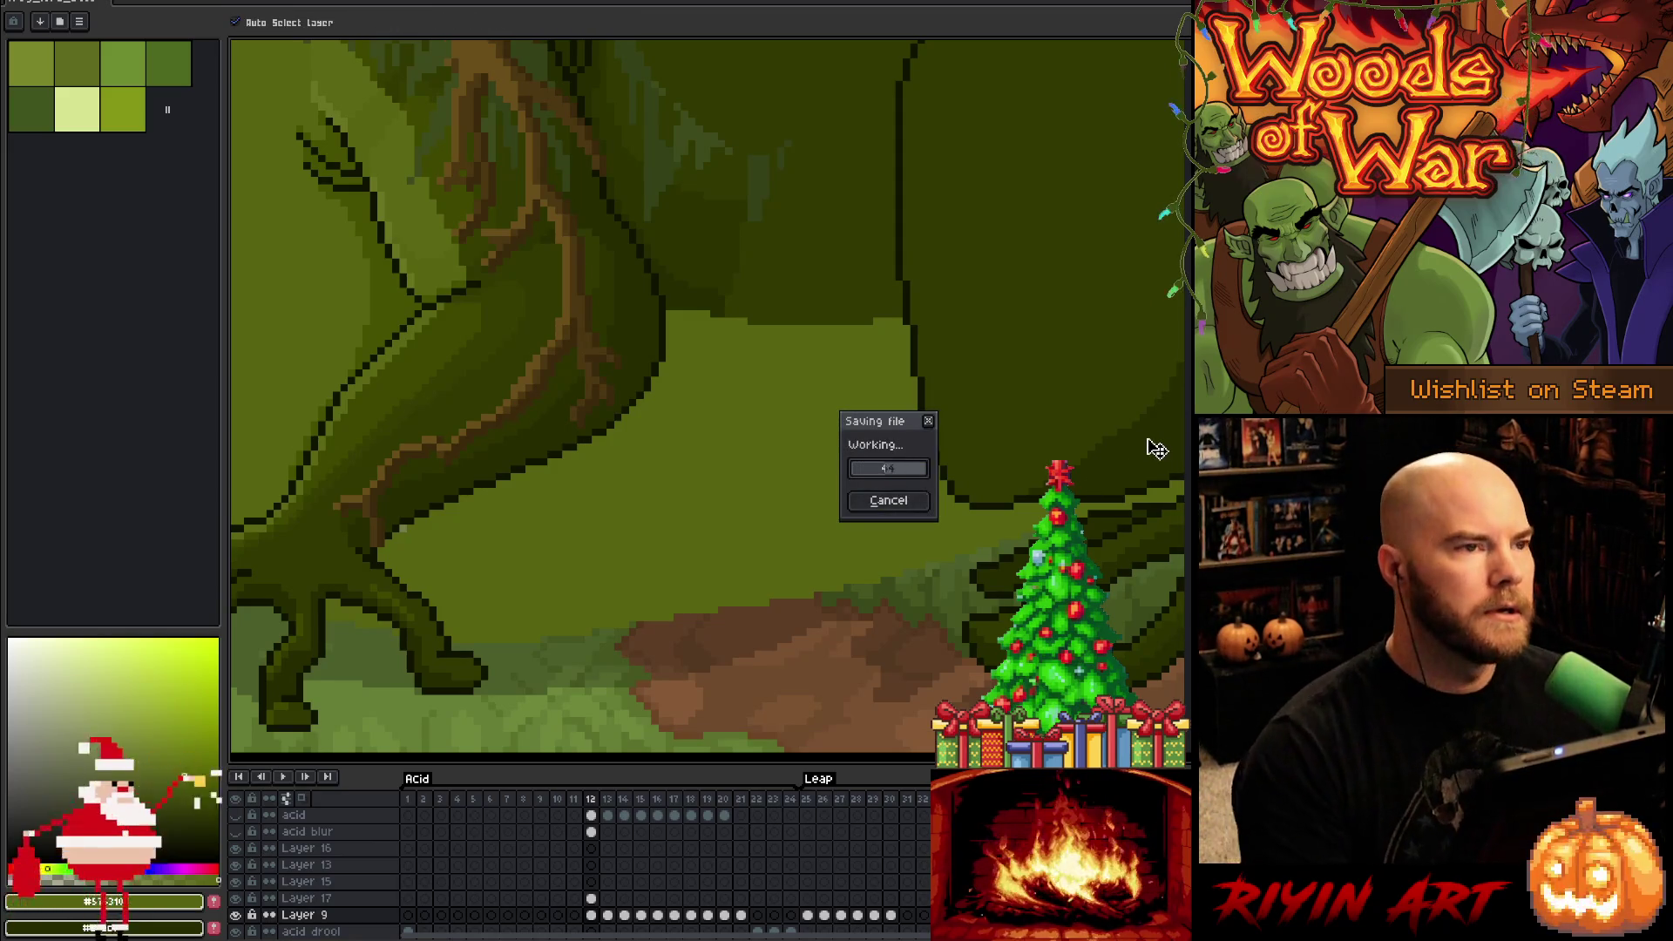
key(e)
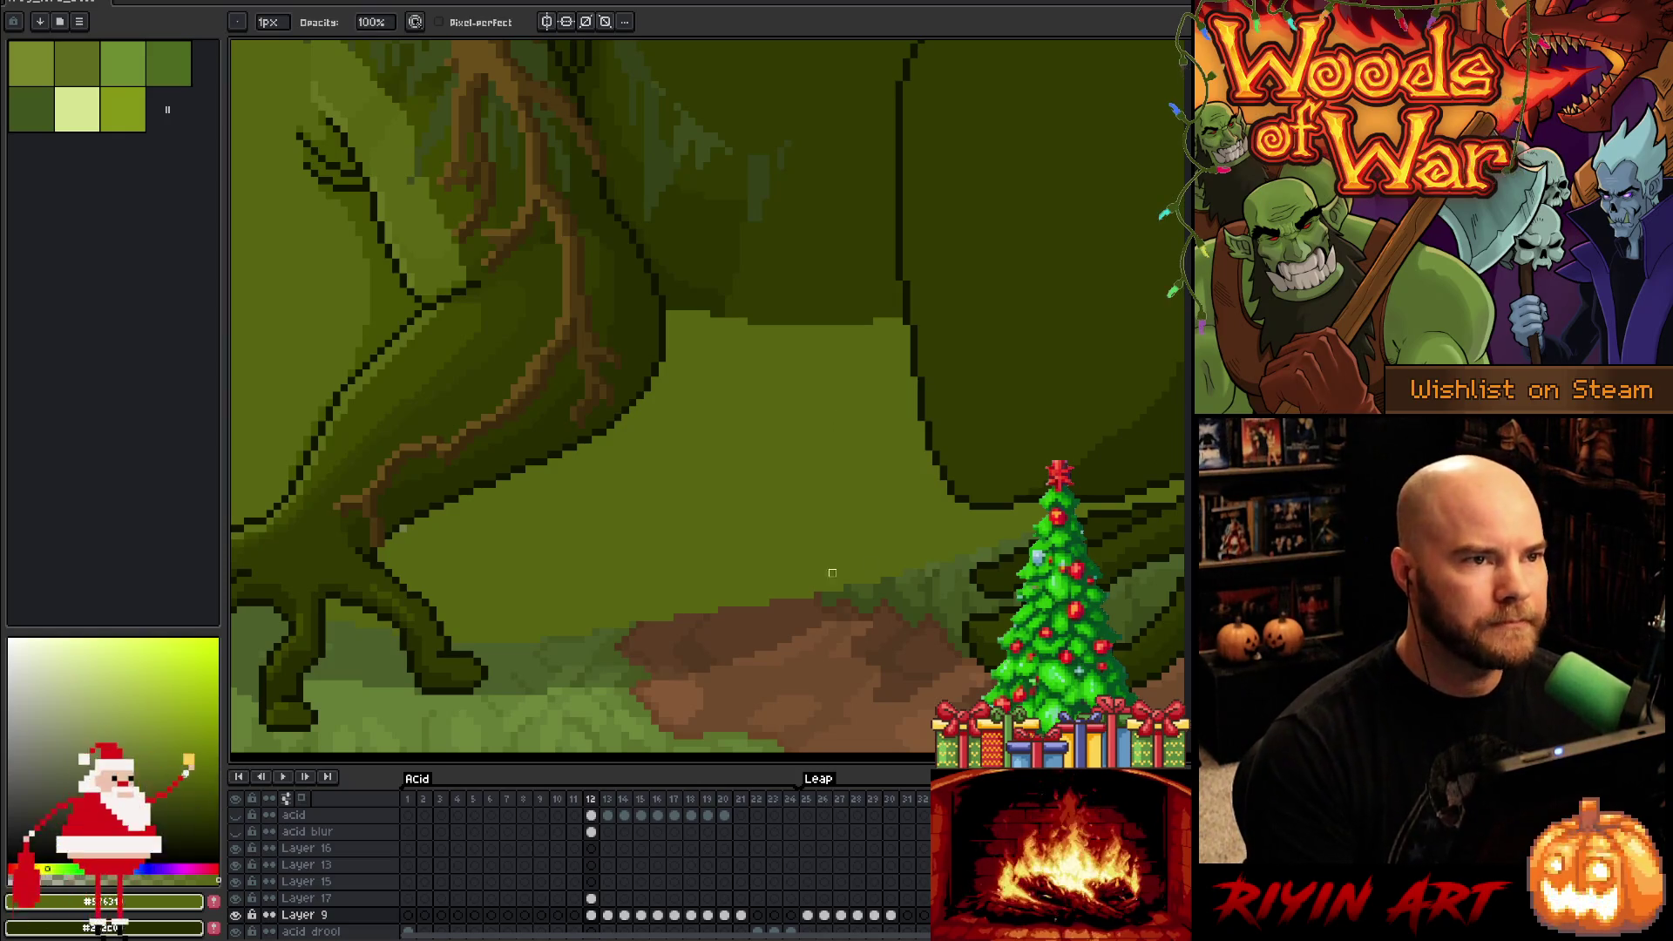
scroll(825, 514, down, 3)
scroll(824, 514, up, 2)
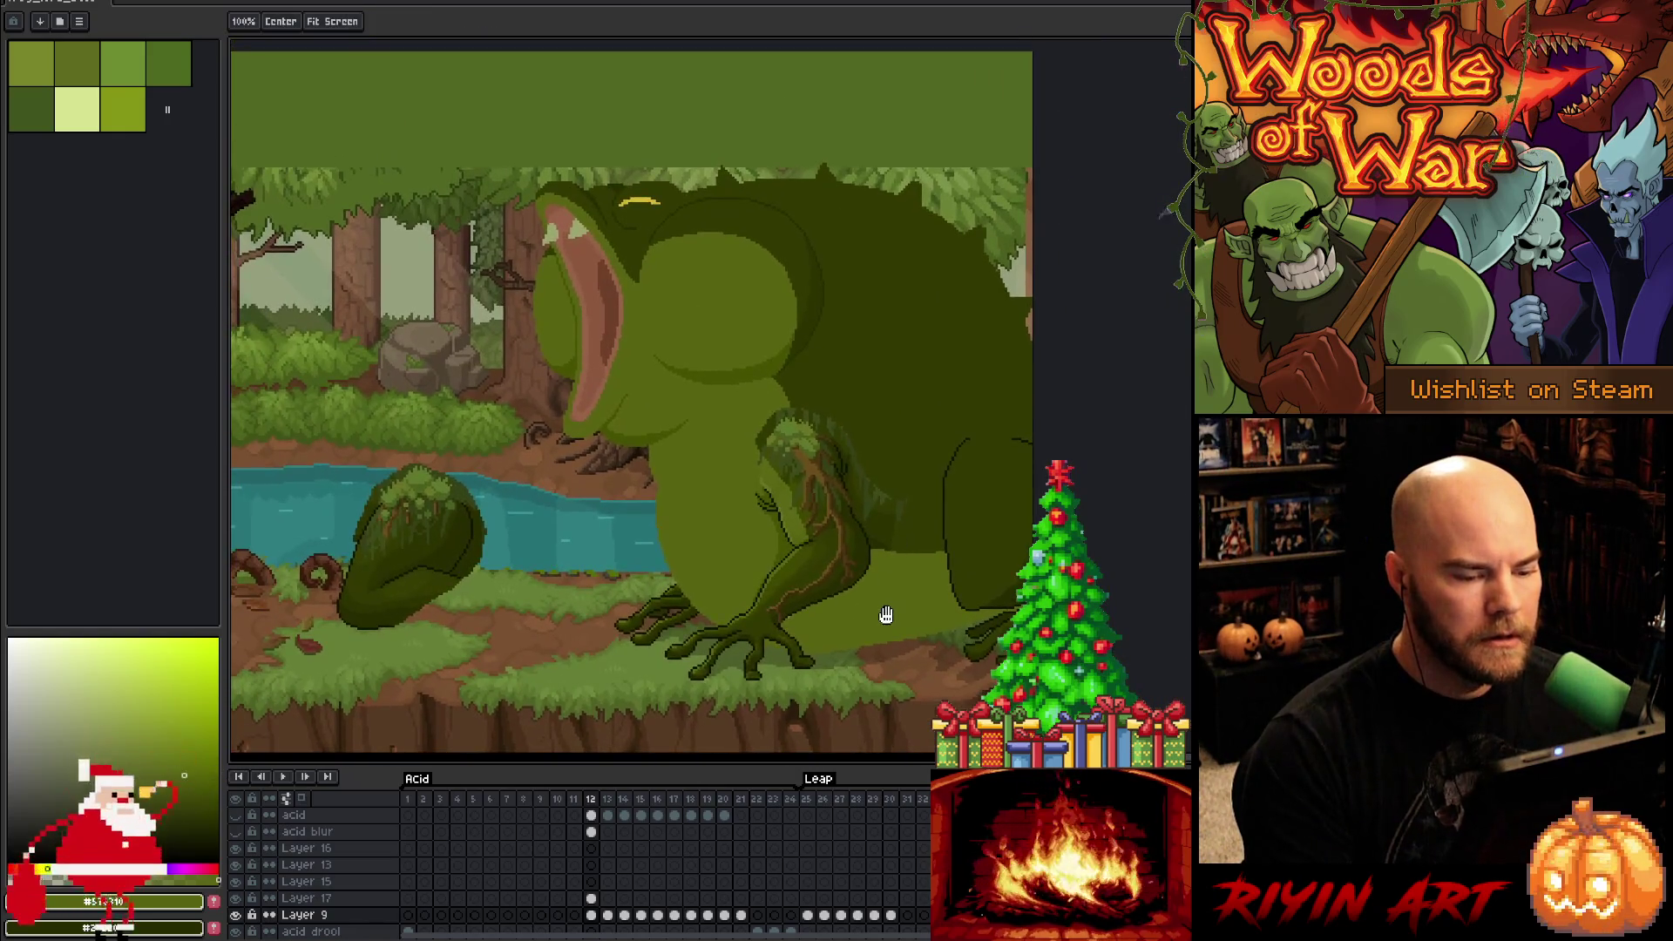
scroll(885, 610, up, 3)
scroll(889, 615, down, 3)
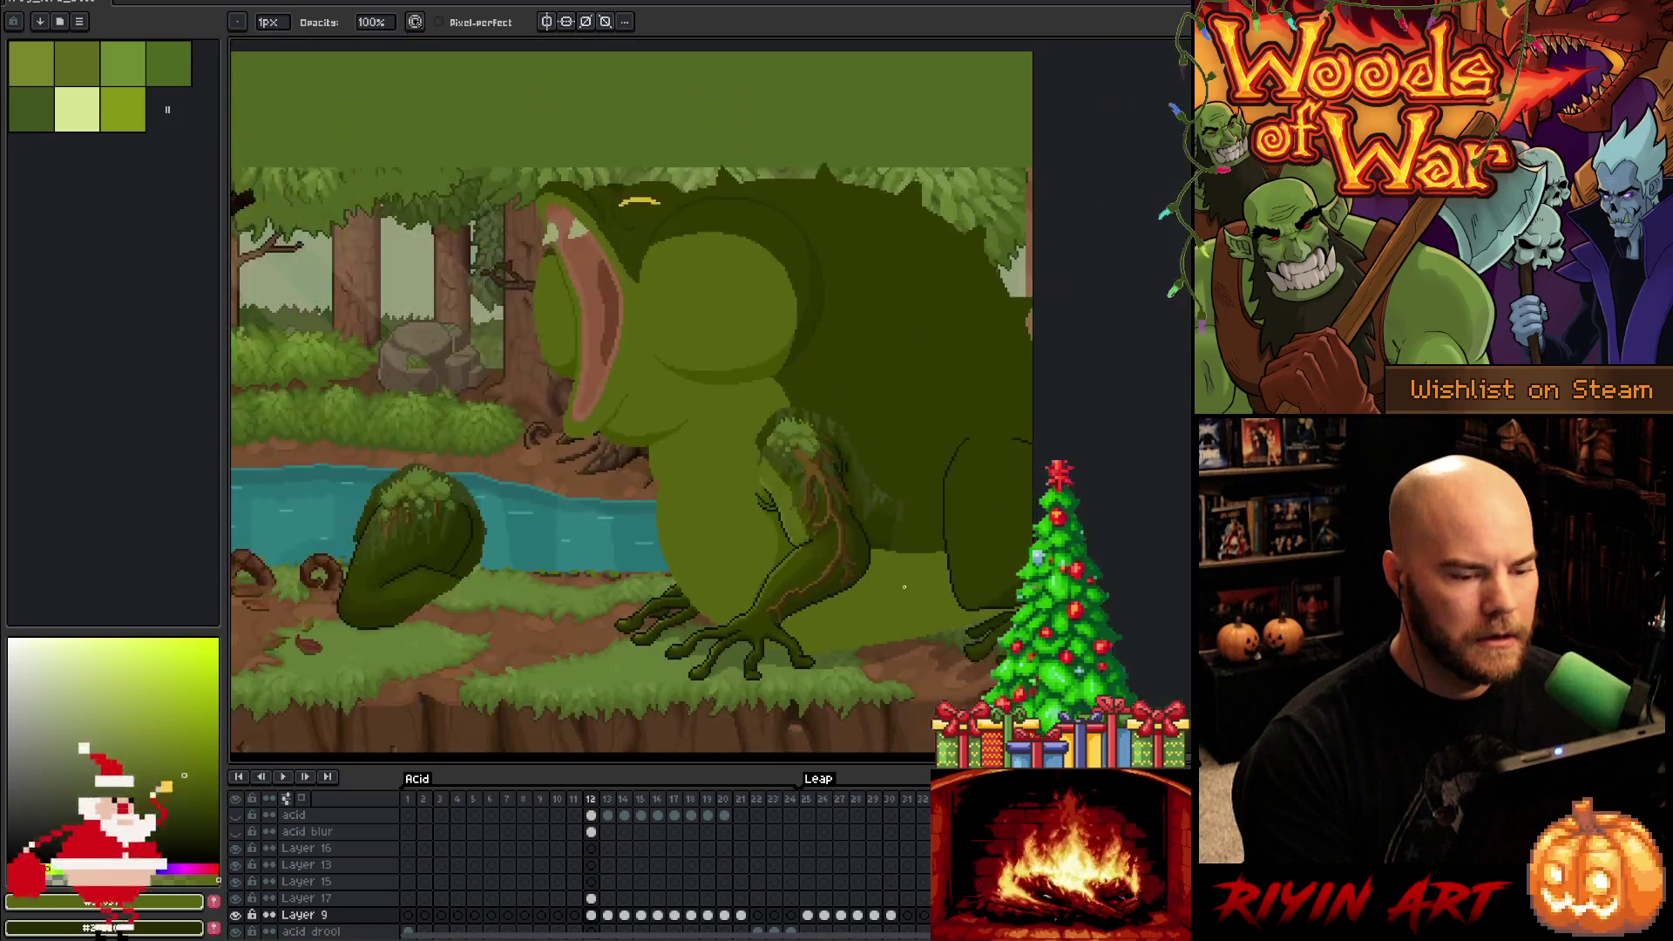
scroll(909, 581, up, 2)
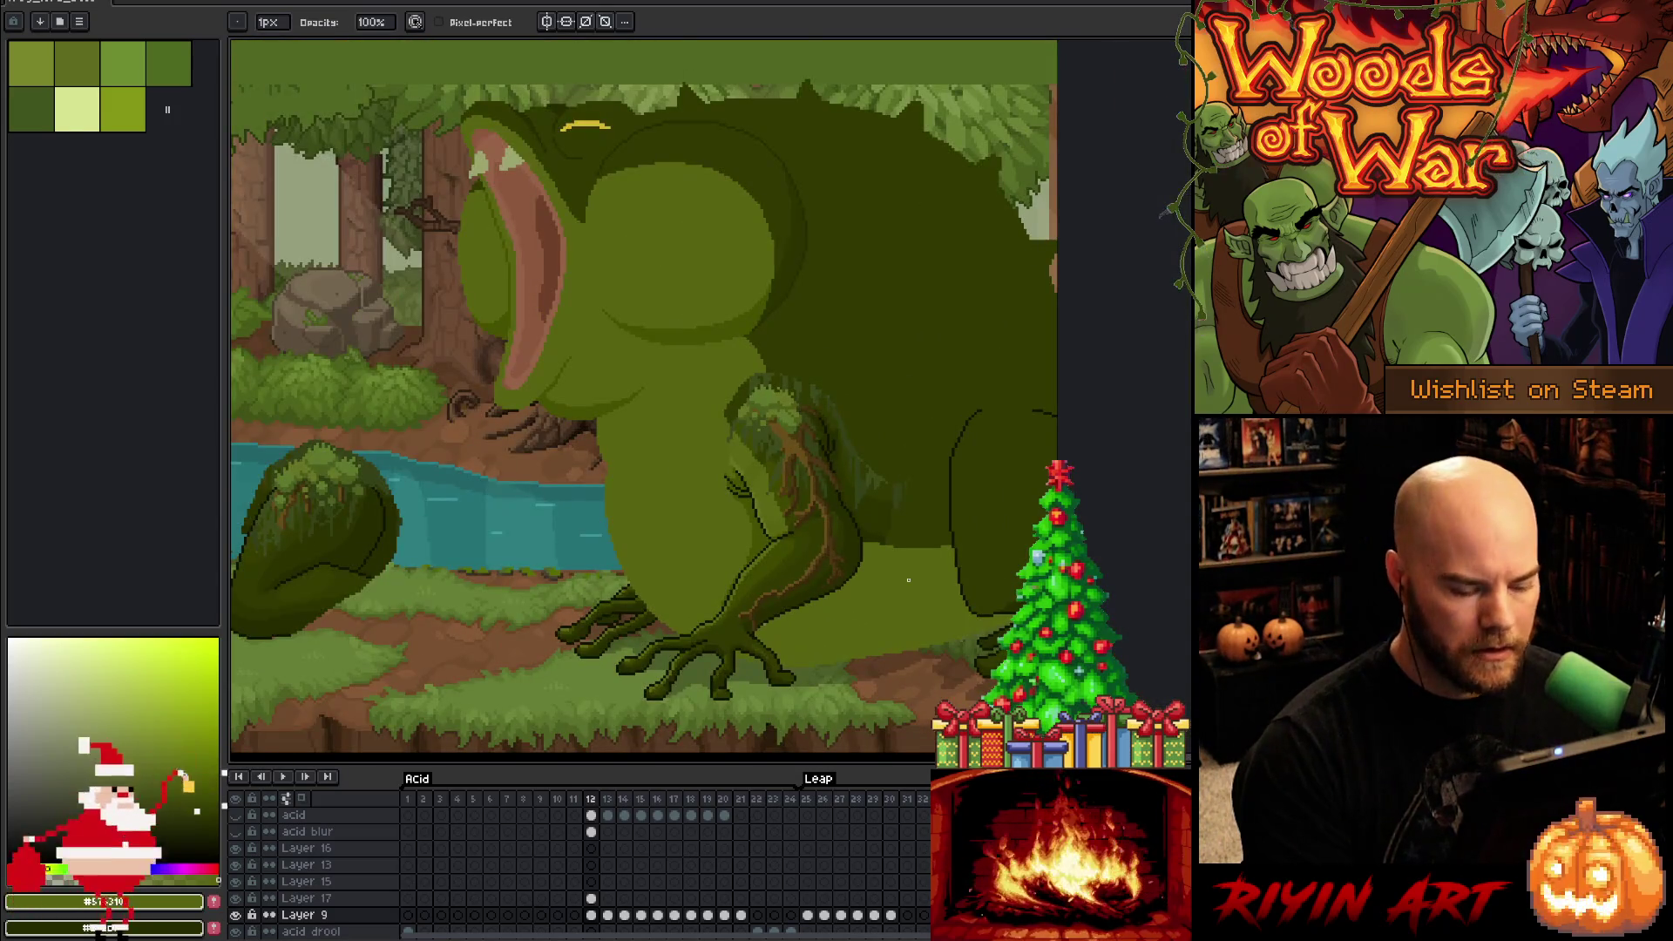
key(comma)
key(period)
key(comma)
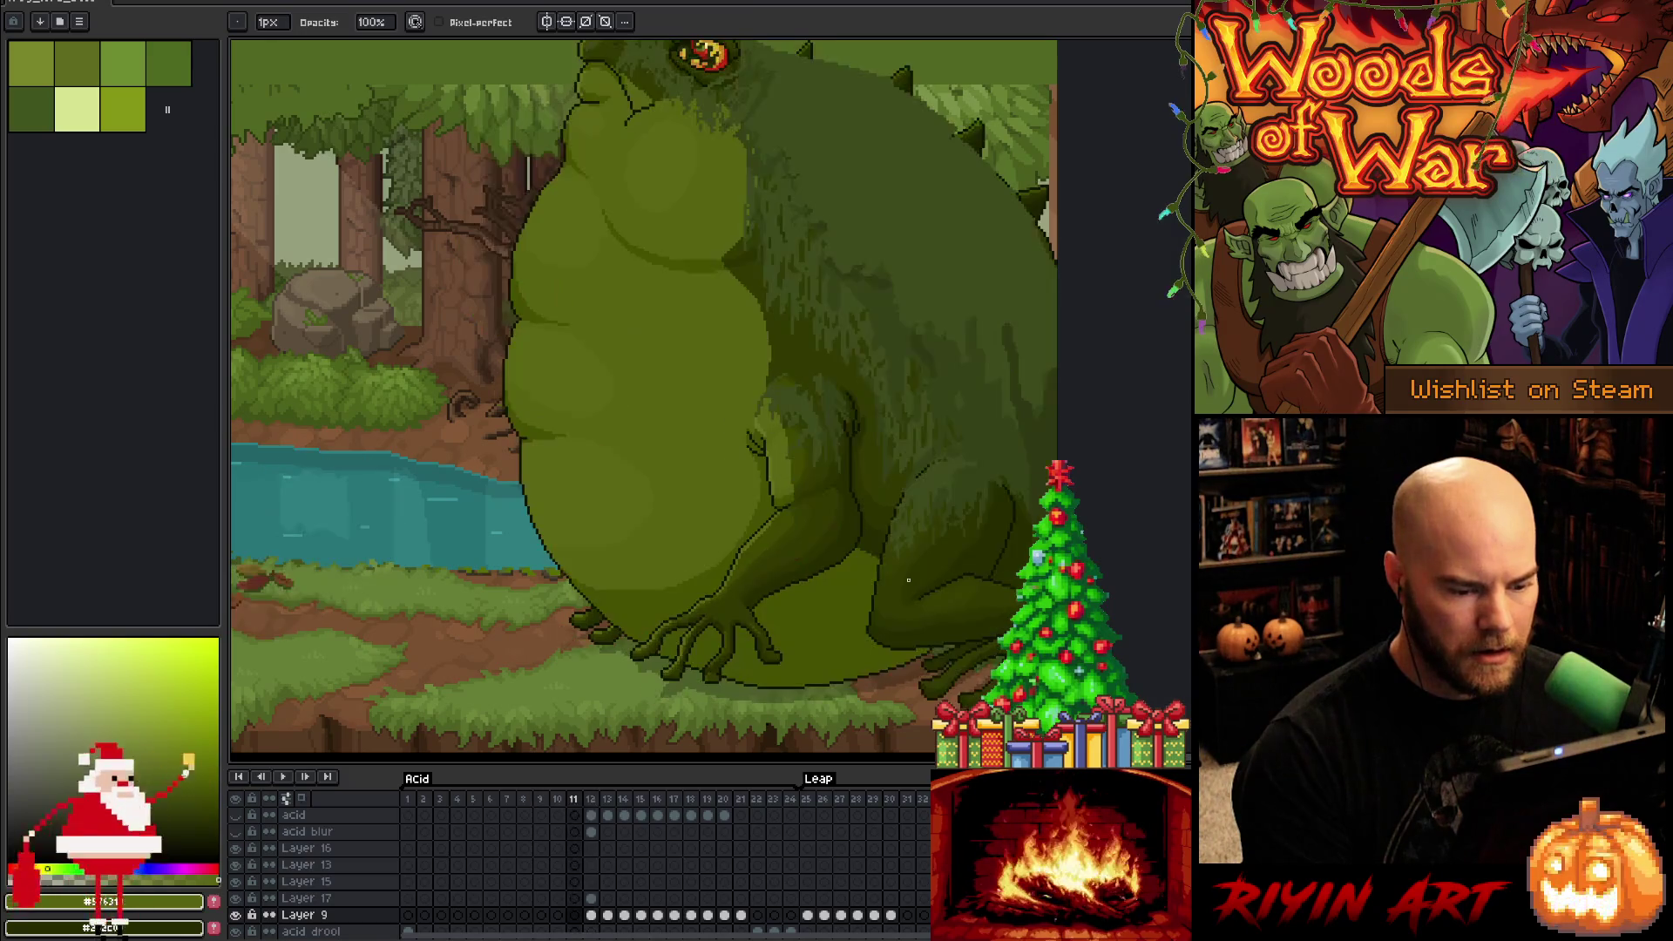
key(period)
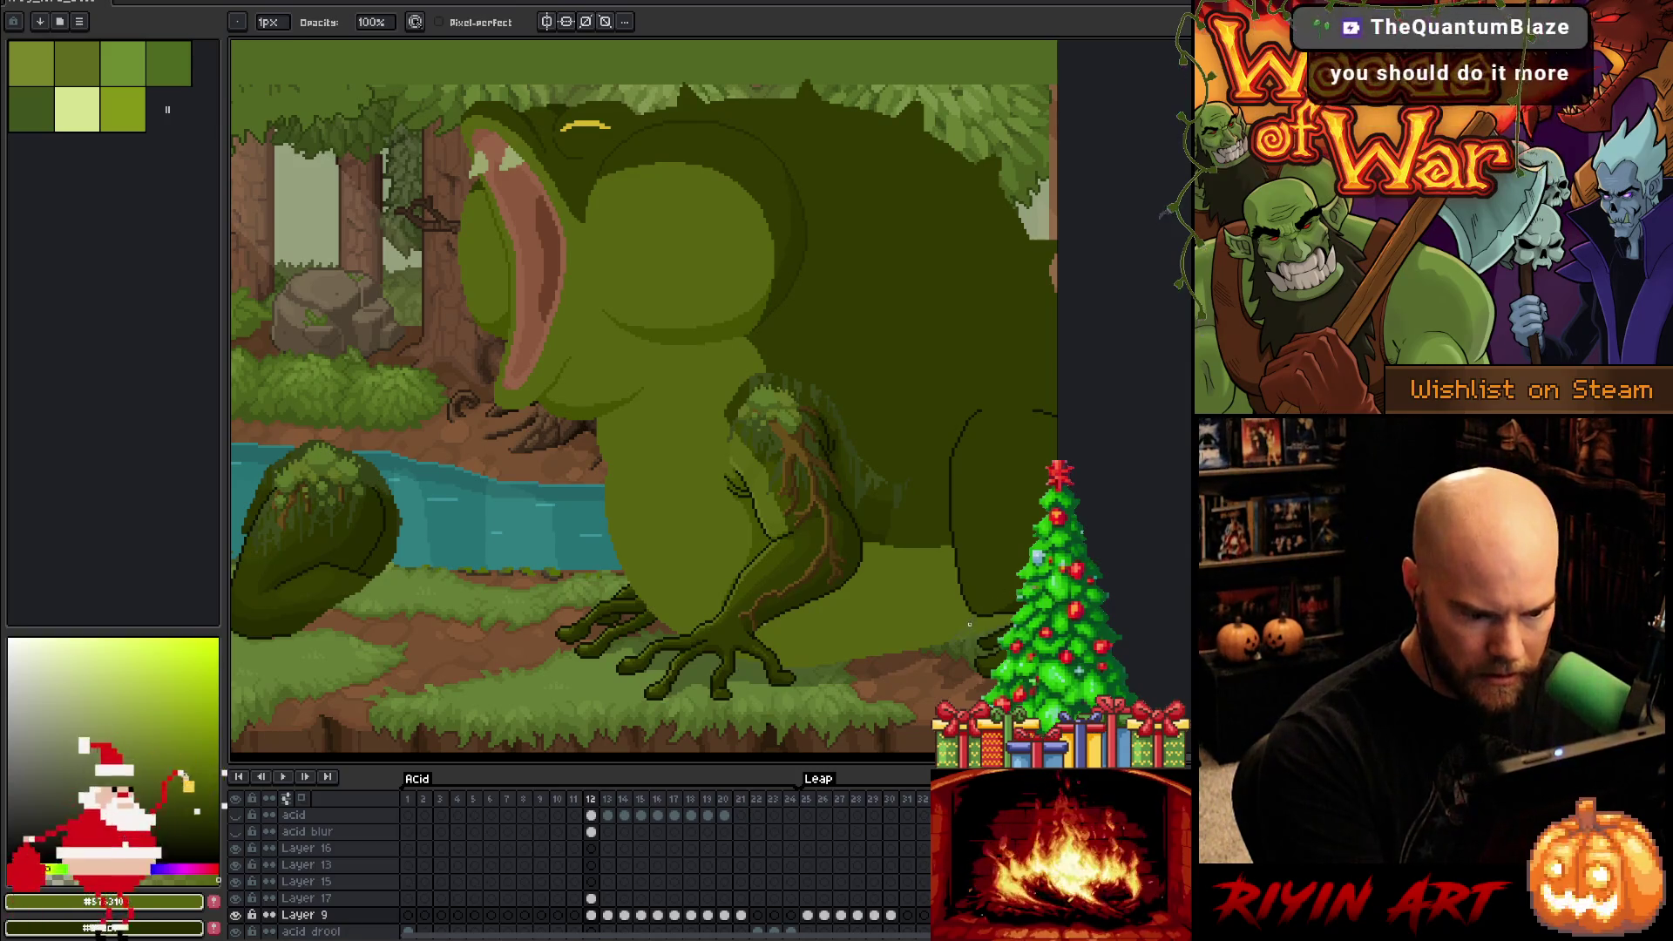
key(w)
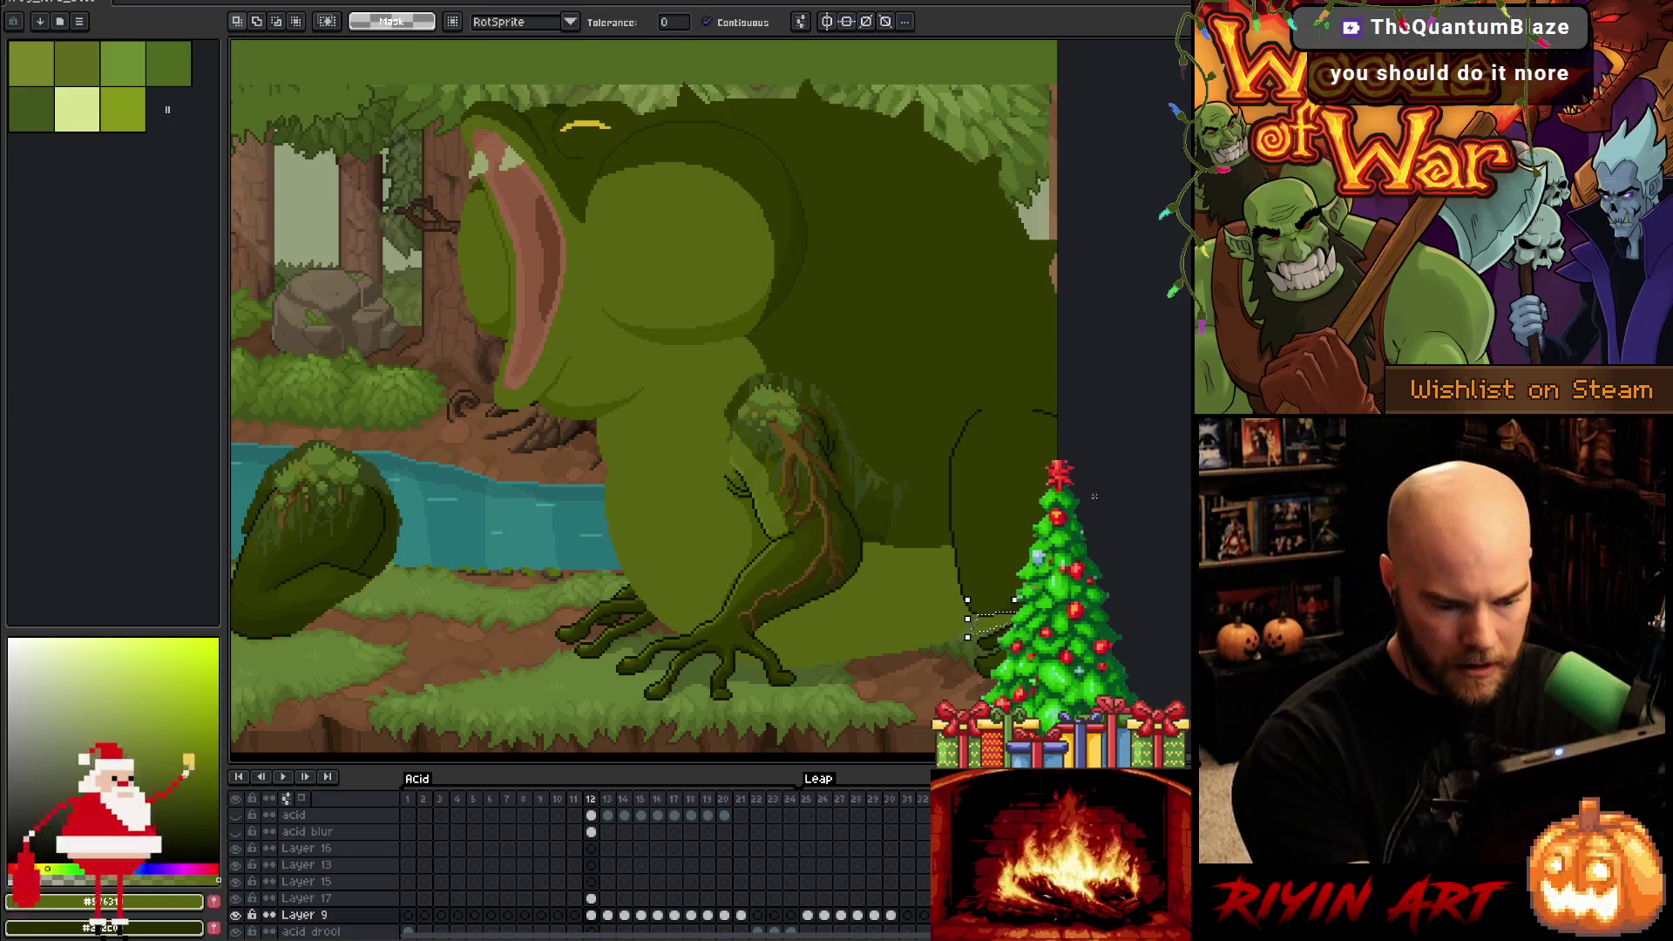
key(ctrl+d)
key(Right)
key(Left)
key(Right)
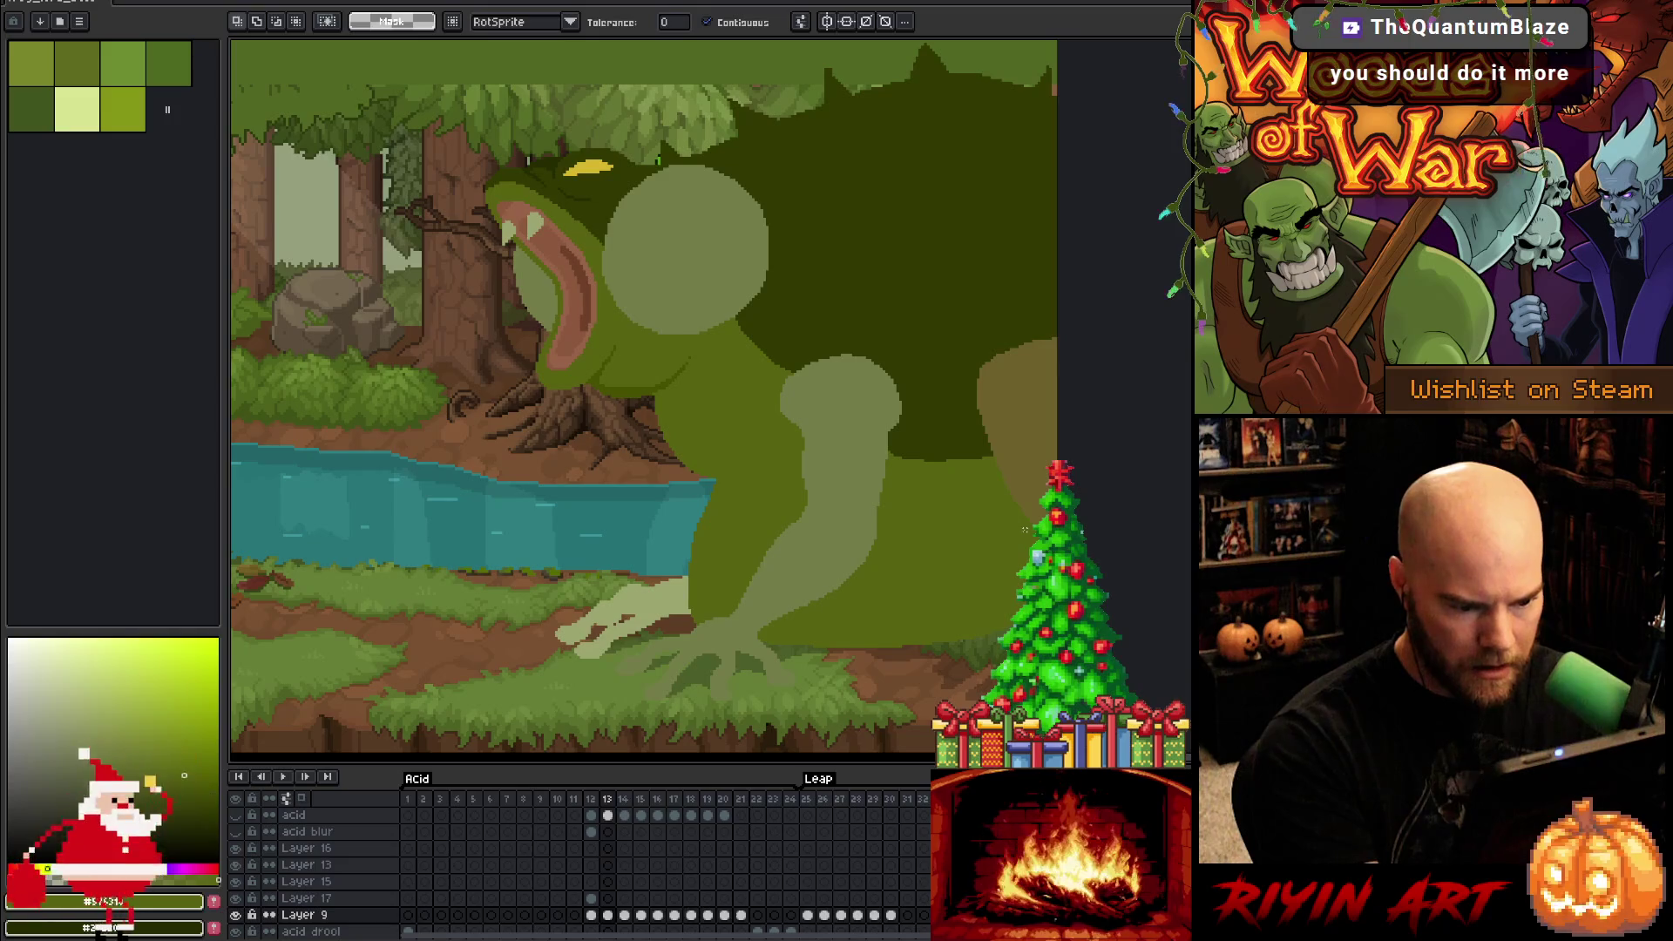
key(Left)
key(Left)
key(Right)
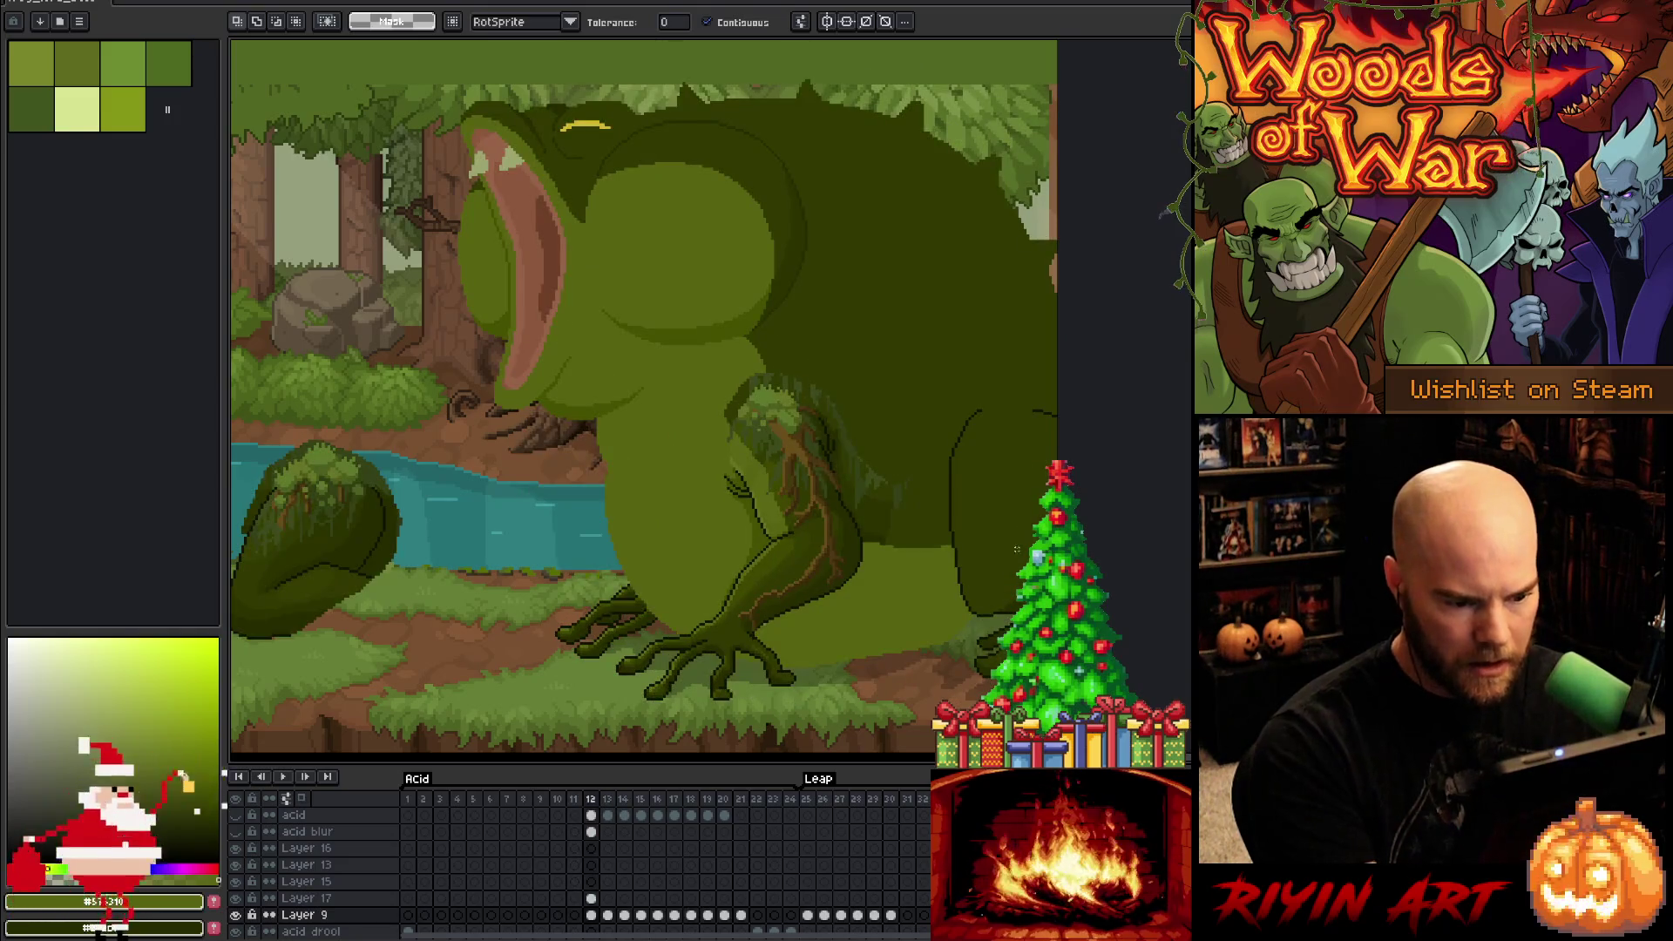
scroll(1022, 529, up, 3)
key(b)
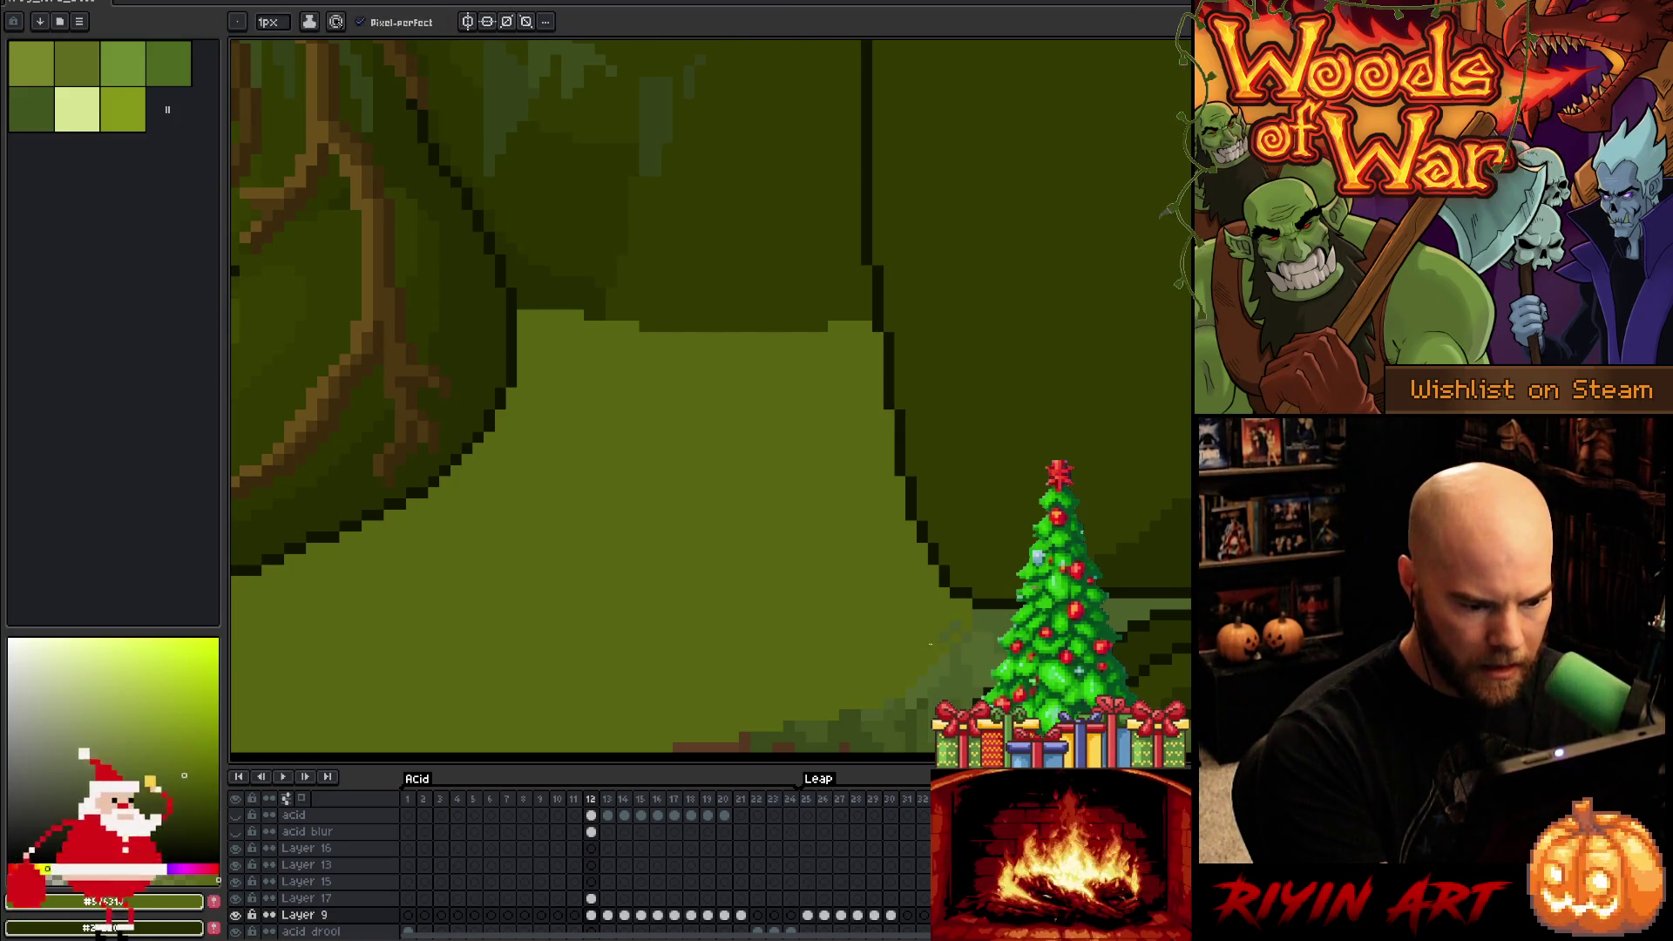
Lasso-select the ground under the frog's belly, commit the transform and extend the selection leftward
scroll(918, 520, down, 3)
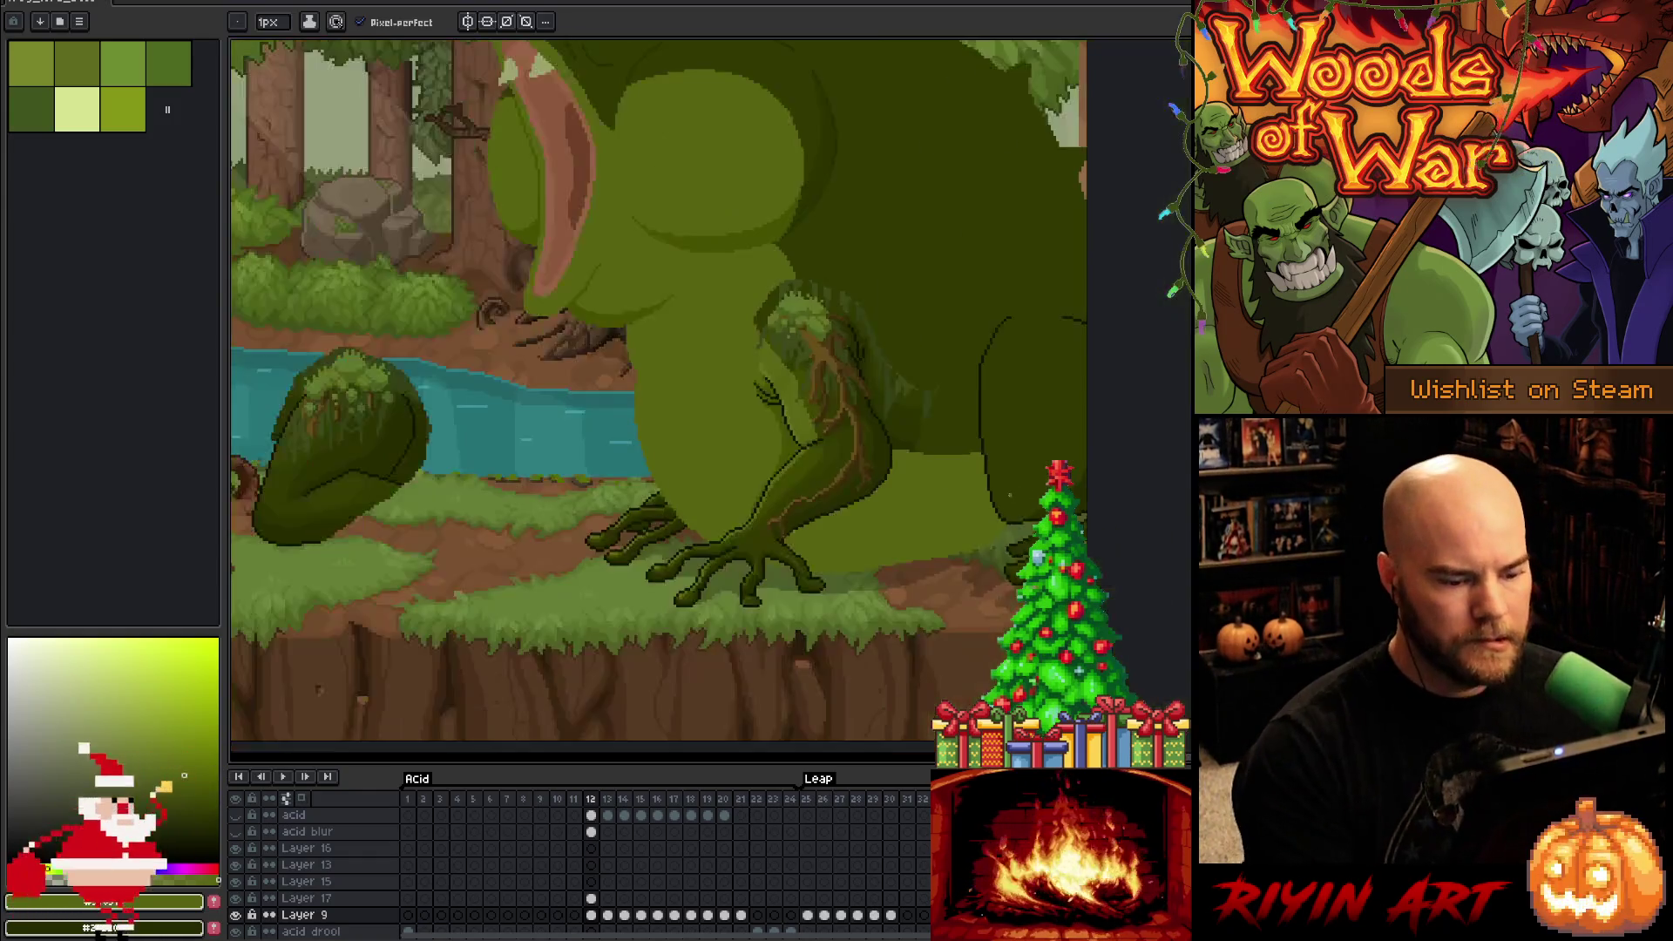
scroll(918, 520, up, 3)
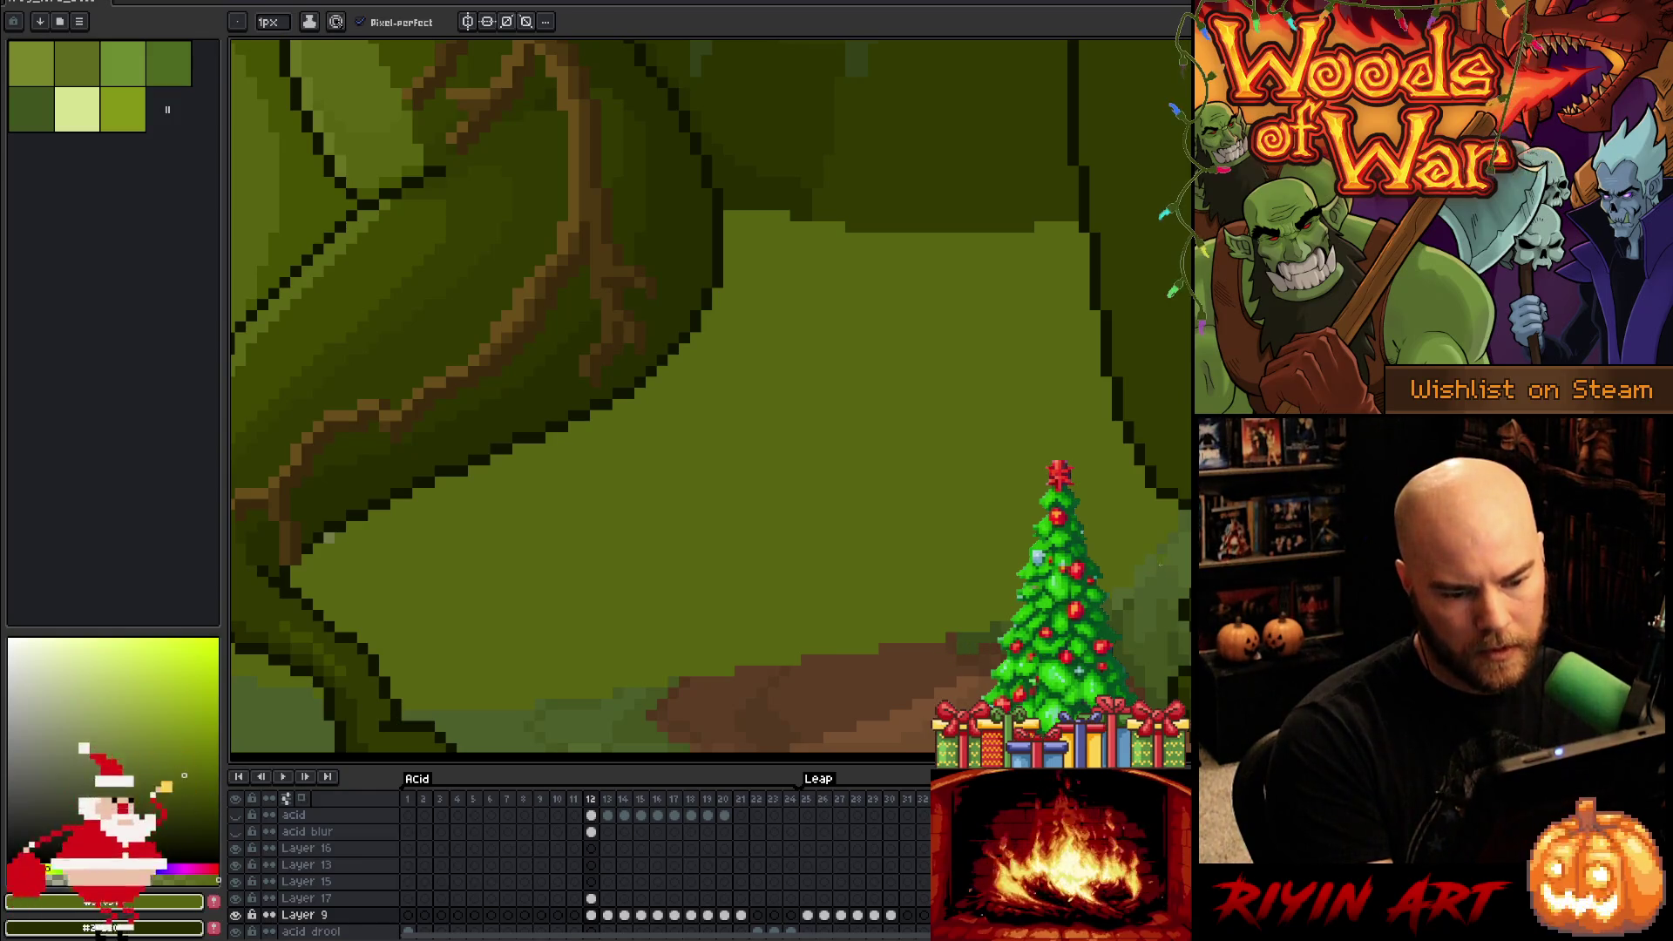
key(q)
mouse_move(1187, 523)
mouse_down()
mouse_move(1018, 567)
mouse_move(914, 711)
mouse_up()
click(963, 681)
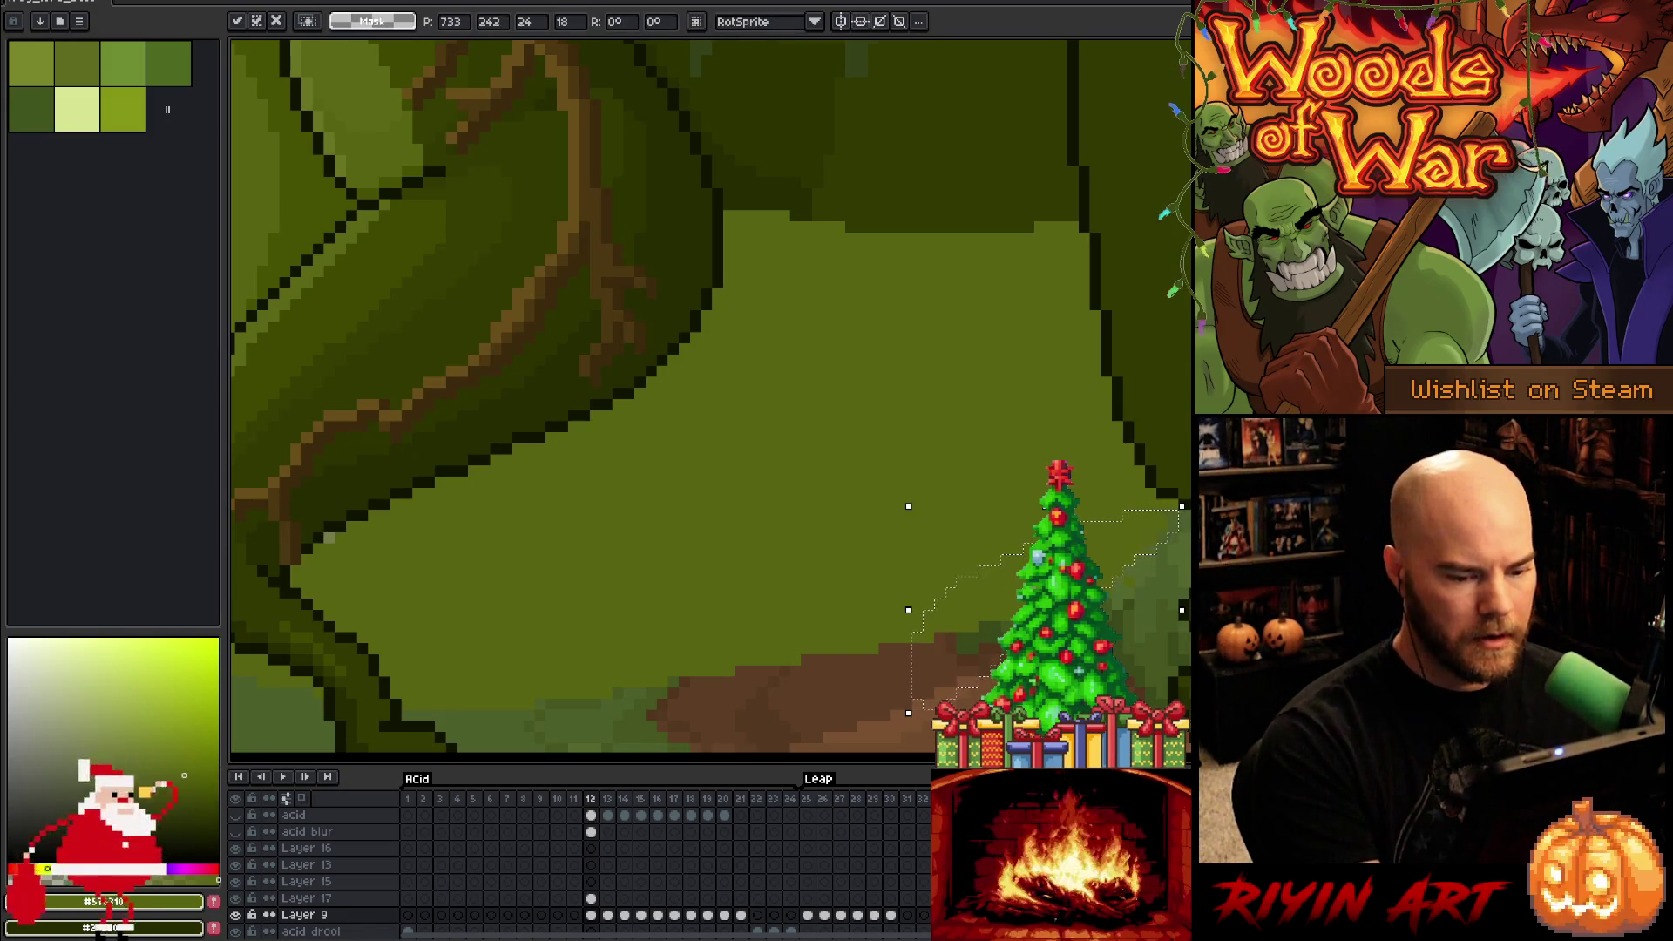
key(Return)
mouse_move(994, 556)
mouse_down()
mouse_move(504, 702)
mouse_move(871, 698)
mouse_up()
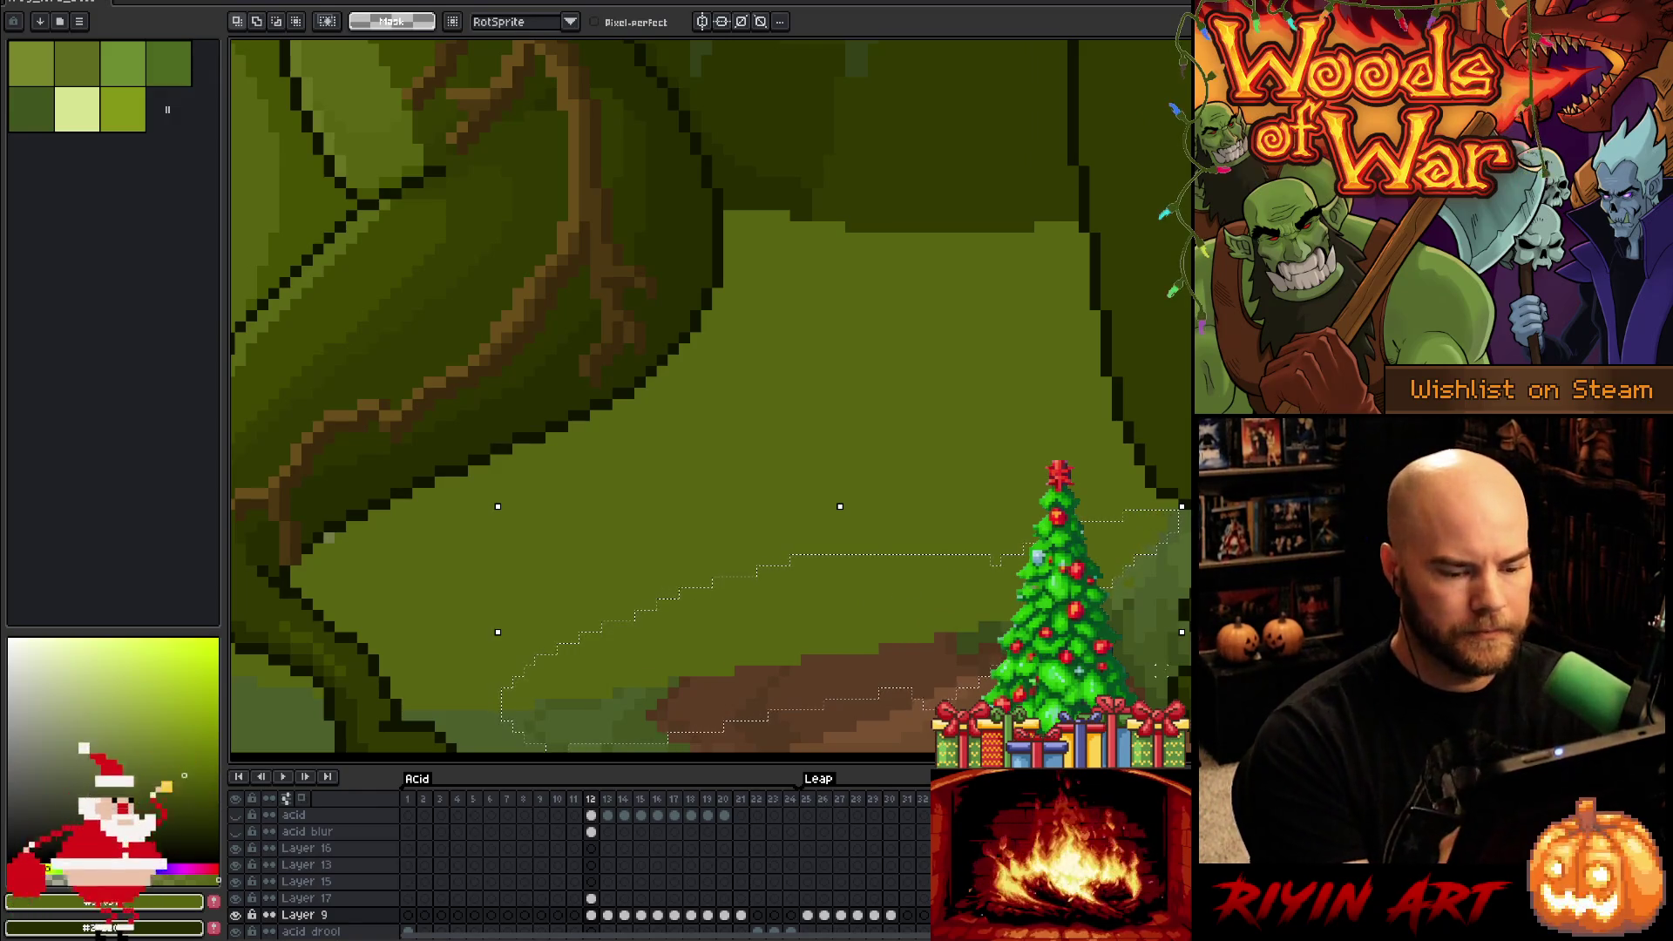
Deselect and touch up the ground patch with the pencil and eraser
key(ctrl+d)
key(b)
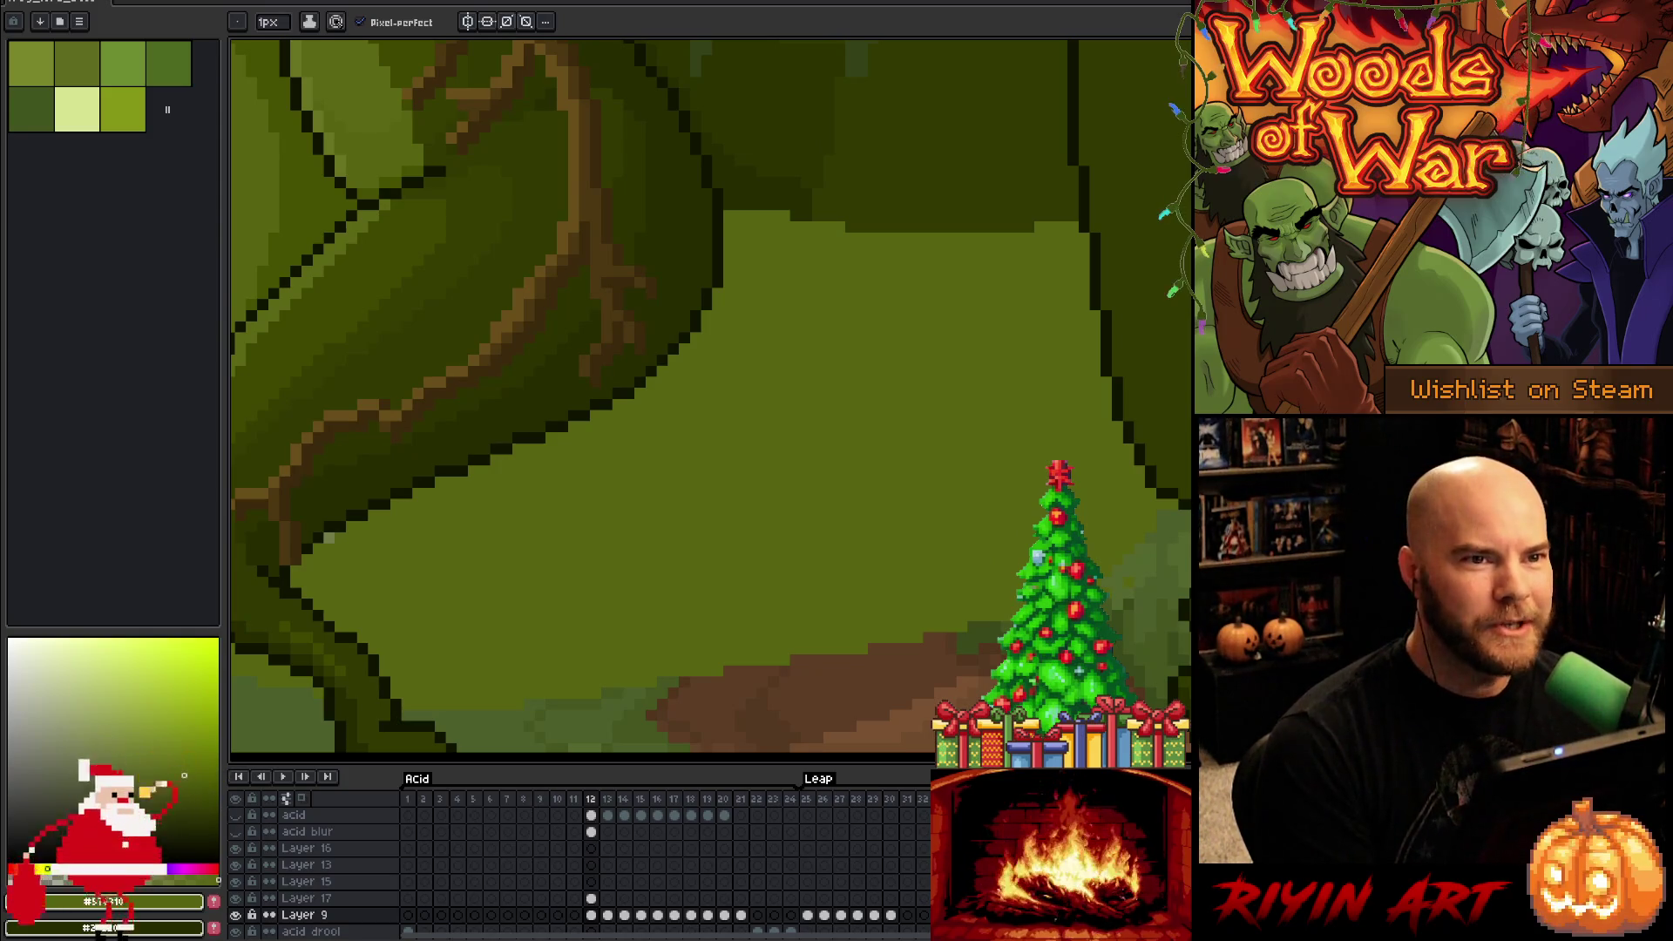
key(e)
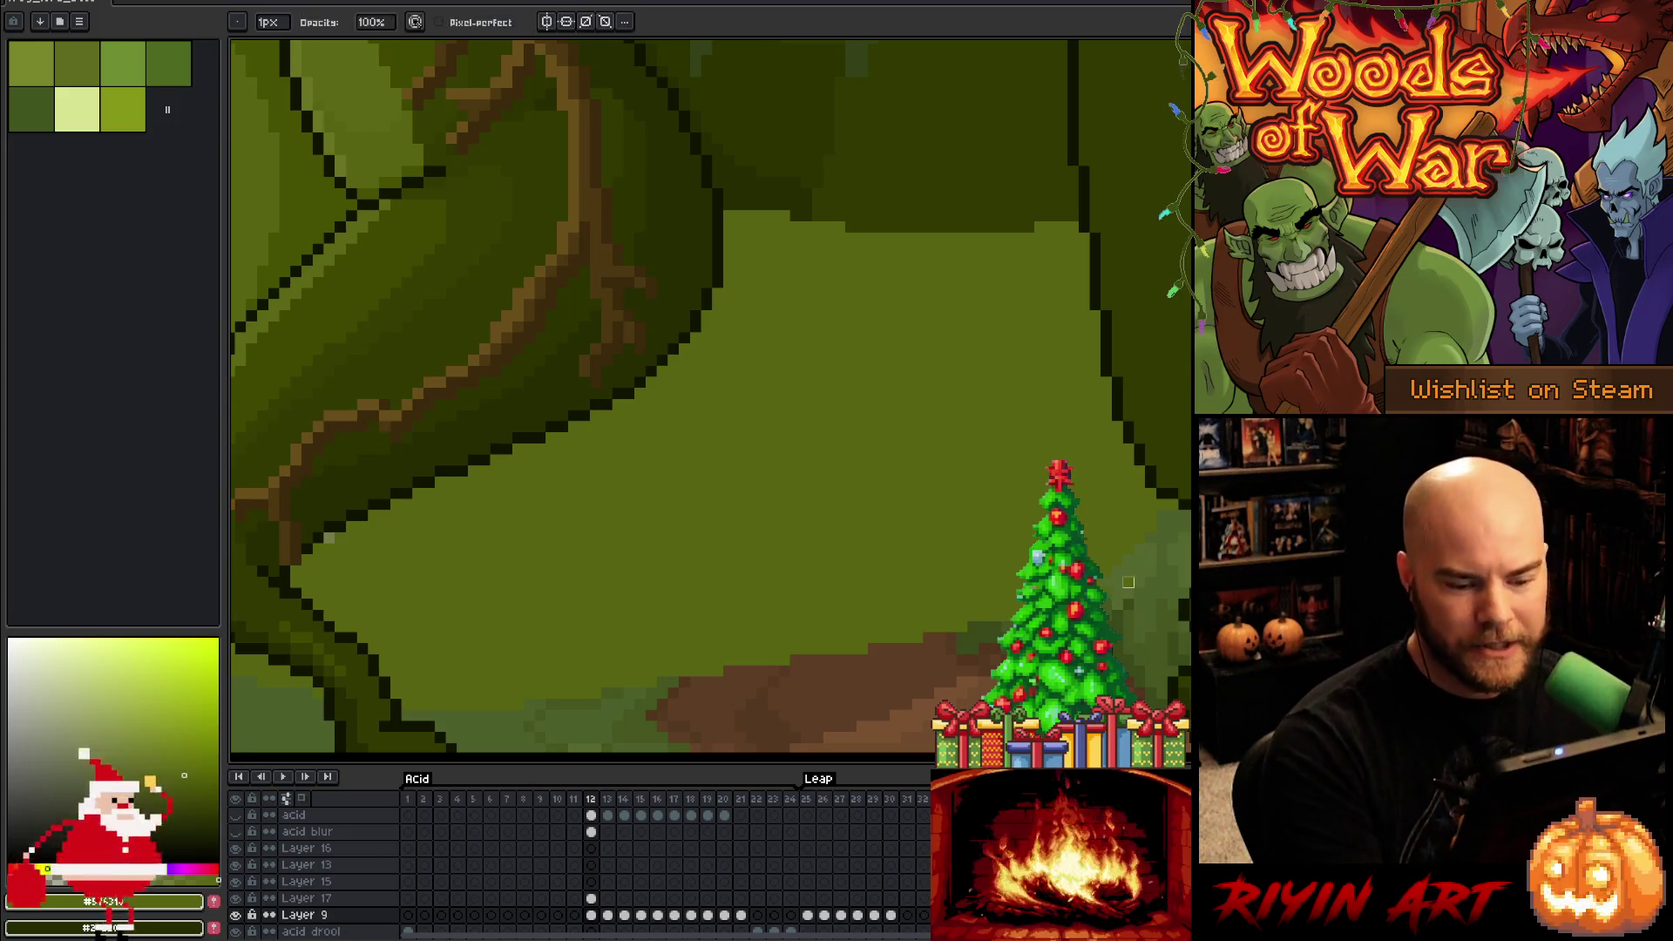
key(b)
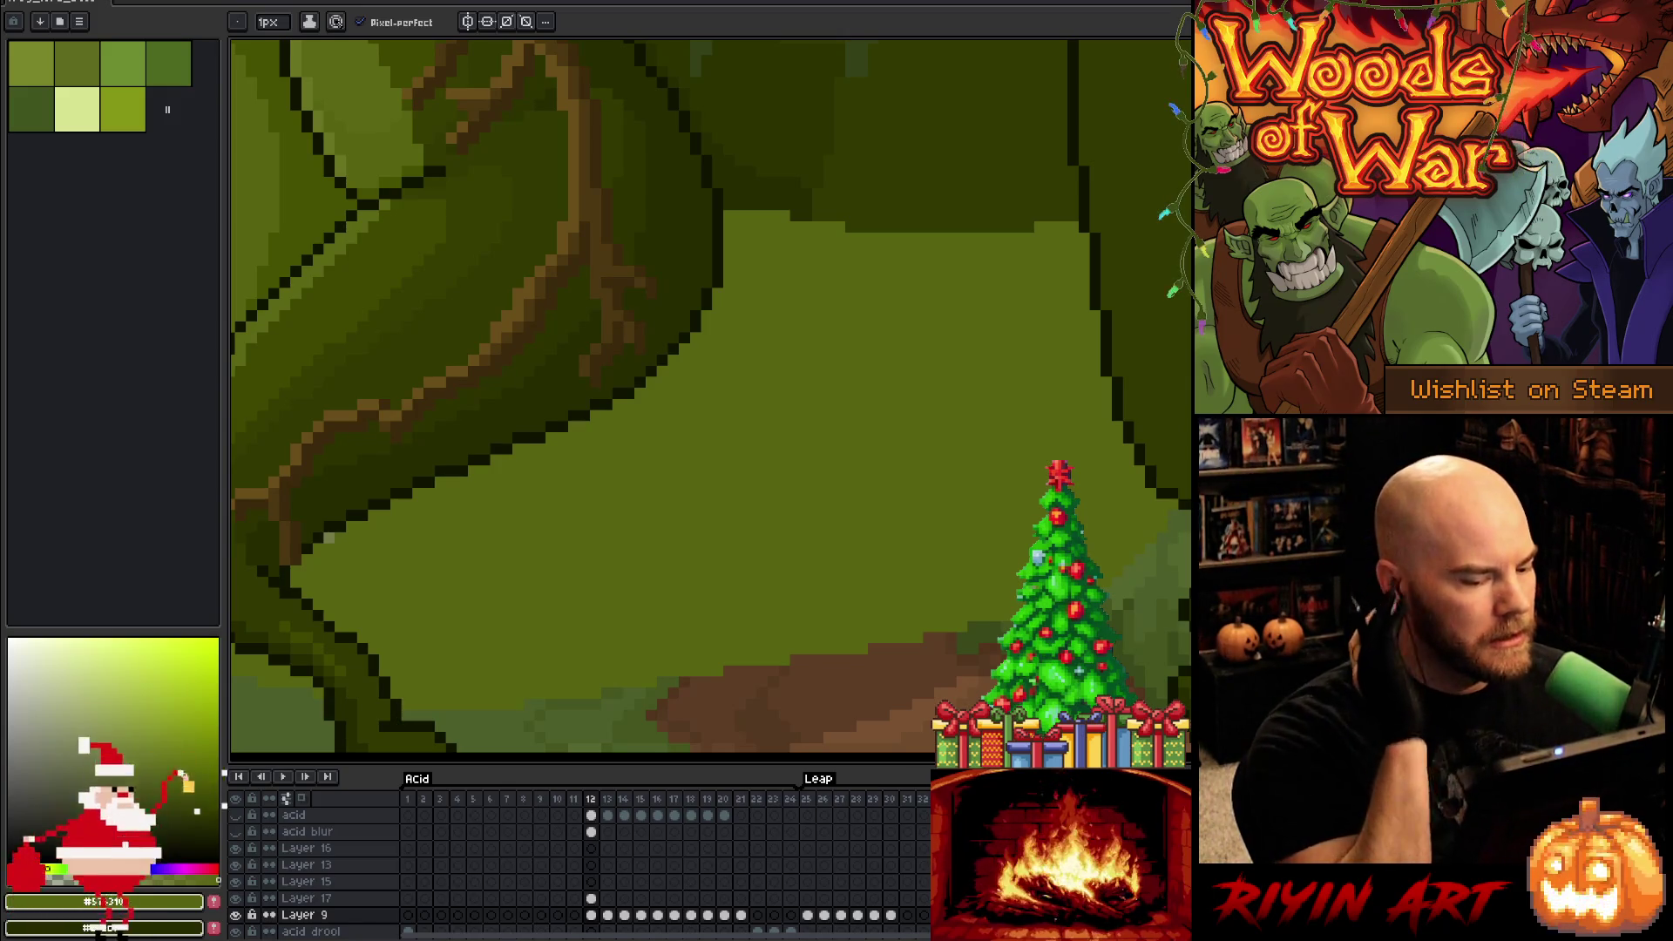
scroll(974, 466, down, 2)
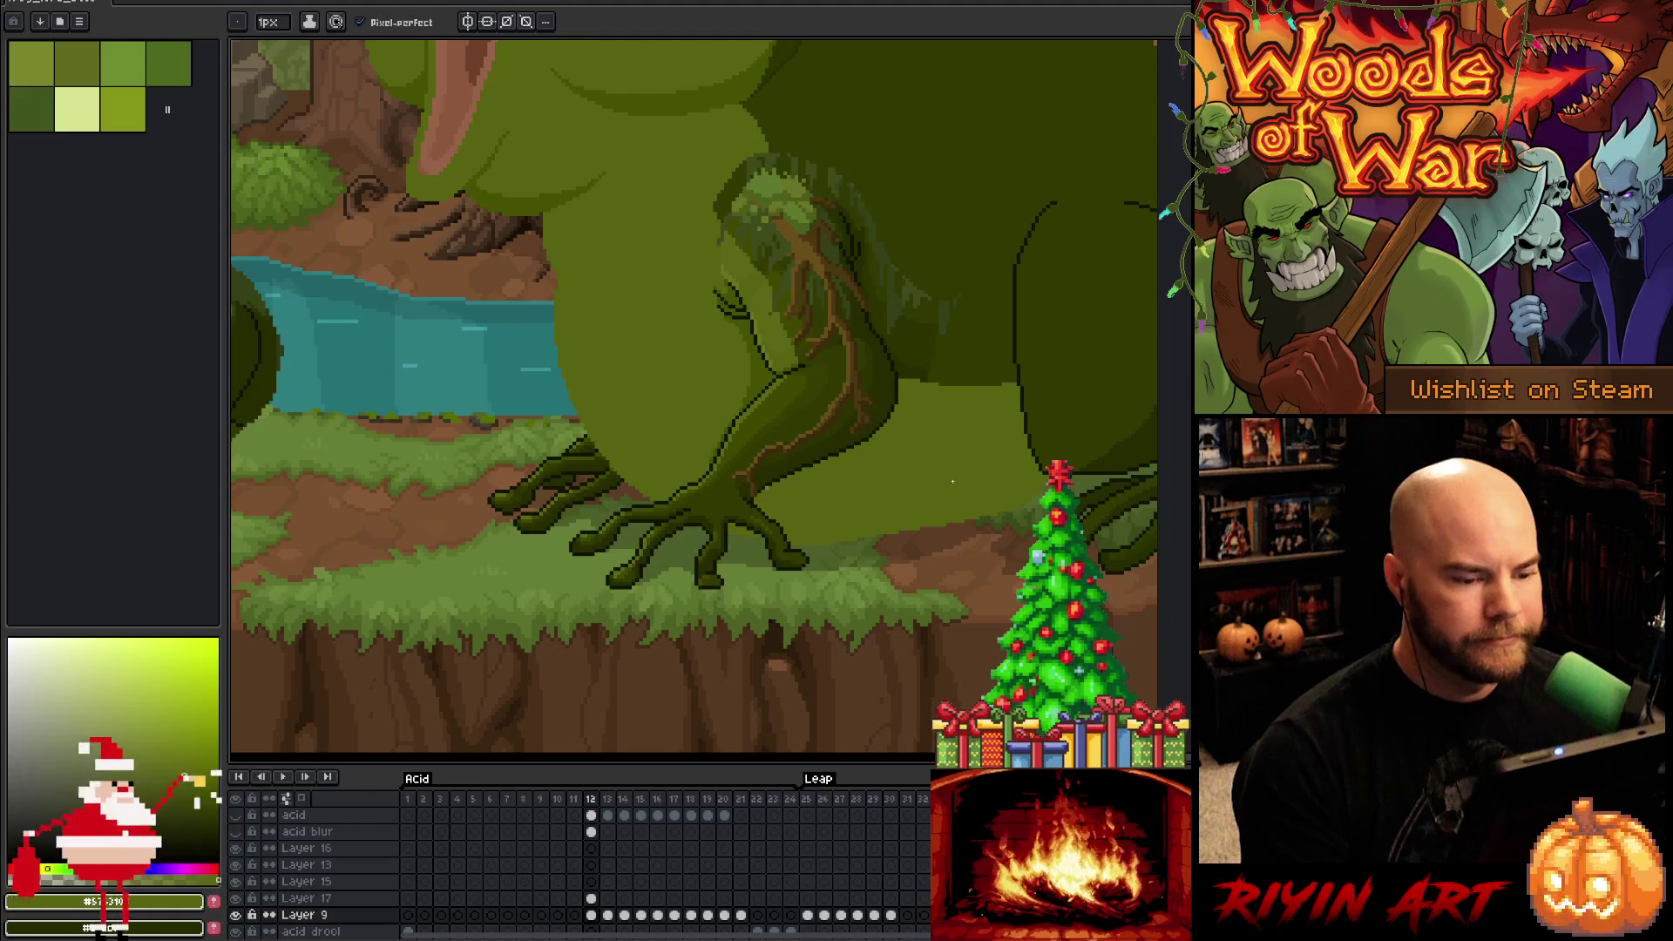
Zoom and pan to bring the frog's legs and the ground into view
scroll(926, 462, up, 2)
mouse_move(927, 463)
mouse_down()
mouse_move(988, 624)
mouse_move(851, 549)
mouse_up()
scroll(872, 529, up, 3)
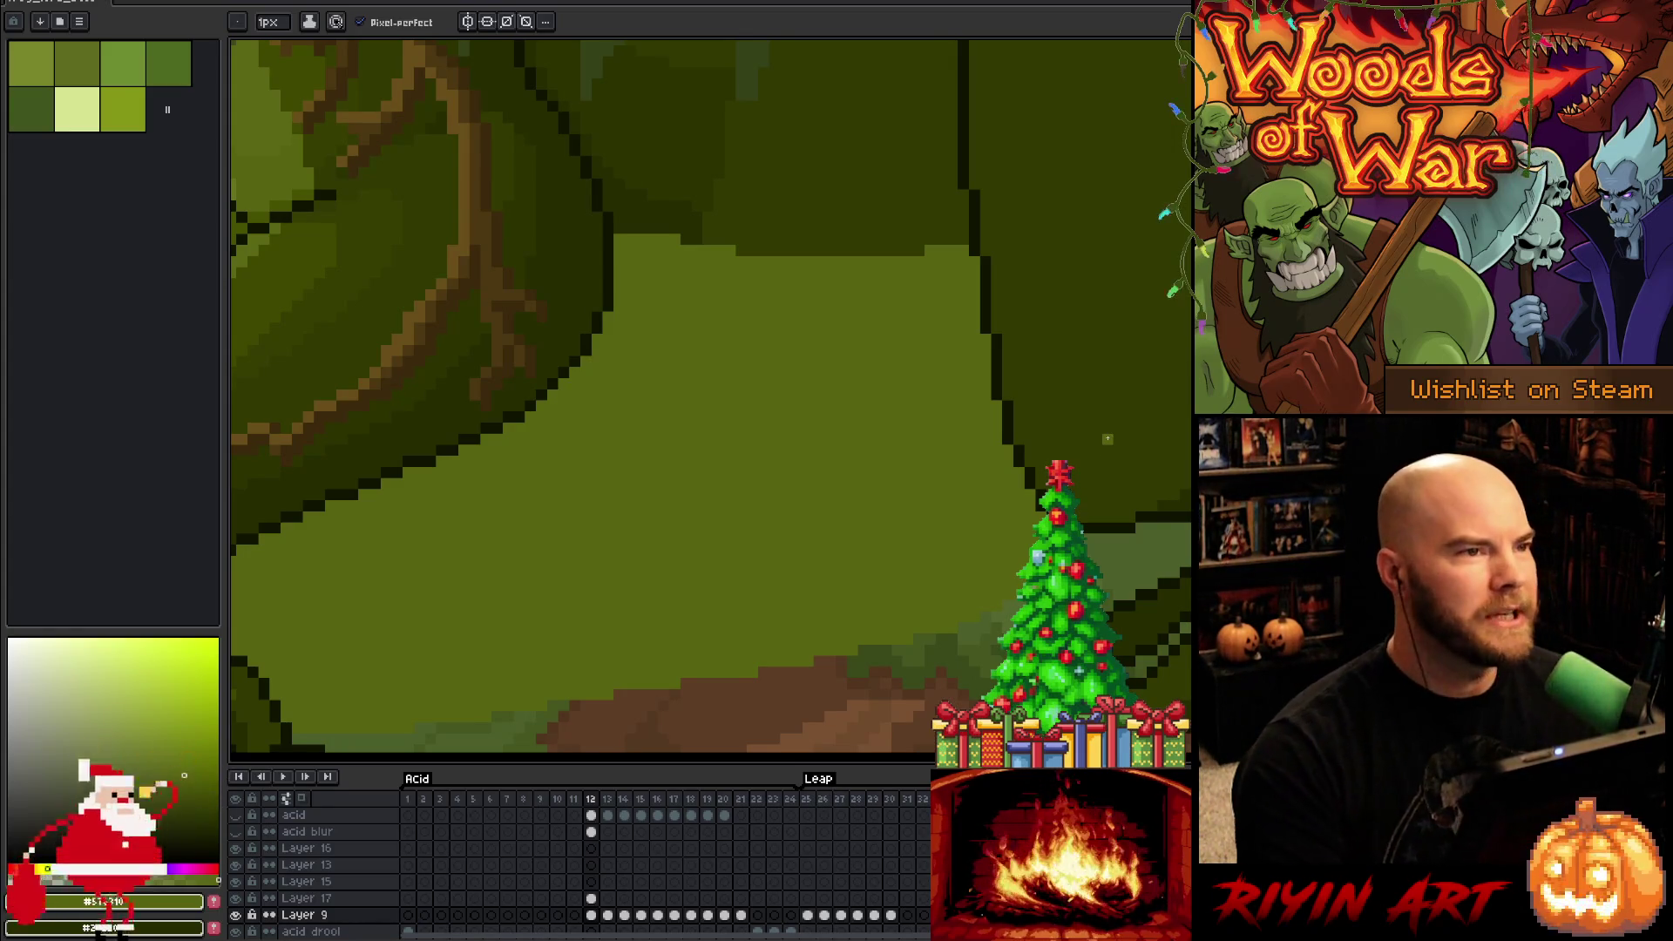
scroll(808, 518, down, 4)
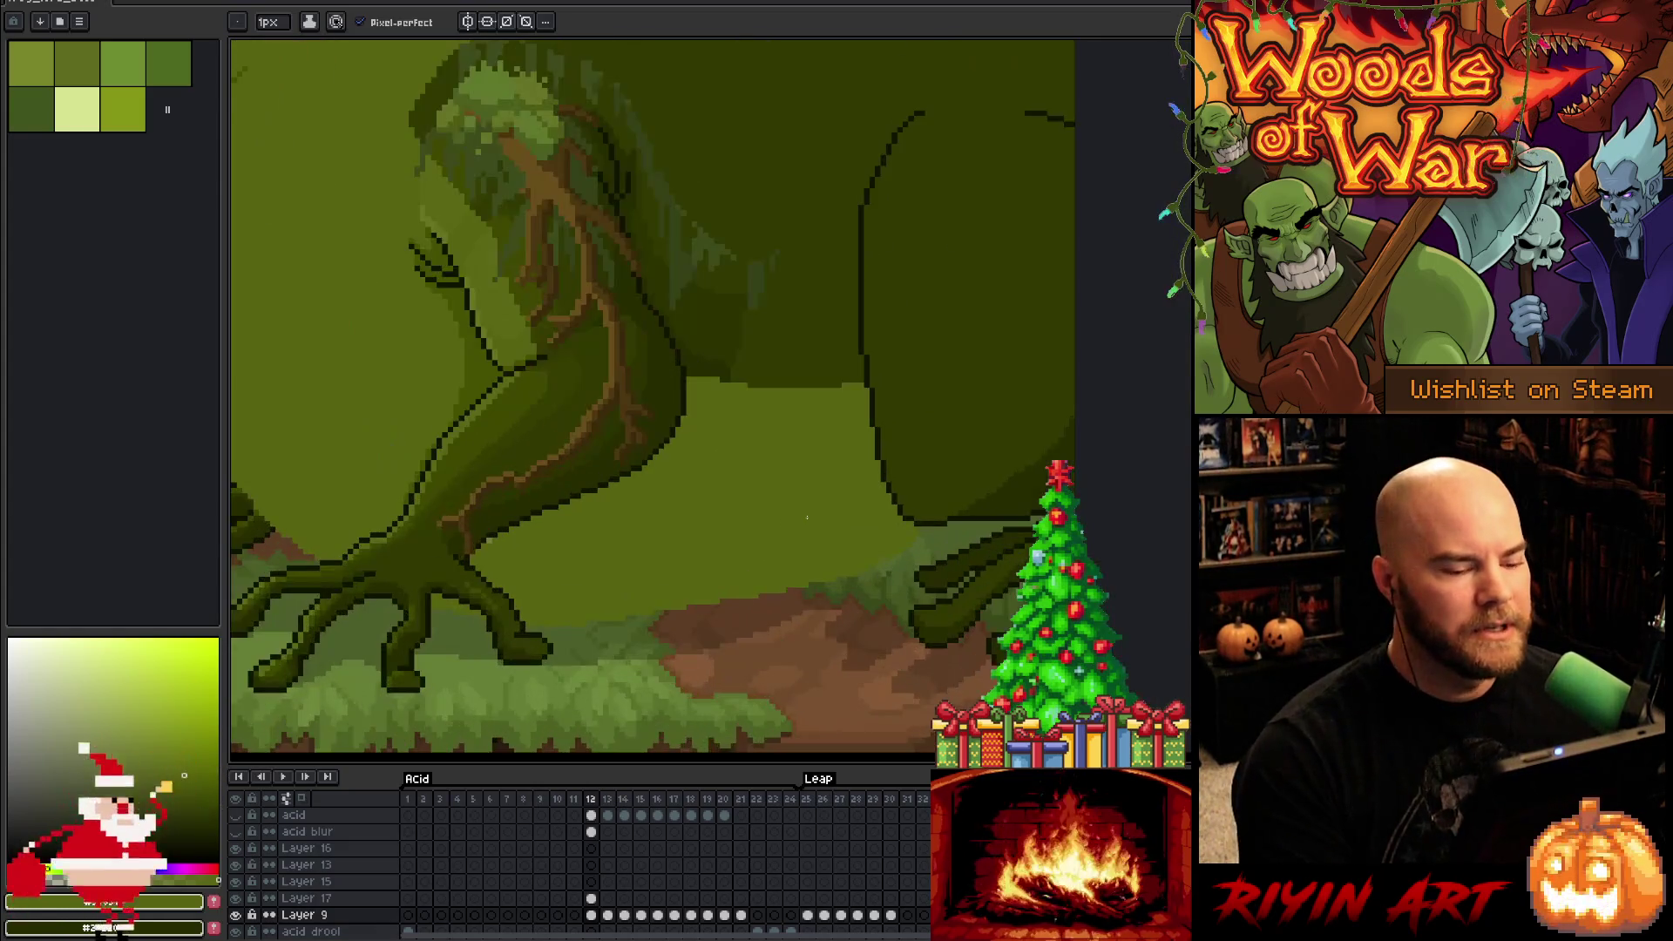
scroll(807, 518, down, 3)
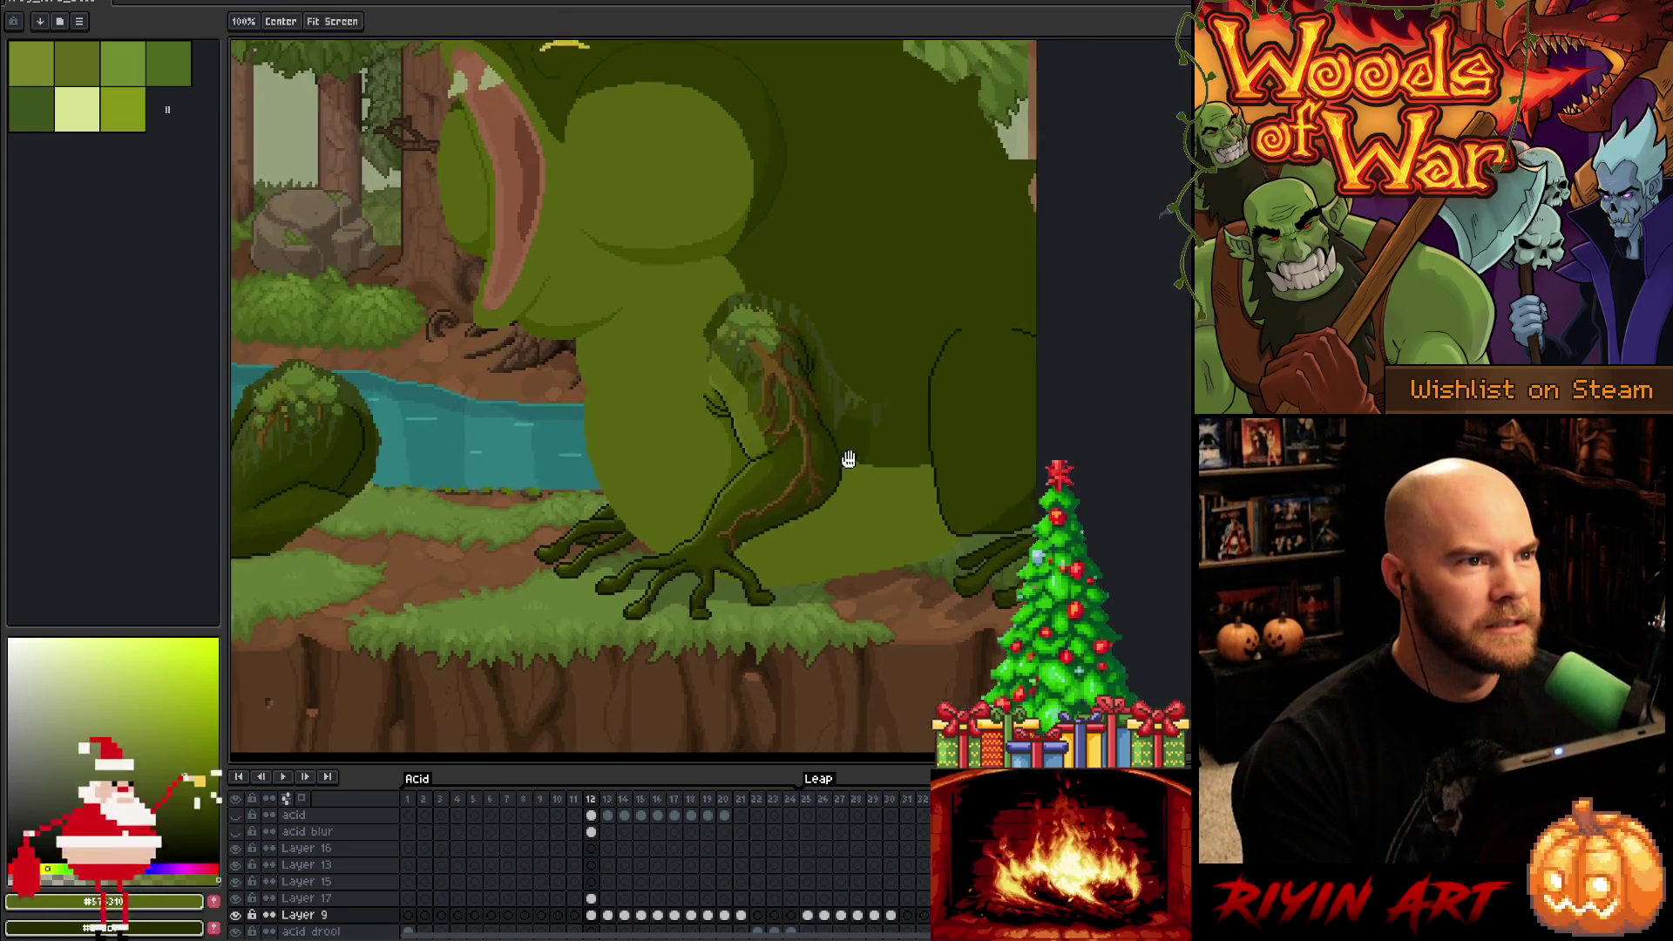
Frame the whole frog and forest, then drag the timeline splitter up to show every layer
drag(840, 448, 900, 522)
scroll(691, 430, up, 2)
scroll(615, 495, down, 2)
scroll(695, 512, up, 2)
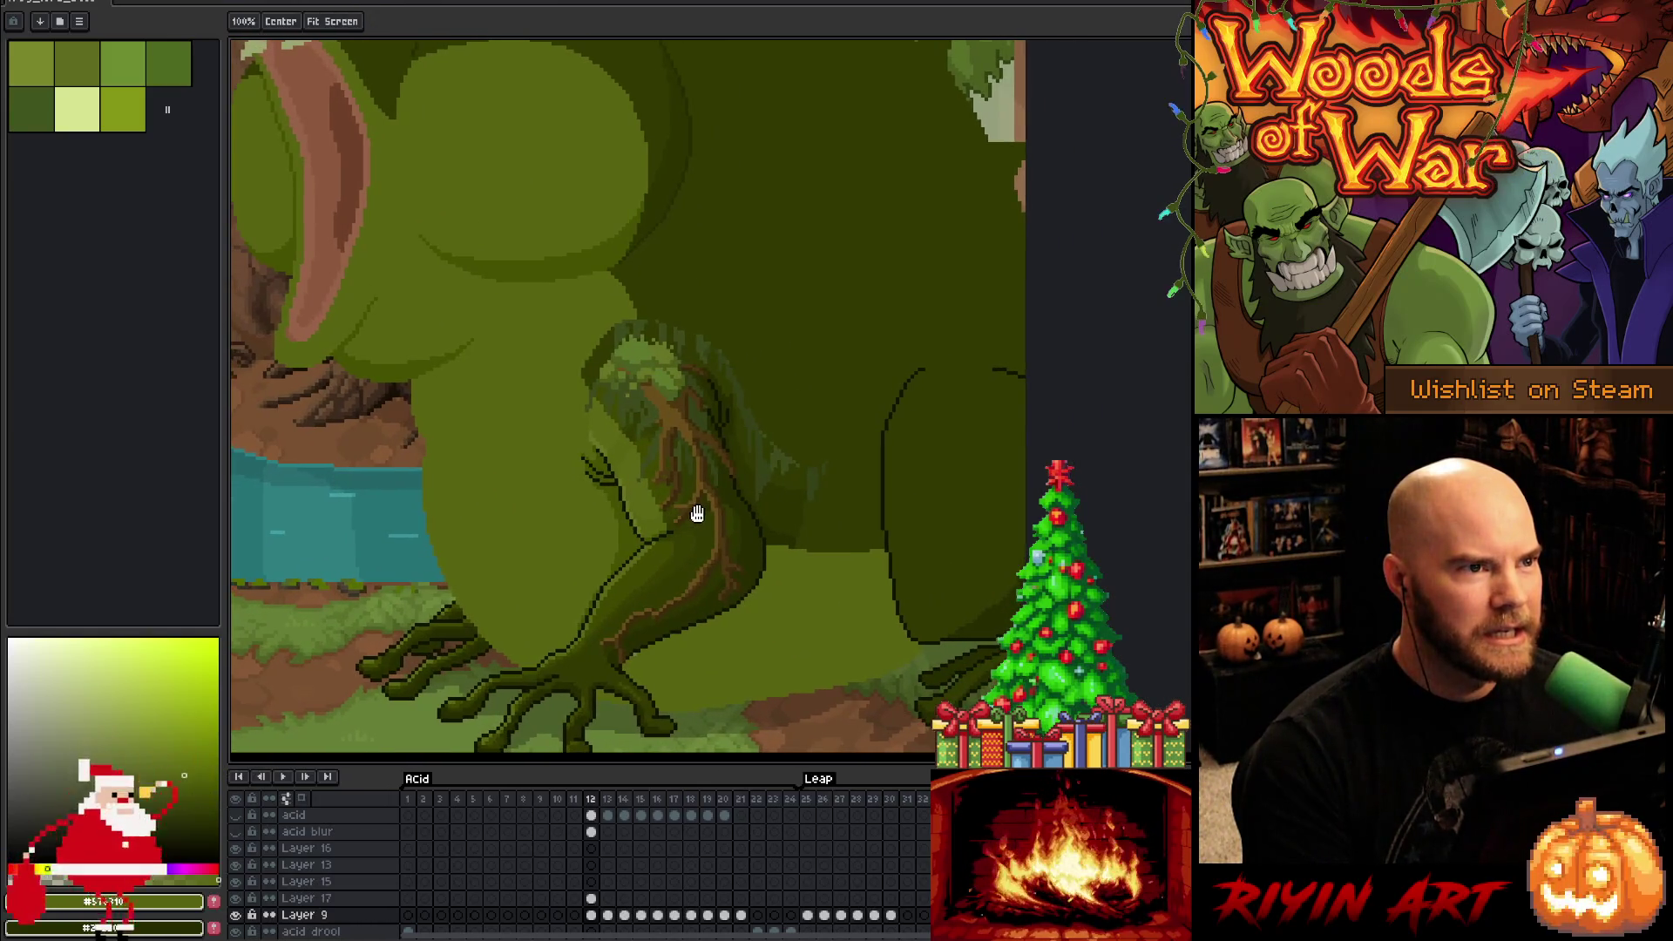
scroll(926, 535, down, 1)
scroll(889, 567, up, 1)
scroll(911, 512, down, 2)
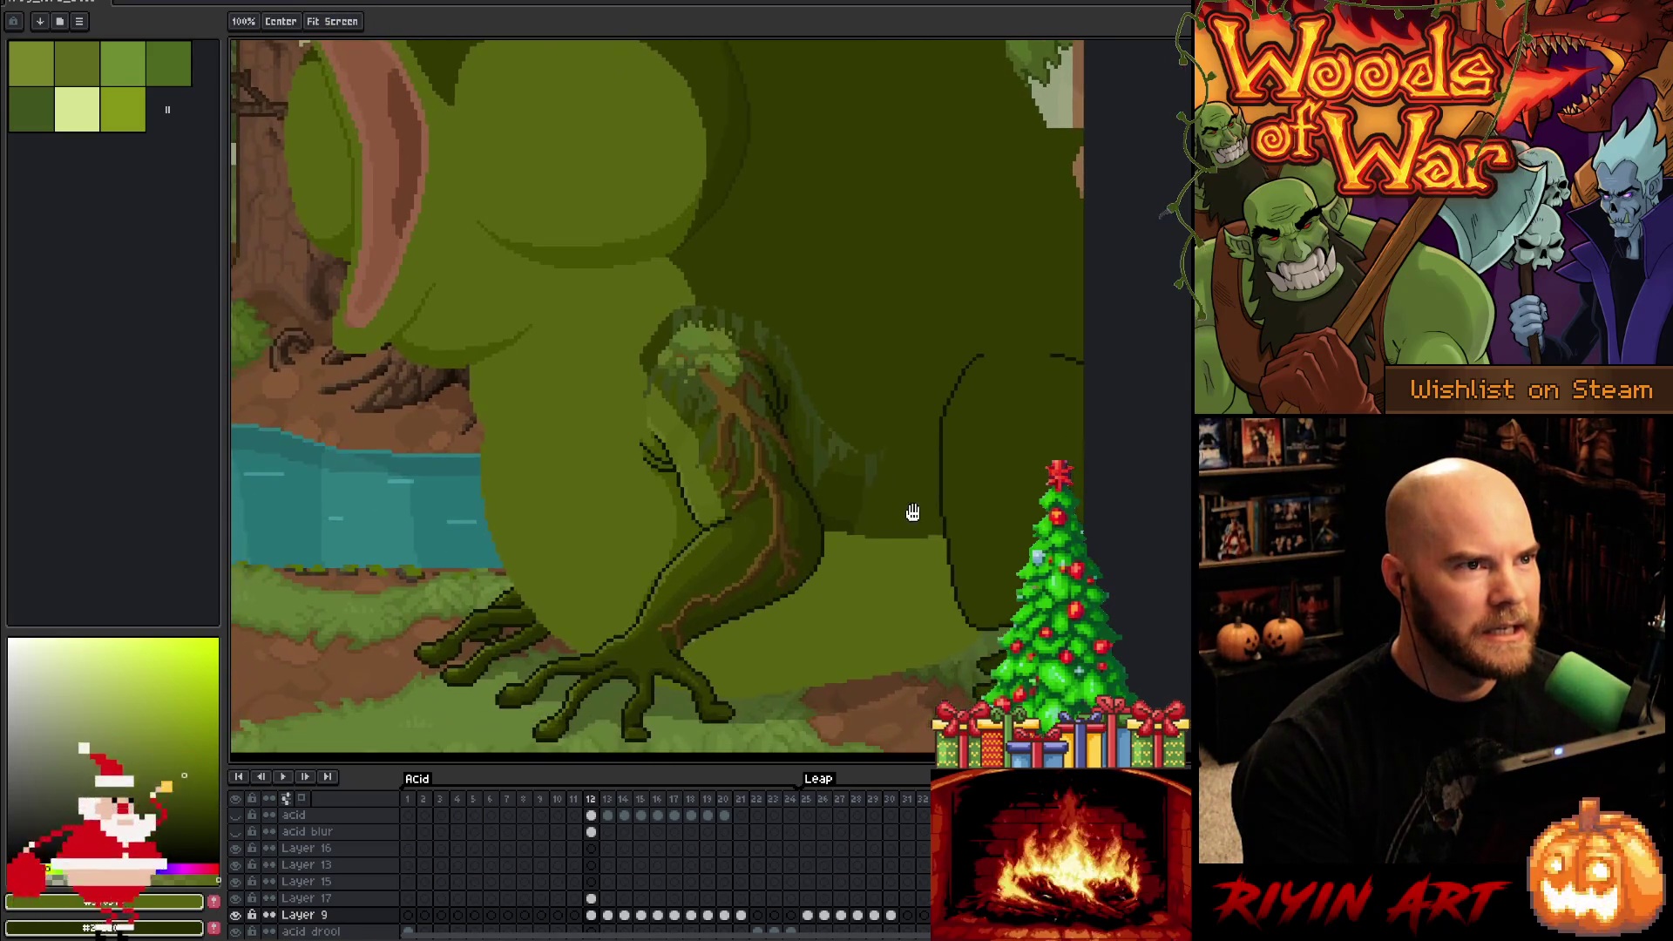
scroll(912, 510, up, 1)
scroll(856, 576, down, 1)
drag(856, 557, 855, 482)
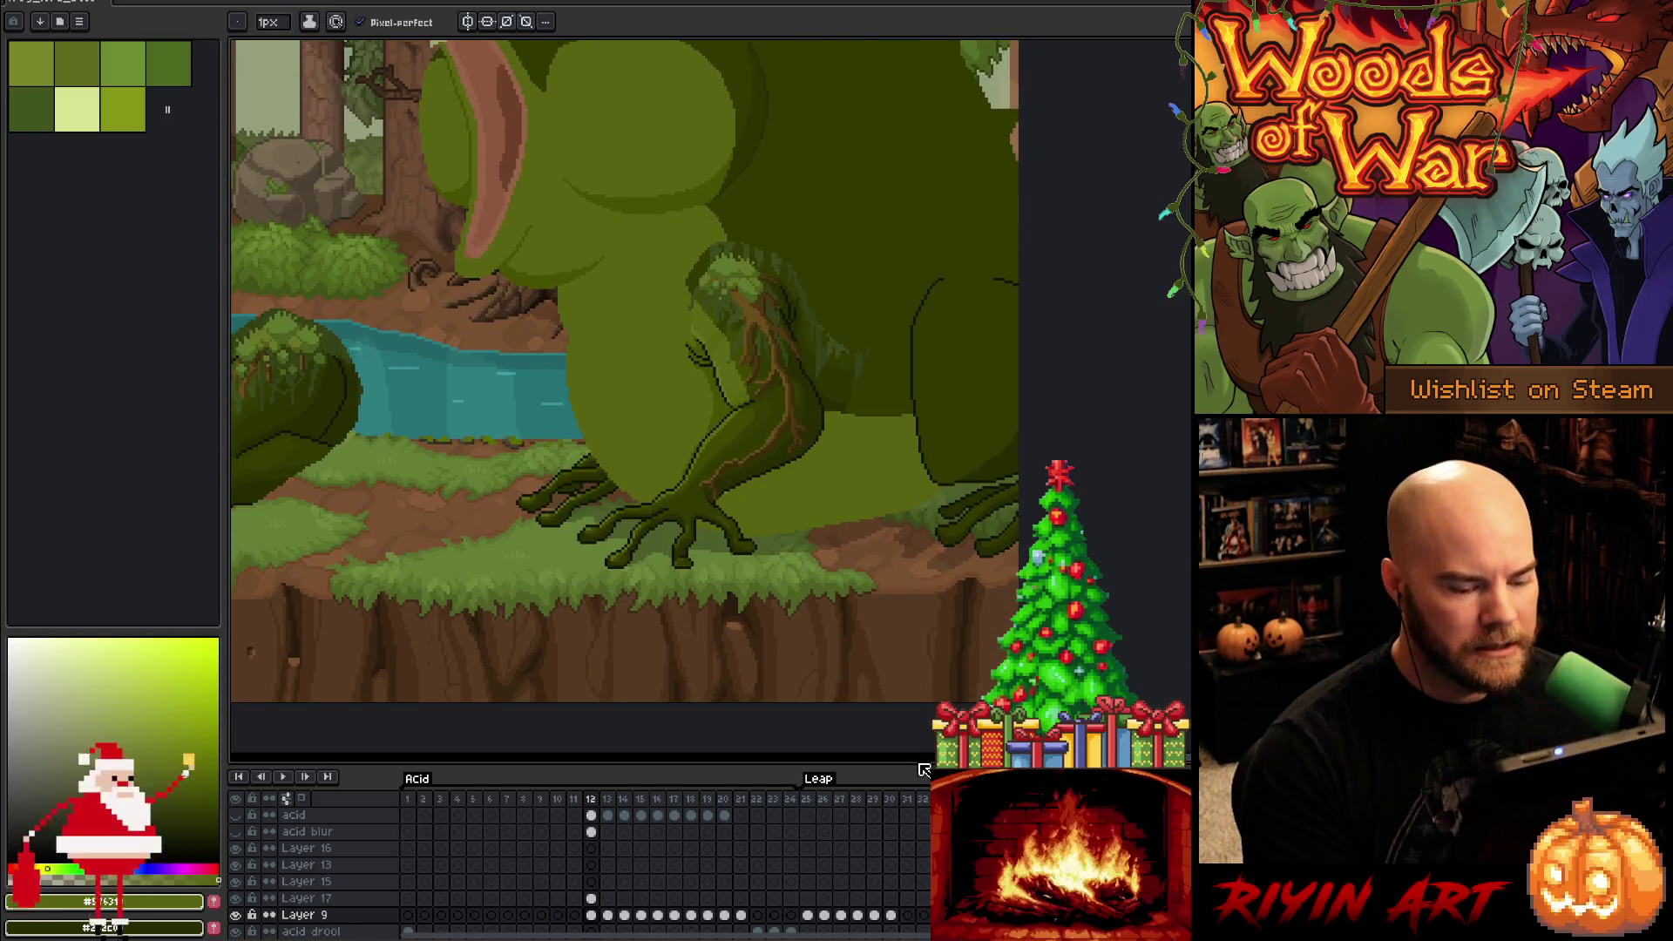
mouse_move(923, 770)
mouse_down()
mouse_move(908, 366)
mouse_move(900, 672)
mouse_move(890, 445)
mouse_move(893, 655)
mouse_move(891, 630)
mouse_up()
scroll(876, 431, up, 1)
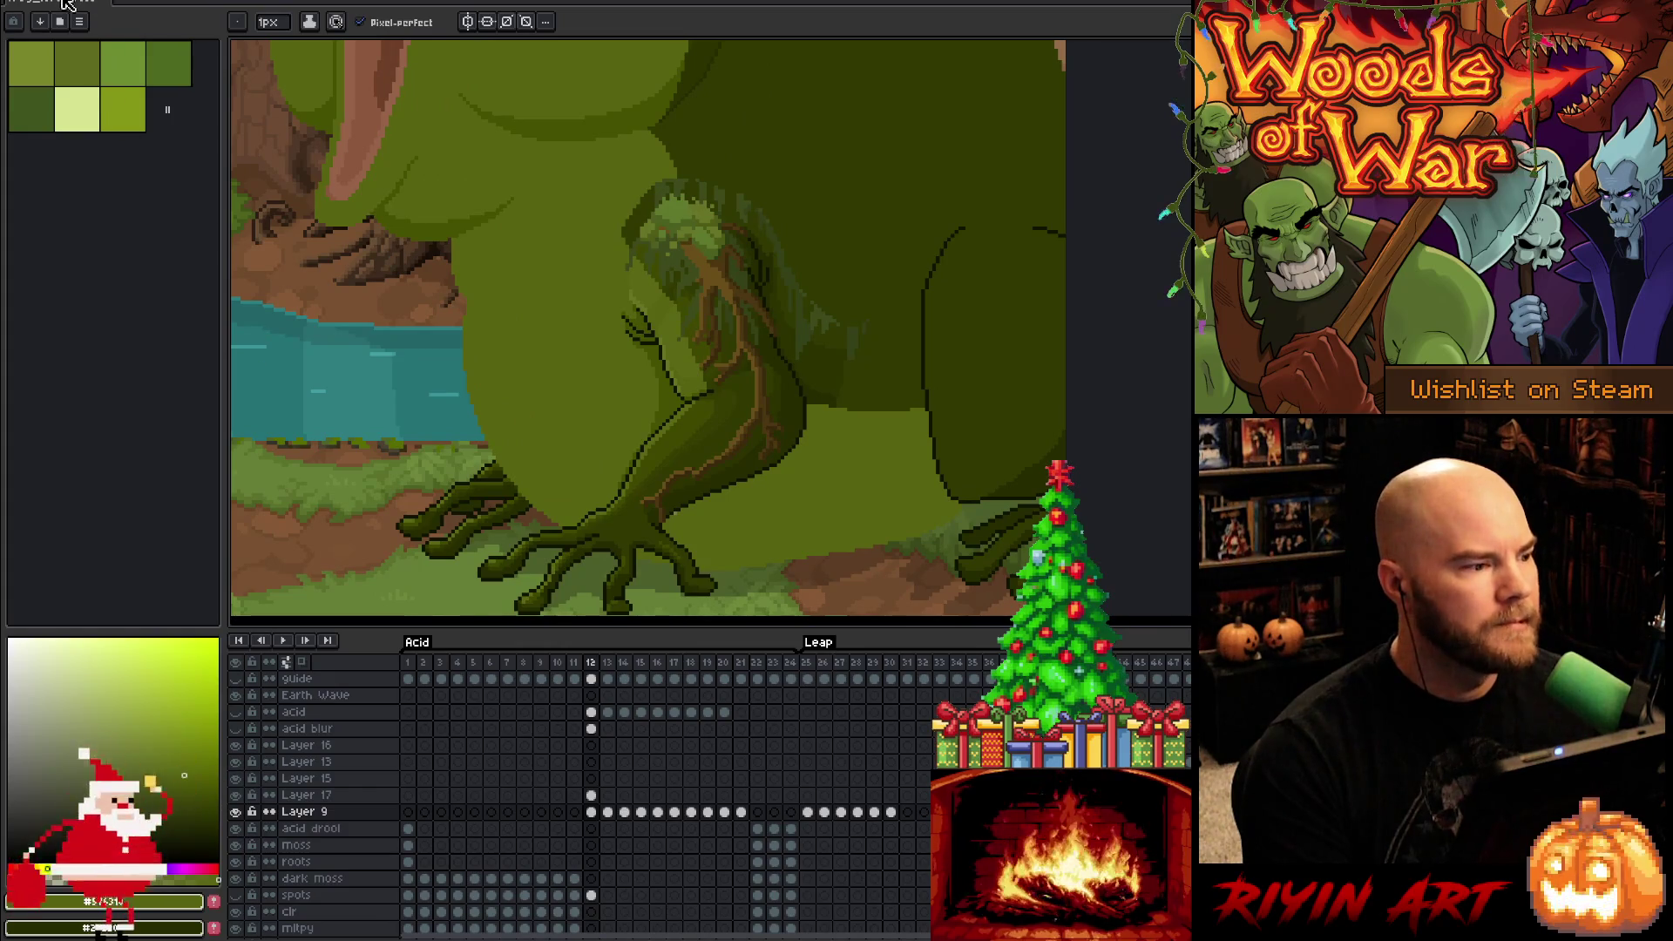
Save the frog scene and open Enemy_reveal_v1.aseprite from the recent files list
key(ctrl+s)
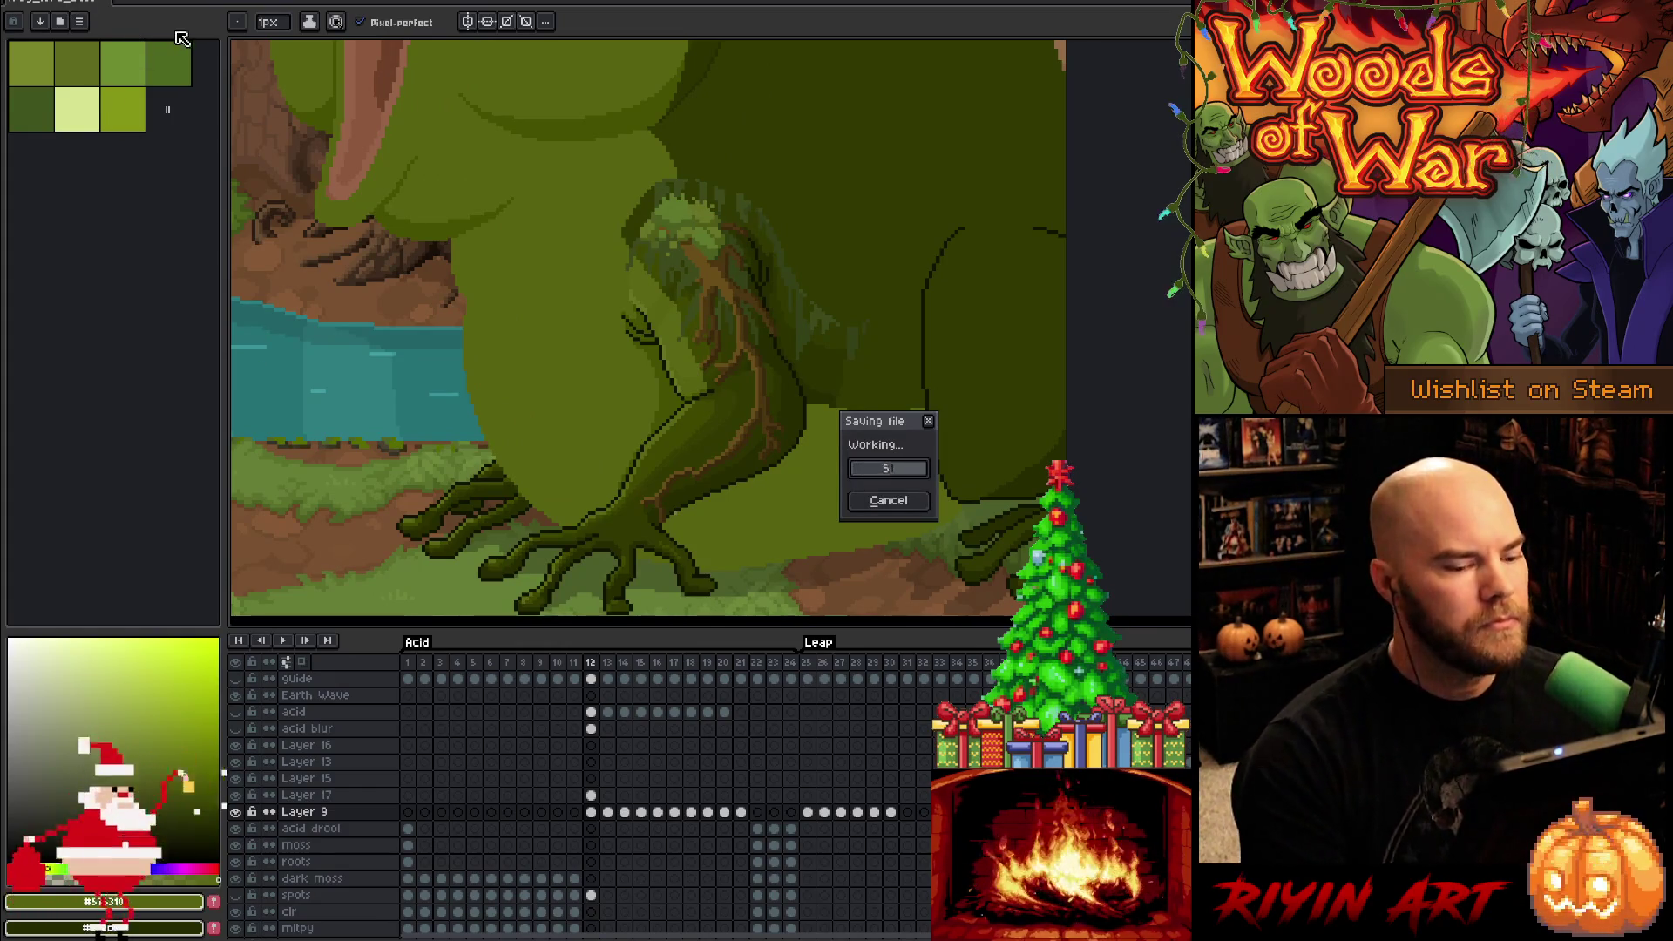
click(26, 3)
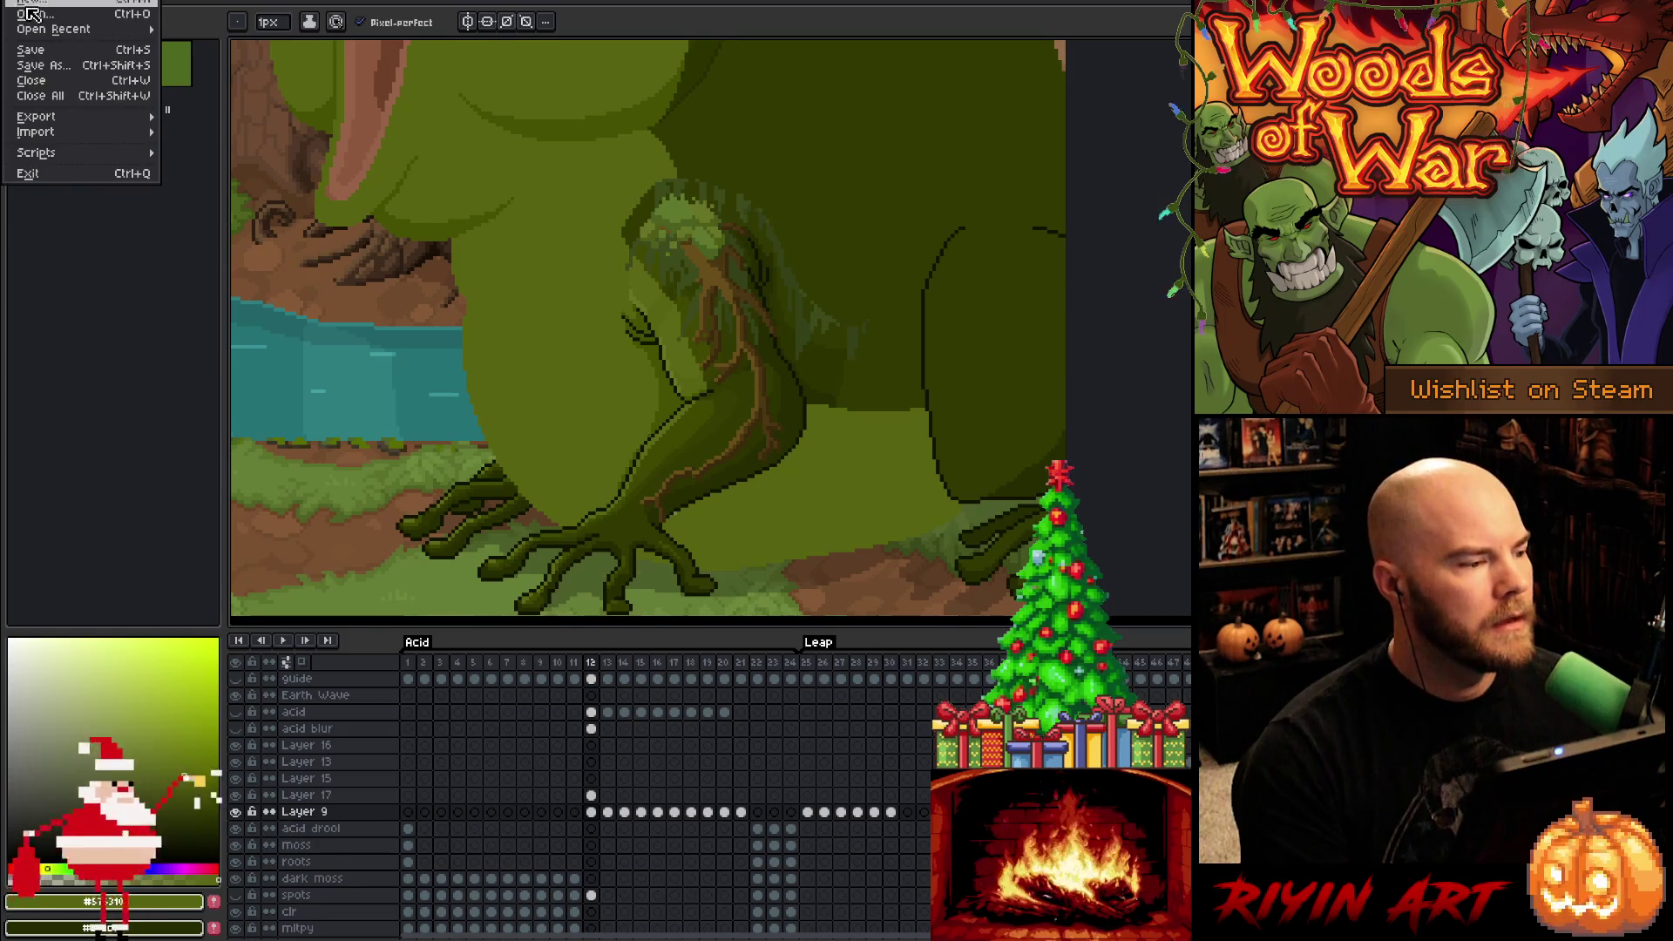
mouse_move(52, 31)
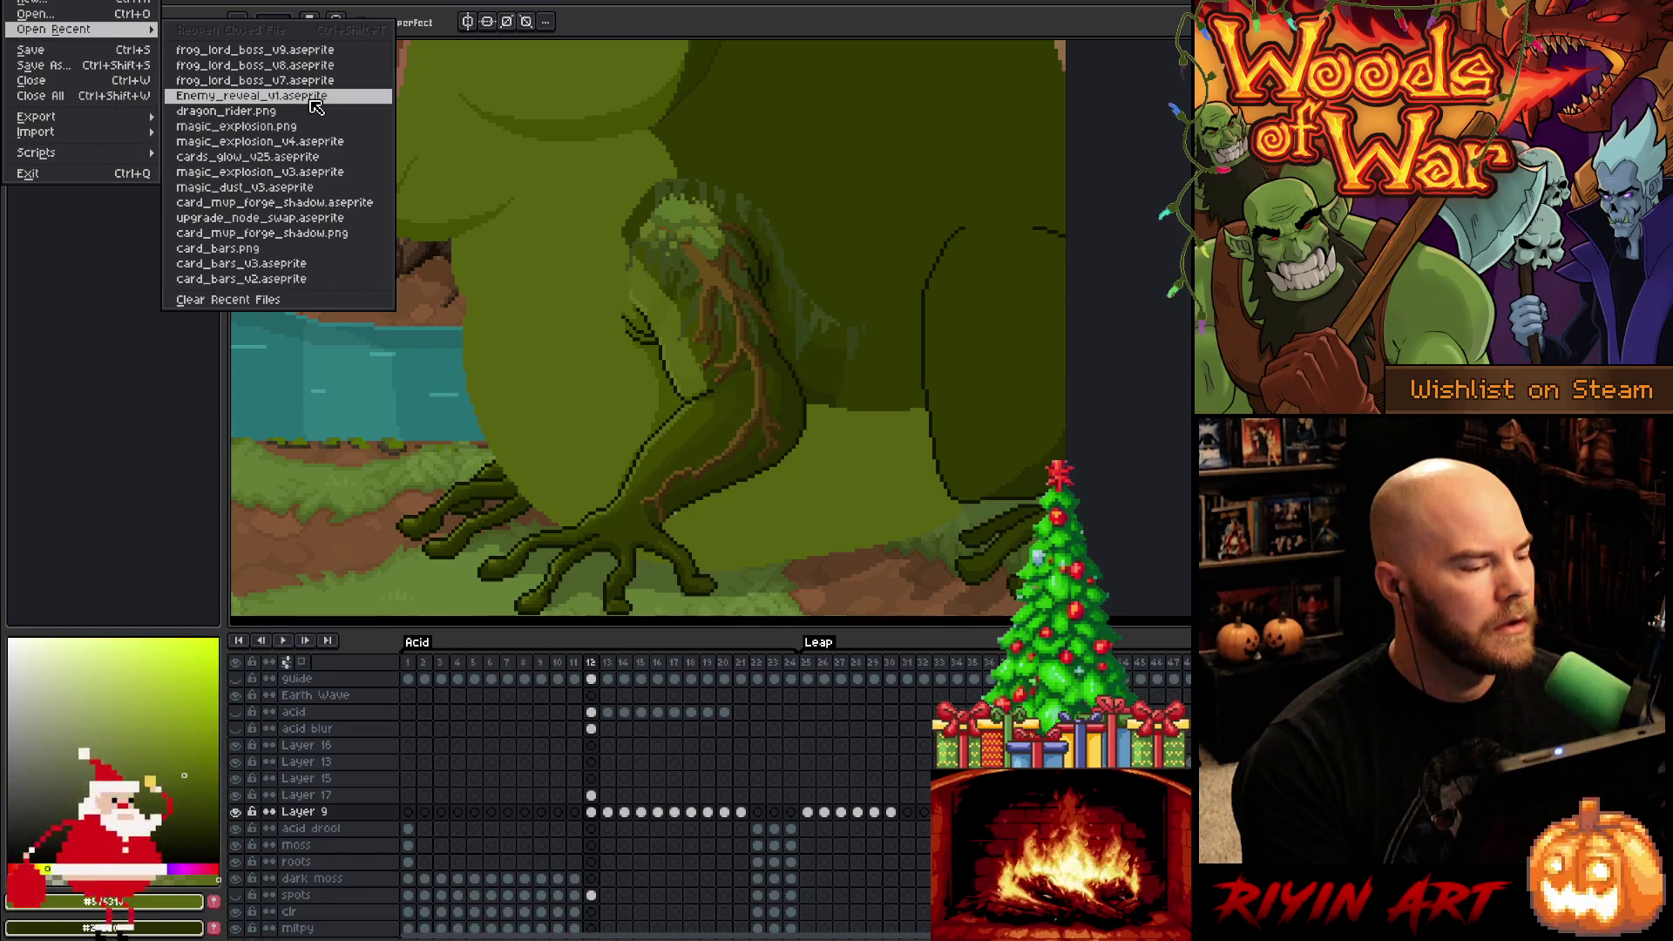
click(312, 97)
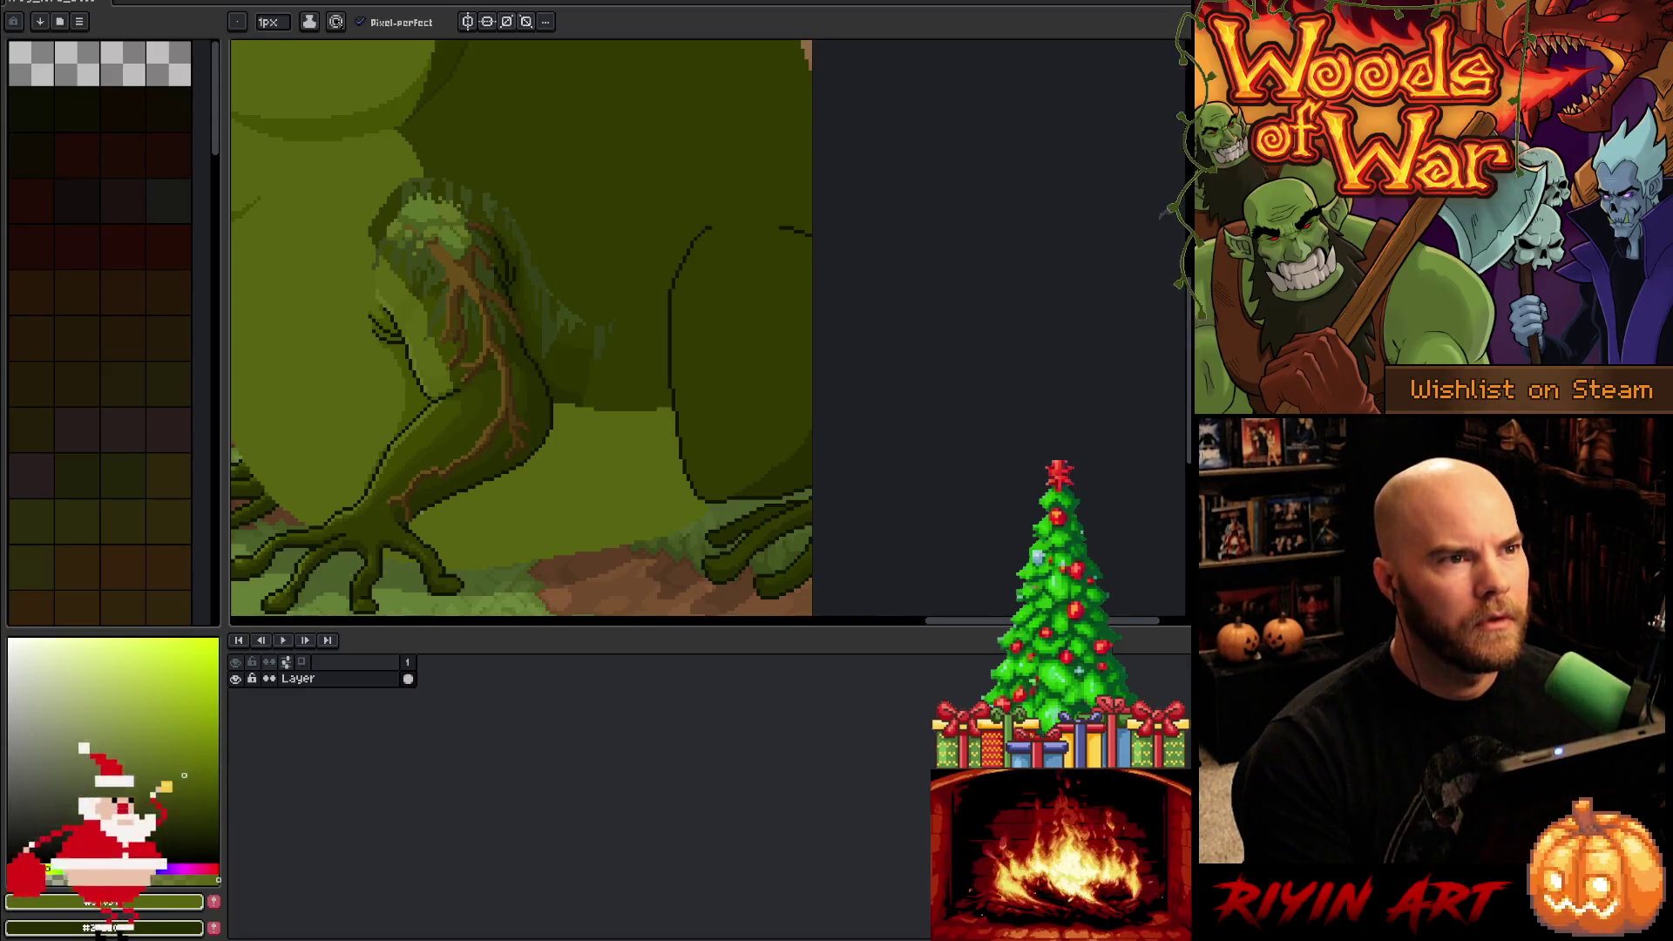
Open the side panel to show the dragon_rider artwork and pan it to the face
drag(1188, 227, 1059, 228)
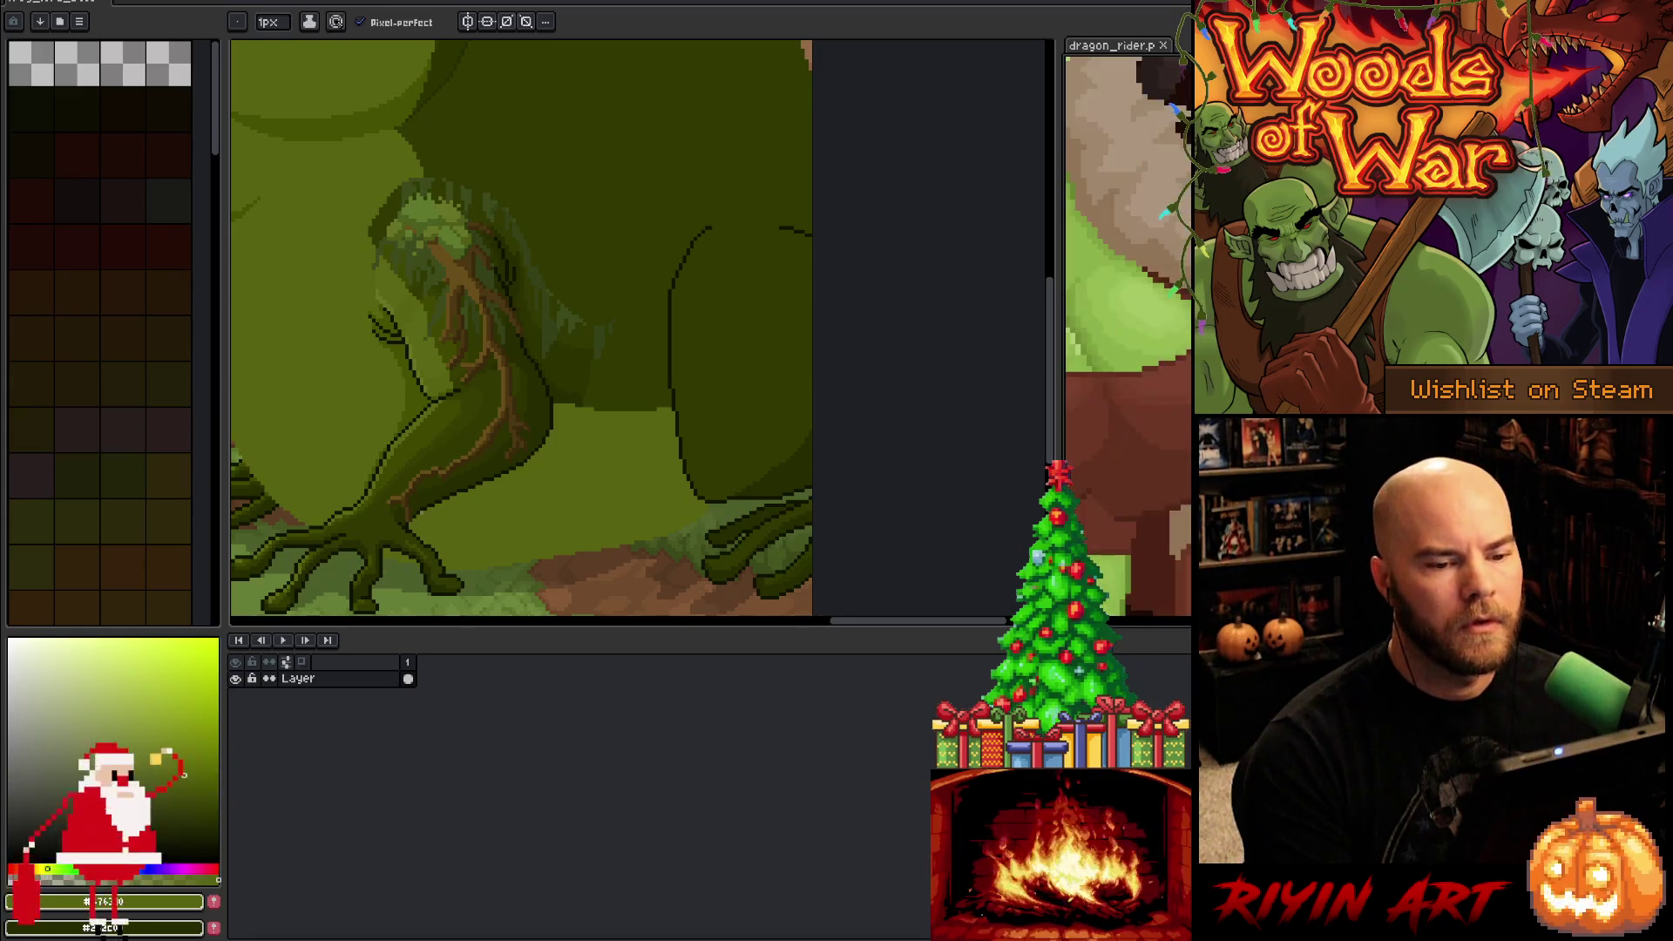
scroll(1128, 336, up, 5)
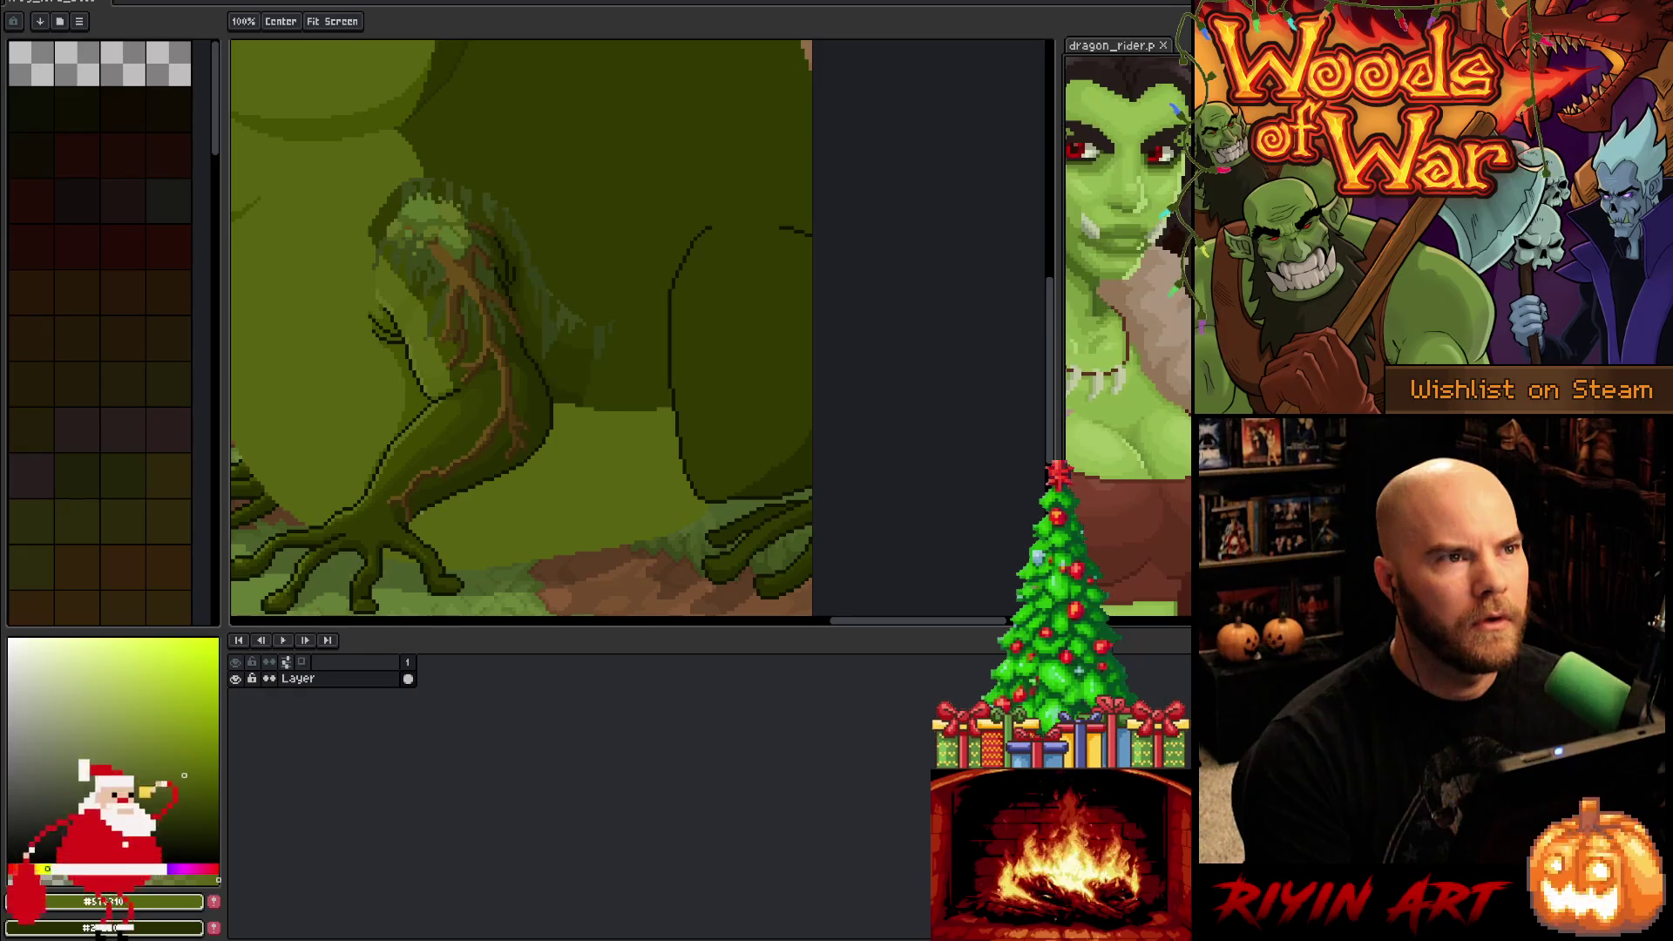
key(b)
mouse_move(1059, 251)
mouse_down()
mouse_move(1029, 254)
mouse_move(1123, 269)
mouse_up()
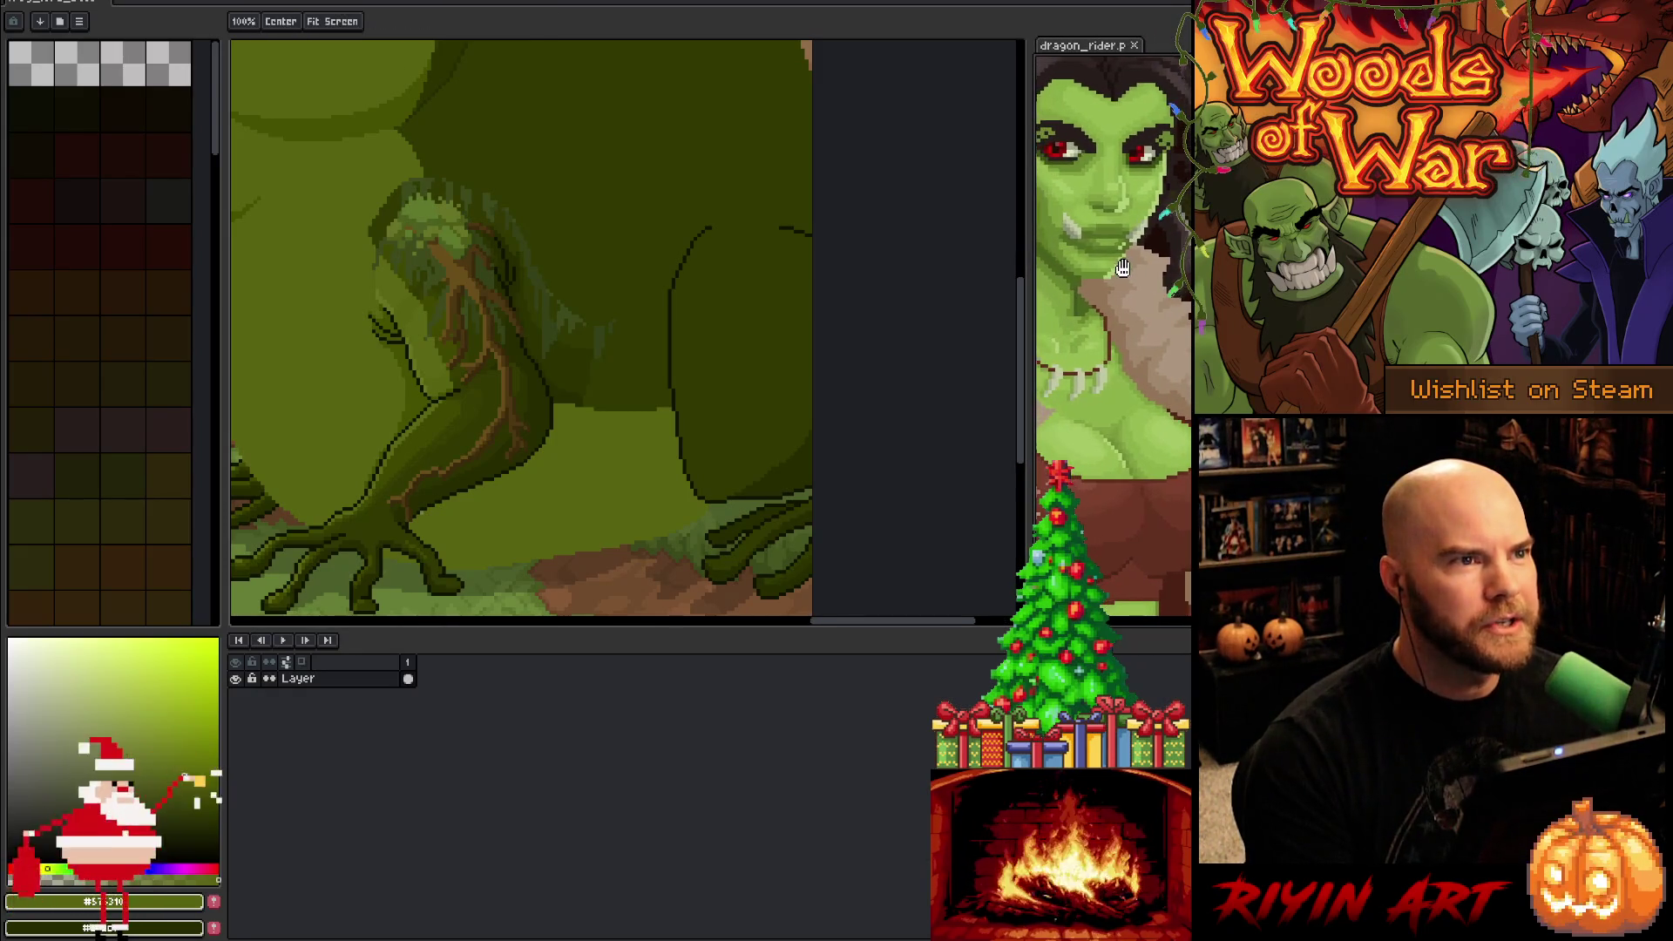
key(b)
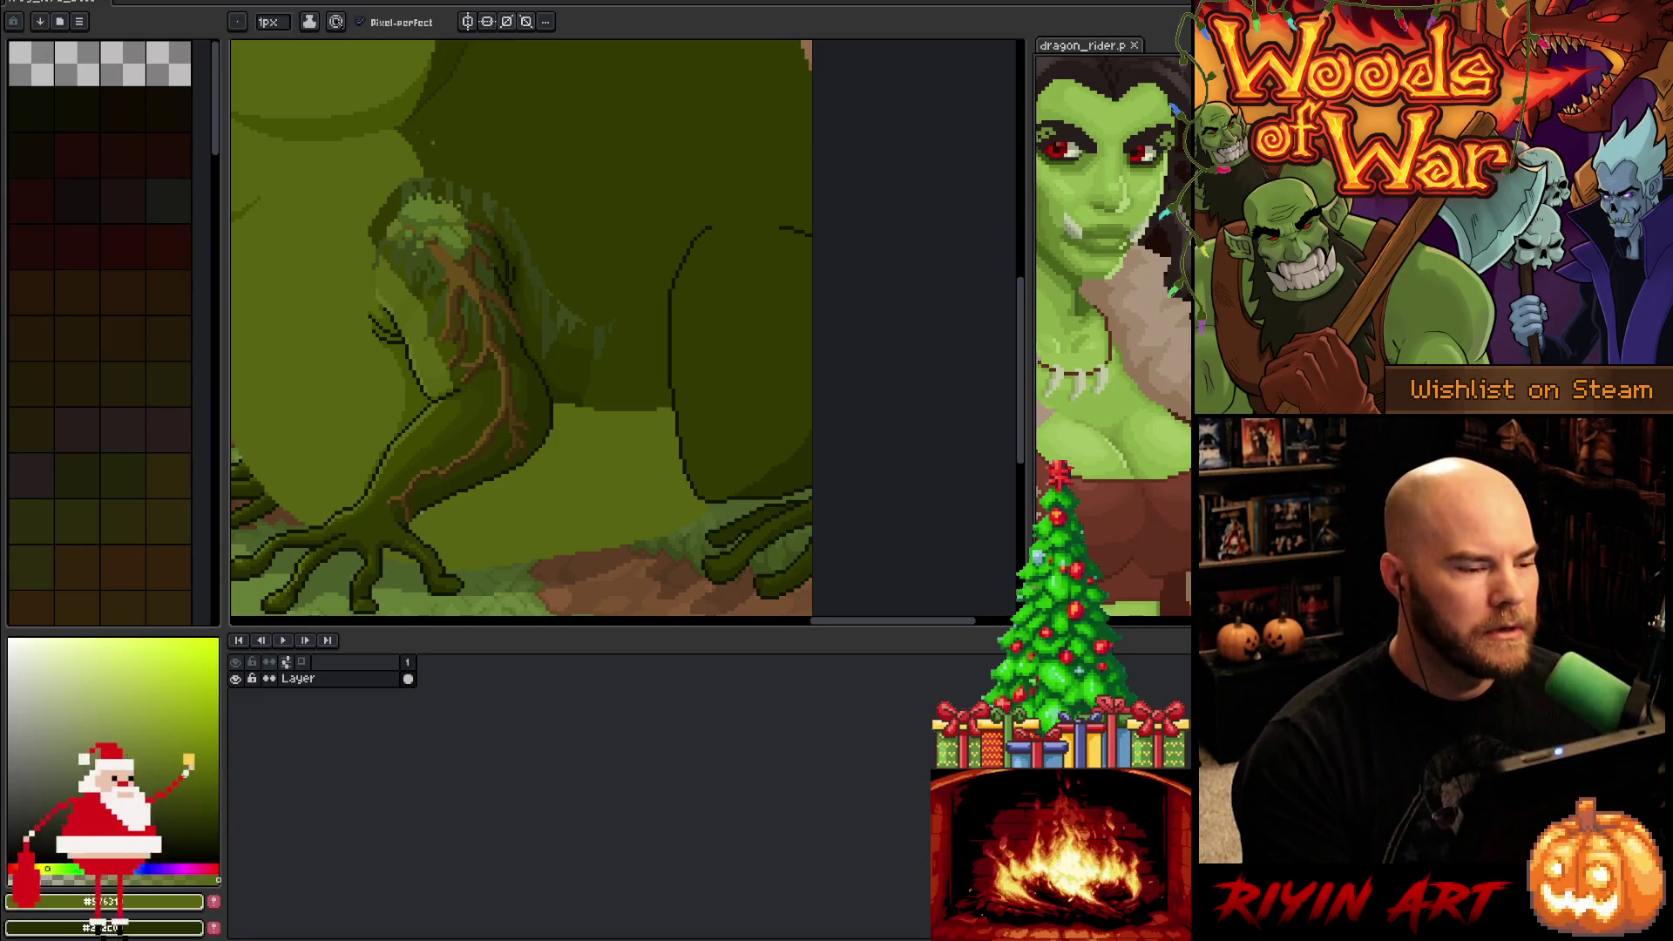
Return to the frog scene tab and shrink the timeline to give the canvas more room
click(78, 4)
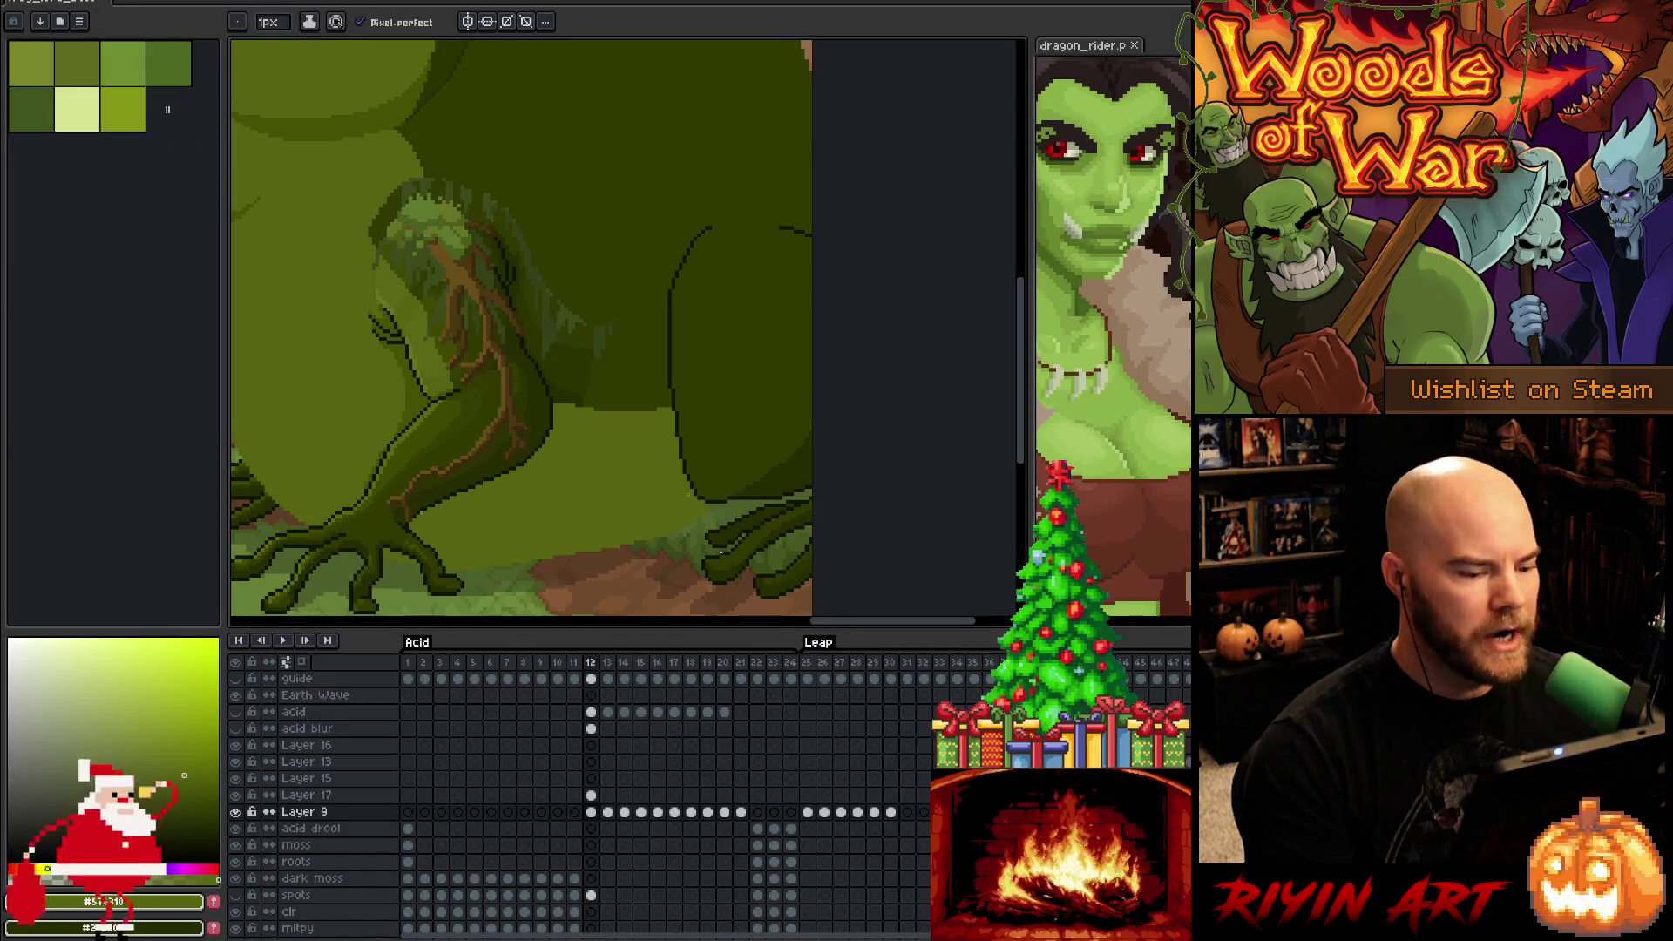
drag(774, 620, 774, 737)
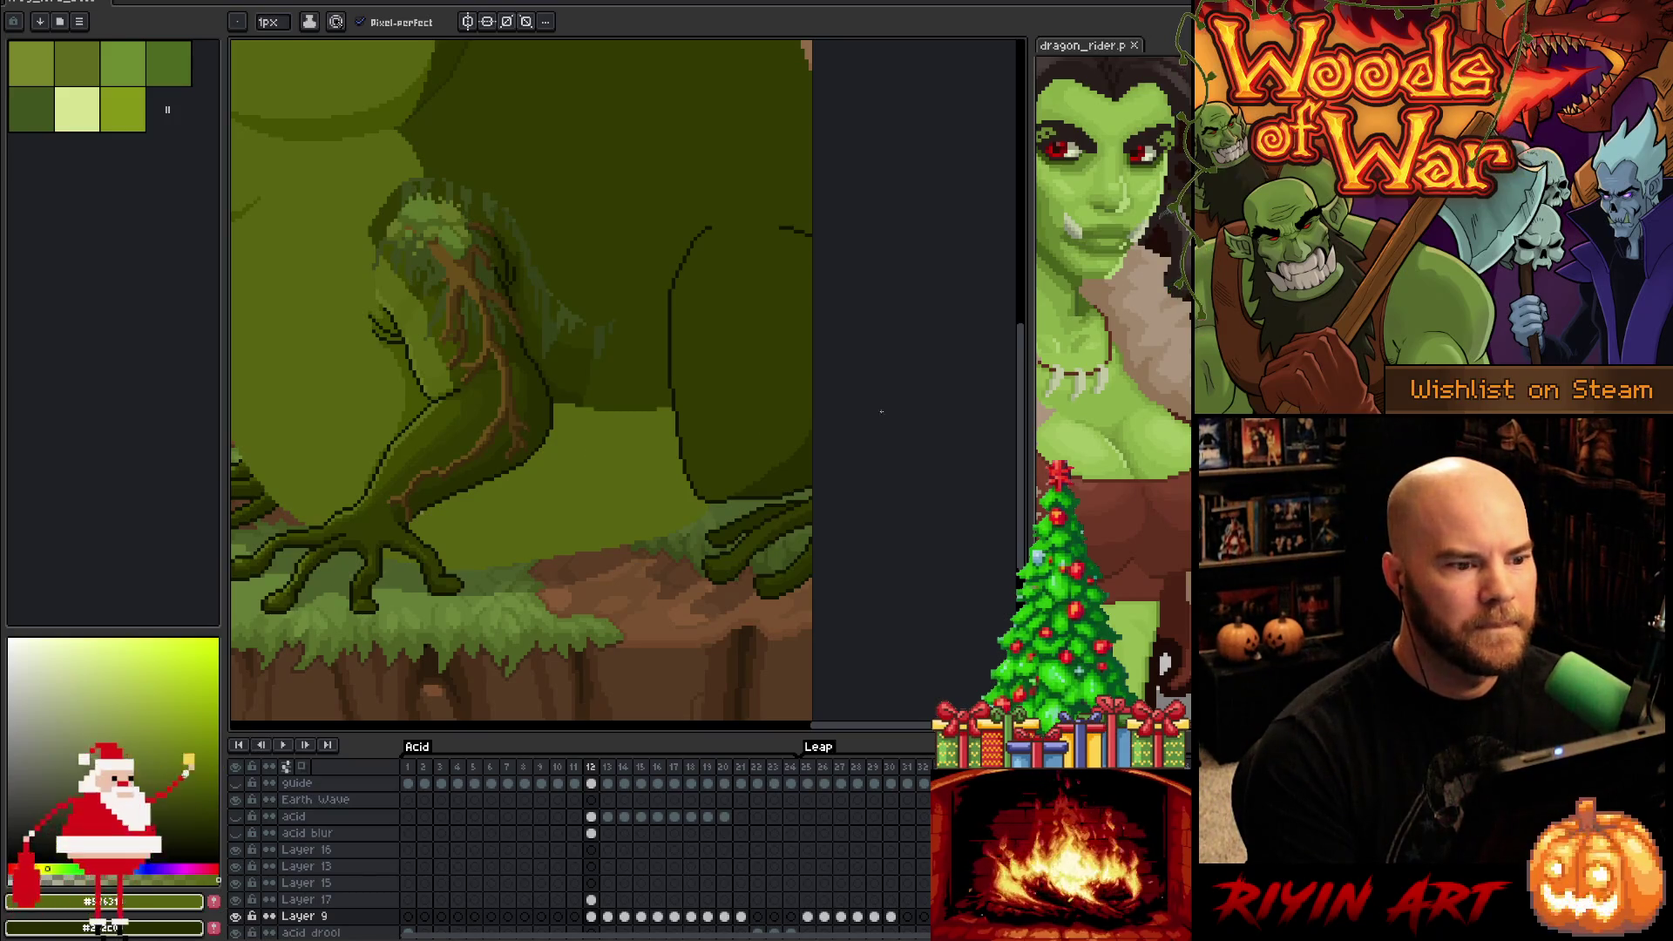
scroll(516, 427, up, 1)
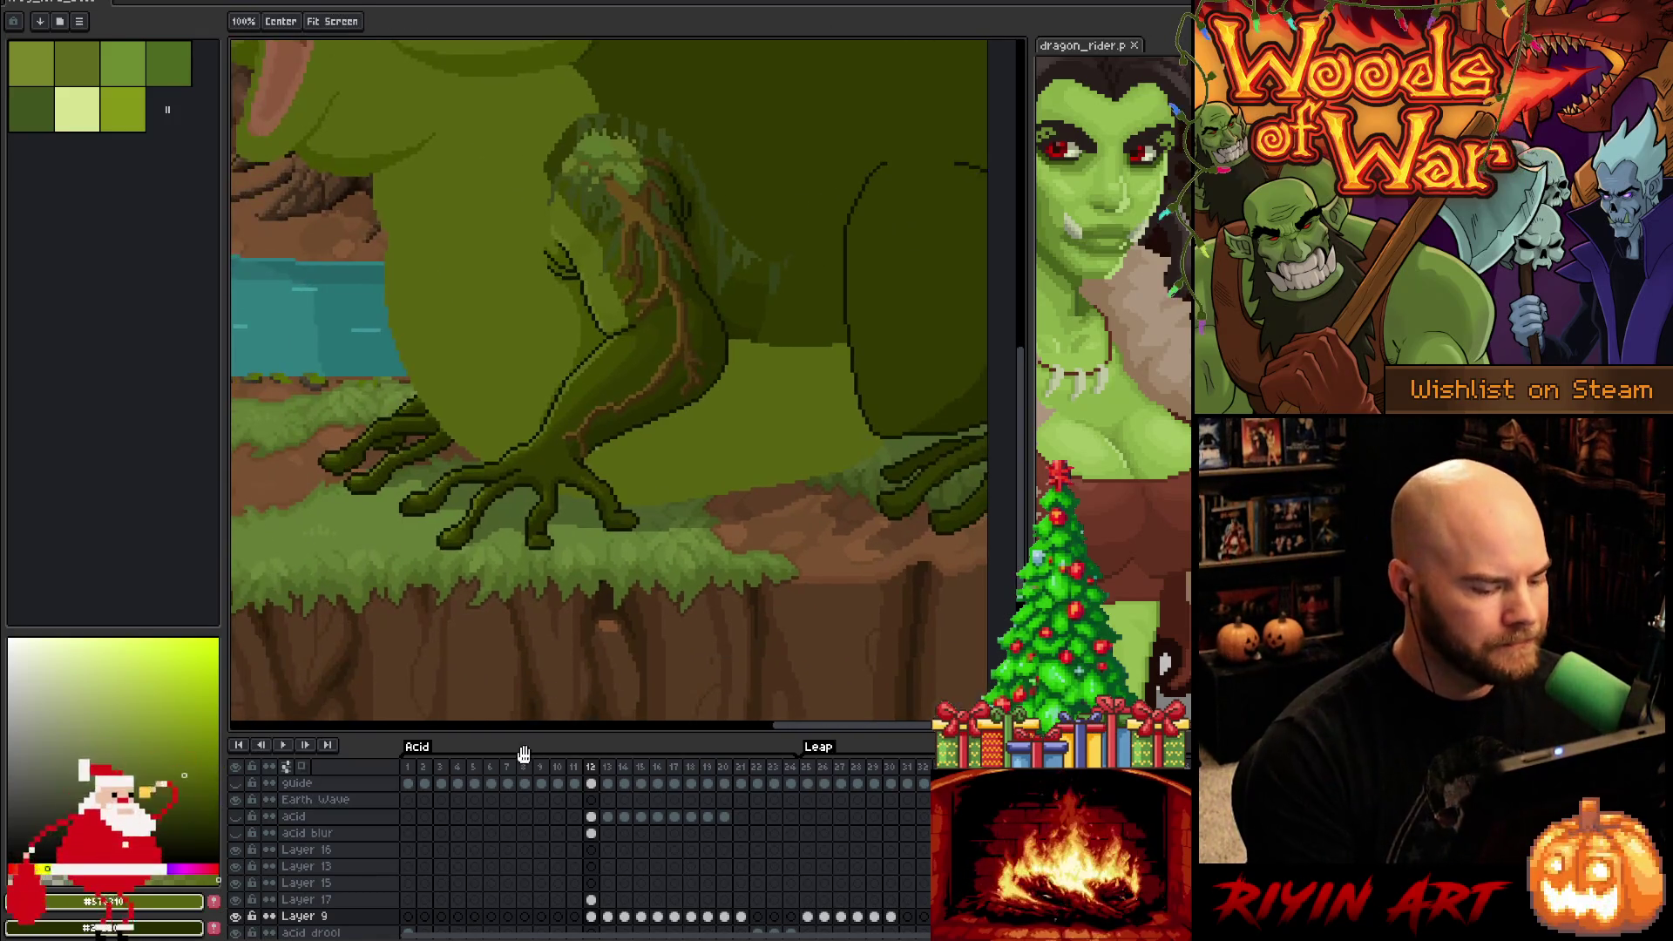
scroll(618, 360, up, 1)
scroll(618, 361, up, 1)
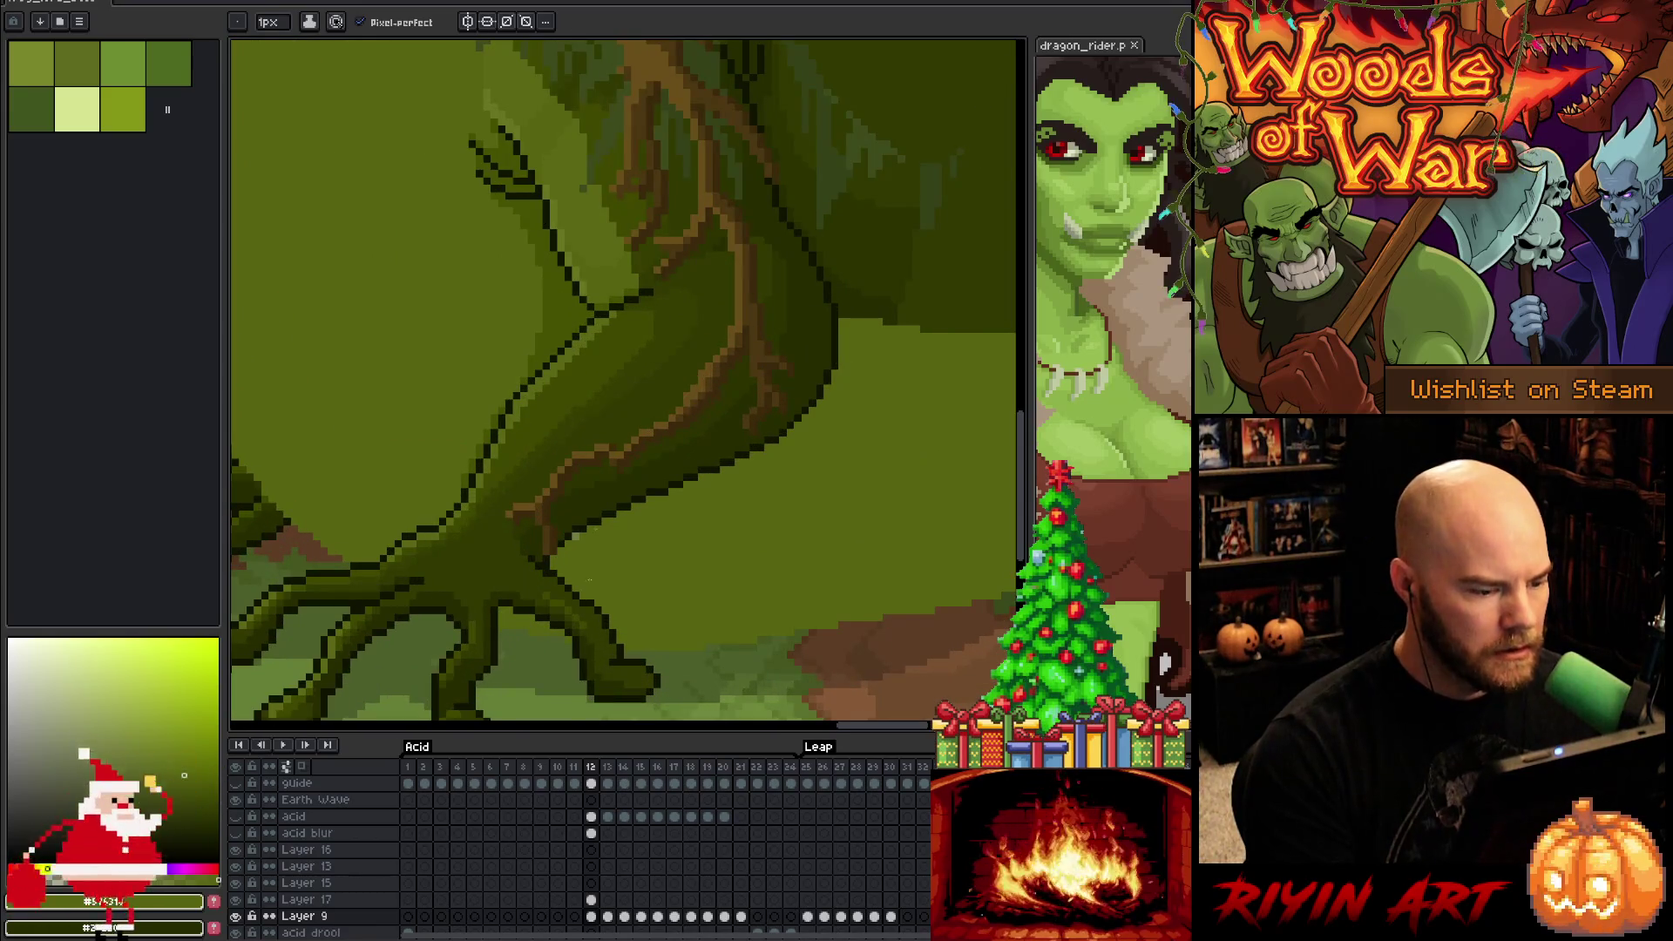
Select Layer 9's frame 12 cel and use the fill tool near the frog's belly
click(591, 916)
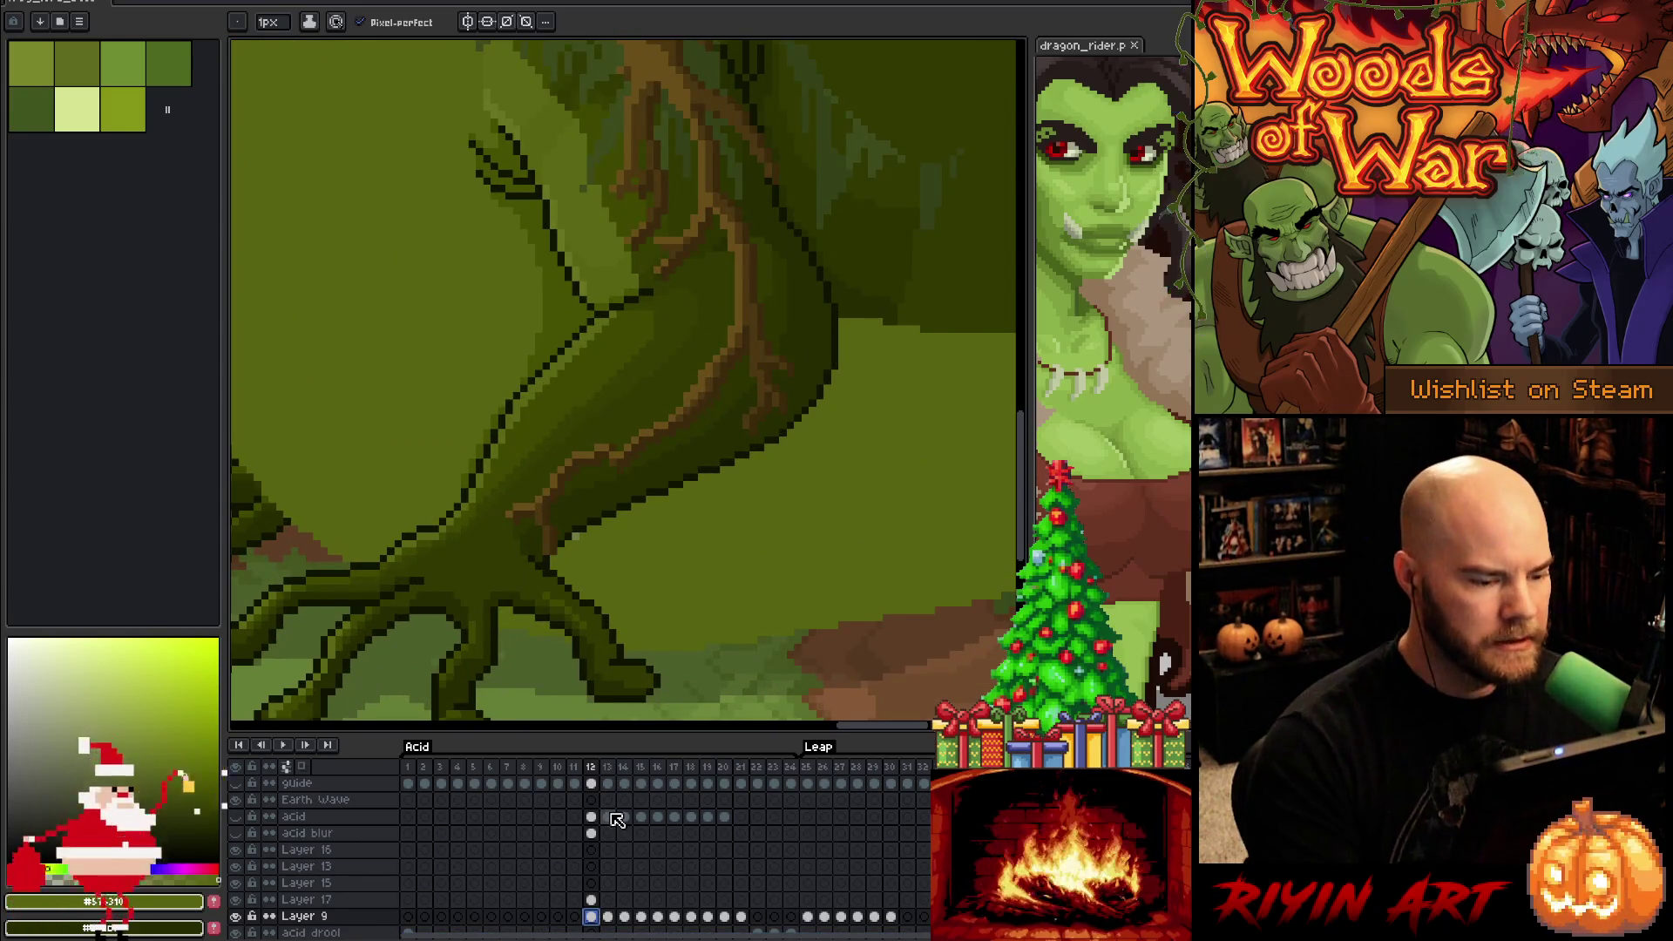
click(594, 510)
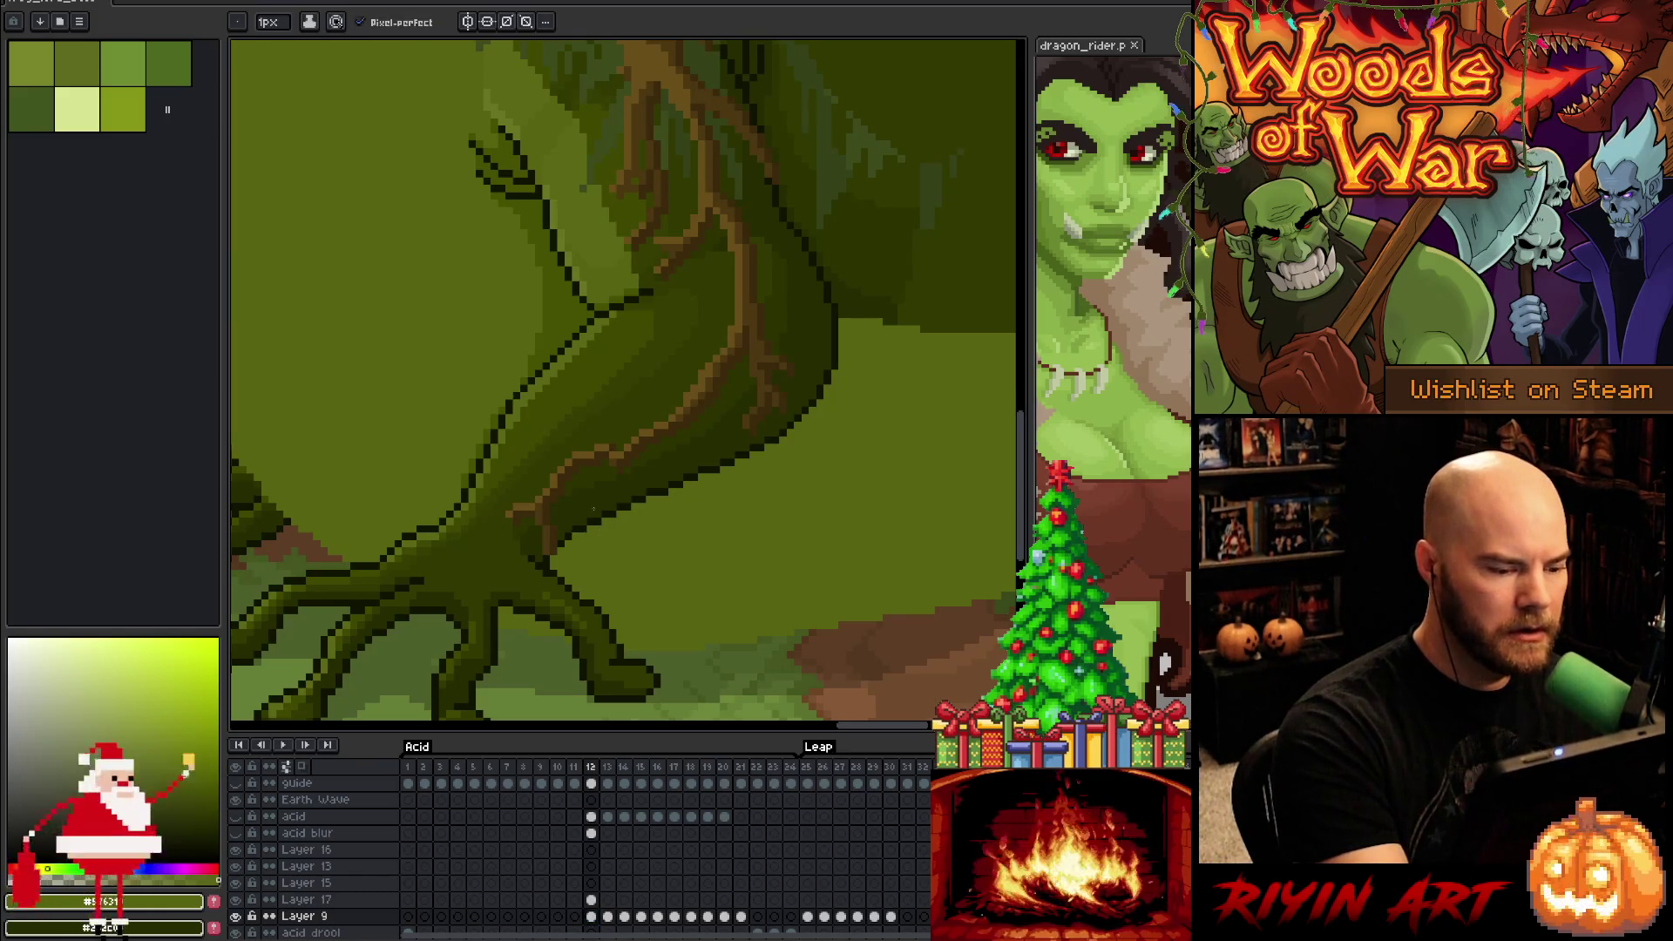
drag(823, 560, 658, 543)
key(g)
click(741, 493)
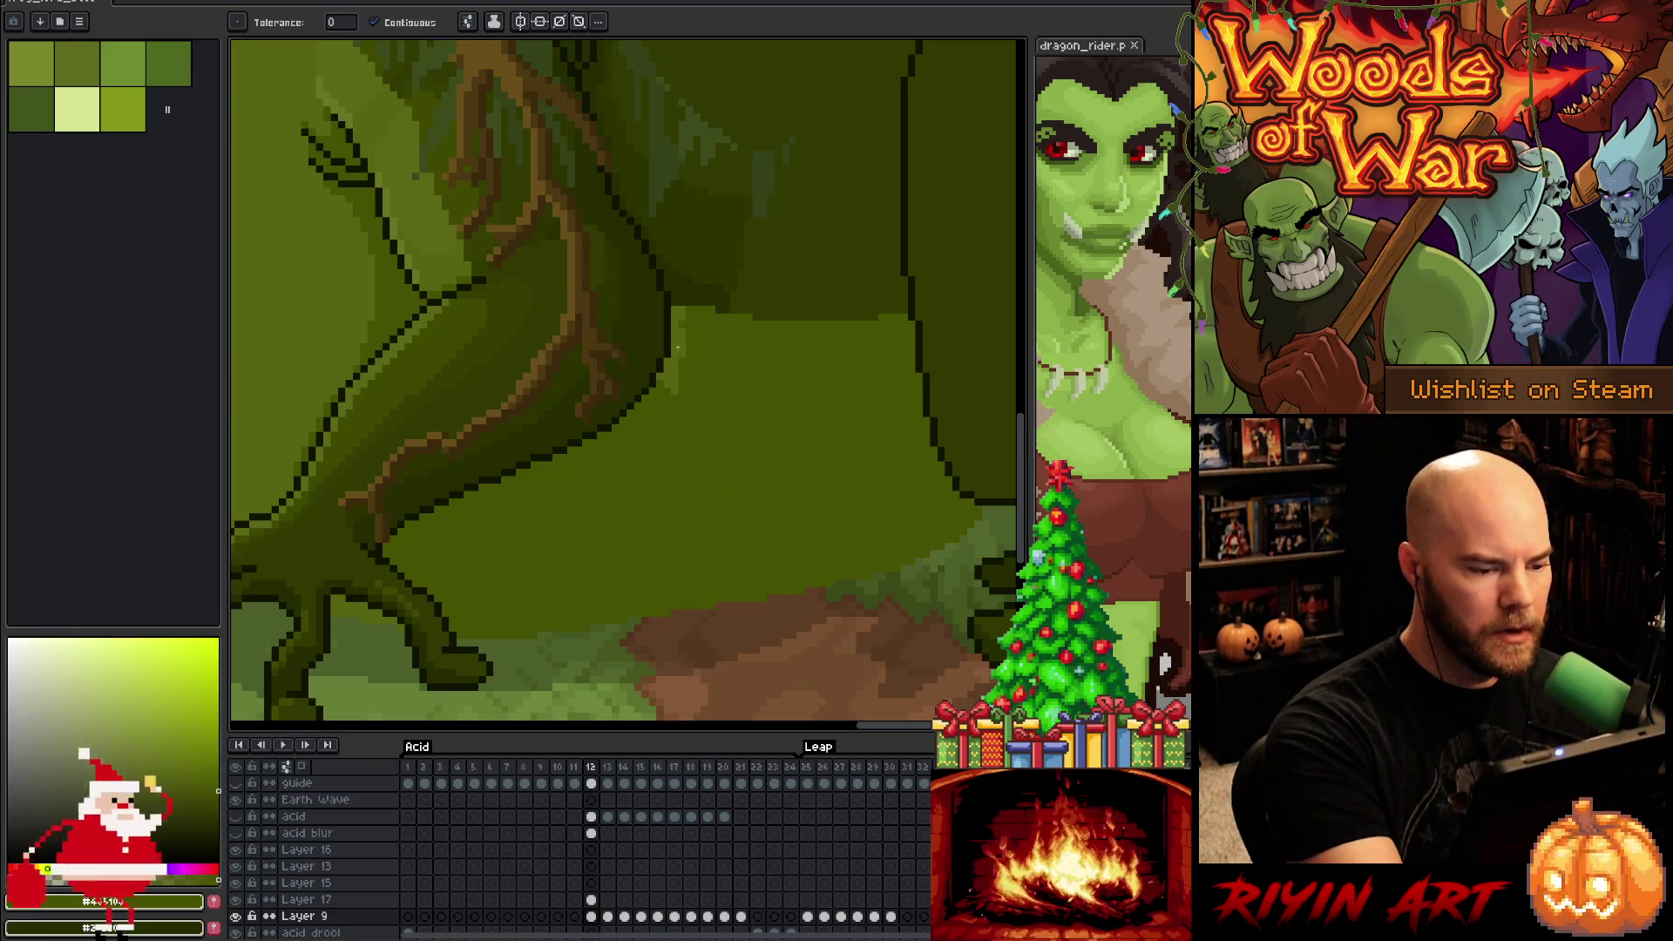
On Layer 17, paint a thin line of lighter pixels along the moss creature's leg edge
click(592, 899)
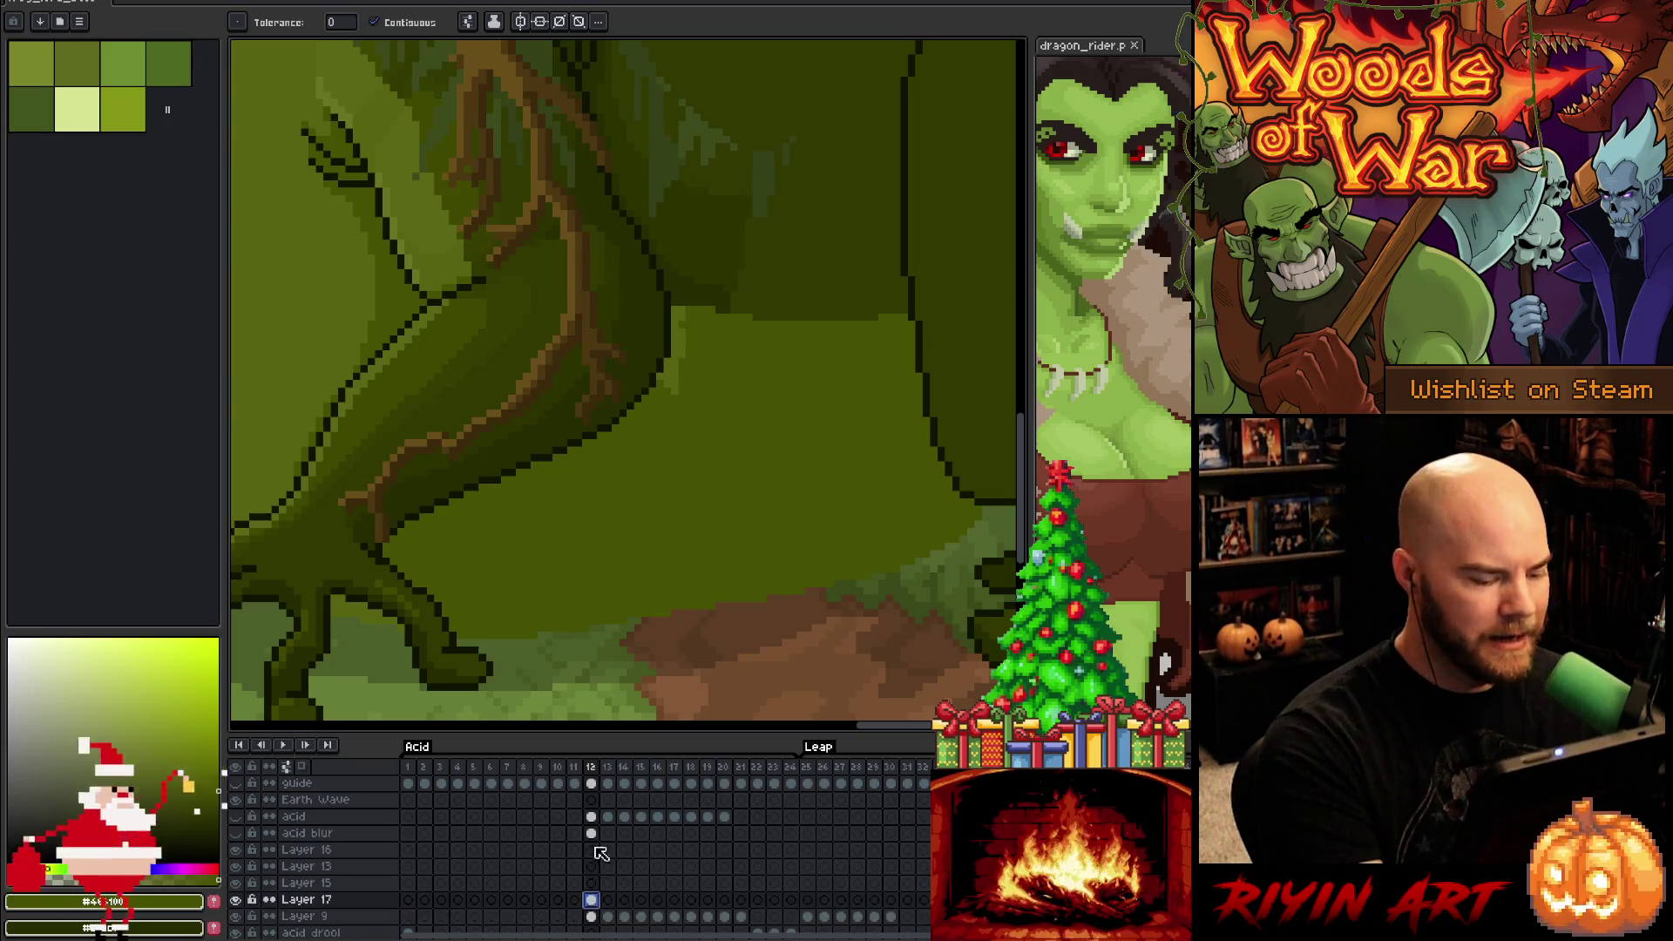
key(b)
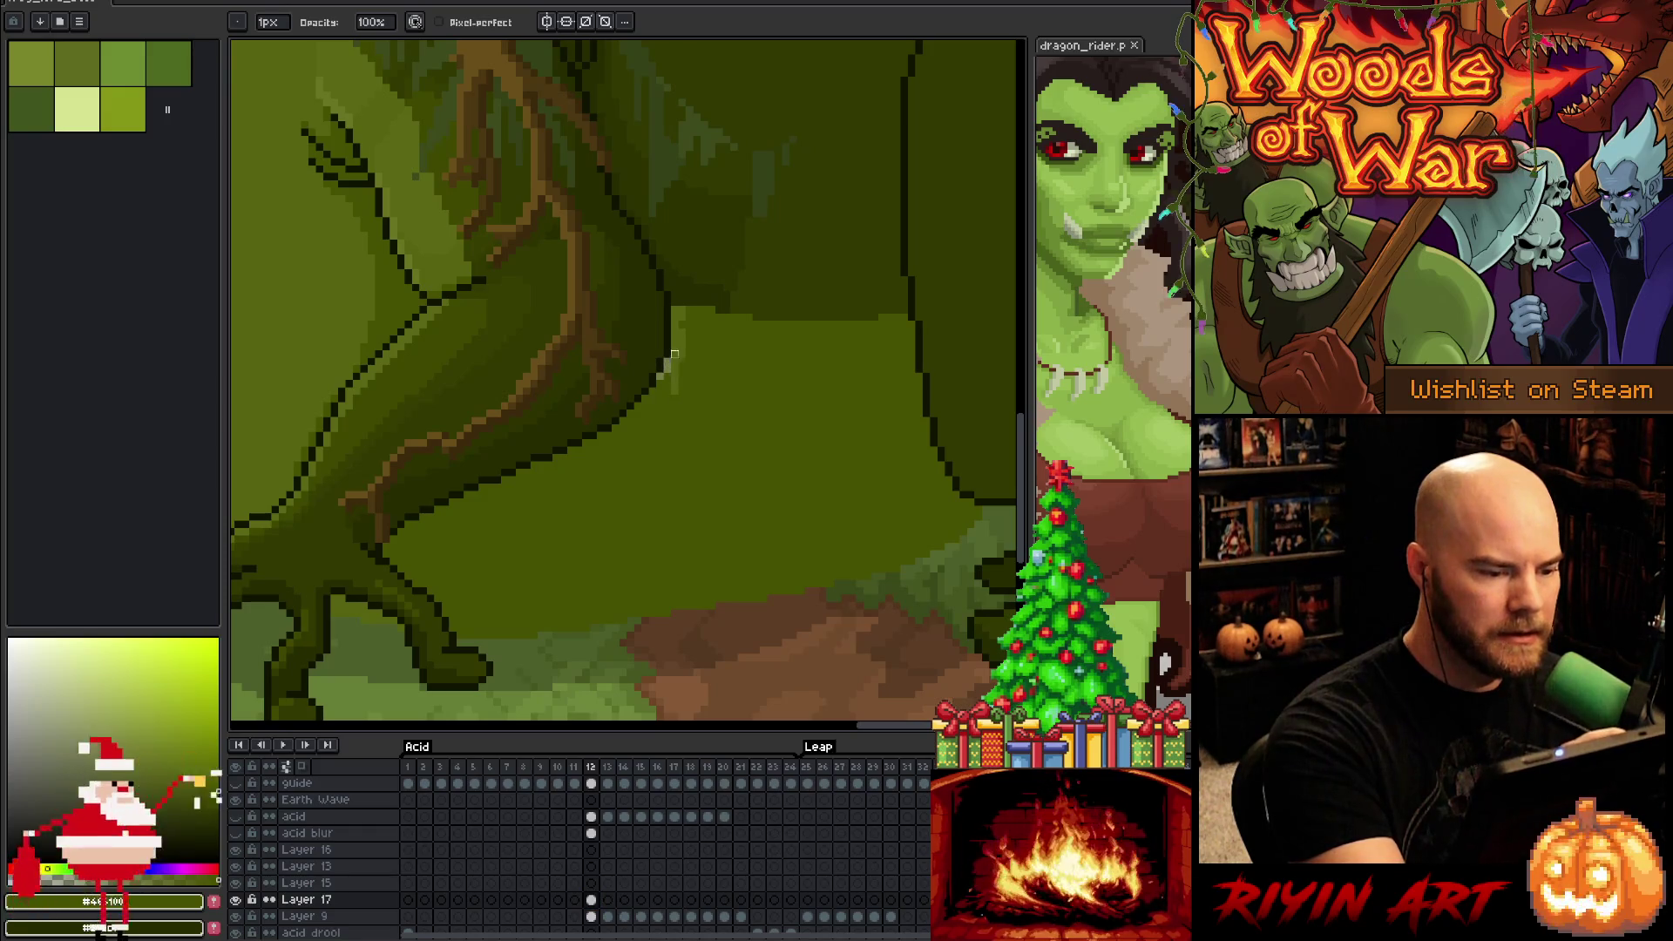
drag(674, 311, 689, 317)
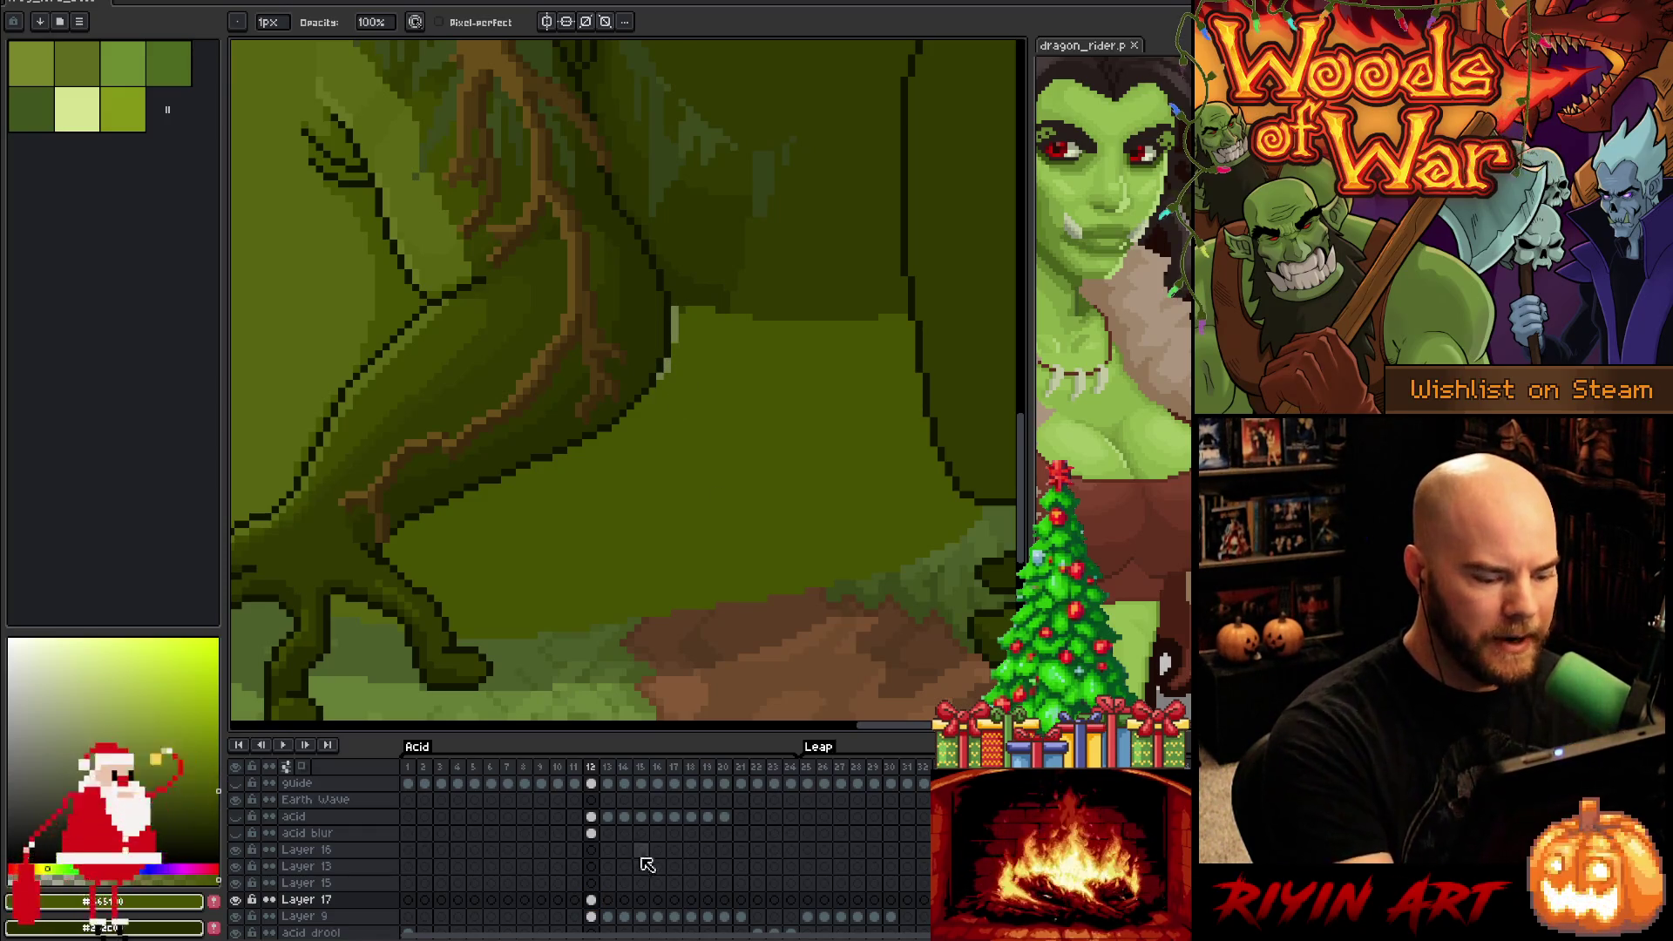
Make Layer 9 active again, switch to the eraser, and pan over the frog's legs
click(592, 916)
key(e)
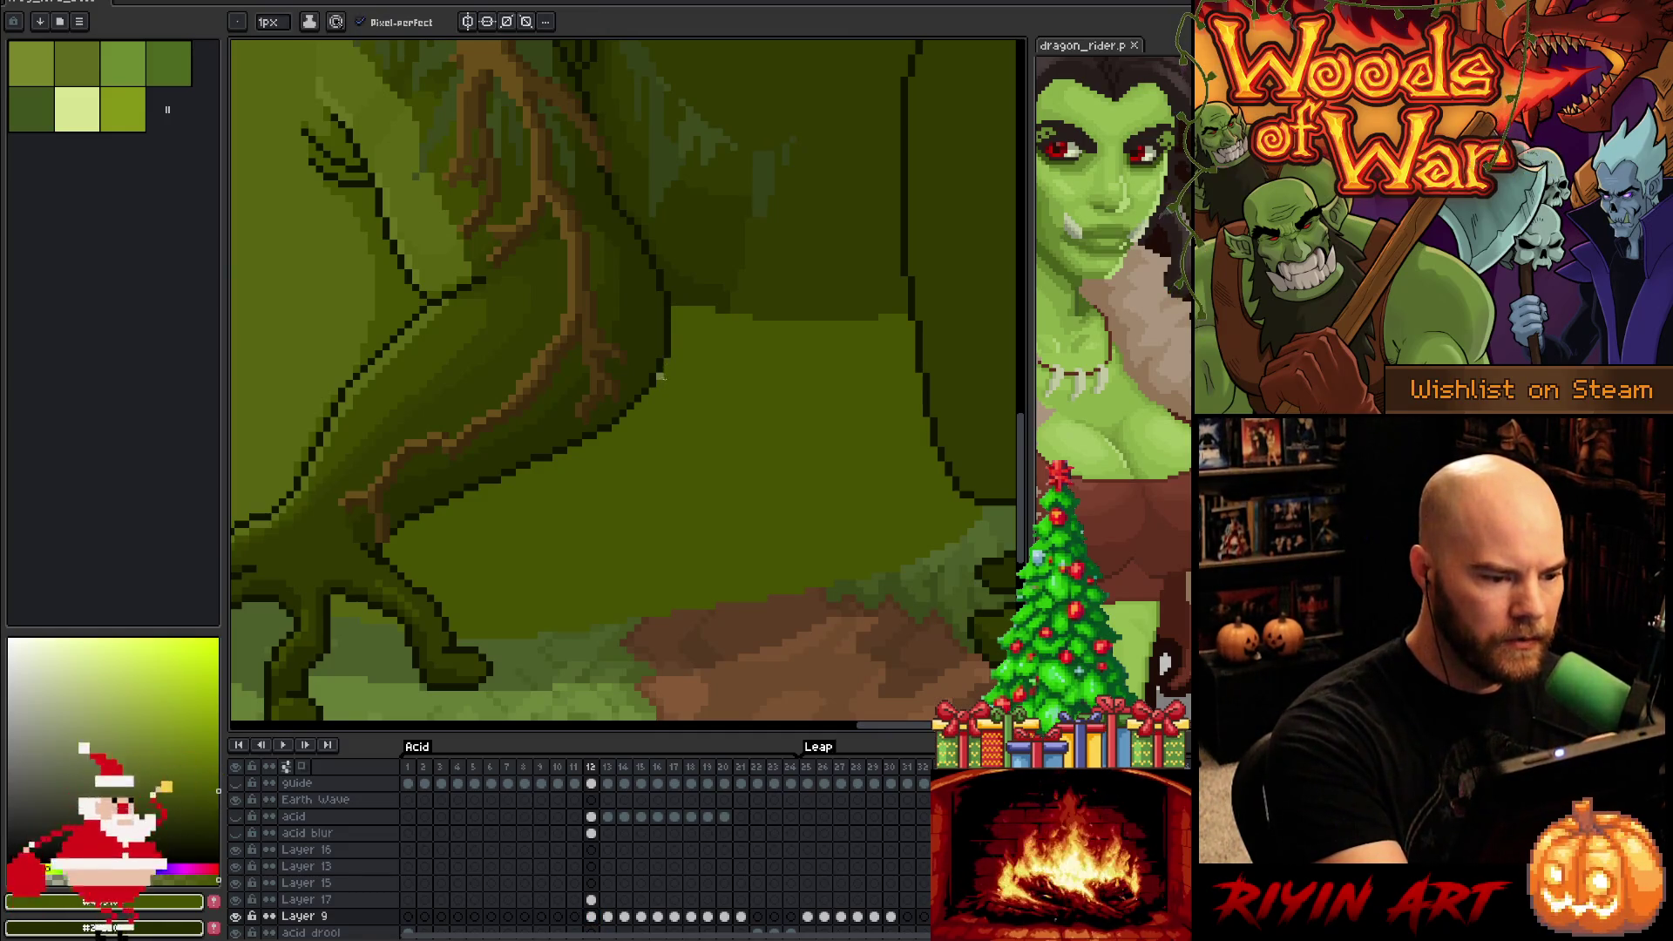
drag(731, 587, 652, 459)
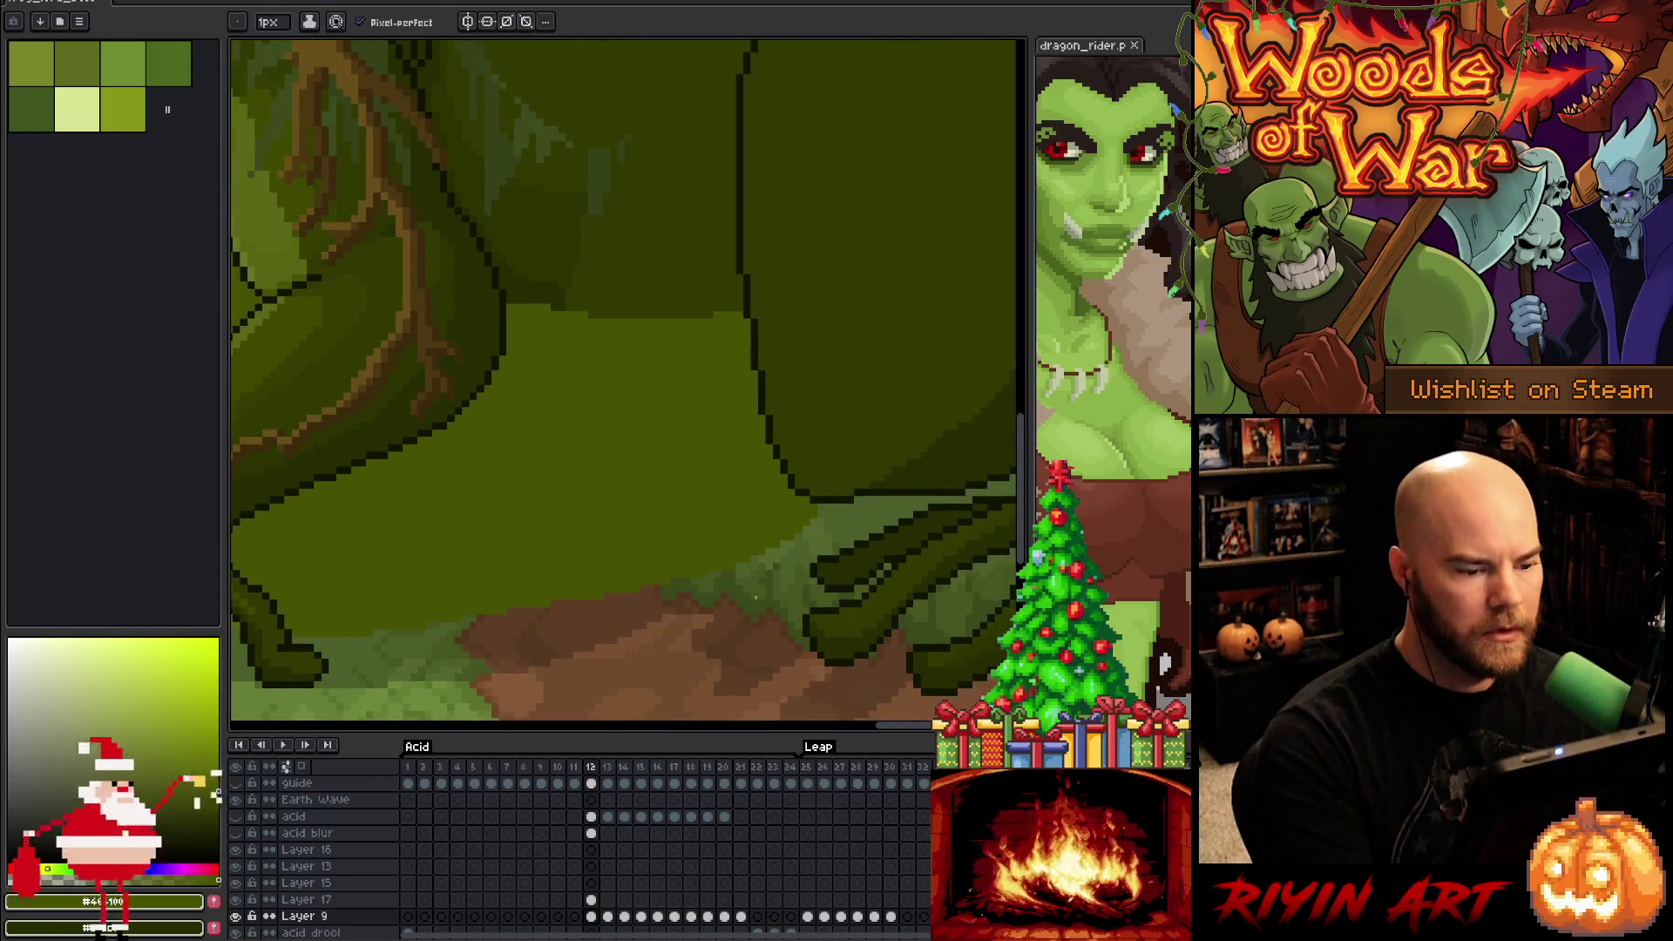
scroll(652, 458, down, 4)
scroll(645, 456, up, 2)
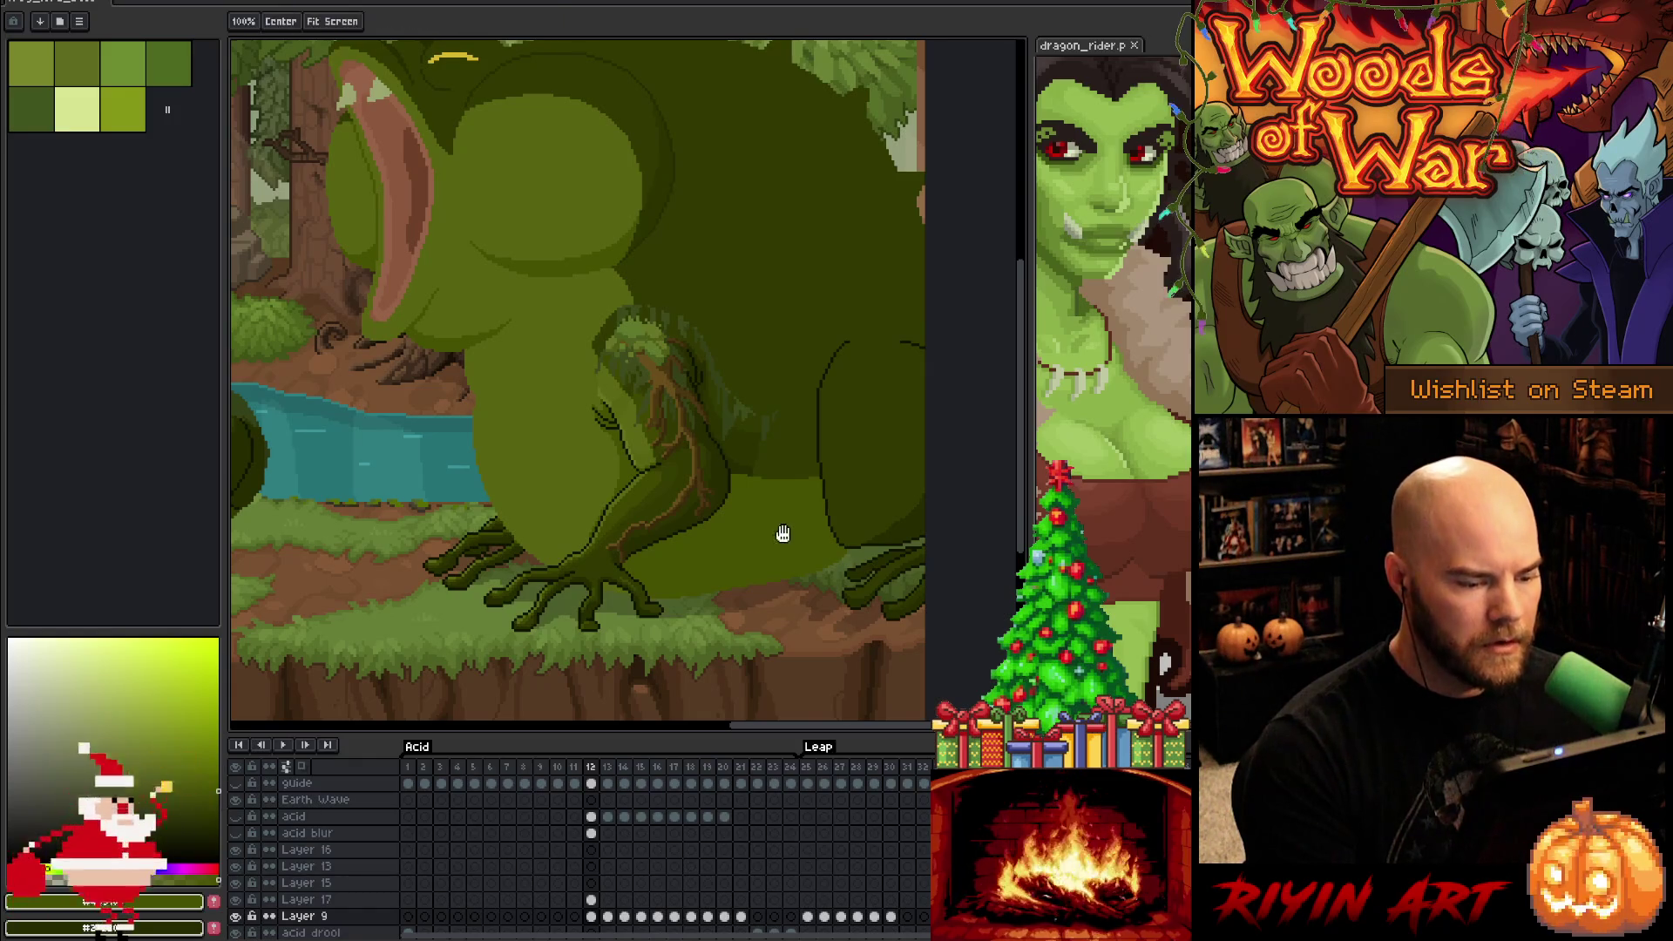
Lasso a small ground patch below the frog, apply the transform and deselect
scroll(785, 534, up, 3)
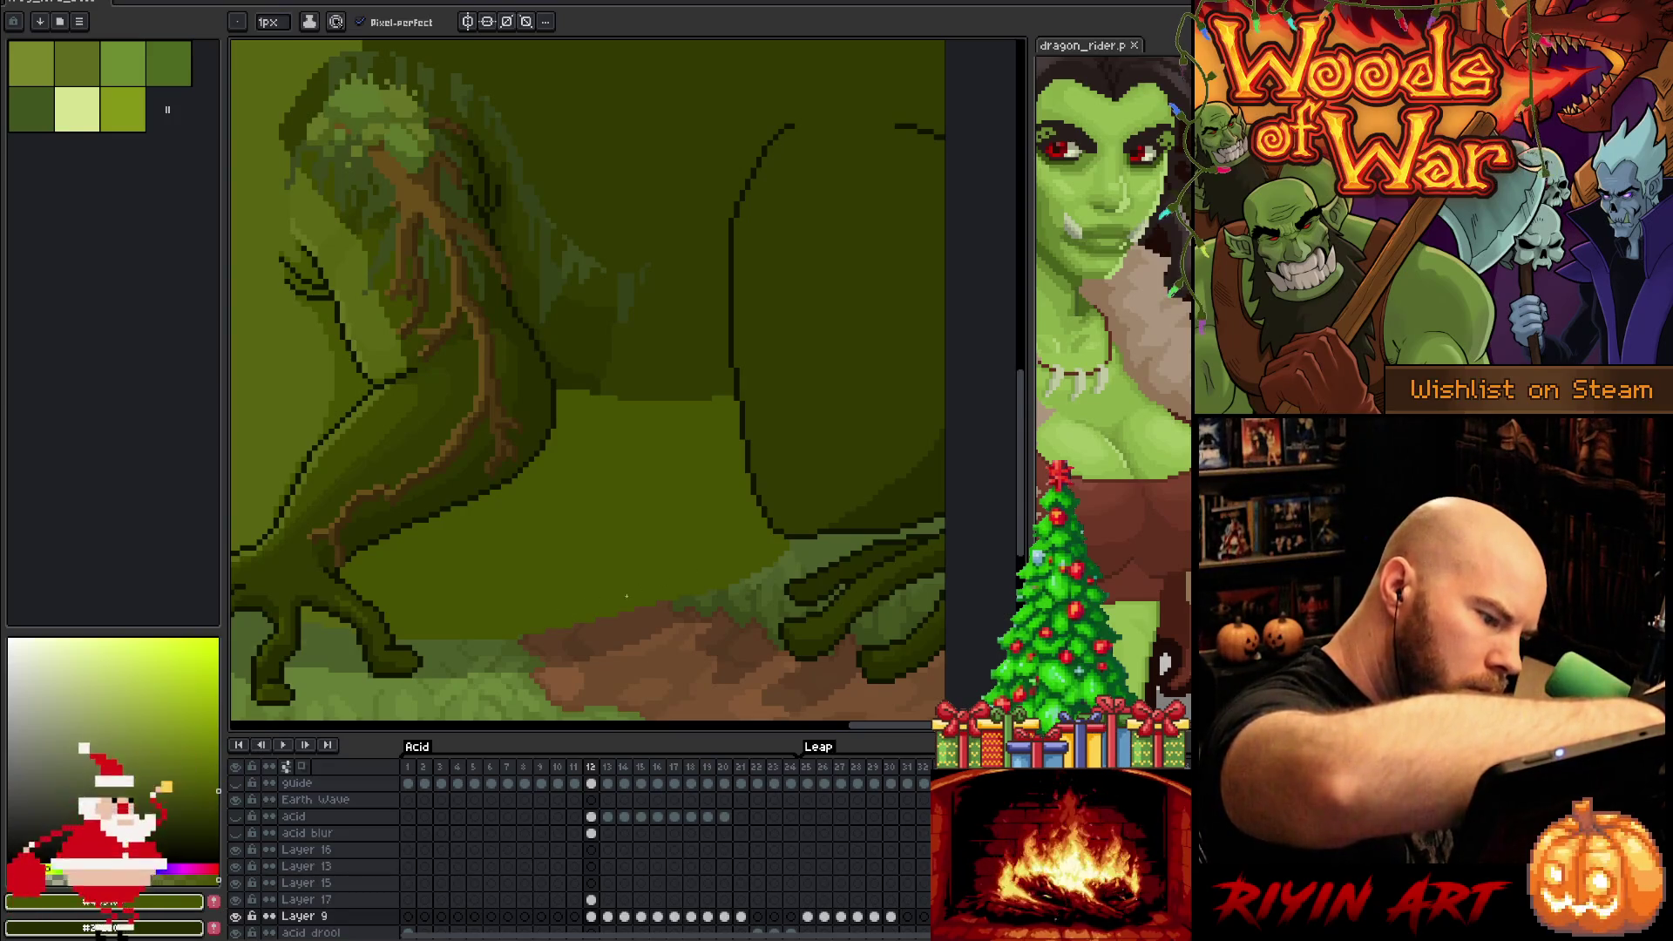
key(q)
mouse_move(481, 670)
mouse_down()
mouse_move(641, 565)
mouse_move(685, 583)
mouse_move(561, 672)
mouse_up()
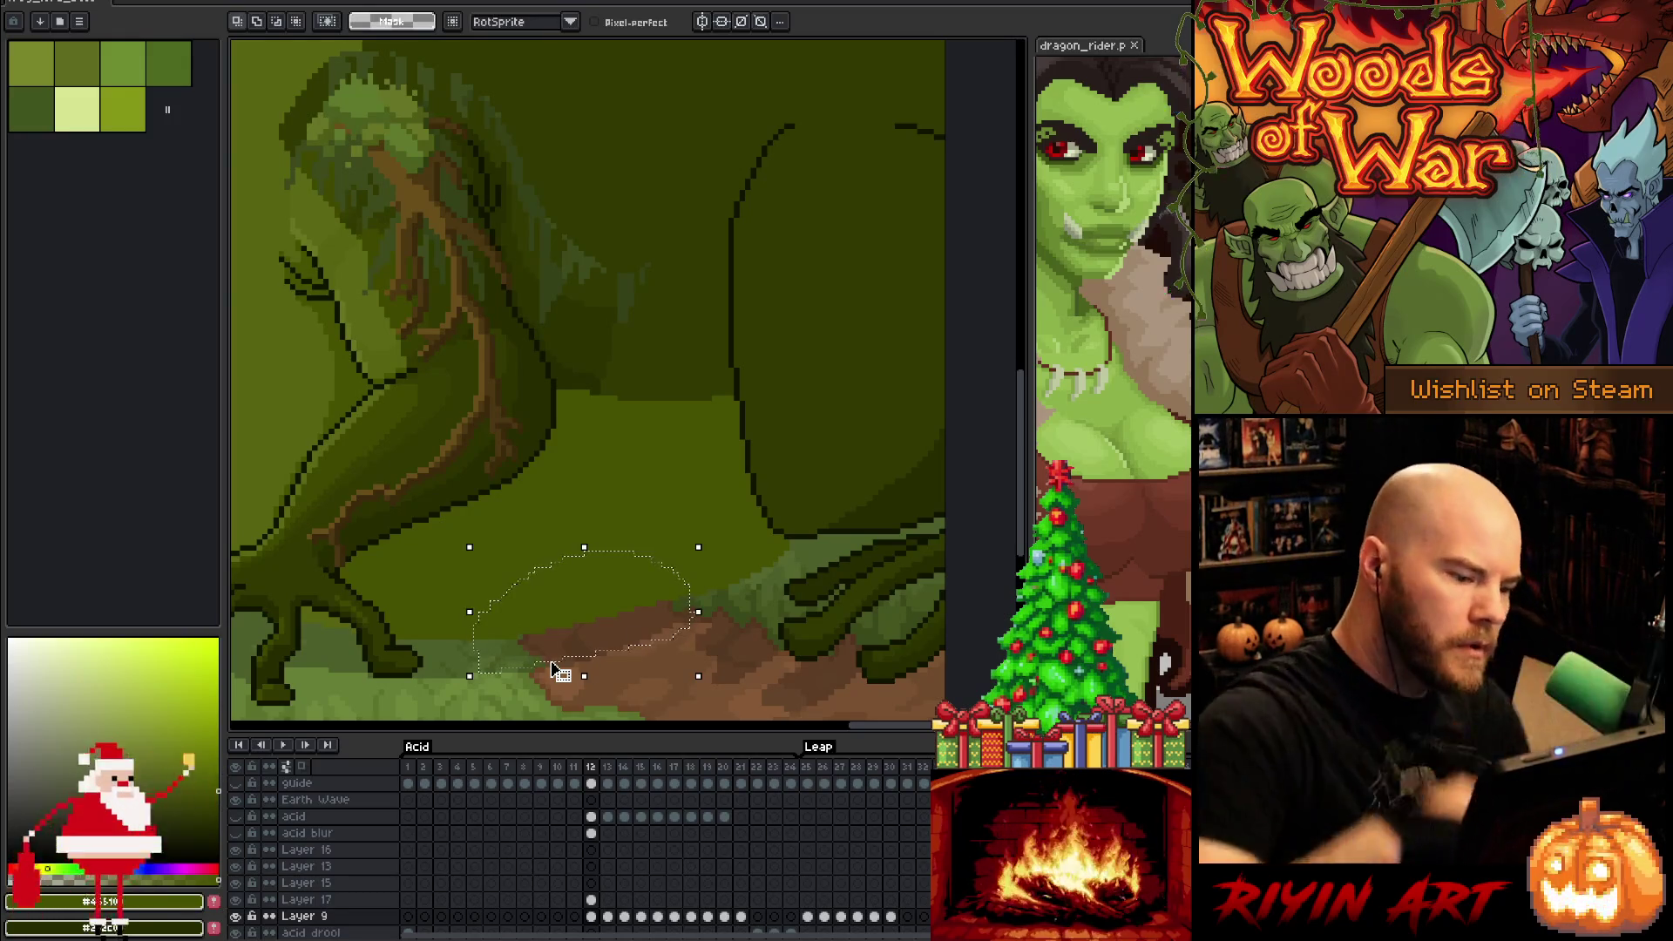
click(554, 671)
key(Return)
key(ctrl+d)
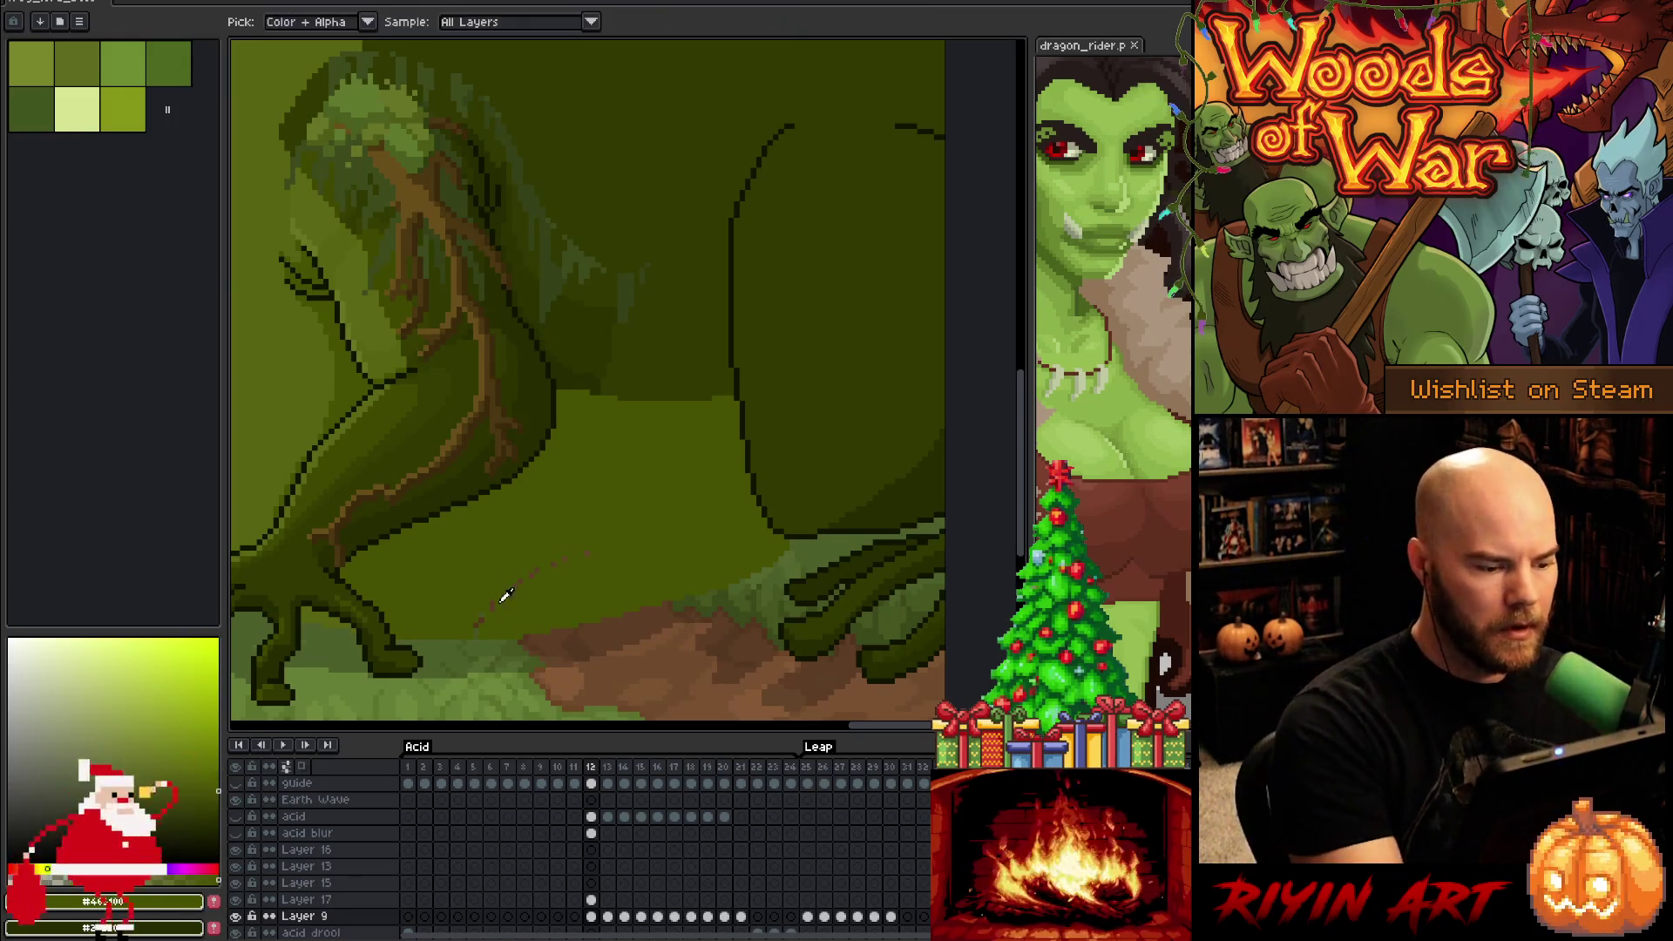
key(b)
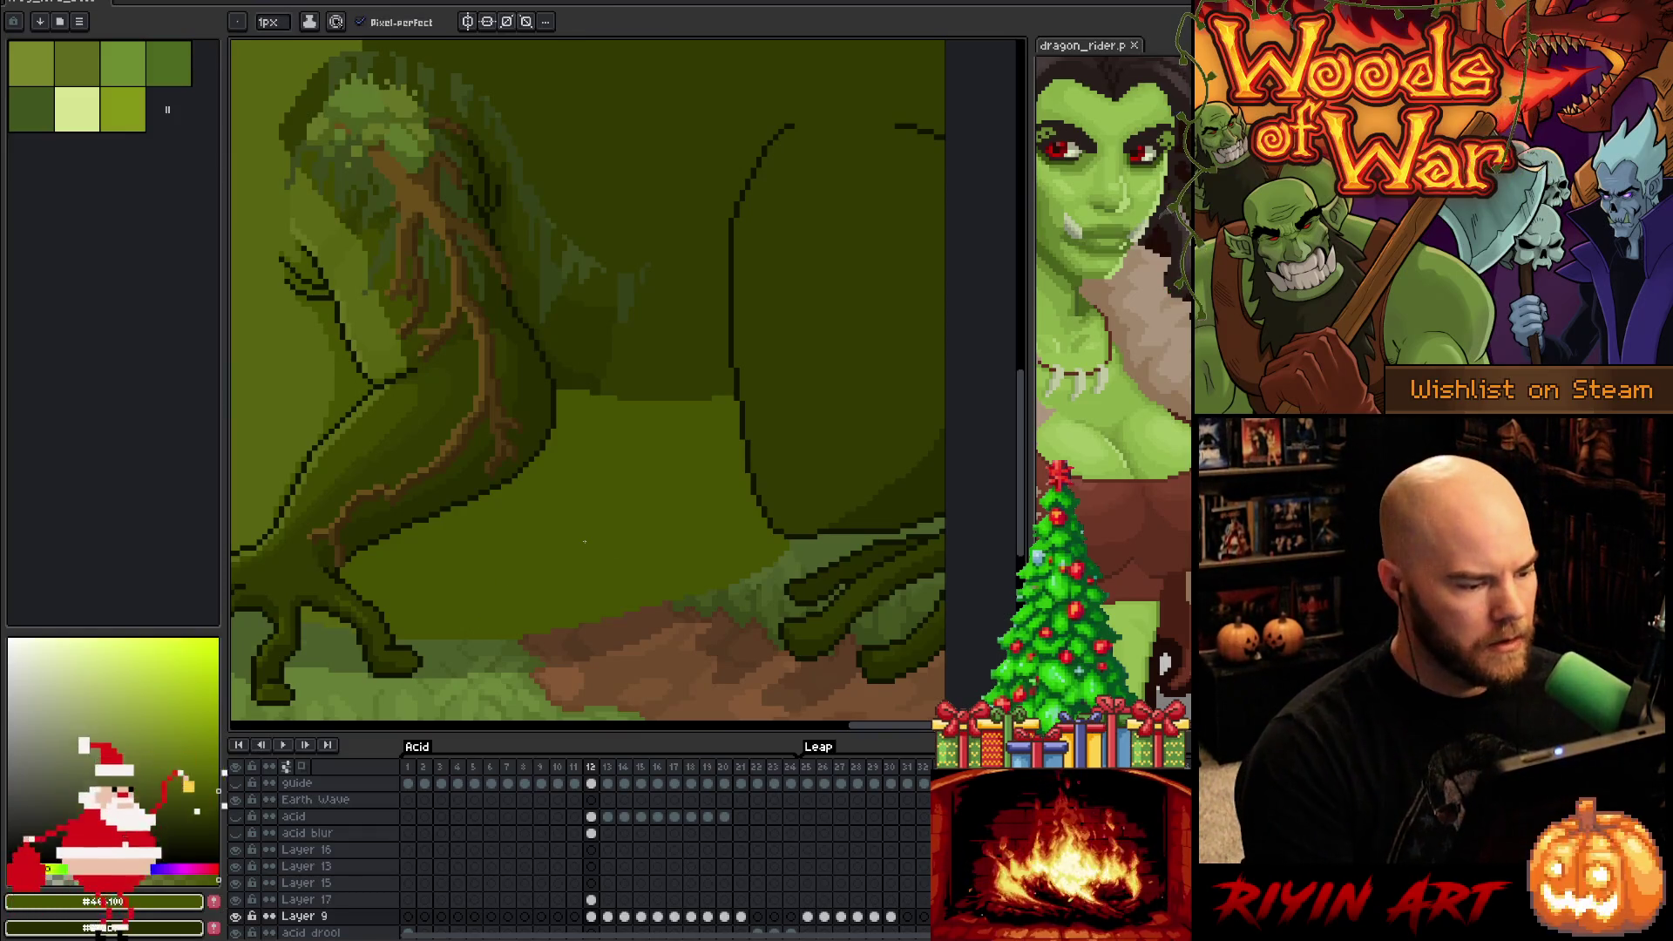
Draw a dark 1px line extending the outline along the frog's front arm
key(w)
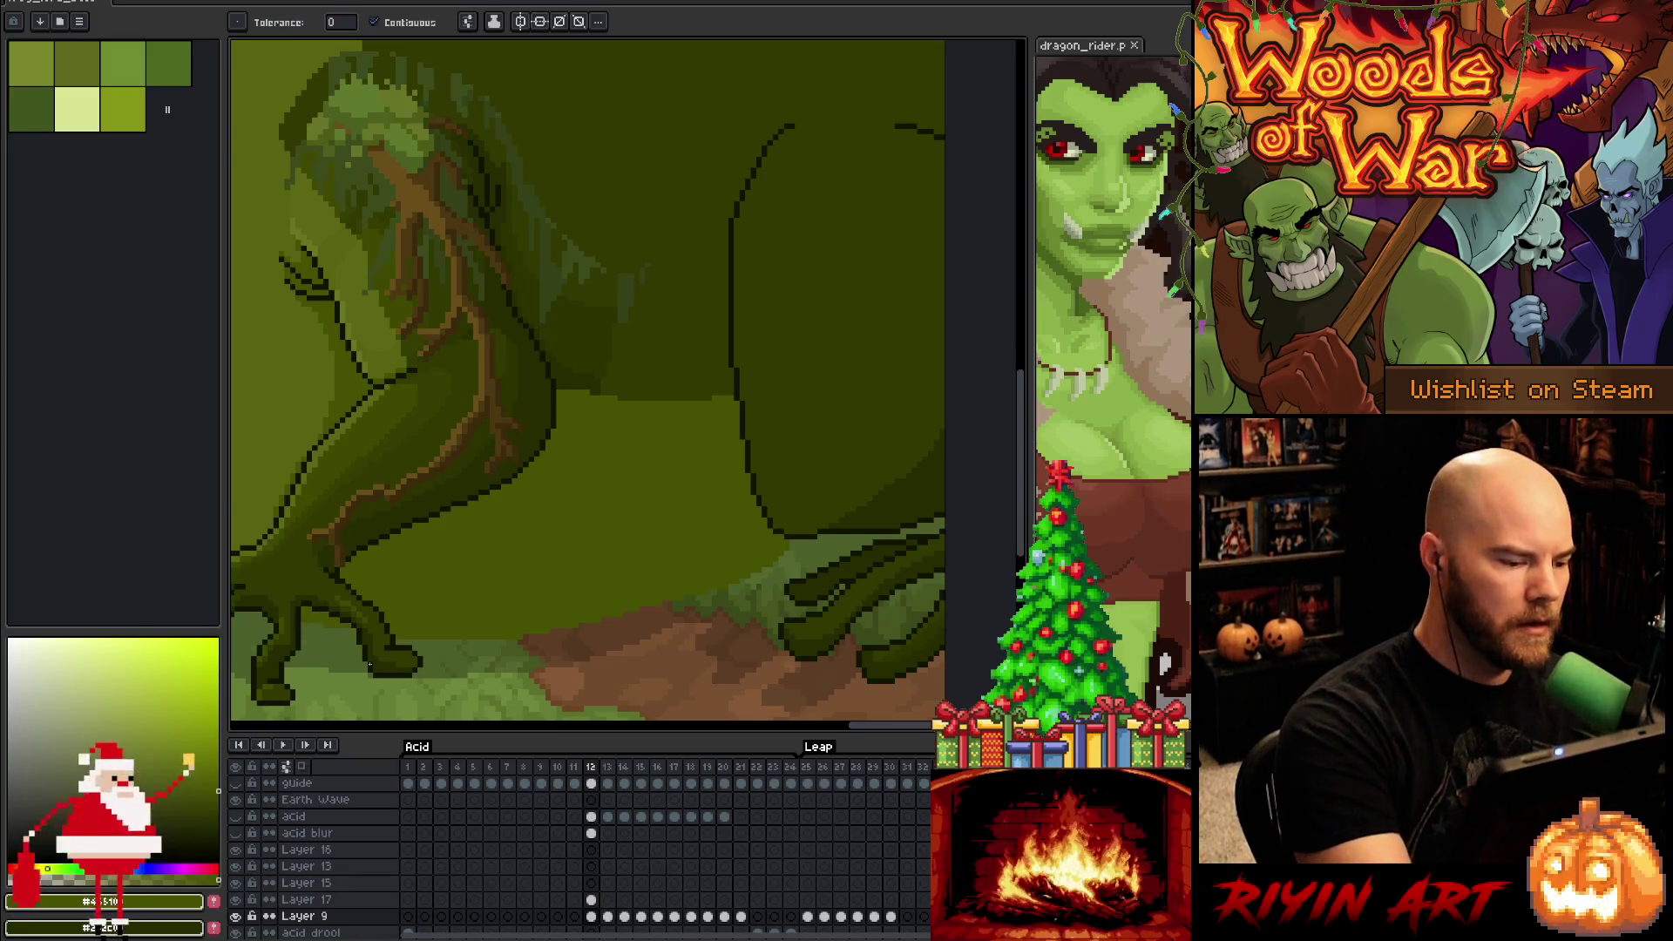
scroll(438, 585, down, 2)
scroll(438, 586, up, 3)
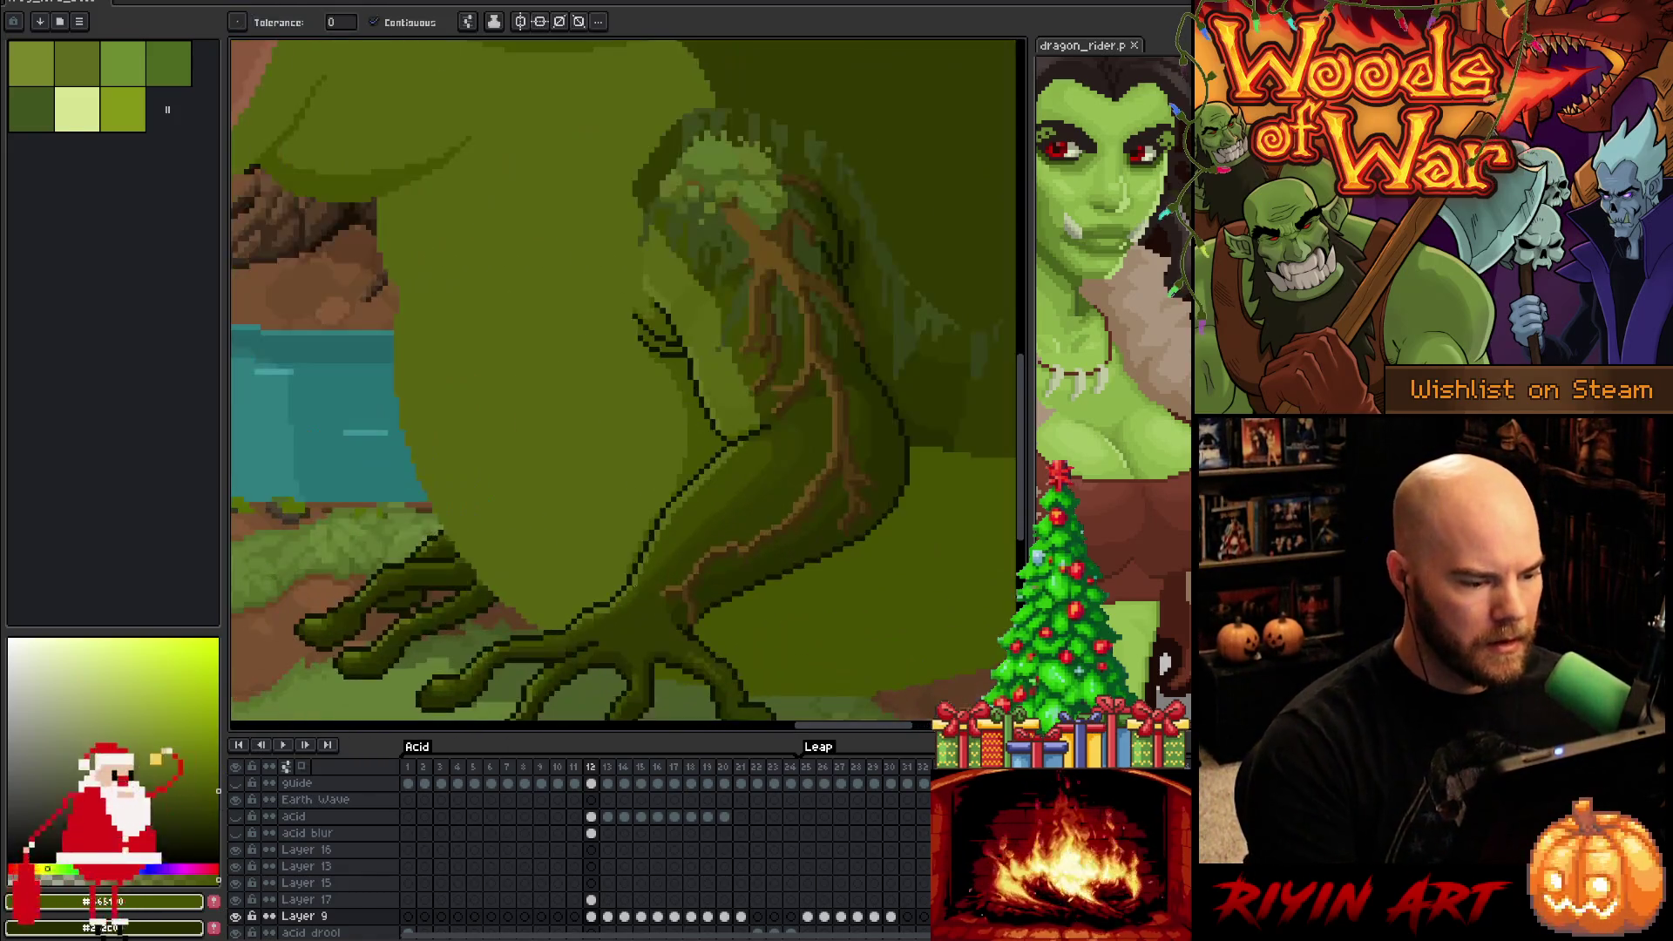
key(b)
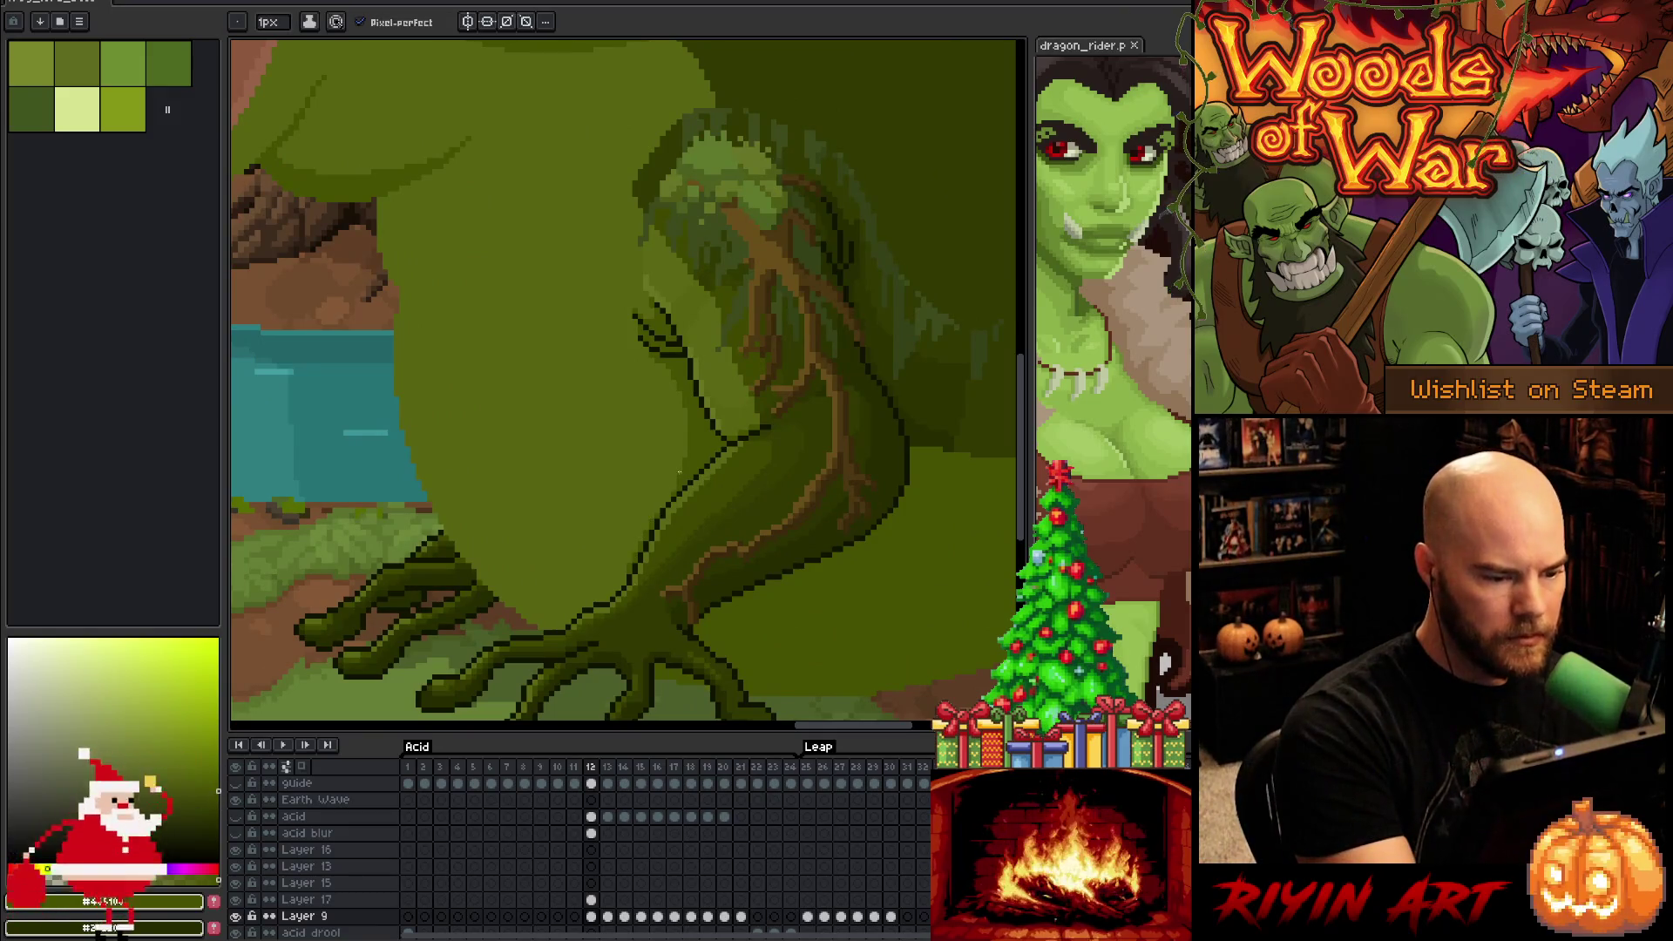
drag(562, 561, 472, 564)
key(w)
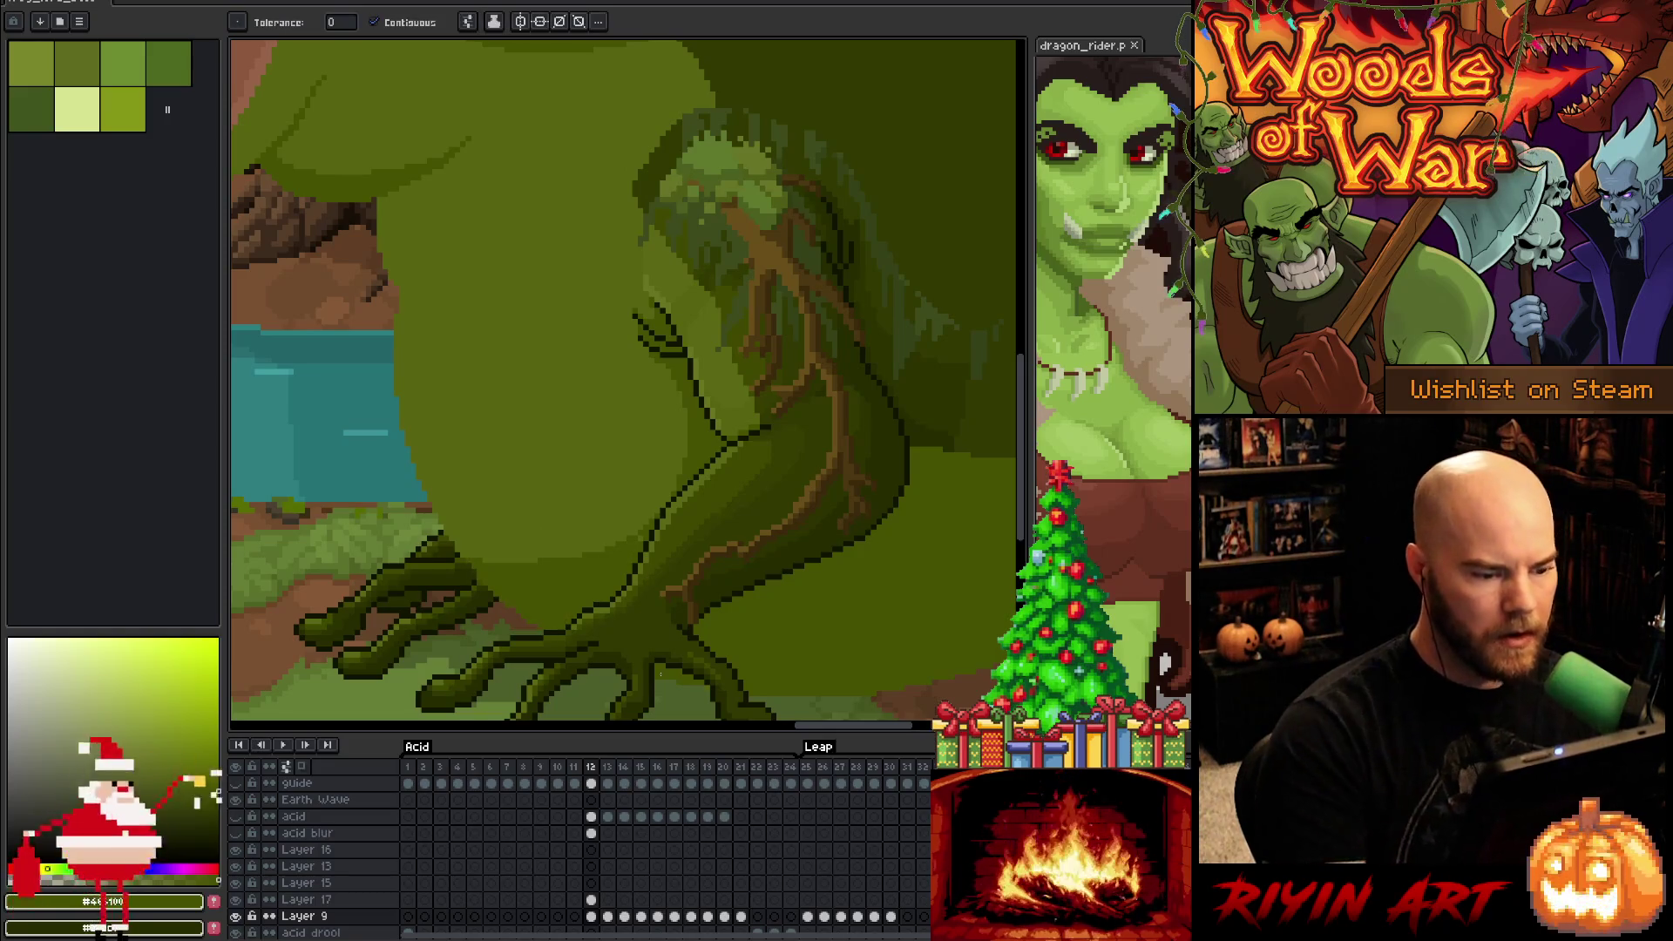
key(b)
scroll(565, 613, down, 3)
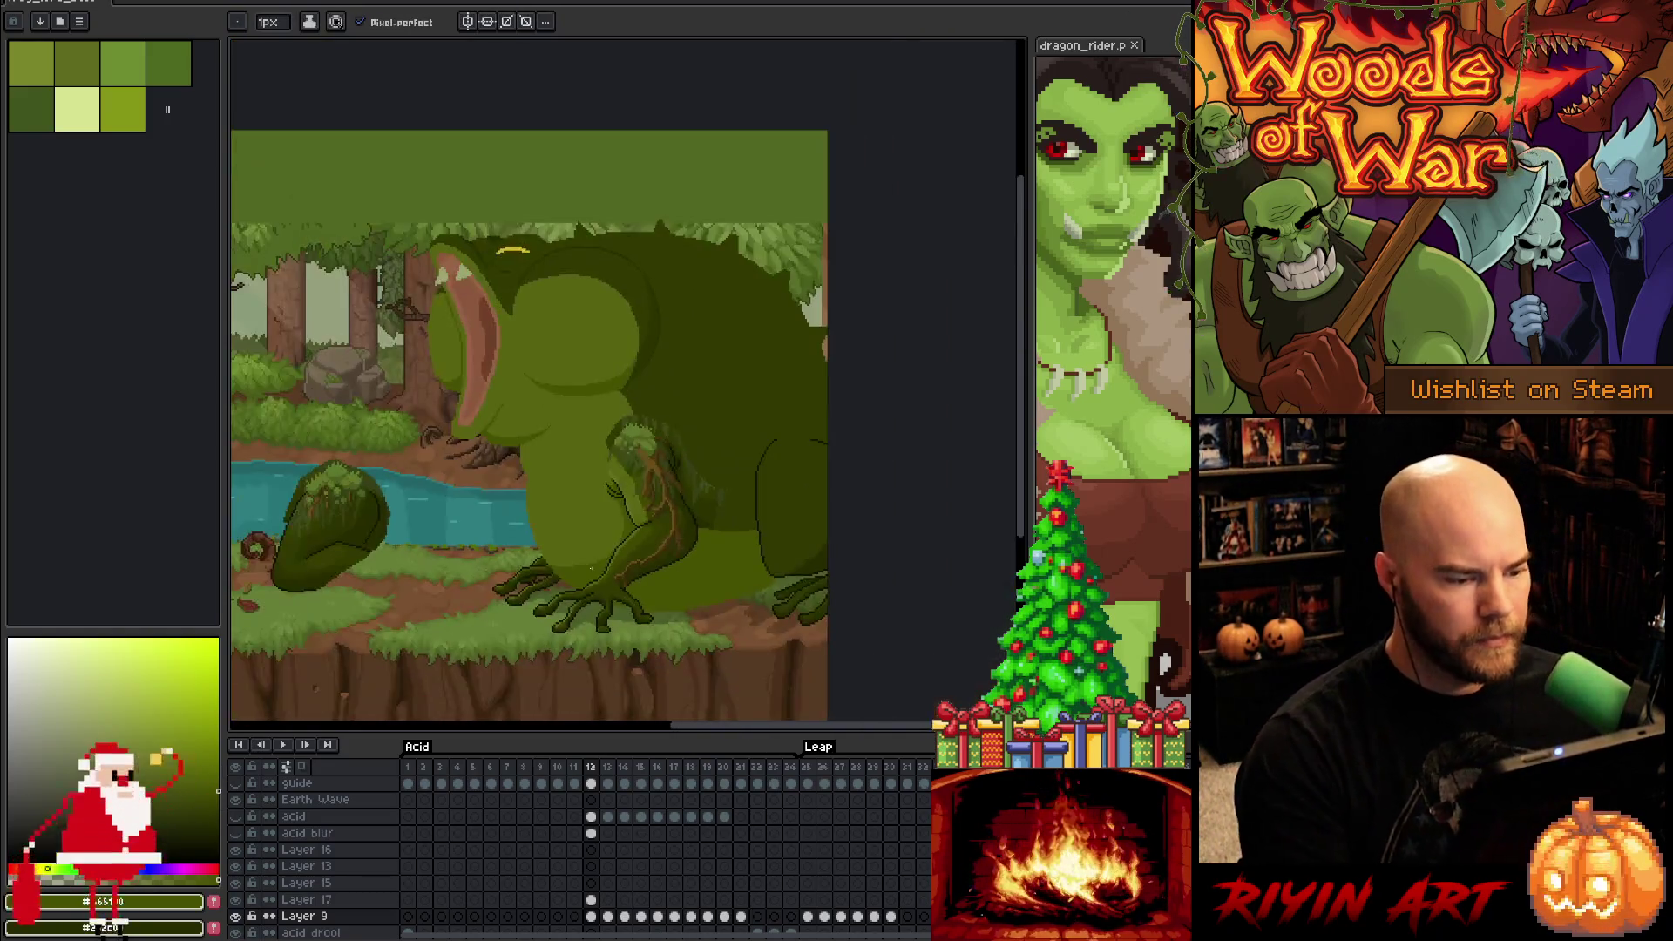
scroll(610, 619, up, 2)
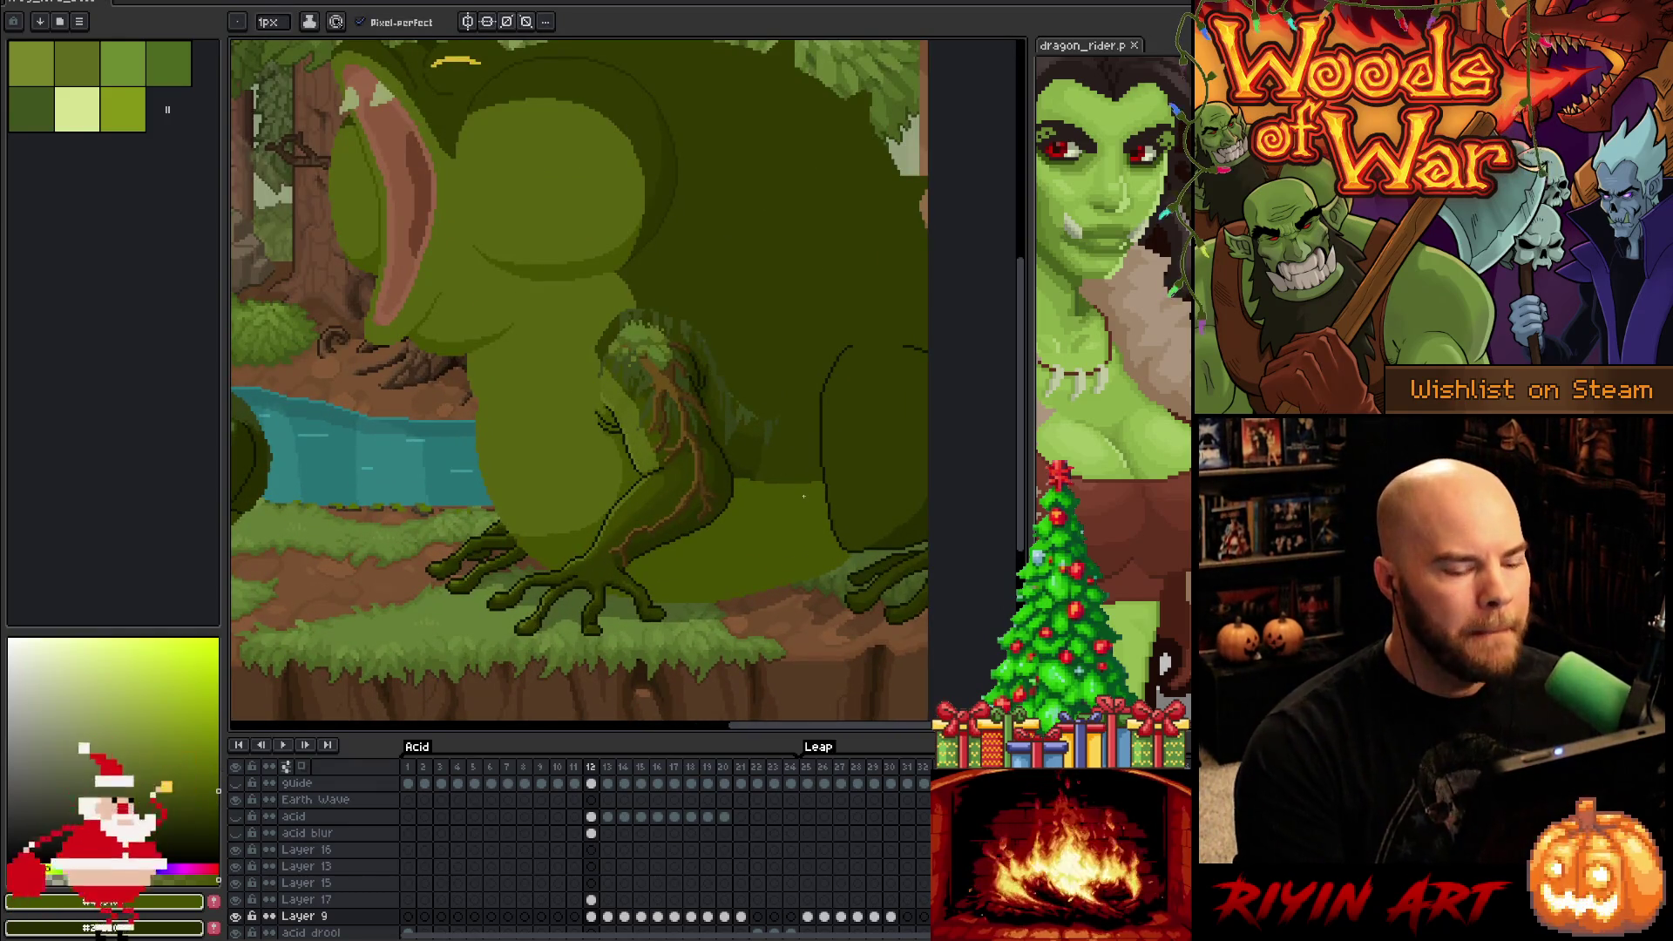
key(space)
mouse_move(826, 512)
mouse_down()
mouse_move(799, 549)
mouse_move(736, 503)
mouse_move(773, 496)
mouse_up()
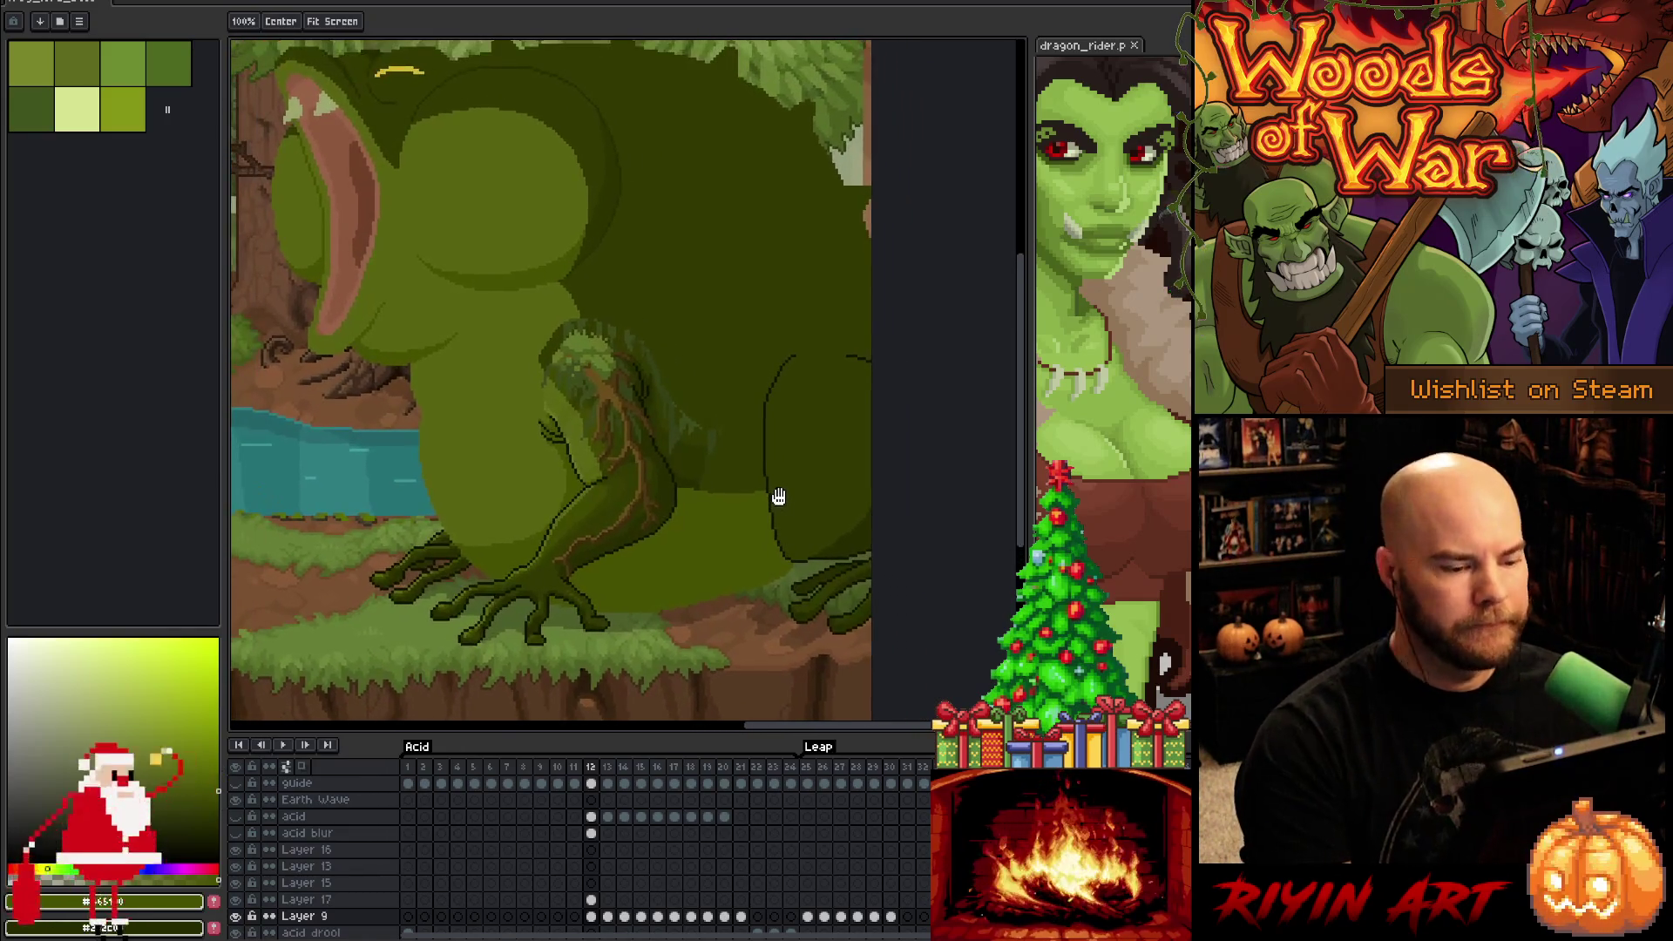
scroll(595, 825, down, 5)
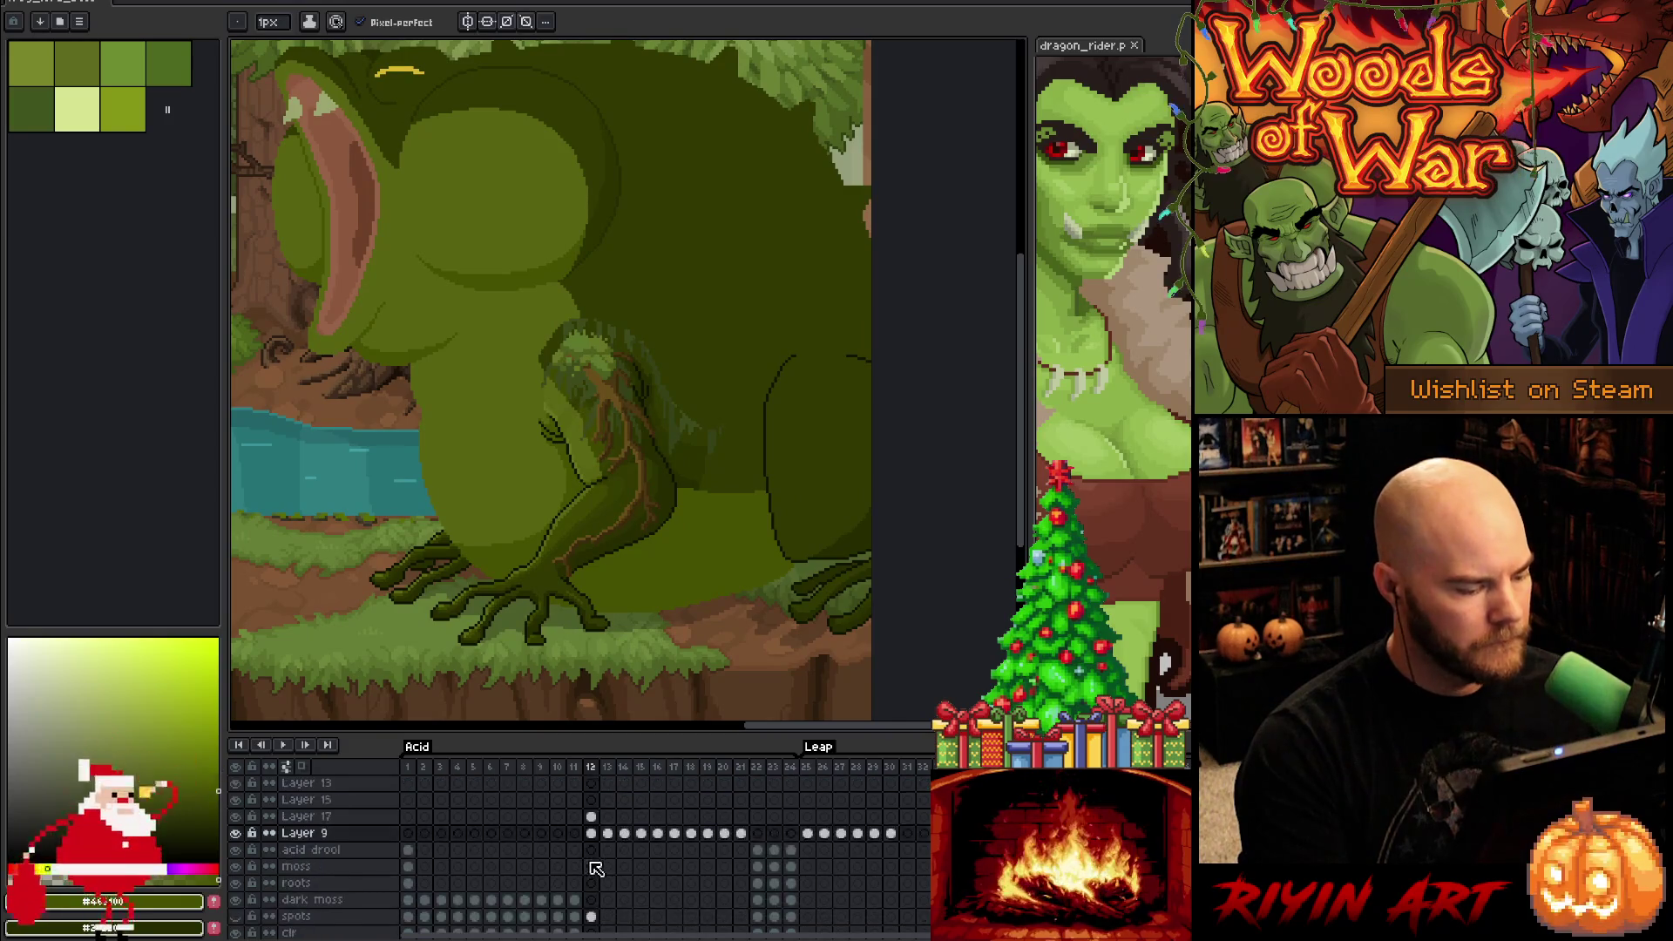
On the SH layer's frame 12, lasso the frog's rear foot, move it and commit
click(593, 884)
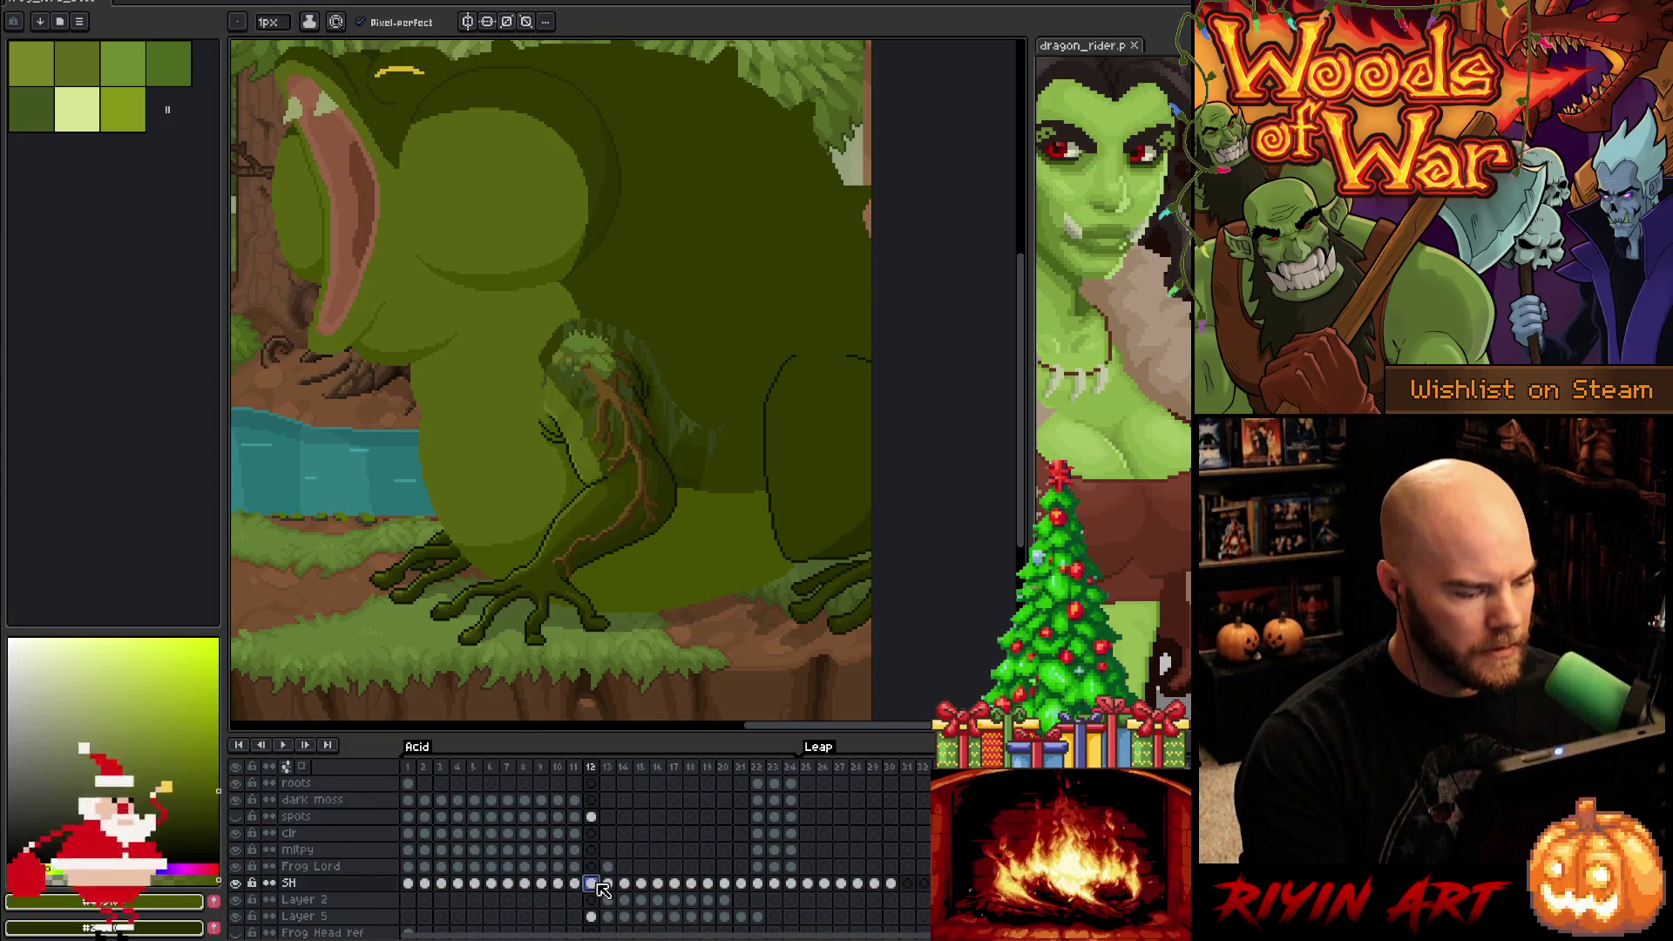
key(q)
mouse_move(765, 678)
mouse_down()
mouse_move(732, 649)
mouse_move(748, 604)
mouse_move(872, 571)
mouse_move(898, 663)
mouse_up()
mouse_move(802, 645)
mouse_down()
mouse_move(870, 637)
mouse_move(883, 614)
mouse_up()
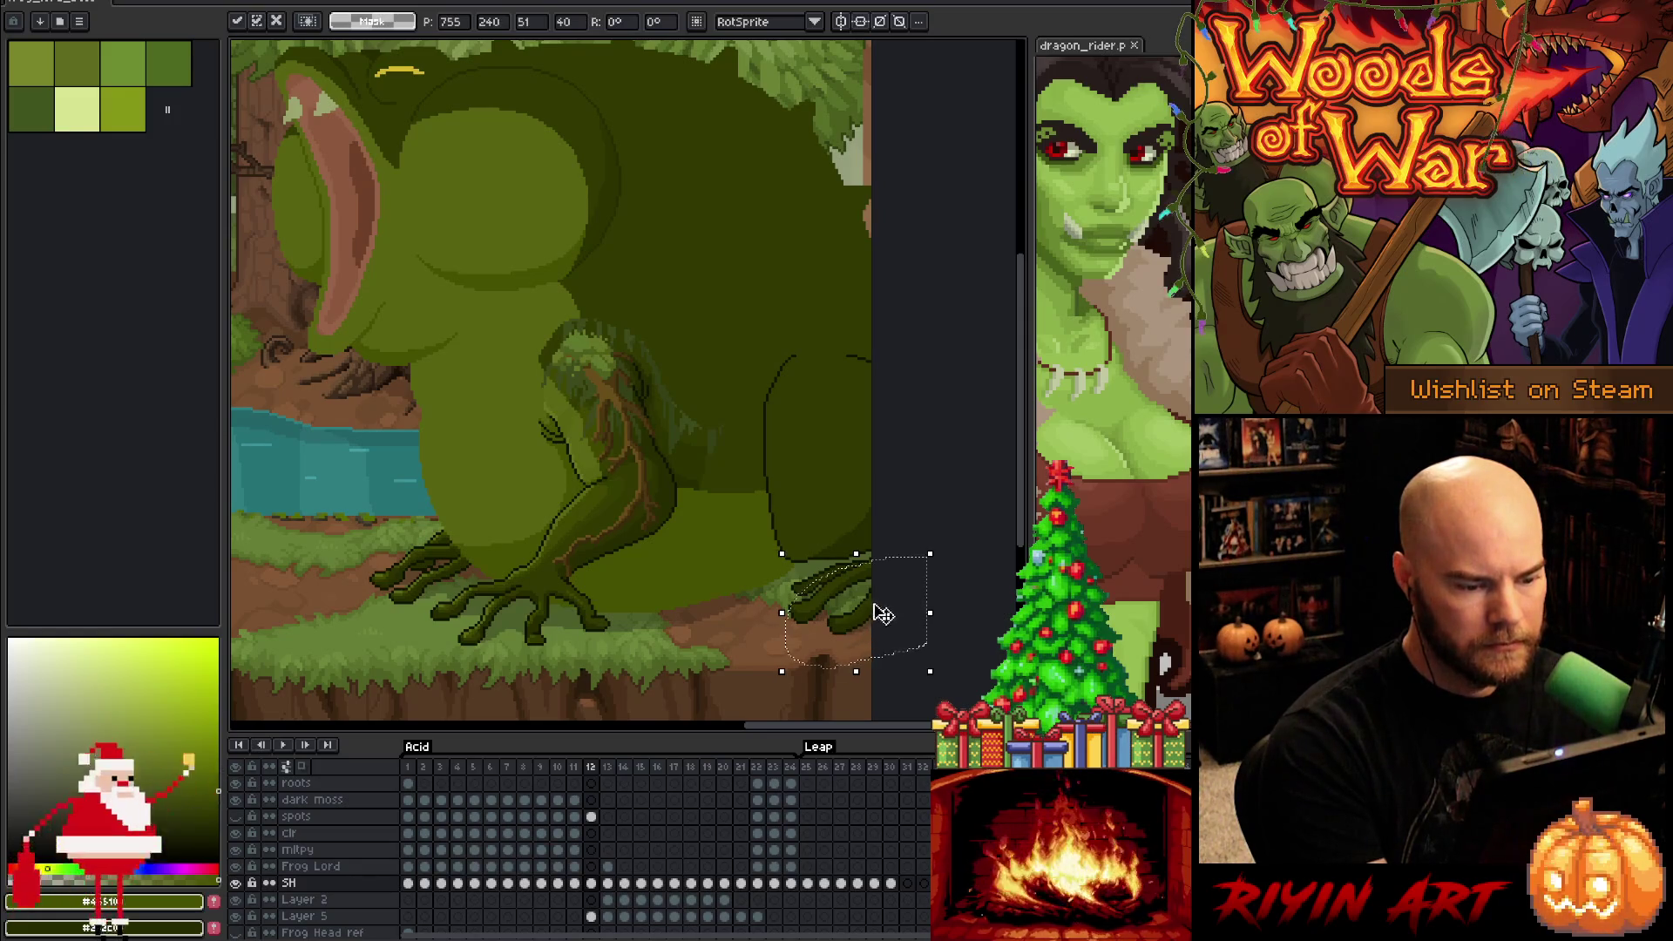
key(Return)
scroll(842, 566, up, 1)
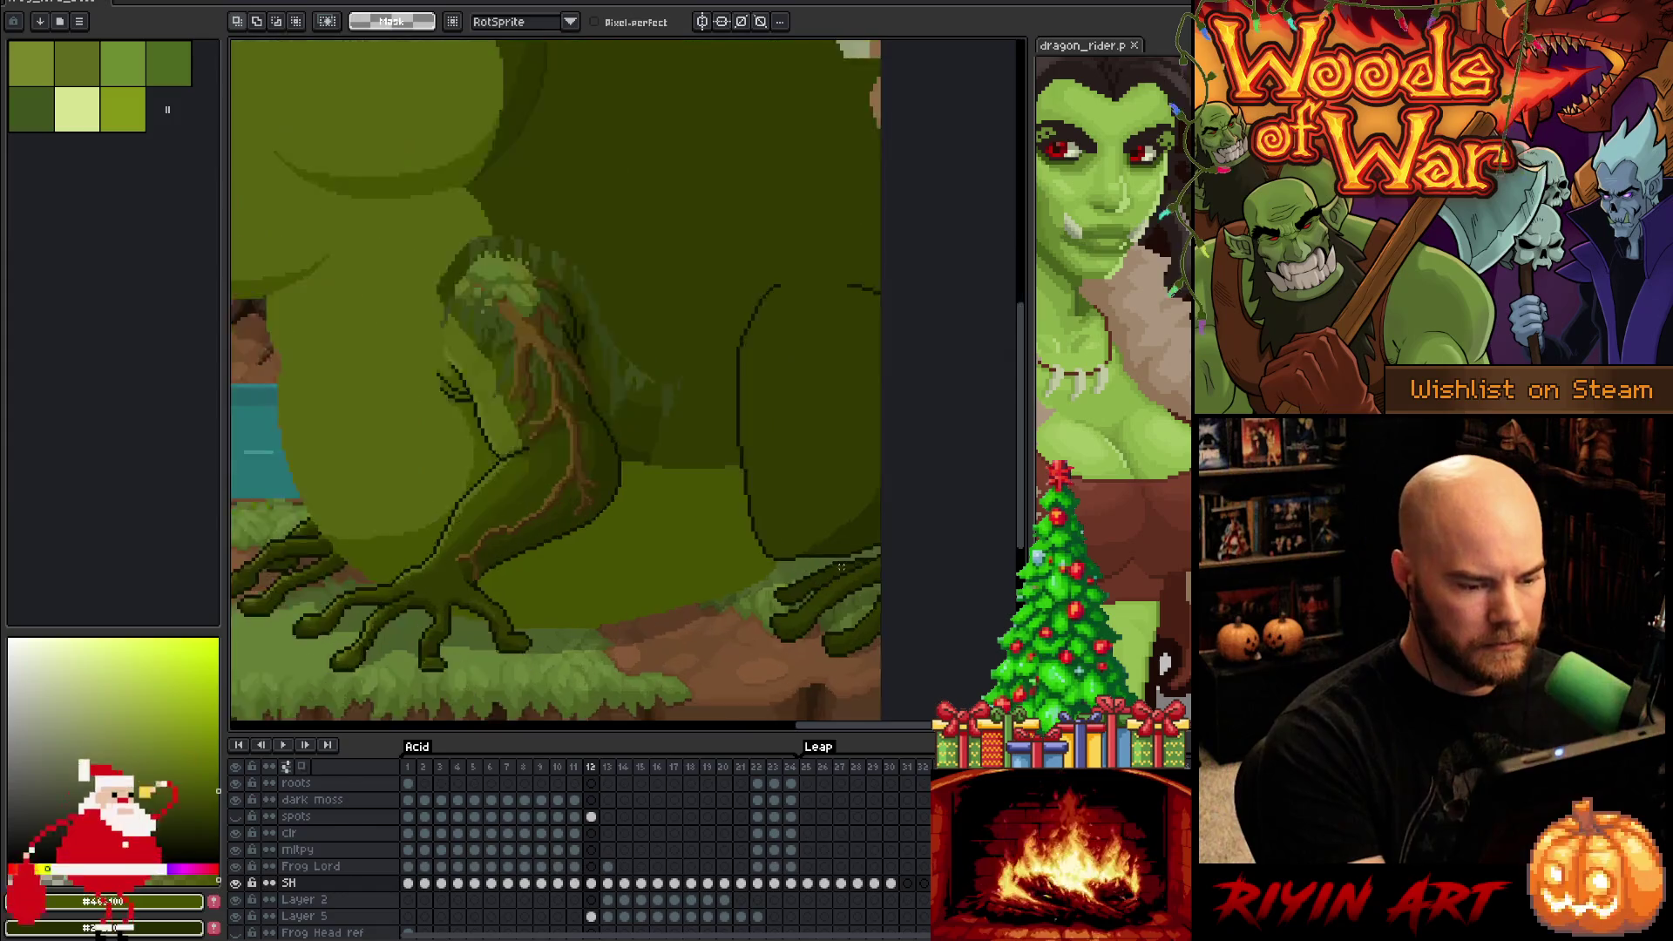
scroll(842, 566, up, 1)
key(b)
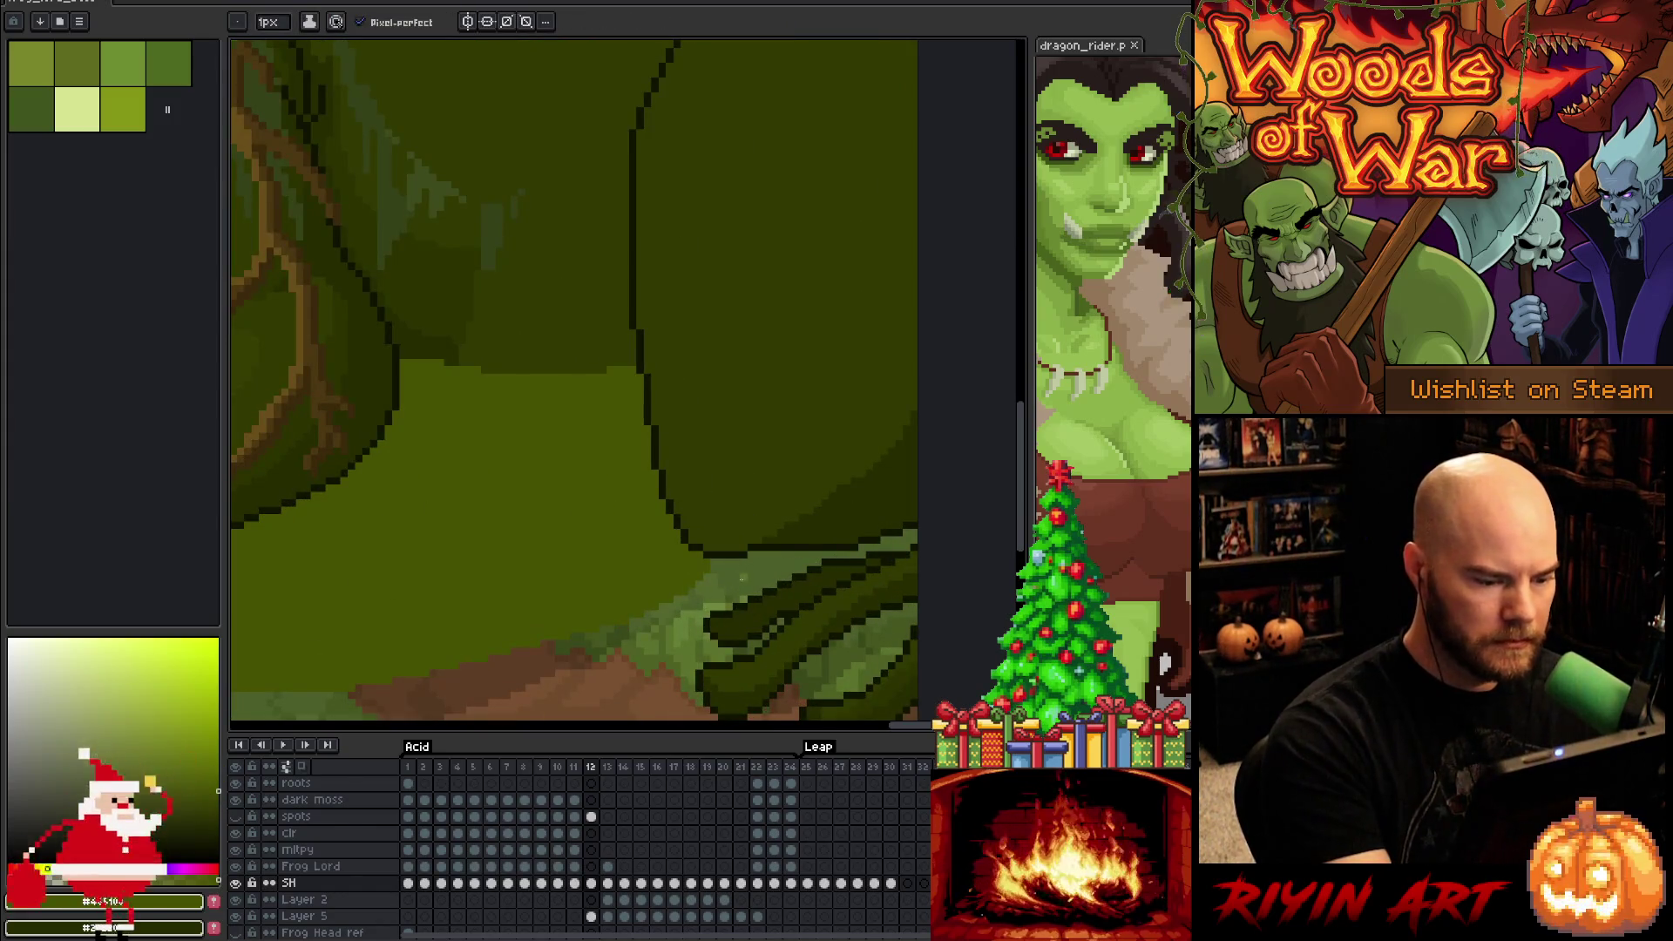
Nudge a tiny strip, a small block and a thin row of foot pixels
key(m)
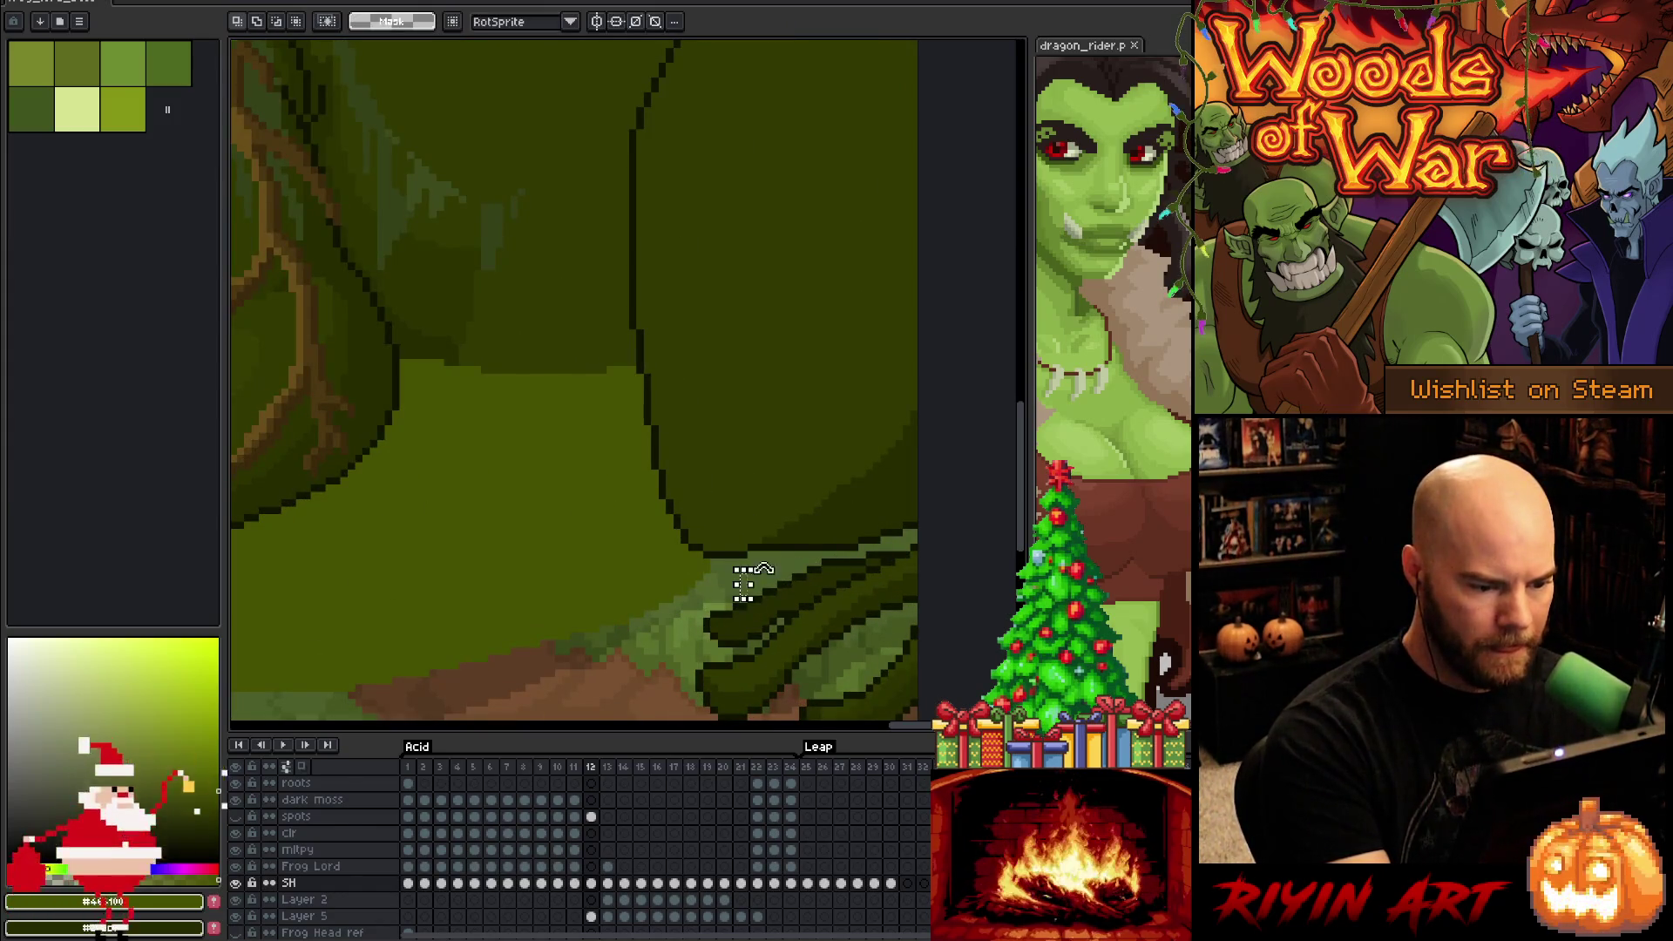
drag(672, 546, 784, 657)
key(ctrl+d)
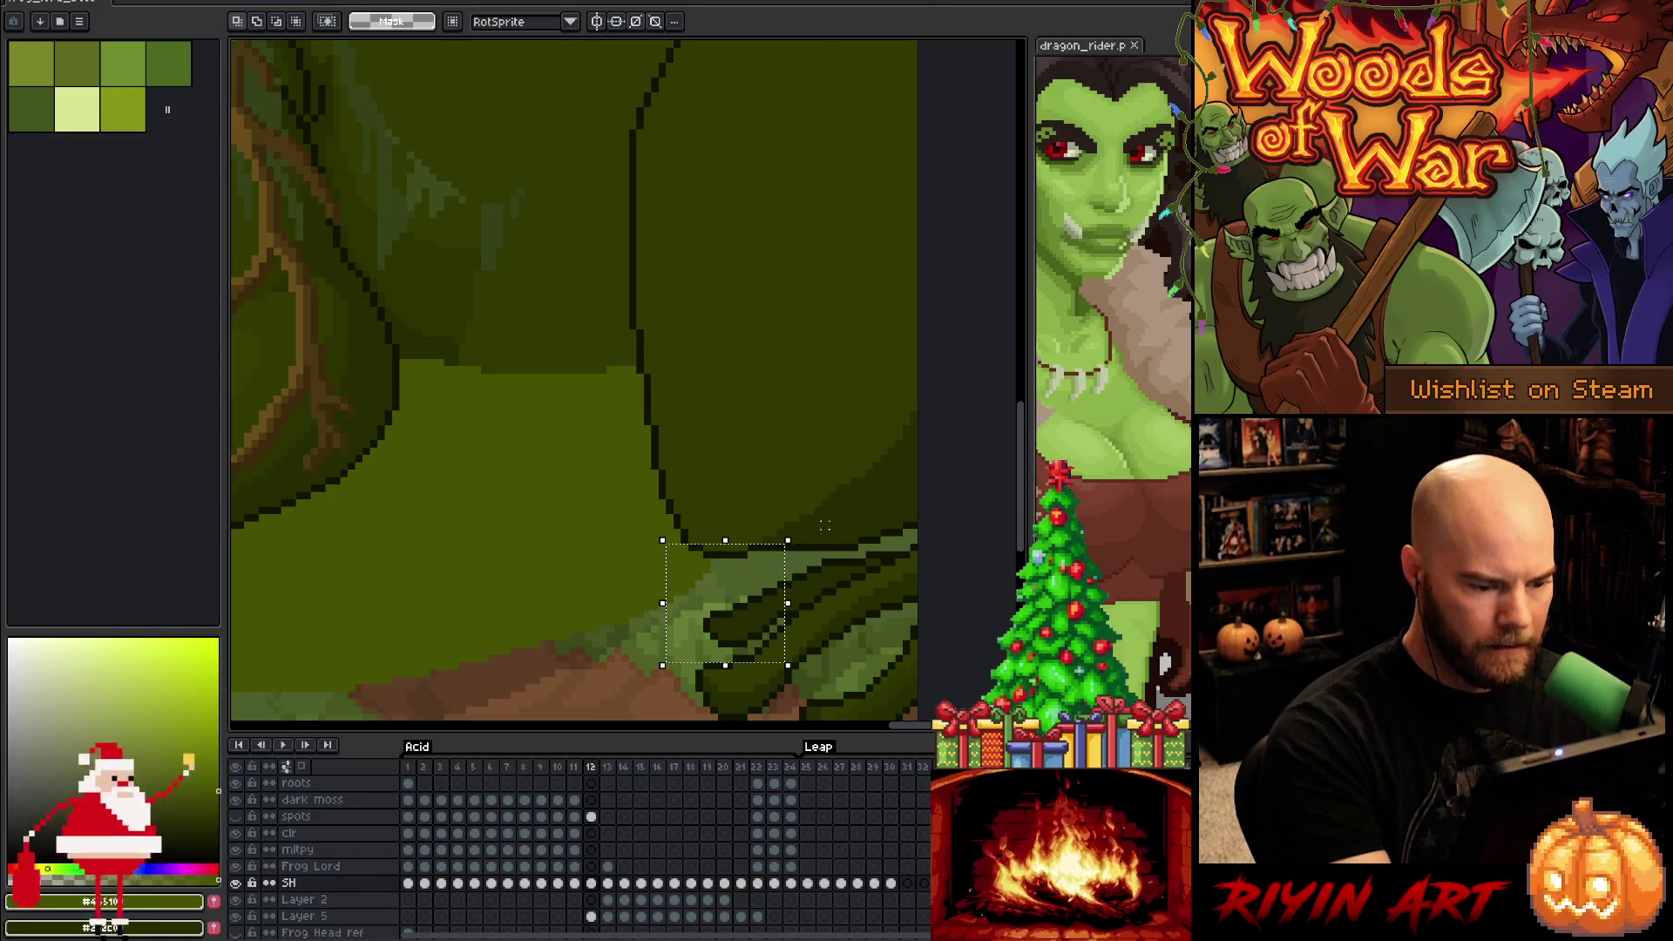
drag(740, 575, 743, 594)
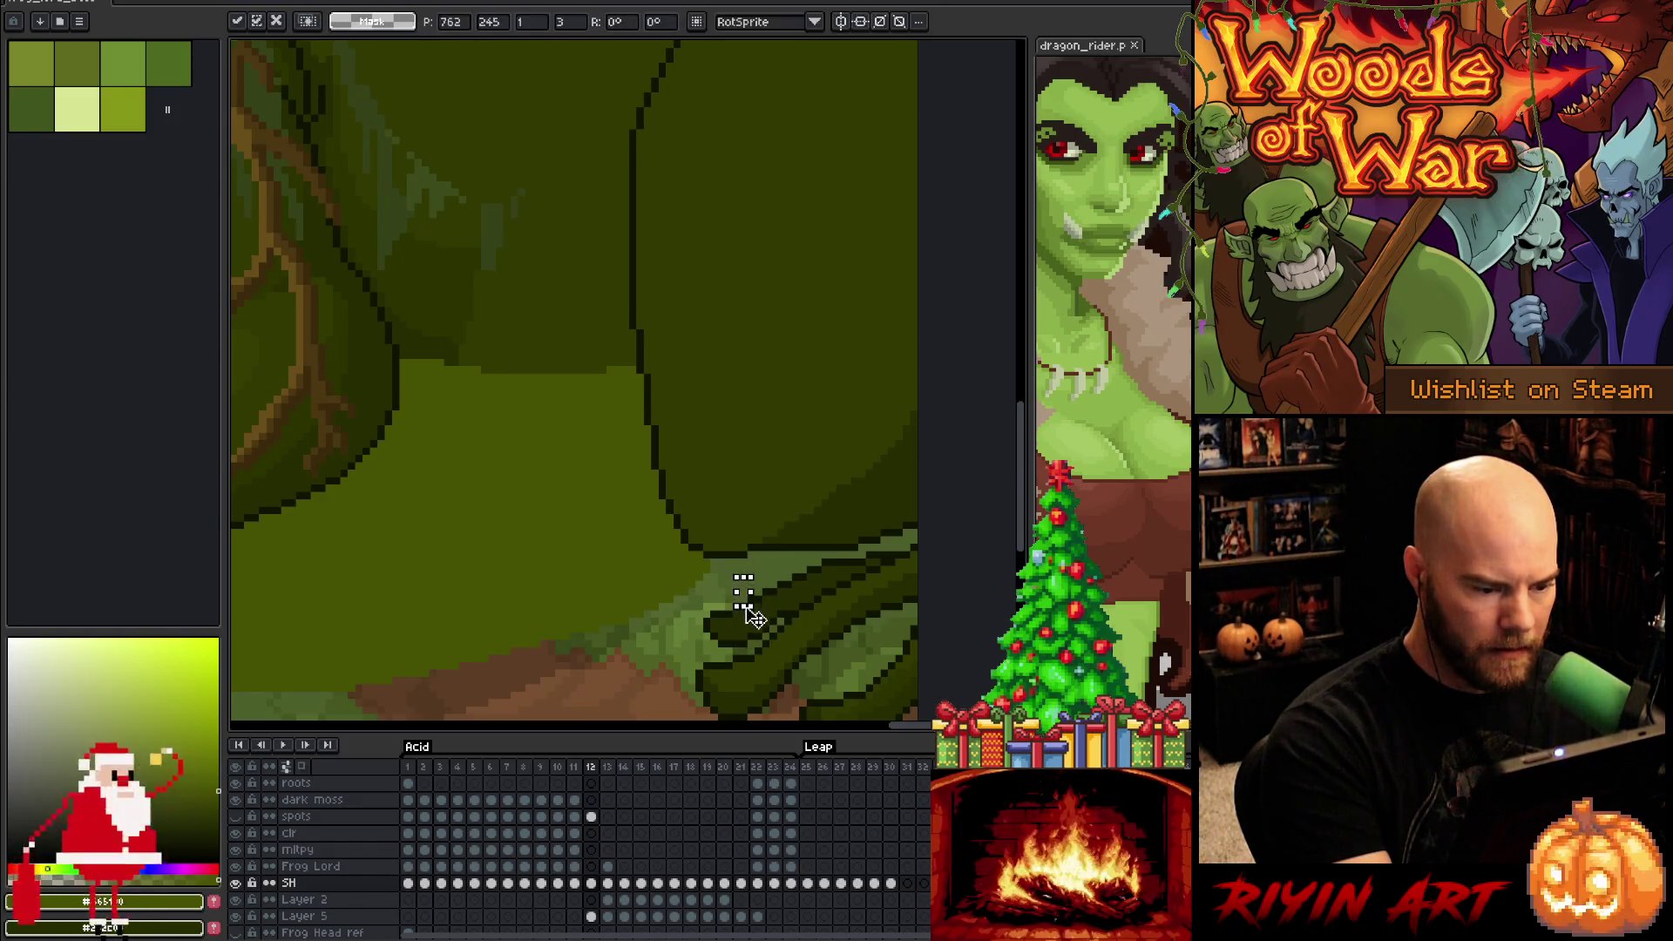
key(Return)
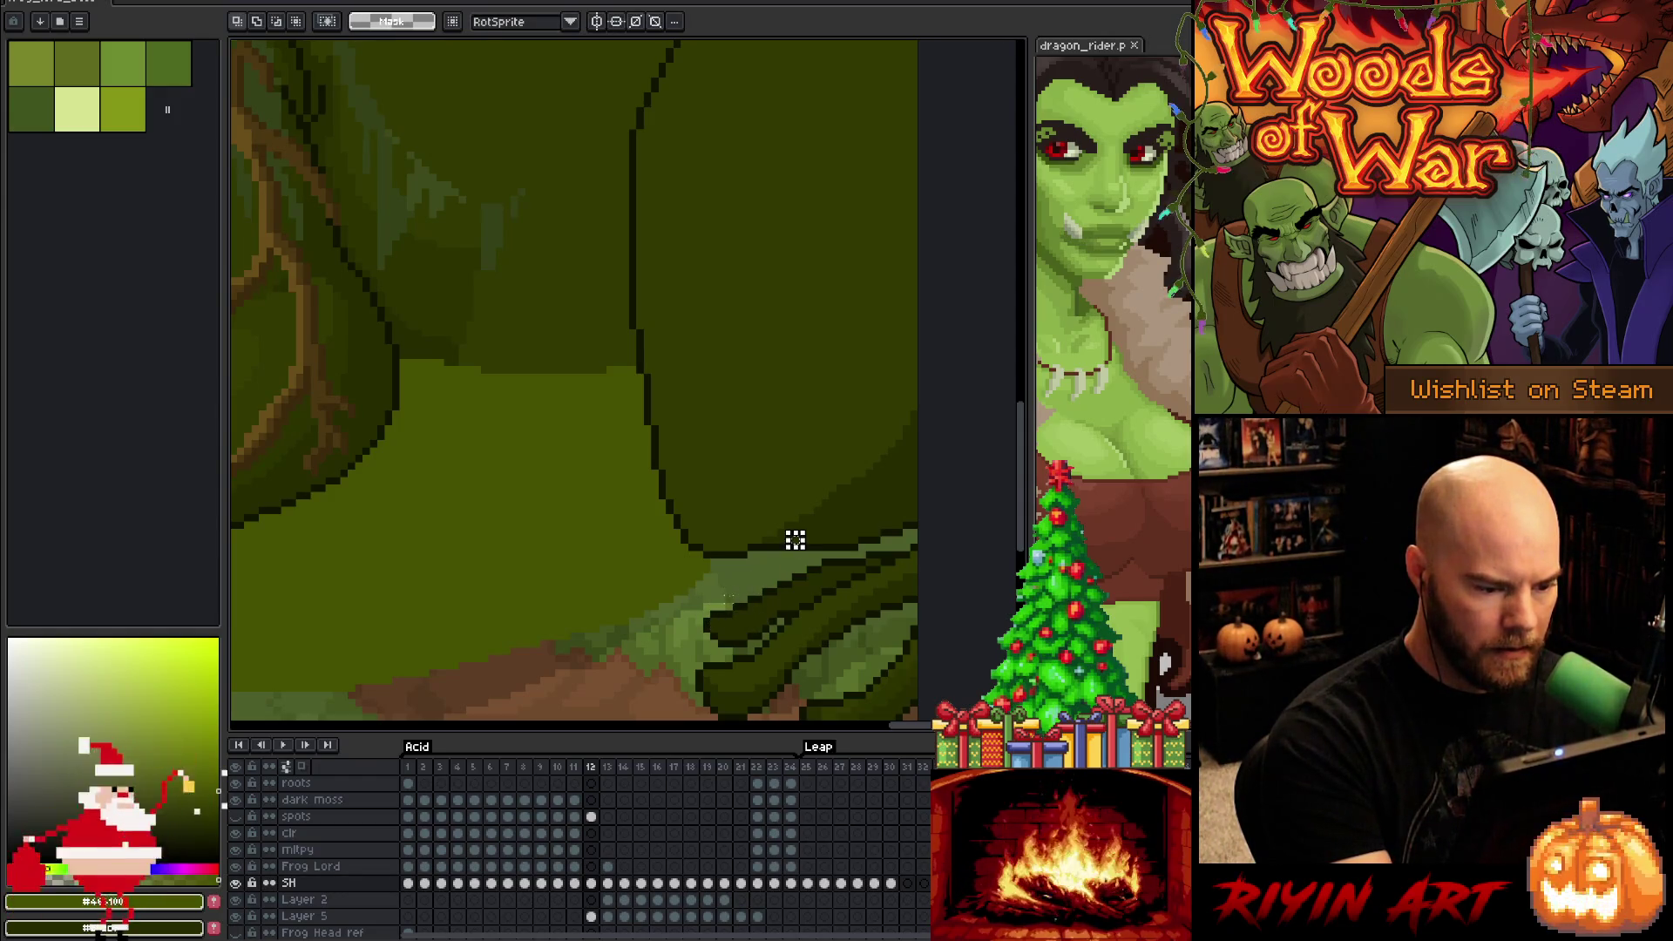
drag(699, 592, 738, 614)
click(718, 609)
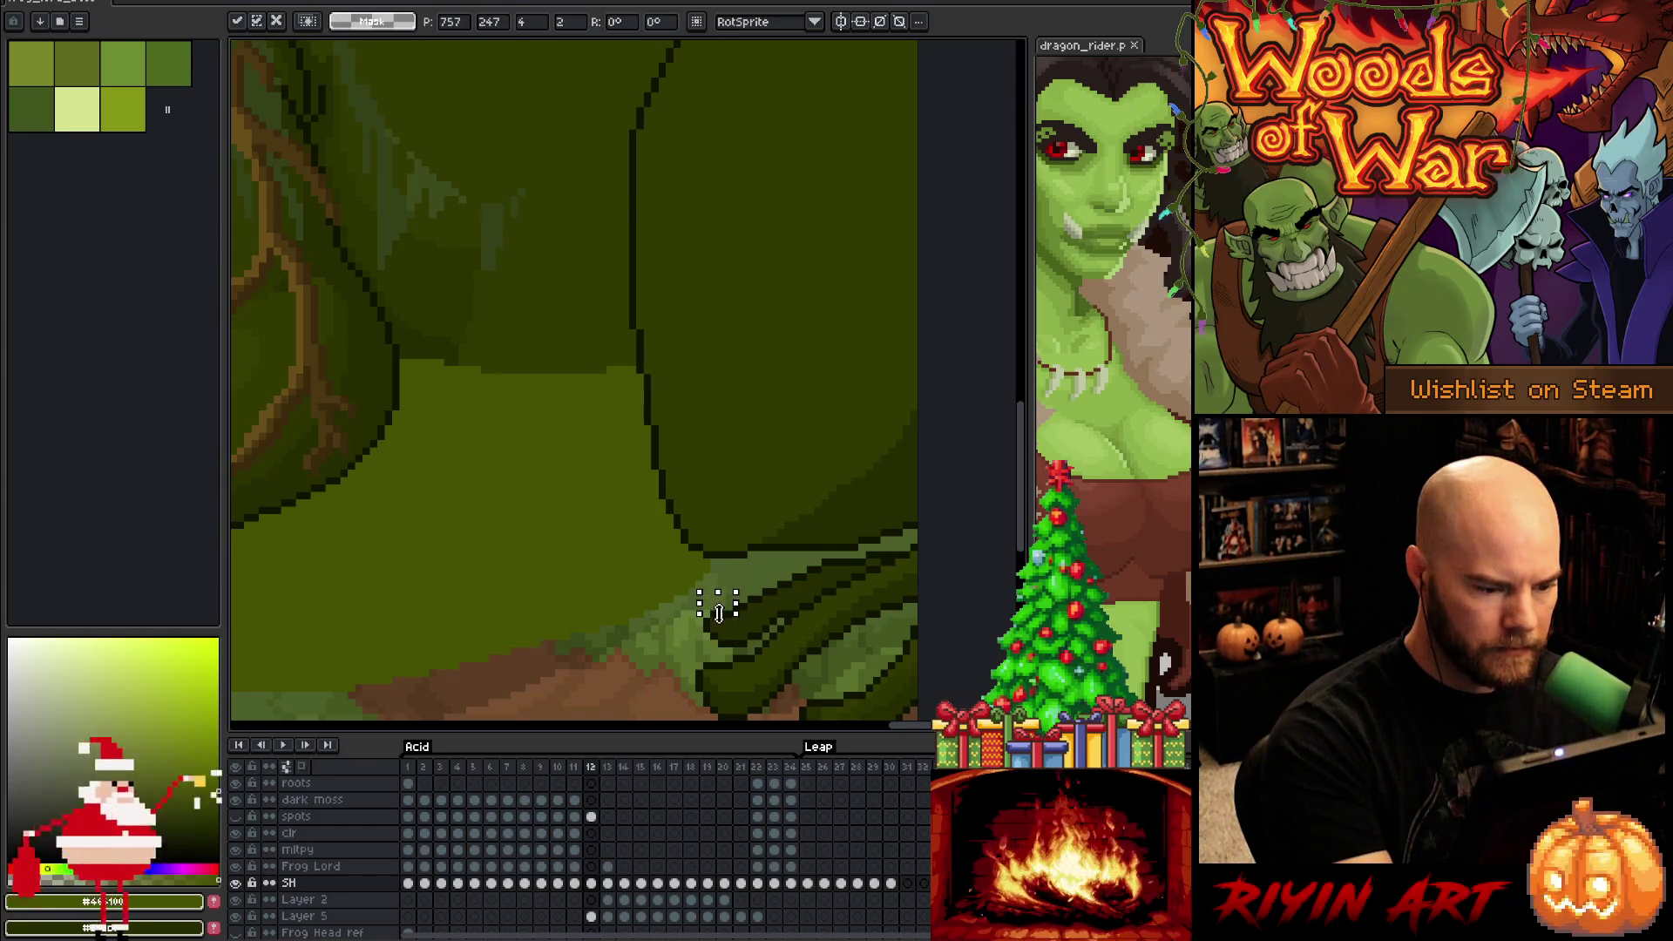
key(Return)
drag(655, 609, 700, 620)
click(678, 614)
key(Return)
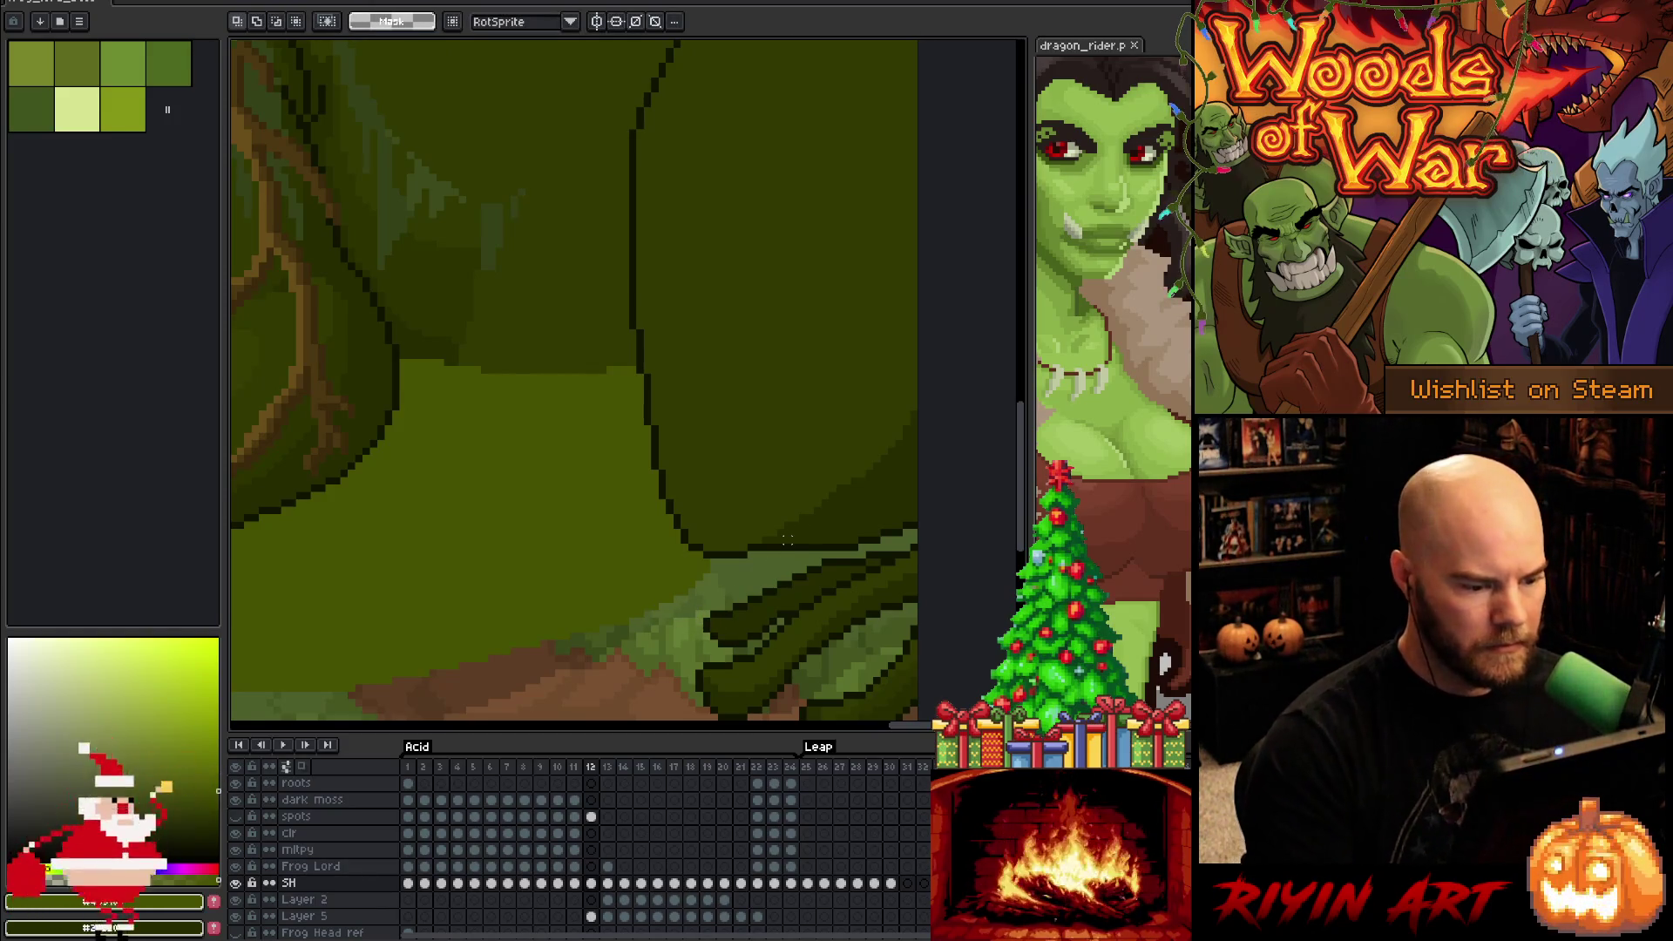
scroll(787, 541, down, 3)
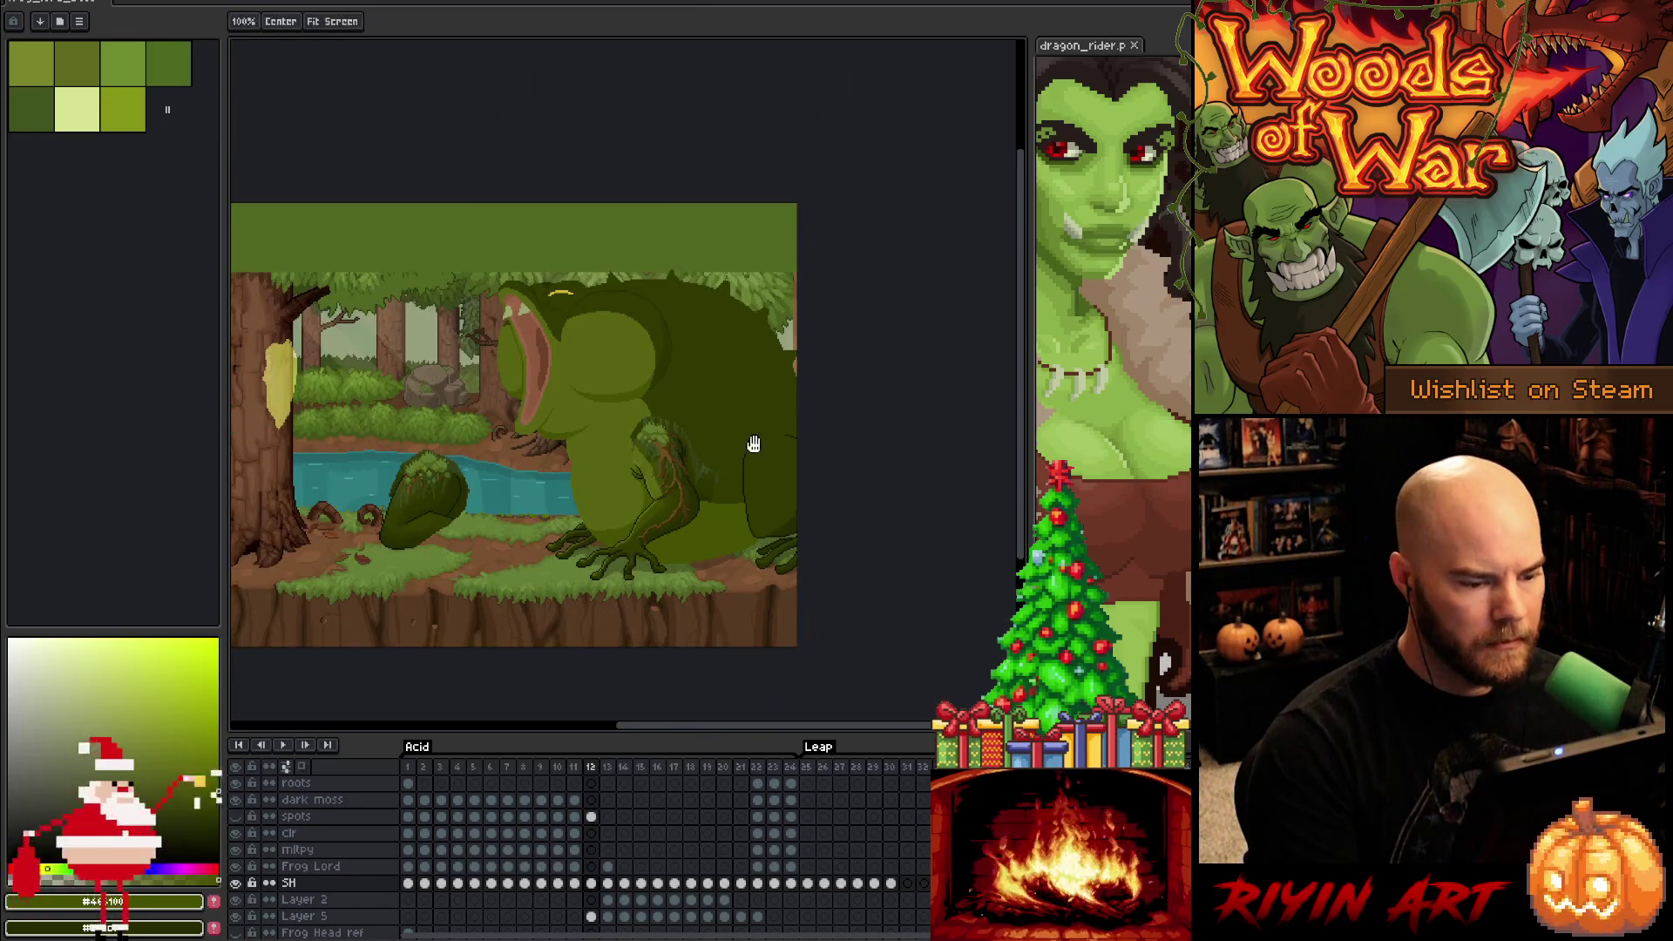
Save the frog animation file
scroll(784, 453, up, 3)
scroll(808, 421, up, 1)
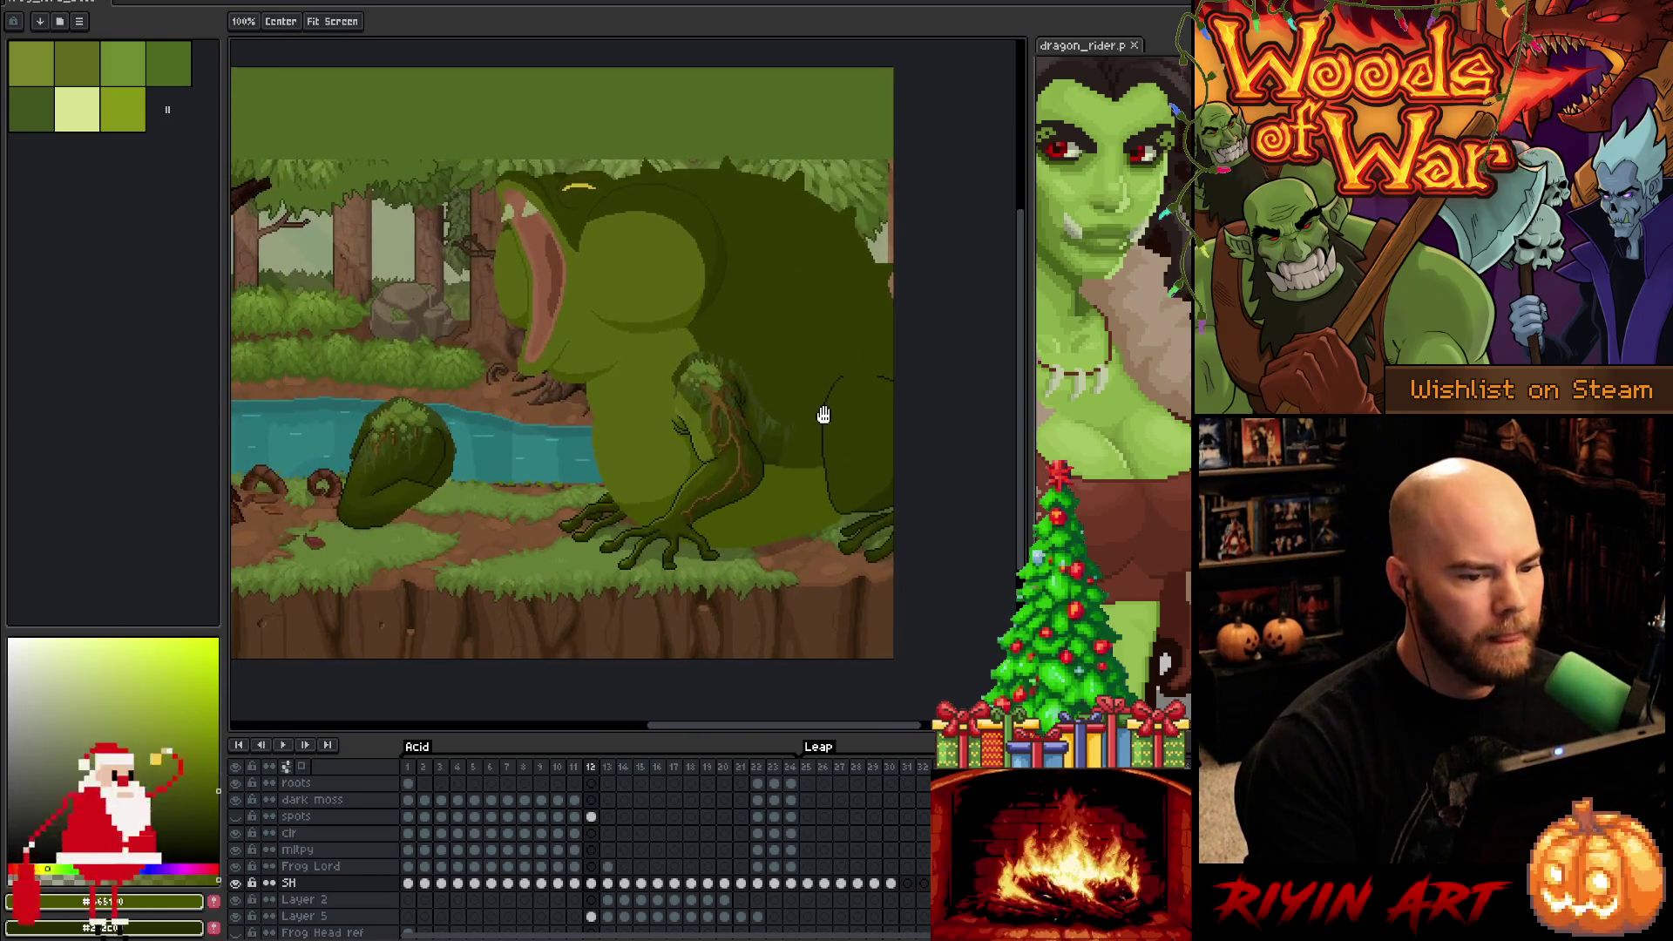
scroll(820, 407, up, 1)
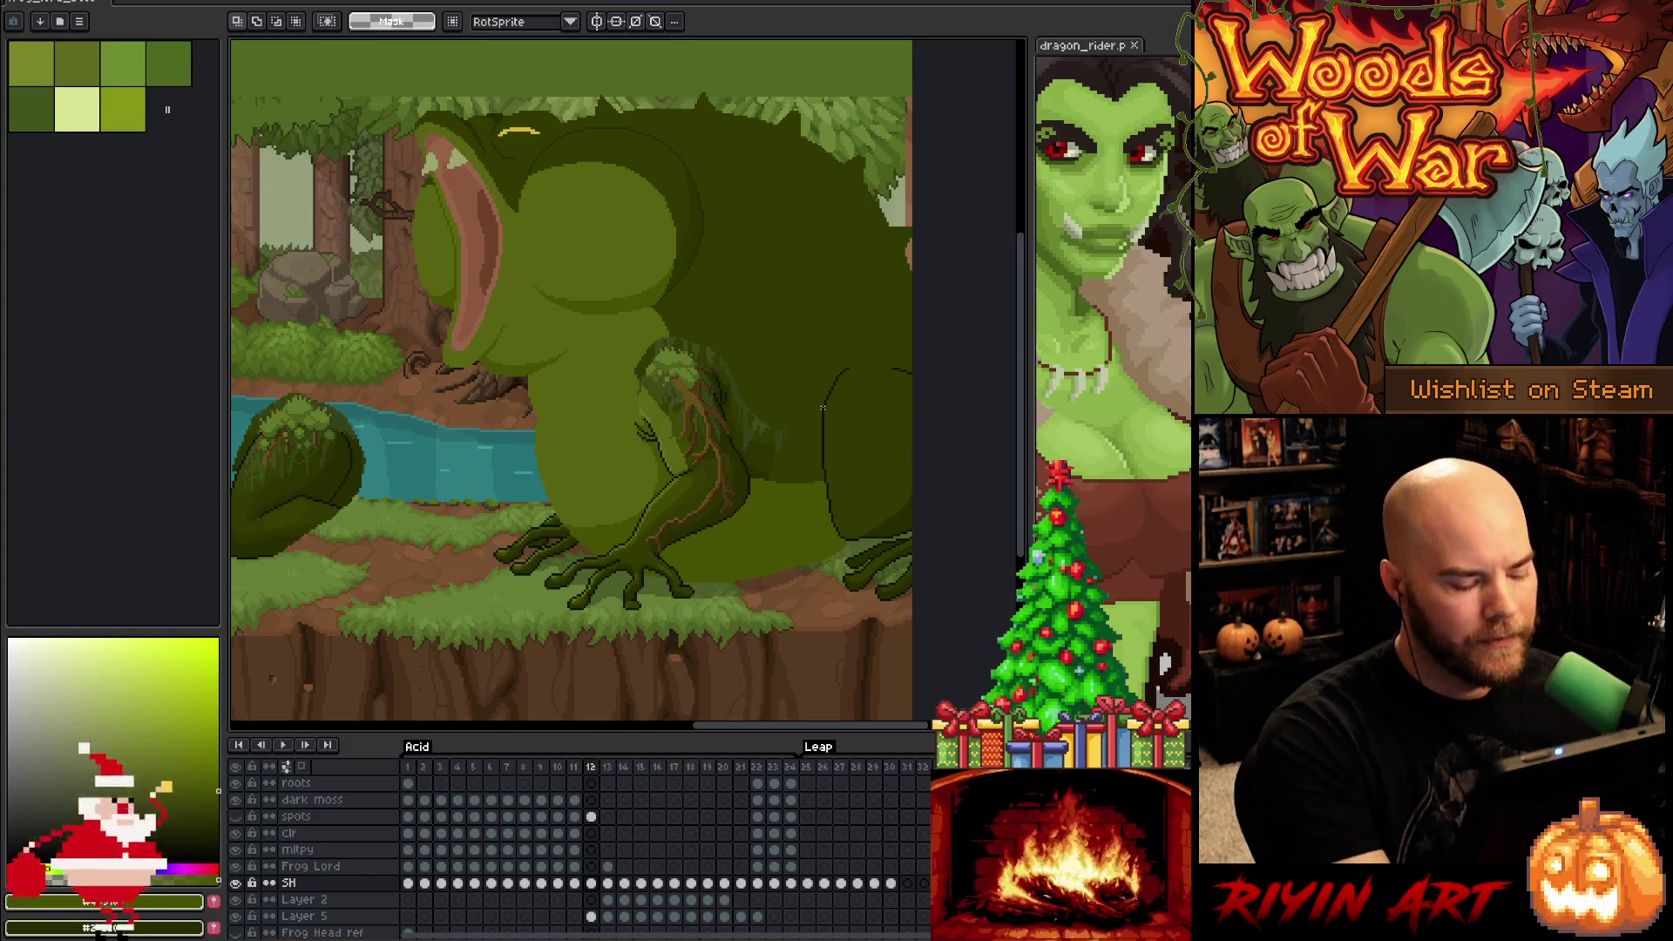
key(ctrl+s)
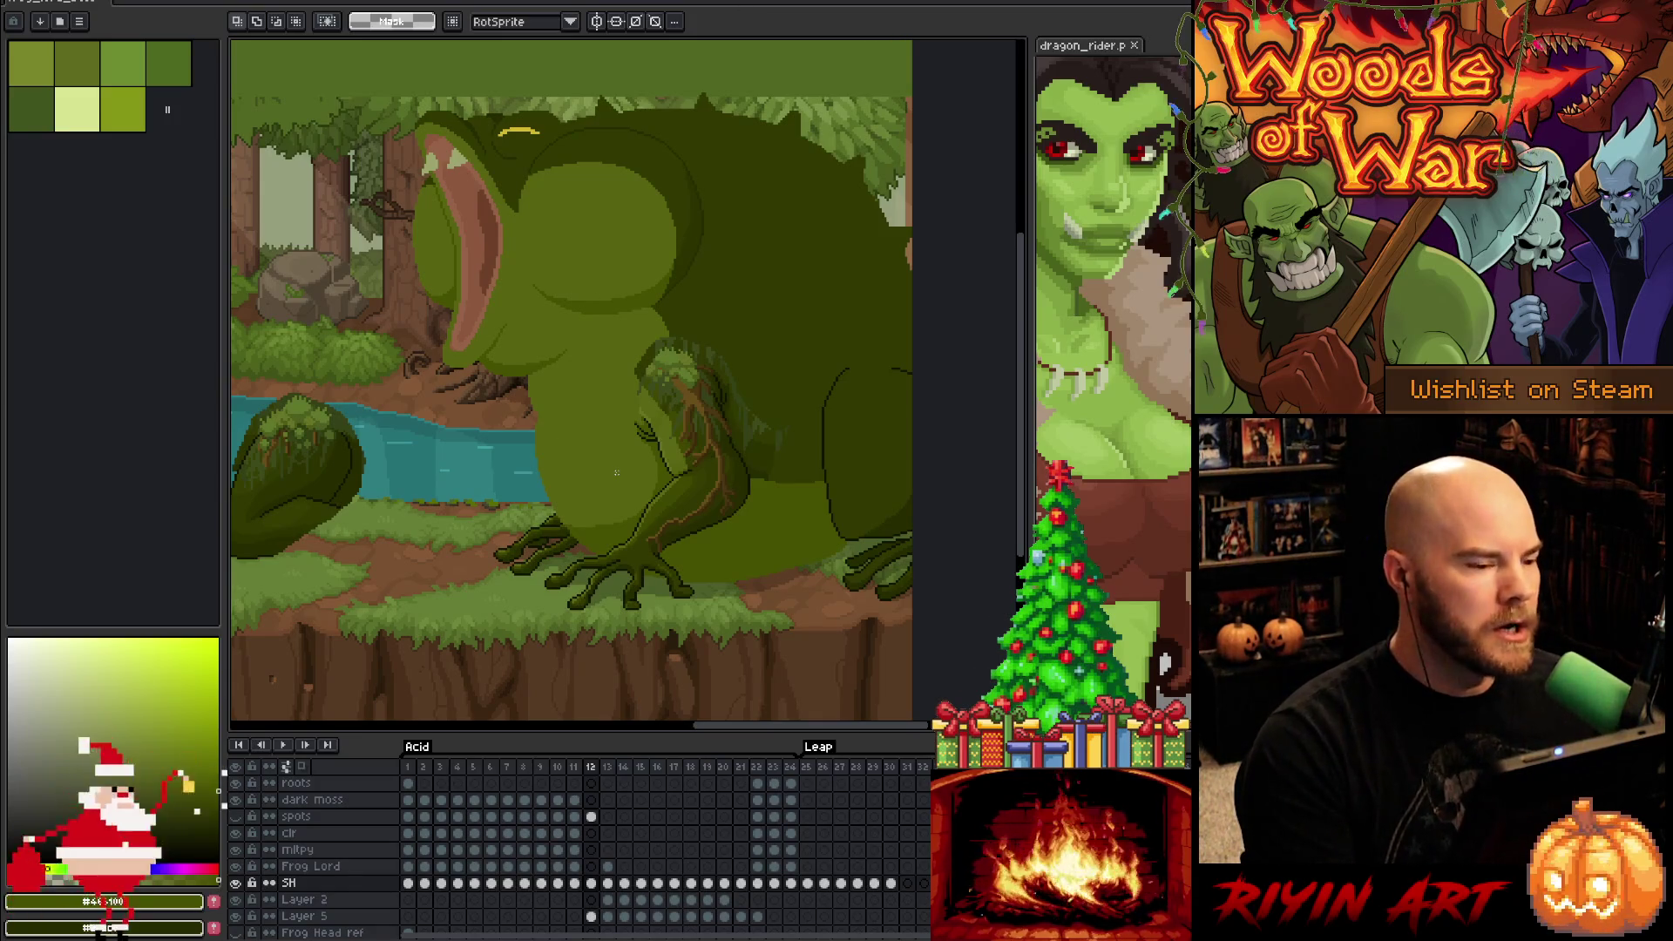
scroll(616, 472, up, 1)
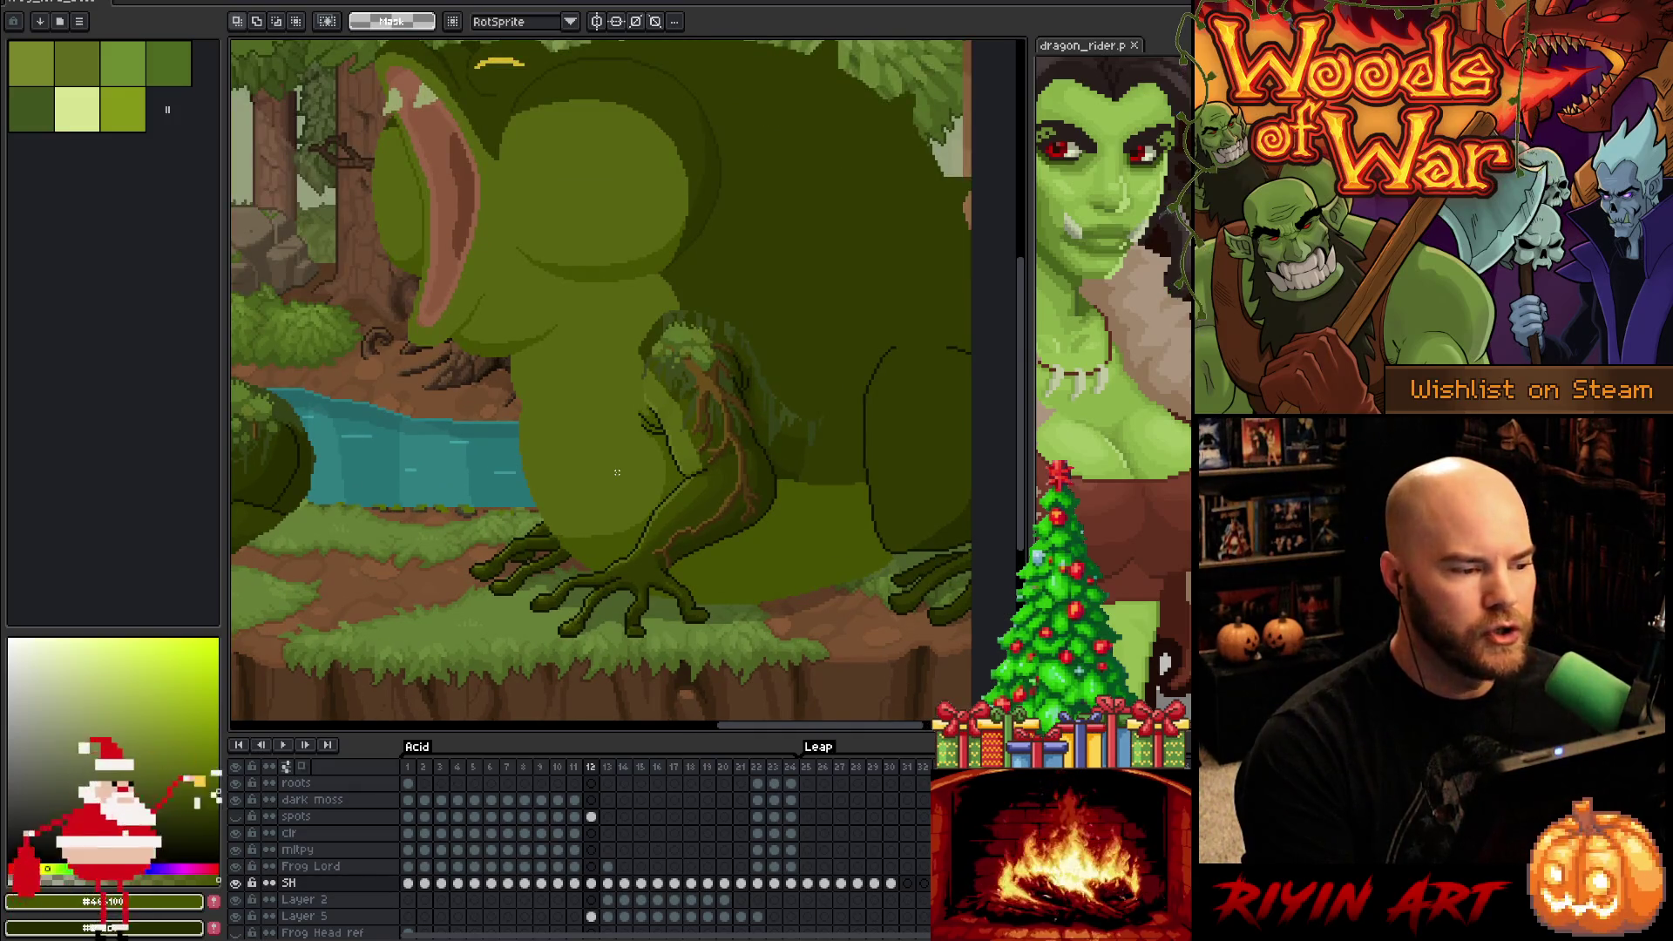
scroll(617, 473, down, 1)
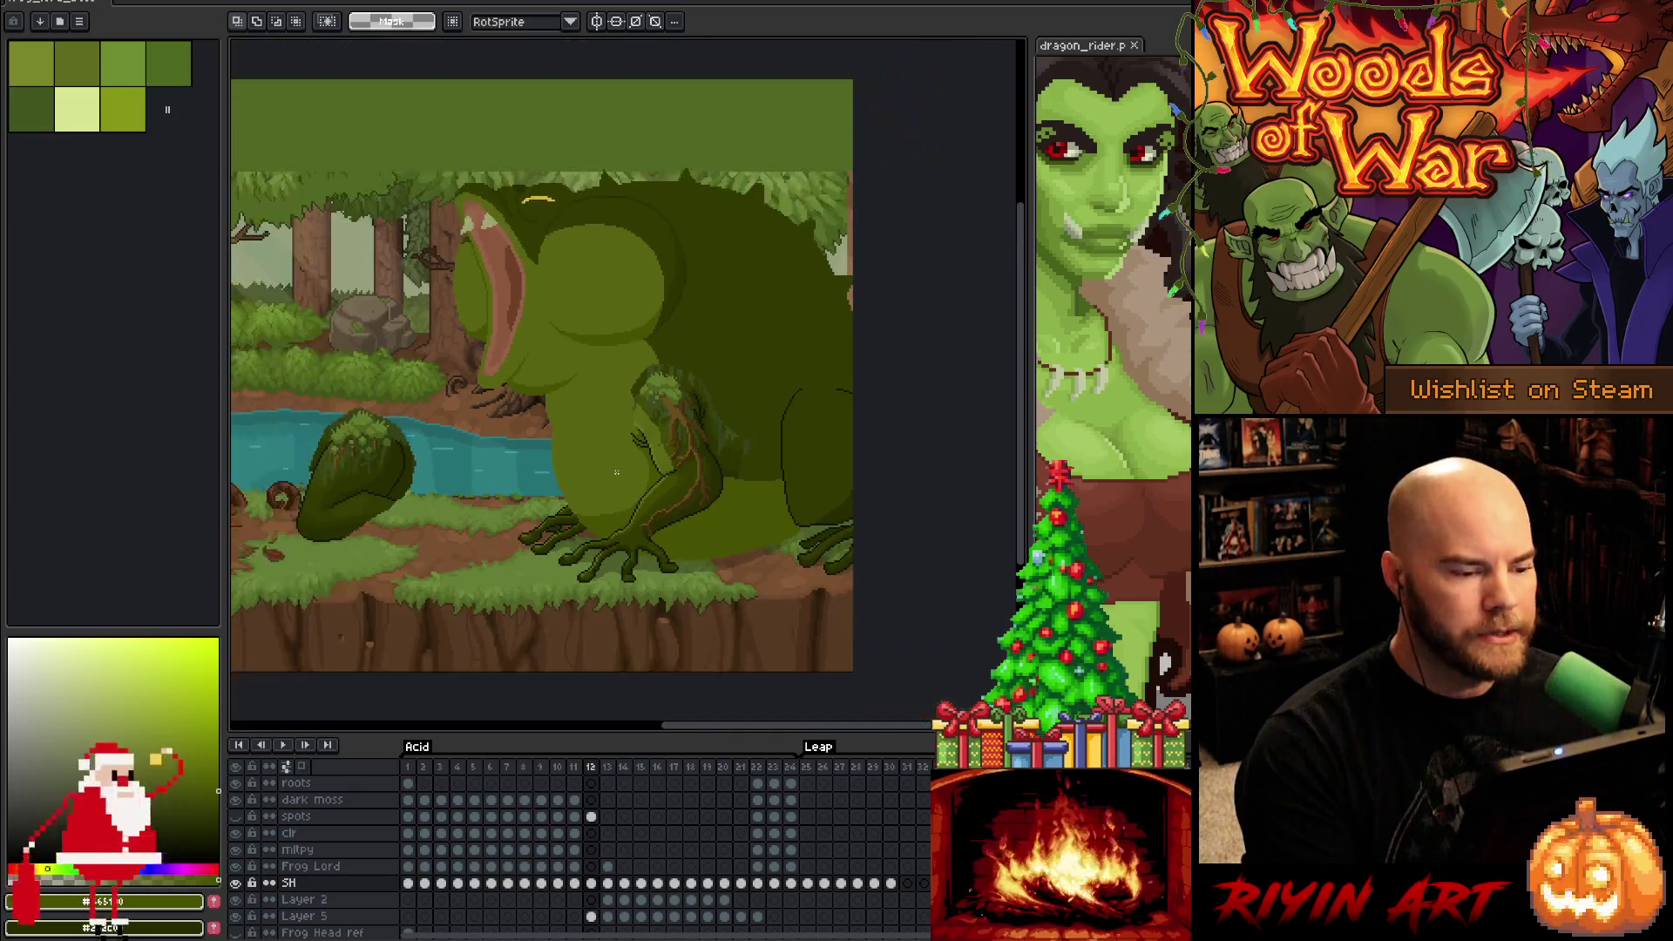
scroll(616, 472, up, 1)
Flip repeatedly between frames 11 and 12 to compare the frog's poses
key(Left)
key(Right)
key(Left)
key(Right)
key(Left)
key(Right)
key(Left)
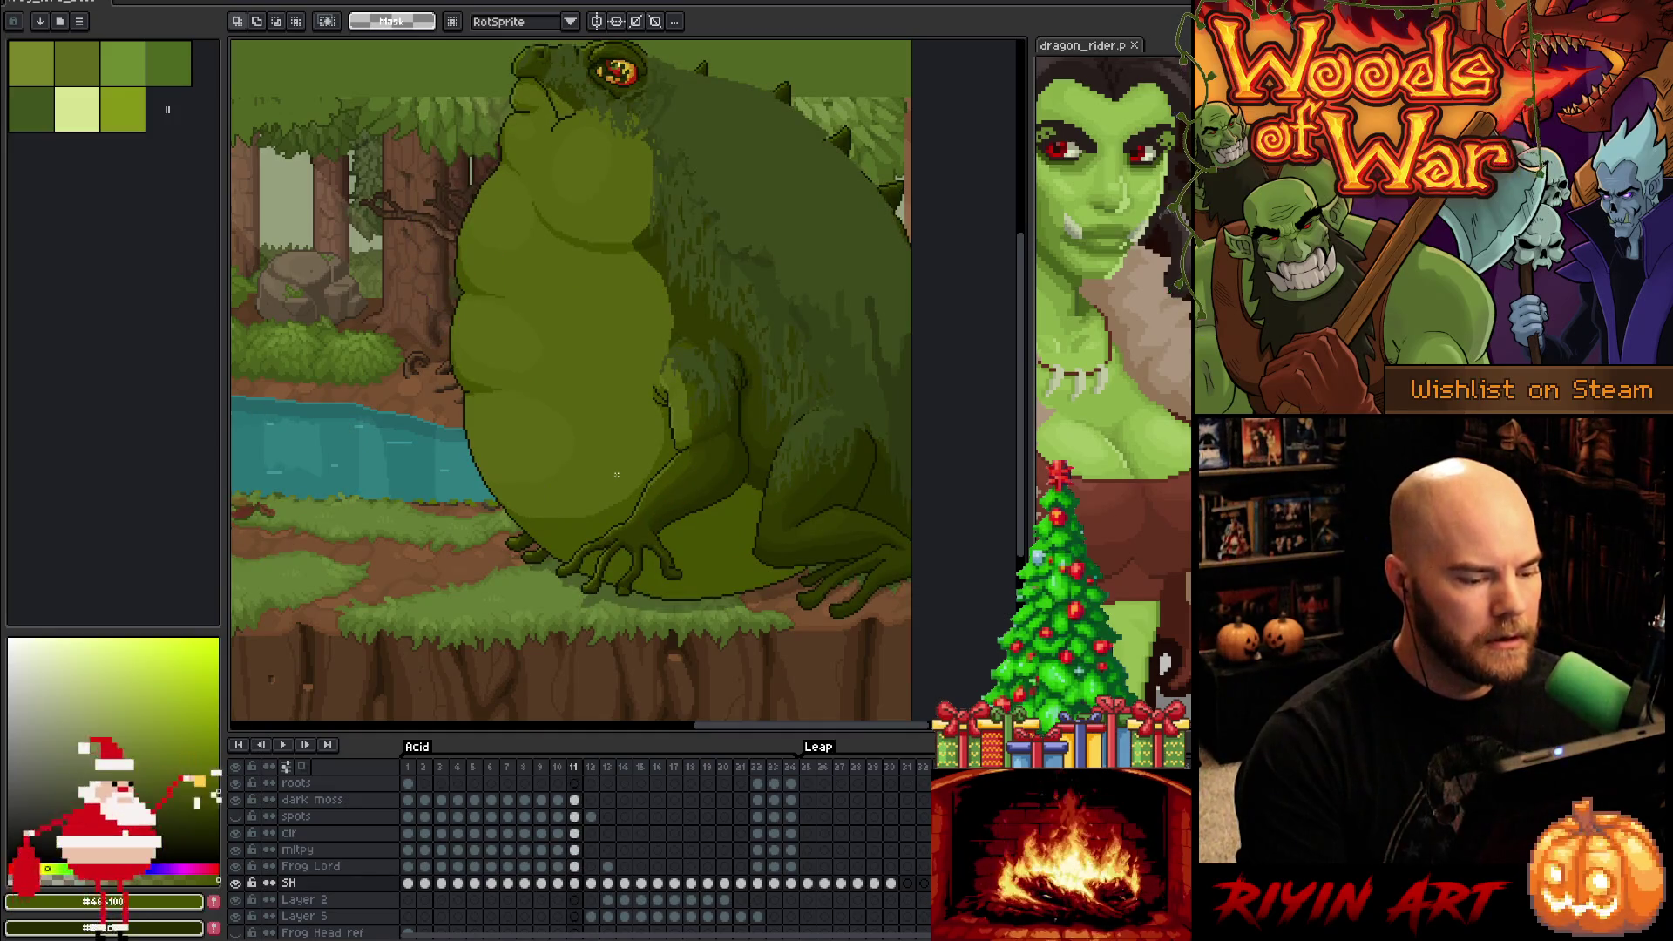
scroll(600, 660, up, 2)
scroll(610, 637, down, 3)
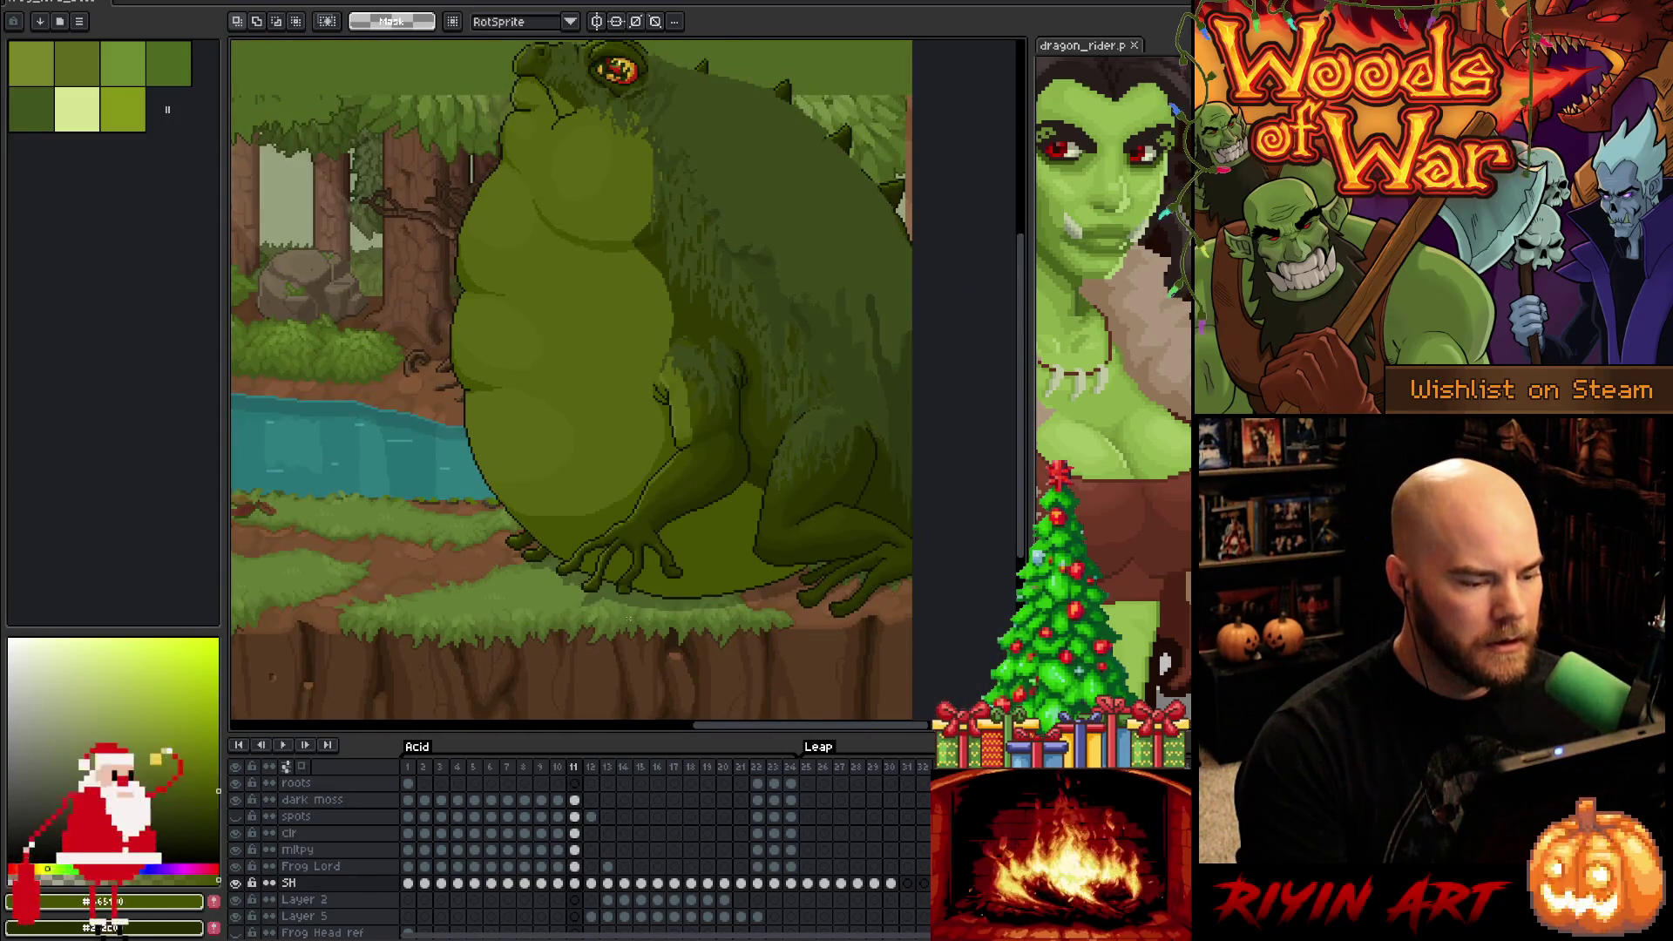
key(Right)
key(Left)
key(Right)
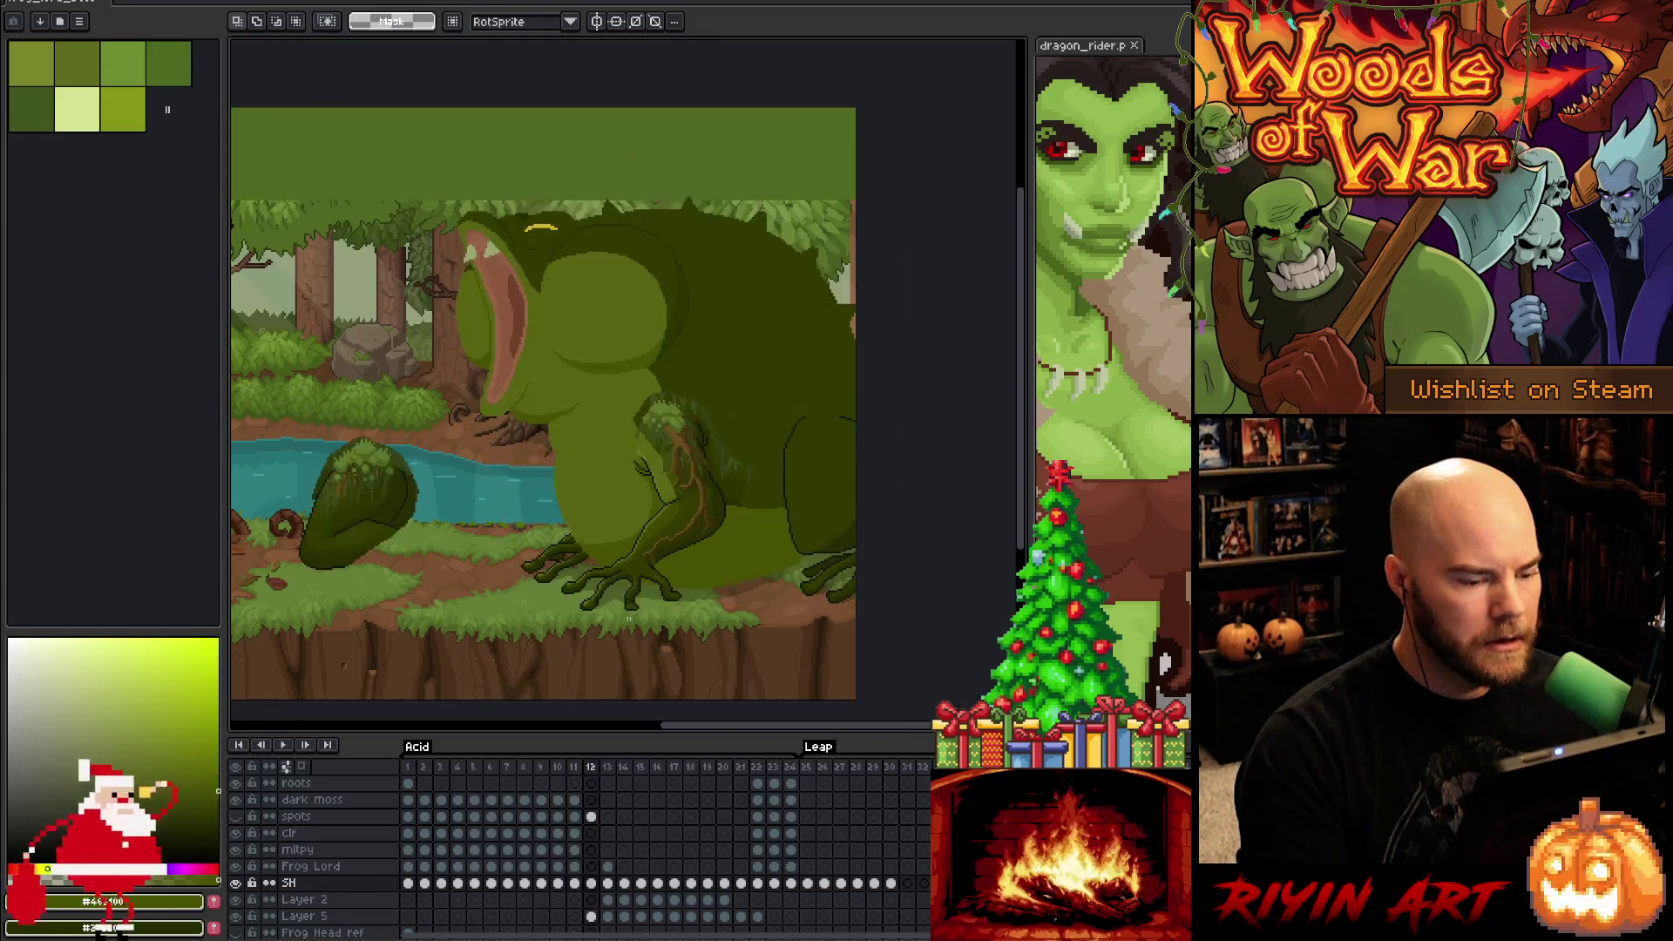
key(Left)
key(Right)
key(Left)
key(Right)
key(Left)
key(Right)
key(Left)
key(Right)
key(Left)
key(Right)
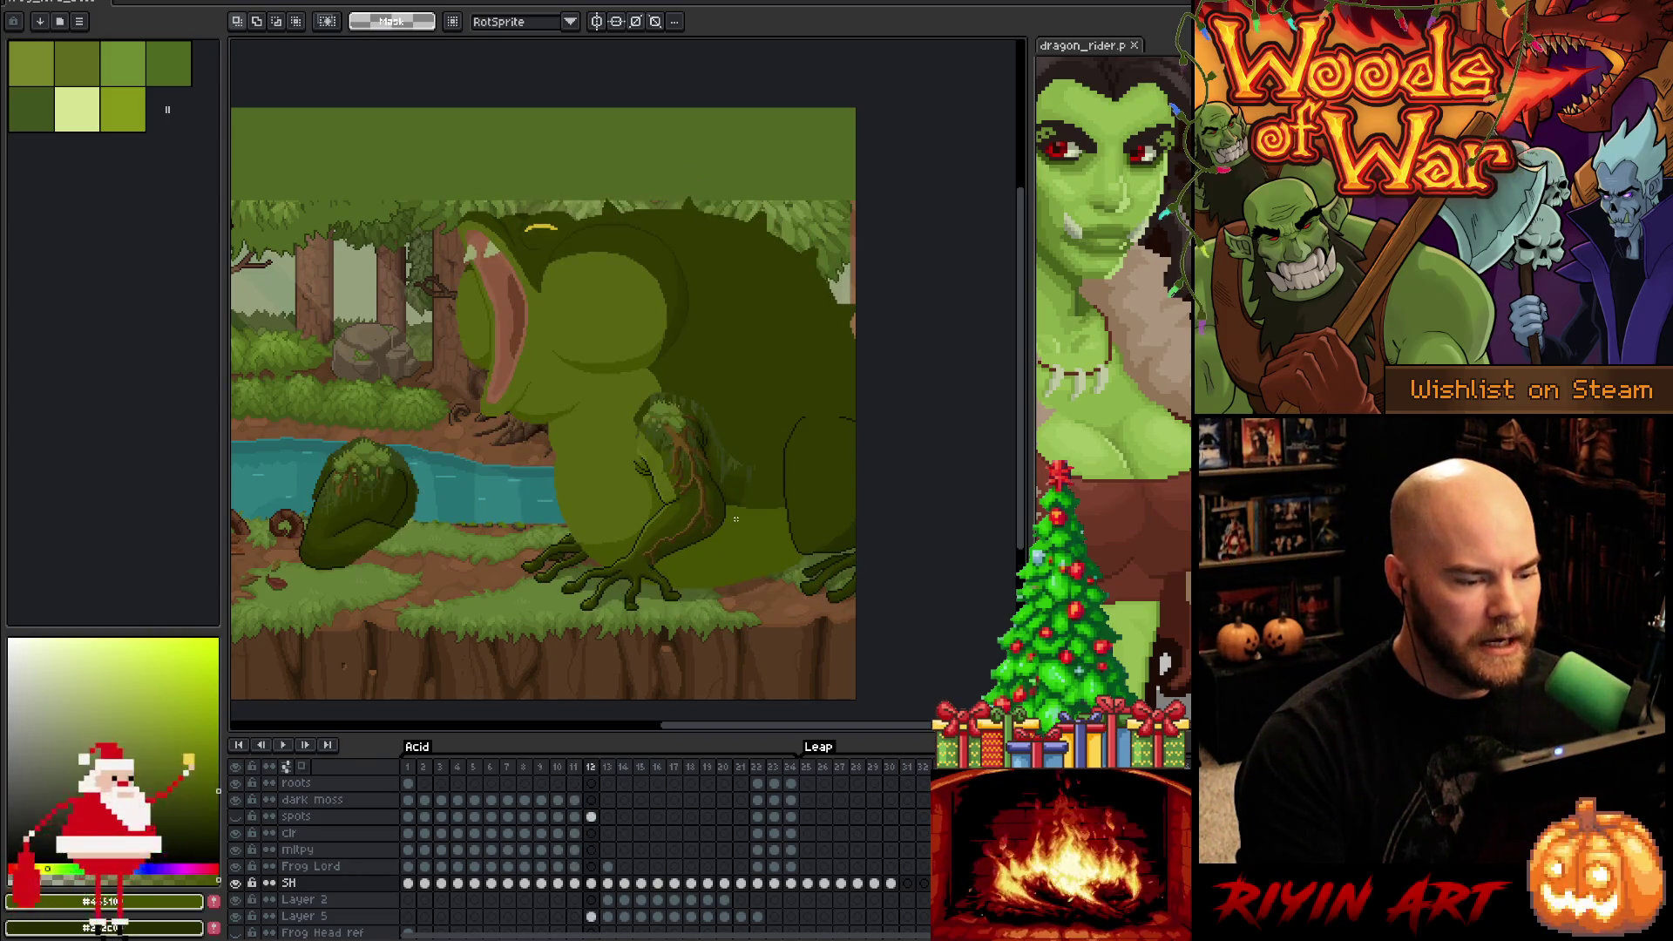
scroll(593, 841, up, 4)
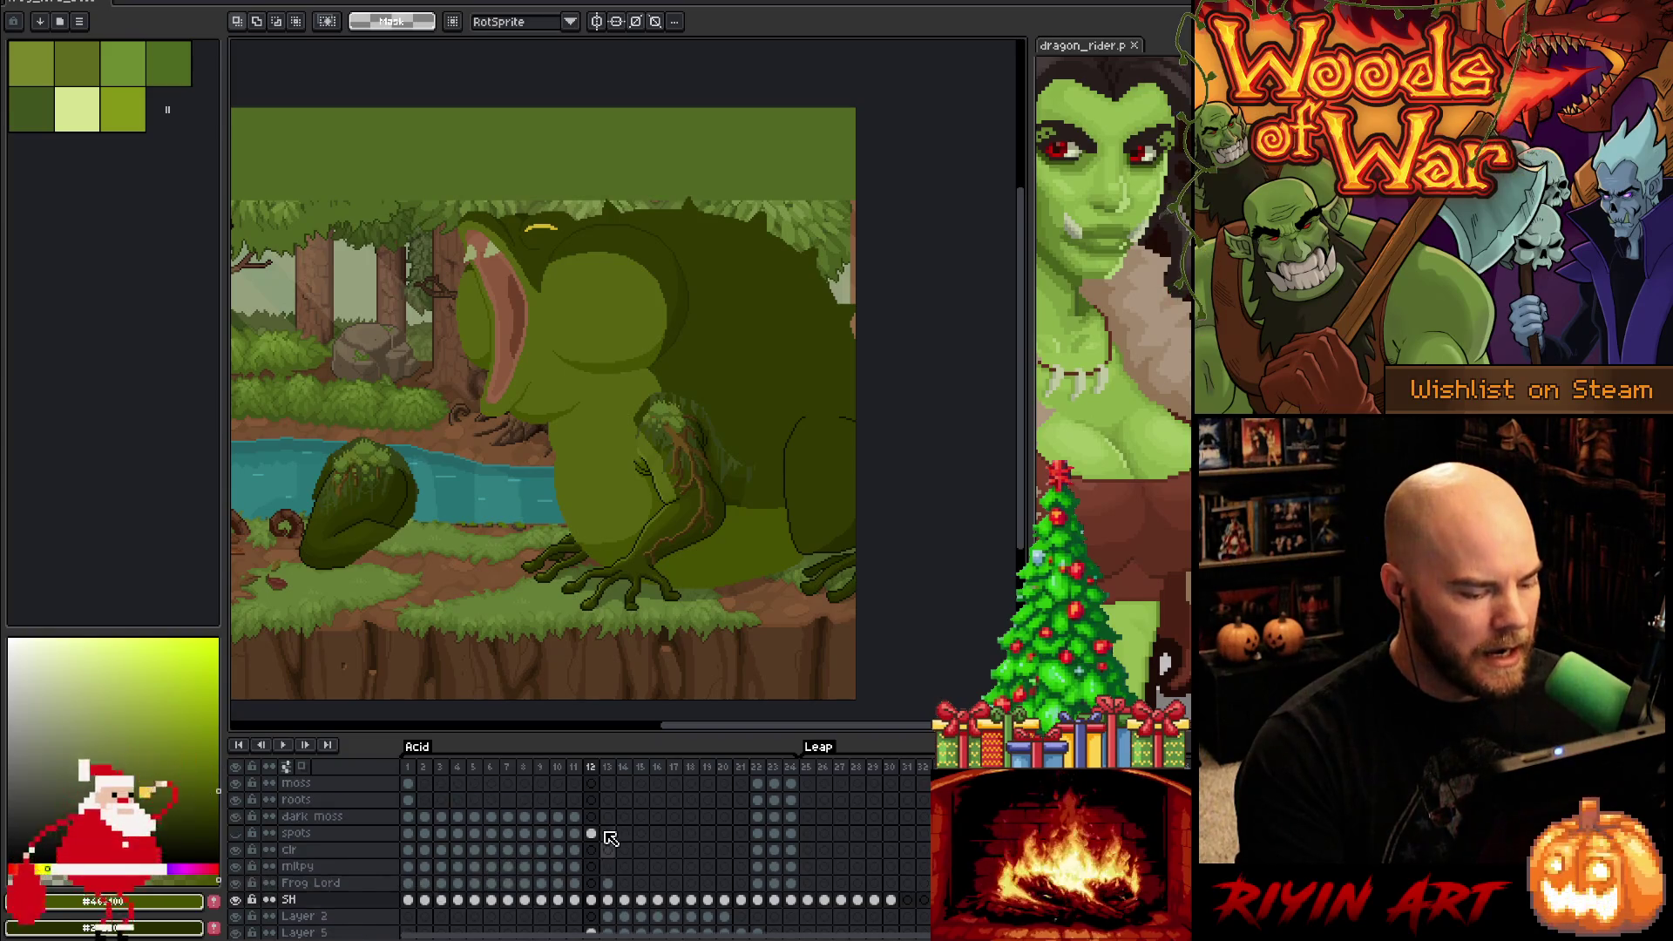
click(590, 850)
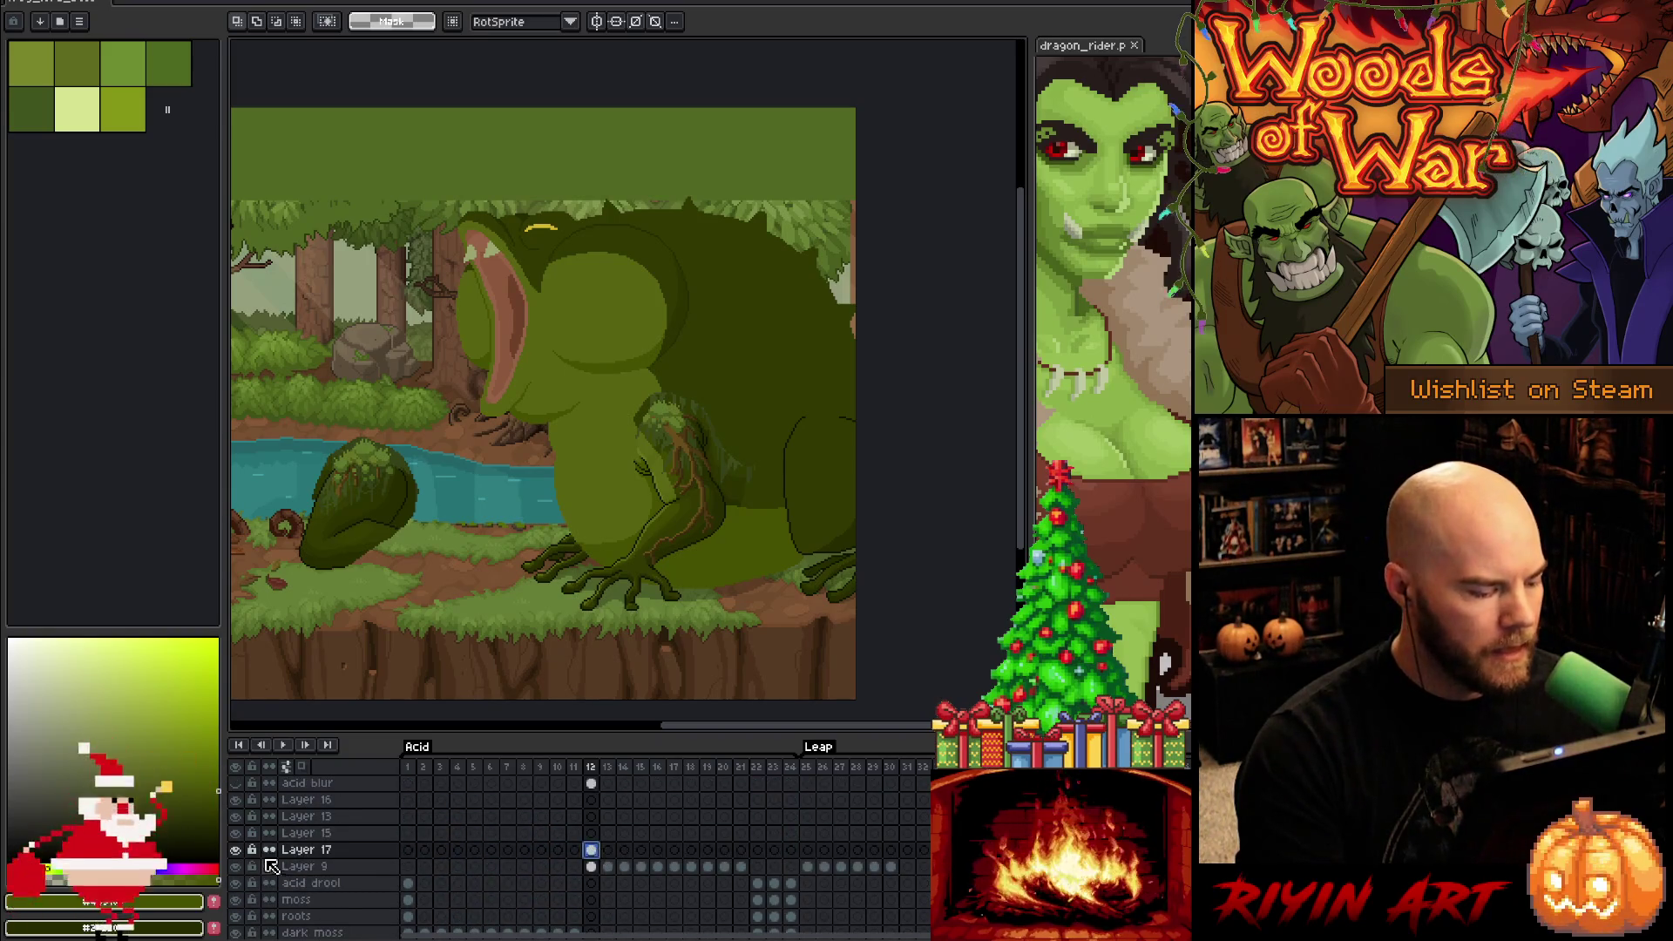
click(240, 850)
click(241, 850)
click(240, 850)
click(240, 849)
click(241, 850)
click(240, 850)
click(241, 850)
click(240, 850)
click(241, 850)
click(241, 850)
click(240, 850)
click(241, 850)
click(241, 850)
click(240, 850)
click(241, 850)
click(241, 849)
click(241, 850)
click(241, 850)
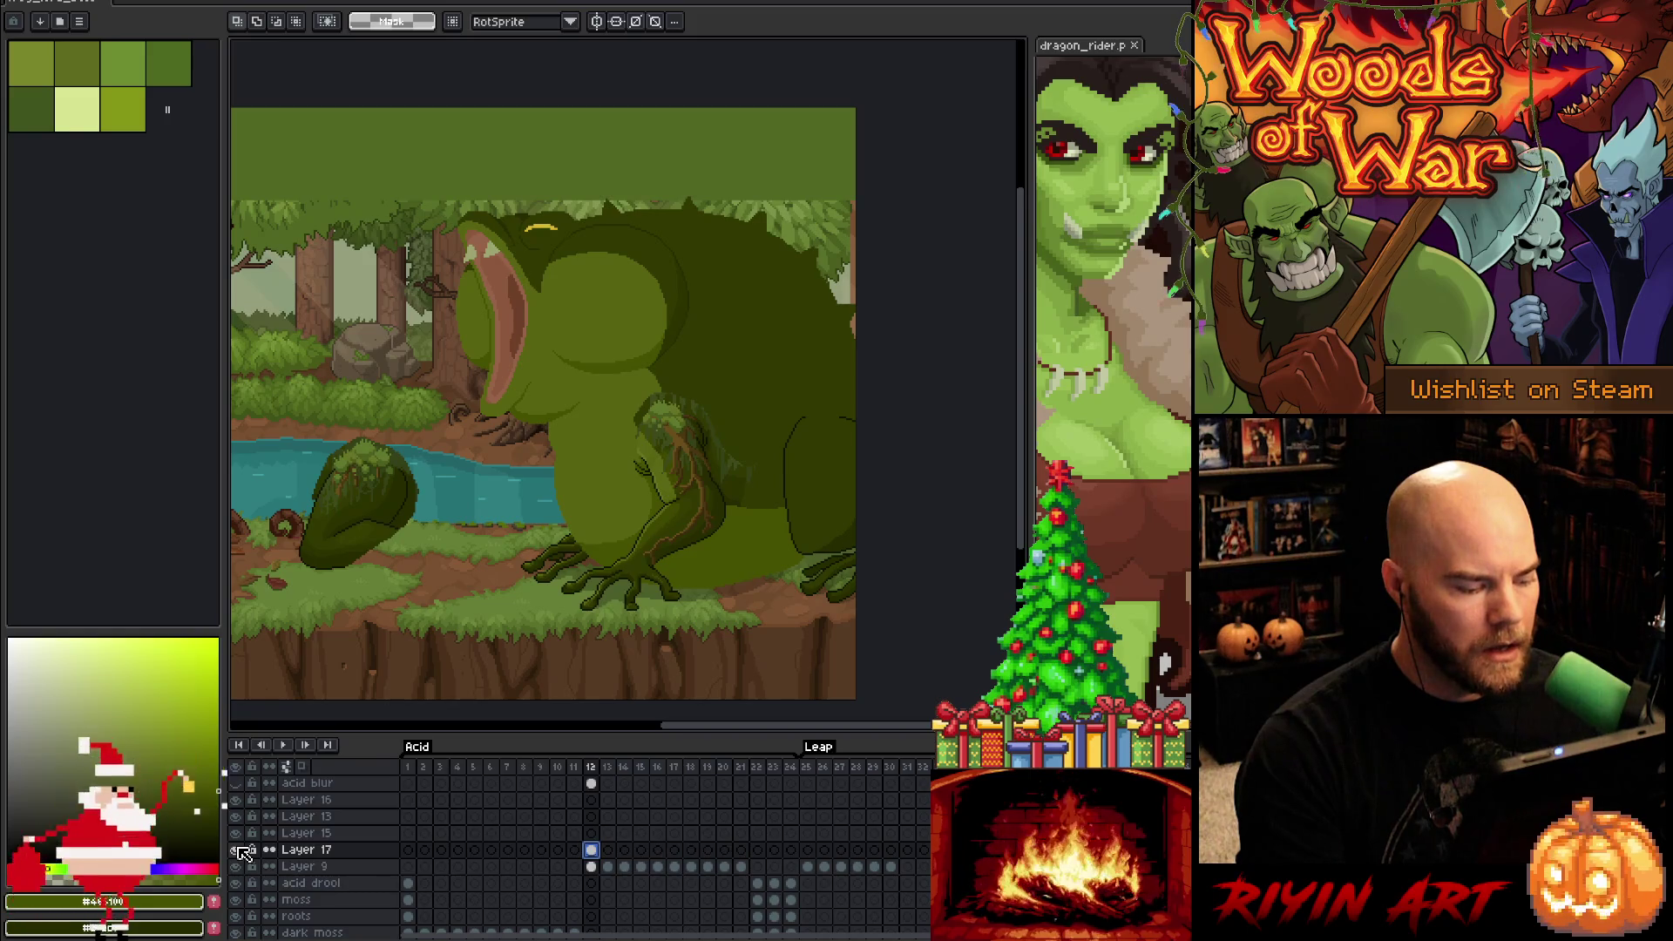
click(242, 851)
click(243, 850)
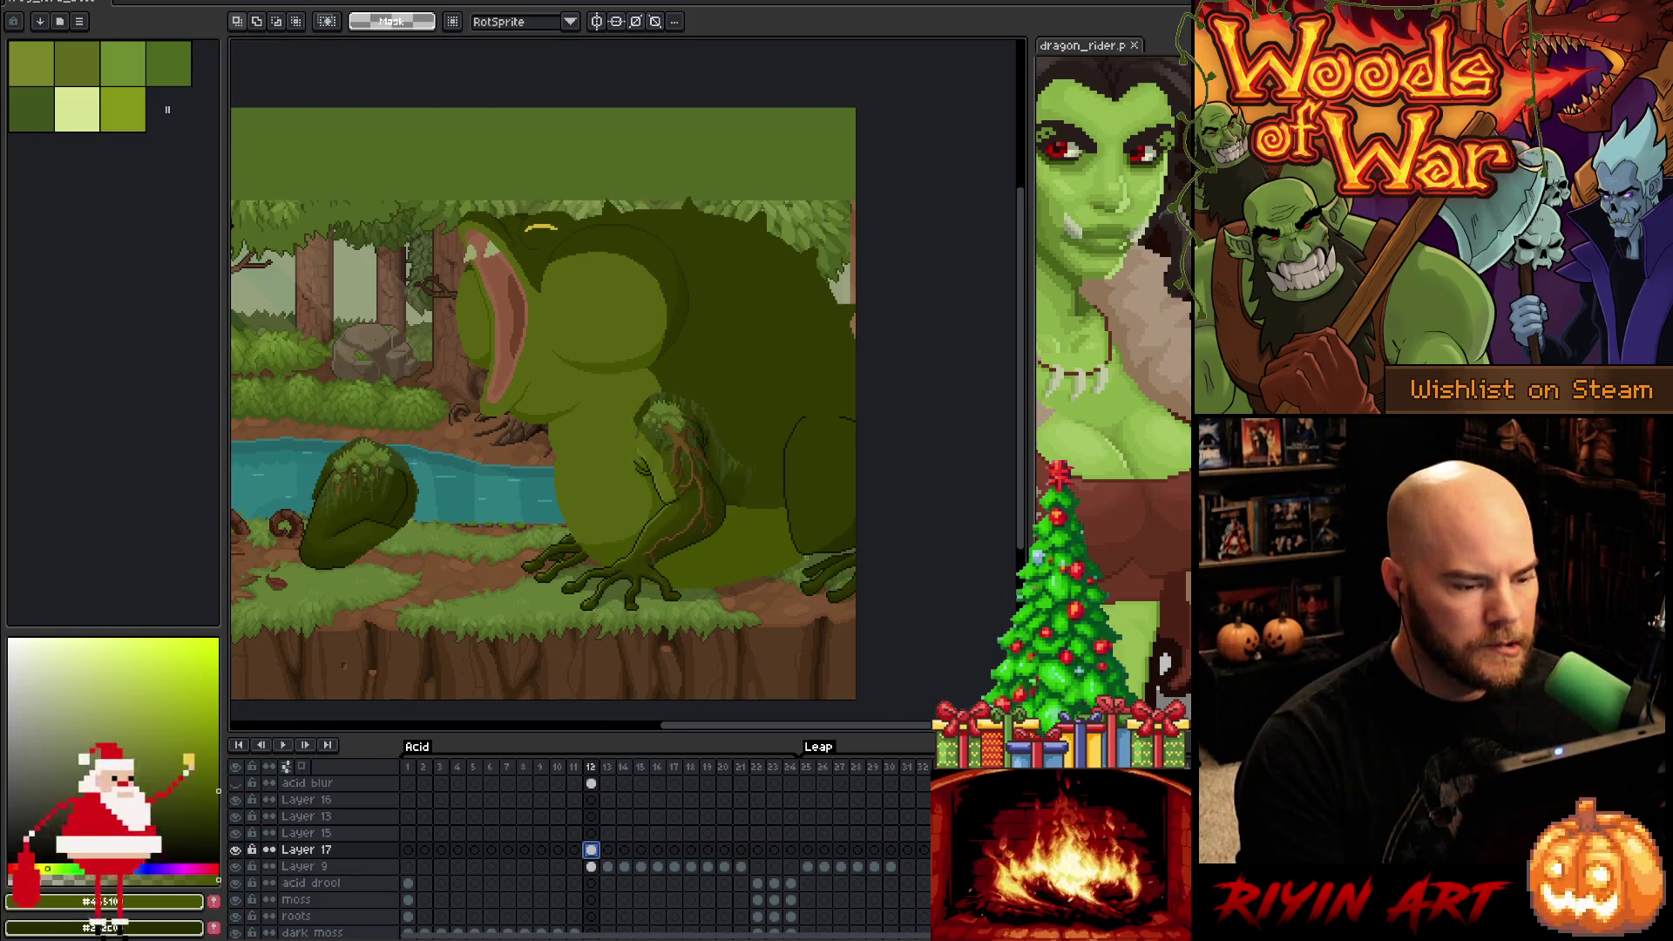
Magic-wand the leaf regions on the leg and hide every layer except Layer 17
scroll(768, 513, up, 2)
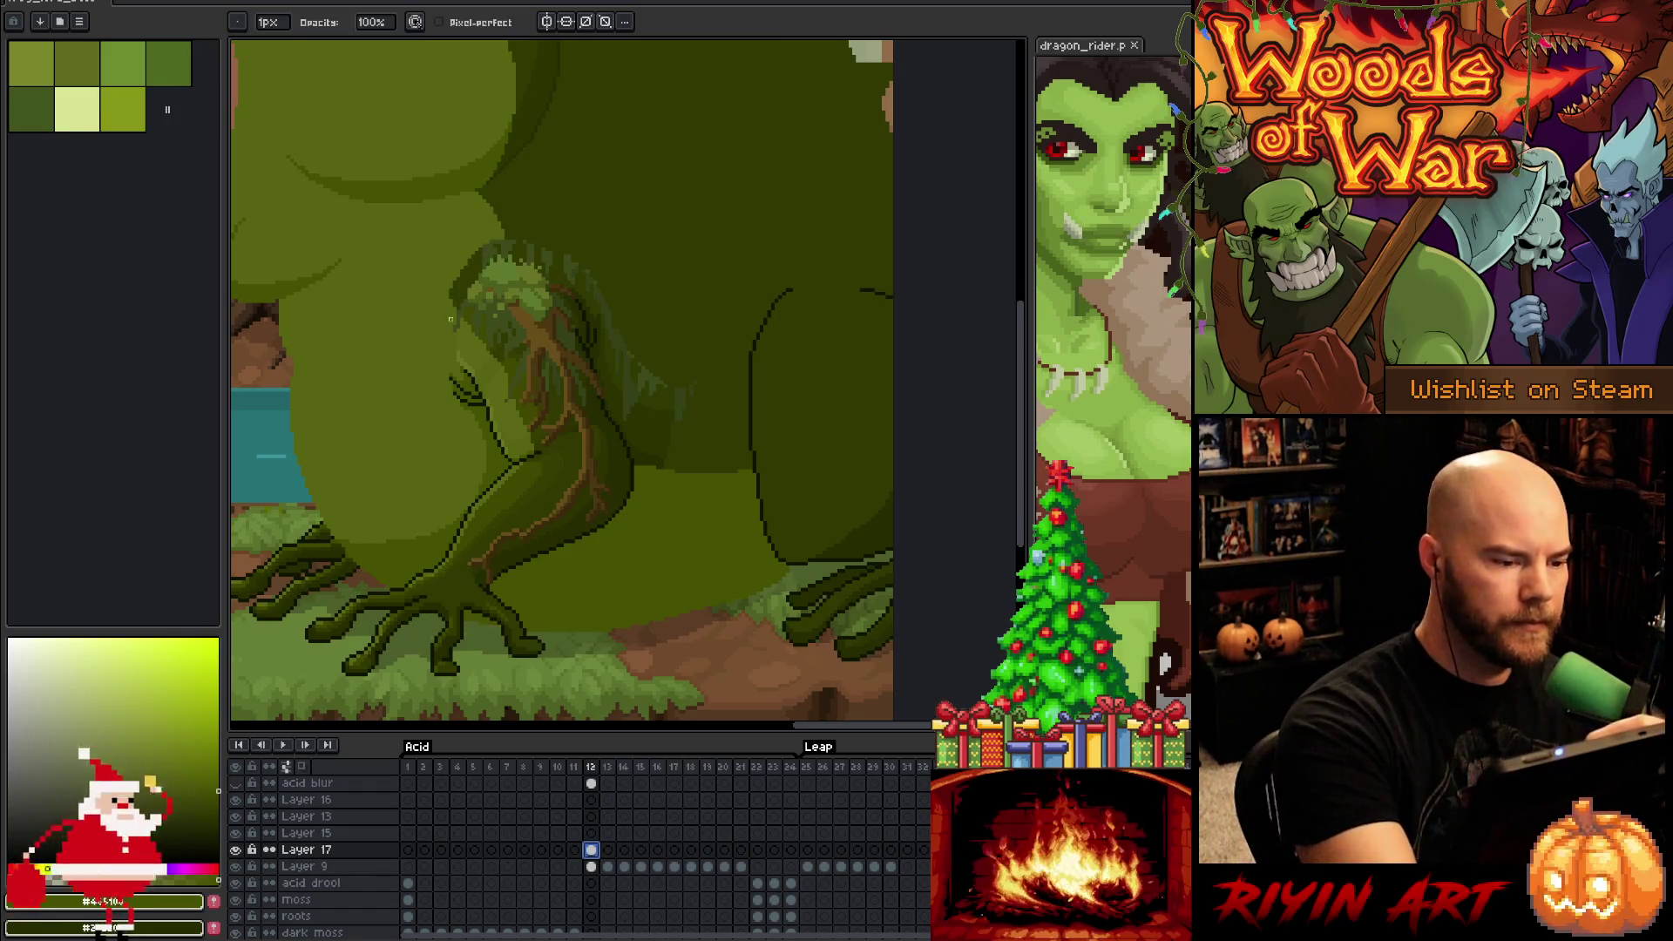
key(w)
click(462, 279)
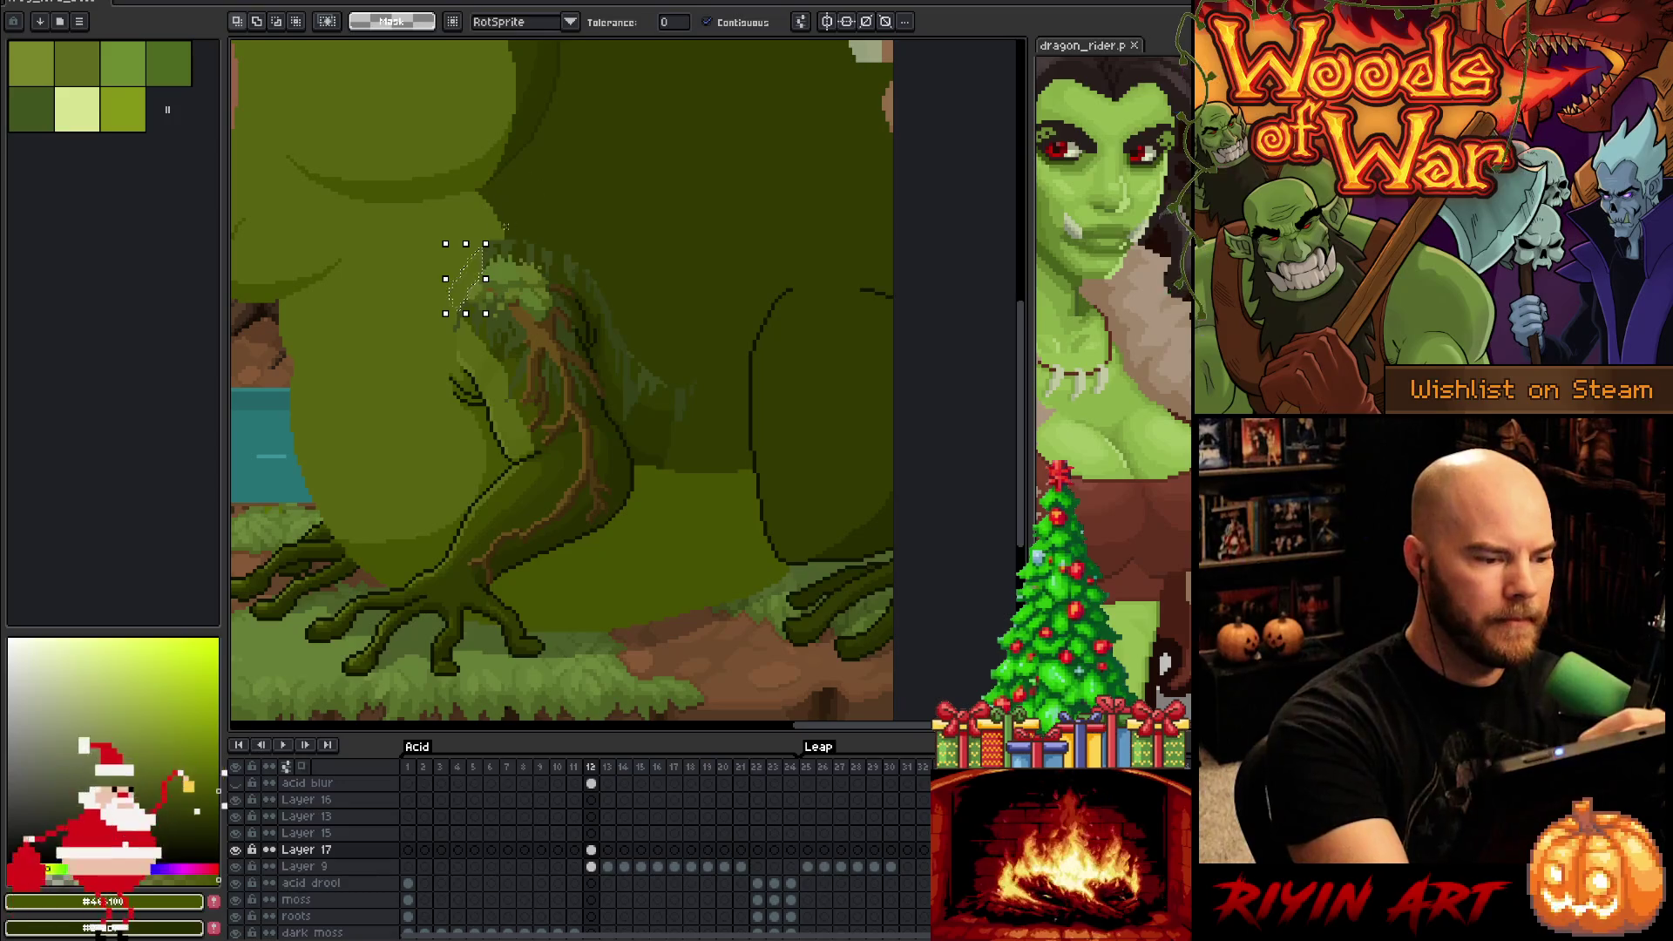
click(499, 254)
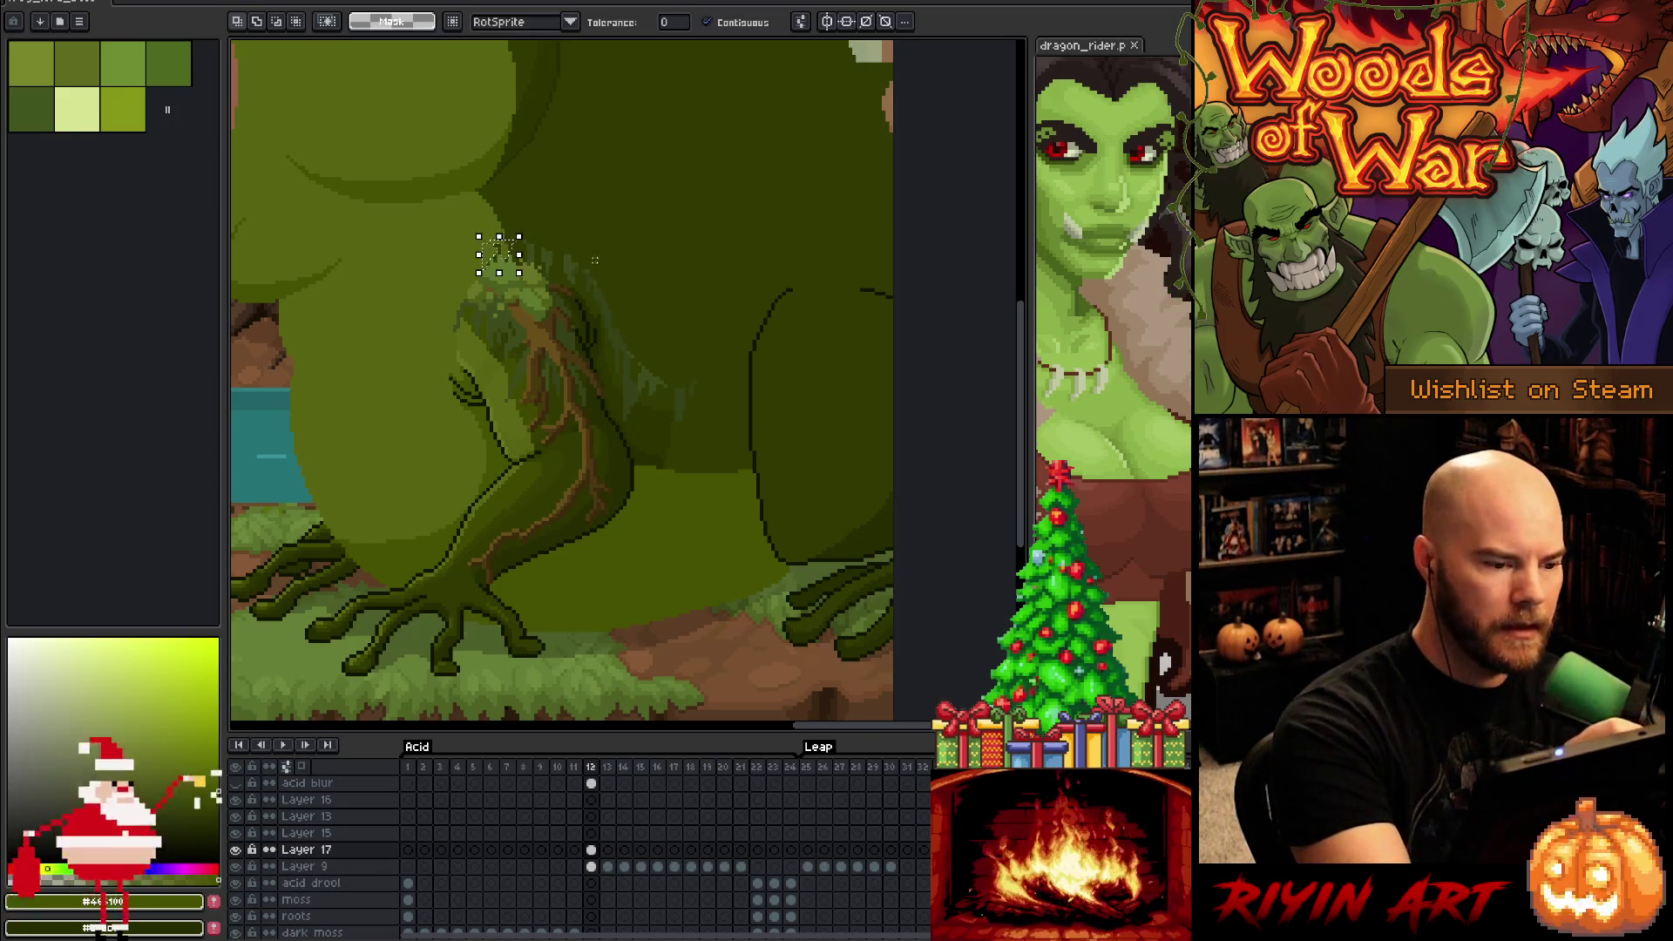
click(579, 282)
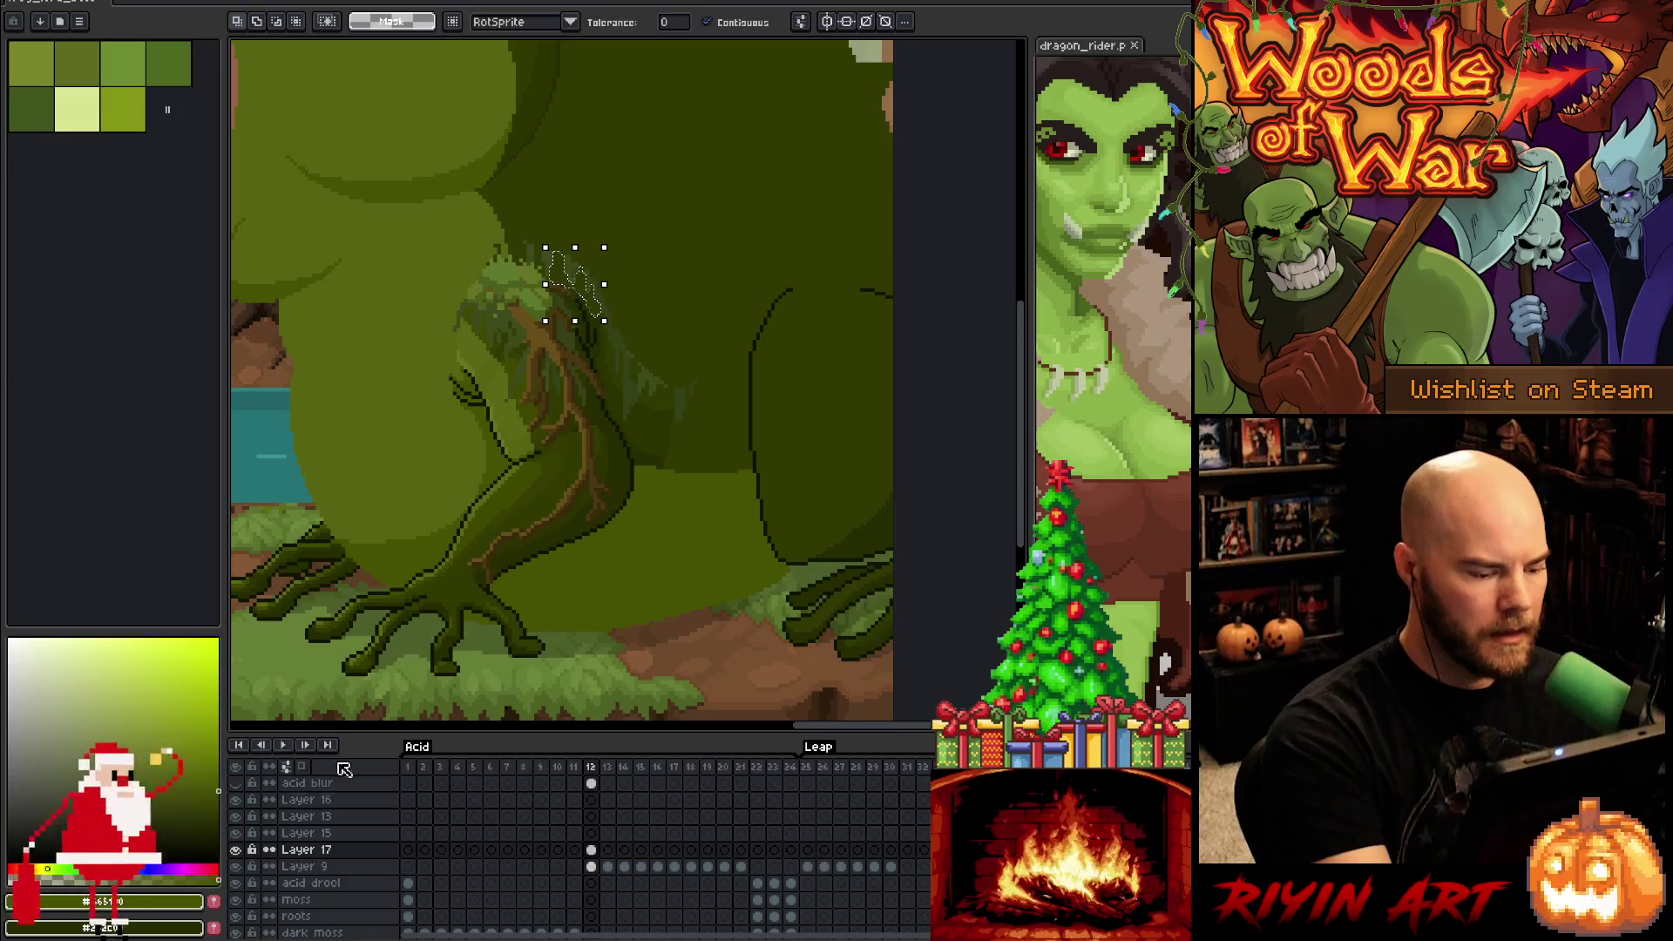
key(shift+h)
click(645, 375)
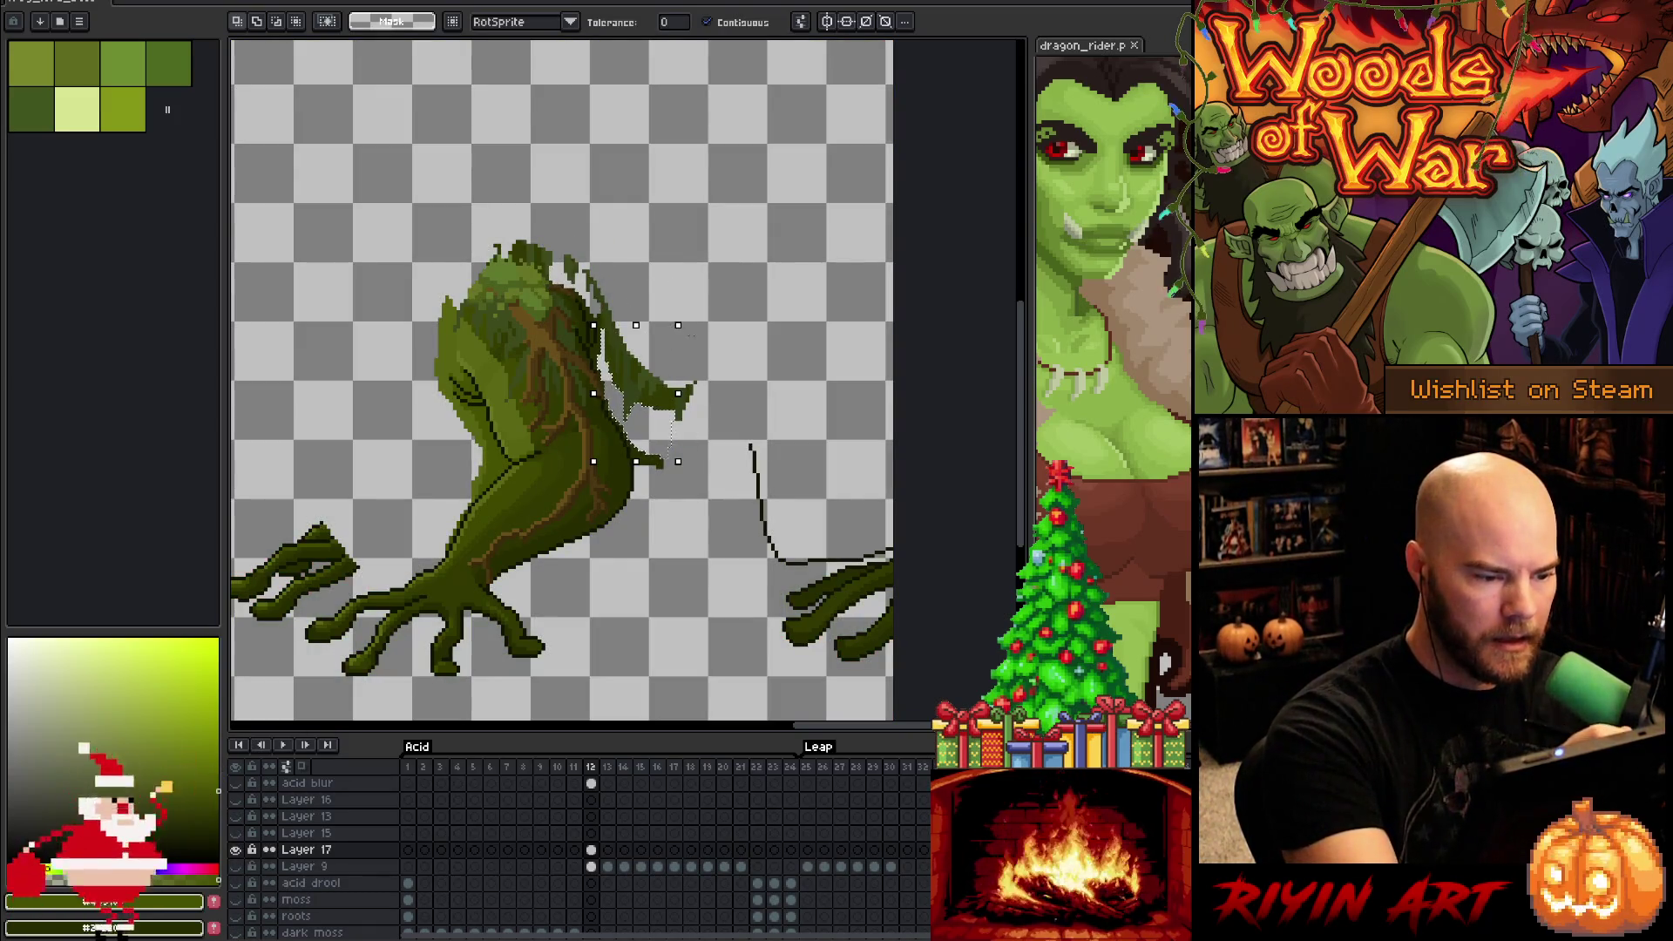
Lasso the stray leaf fragments beside the moss creature, delete them, and deselect
click(679, 401)
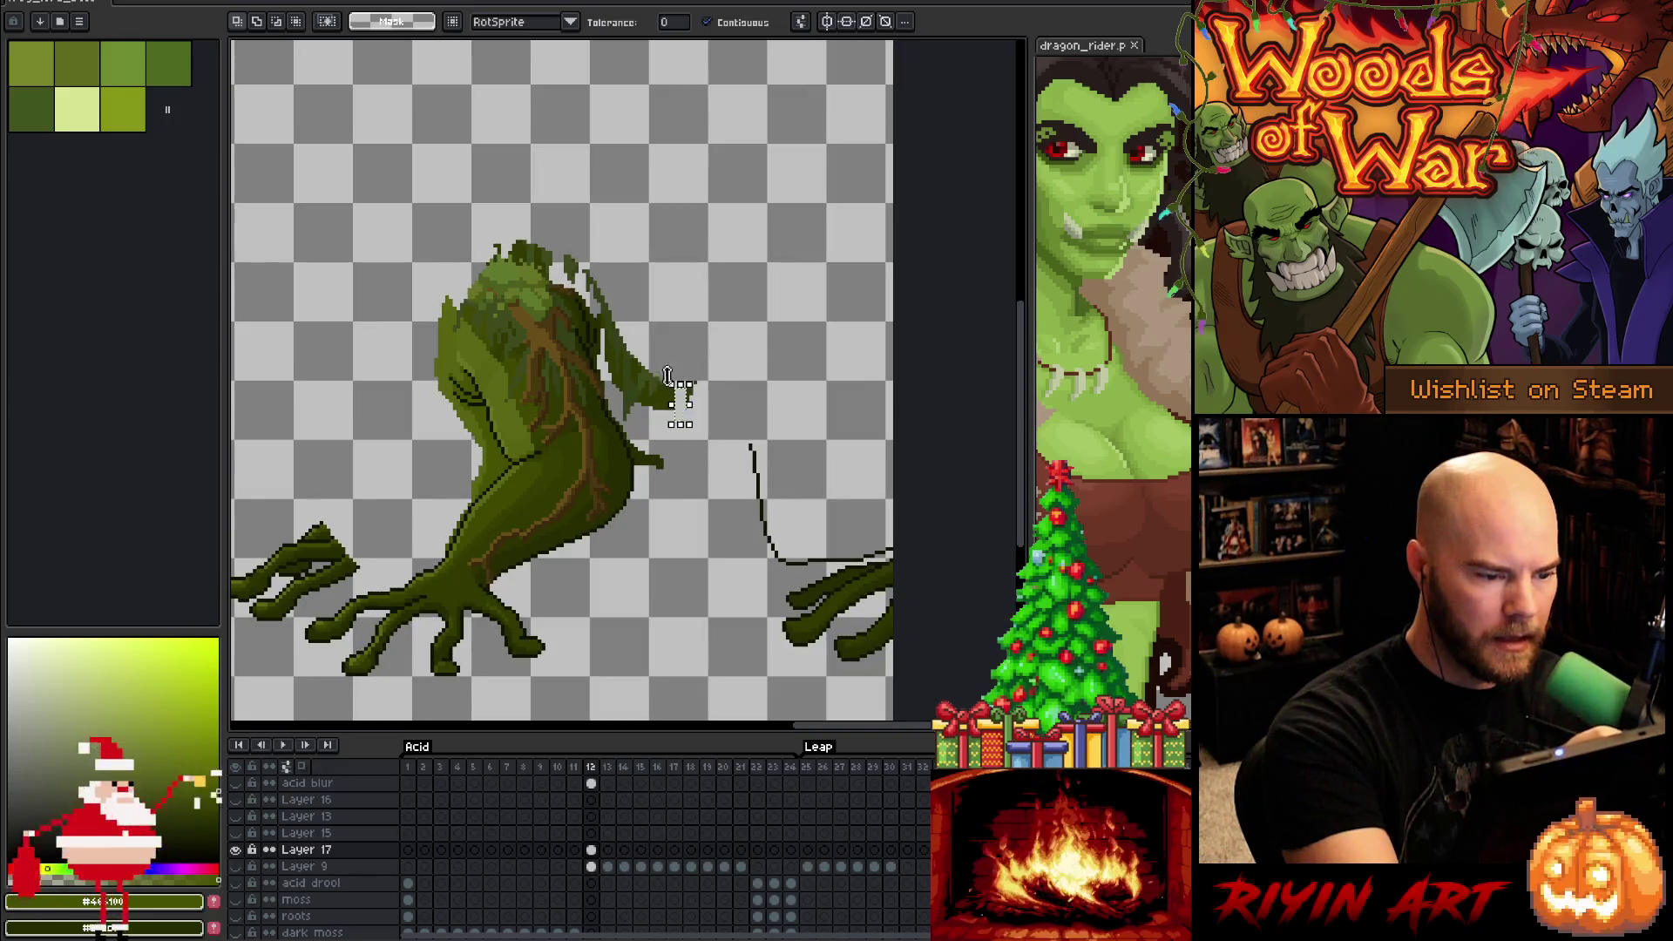
key(ctrl+z)
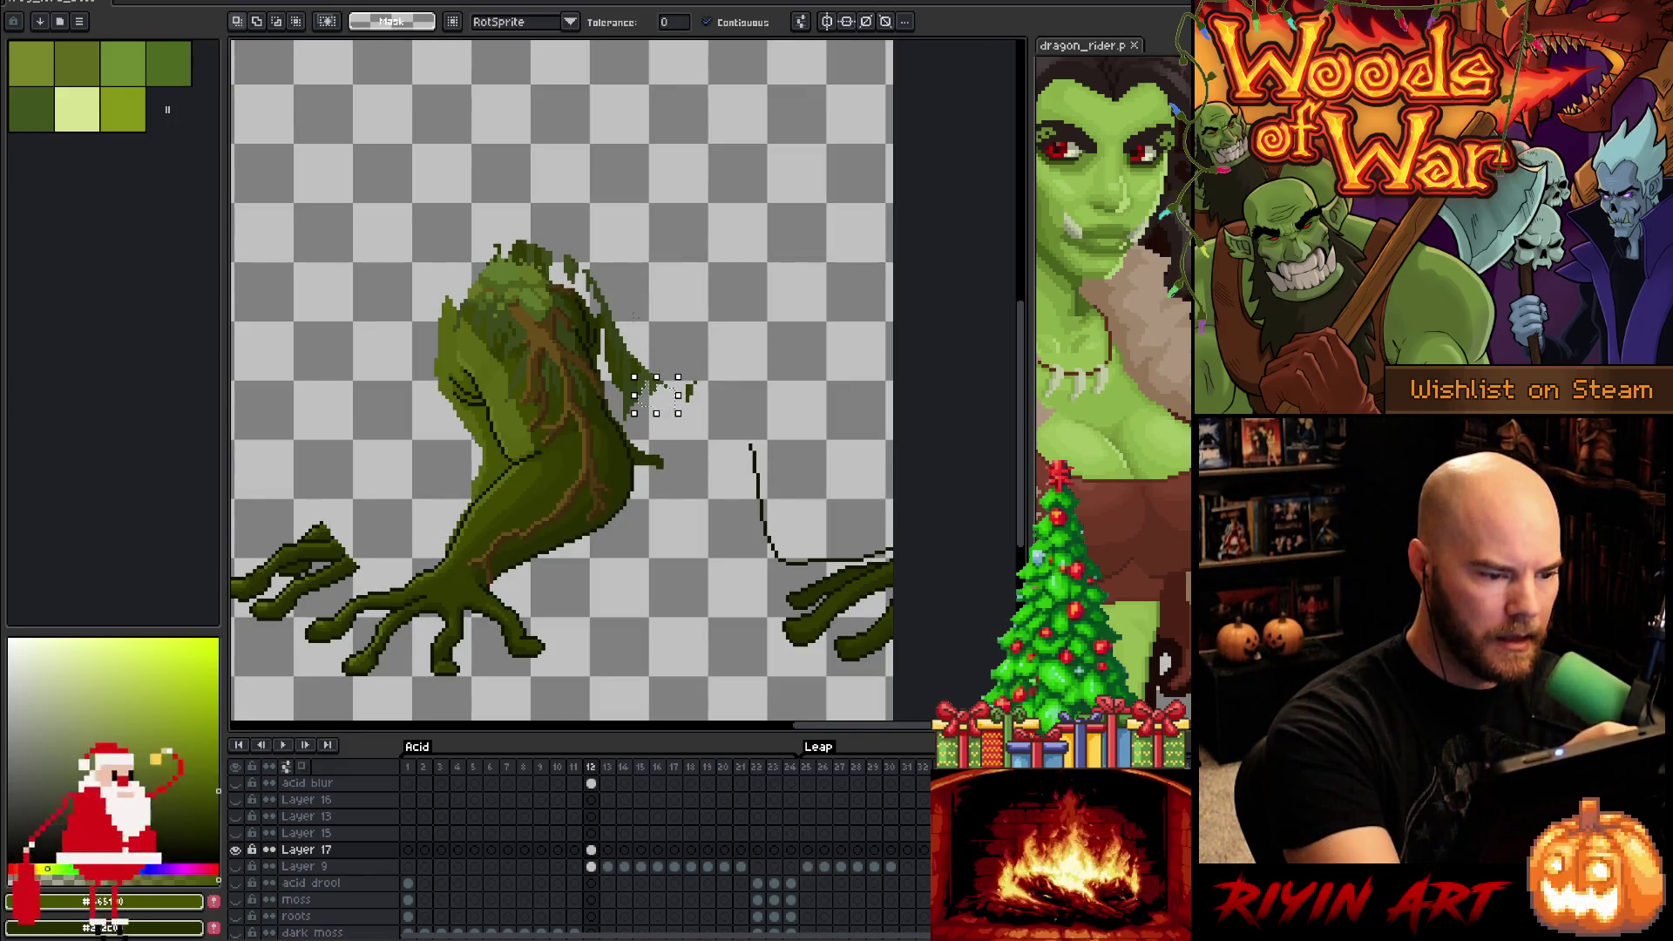
key(b)
mouse_move(713, 270)
mouse_down()
mouse_move(718, 410)
mouse_move(624, 425)
mouse_up()
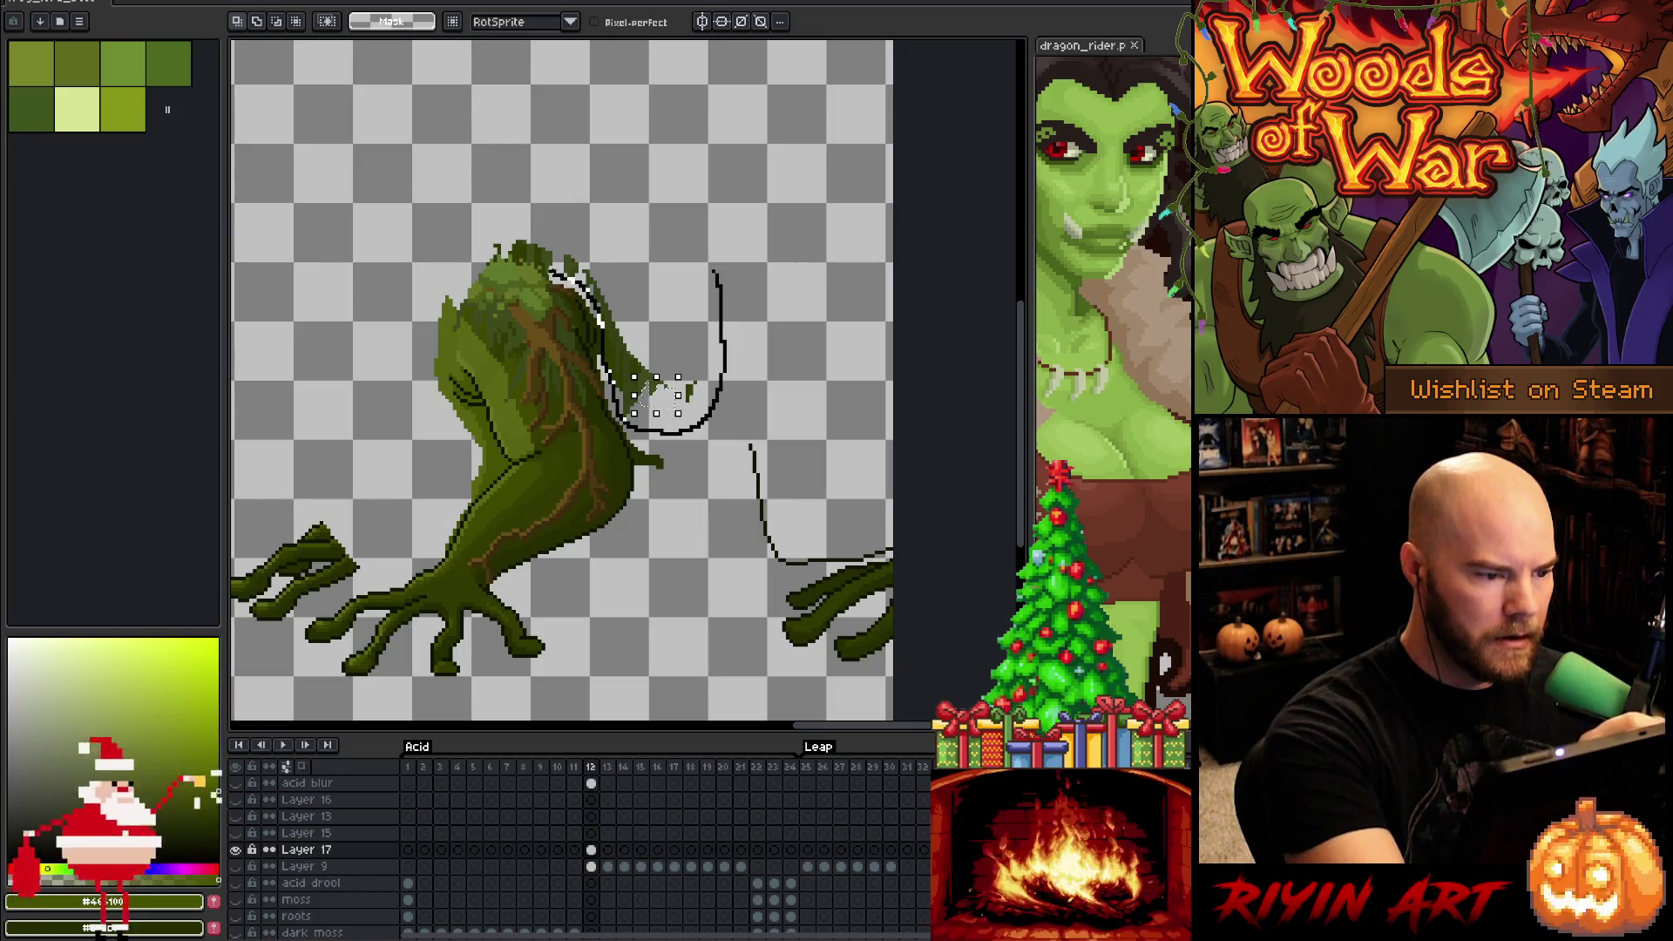
mouse_move(536, 254)
mouse_down()
mouse_move(526, 205)
mouse_move(688, 296)
mouse_up()
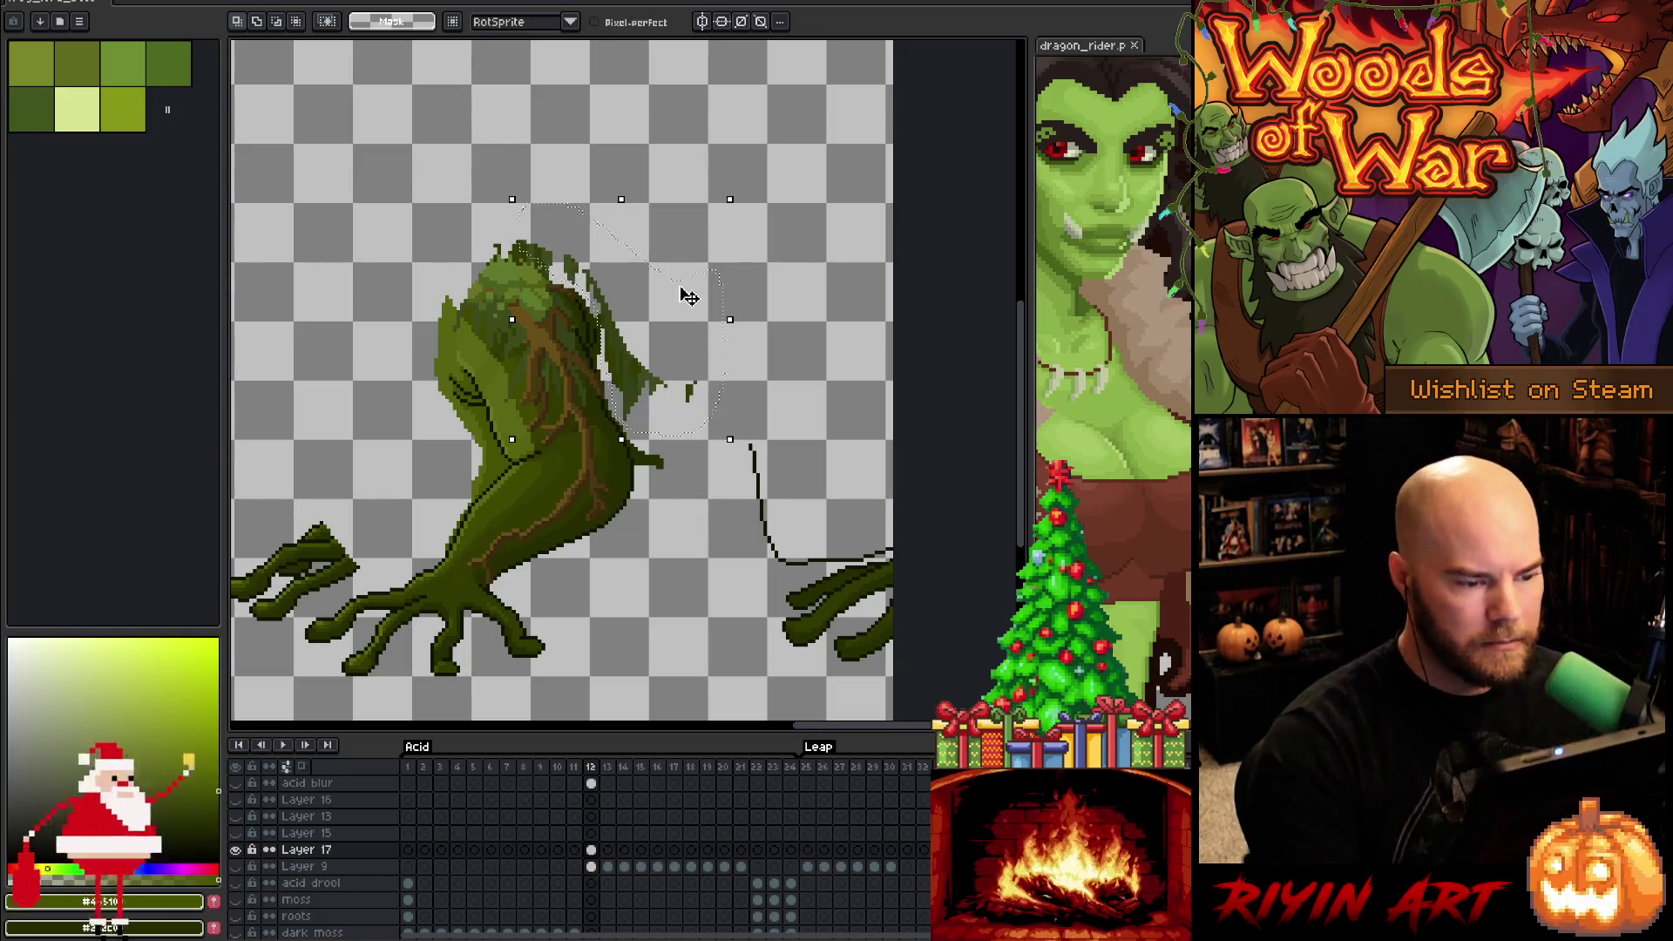
key(Delete)
scroll(626, 353, up, 2)
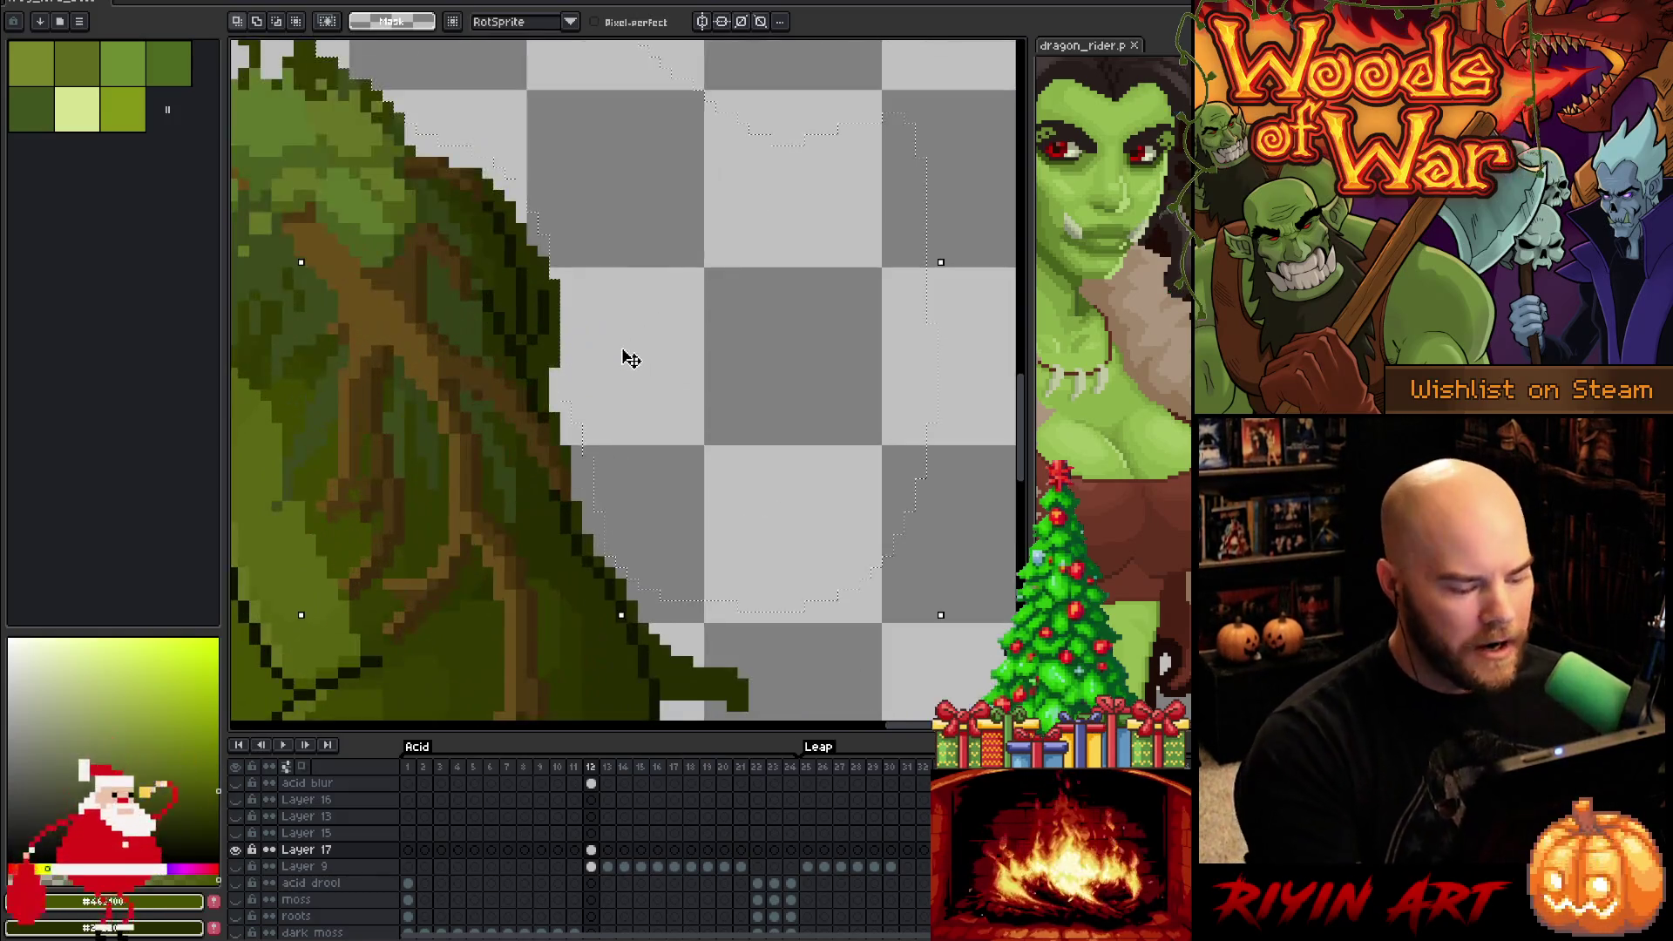
scroll(654, 579, up, 1)
key(ctrl+d)
scroll(654, 579, up, 1)
Erase the leftover branch tip and stray leafy-top edge pixels, then show all layers again
key(b)
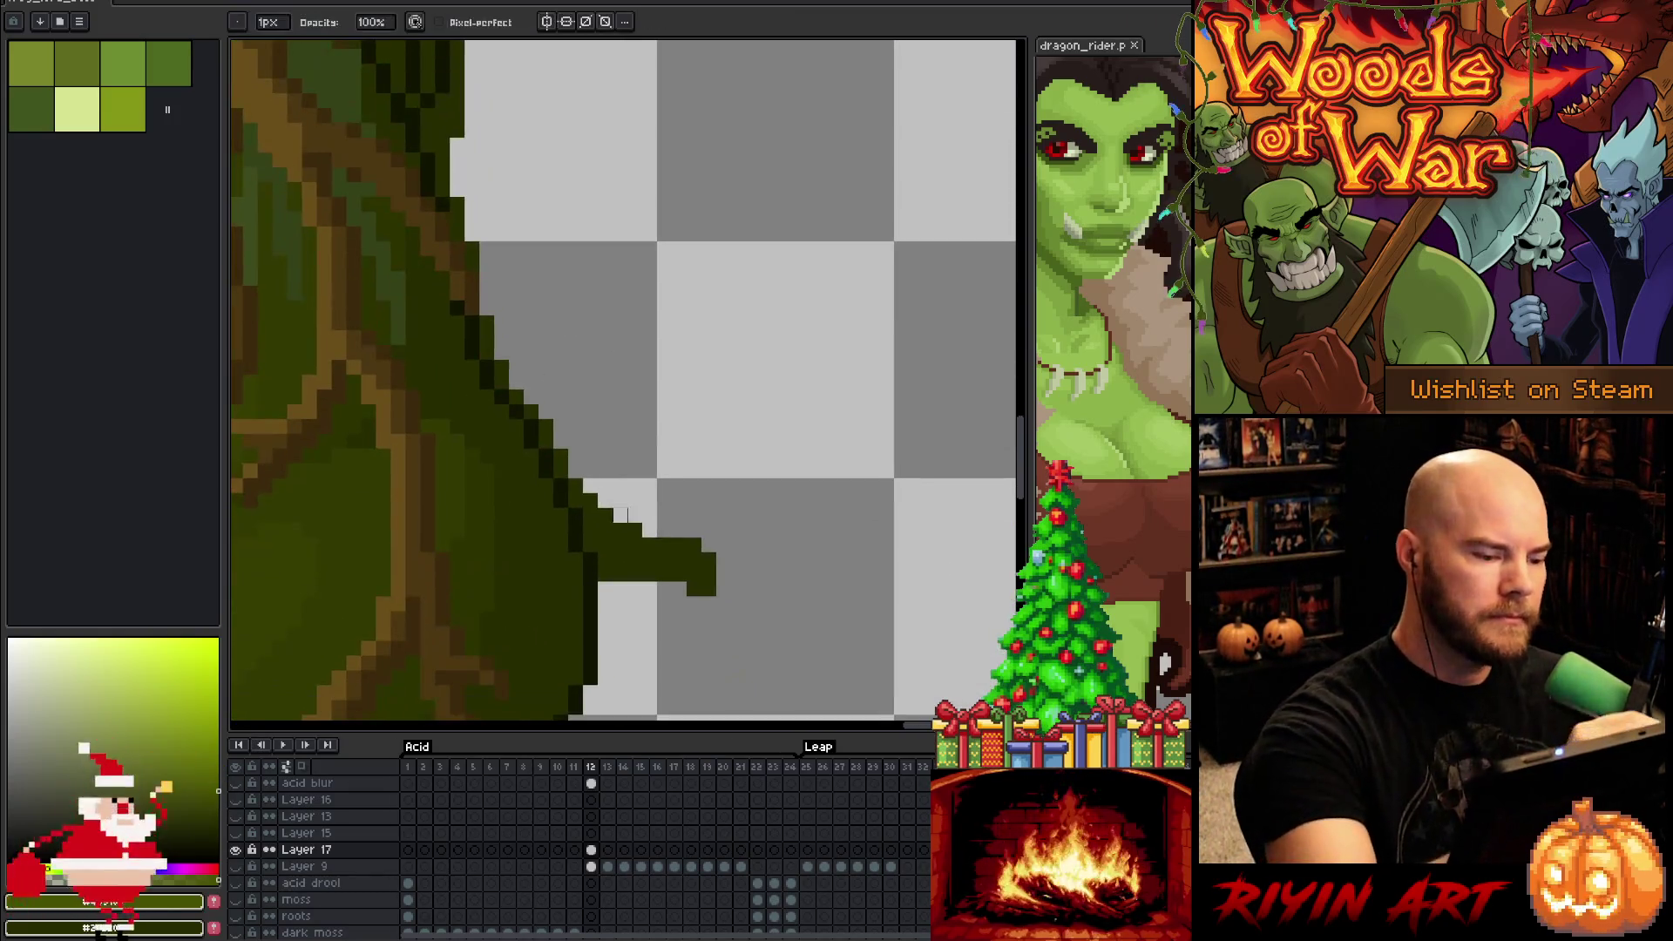
mouse_move(723, 604)
mouse_down()
mouse_move(706, 558)
mouse_move(598, 489)
mouse_move(635, 497)
mouse_up()
drag(688, 410, 806, 563)
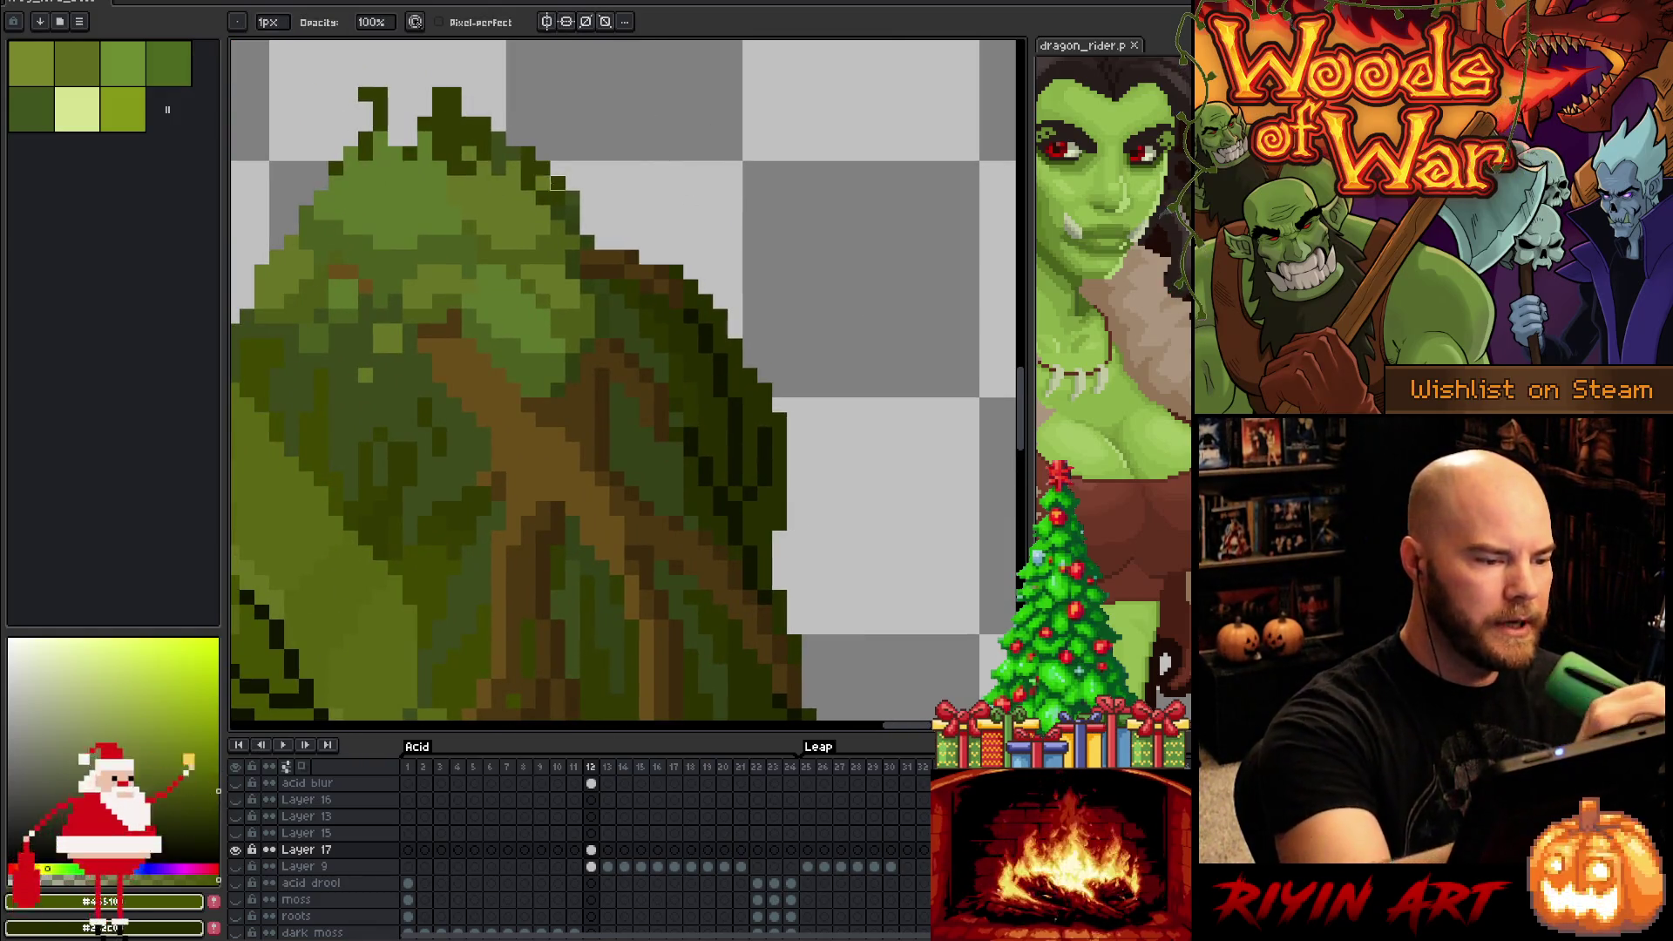
mouse_move(572, 213)
mouse_down()
mouse_move(558, 183)
mouse_move(542, 197)
mouse_move(542, 168)
mouse_move(498, 152)
mouse_move(514, 150)
mouse_move(498, 168)
mouse_move(484, 130)
mouse_move(454, 167)
mouse_move(453, 79)
mouse_move(440, 143)
mouse_move(410, 153)
mouse_move(366, 93)
mouse_move(336, 170)
mouse_up()
scroll(900, 423, down, 2)
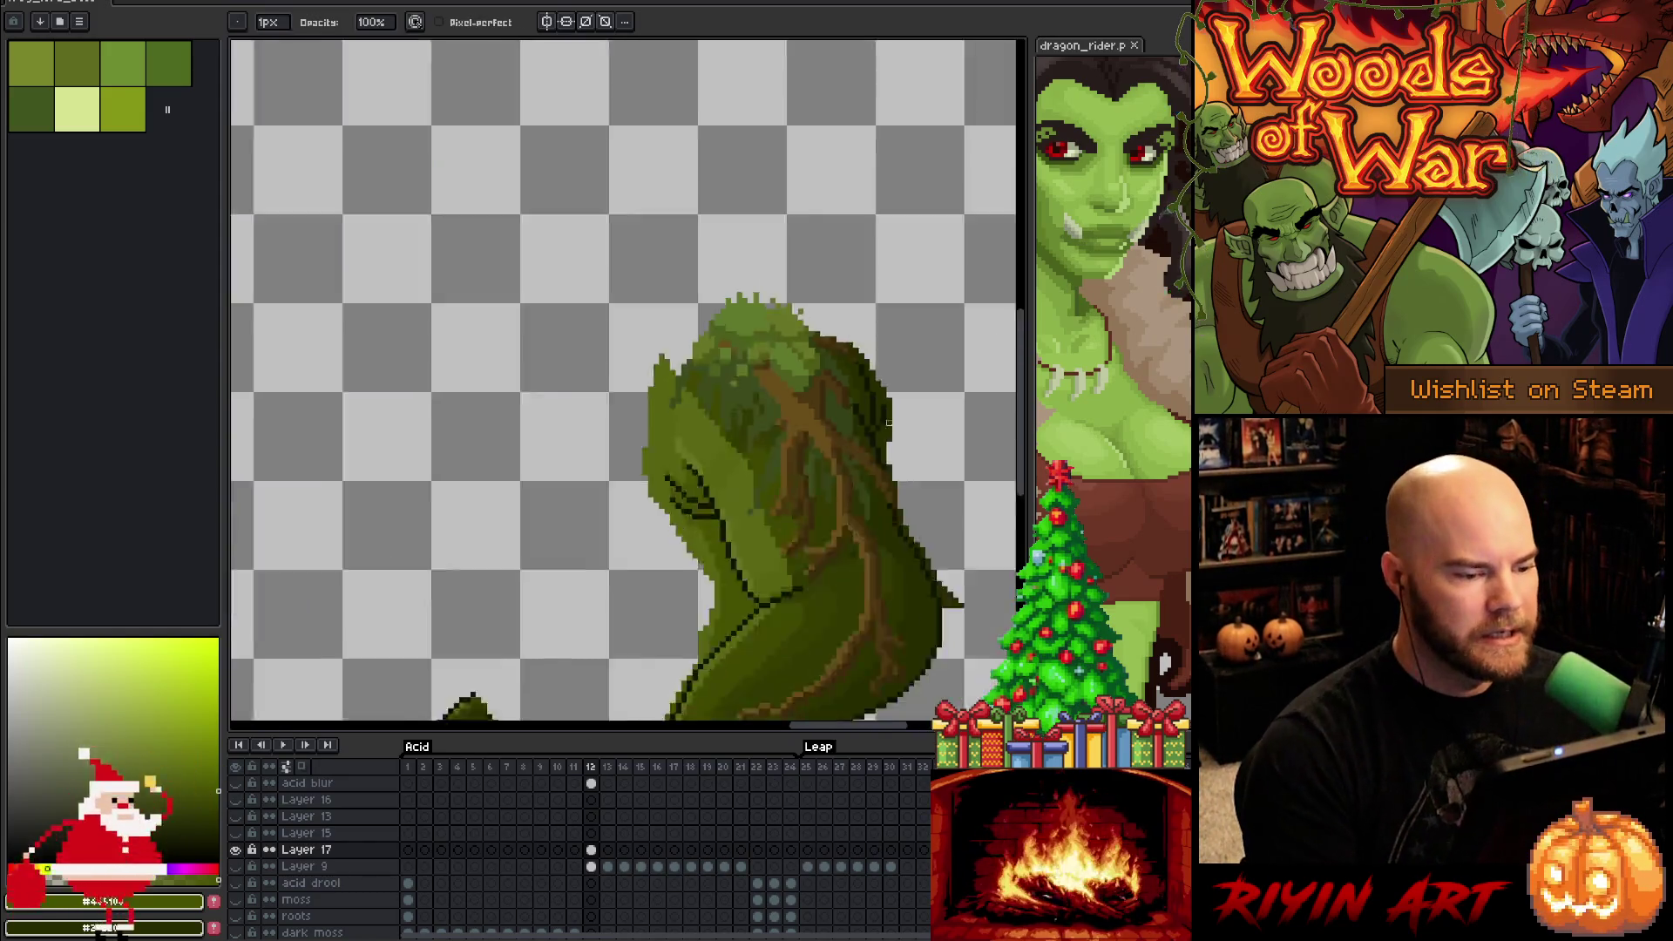
scroll(899, 423, down, 3)
scroll(614, 421, up, 4)
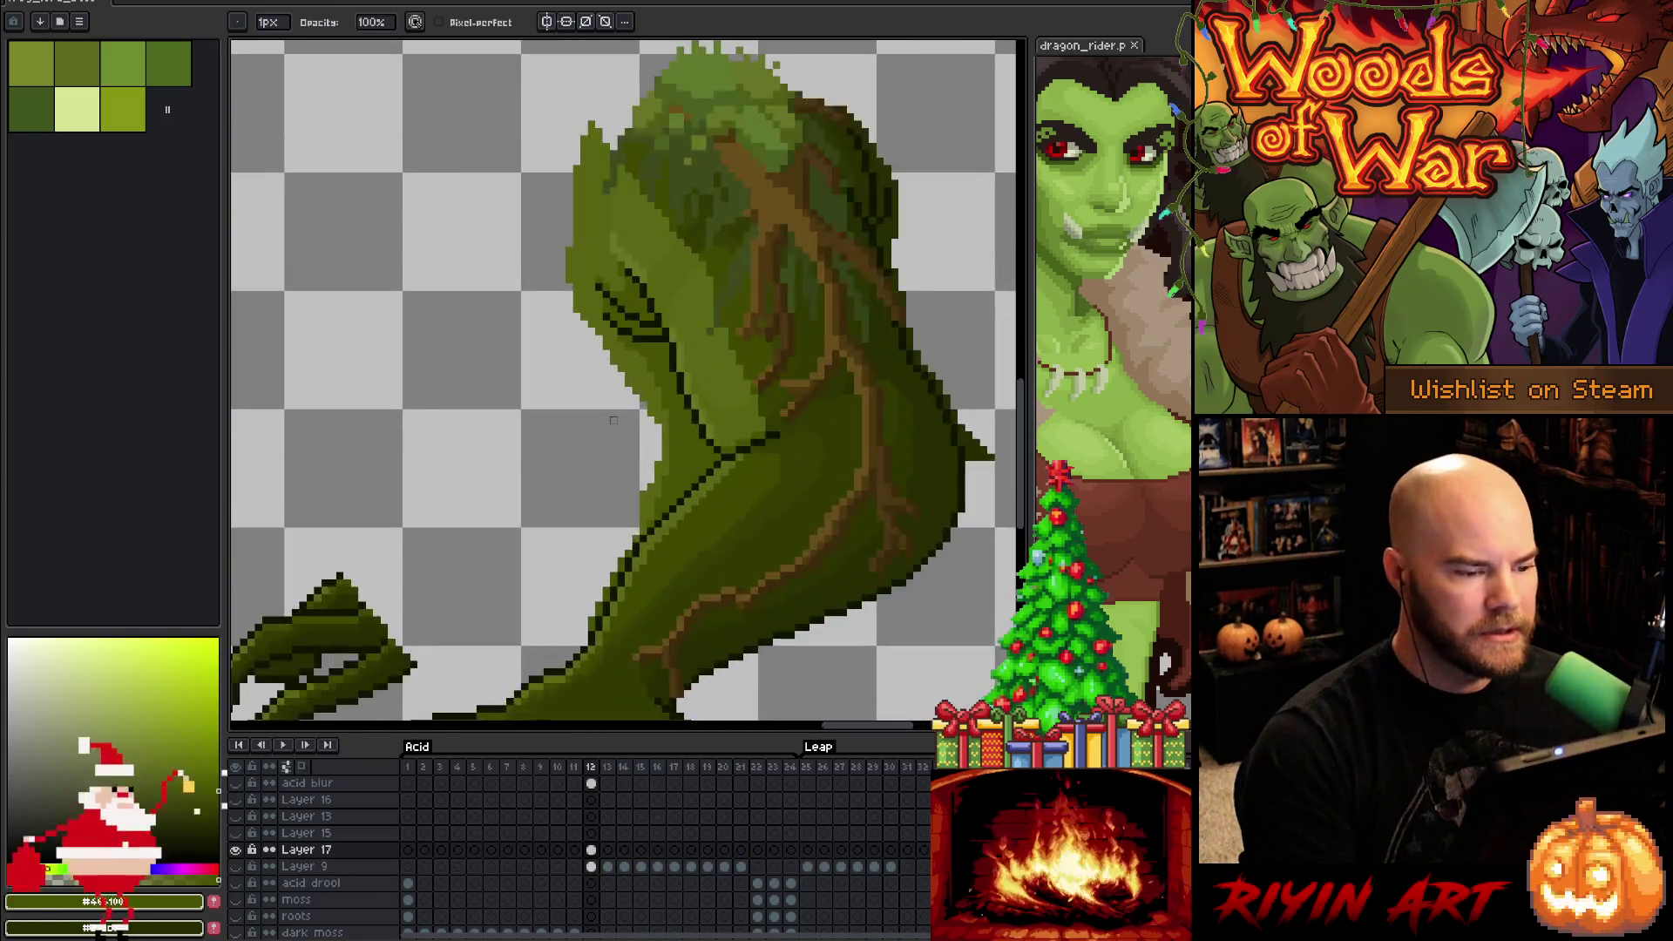
scroll(614, 421, down, 2)
scroll(615, 383, up, 2)
scroll(616, 383, down, 2)
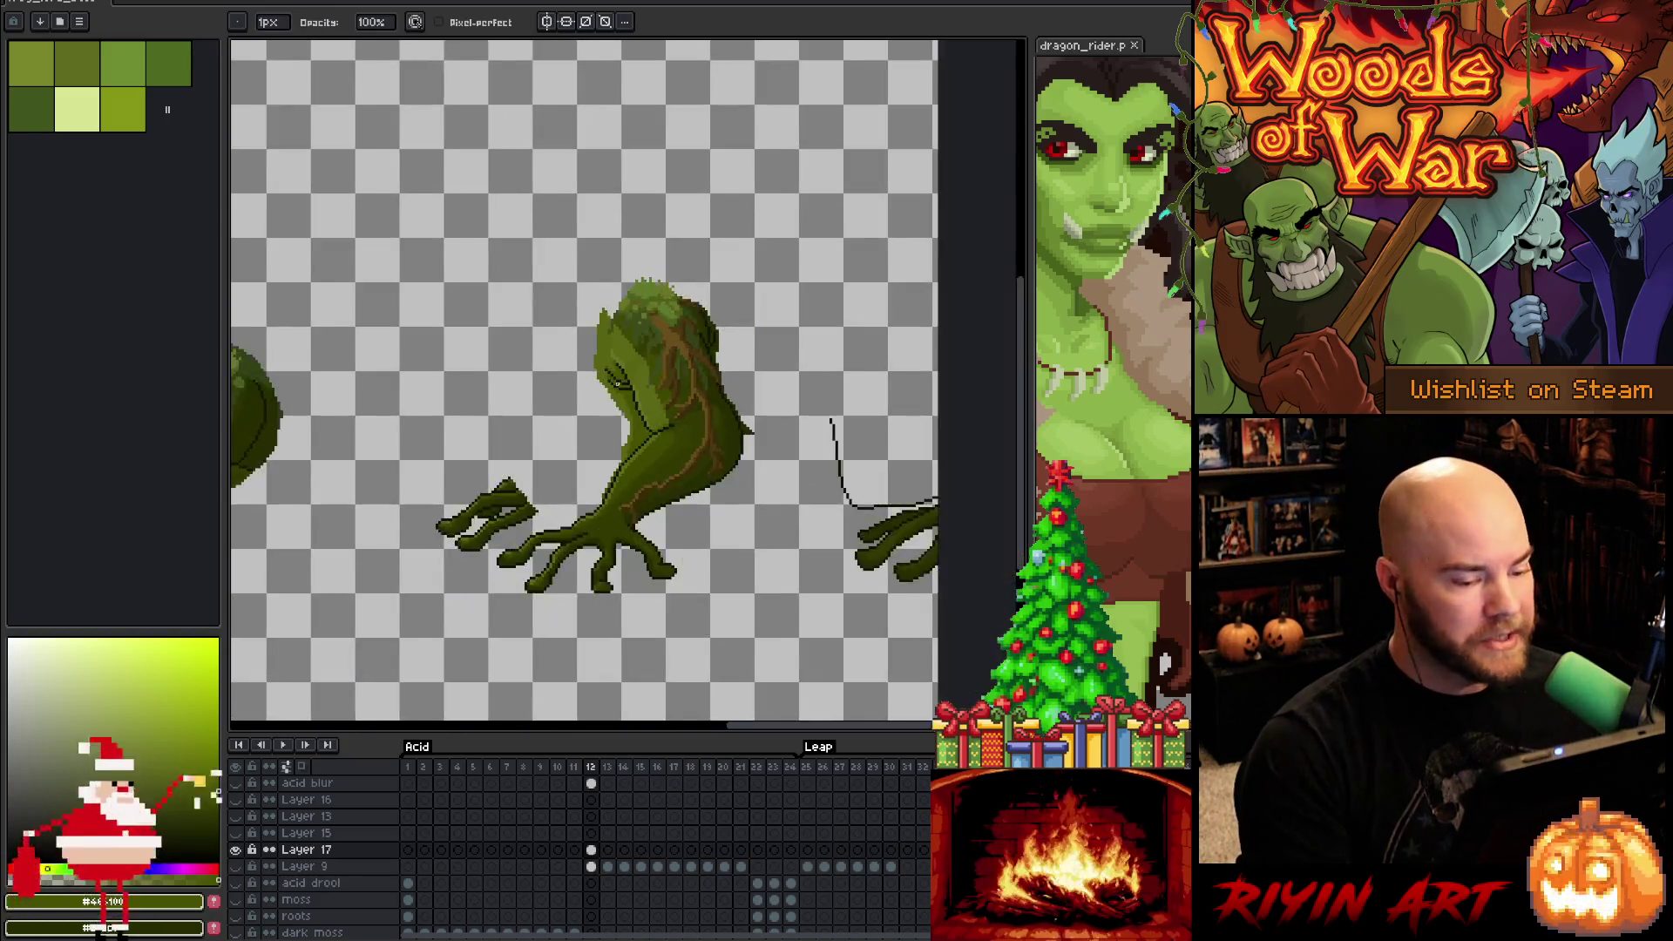
scroll(615, 383, down, 1)
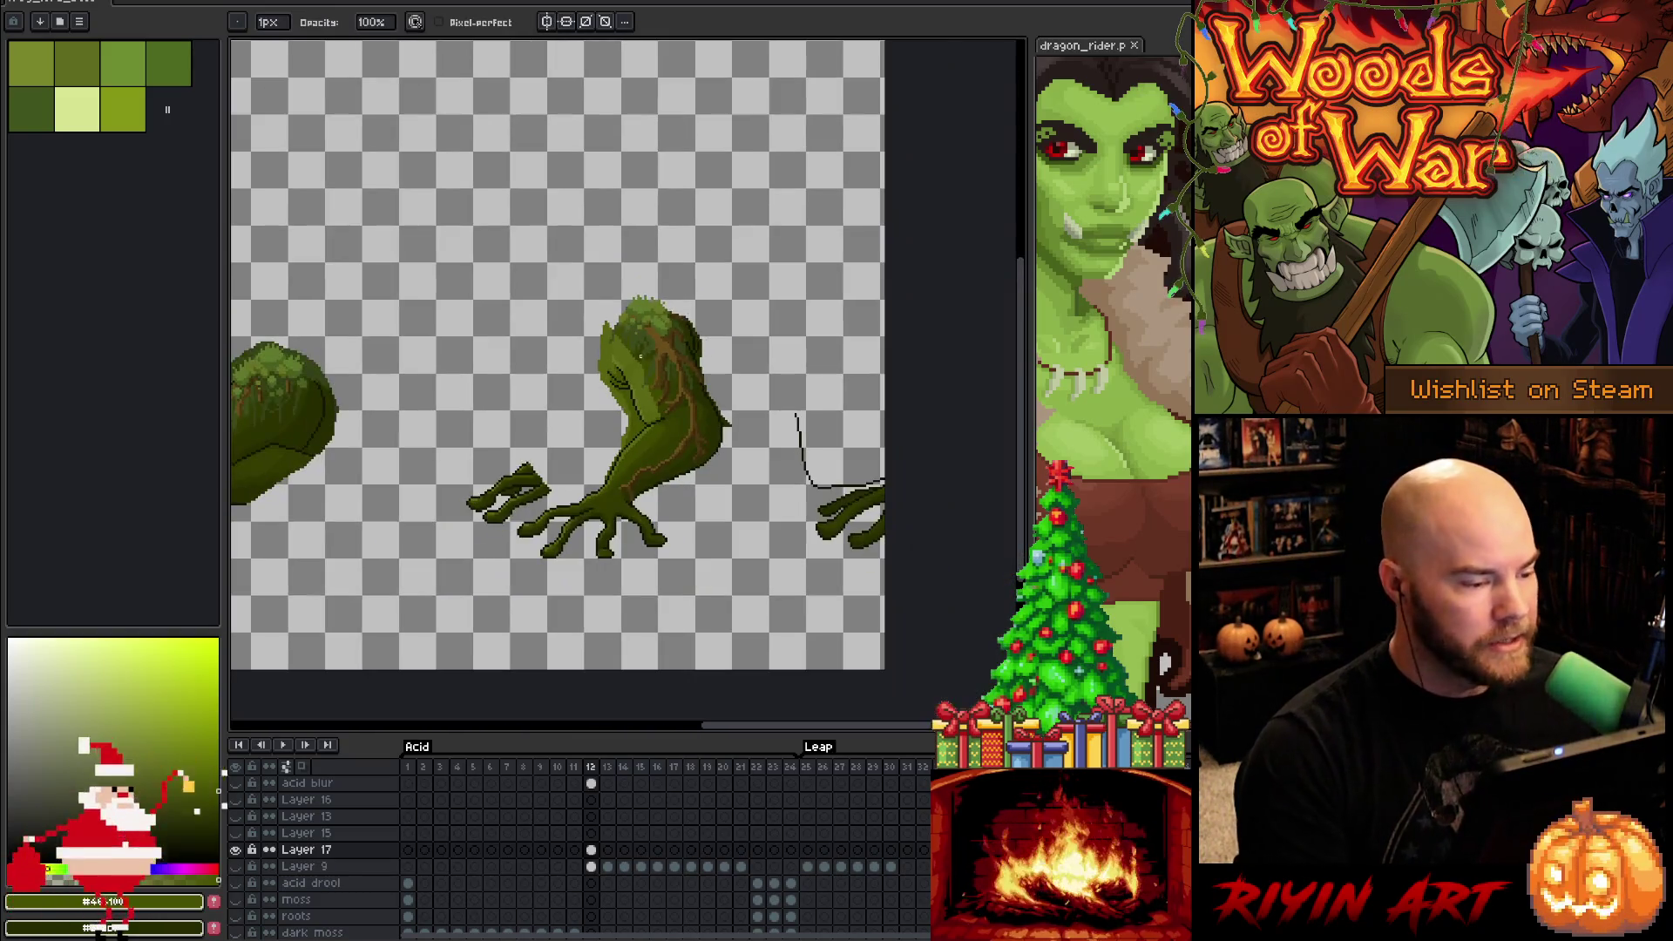
alt+click(235, 851)
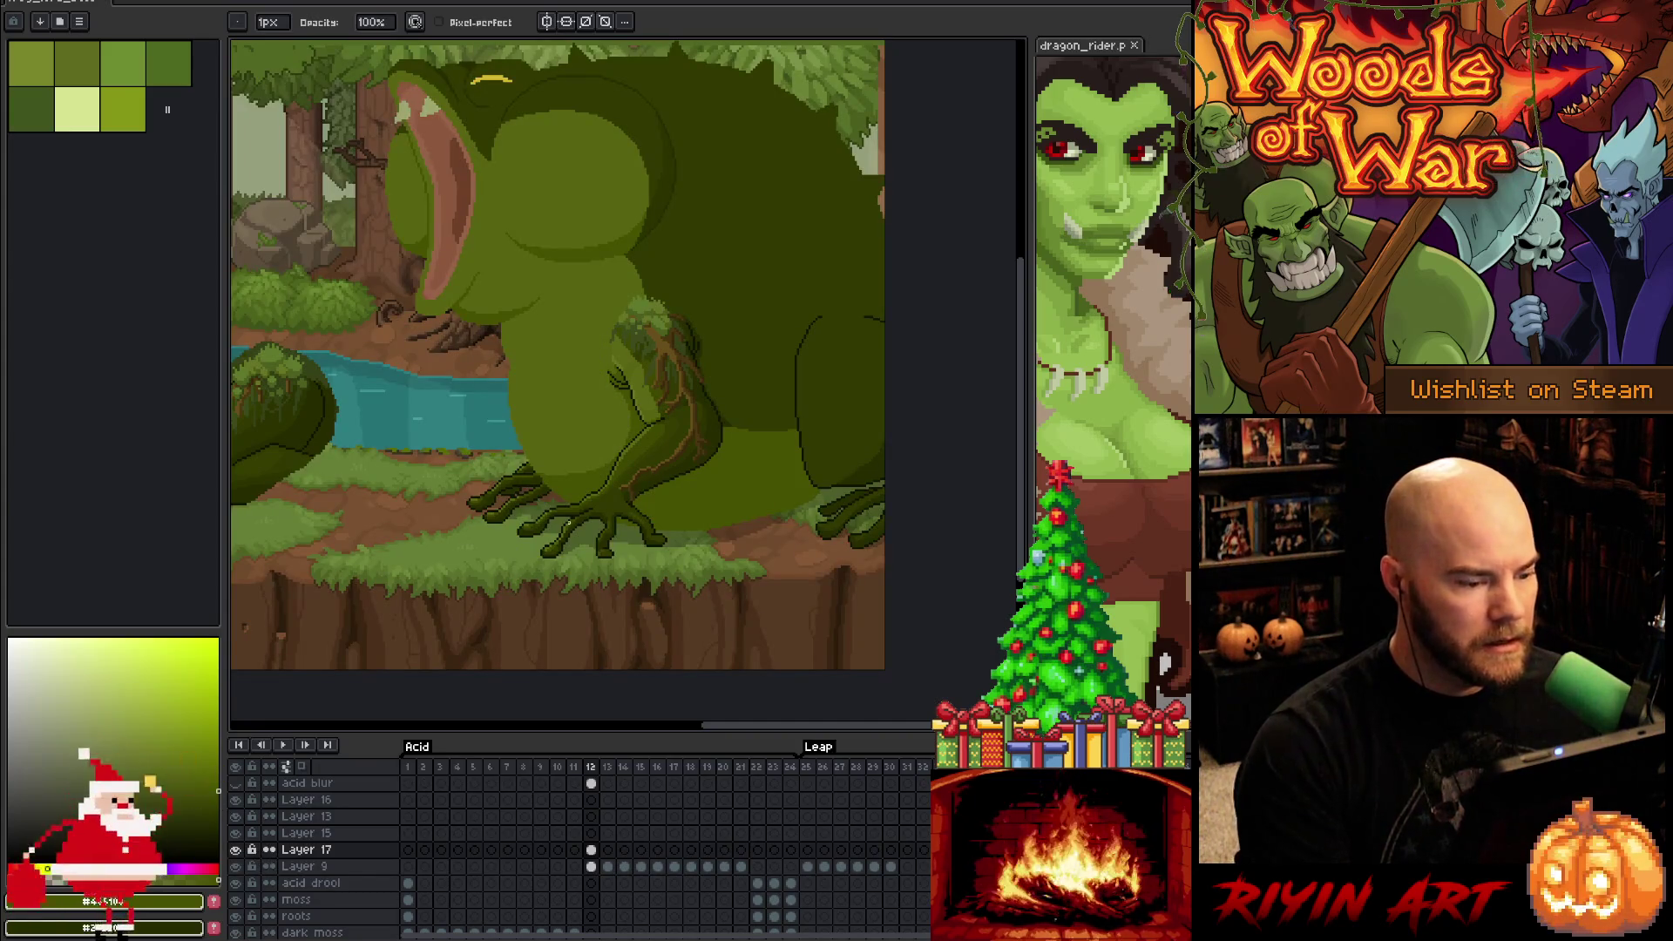
Flip between frames 11 and 12 to compare the leg, ending on frame 12
scroll(664, 370, up, 1)
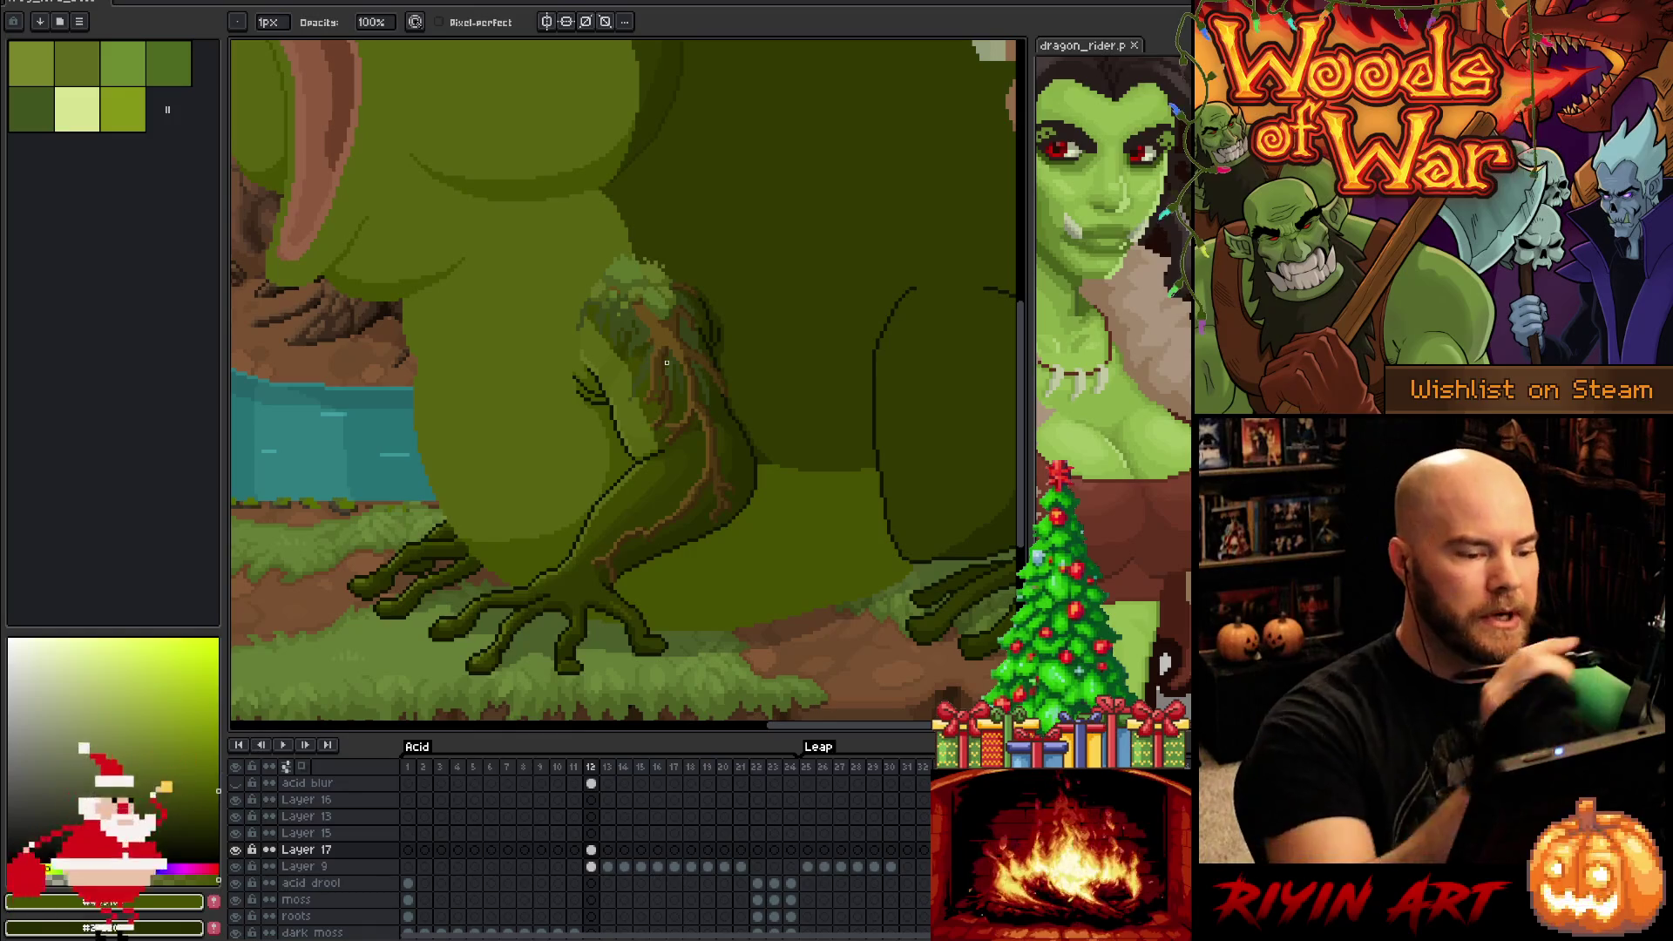
key(comma)
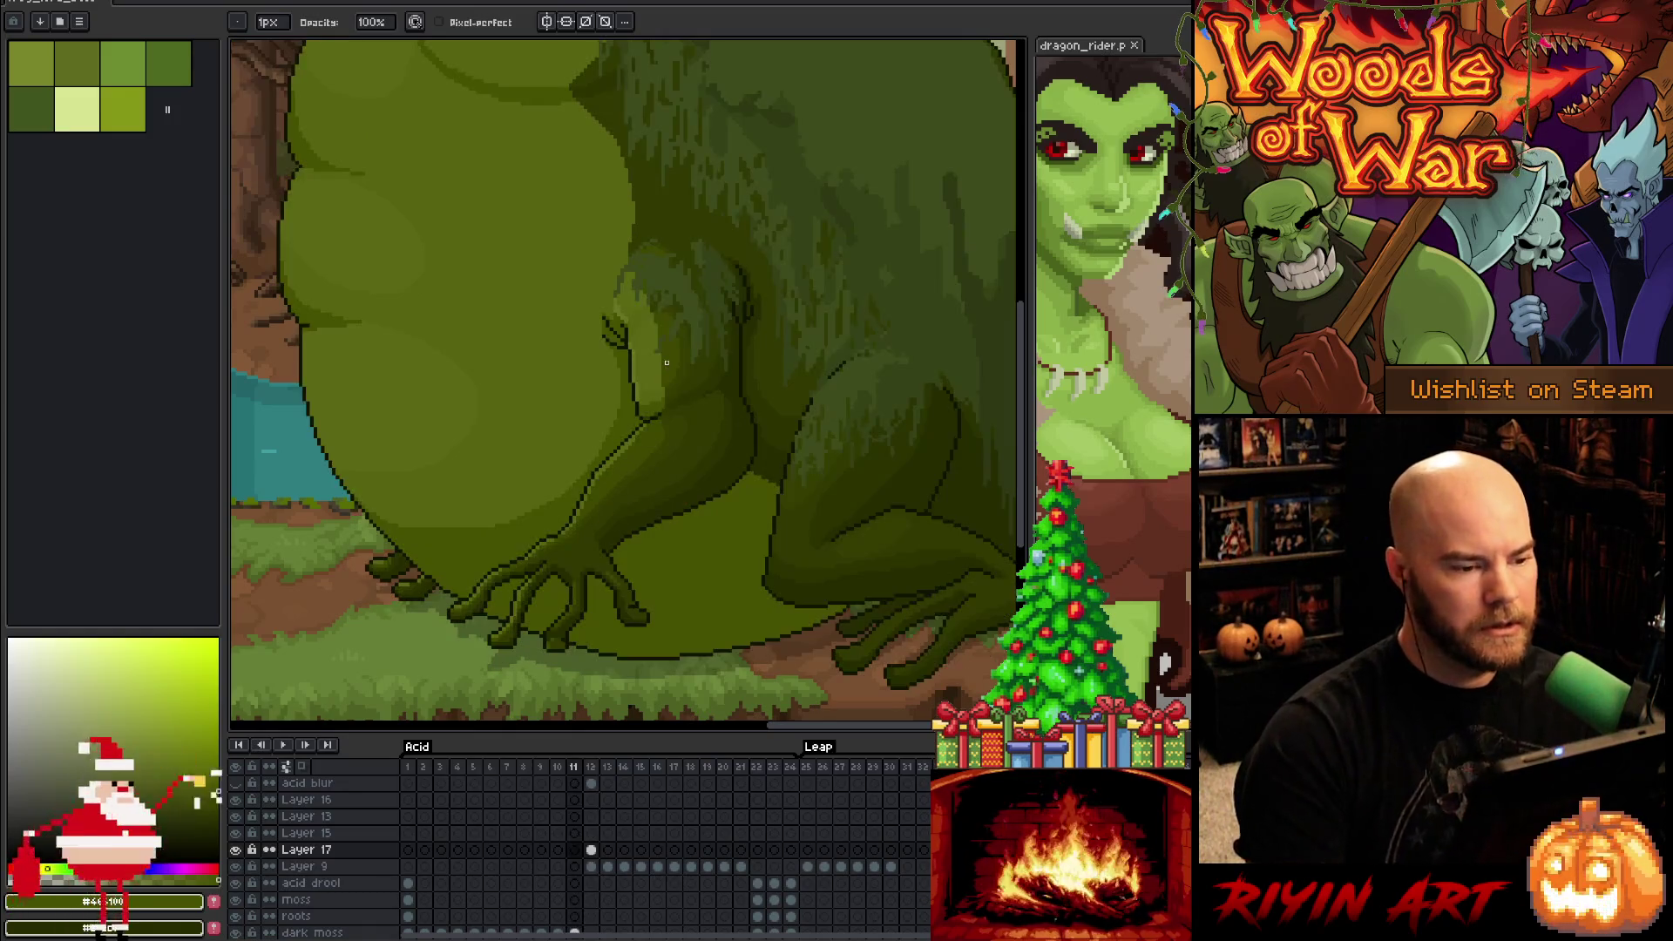
key(period)
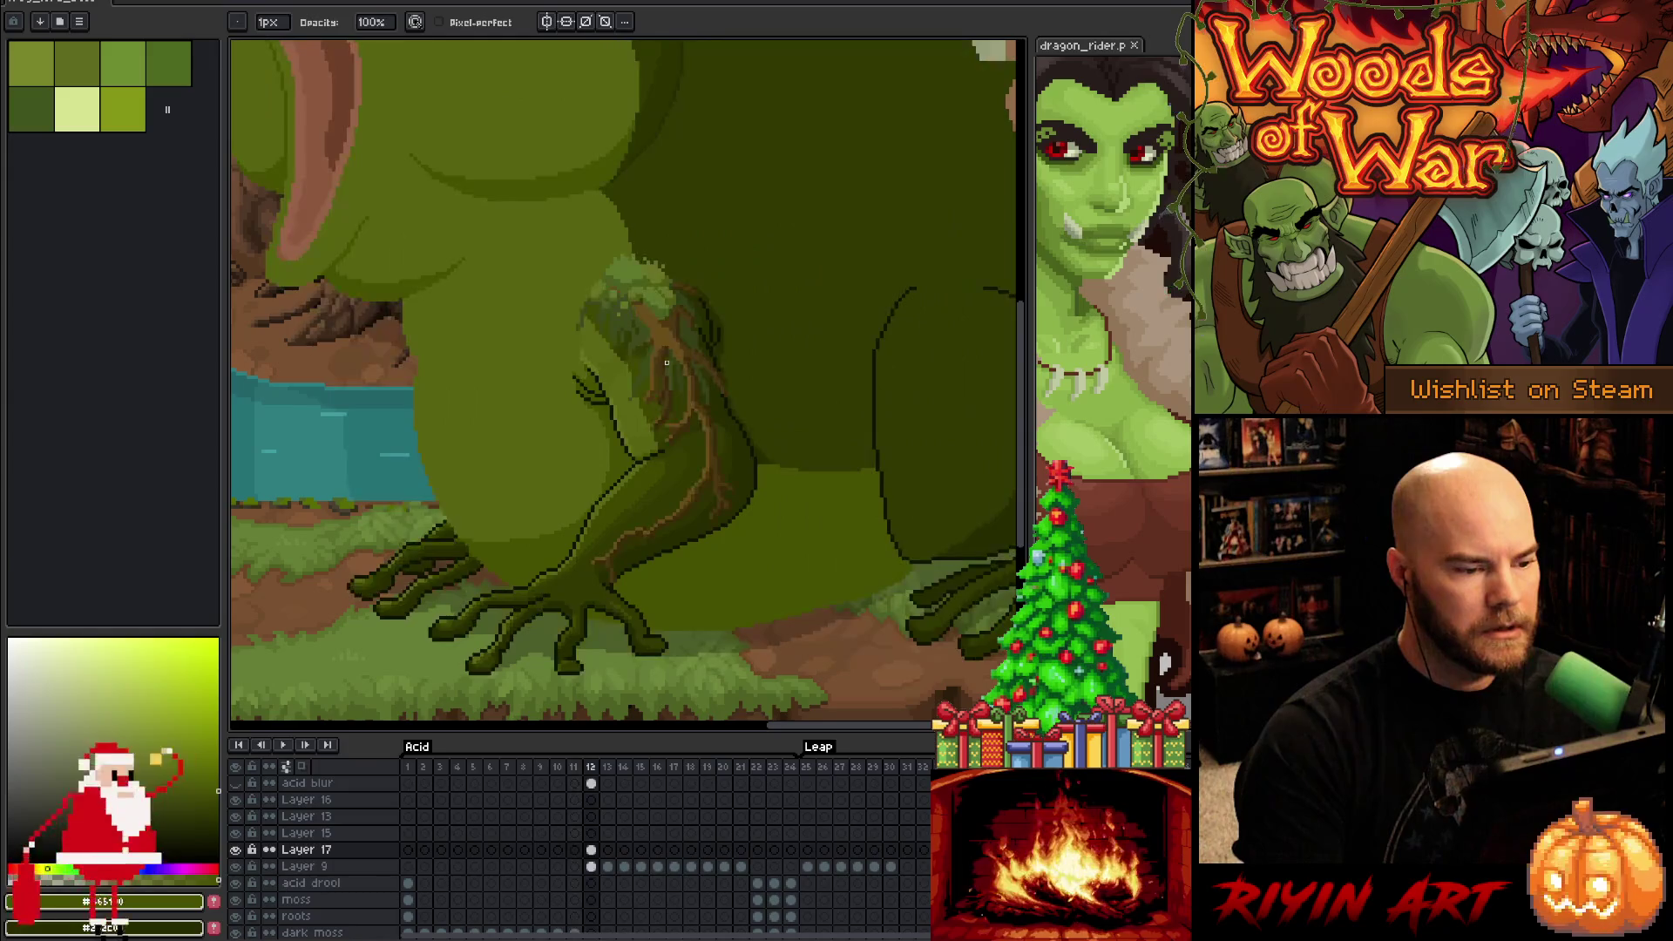
key(comma)
key(period)
key(comma)
key(period)
key(comma)
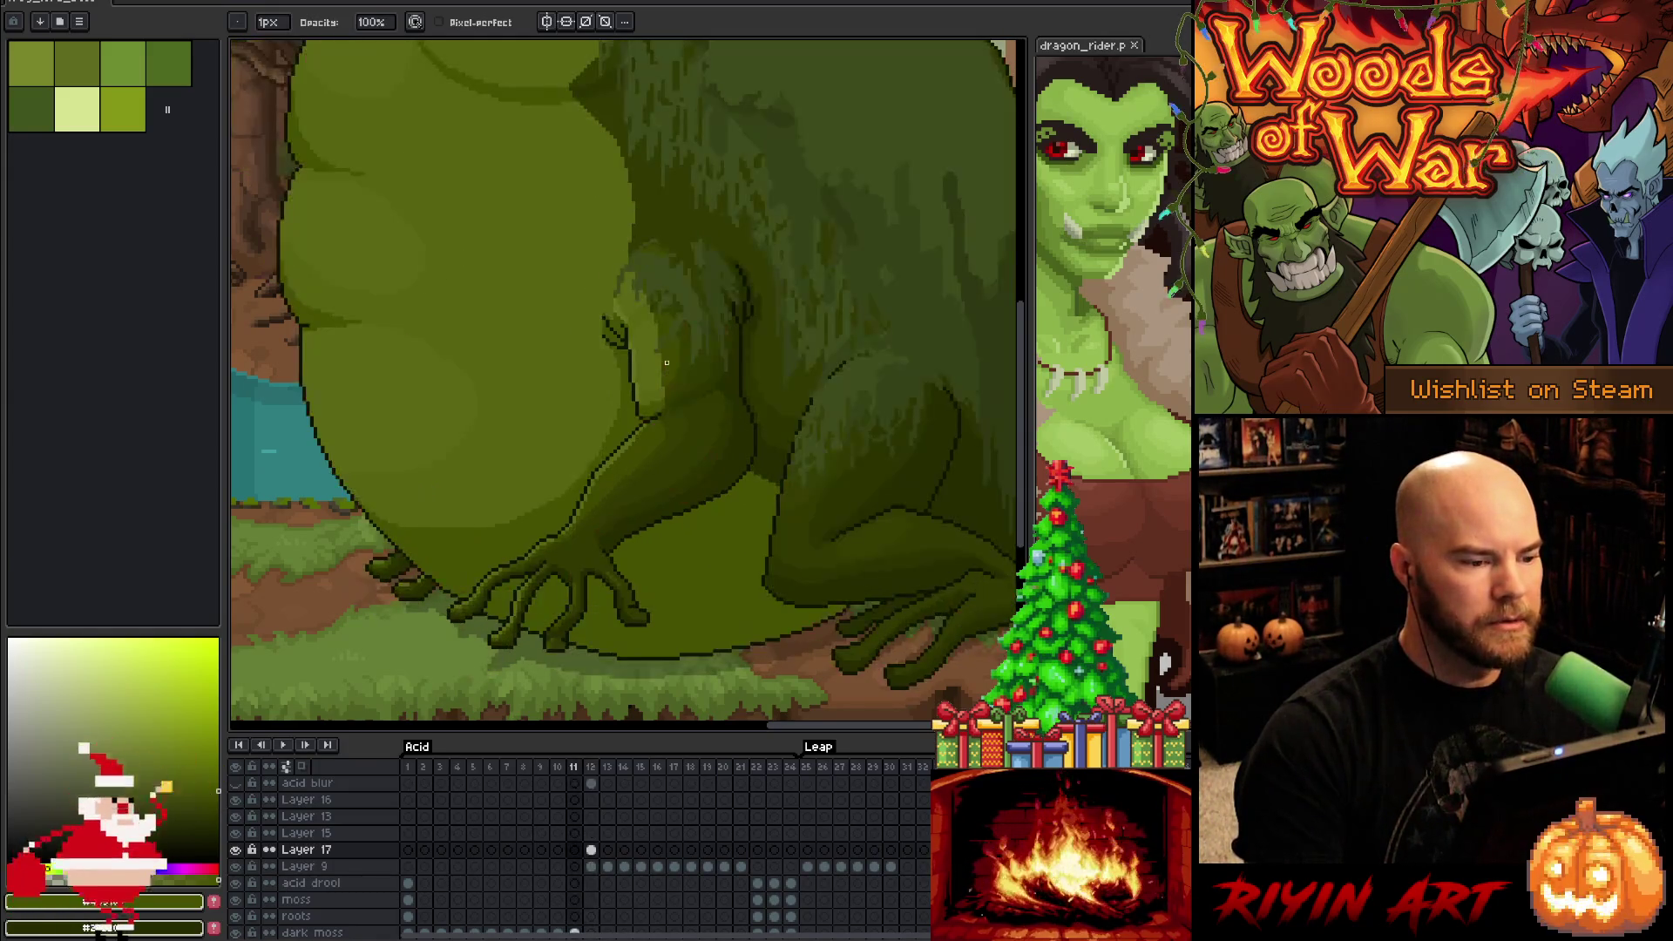
key(period)
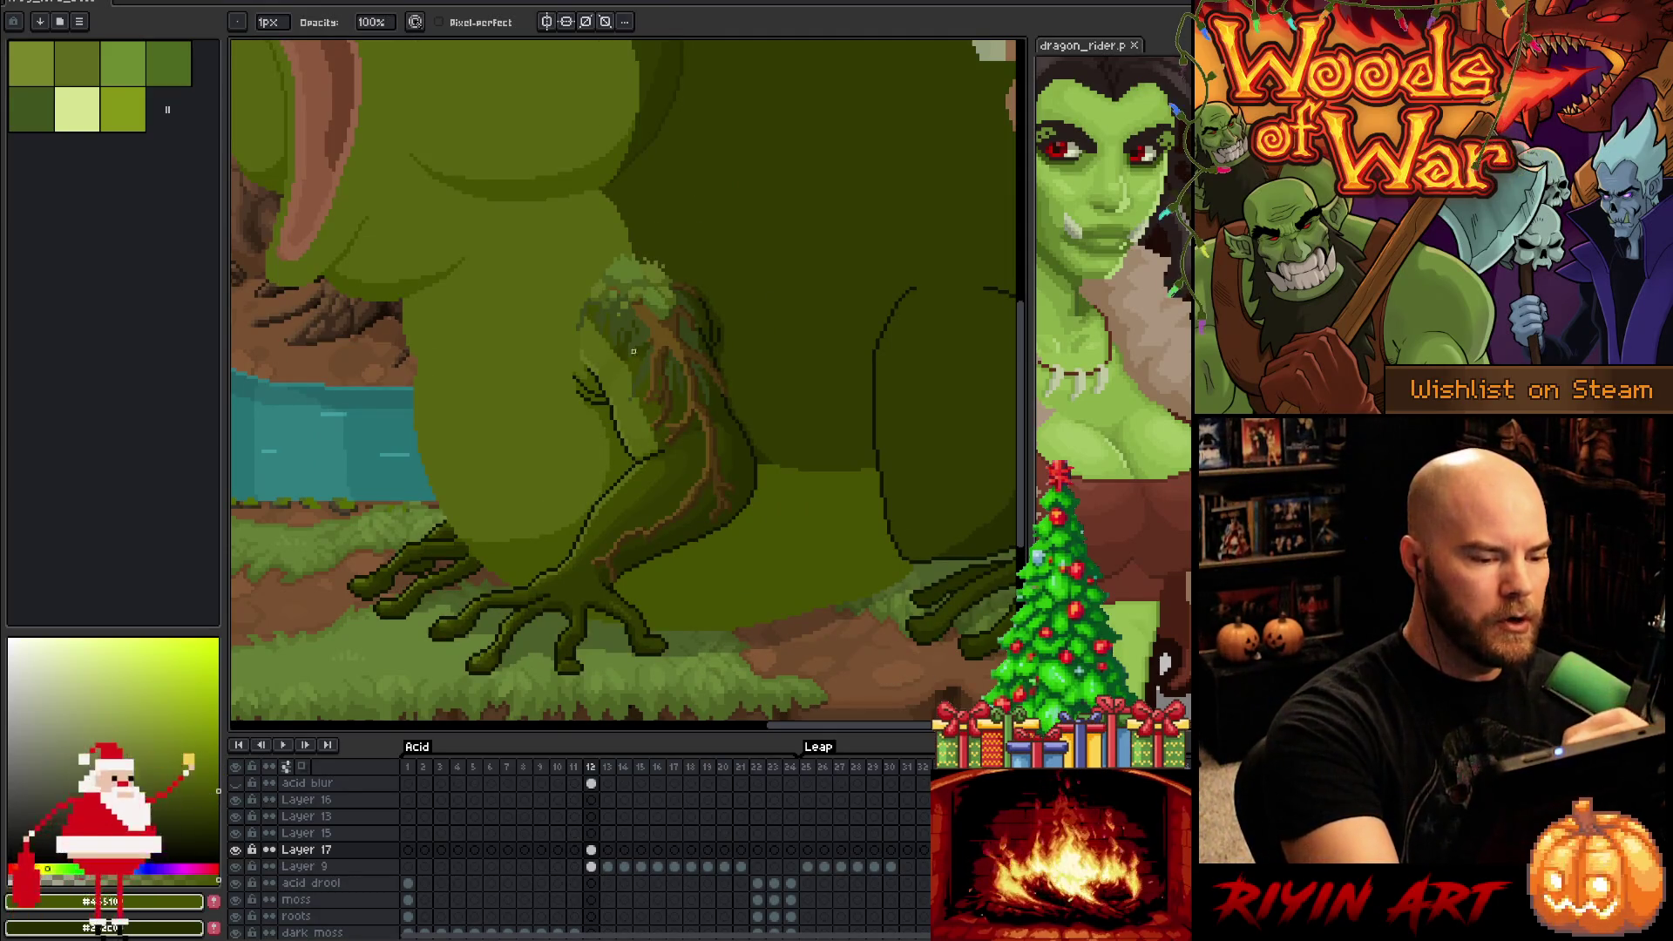
Eyedropper a green from the mossy creature as the painting colour
key(e)
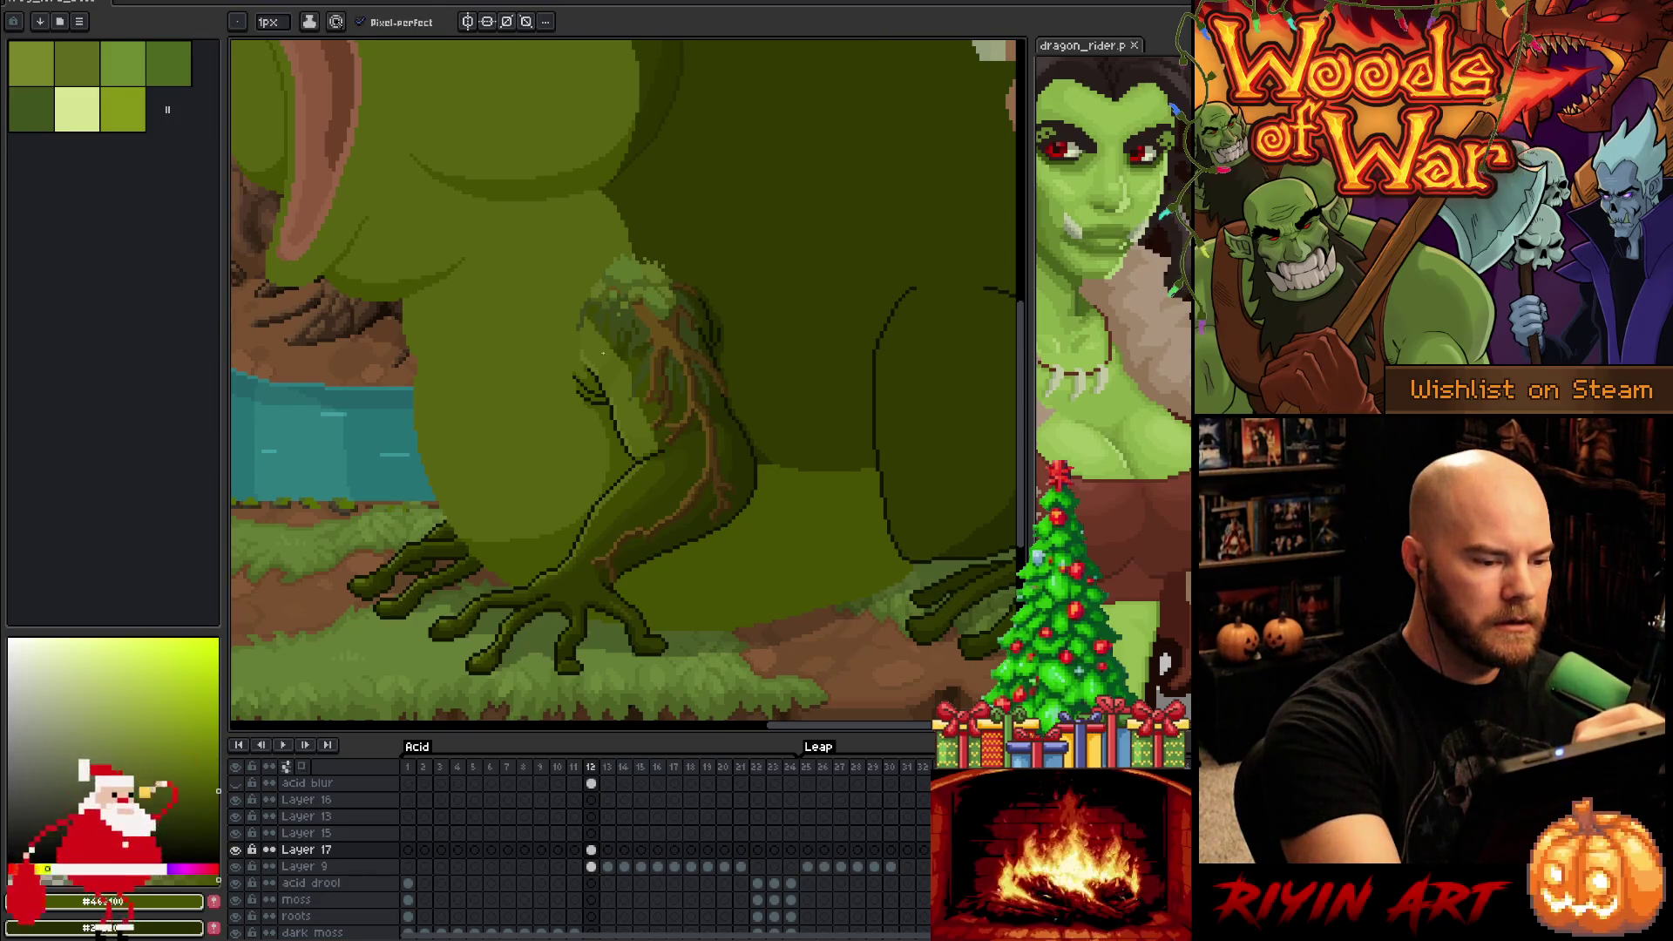
alt+click(622, 353)
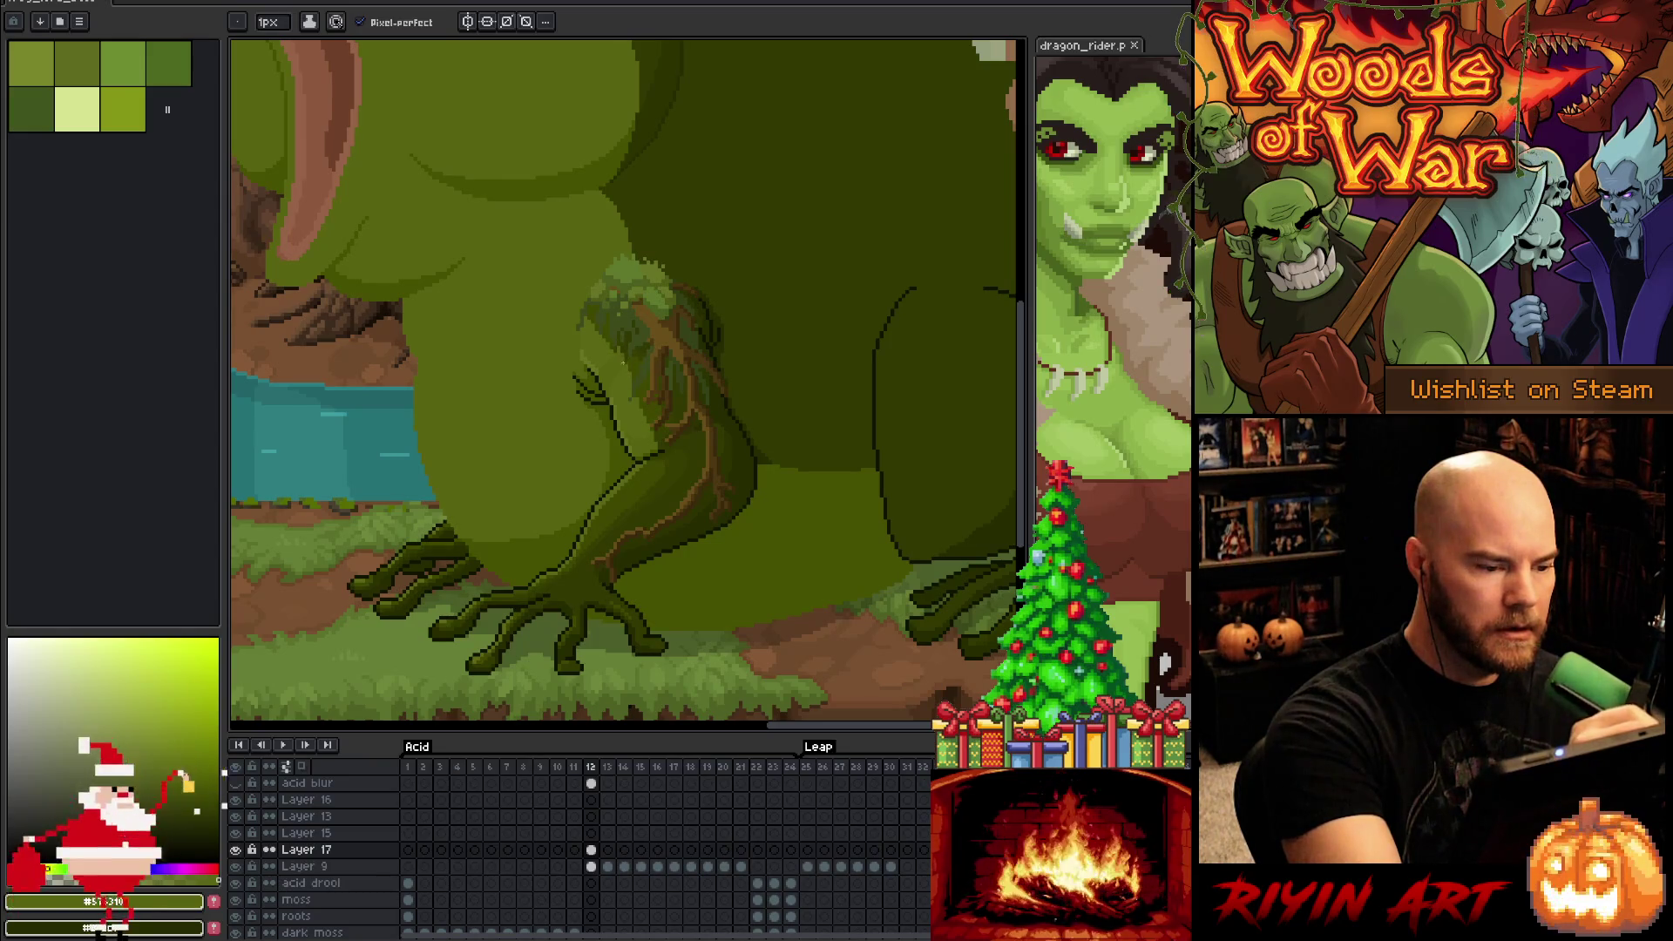
alt+click(617, 346)
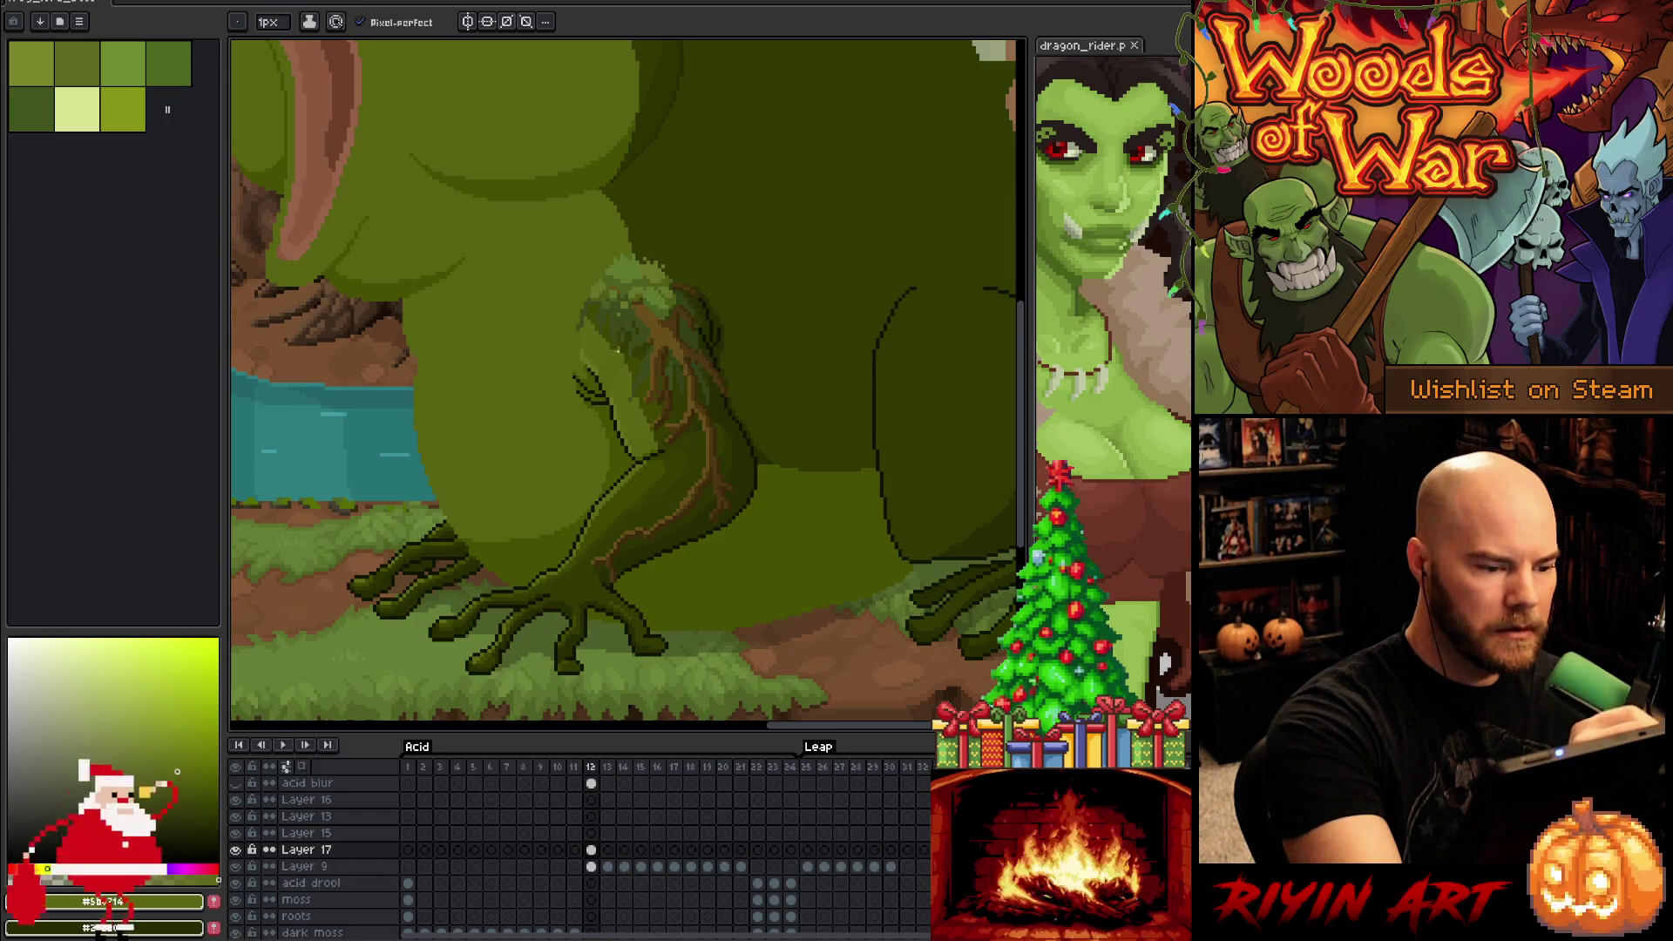
scroll(615, 364, up, 3)
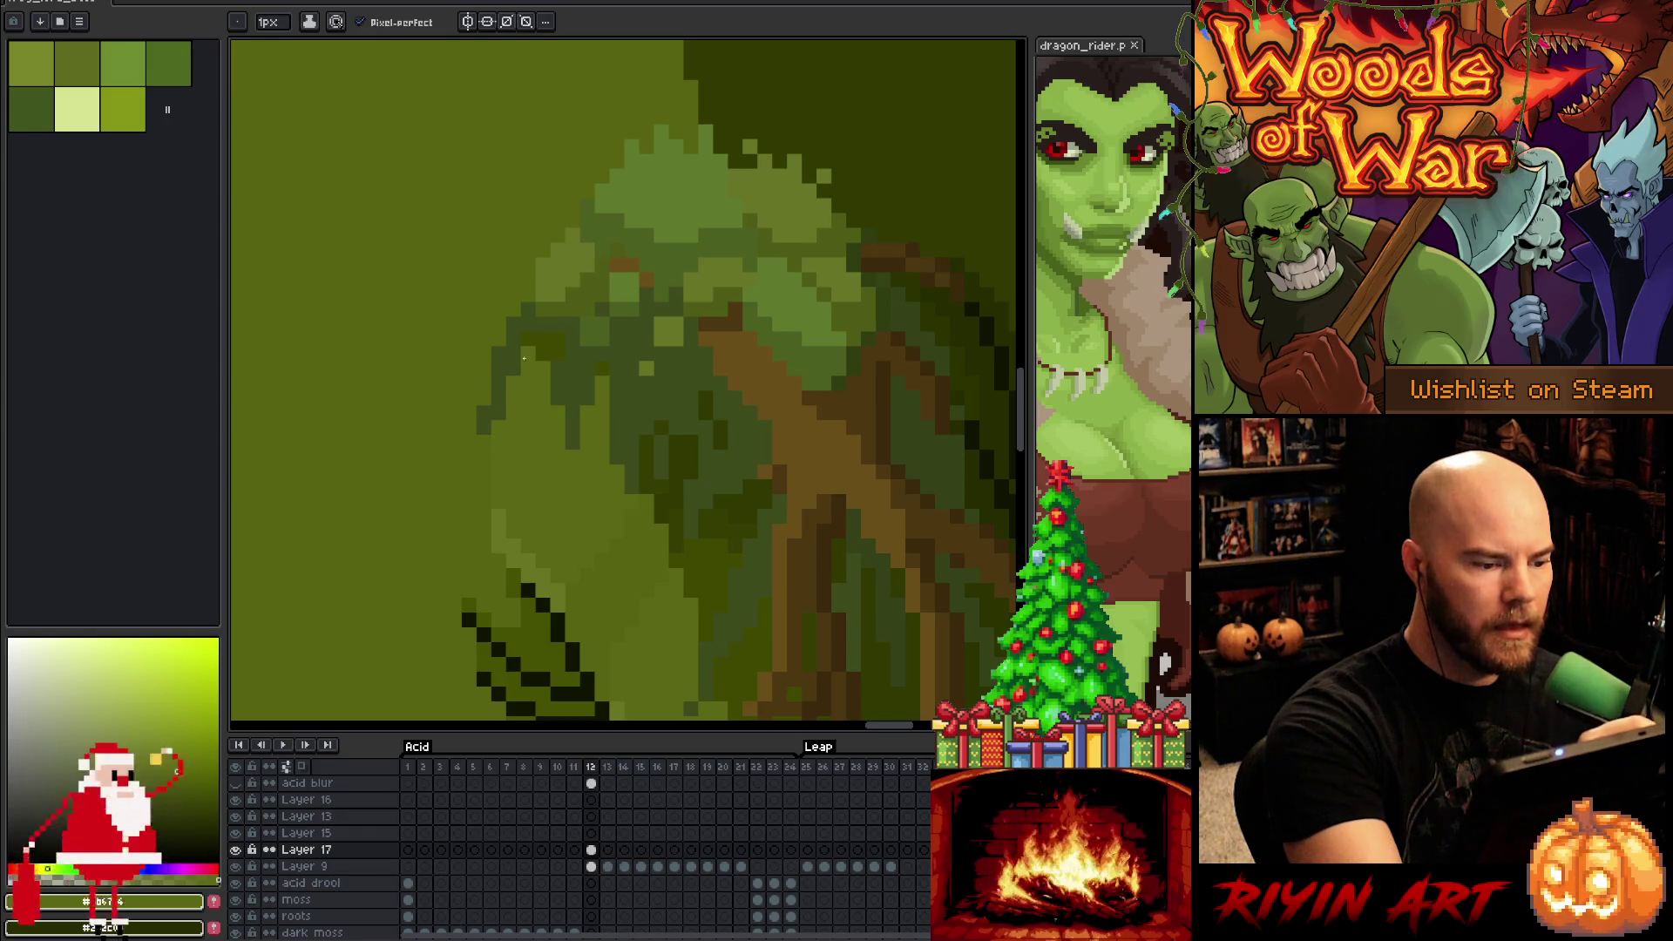
alt+click(486, 373)
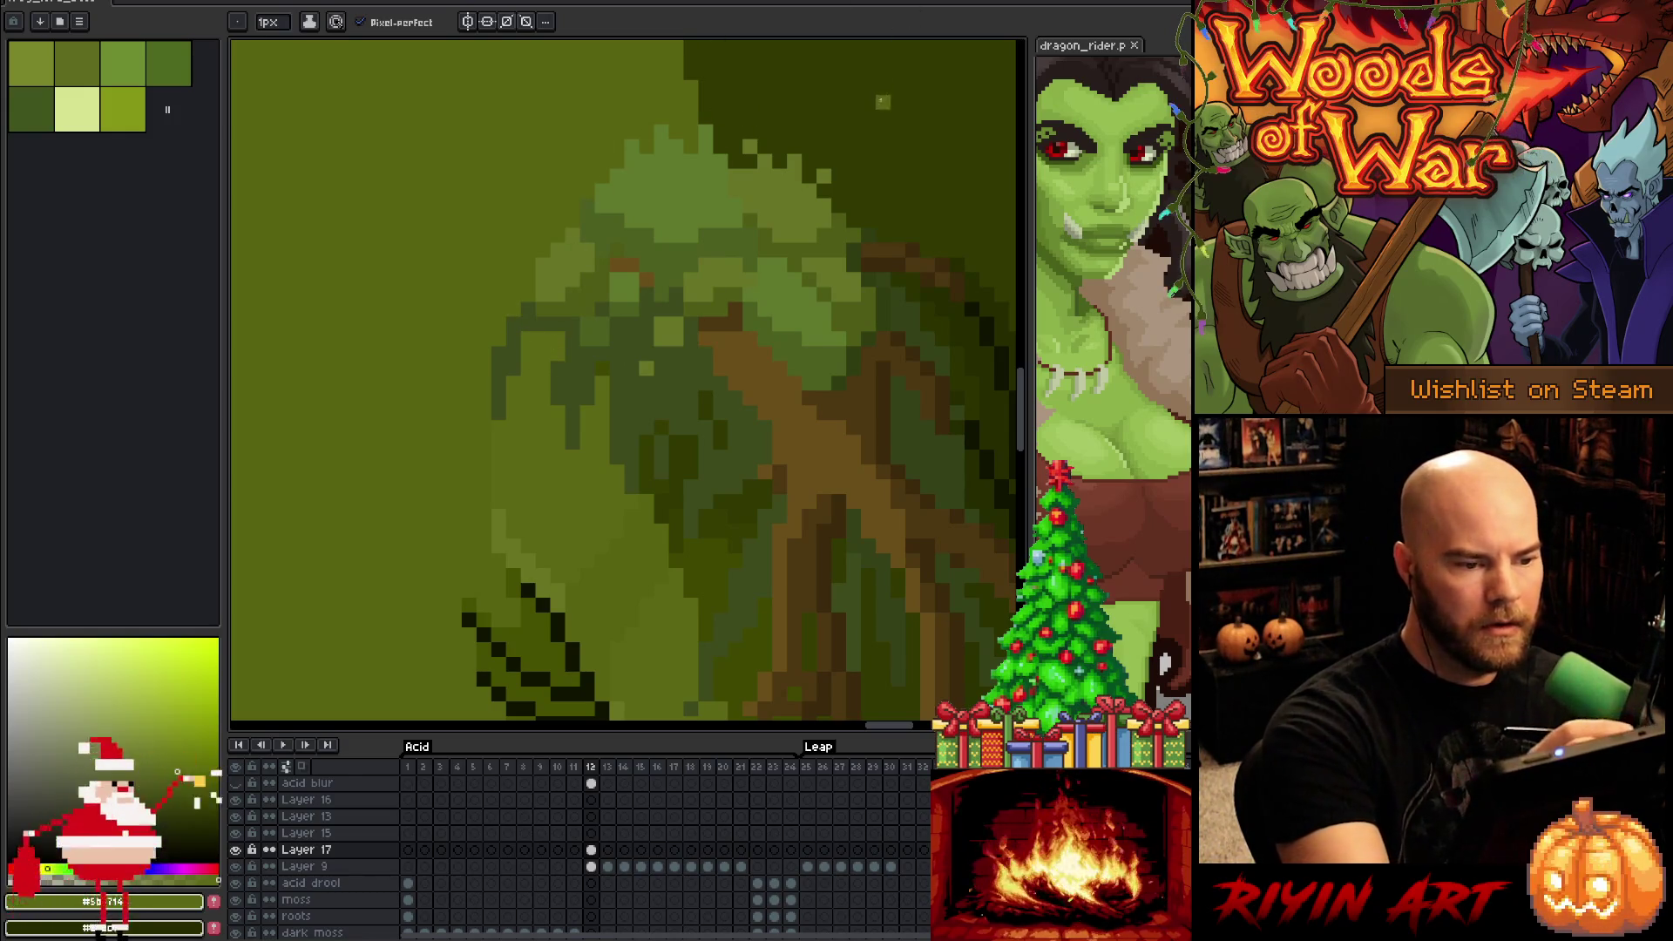
key(space)
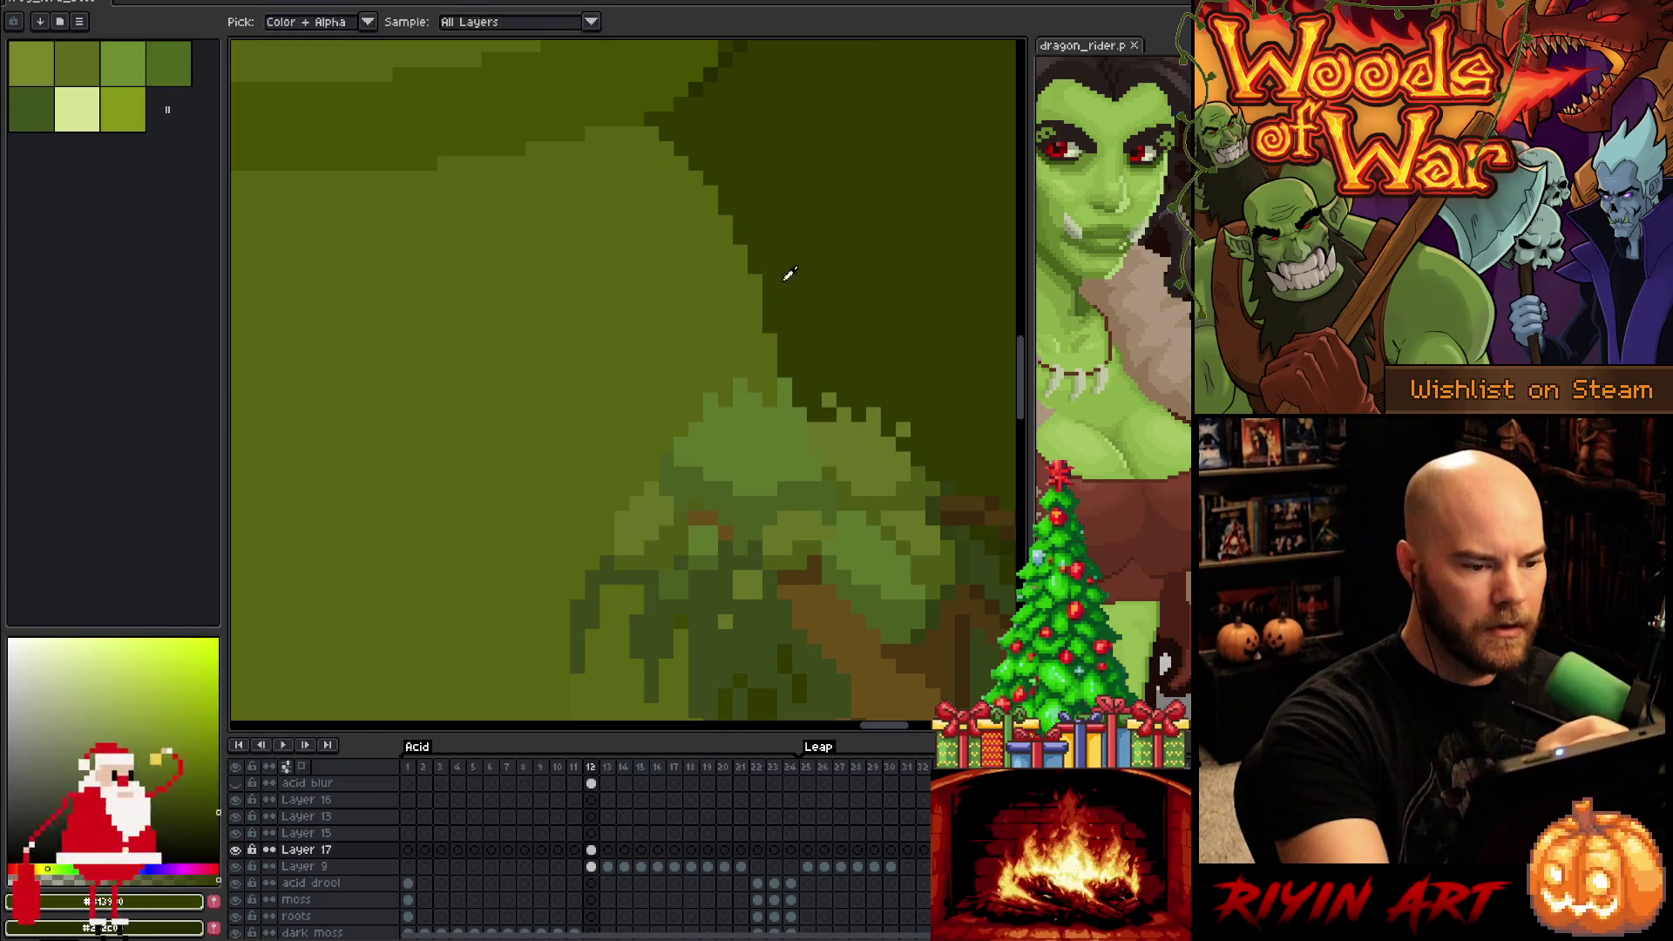
On Layer 9, draw a dark curved line and fill a frog area with darker green
click(591, 866)
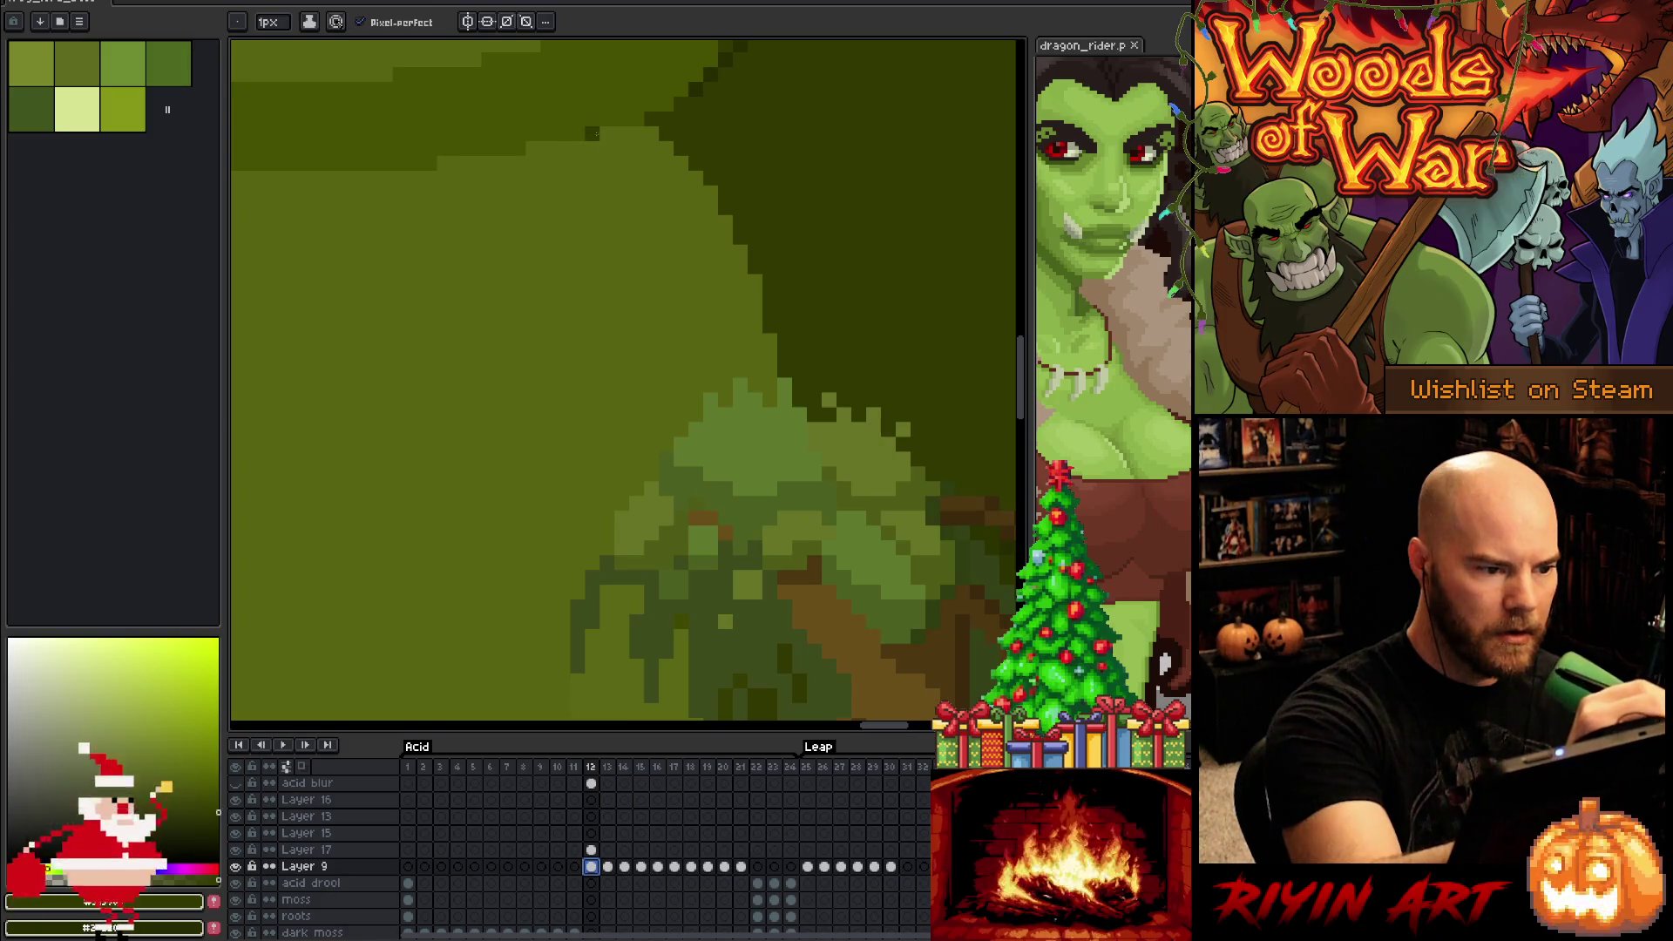
mouse_move(592, 133)
mouse_down()
mouse_move(638, 196)
mouse_move(667, 446)
mouse_up()
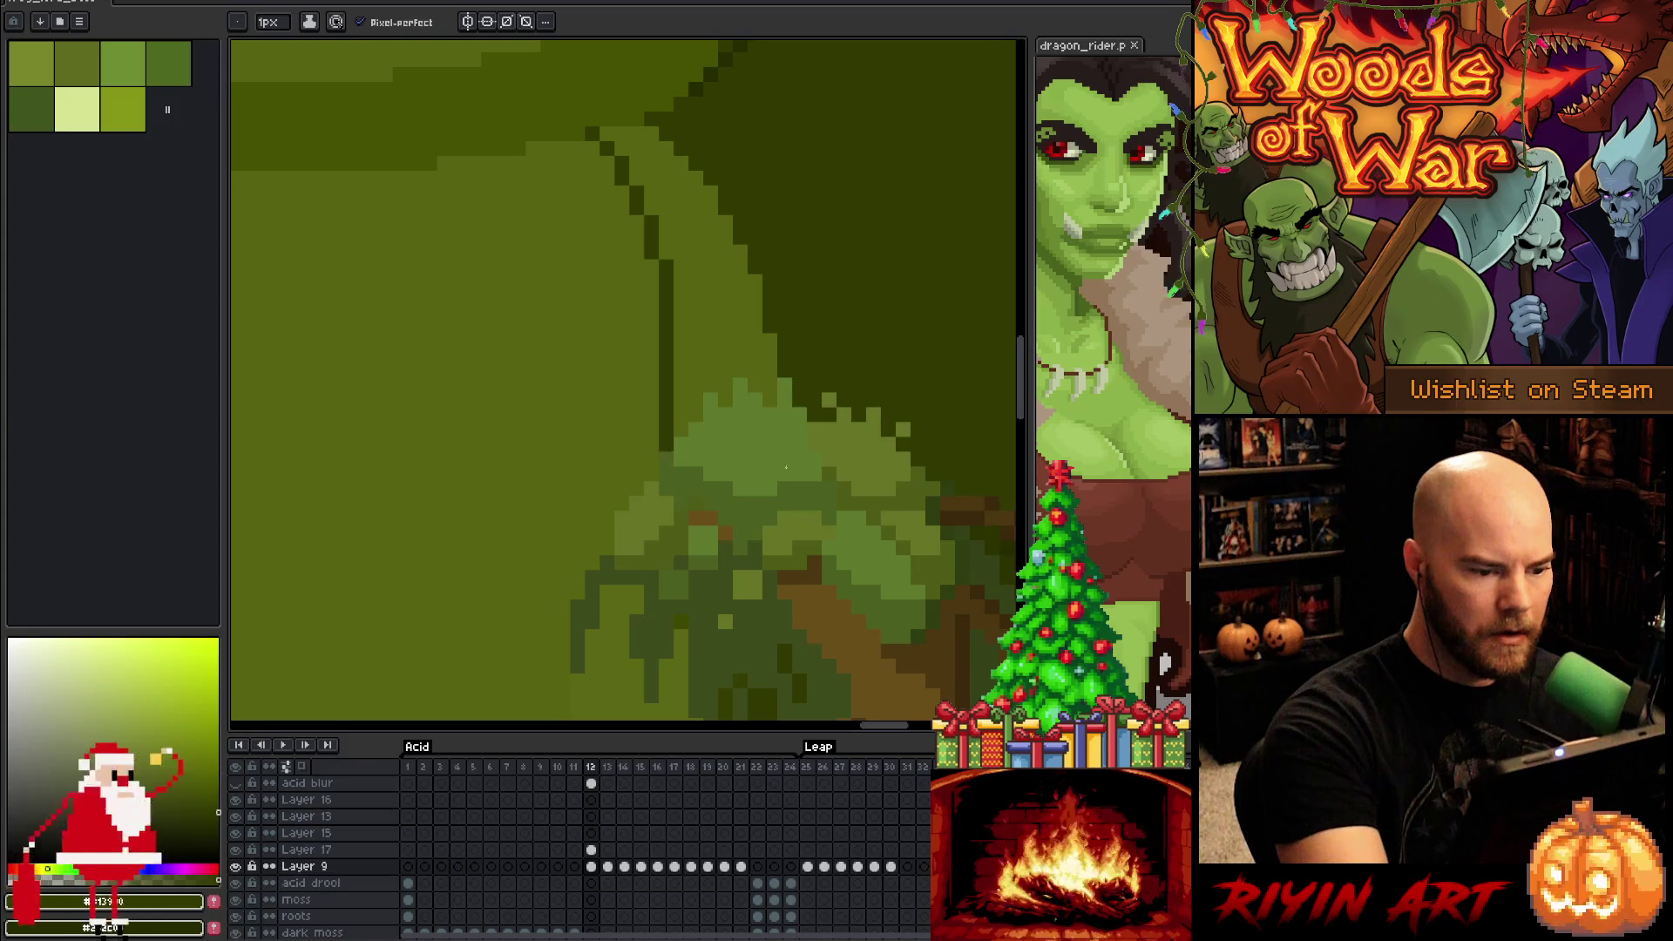
key(g)
click(752, 340)
scroll(719, 172, down, 3)
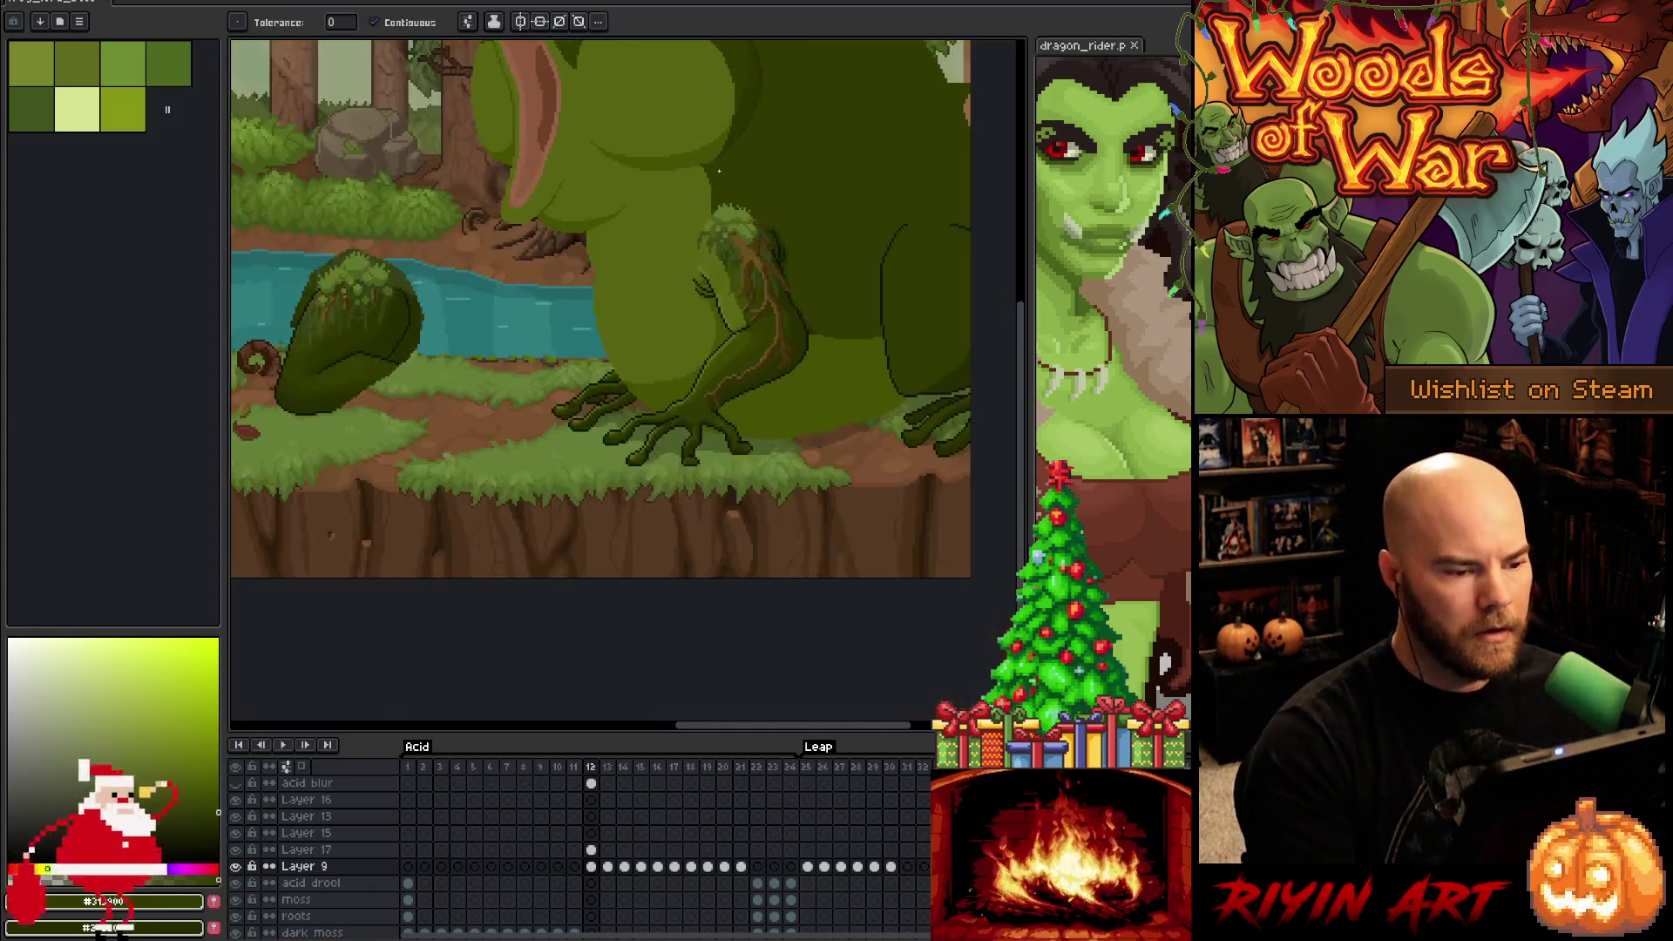
scroll(720, 171, down, 1)
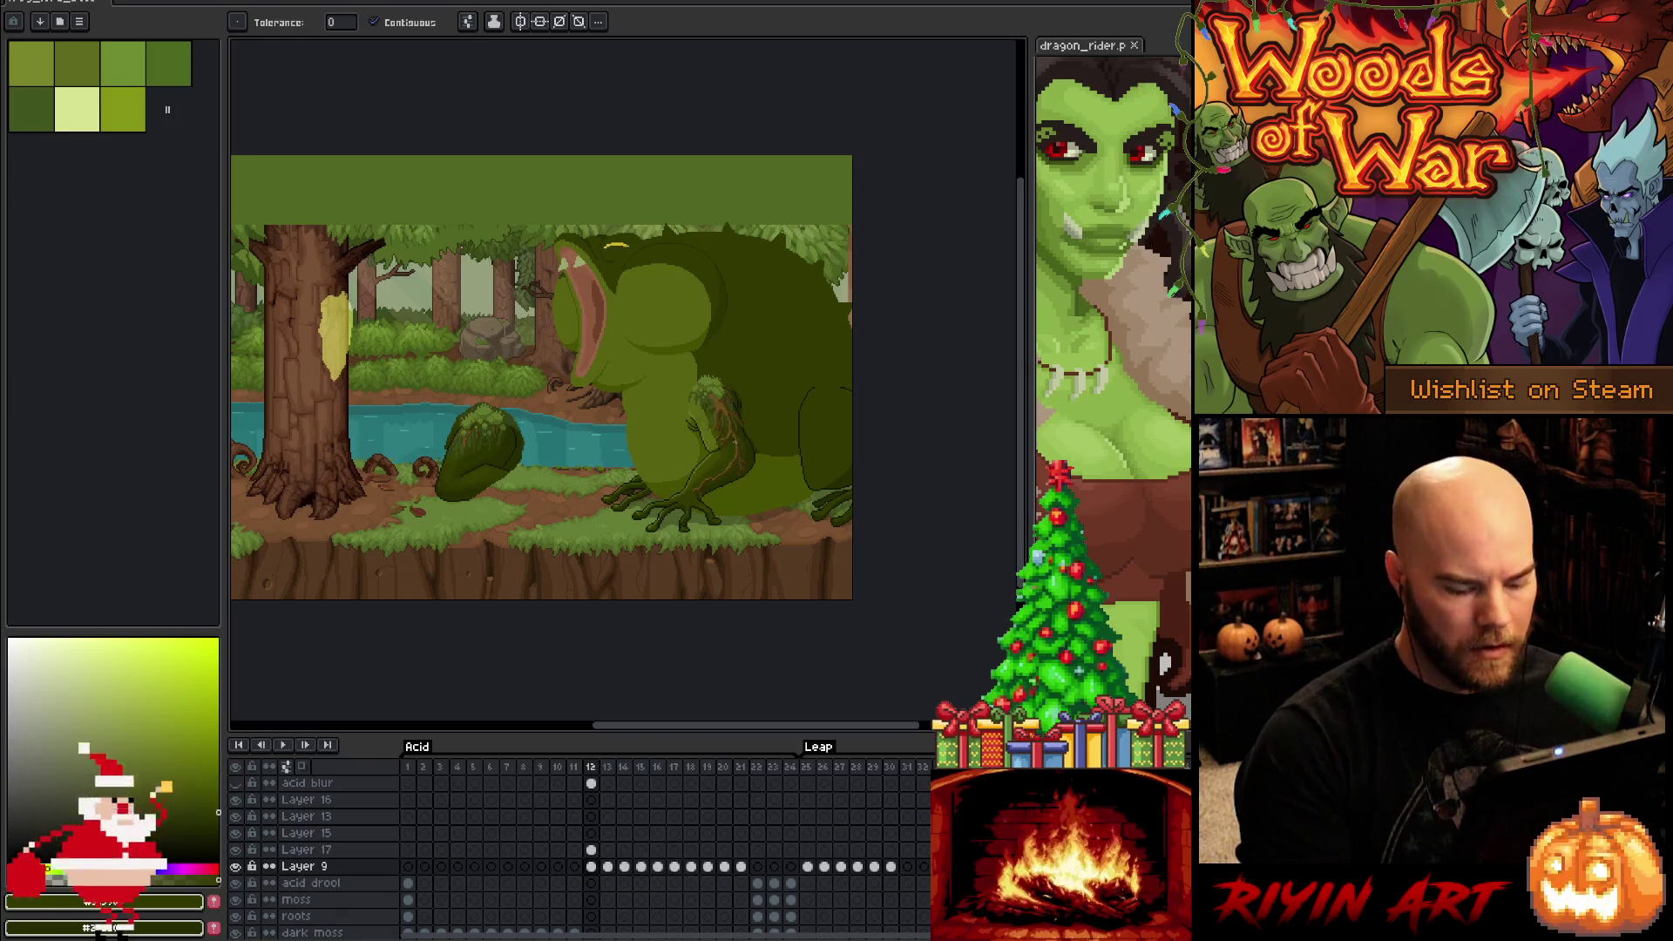
scroll(719, 332, up, 2)
Compare frame 11 with the open-mouth frame 12, ending on frame 12
key(Left)
key(Right)
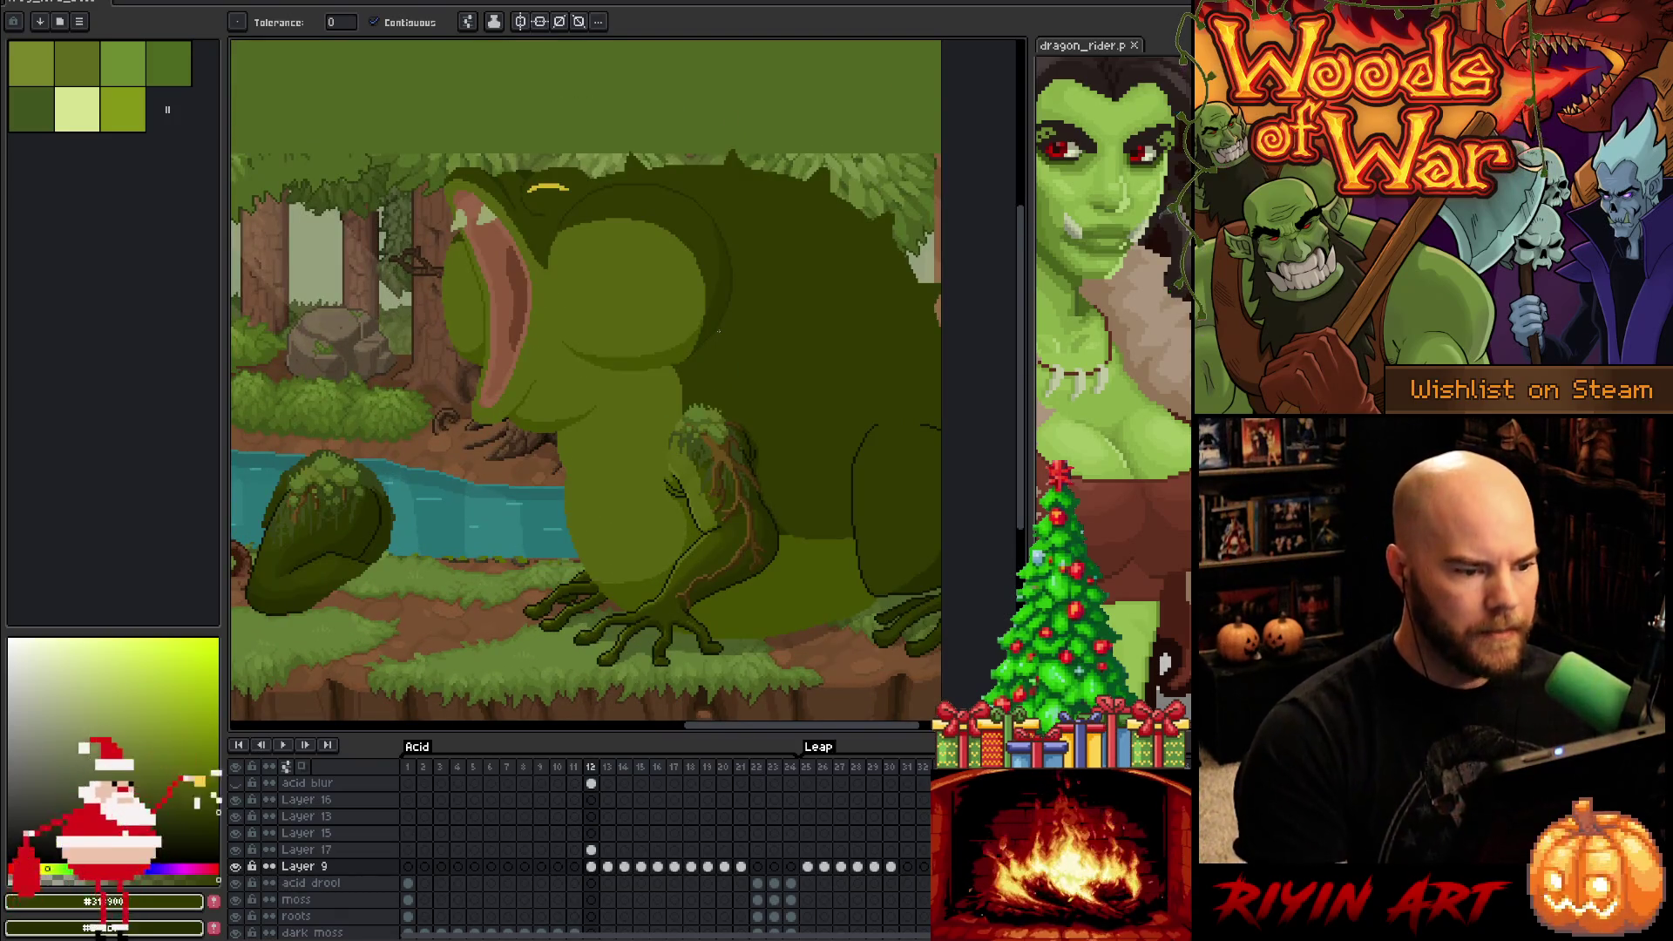
key(Left)
key(Right)
key(Left)
key(Right)
scroll(718, 329, up, 3)
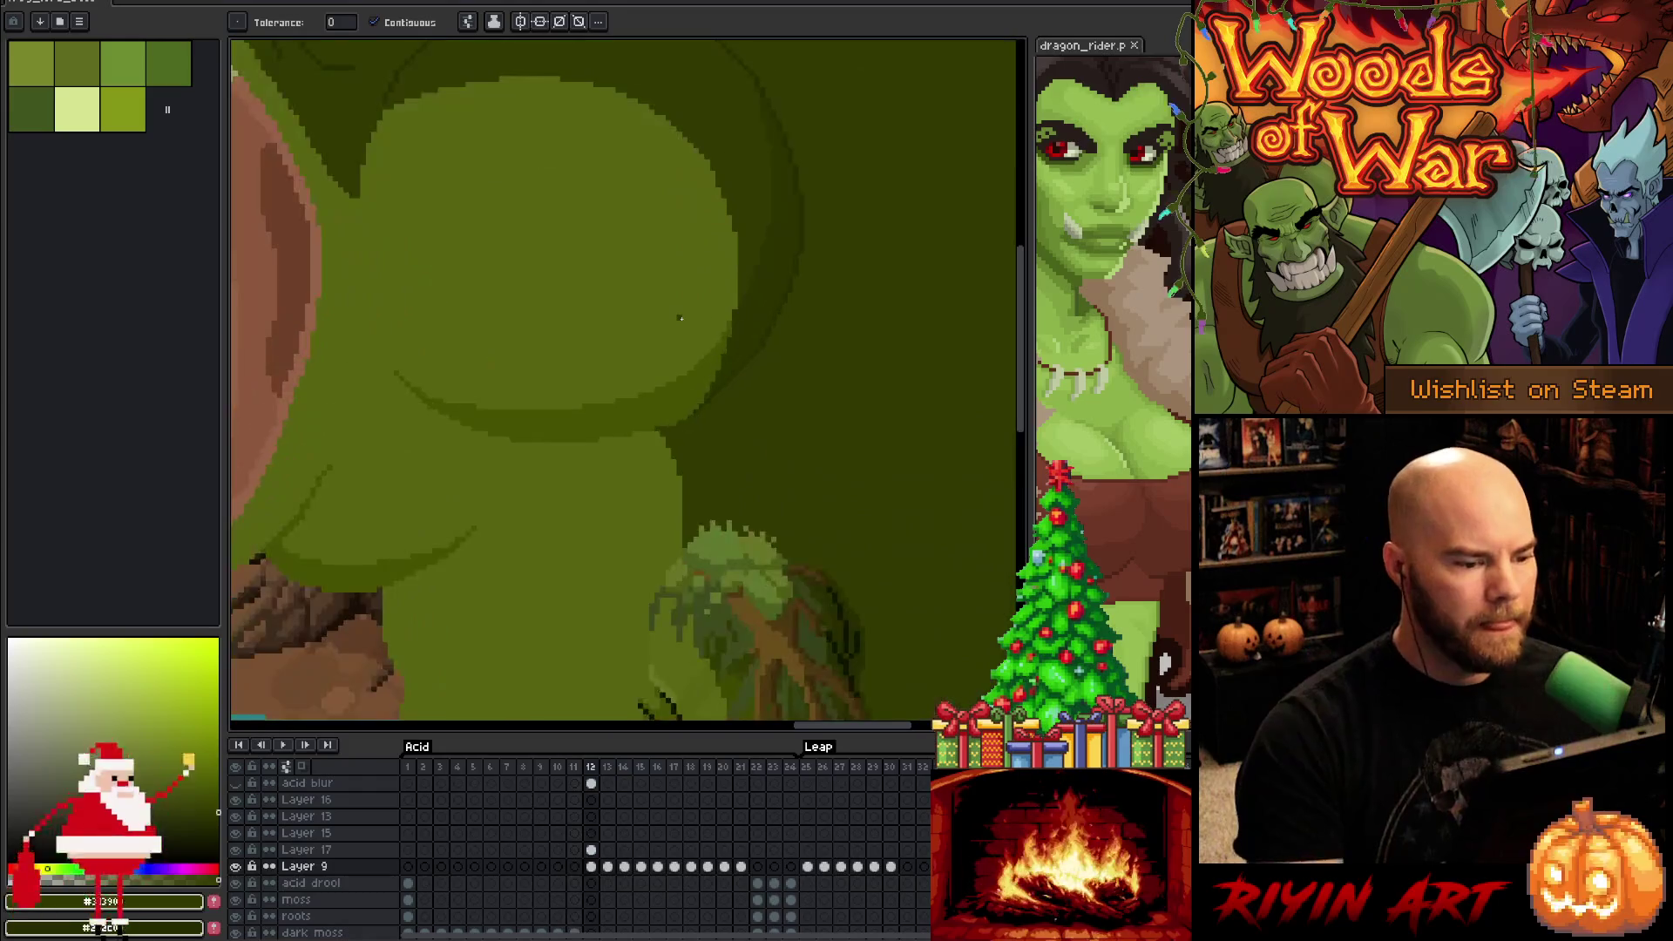
Sample a colour from the frog's belly, pan across the scene, and start Save As
key(b)
alt+click(737, 330)
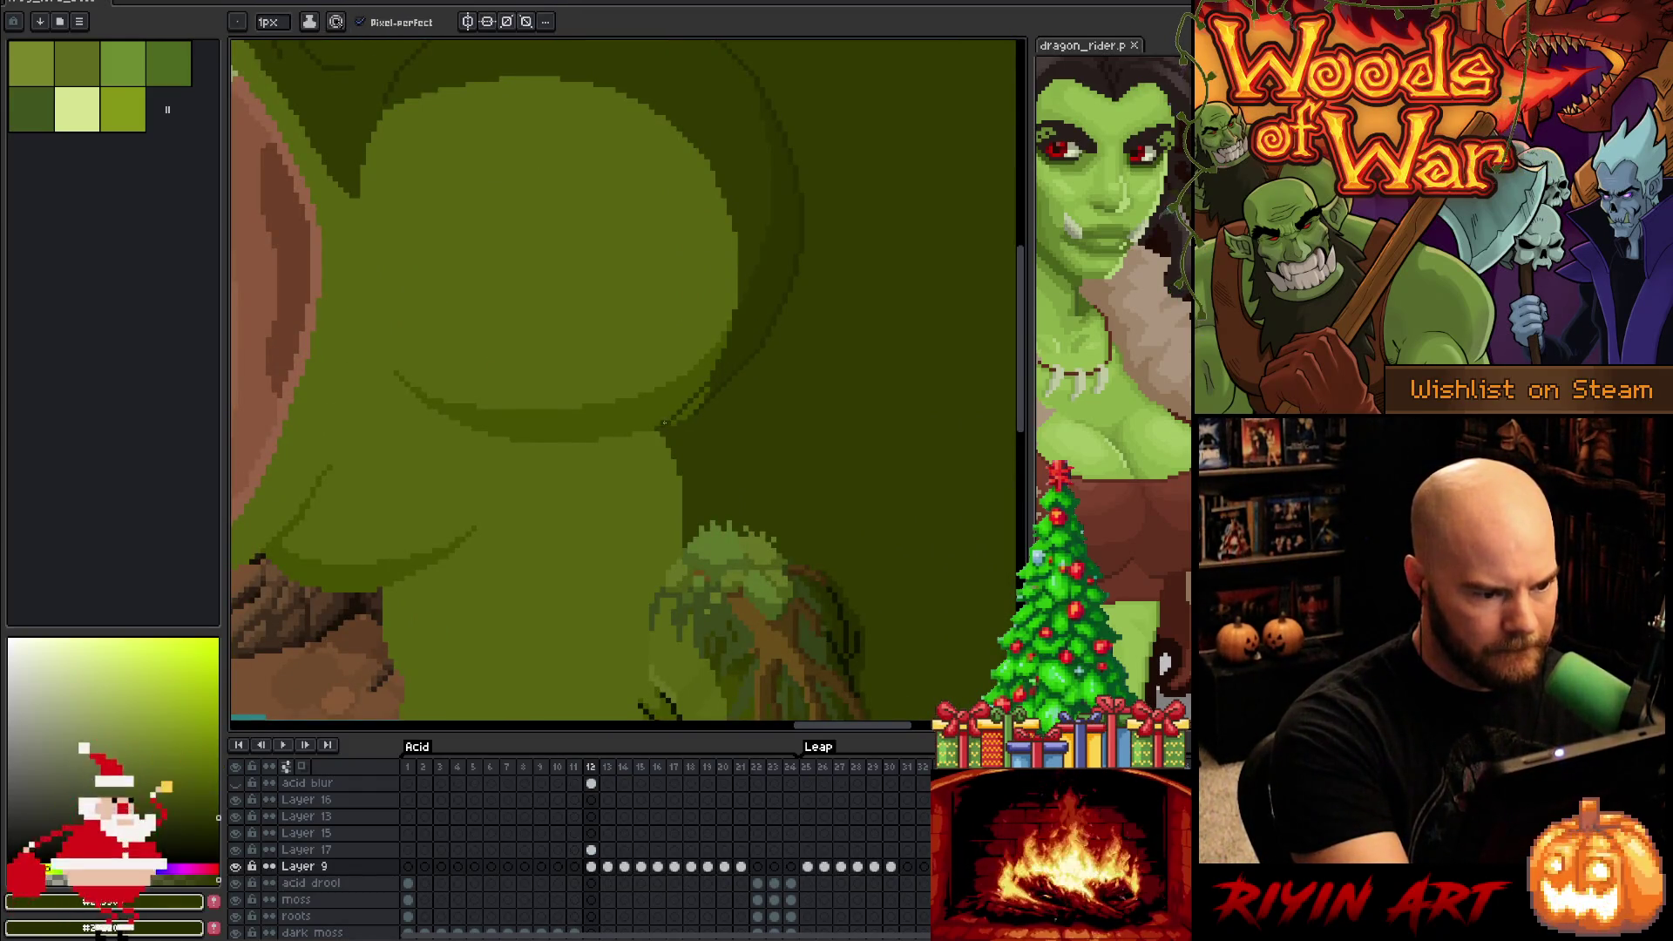
alt+click(737, 326)
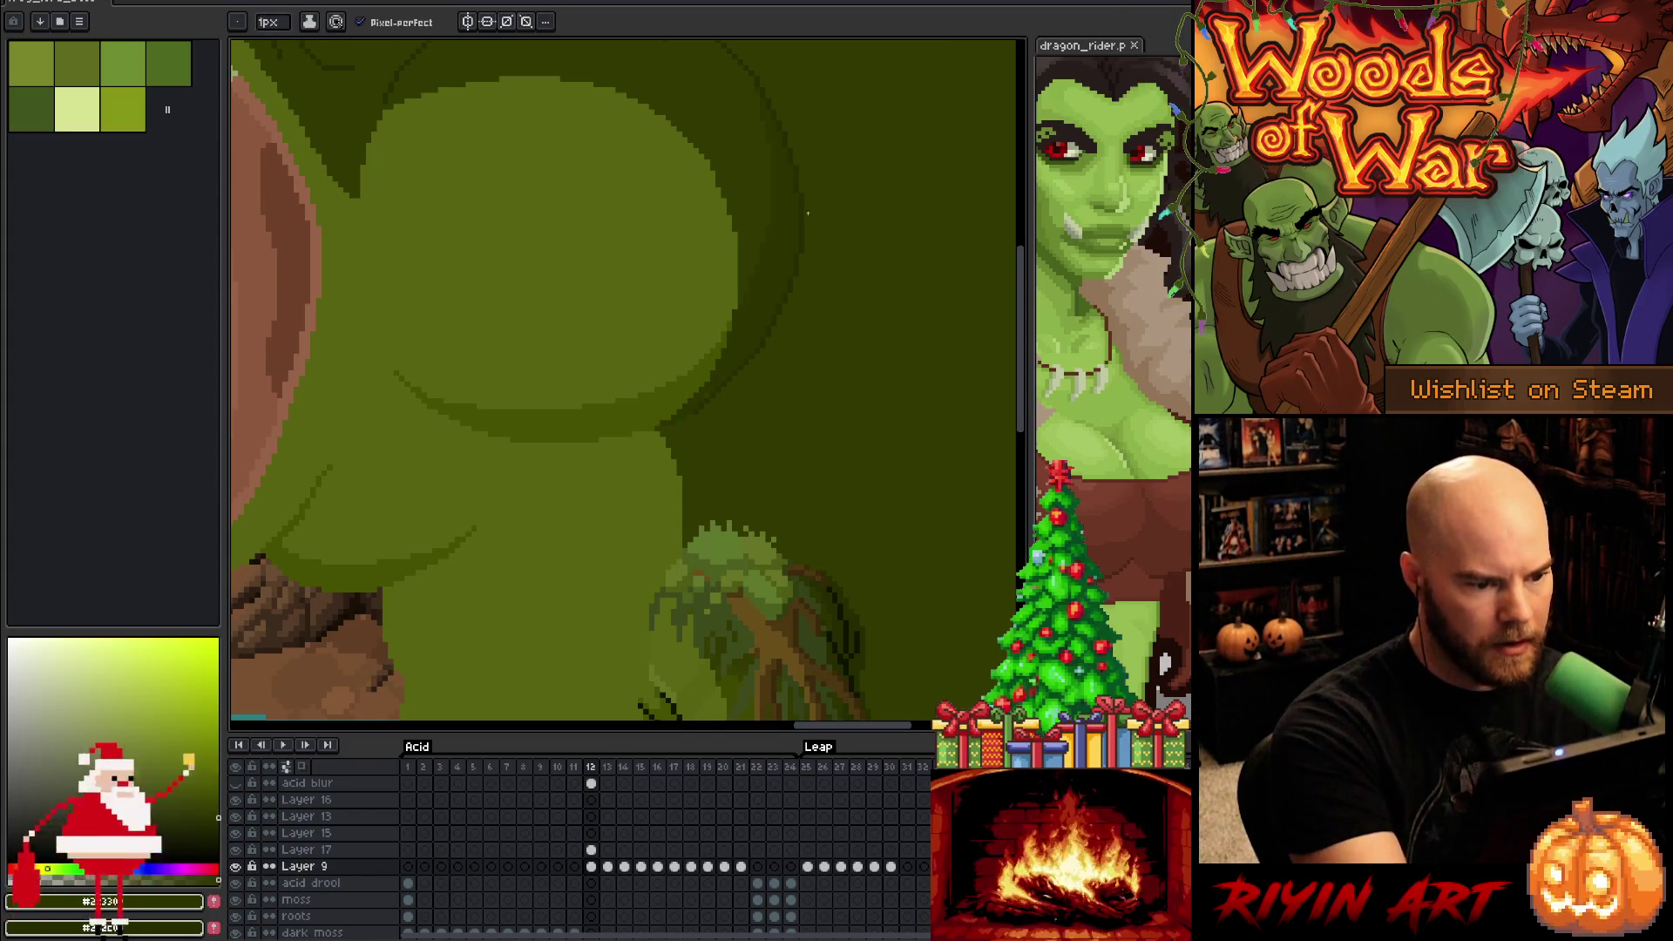
scroll(799, 216, down, 3)
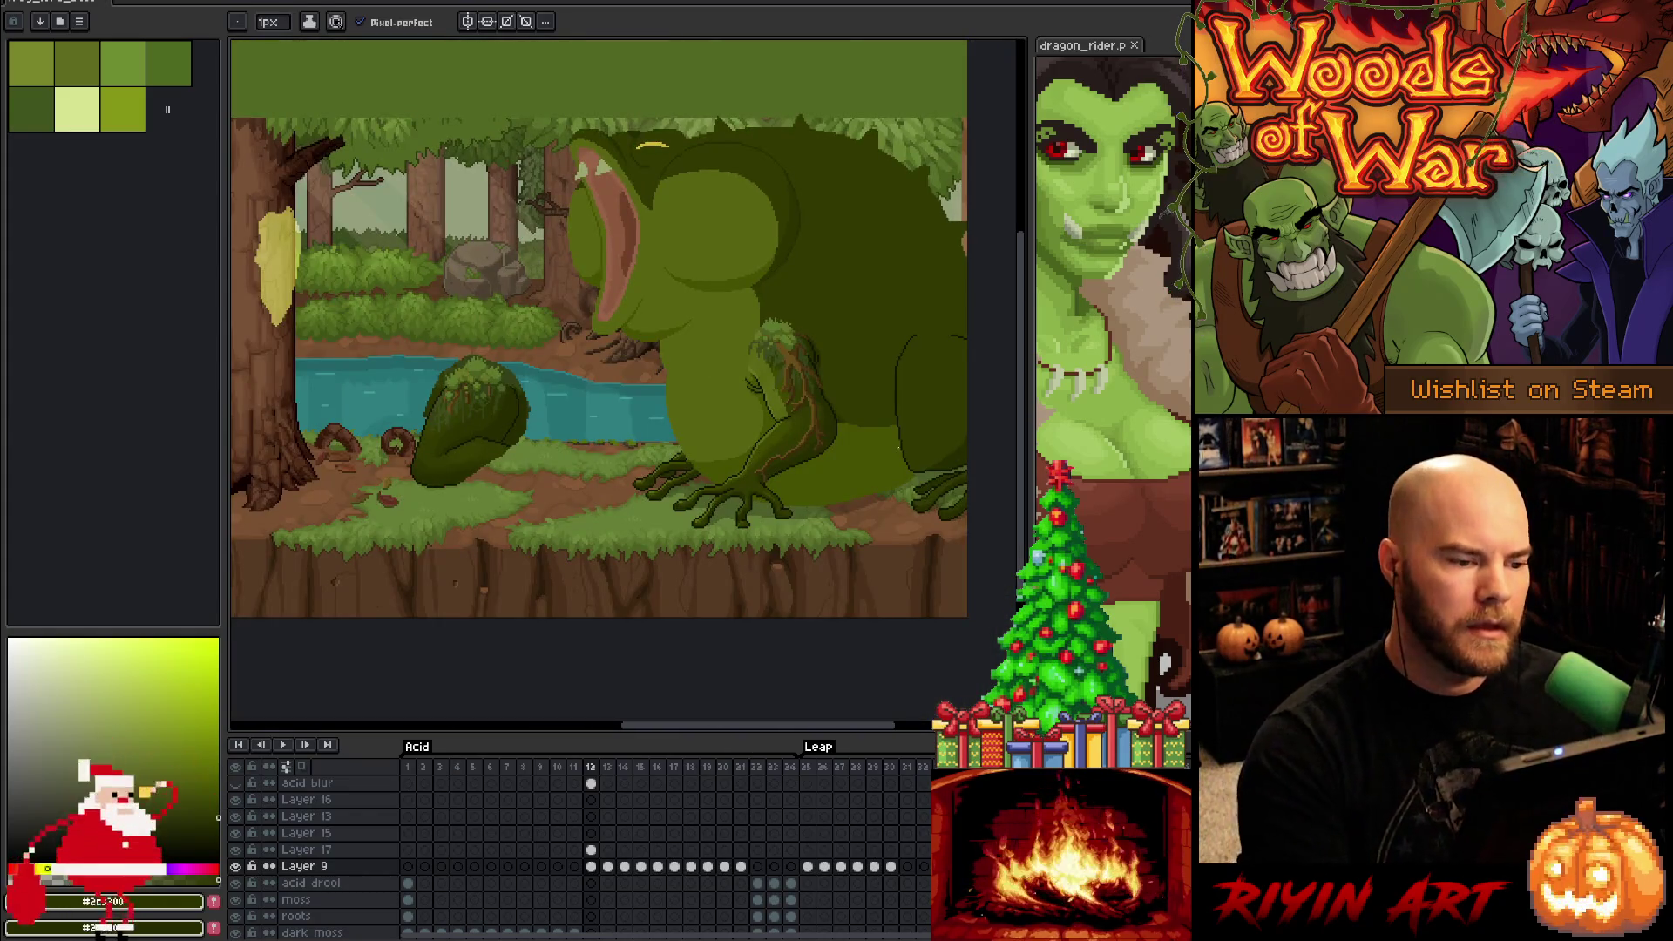
scroll(760, 414, up, 4)
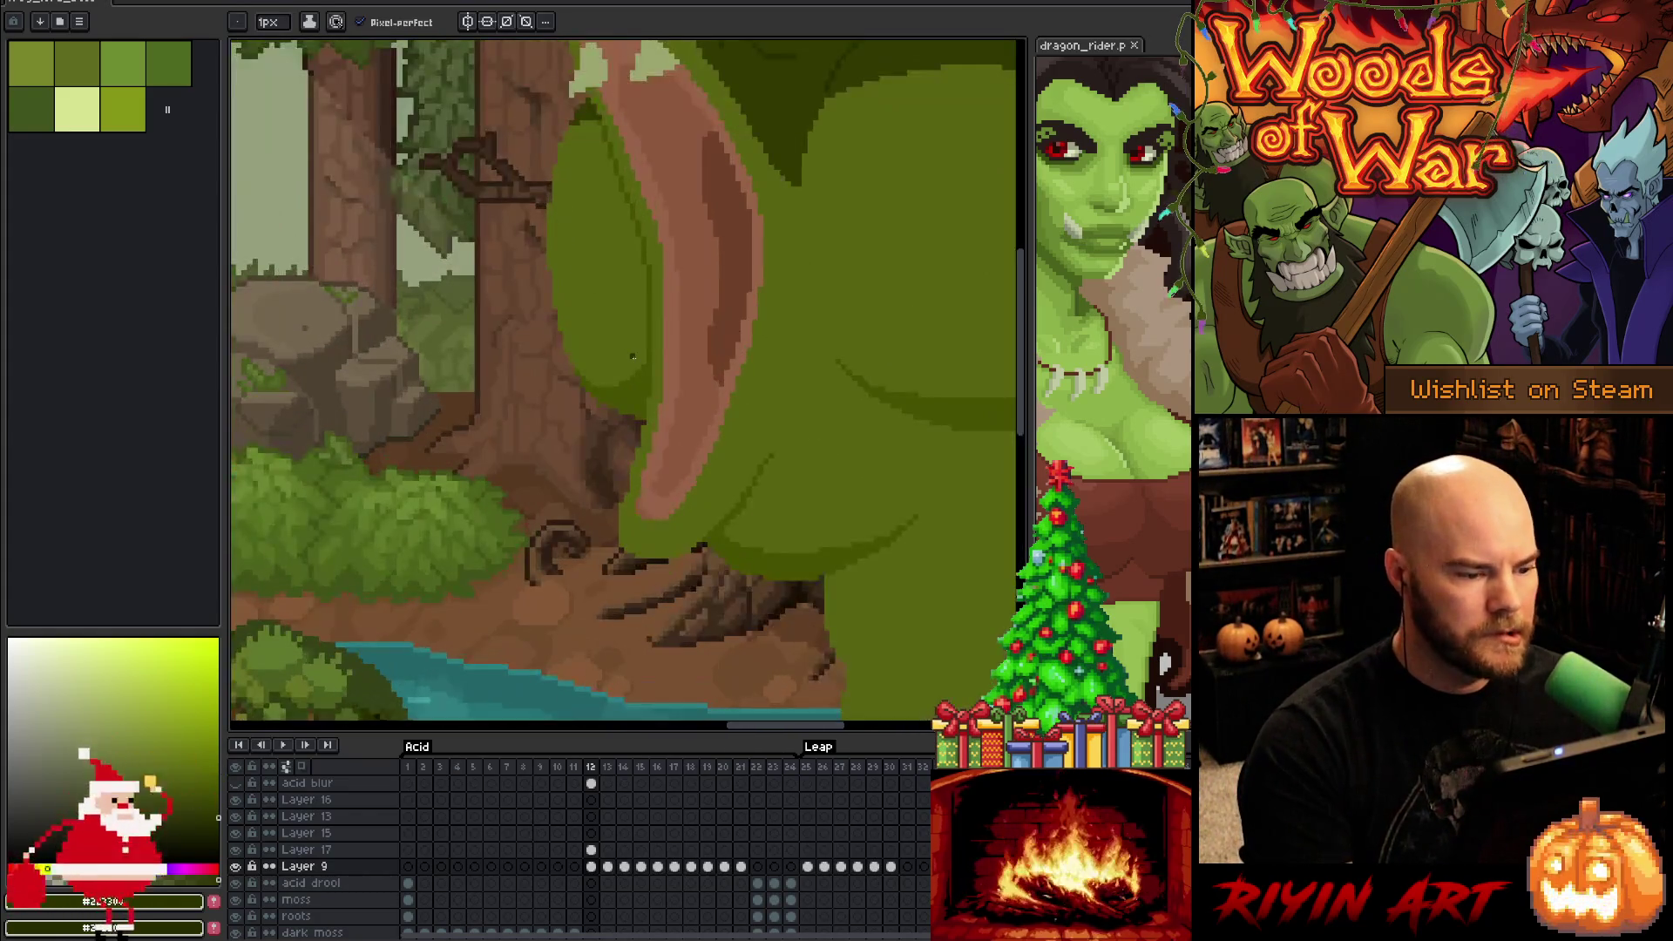
scroll(762, 414, down, 3)
key(space)
drag(764, 412, 647, 451)
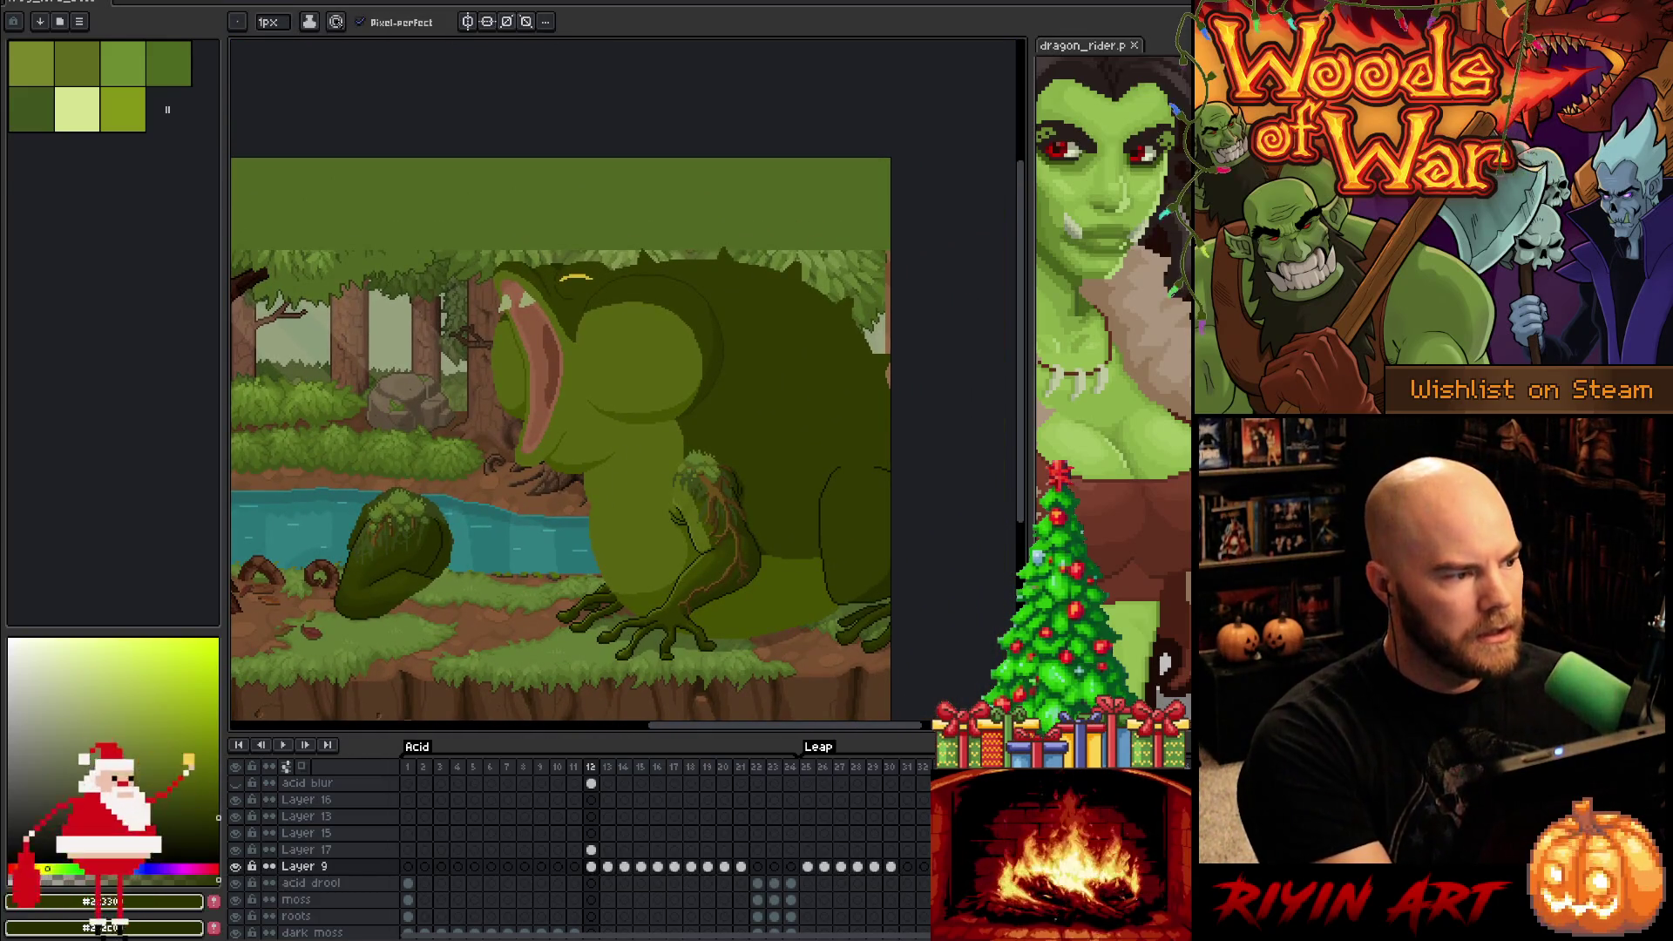
click(22, 1)
click(49, 68)
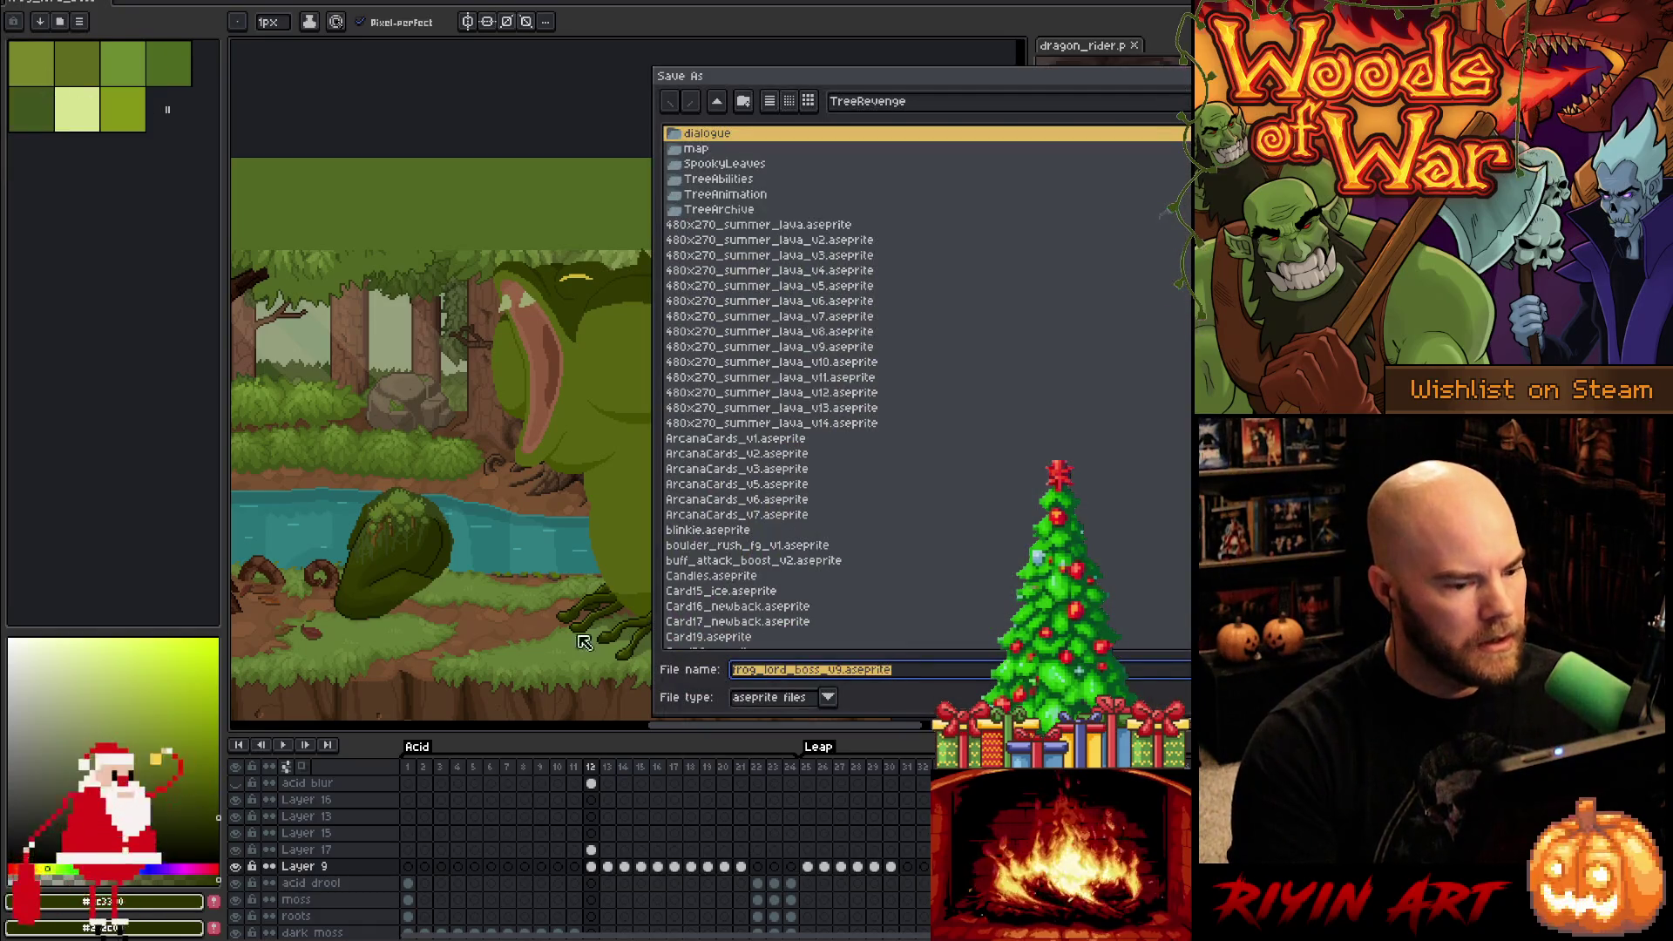
Save the file as frog_lord_boss_v10 and reframe the whole frog
click(832, 671)
key(Delete)
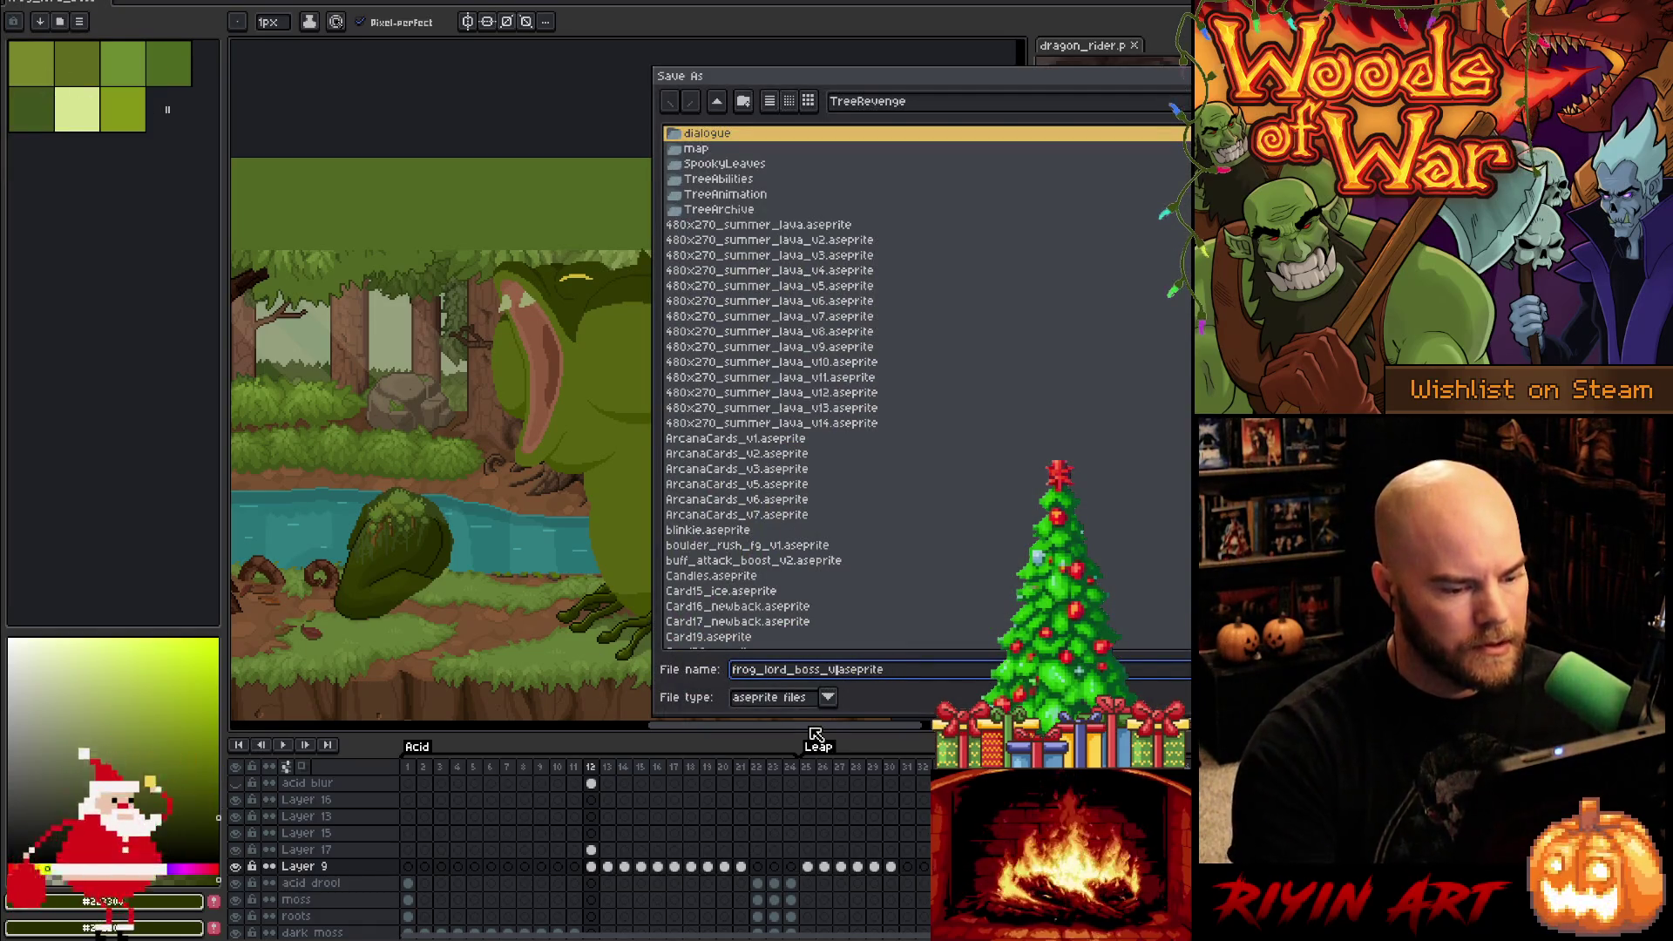
text(10)
key(Return)
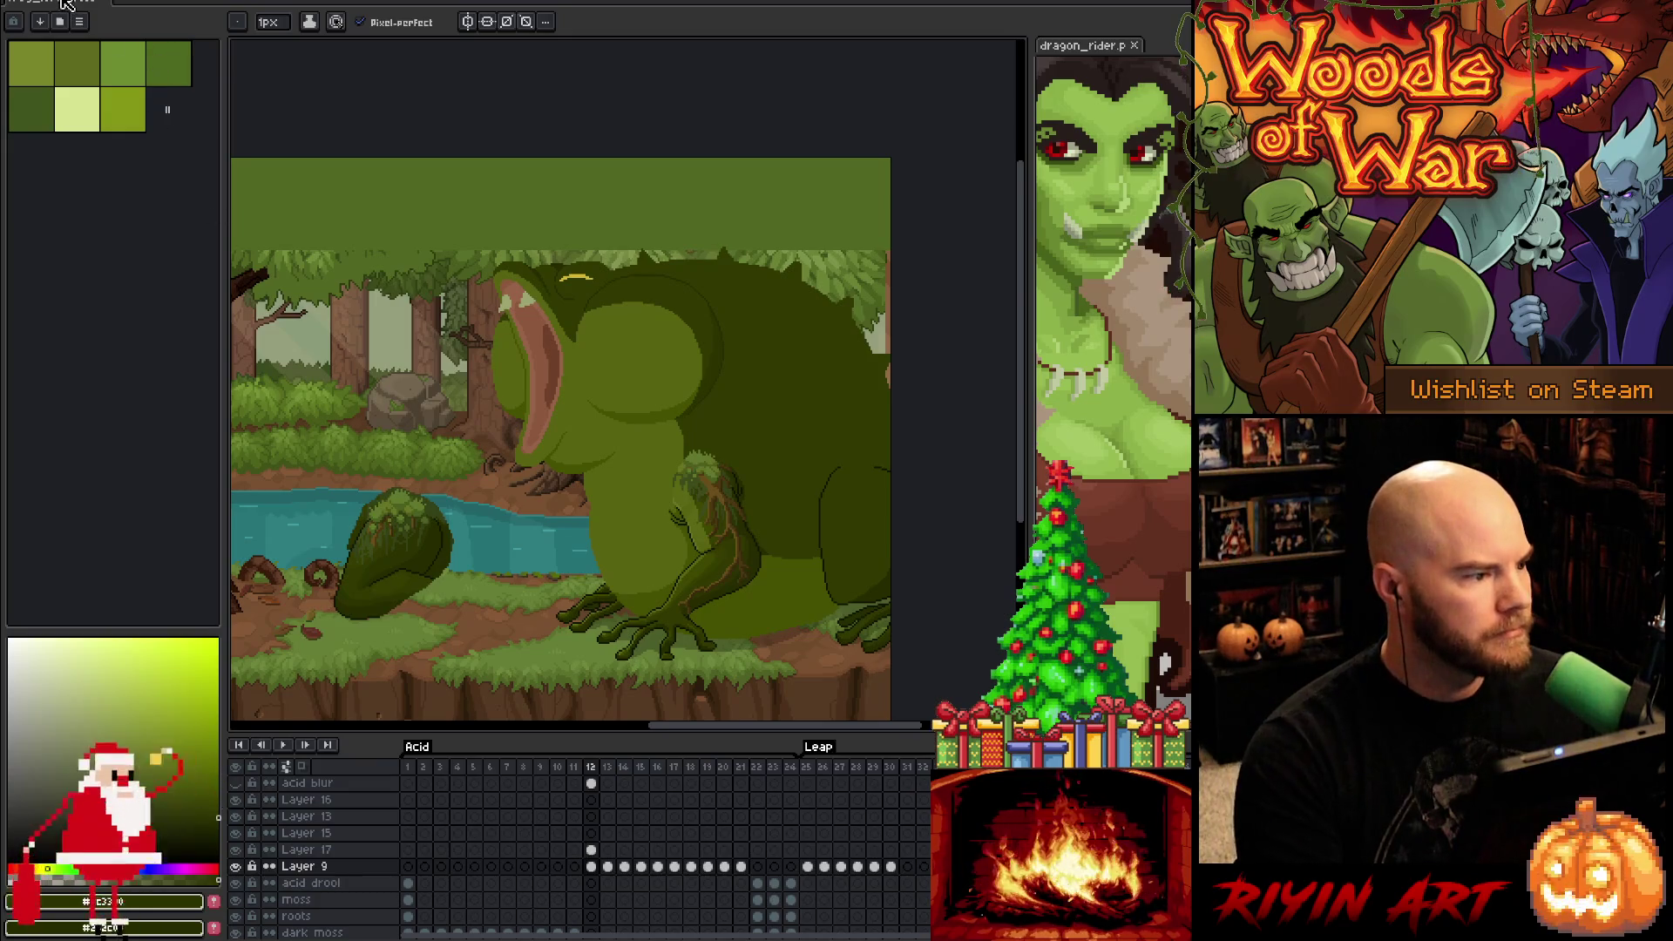
scroll(713, 697, up, 3)
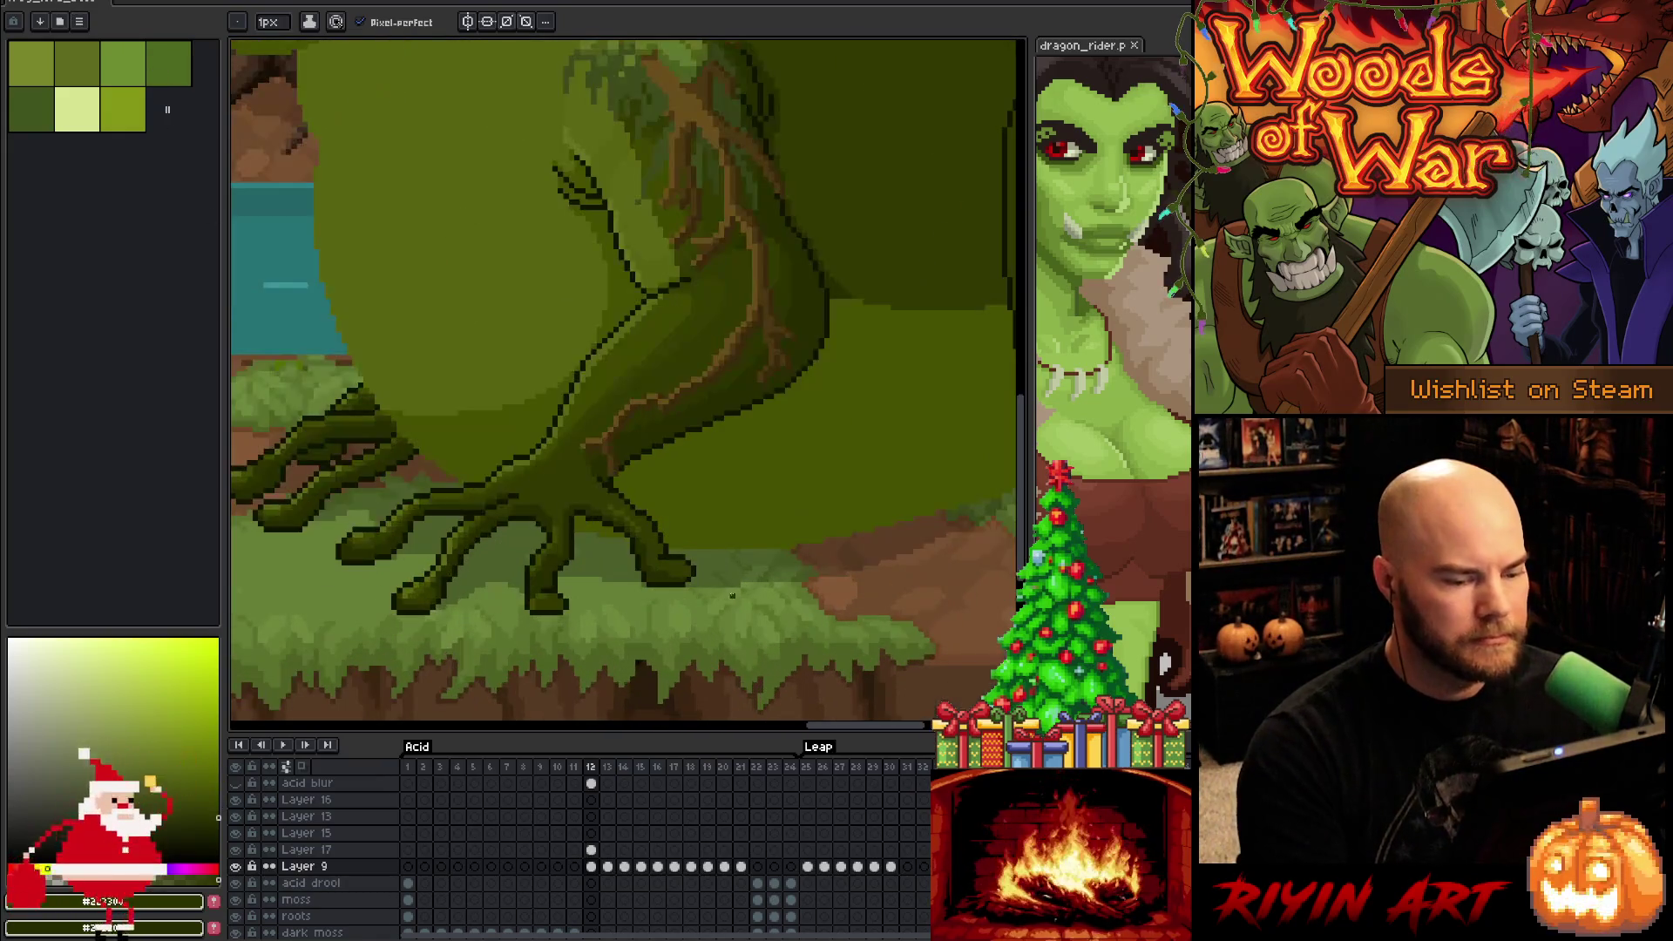
scroll(724, 585, down, 4)
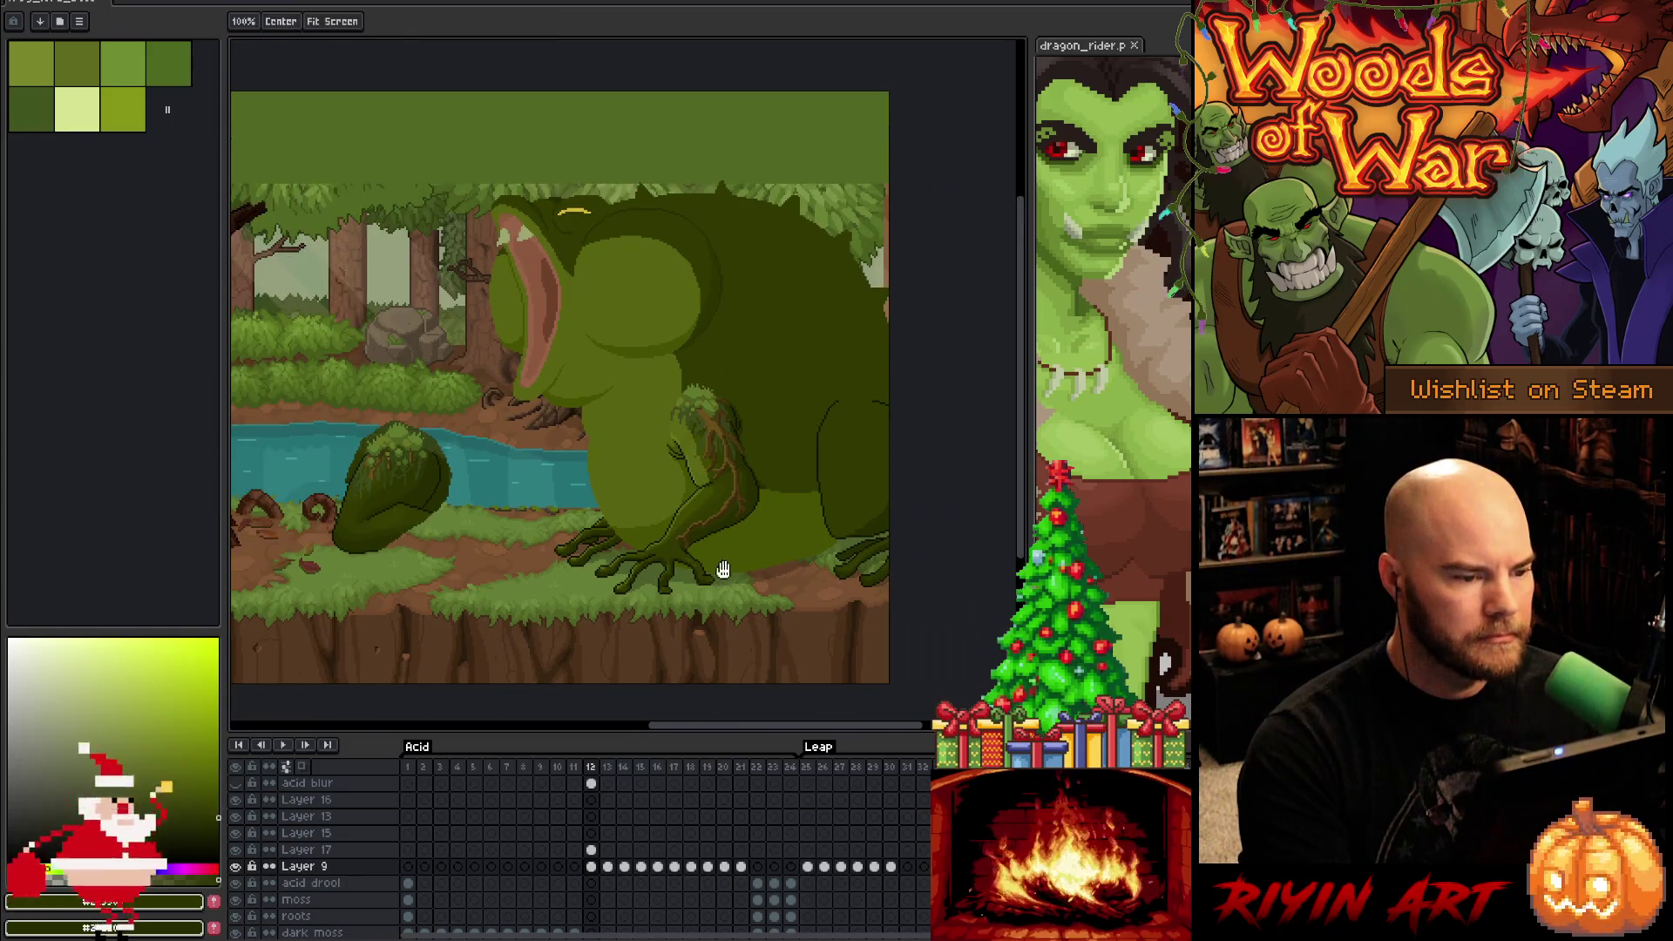
drag(757, 582, 794, 571)
In the other document, add a new layer and move Layer 1 below Layer, then return to the frog
key(ctrl+Tab)
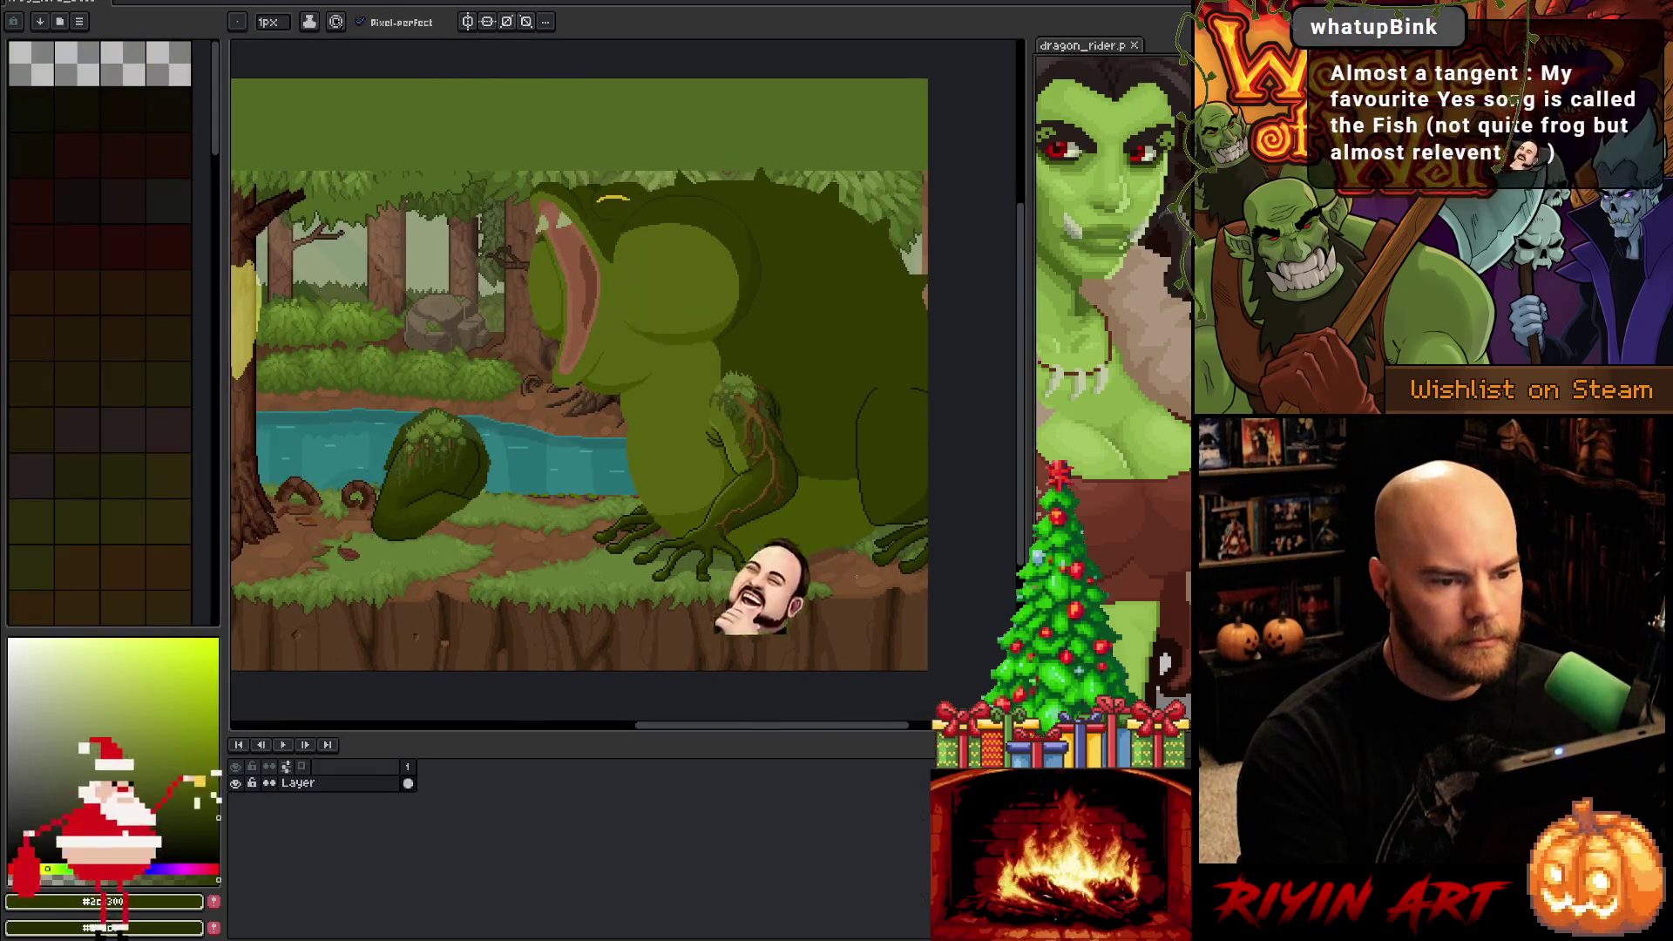
key(shift+n)
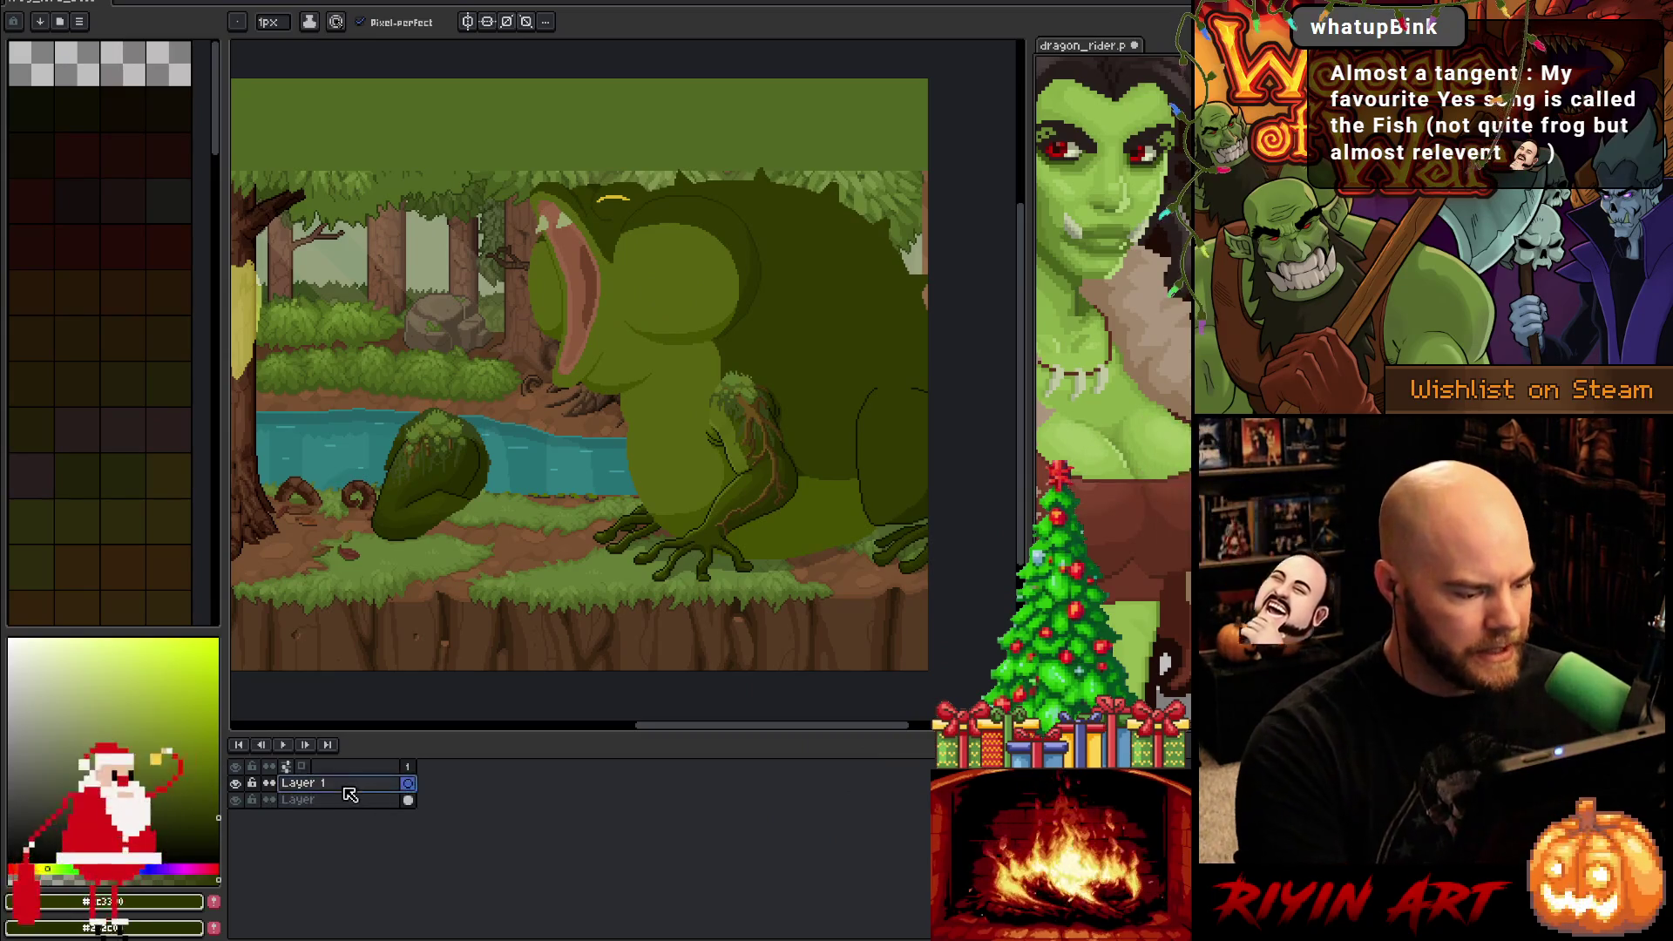
drag(346, 784, 349, 806)
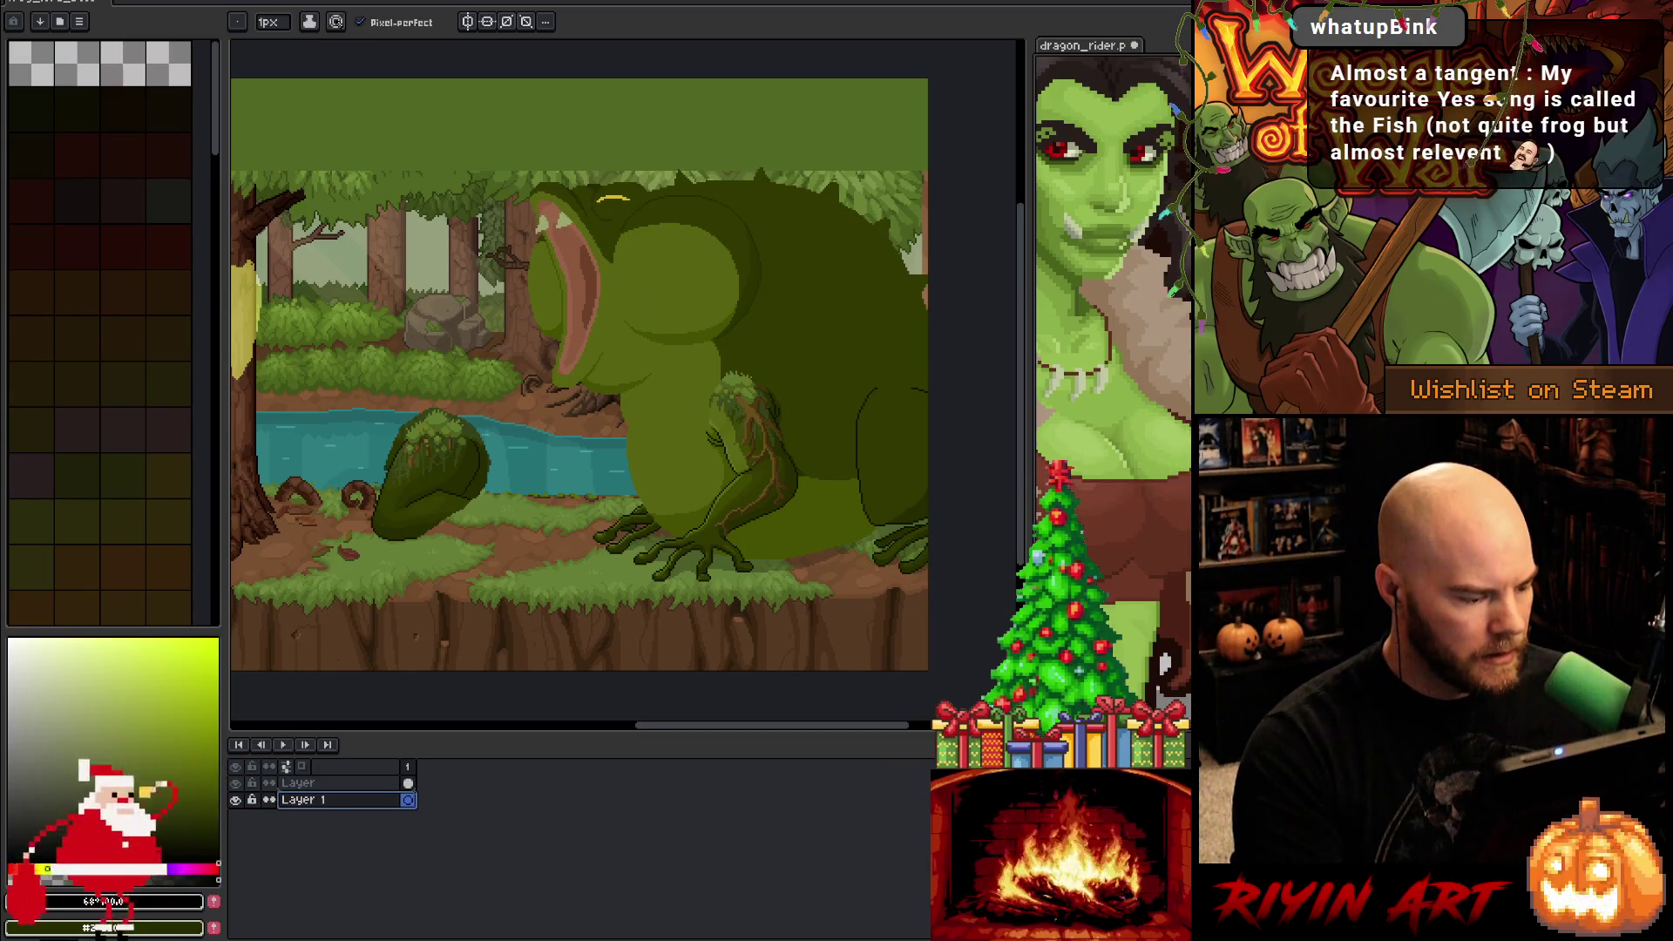
key(g)
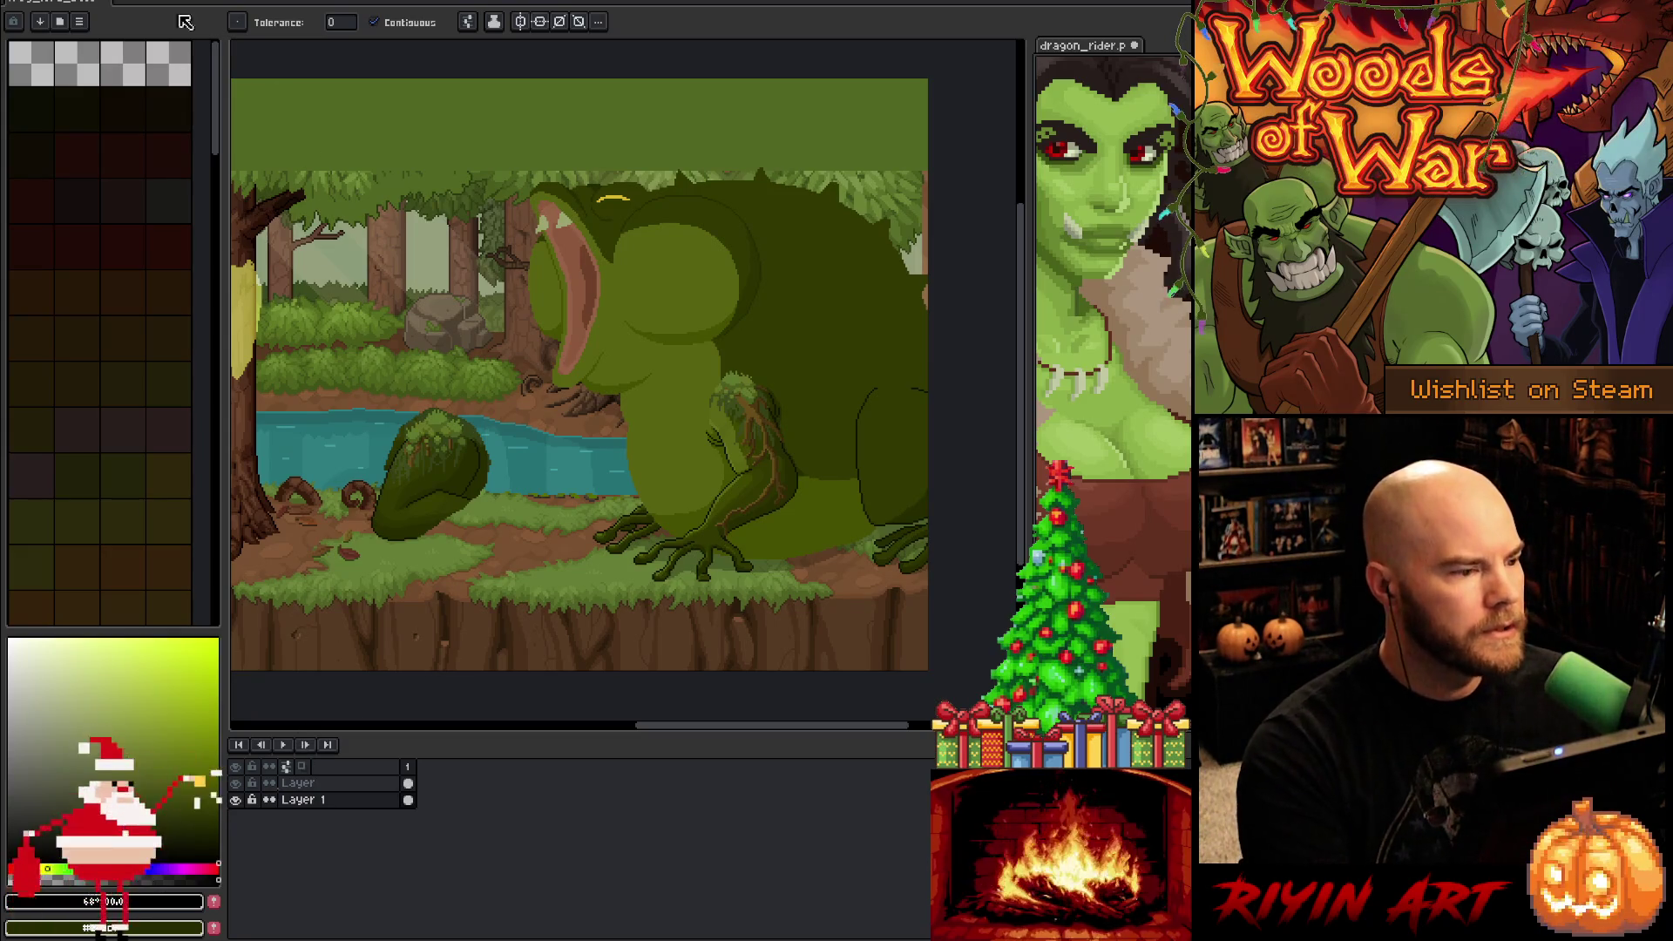
click(61, 3)
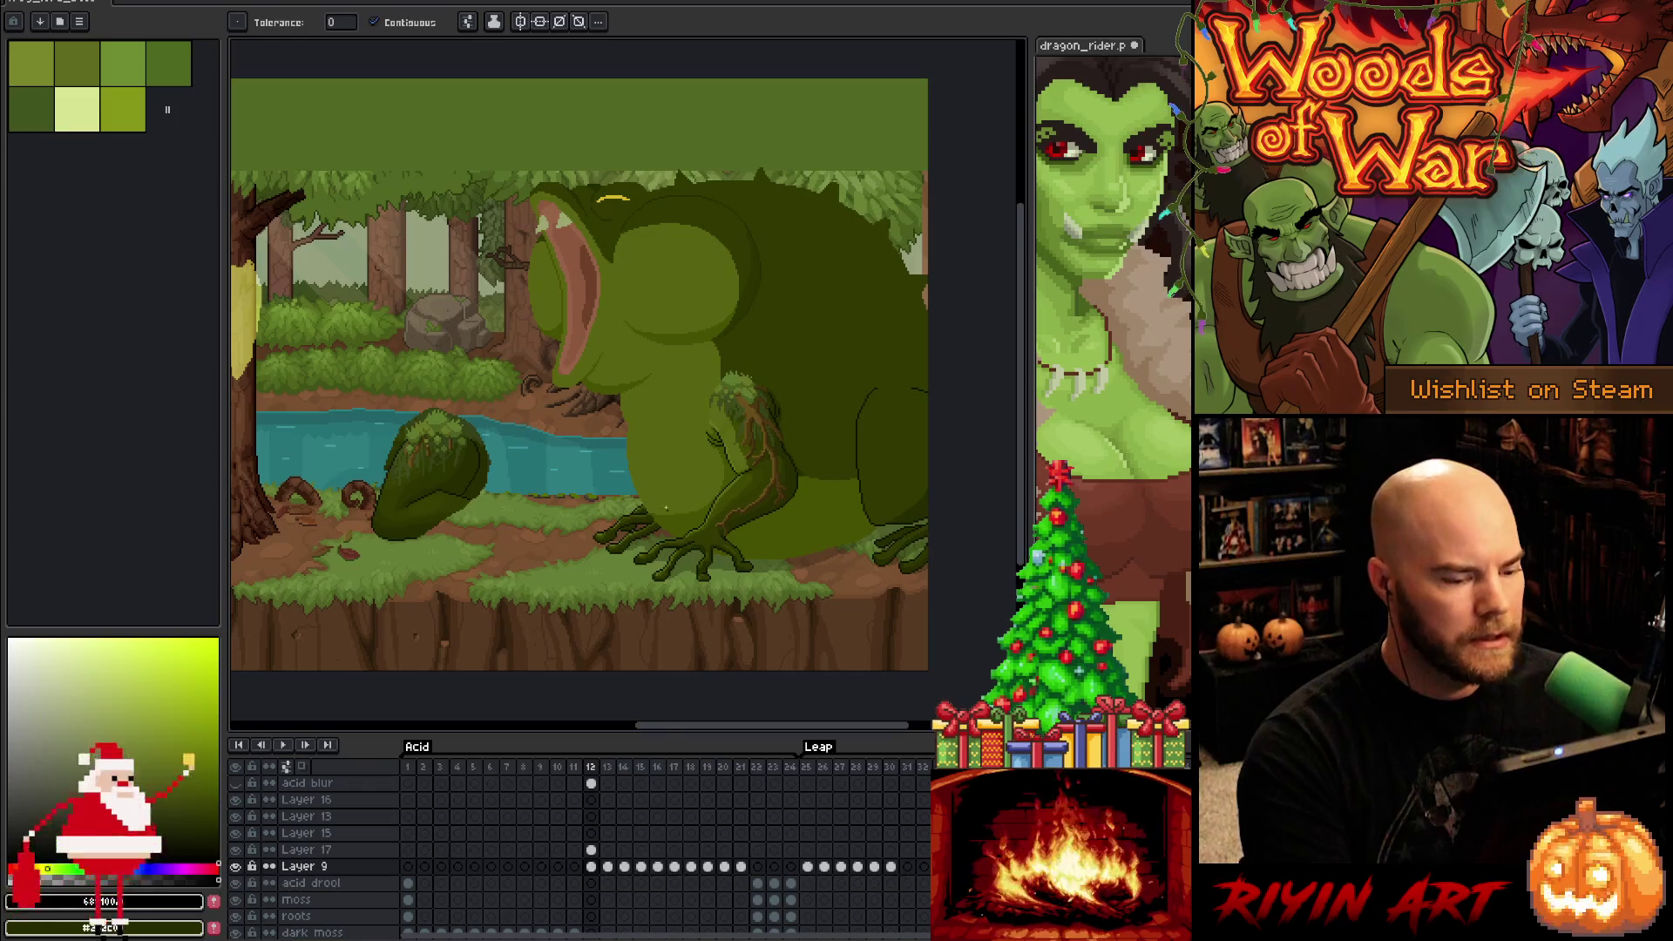
Flip back and forth between frames 11 and 12 to compare the frog's poses
scroll(672, 518, up, 3)
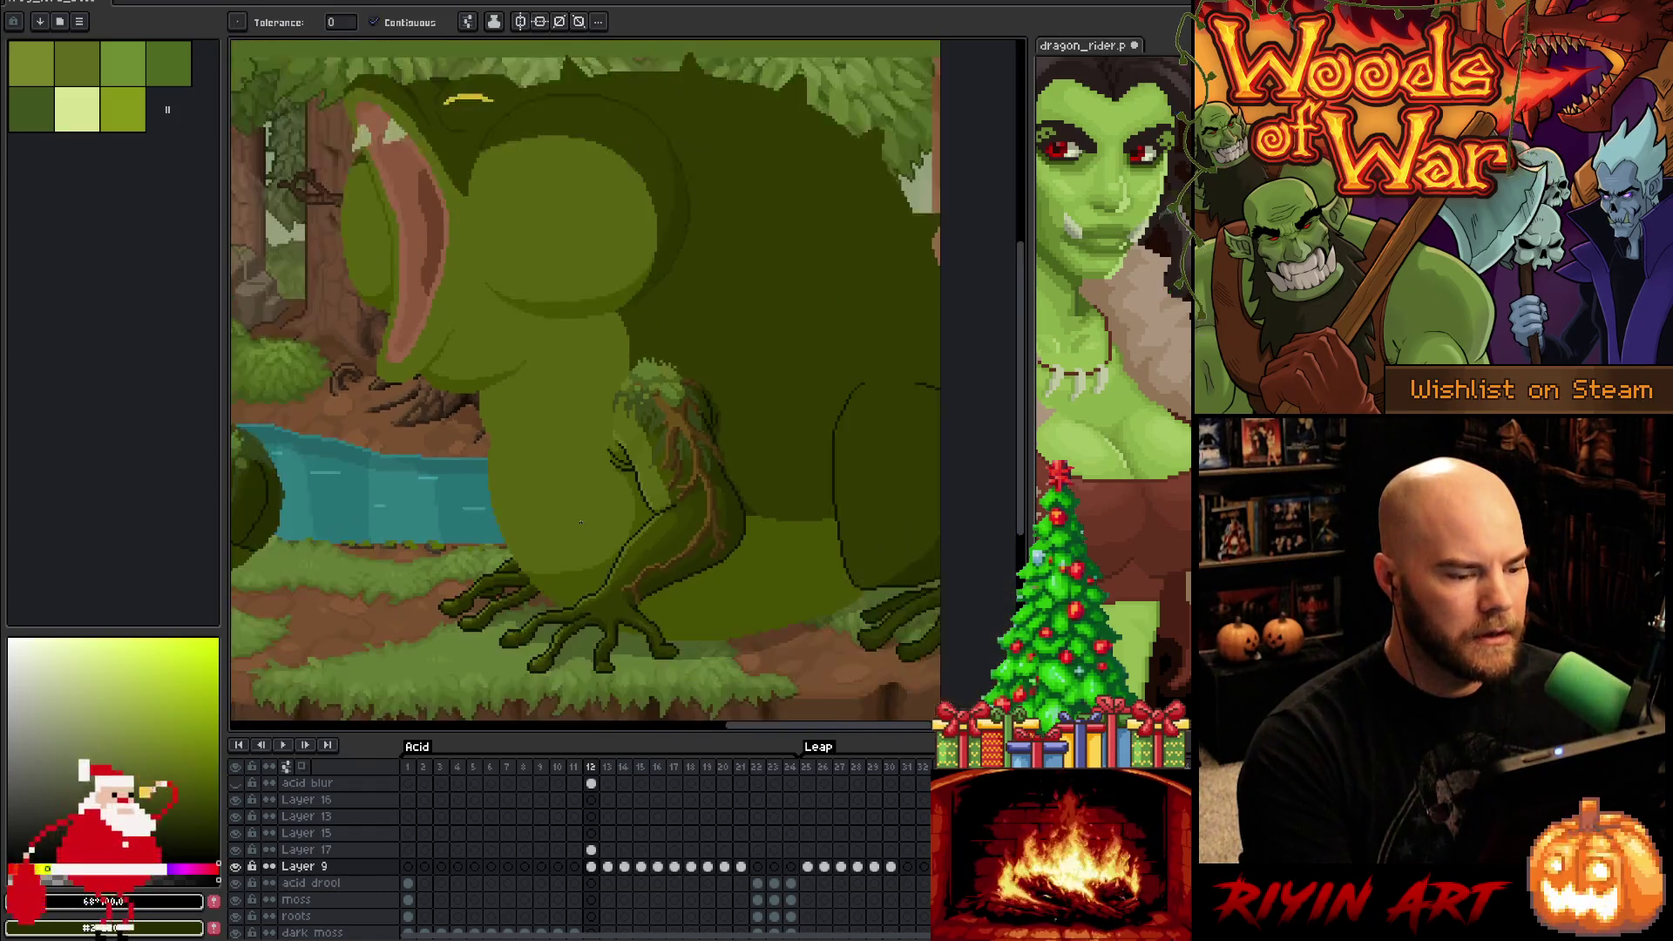
scroll(580, 521, down, 1)
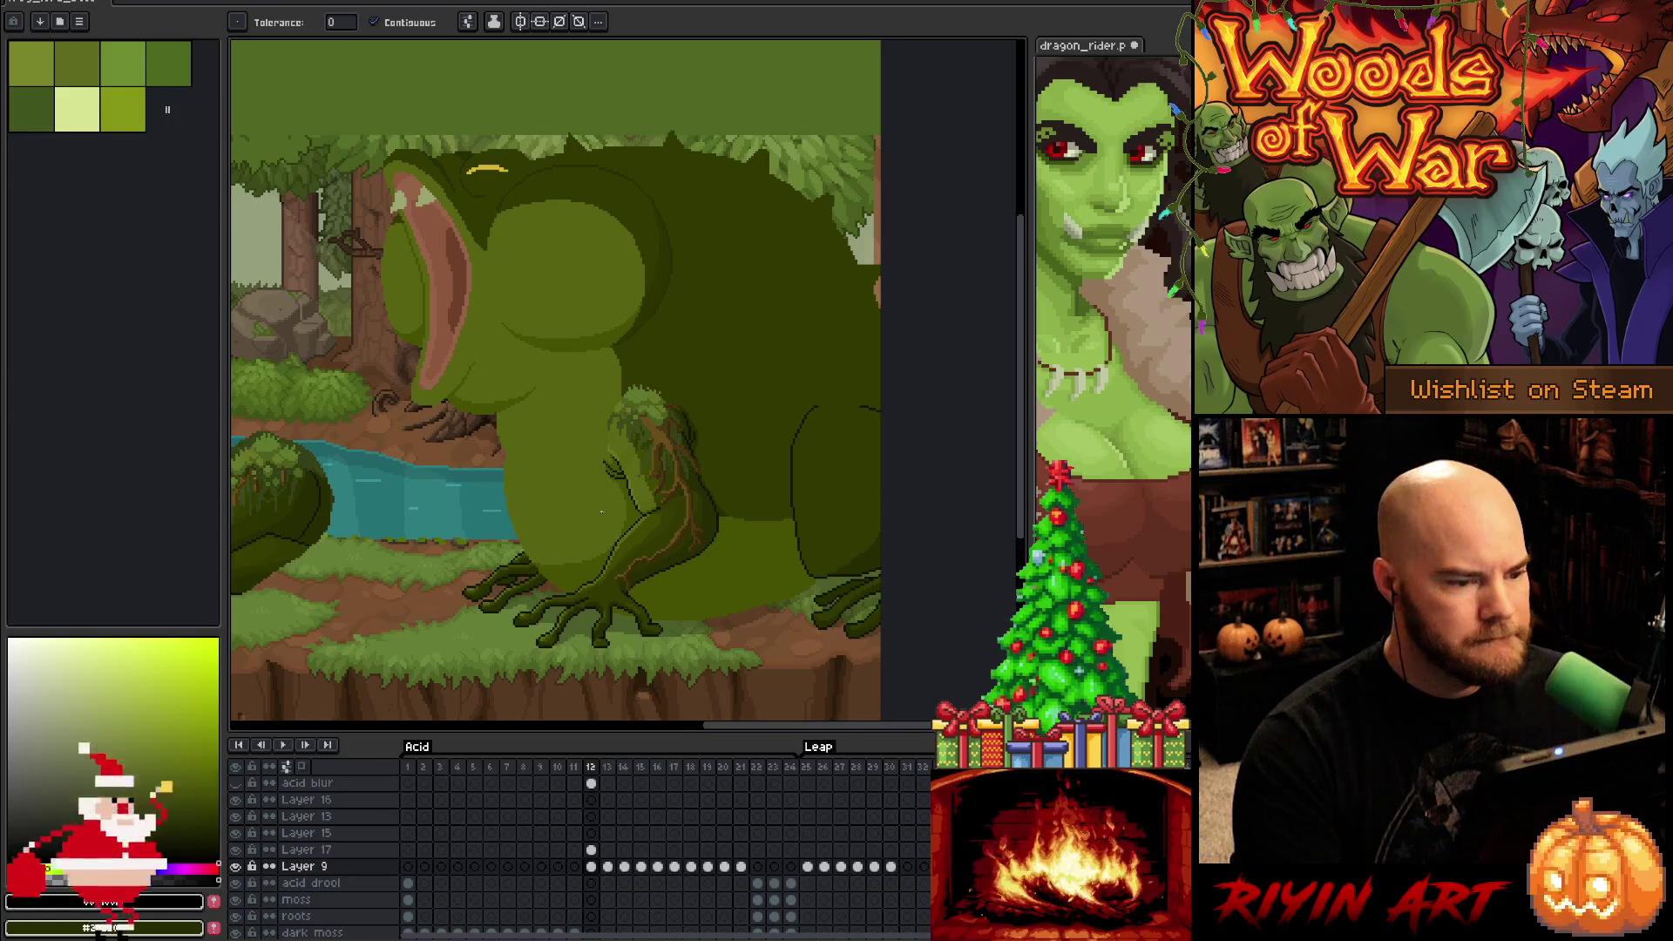
key(Left)
key(Right)
key(Left)
key(Right)
key(Left)
key(Right)
key(Left)
key(Right)
key(Left)
key(Right)
key(Left)
key(Right)
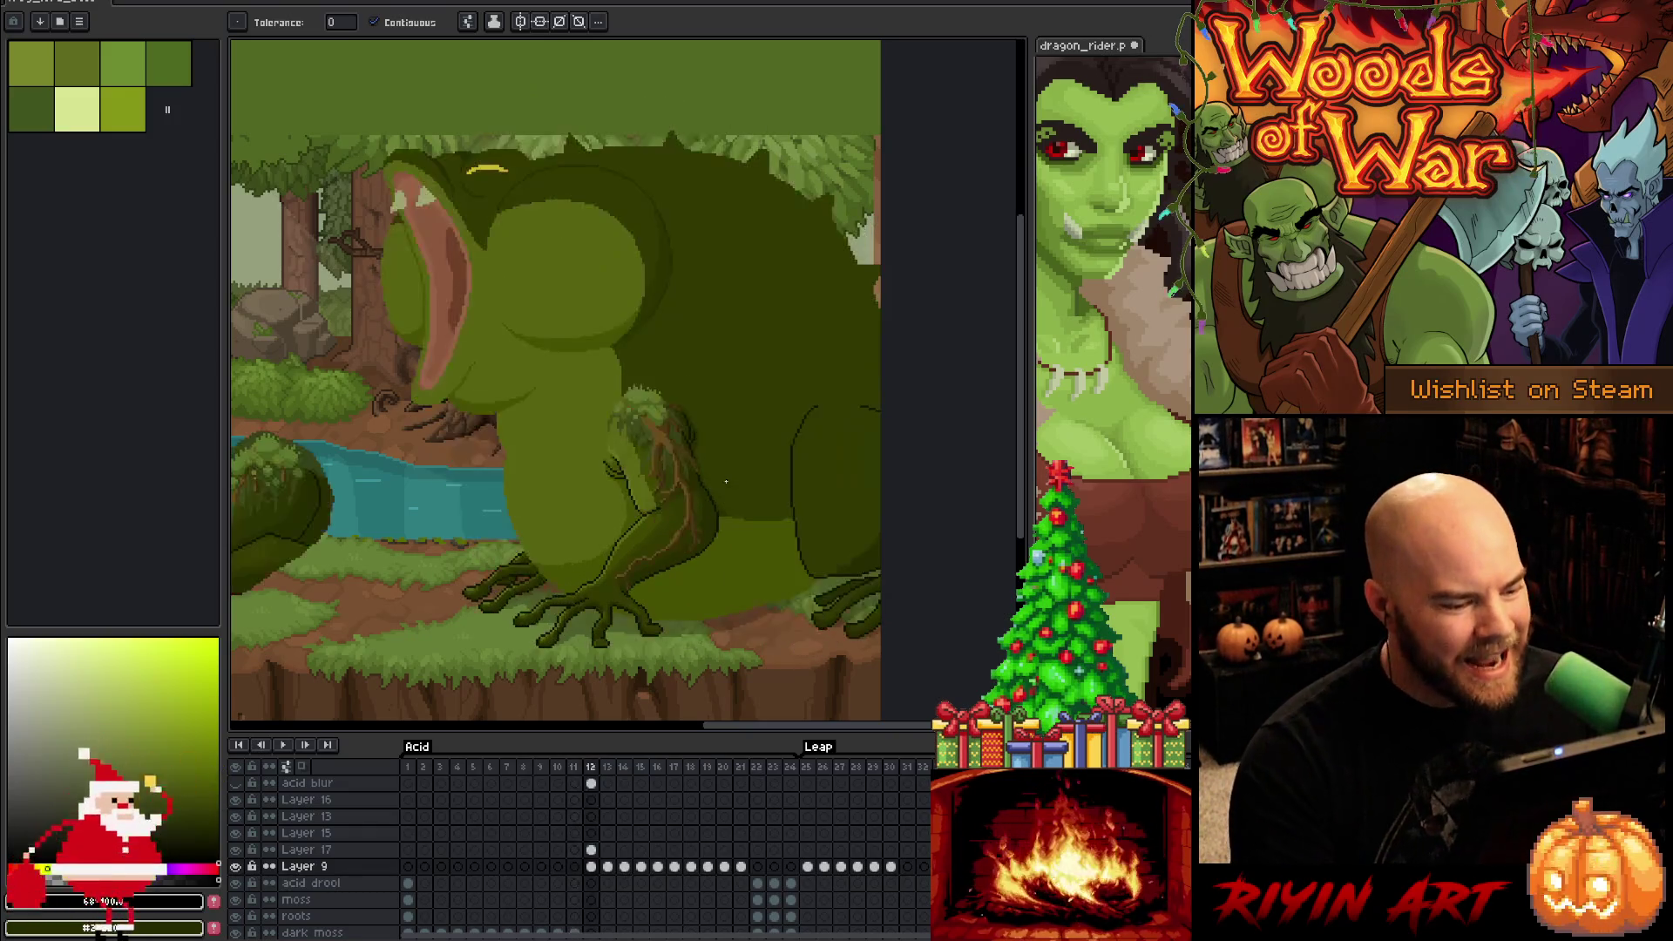
key(Left)
key(Right)
key(Left)
key(Right)
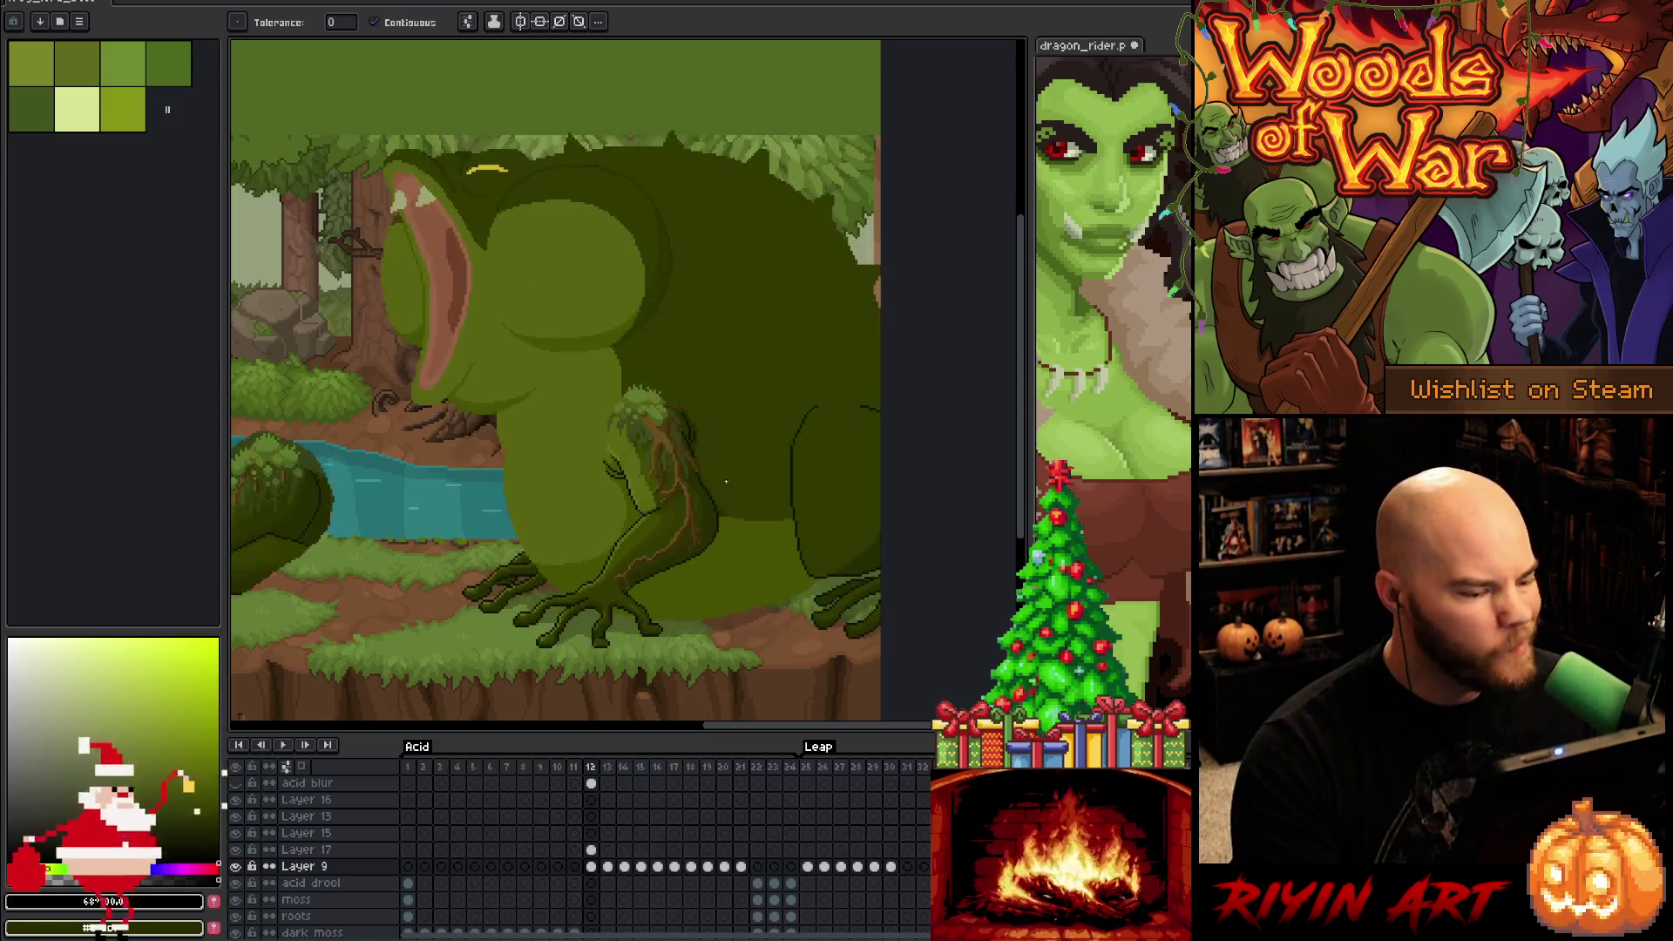
scroll(707, 577, up, 1)
scroll(706, 577, up, 1)
scroll(697, 567, down, 2)
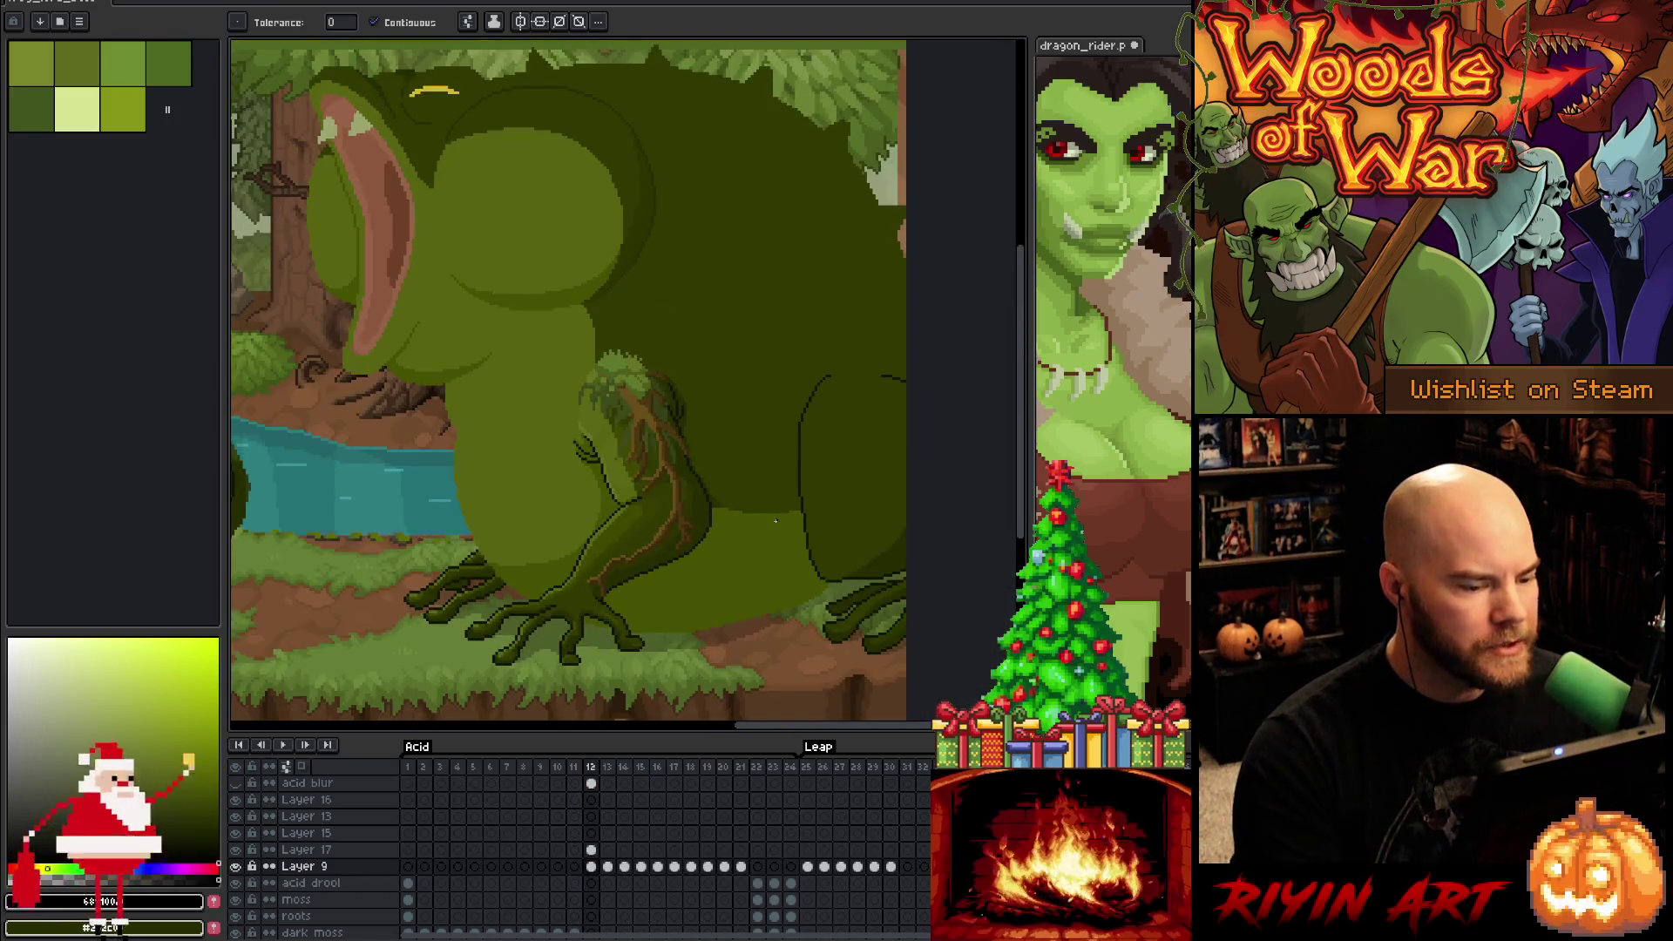
scroll(740, 555, up, 1)
scroll(739, 555, down, 1)
key(Left)
key(Right)
scroll(724, 558, up, 1)
key(Left)
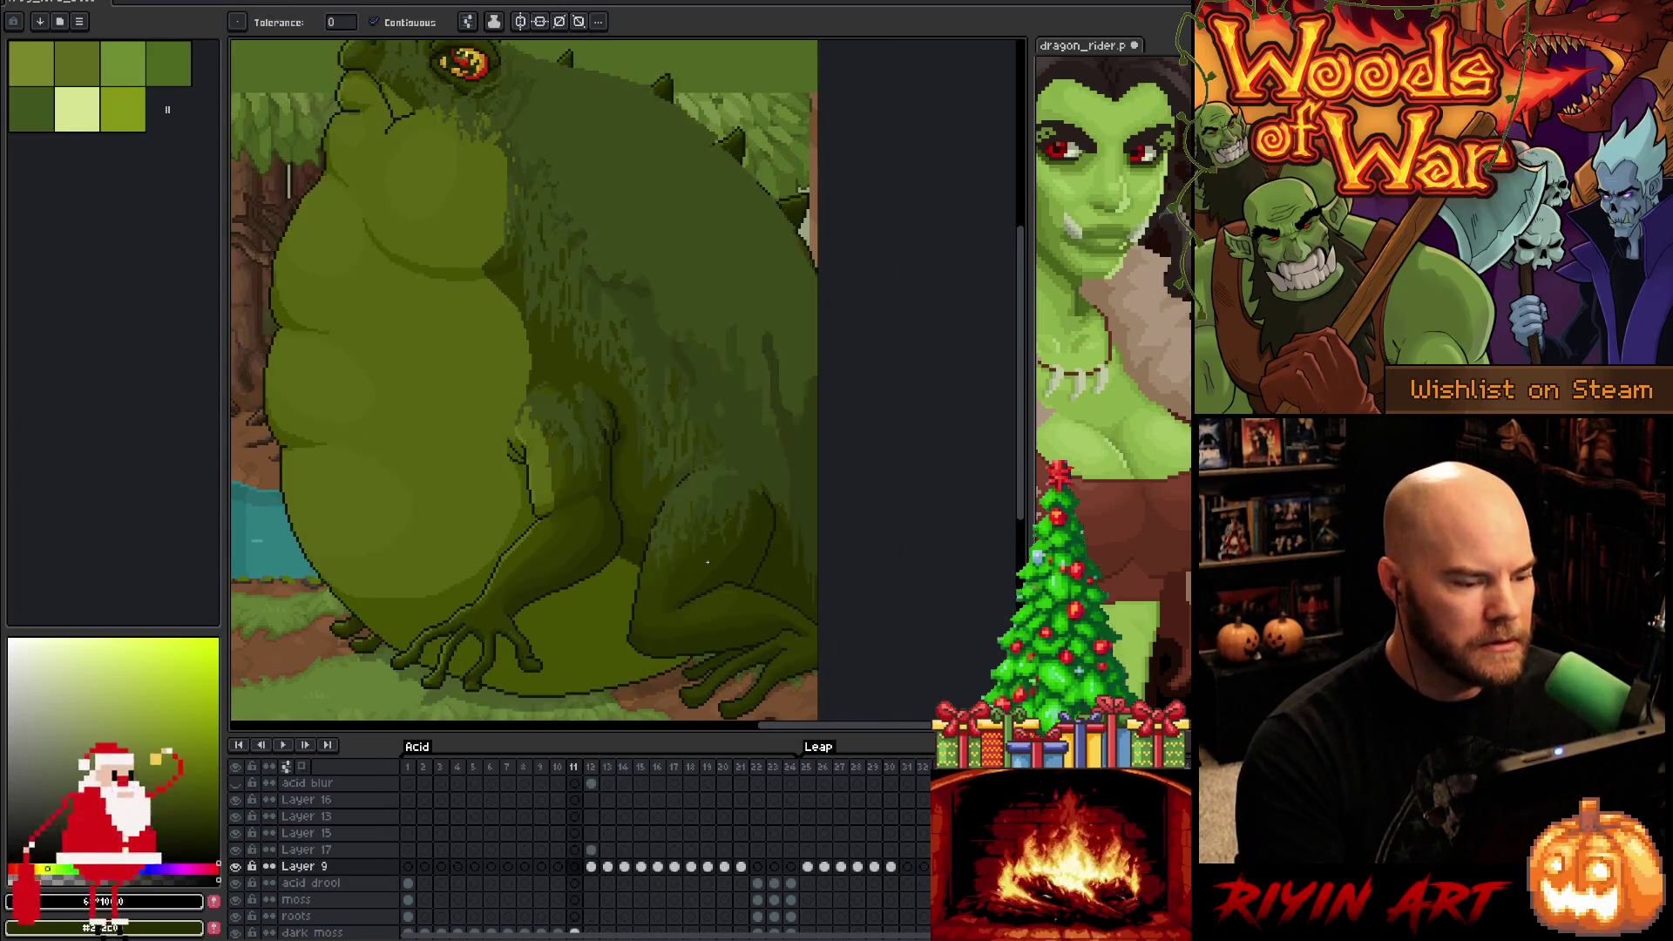
scroll(733, 498, up, 1)
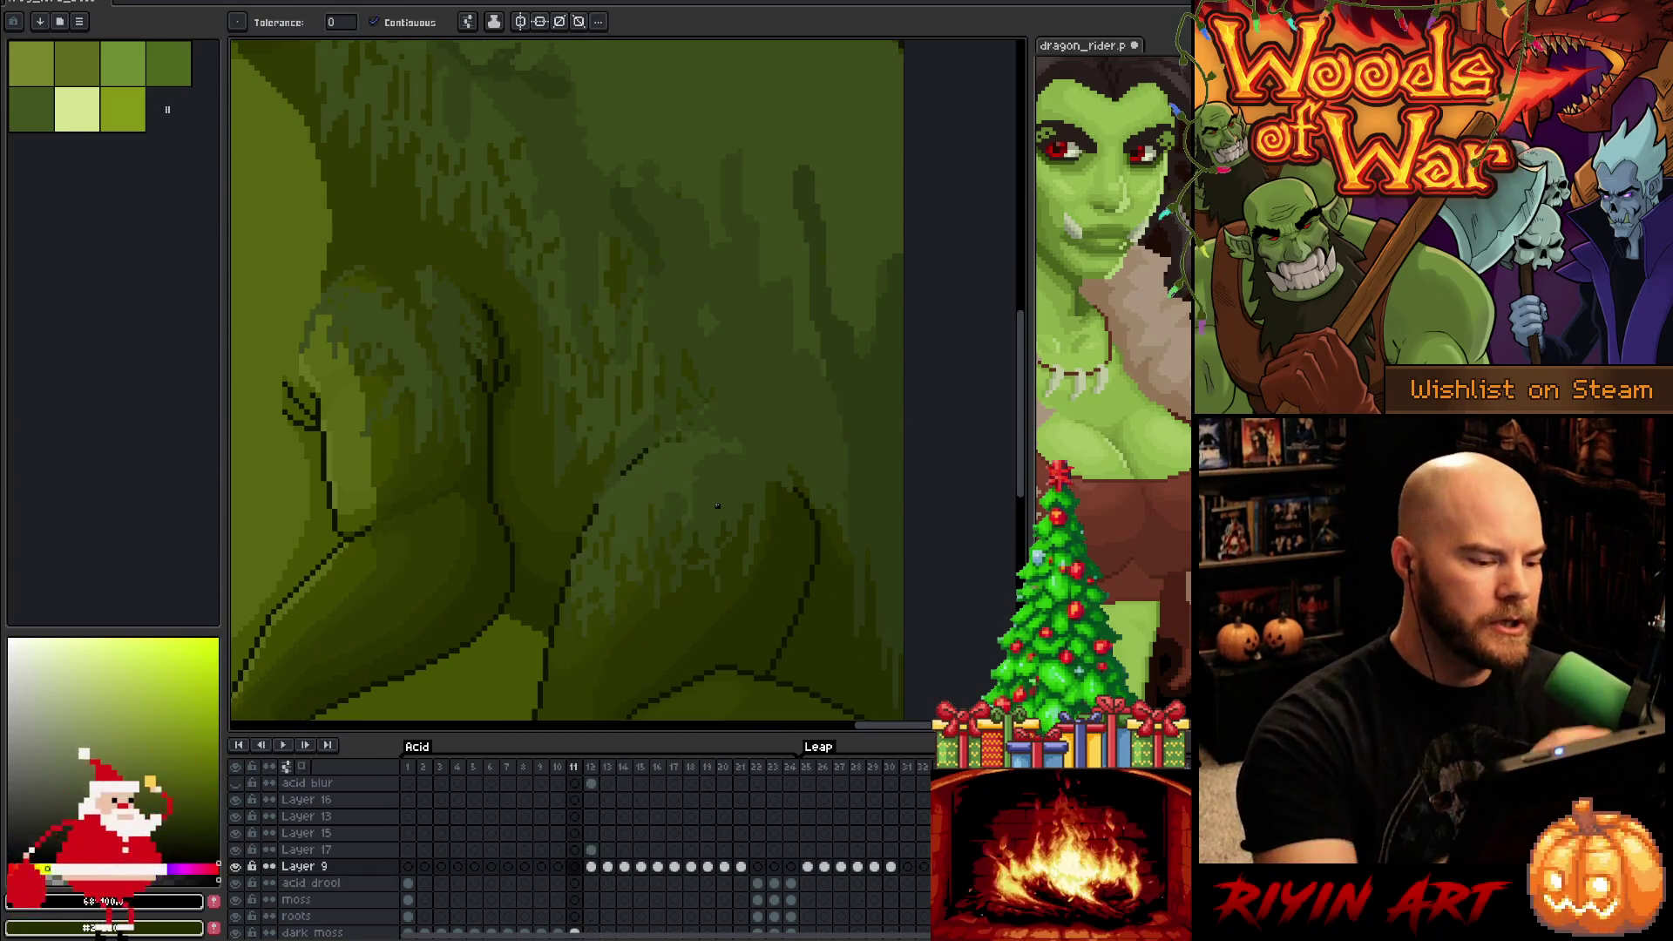
Rename the animation tag to 'BD' and save the file
key(alt+F2)
text(BD)
key(Return)
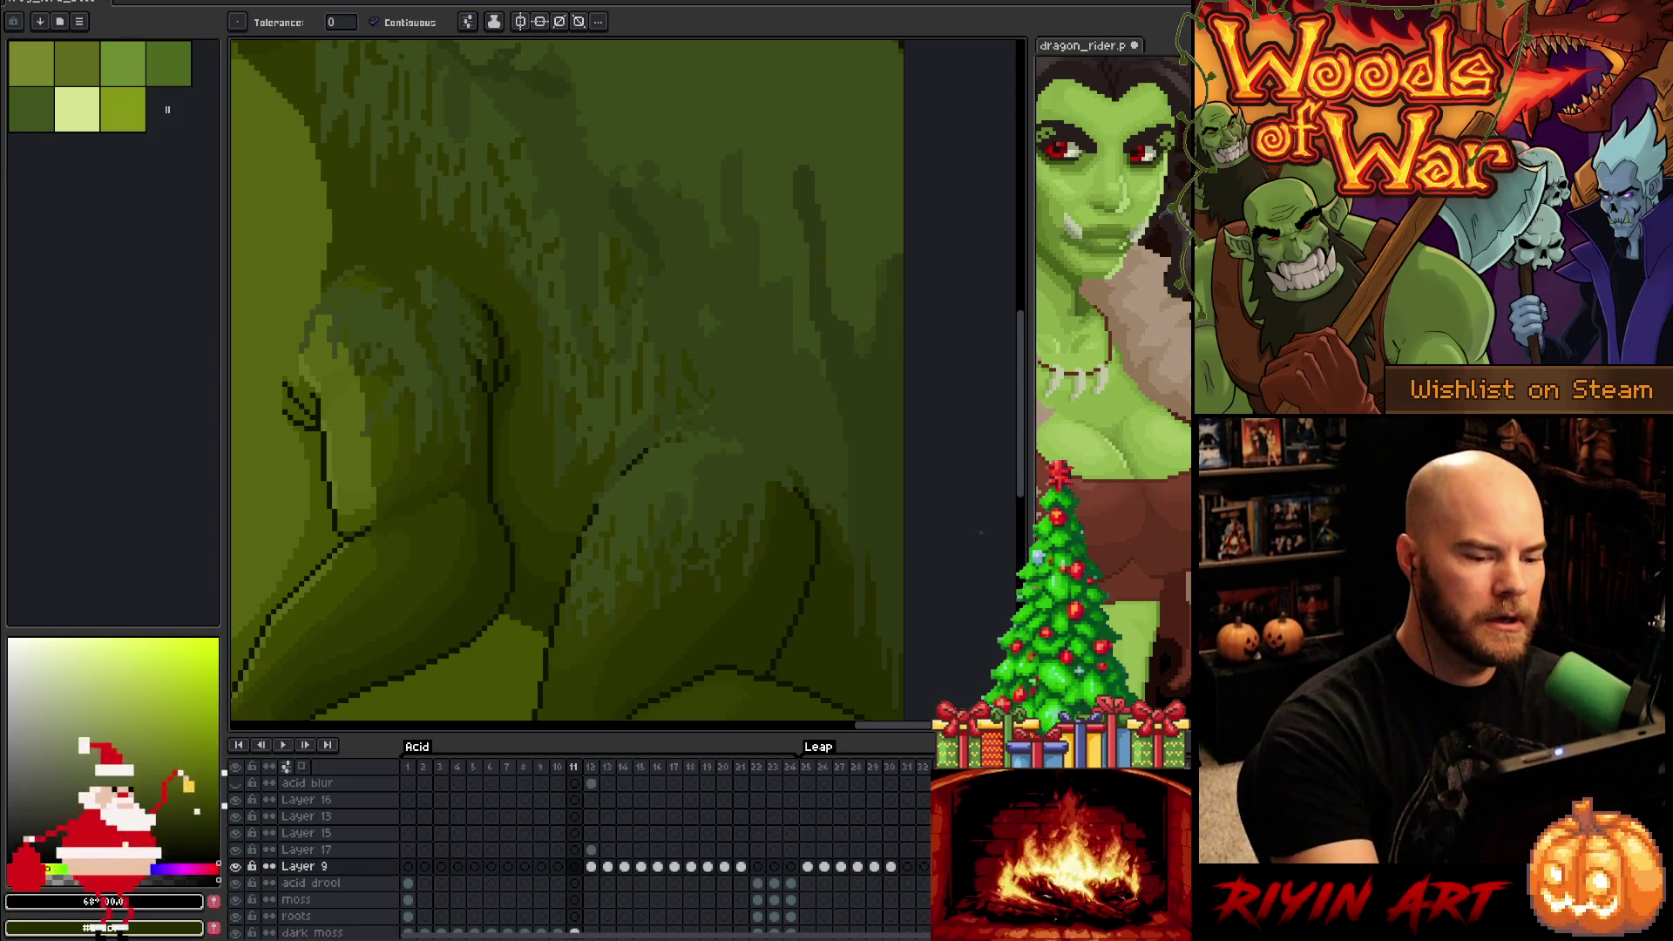
key(ctrl+s)
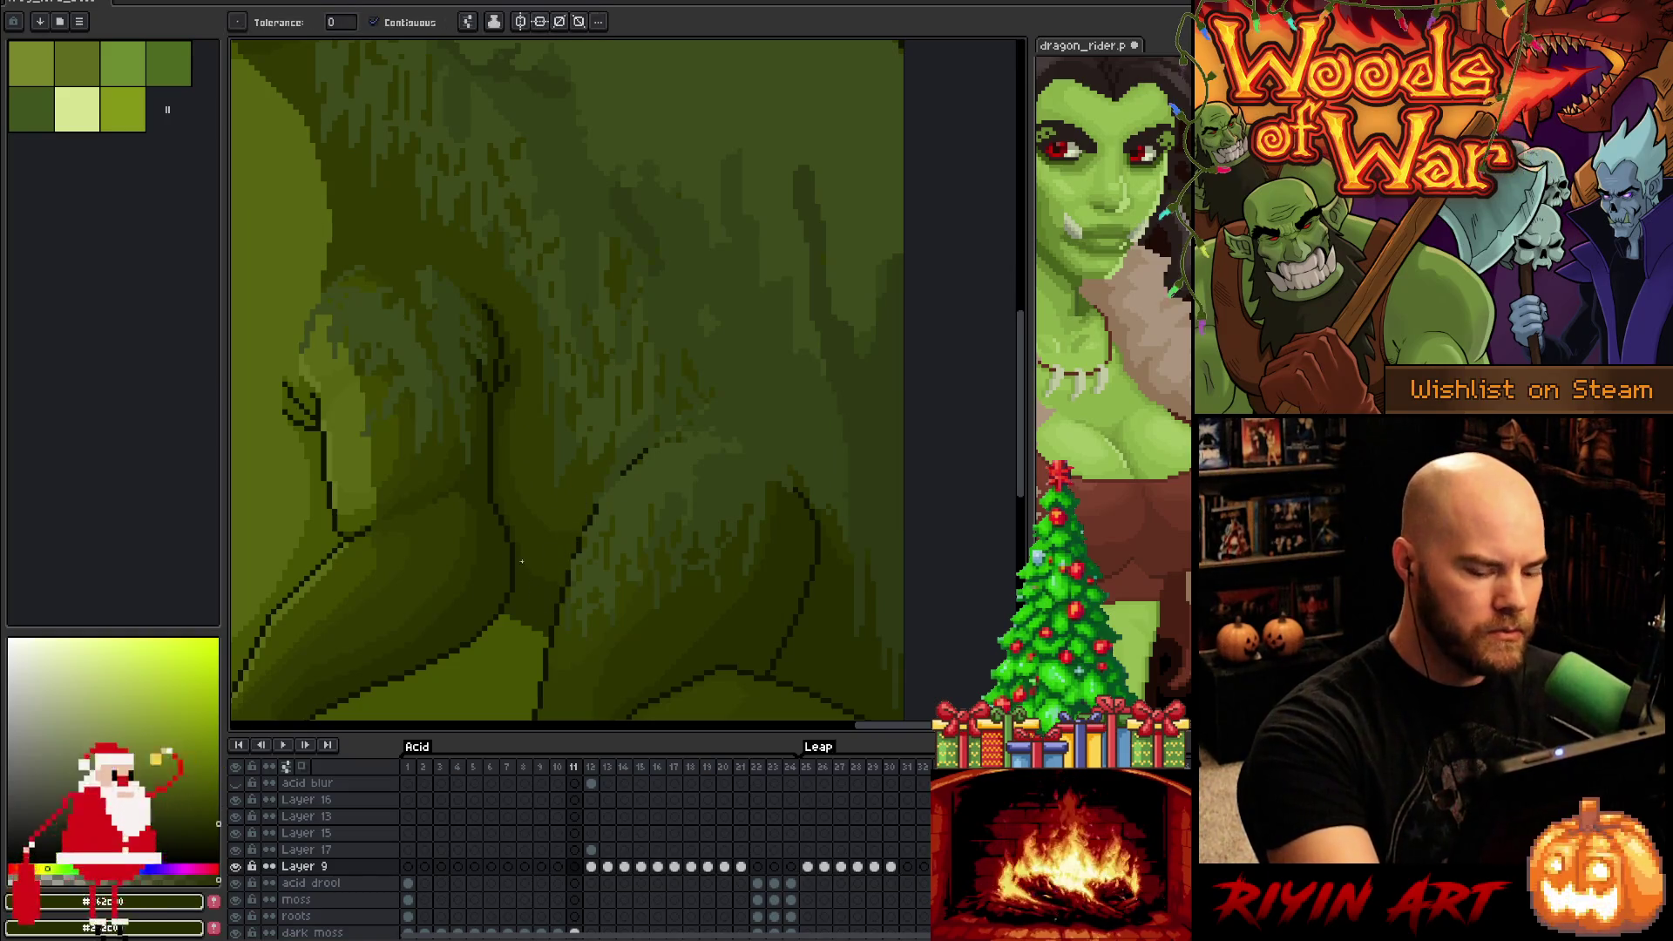
On frame 12, outline the belly's bottom edge and fill the strip beneath it darker
key(Right)
key(b)
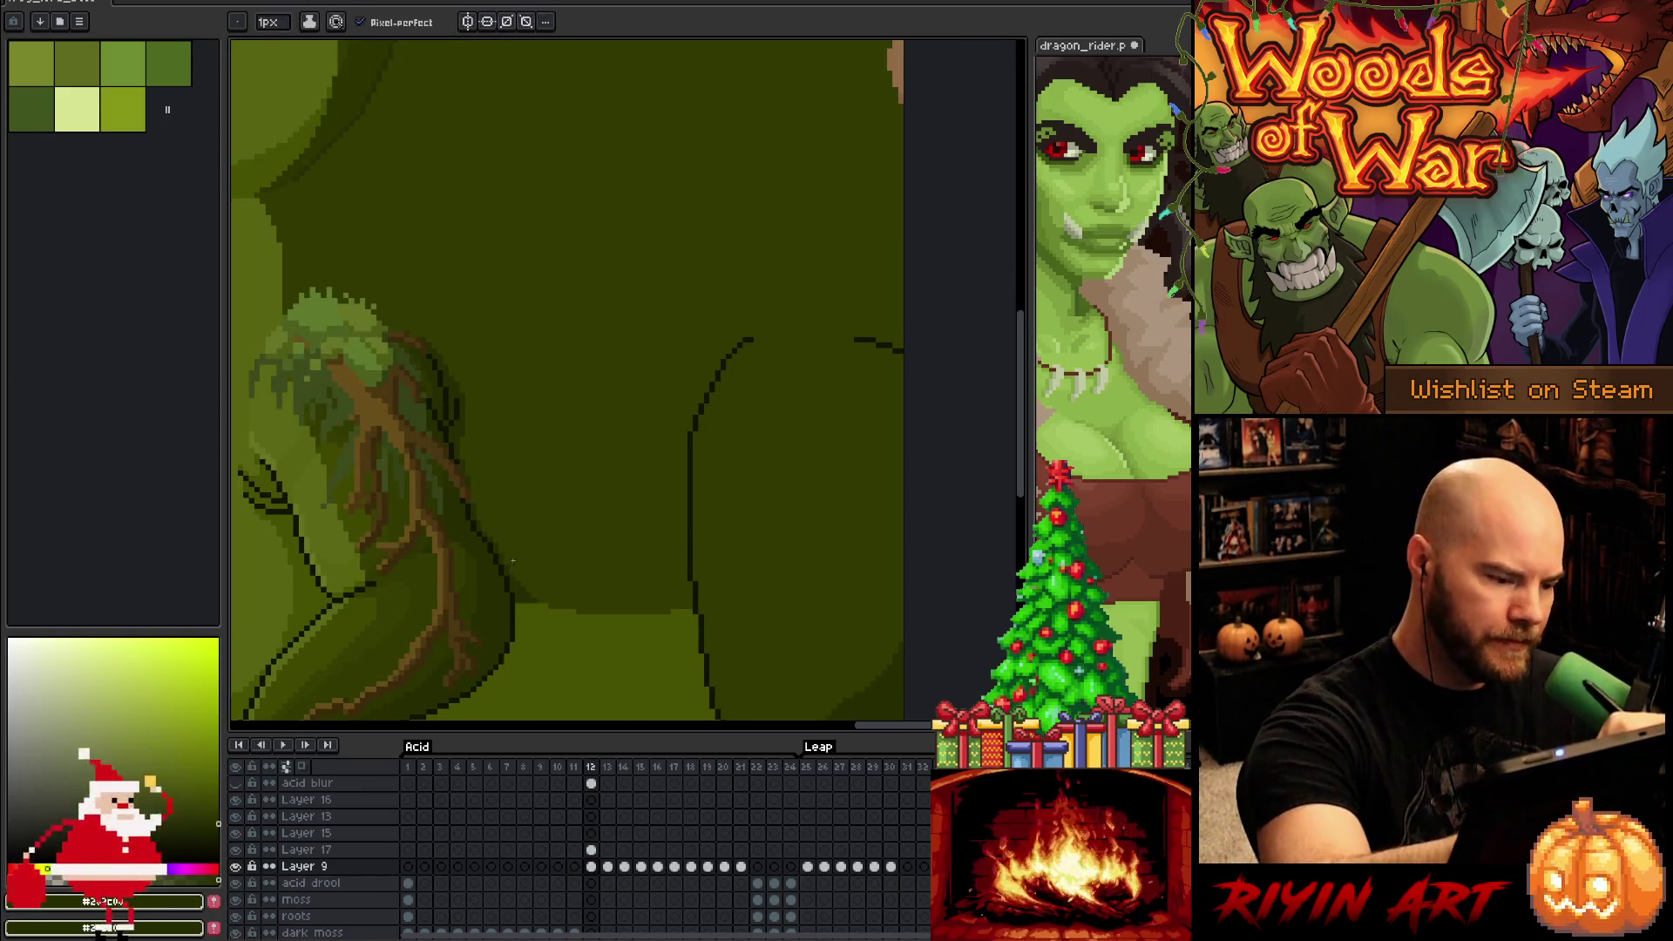
drag(515, 565, 687, 568)
key(g)
click(650, 594)
key(ctrl+z)
key(b)
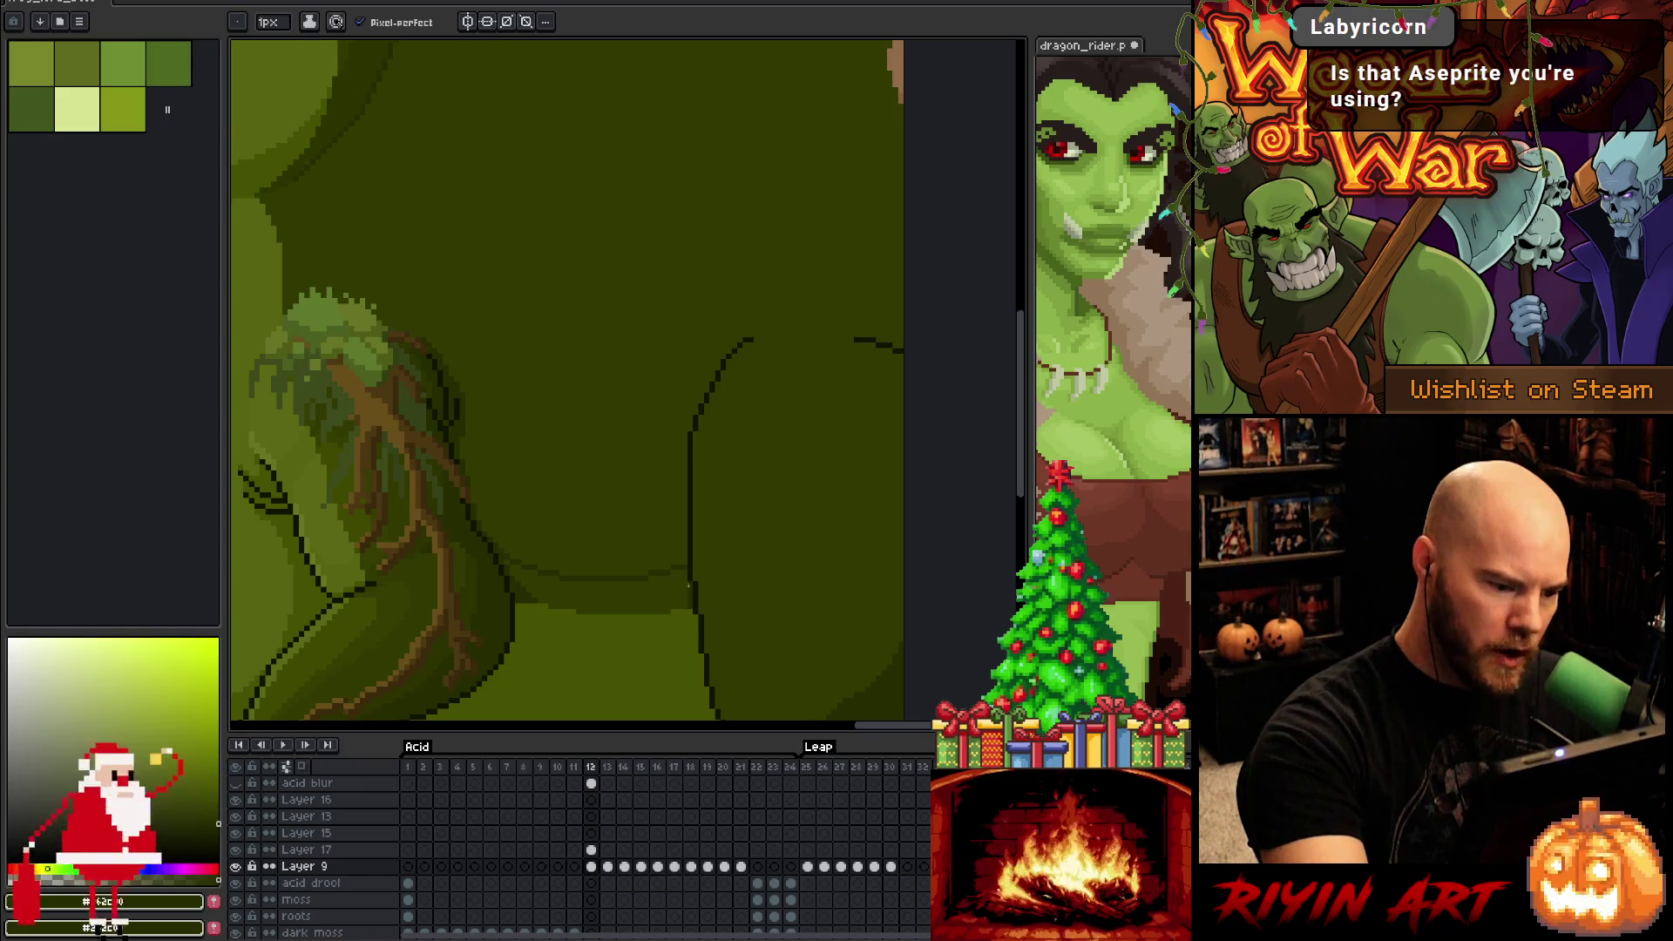
key(g)
click(680, 592)
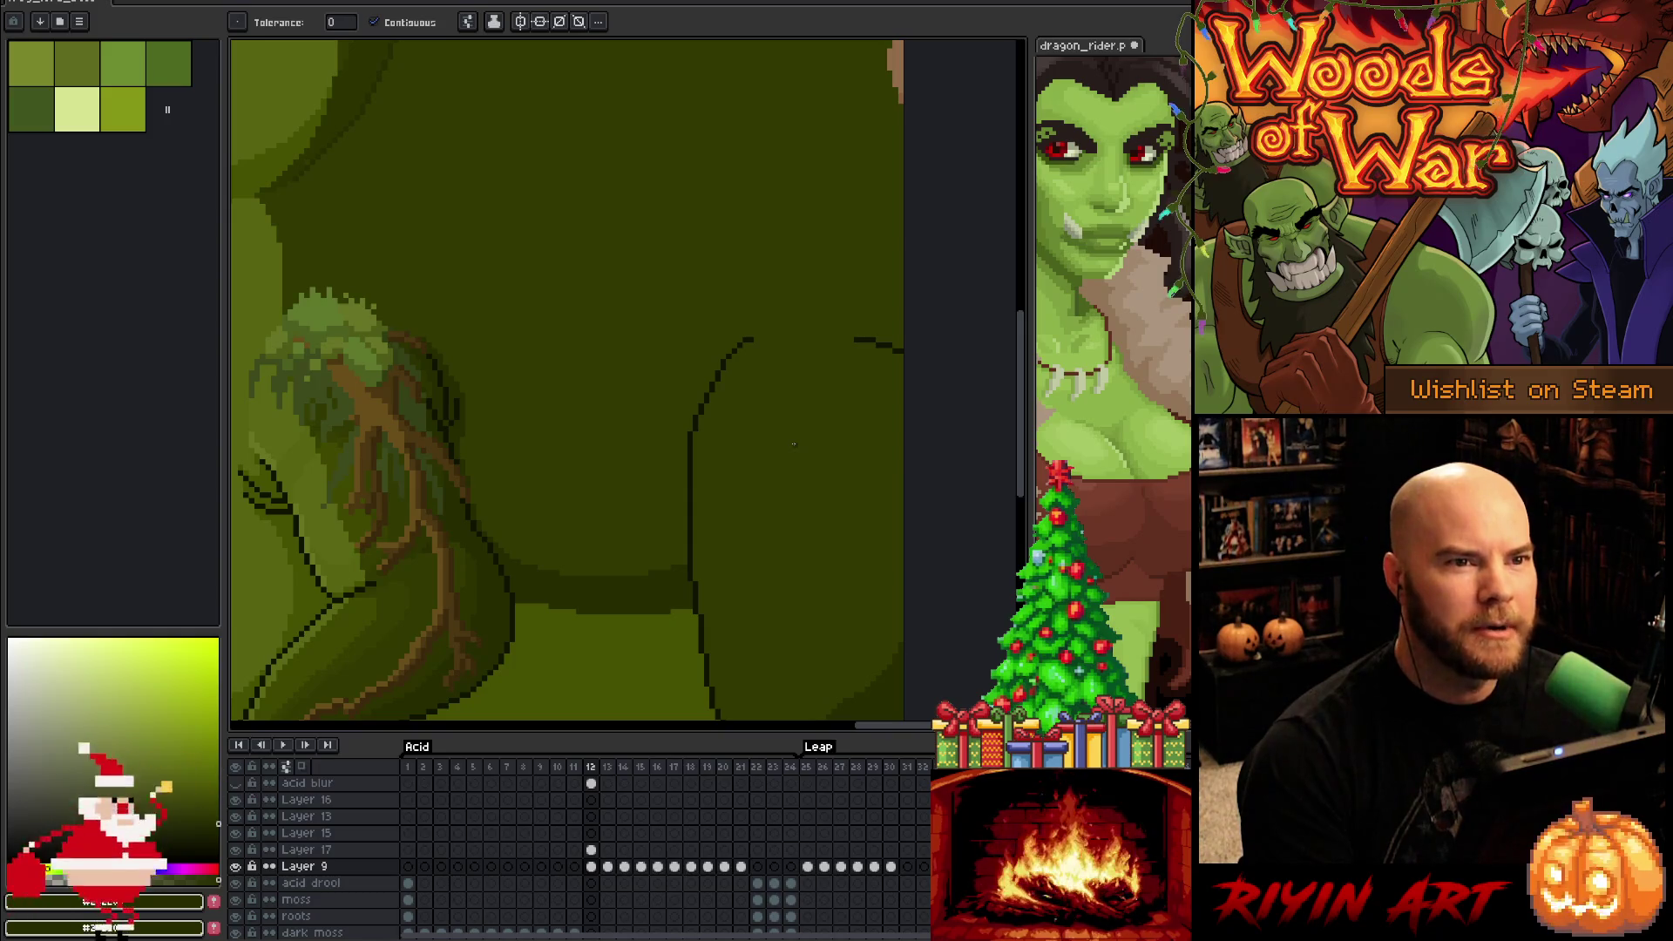
Zoom out to view the whole frog and compare frame 11 with frame 12
key(minus)
key(minus)
scroll(597, 509, up, 1)
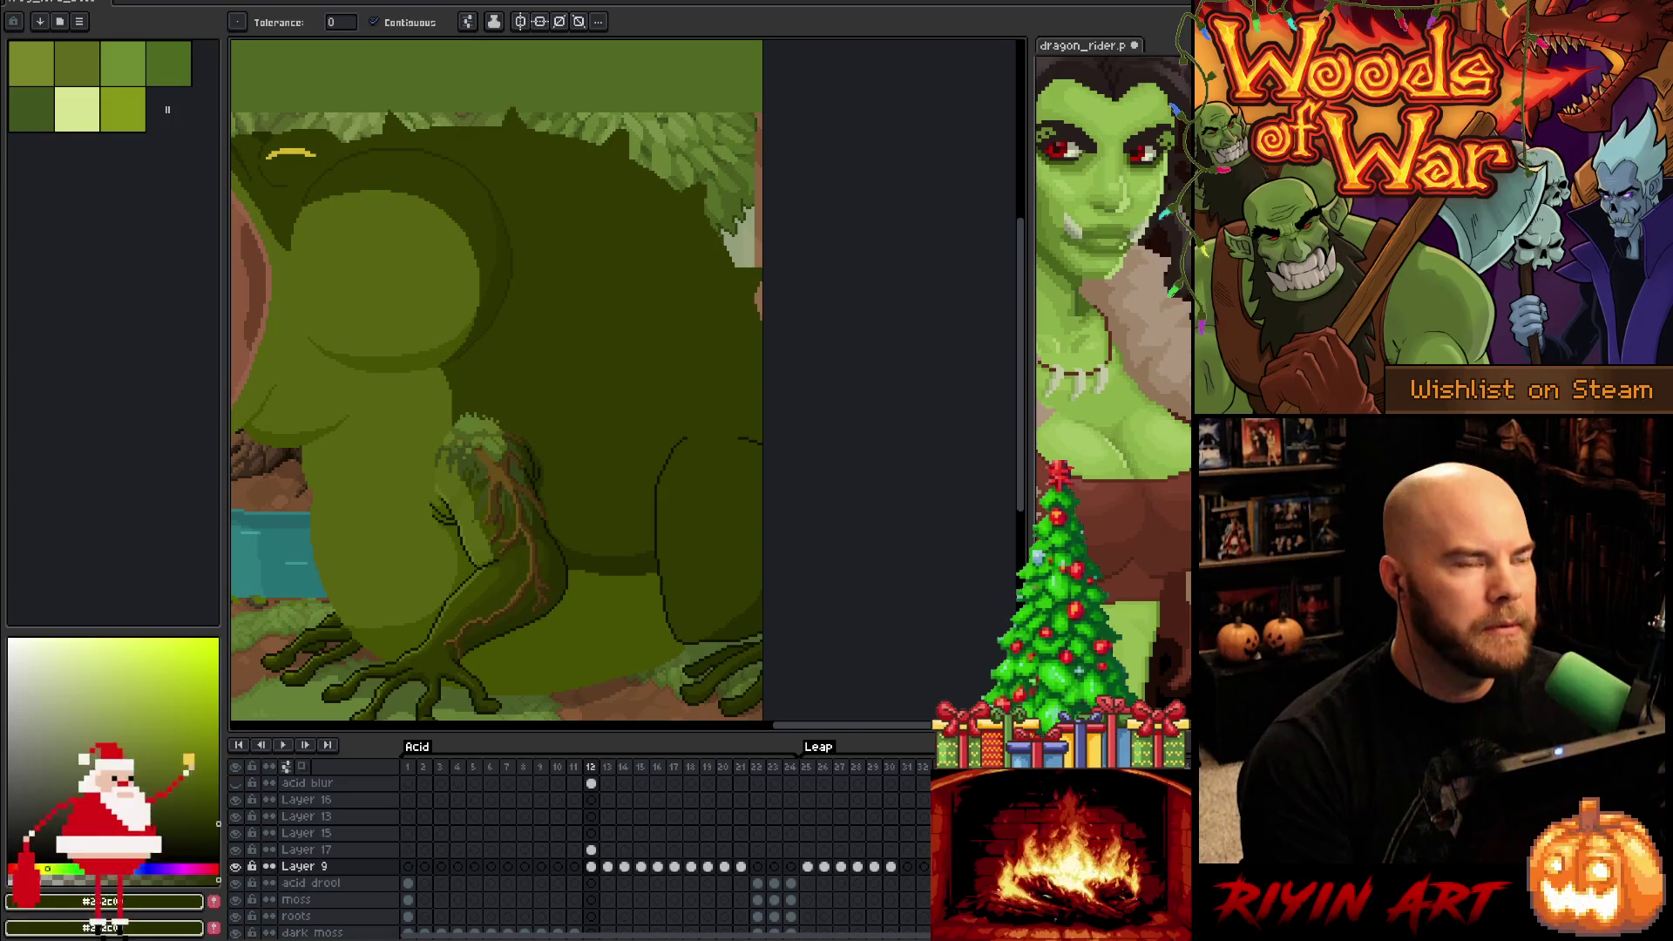
scroll(681, 444, up, 1)
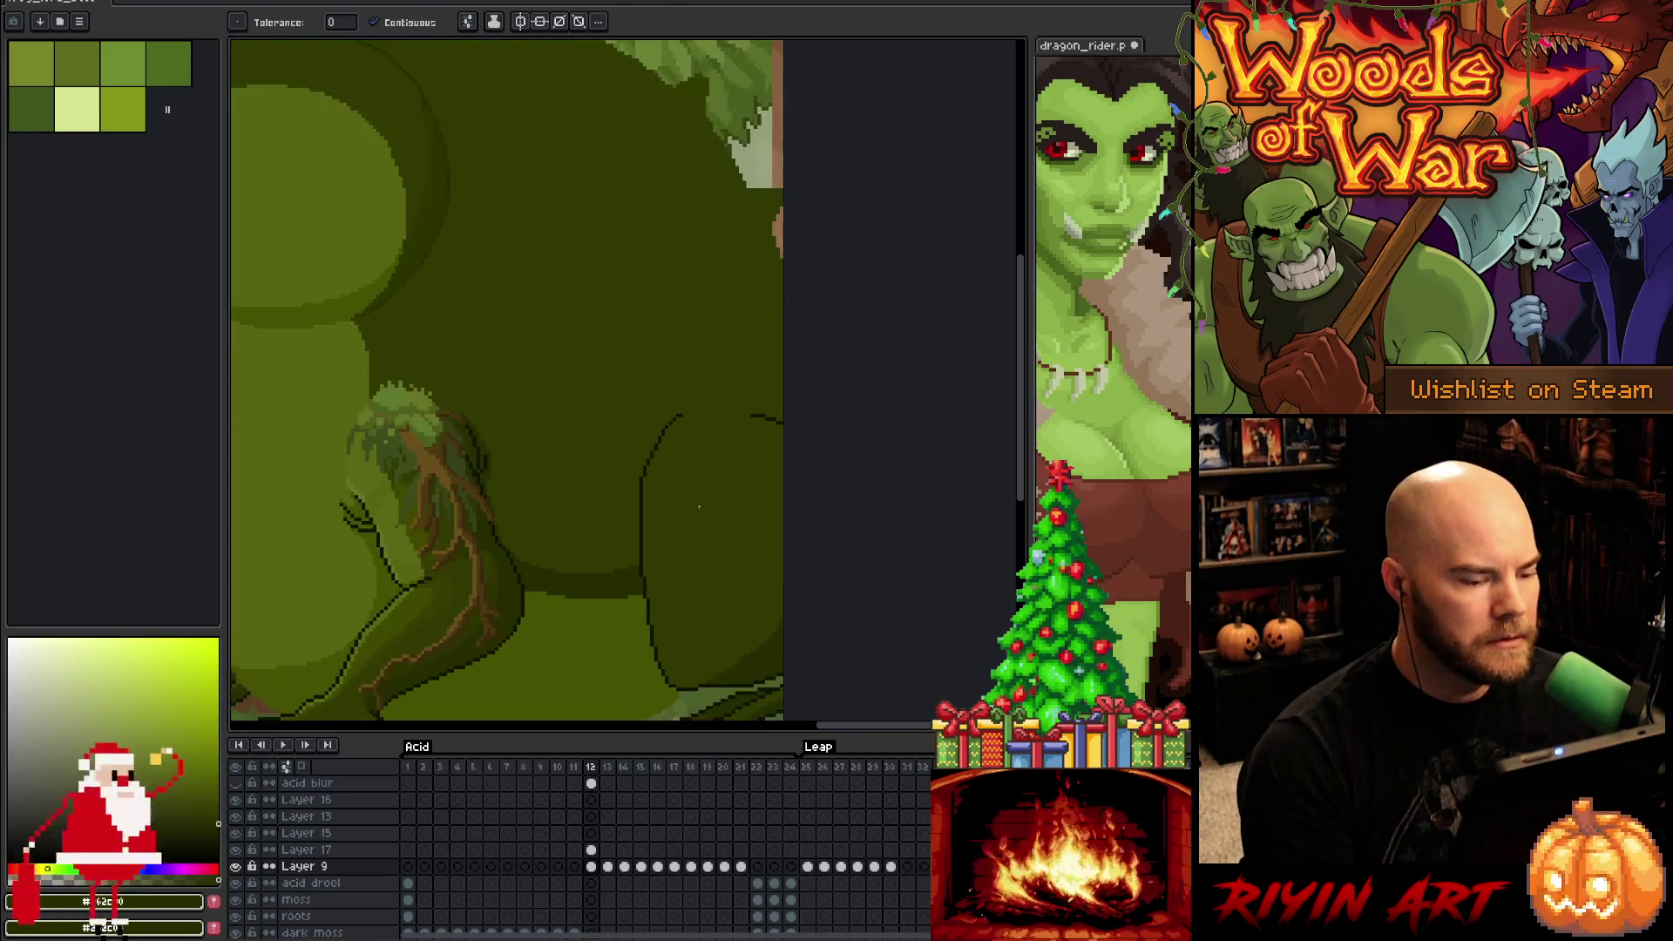
scroll(685, 502, down, 1)
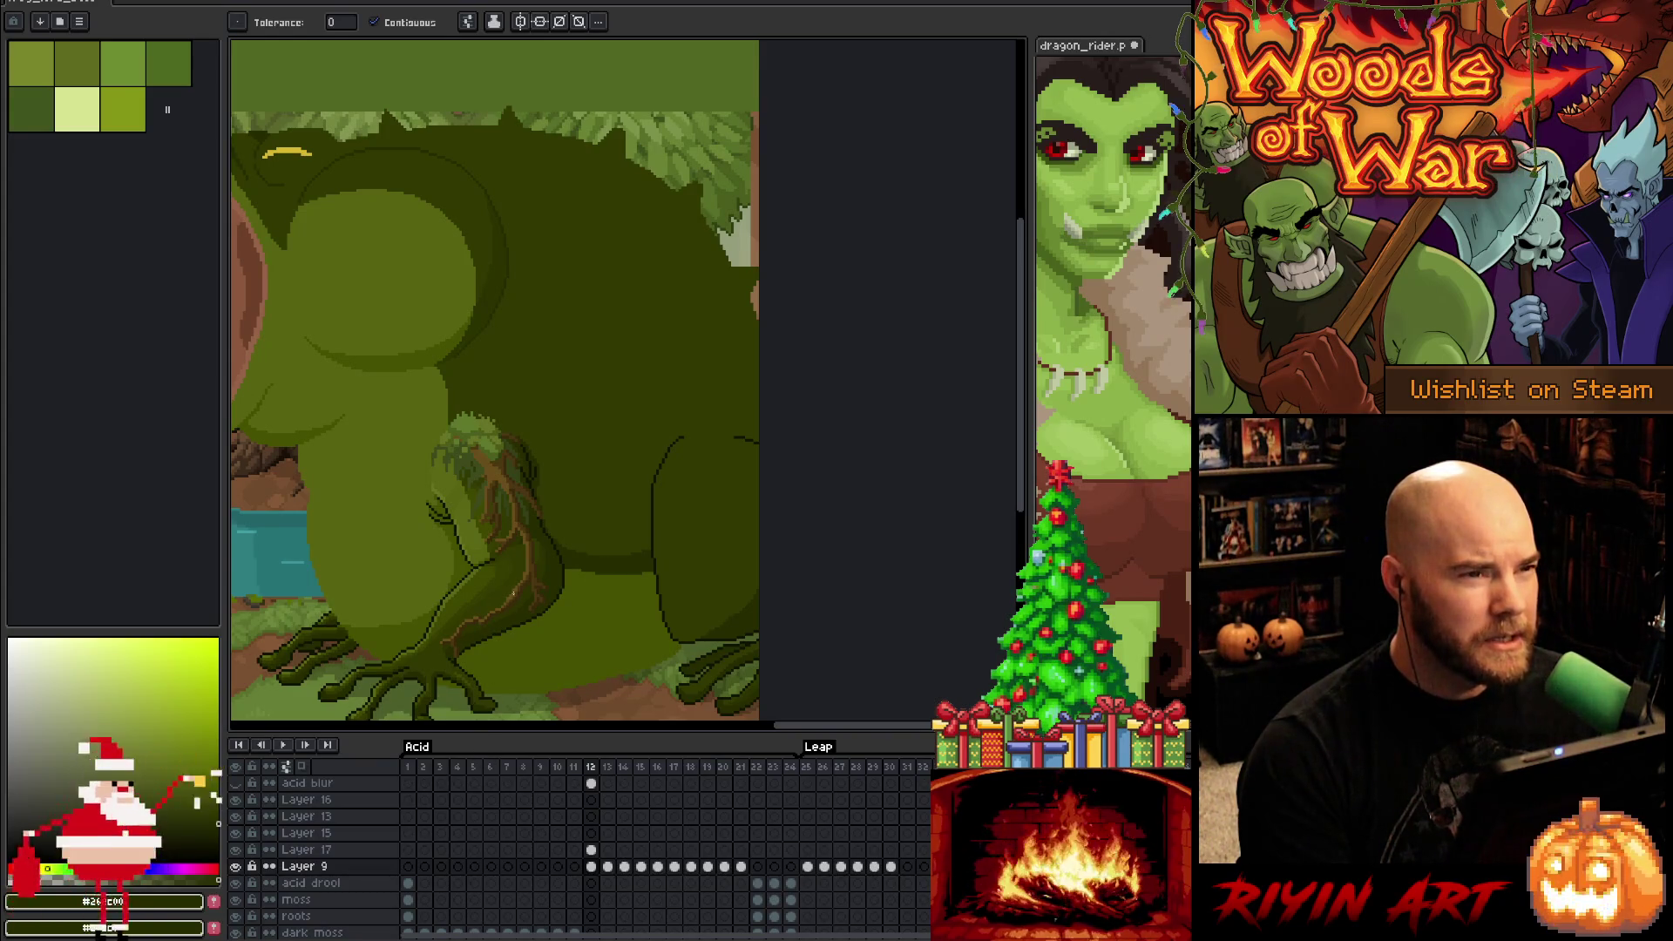
key(Left)
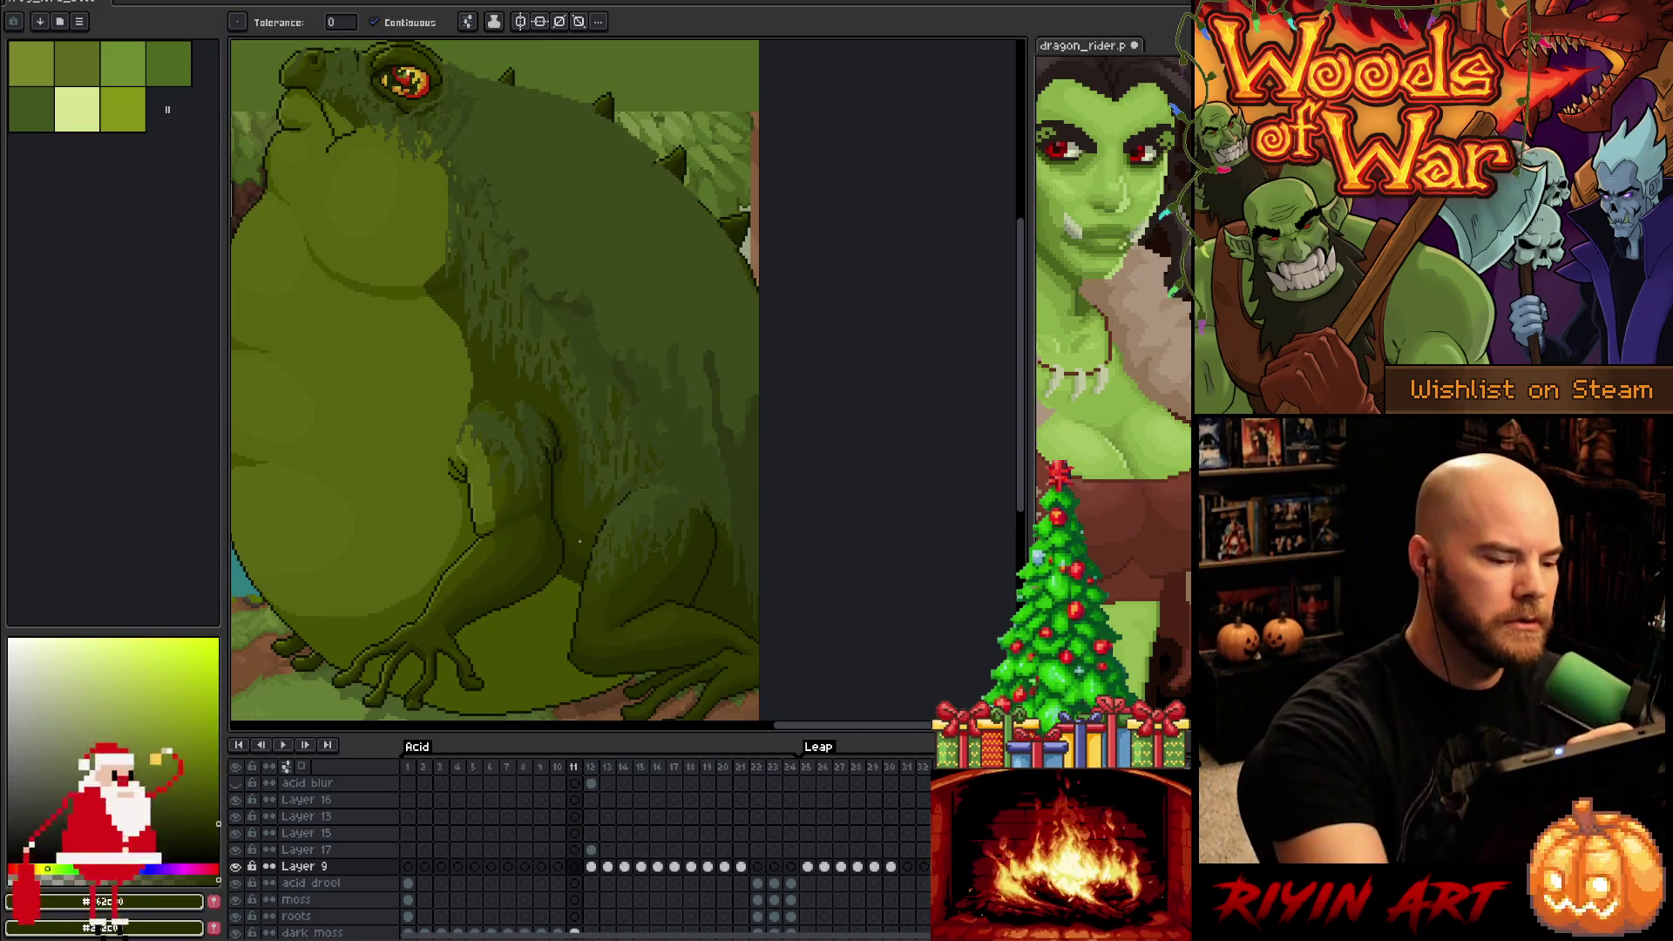
key(i)
key(b)
click(591, 866)
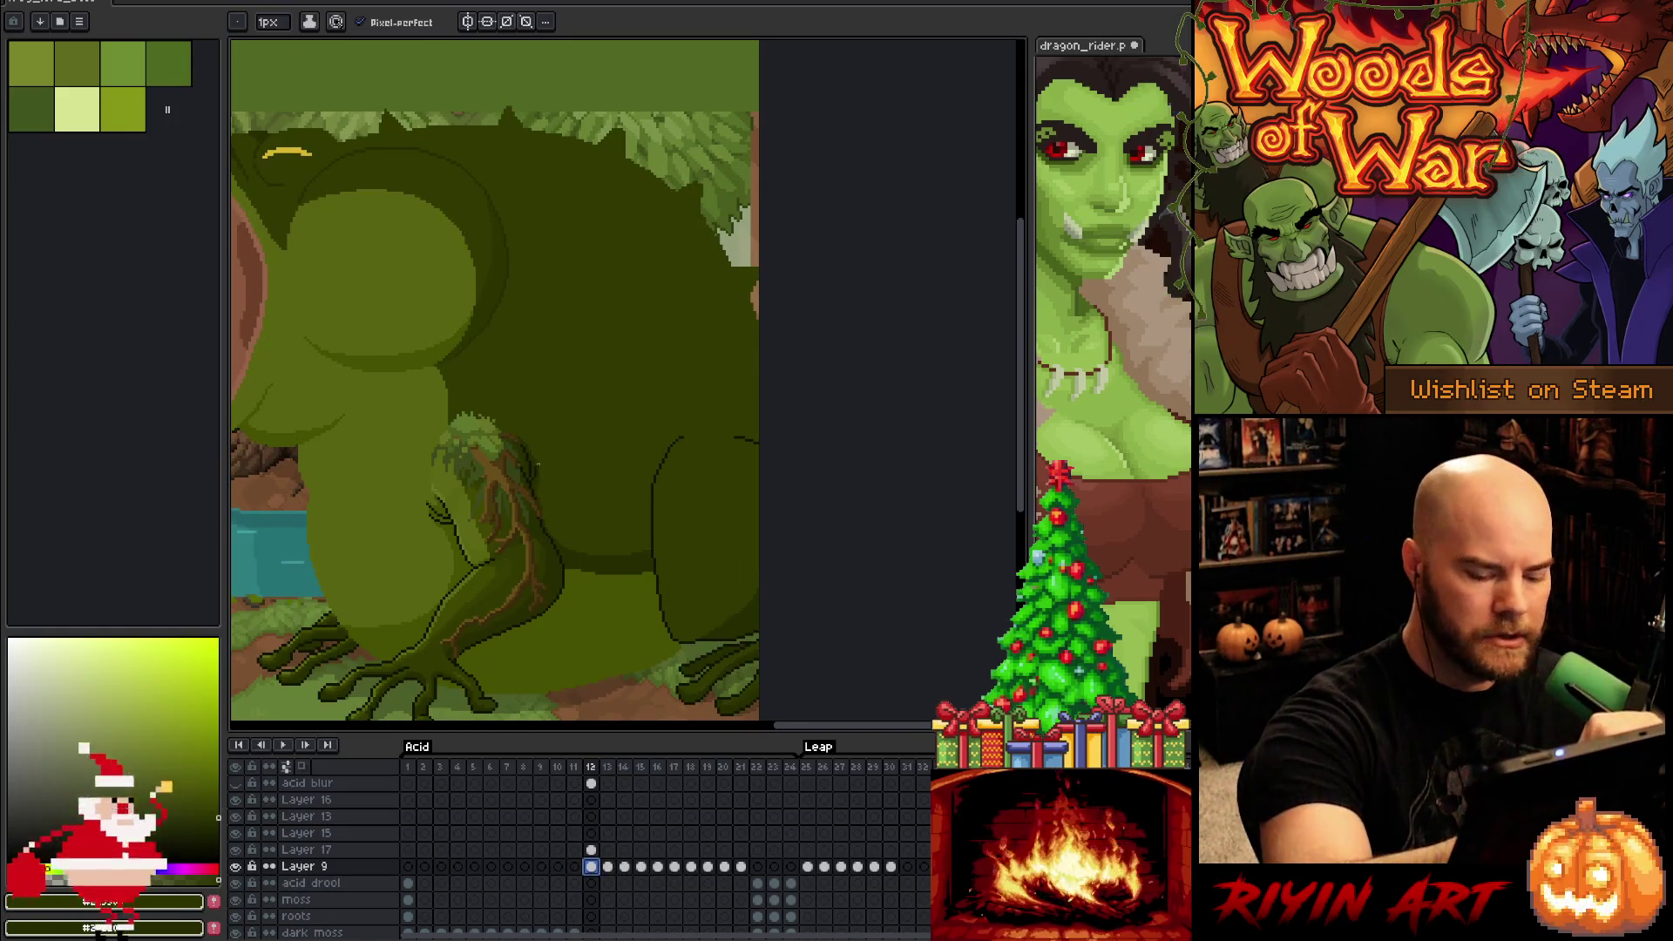
Pick a shading green from the frog and recheck frames 11 and 12
key(Left)
key(Right)
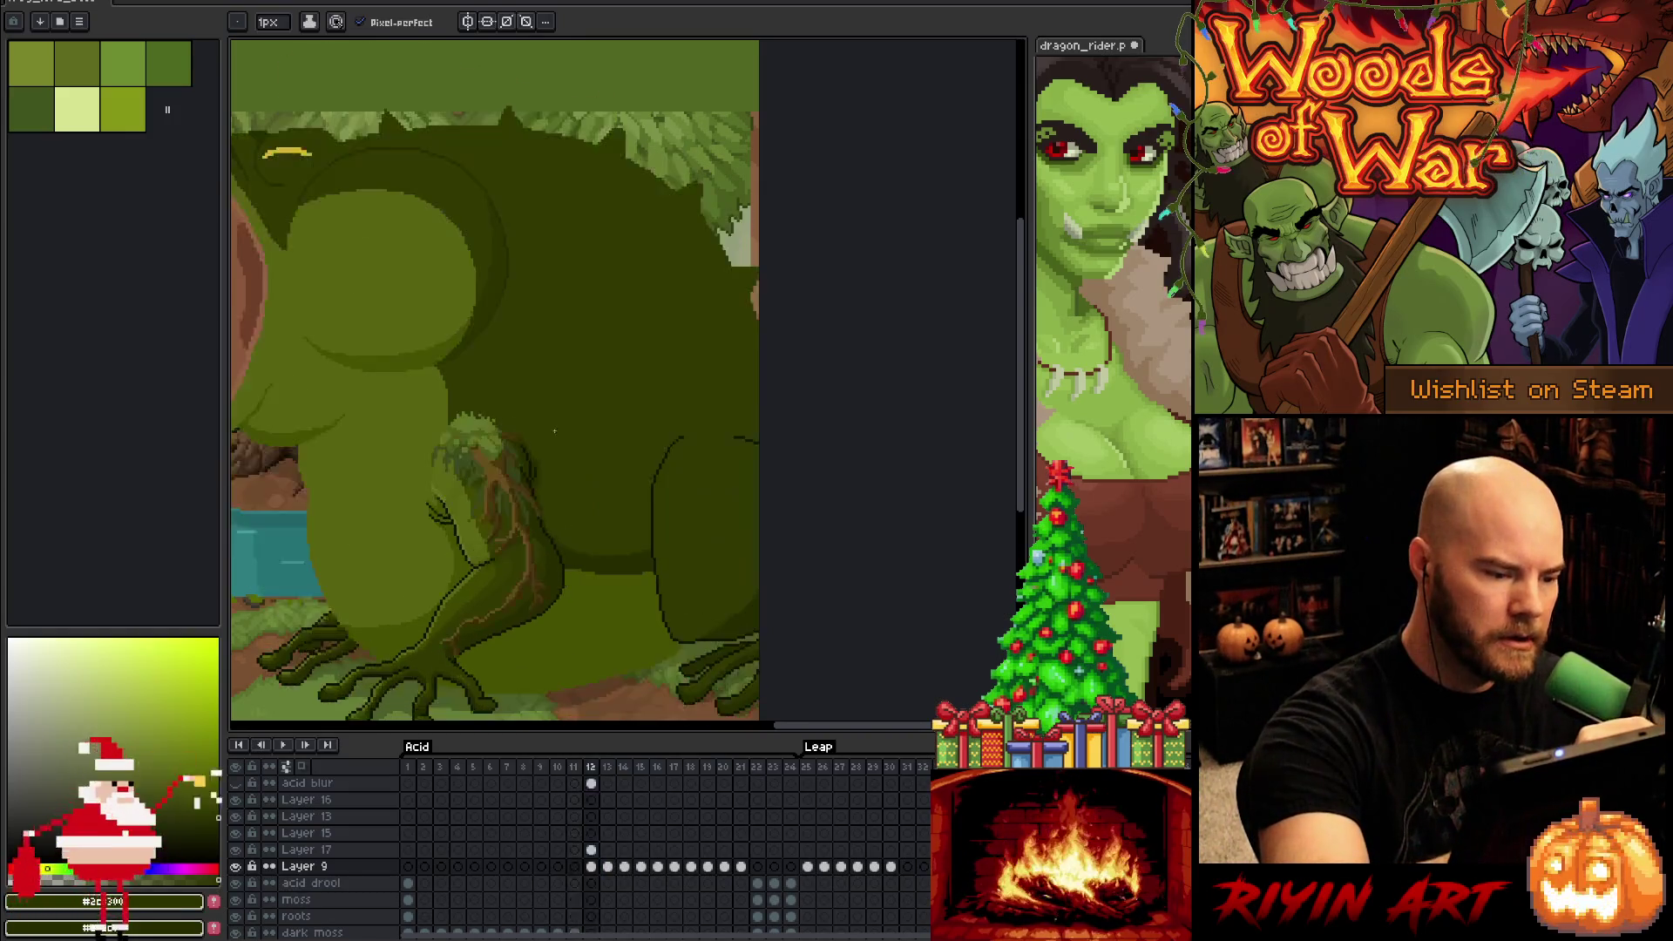
scroll(557, 485, up, 3)
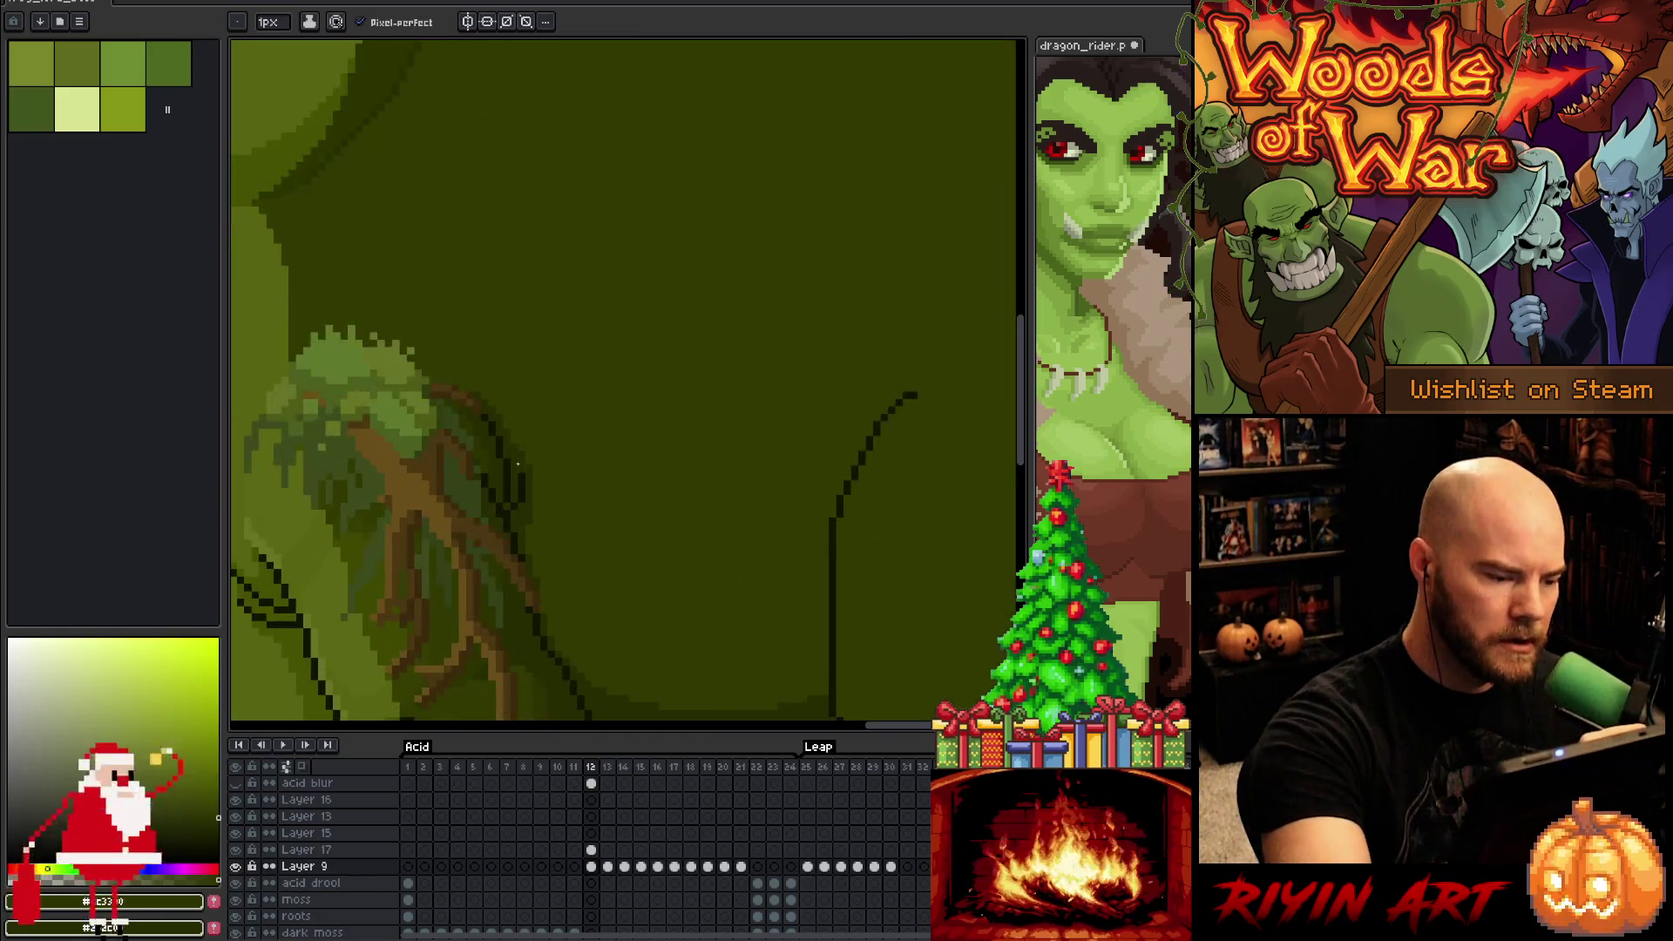
key(alt)
alt+click(521, 461)
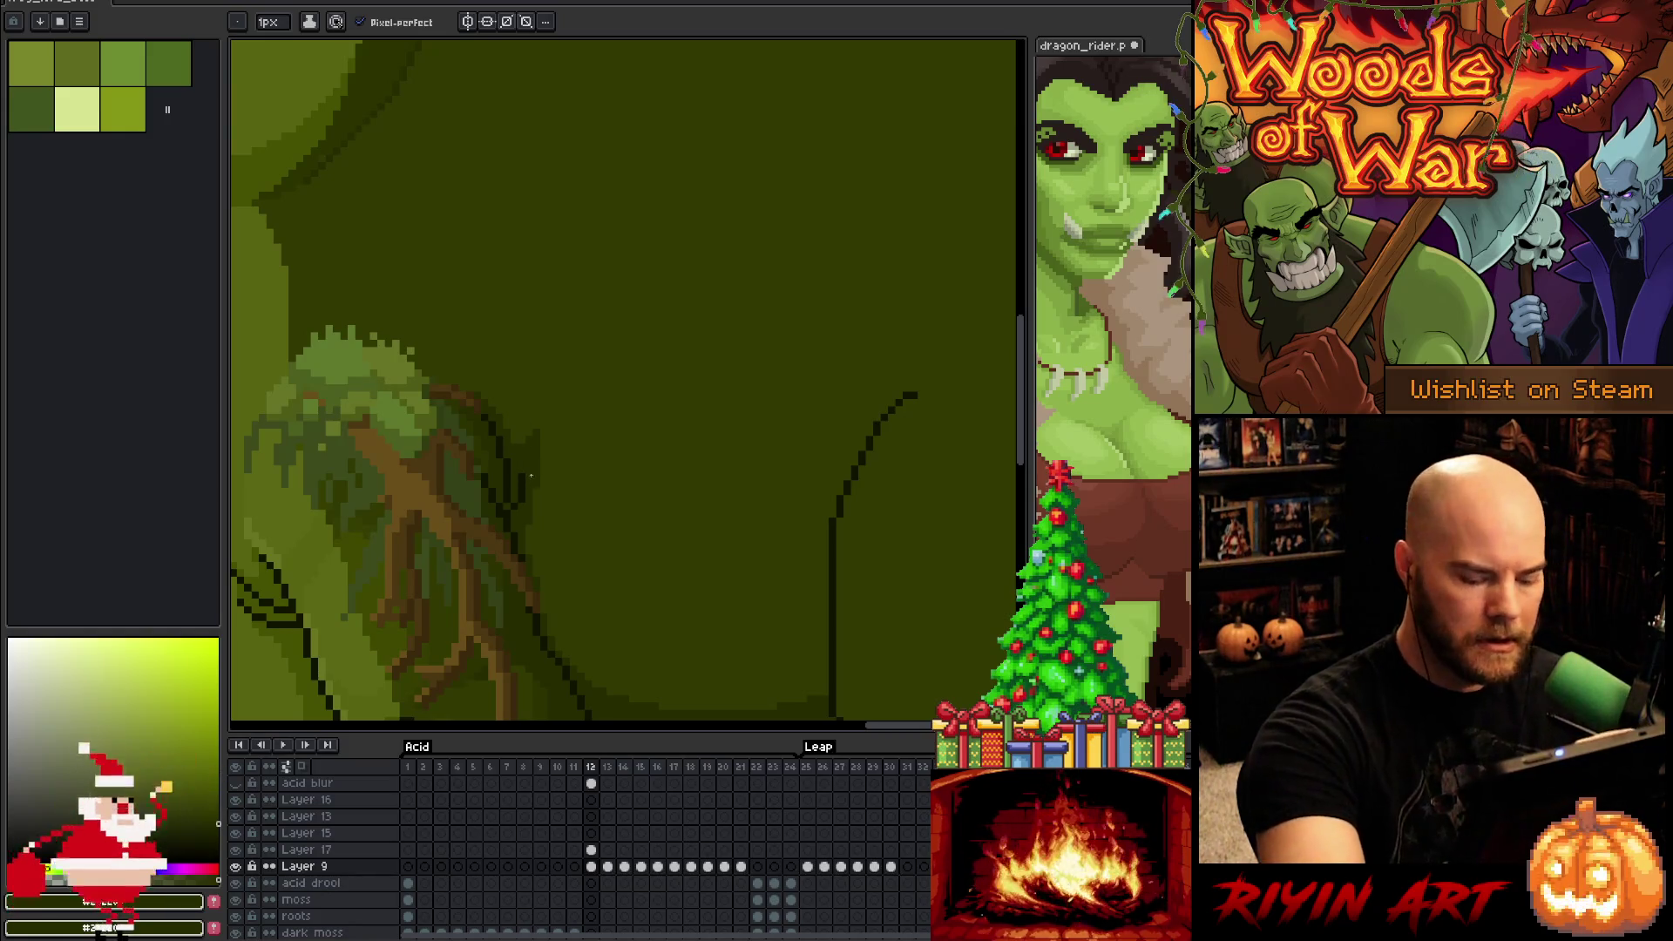
key(comma)
key(alt)
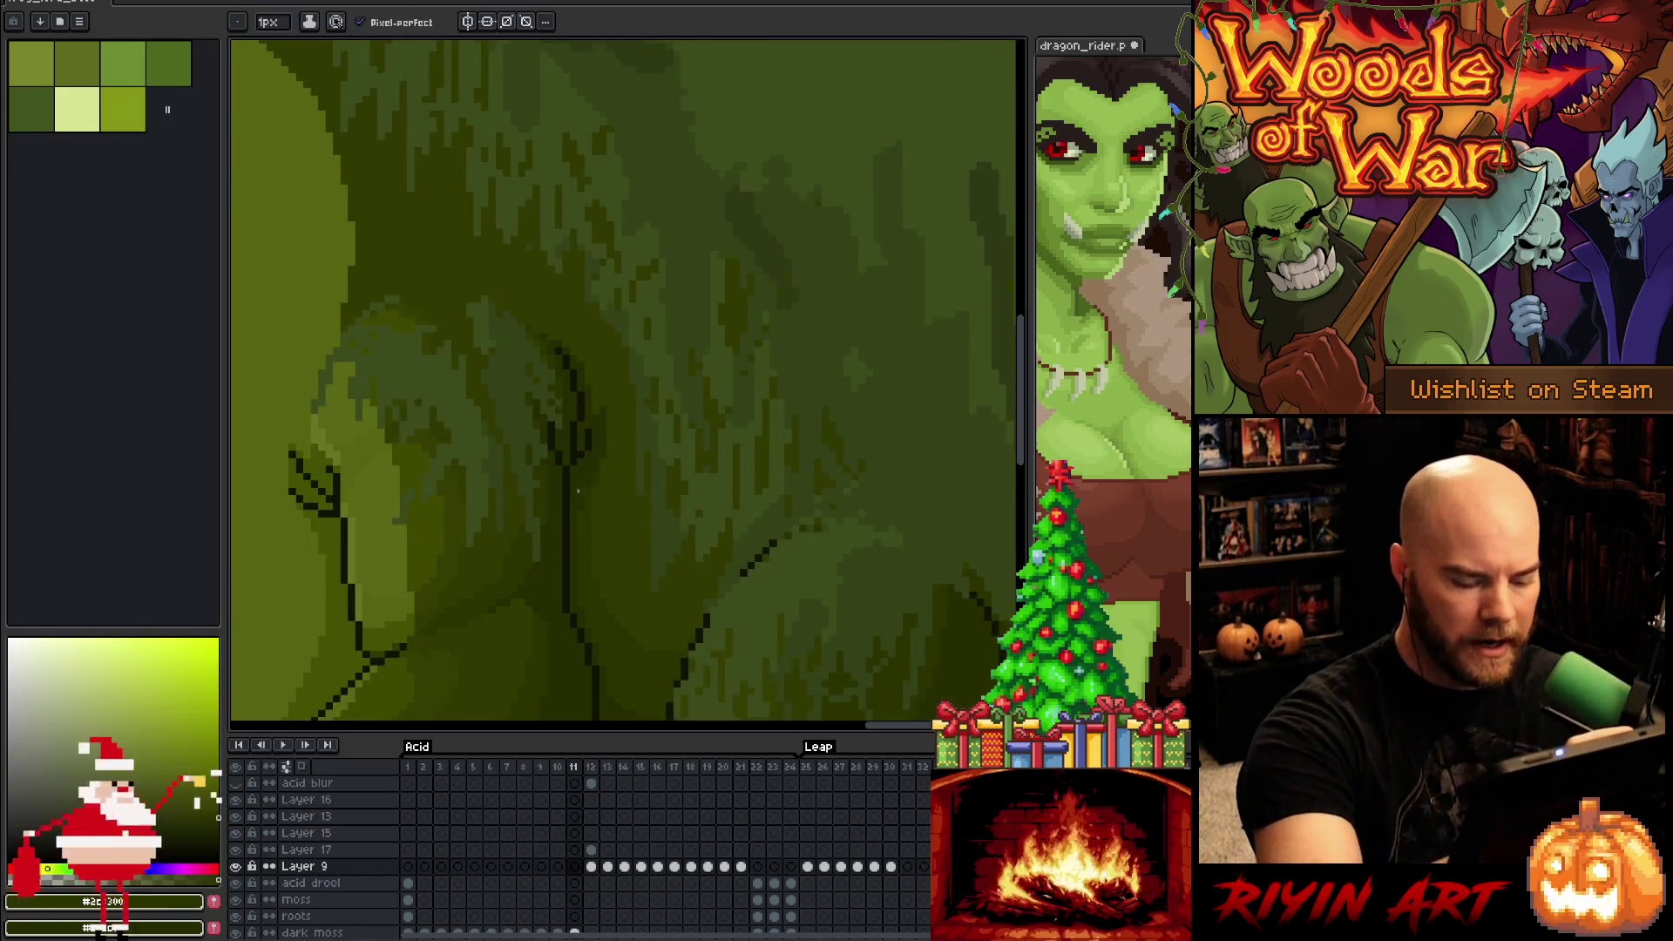
key(period)
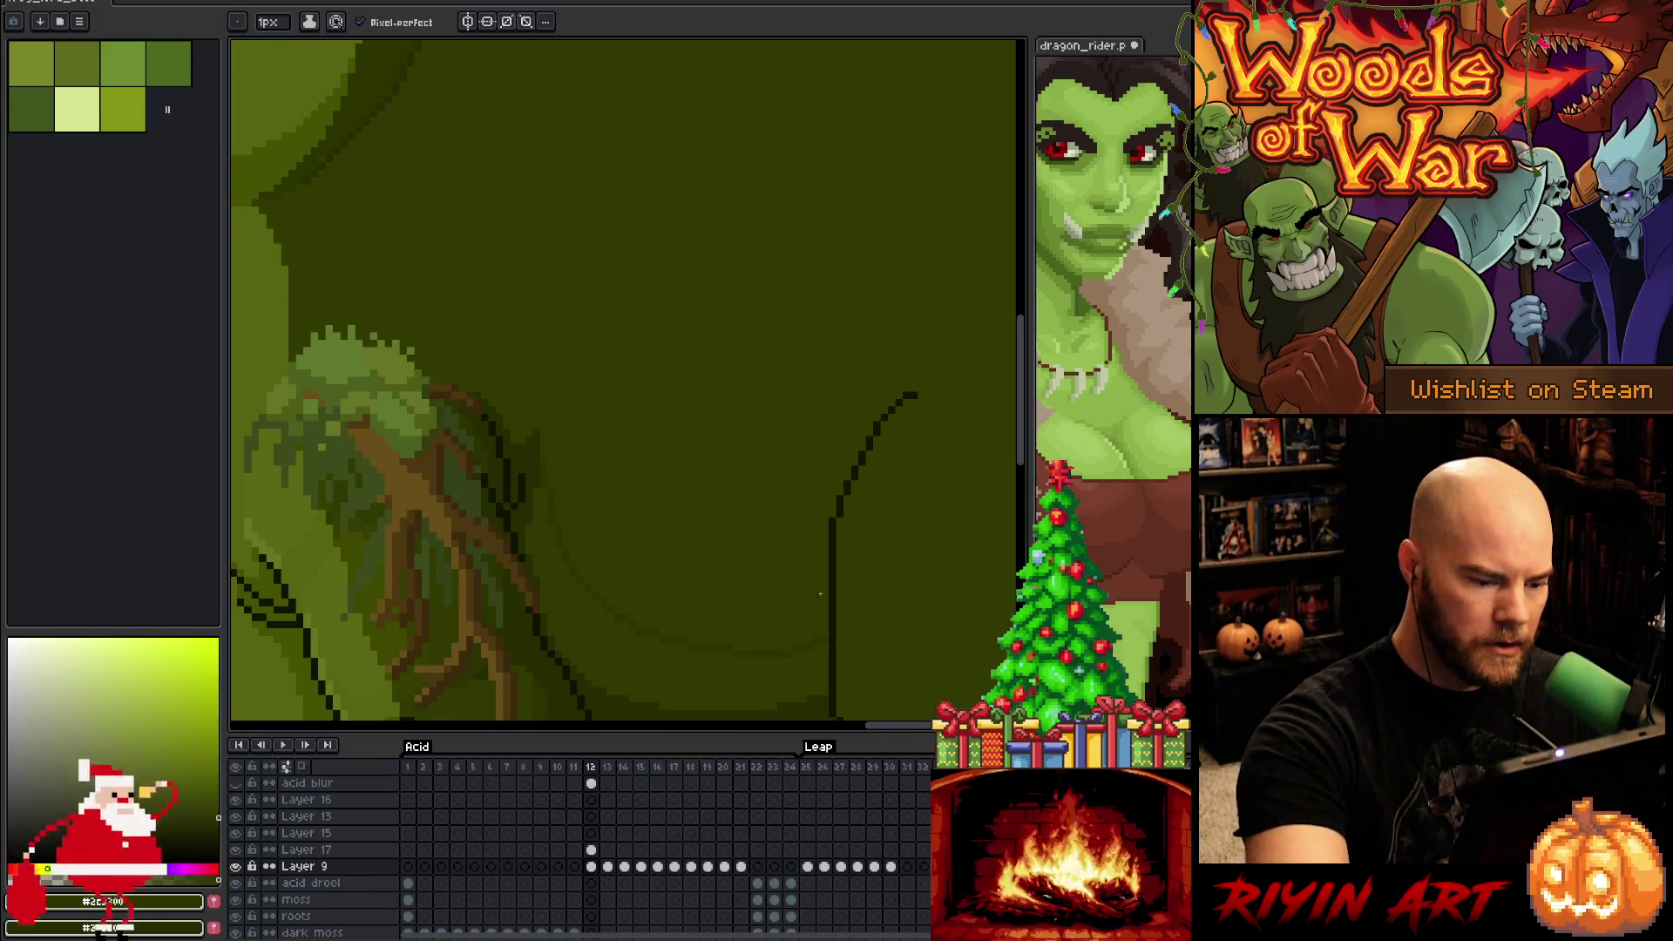
key(g)
key(comma)
key(period)
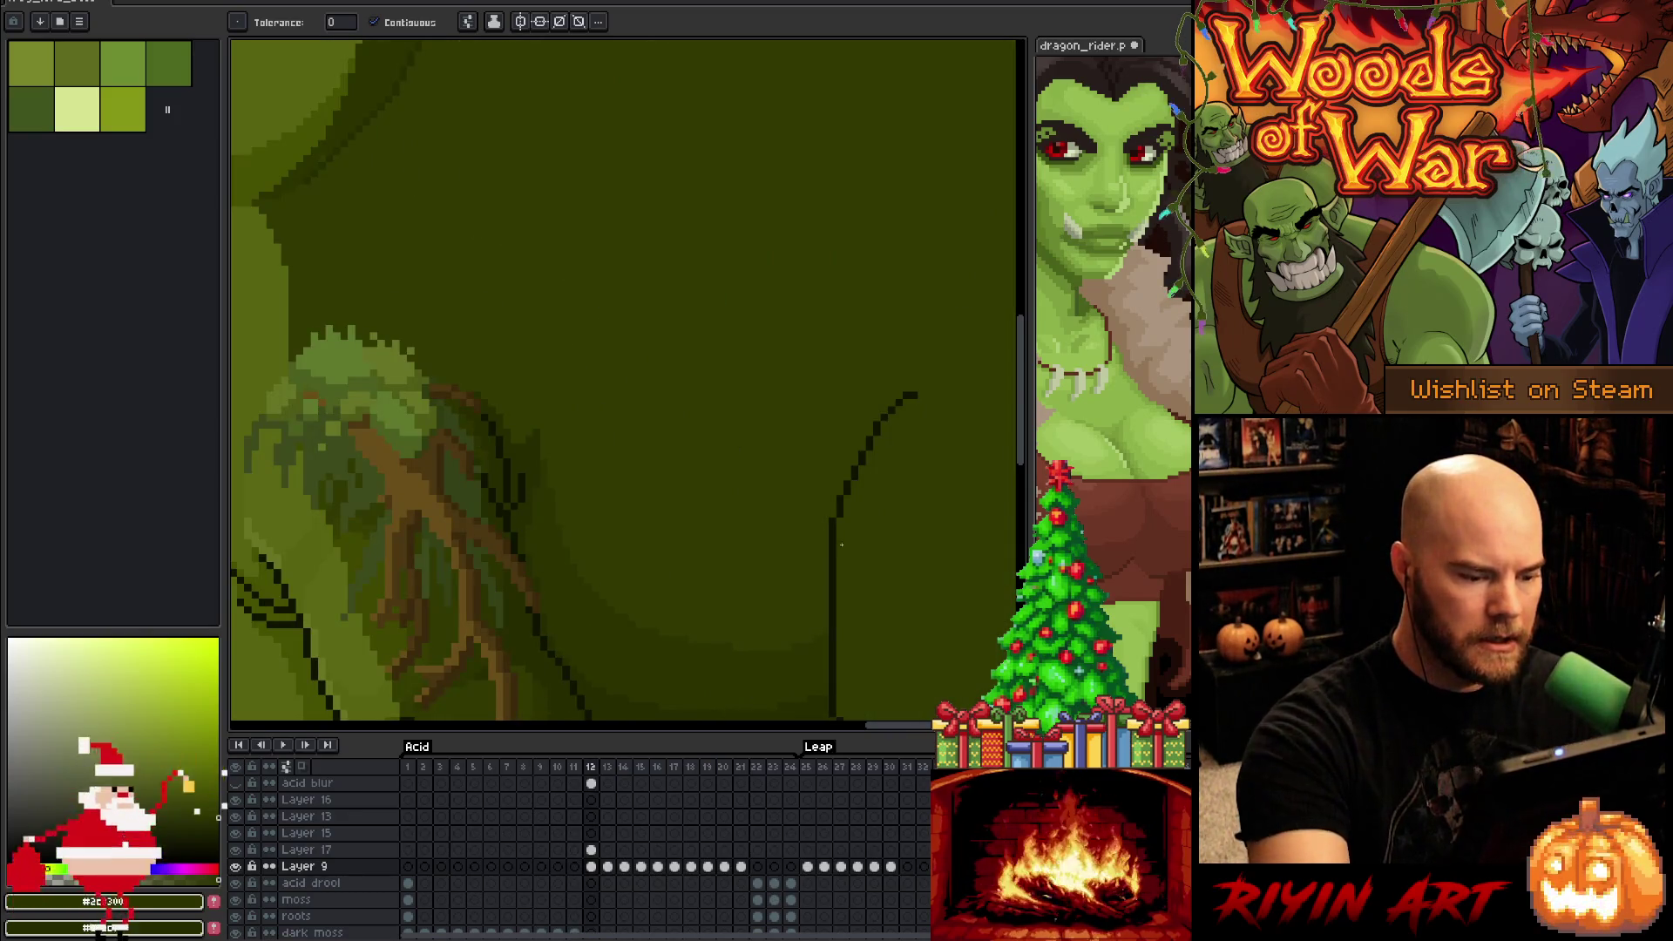
scroll(855, 595, down, 2)
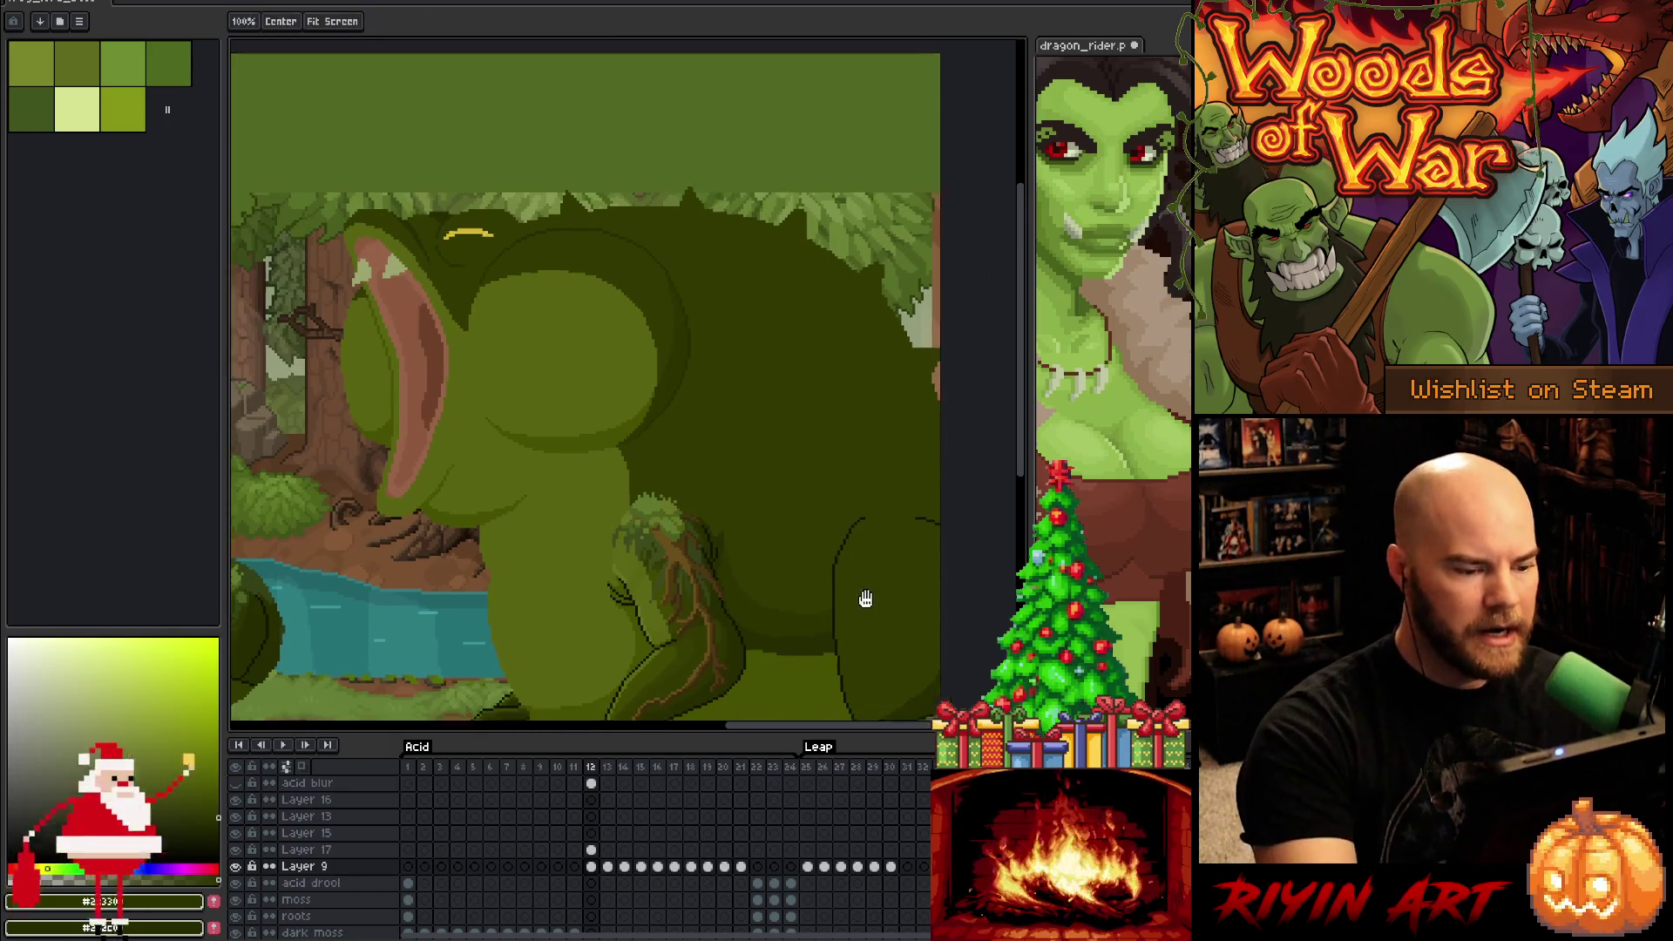
Centre the frog scene and flip between frames 11 and 12 to preview its motion
drag(866, 598, 711, 531)
scroll(610, 480, down, 3)
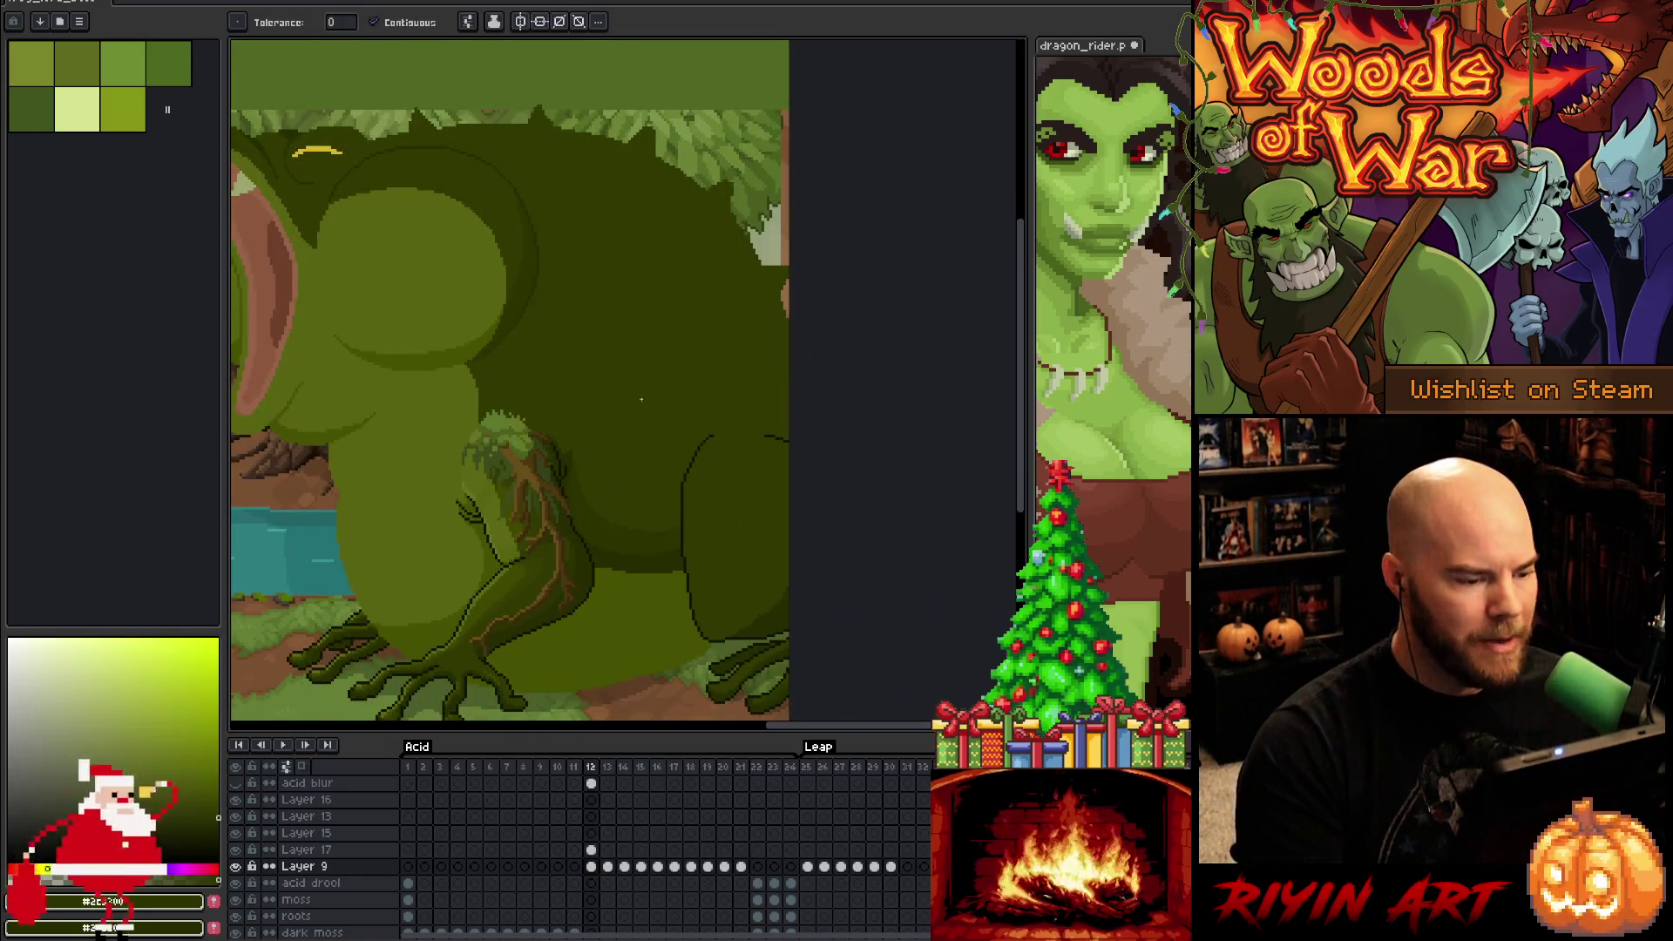
drag(535, 438, 640, 459)
key(Left)
key(Right)
key(Left)
key(Right)
key(Left)
key(Right)
key(Left)
key(Right)
key(Left)
key(Right)
key(Left)
key(Right)
key(Left)
key(Right)
key(Left)
key(Right)
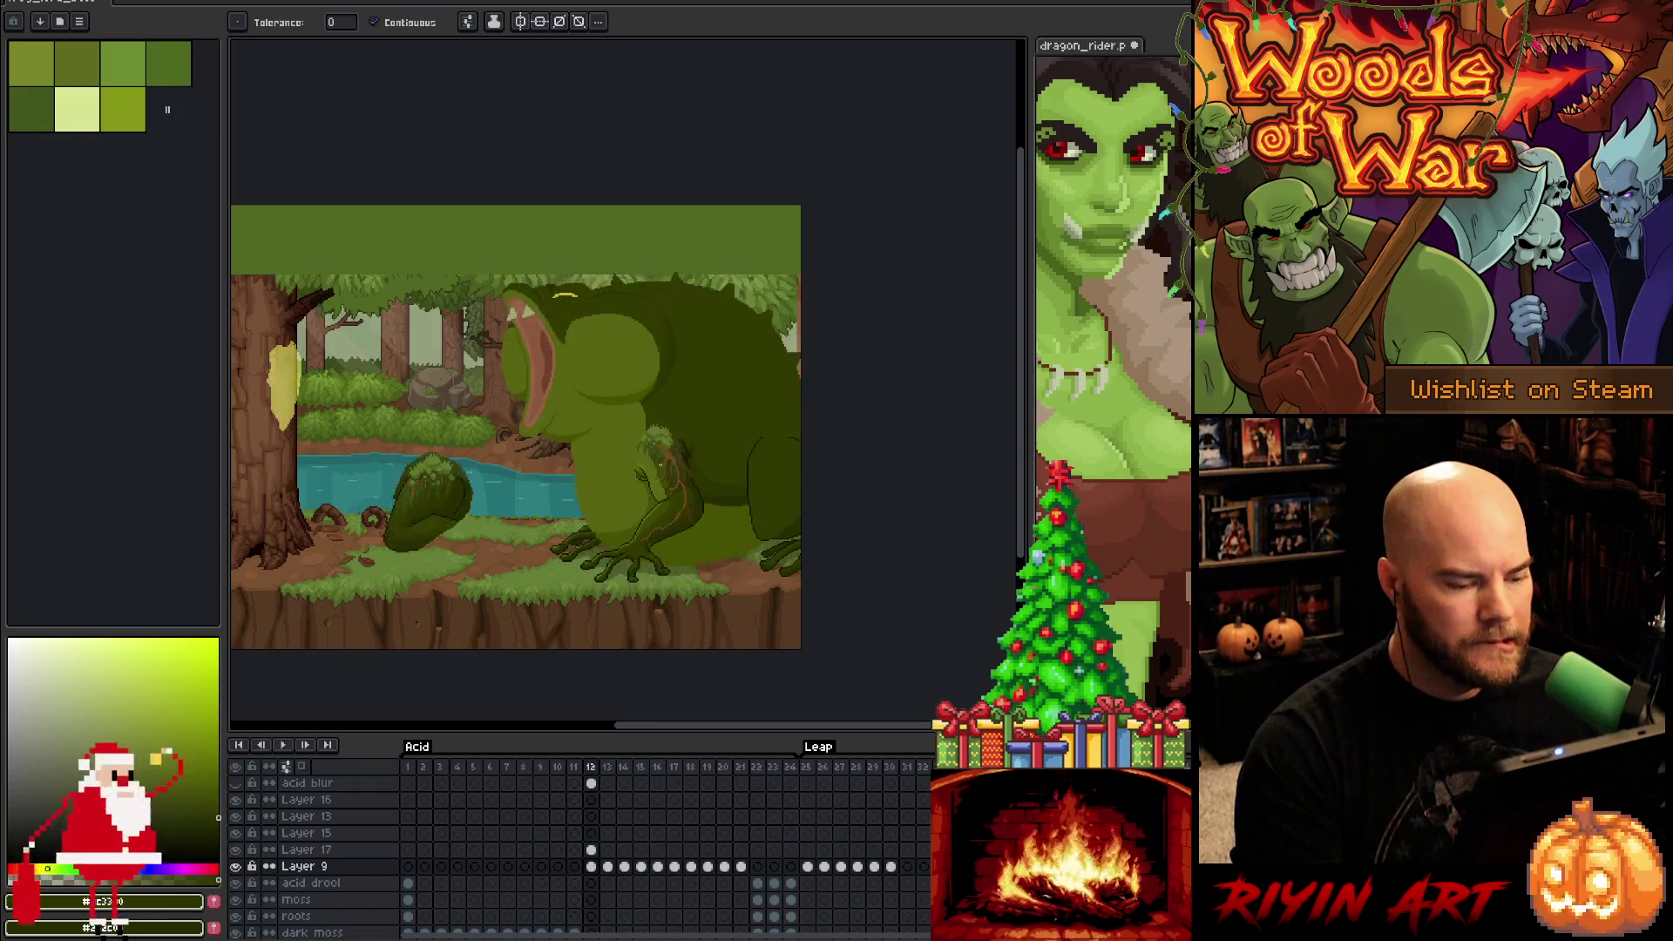
key(Left)
key(Right)
key(Left)
key(Left)
key(Right)
key(Right)
key(Left)
key(Right)
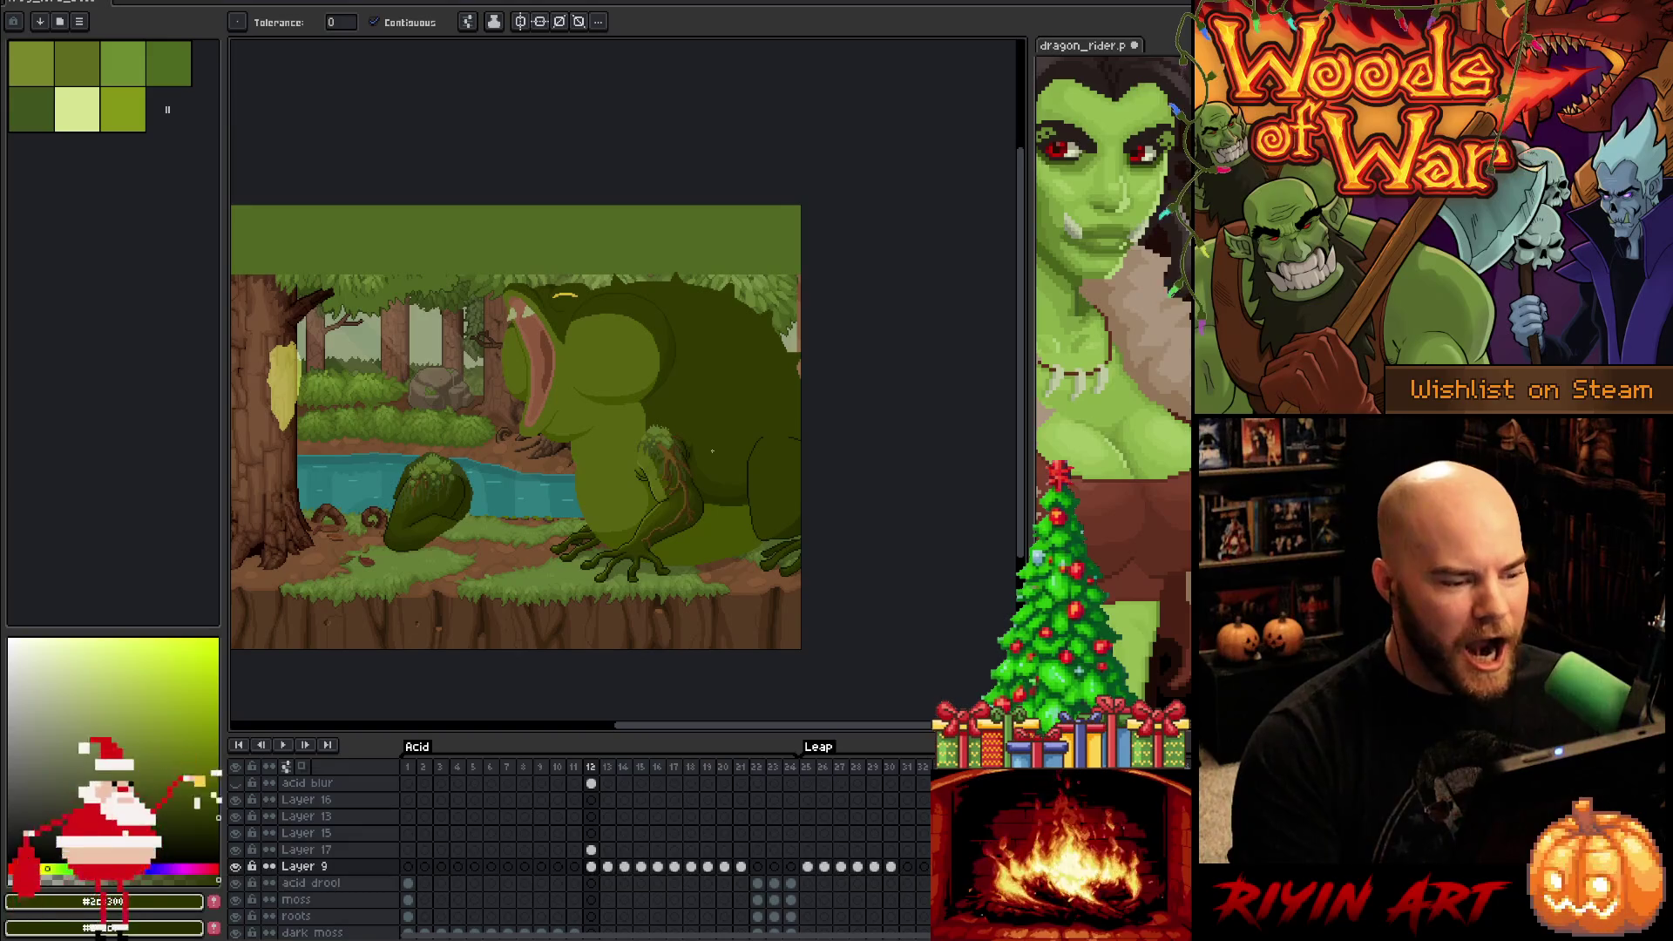
Touch up a pixel on the frog's body with the pencil and save the sprite
scroll(709, 449, up, 2)
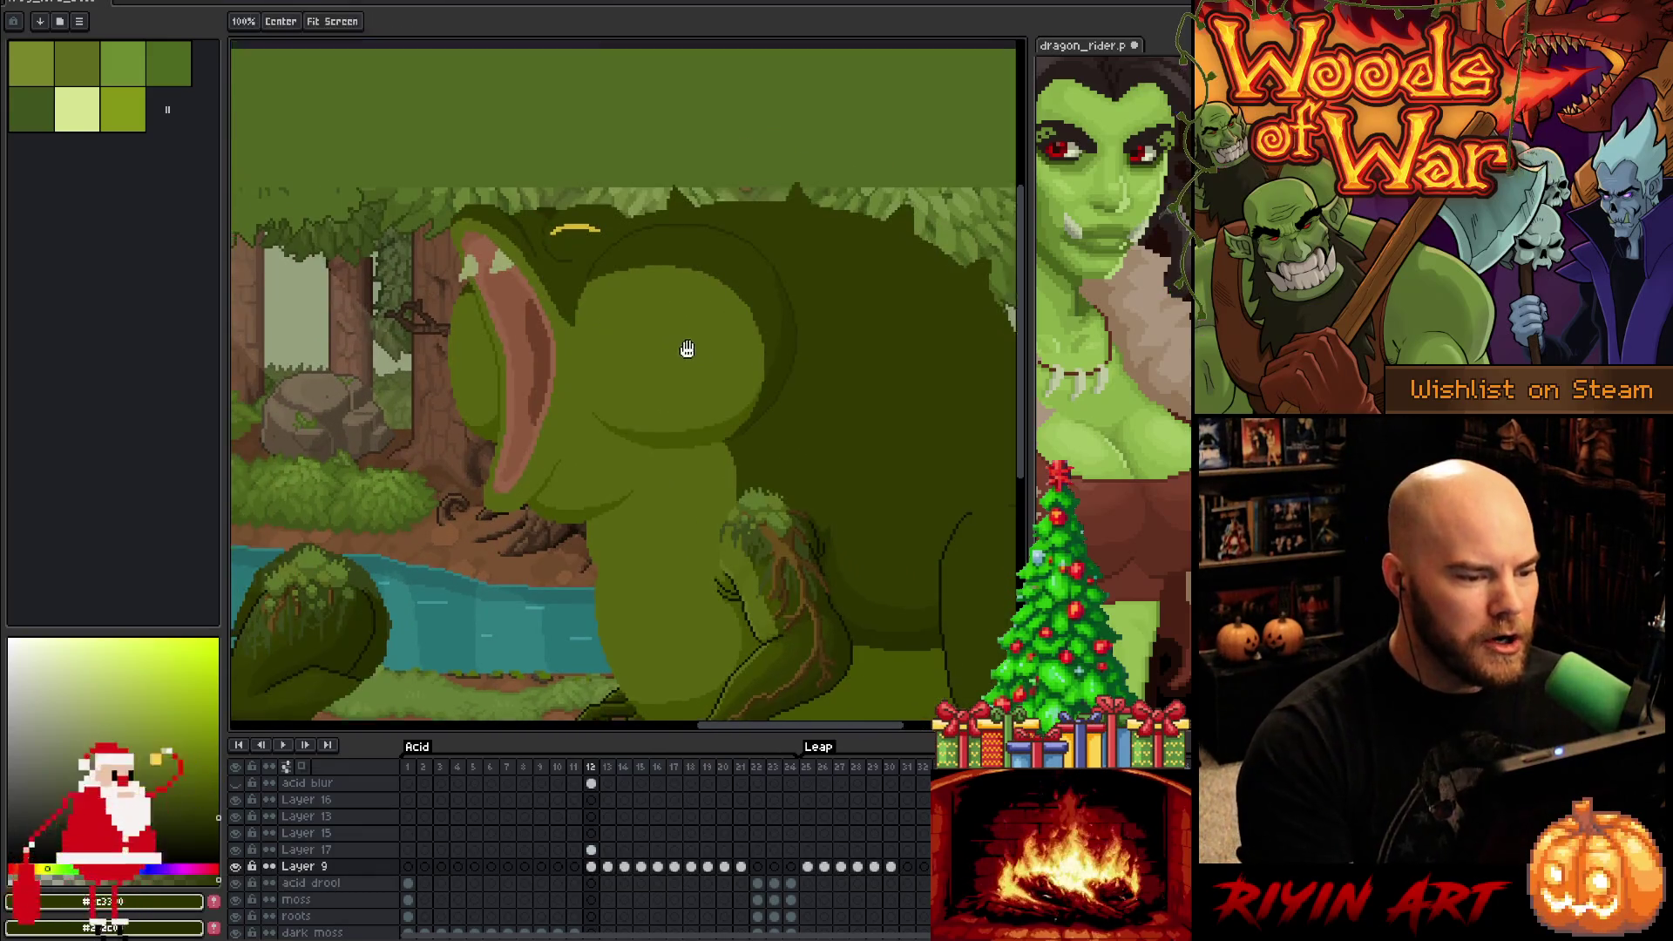
scroll(653, 322, up, 2)
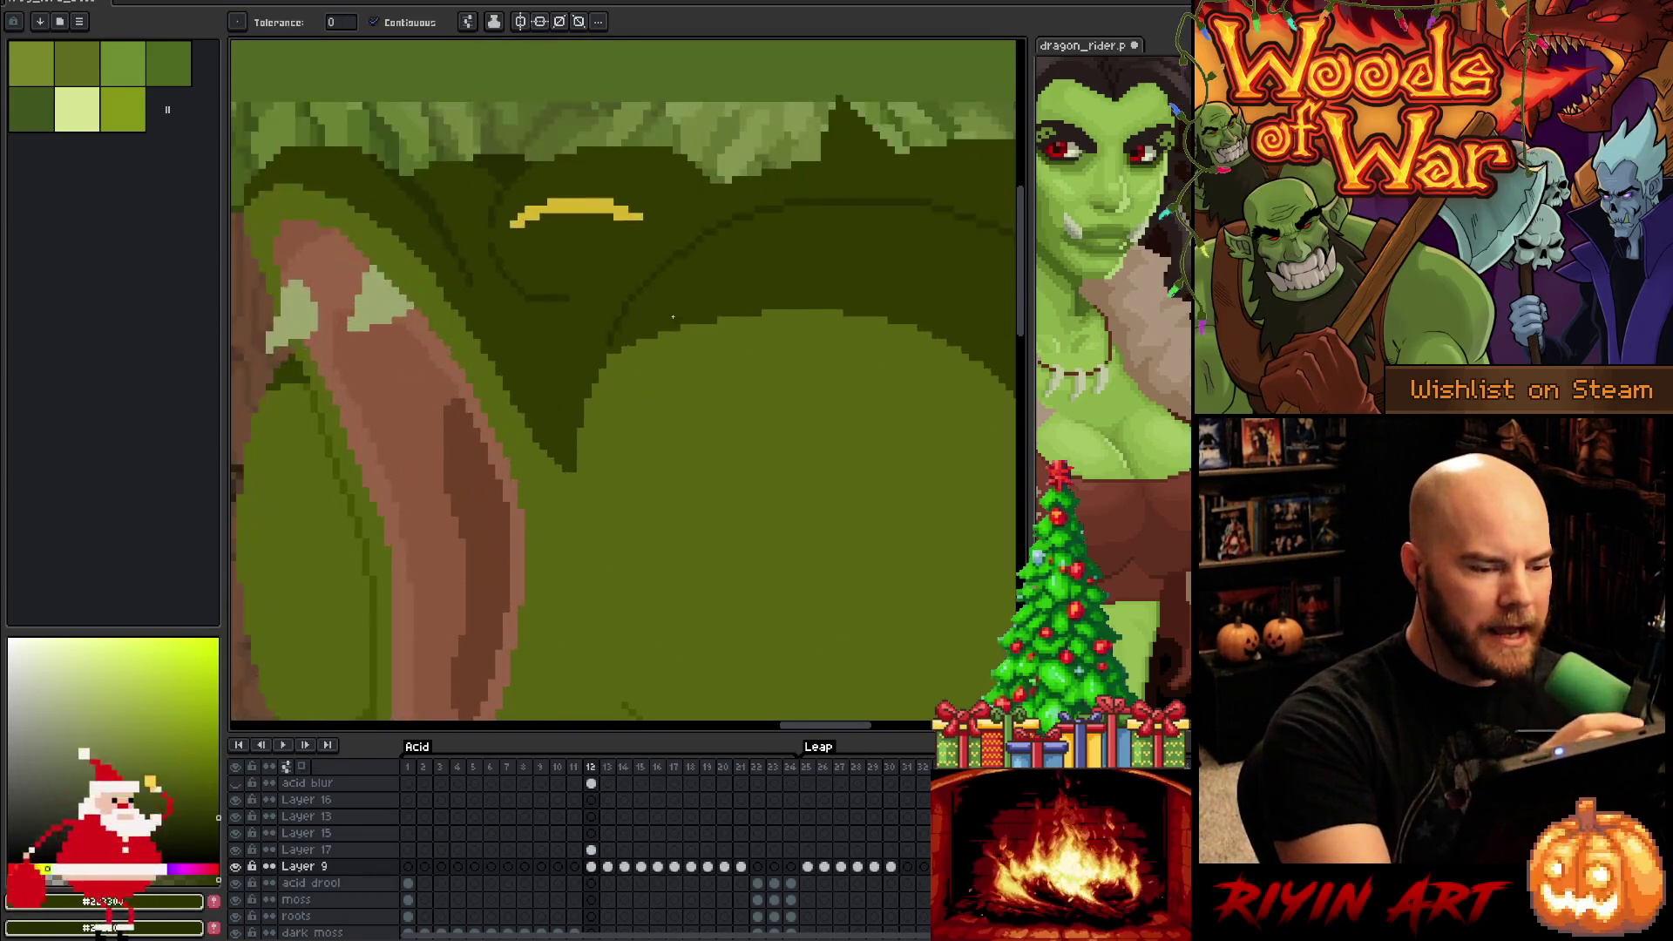
key(b)
alt+click(661, 269)
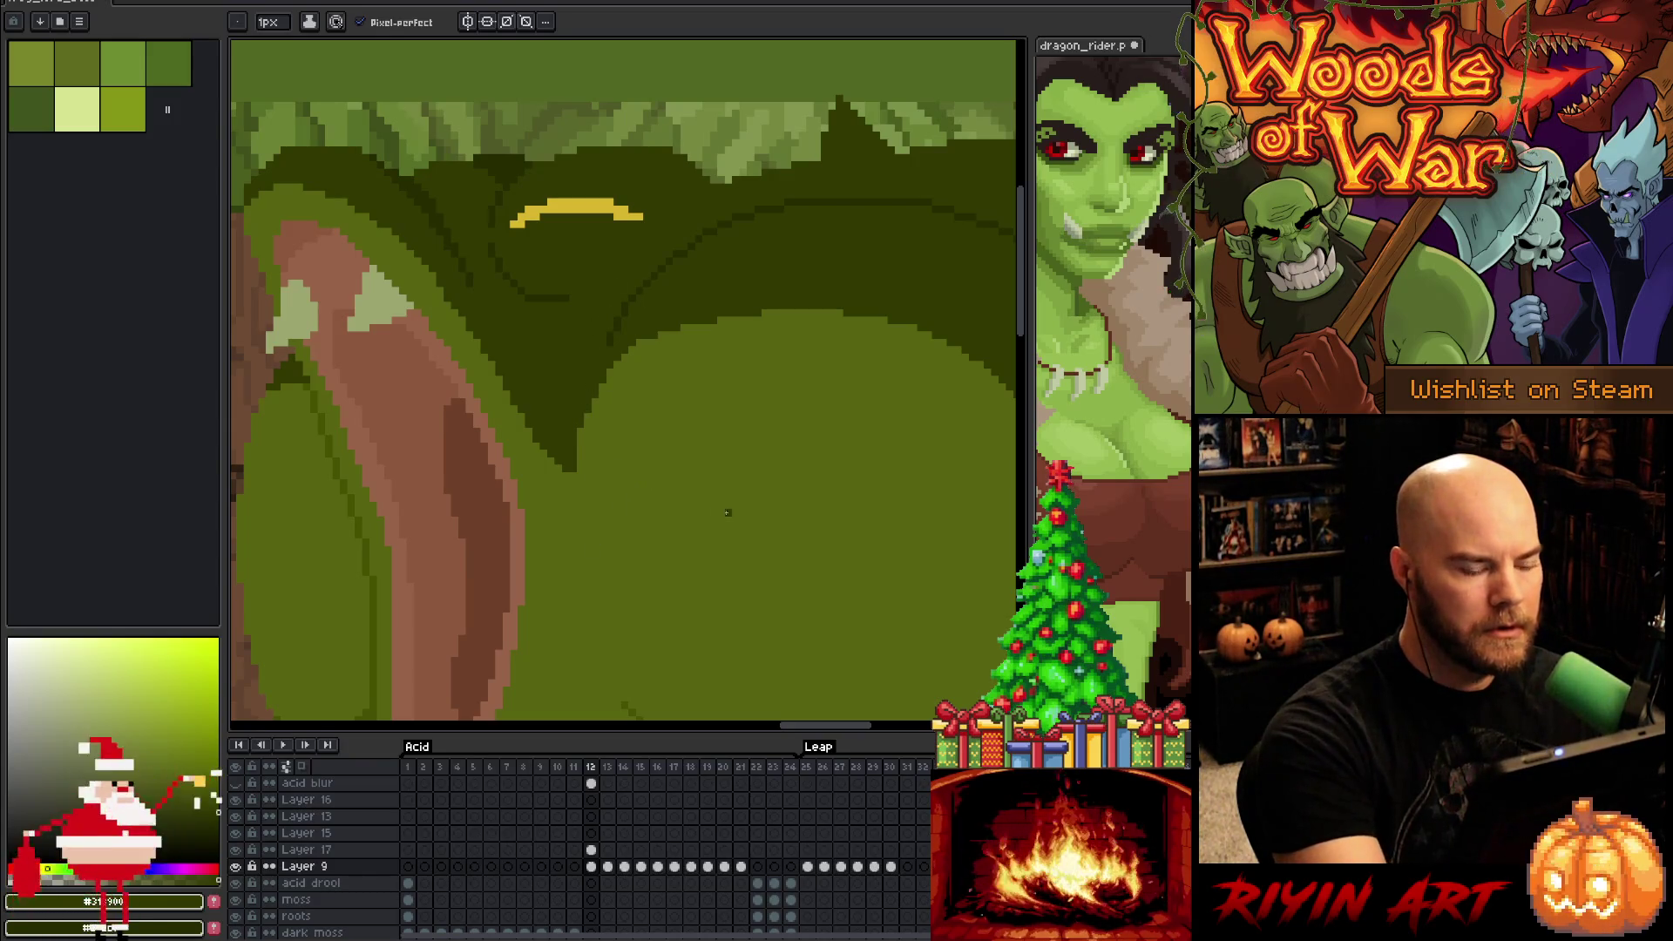
key(ctrl+s)
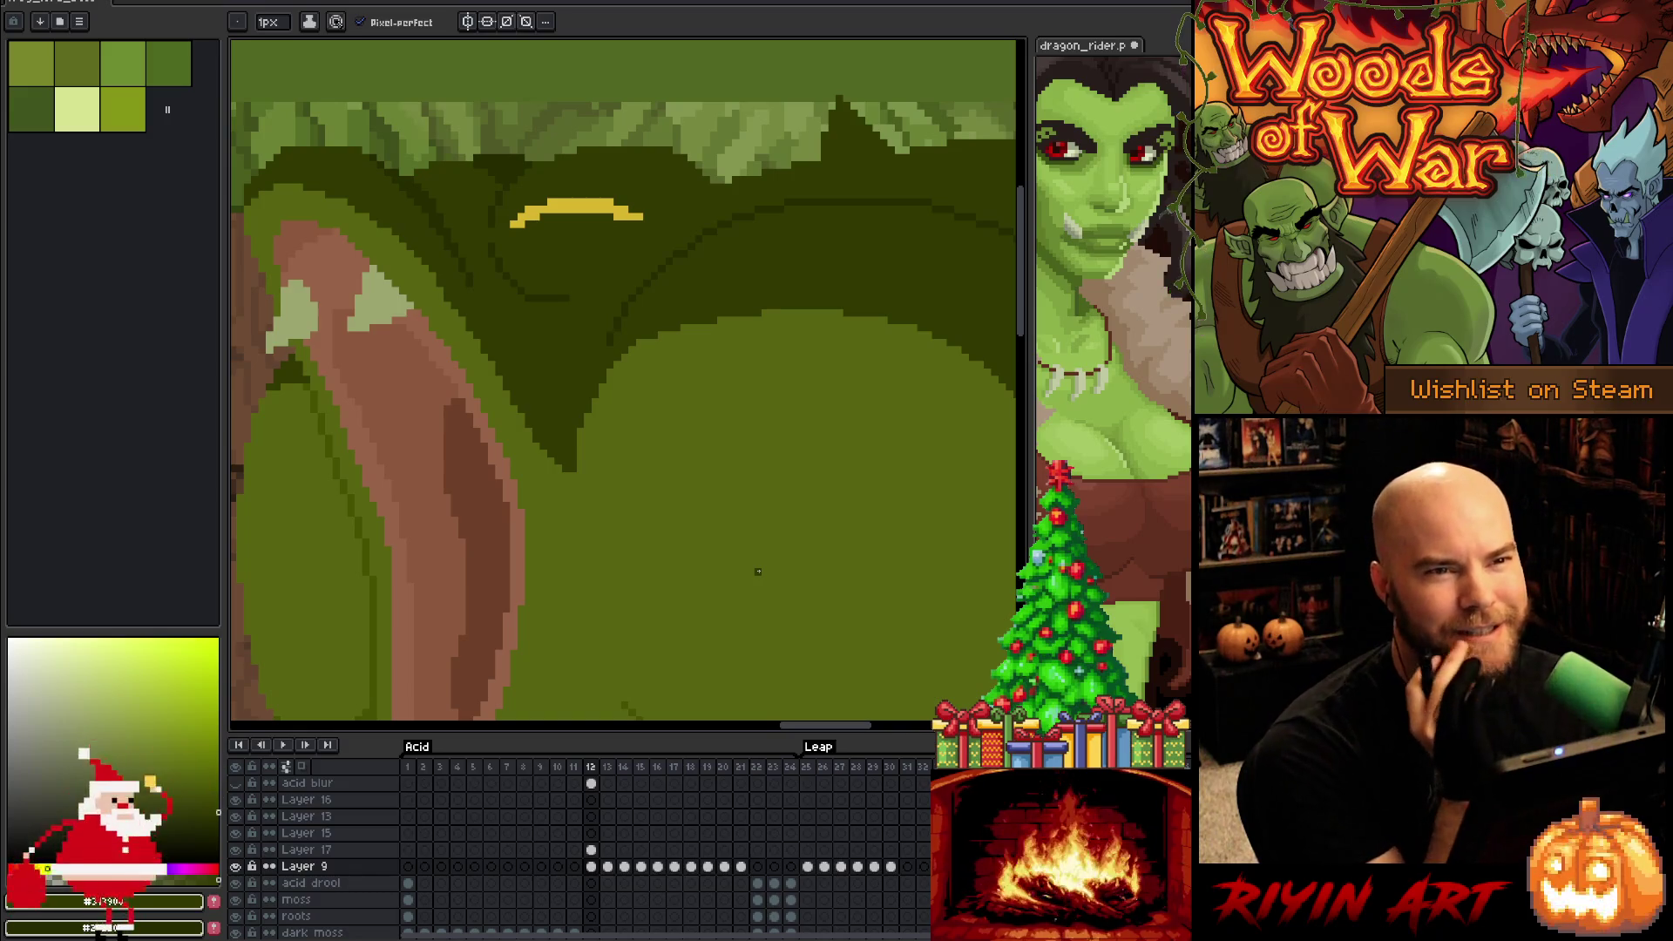
Repaint the frog's belly edge with a lighter green sampled from the belly
key(h)
drag(758, 561, 684, 306)
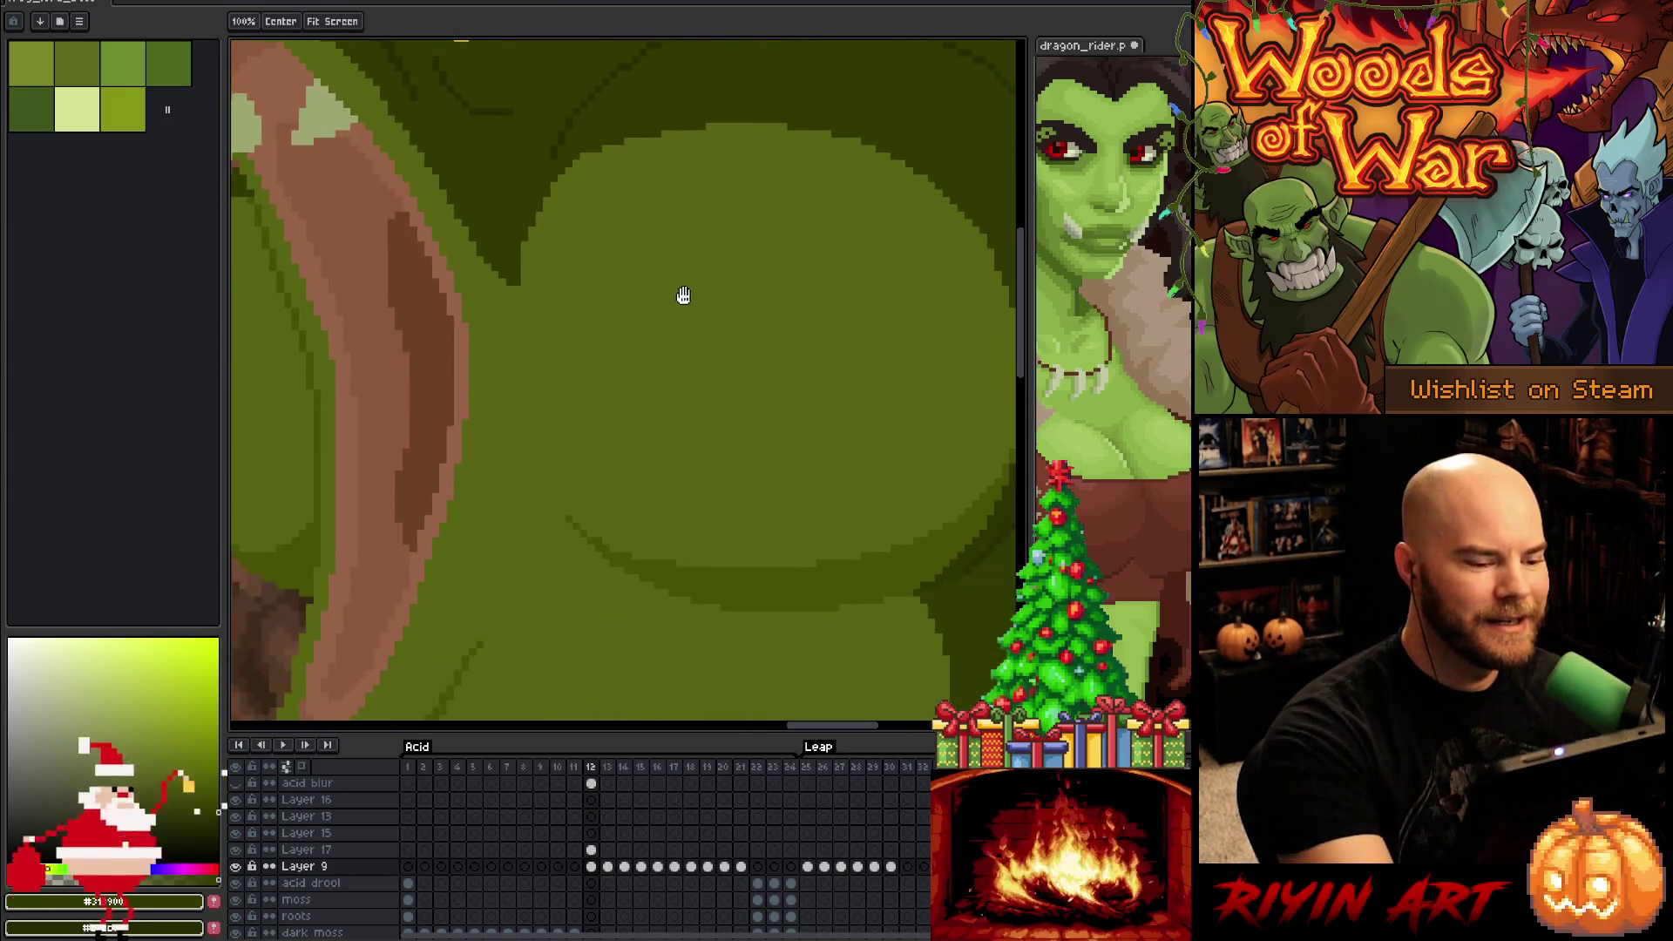
key(b)
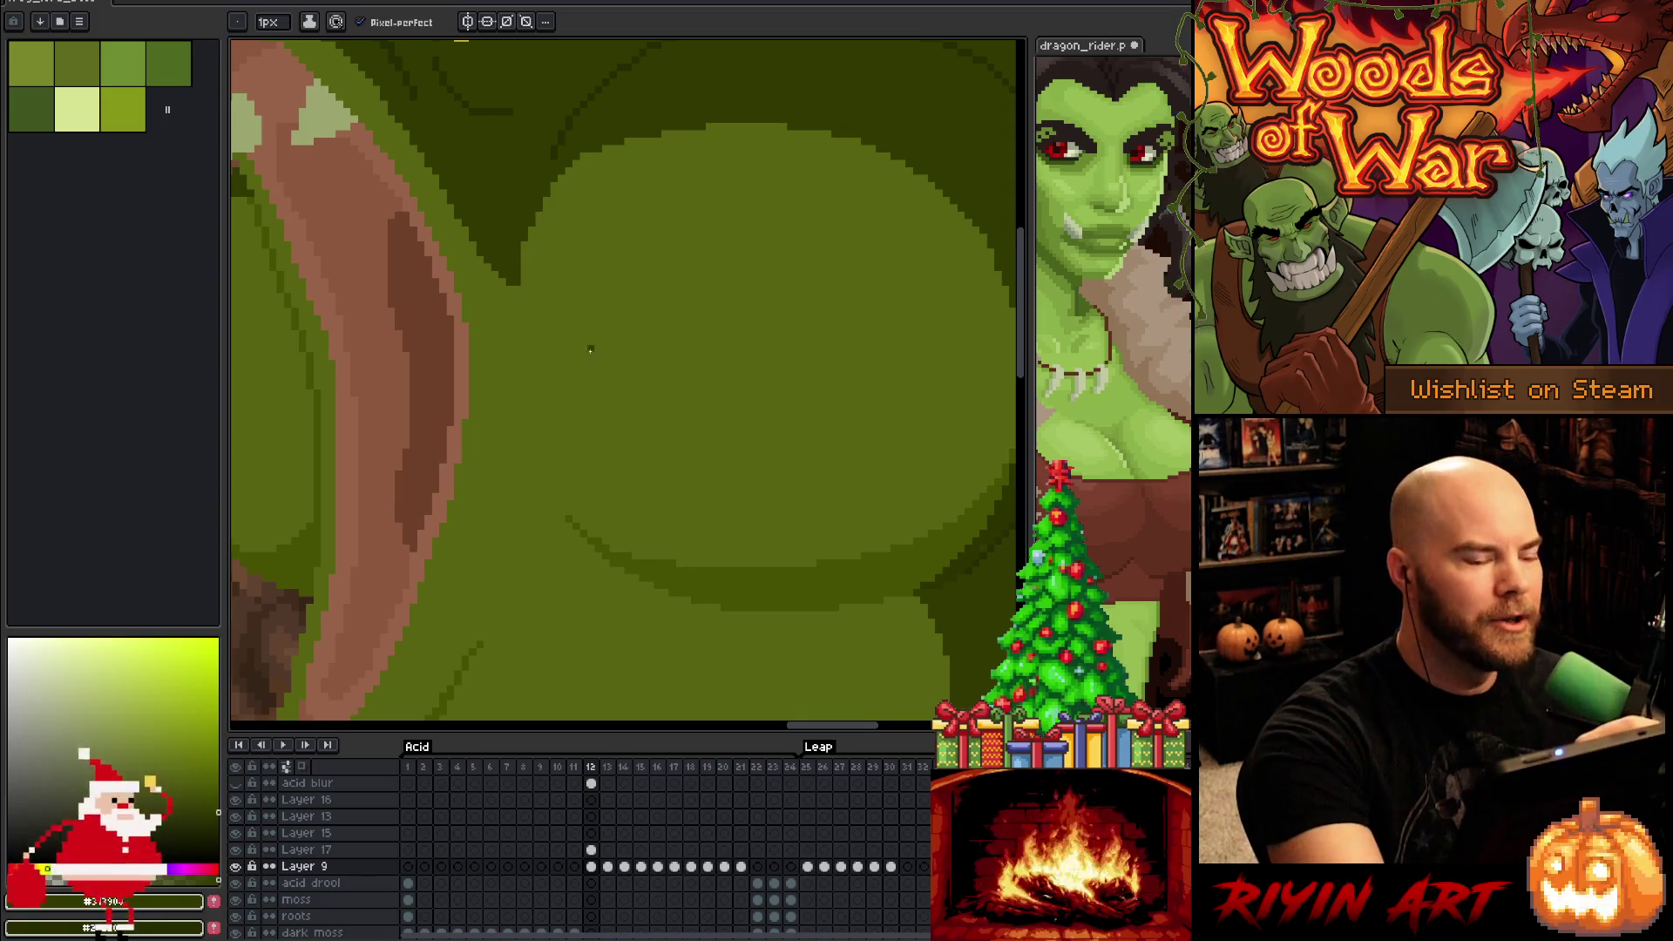
alt+click(531, 262)
drag(516, 258, 516, 286)
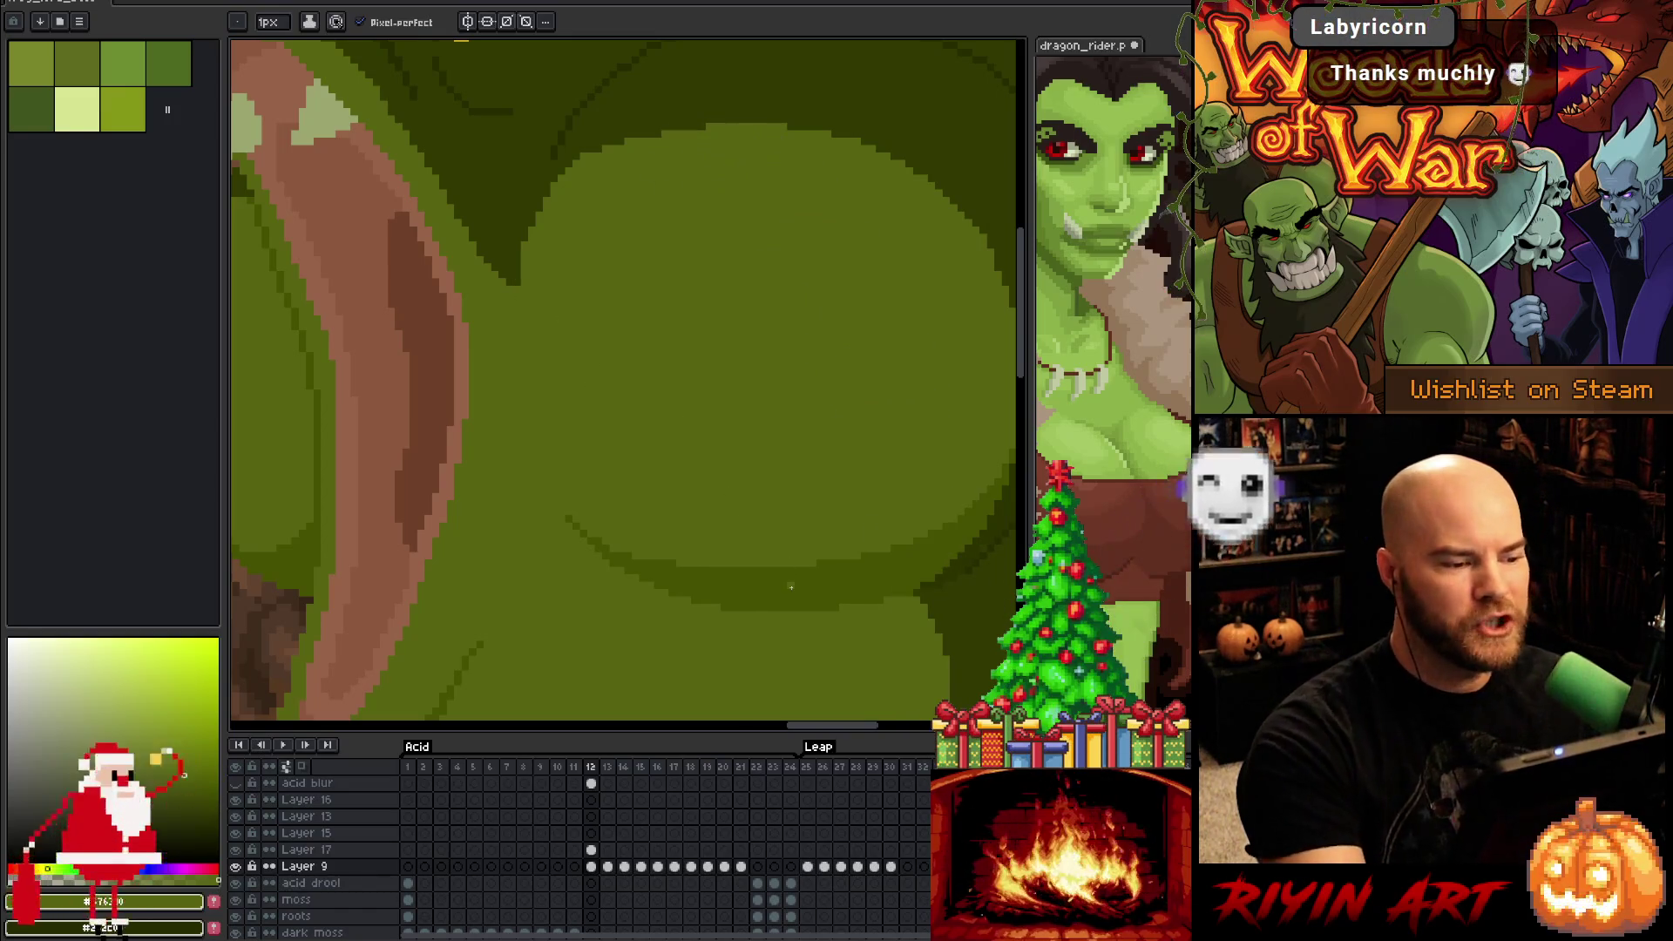
Bring the frog's head and river into view and compare mouth poses between frames
scroll(704, 574, down, 5)
scroll(703, 574, up, 5)
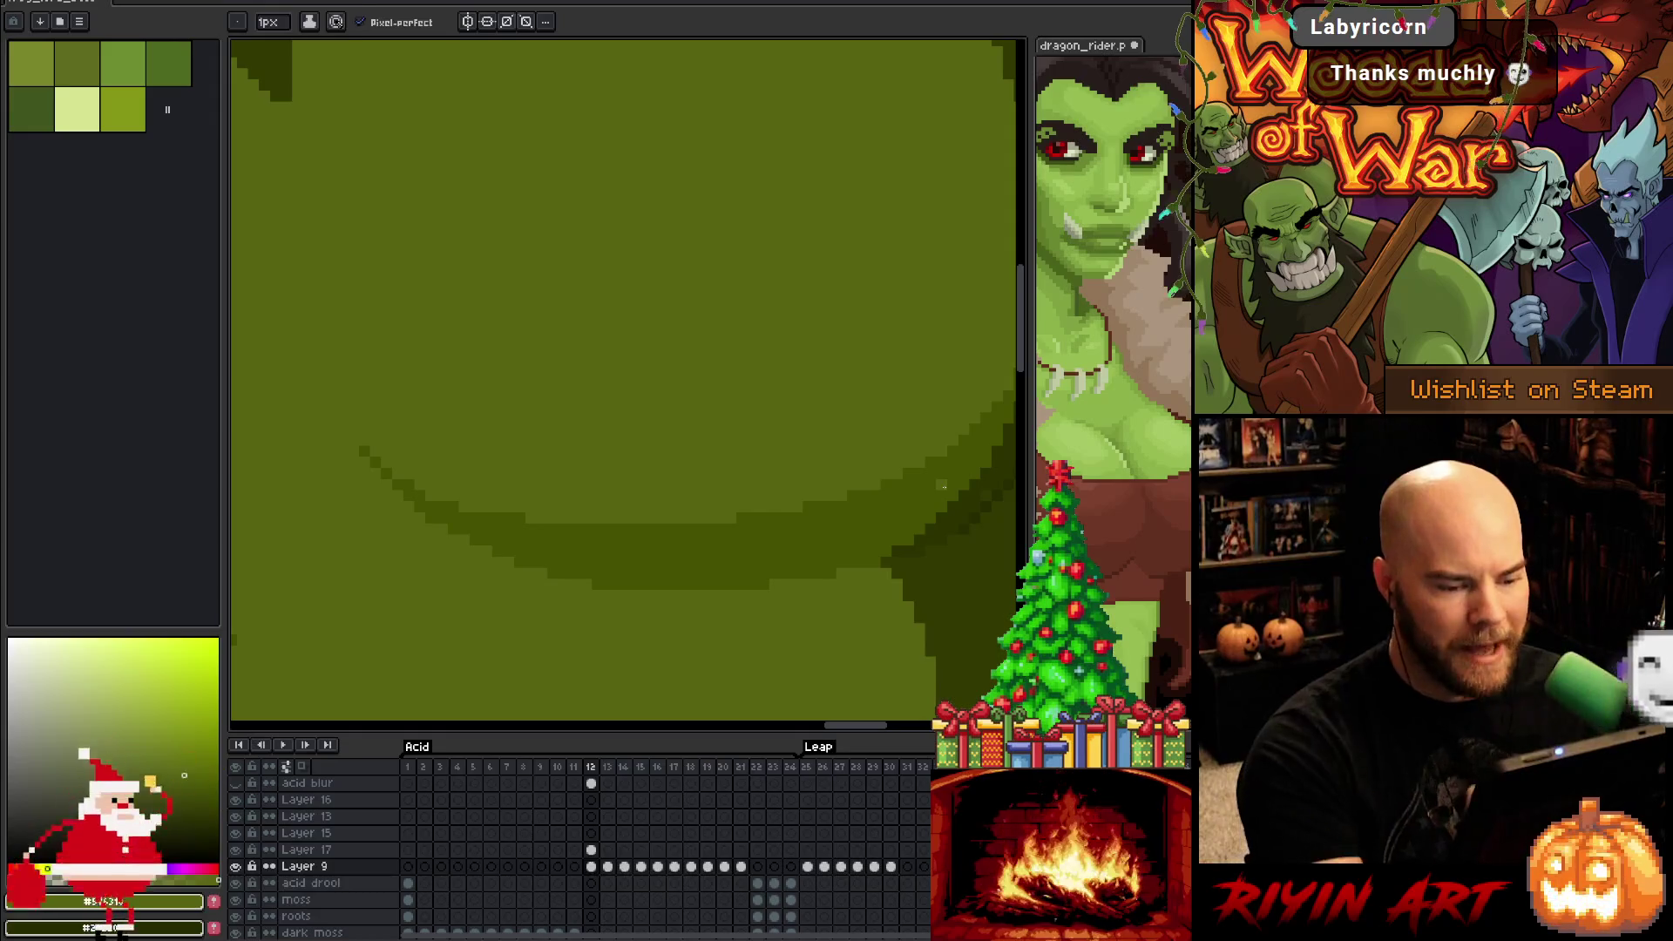
drag(704, 574, 682, 573)
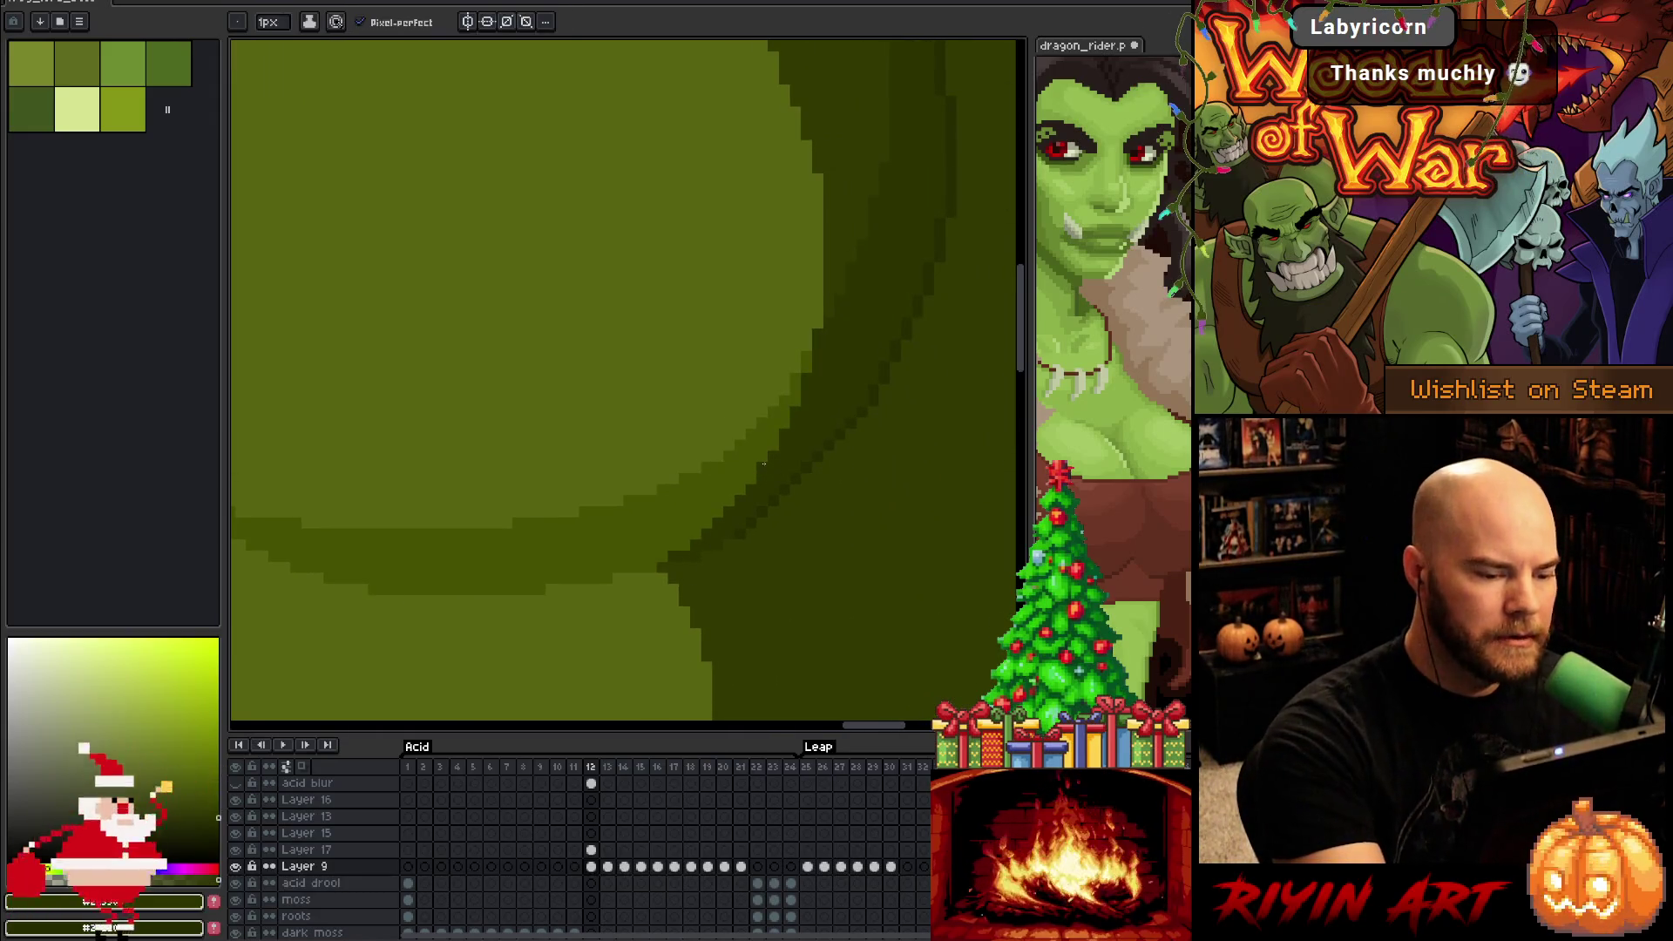
scroll(764, 464, down, 3)
scroll(799, 422, up, 4)
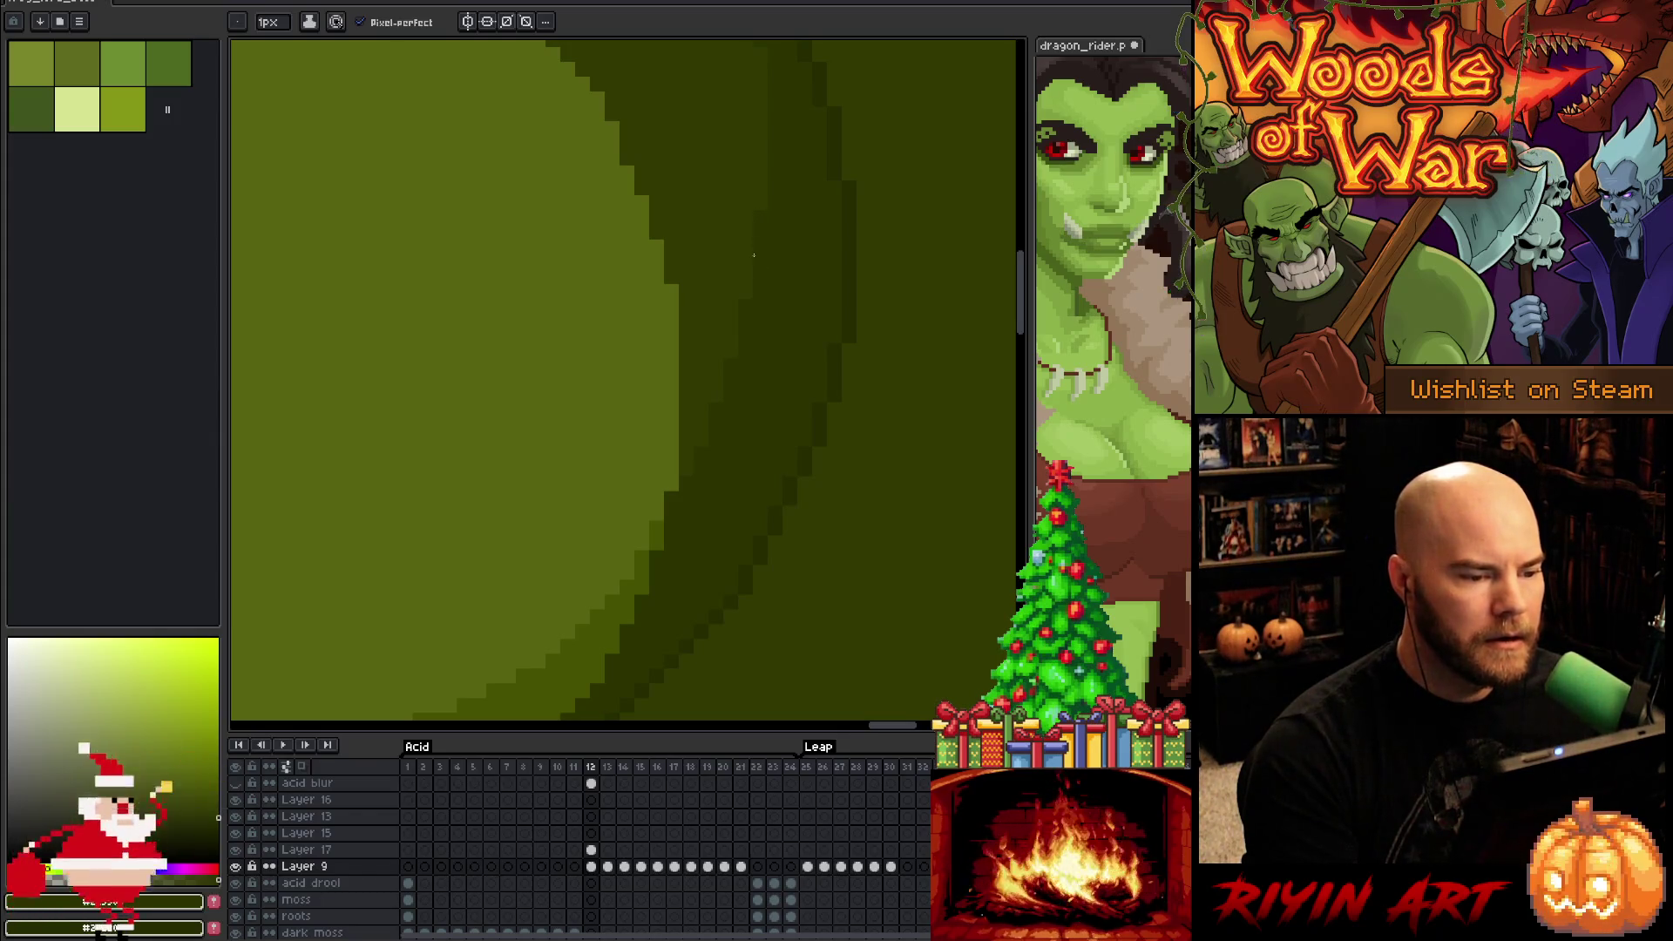
scroll(754, 255, down, 4)
drag(586, 547, 717, 512)
key(b)
scroll(754, 433, down, 1)
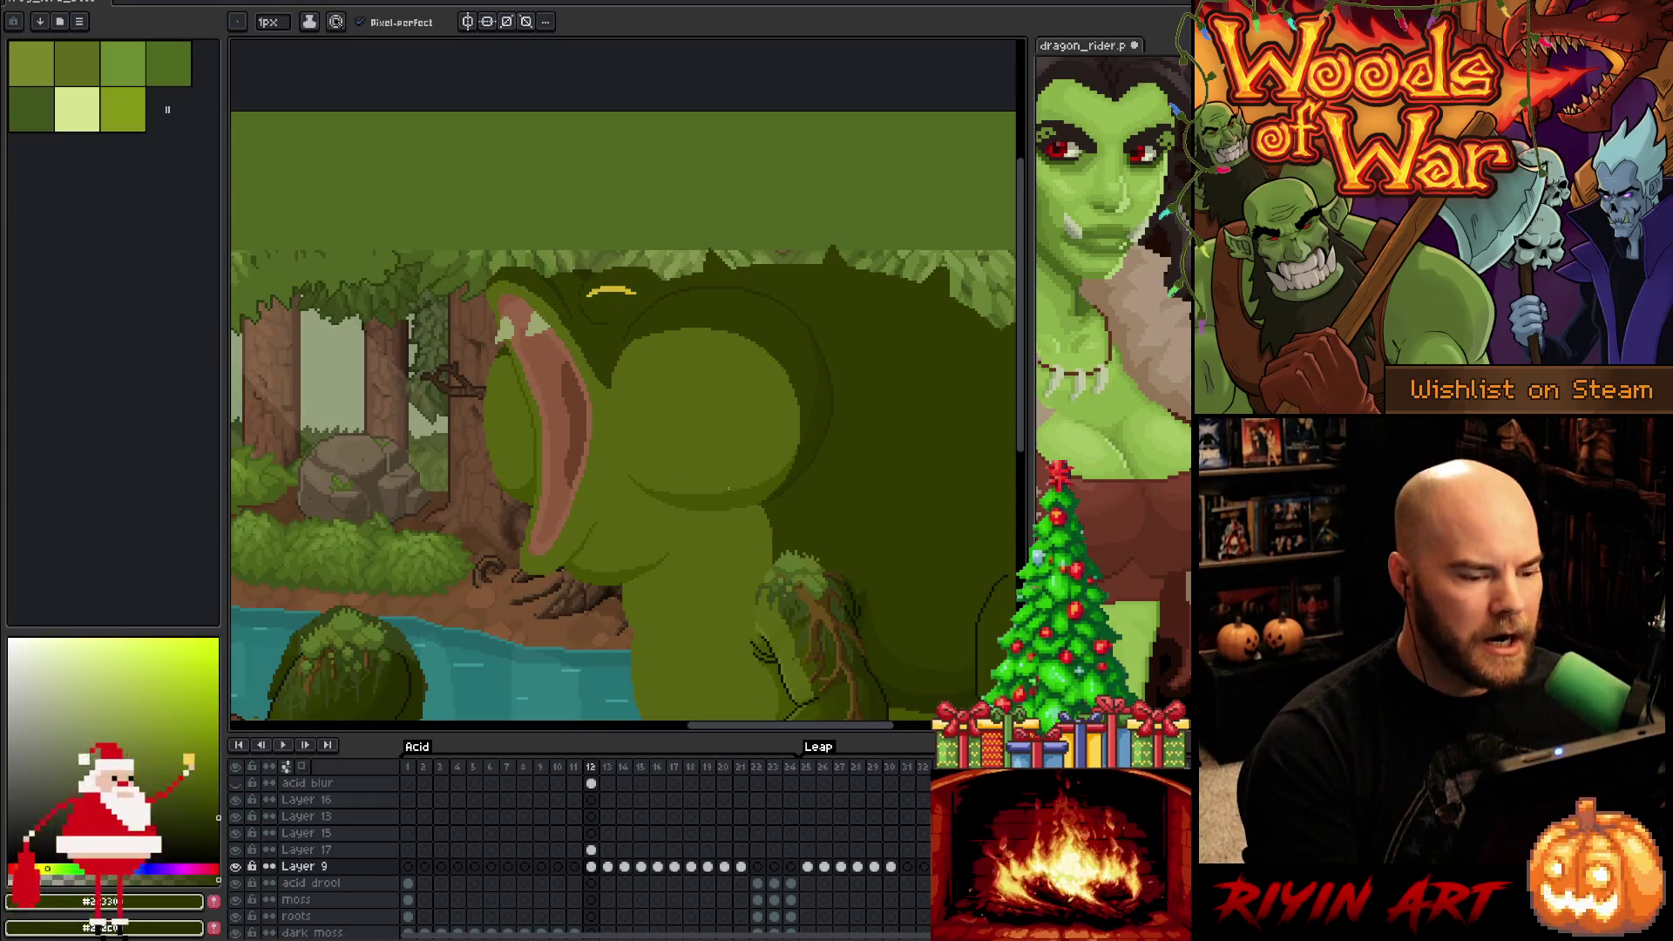
scroll(727, 486, up, 3)
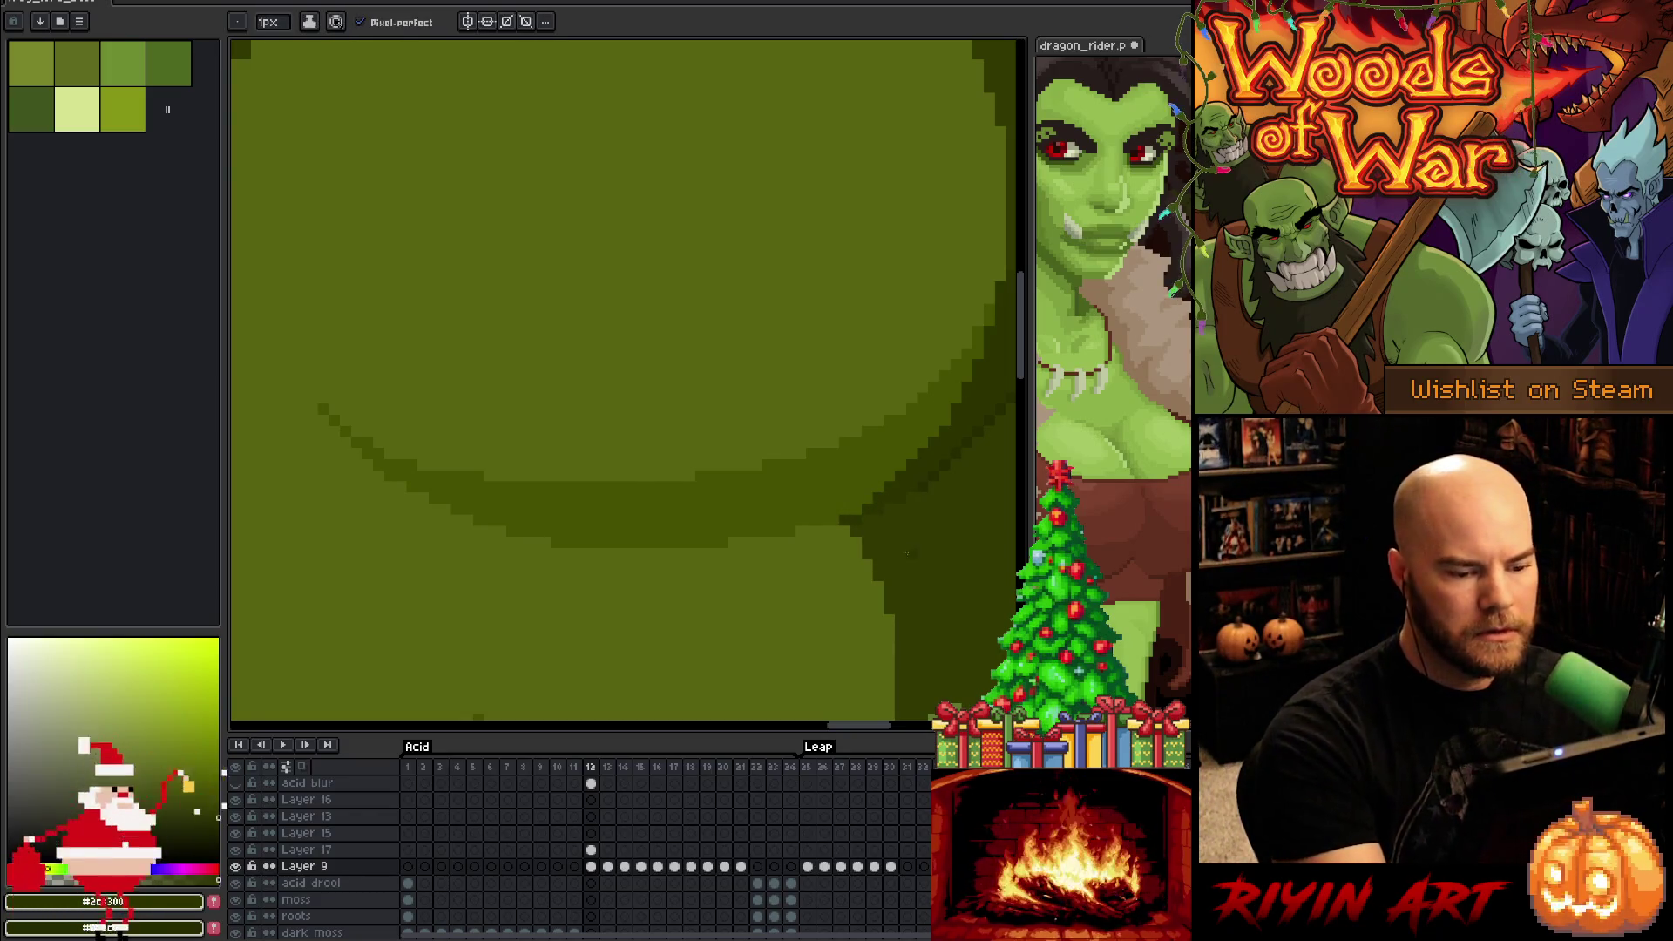
scroll(828, 584, down, 3)
key(space)
drag(839, 624, 845, 482)
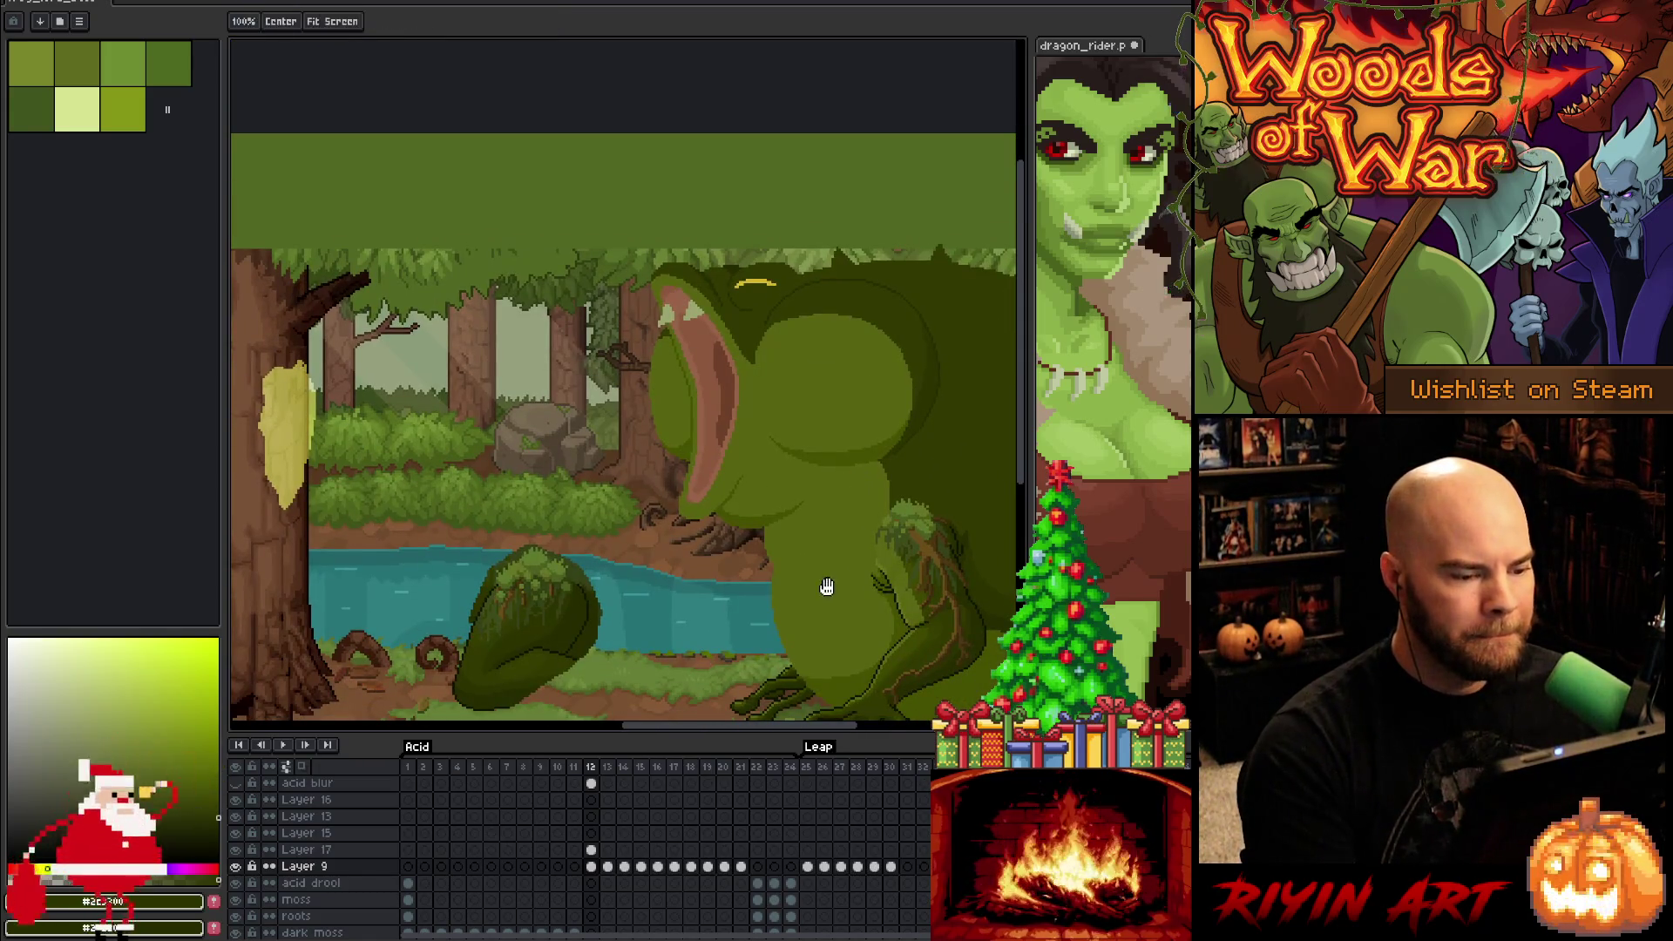
drag(825, 587, 679, 440)
scroll(630, 468, up, 2)
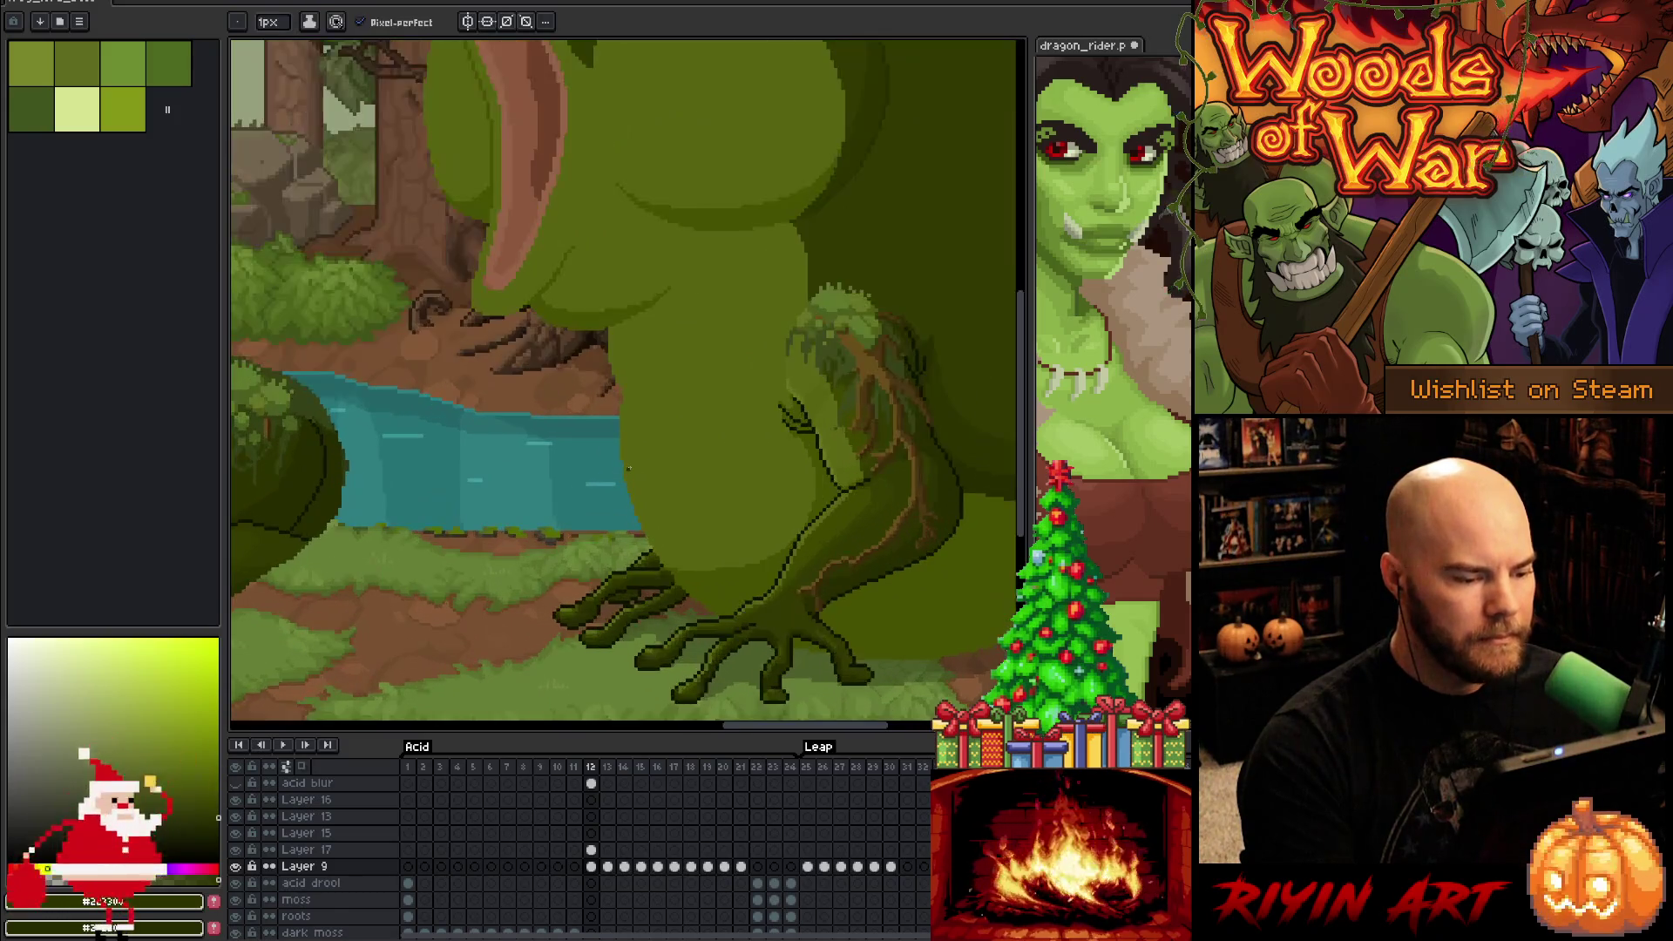
scroll(629, 469, down, 1)
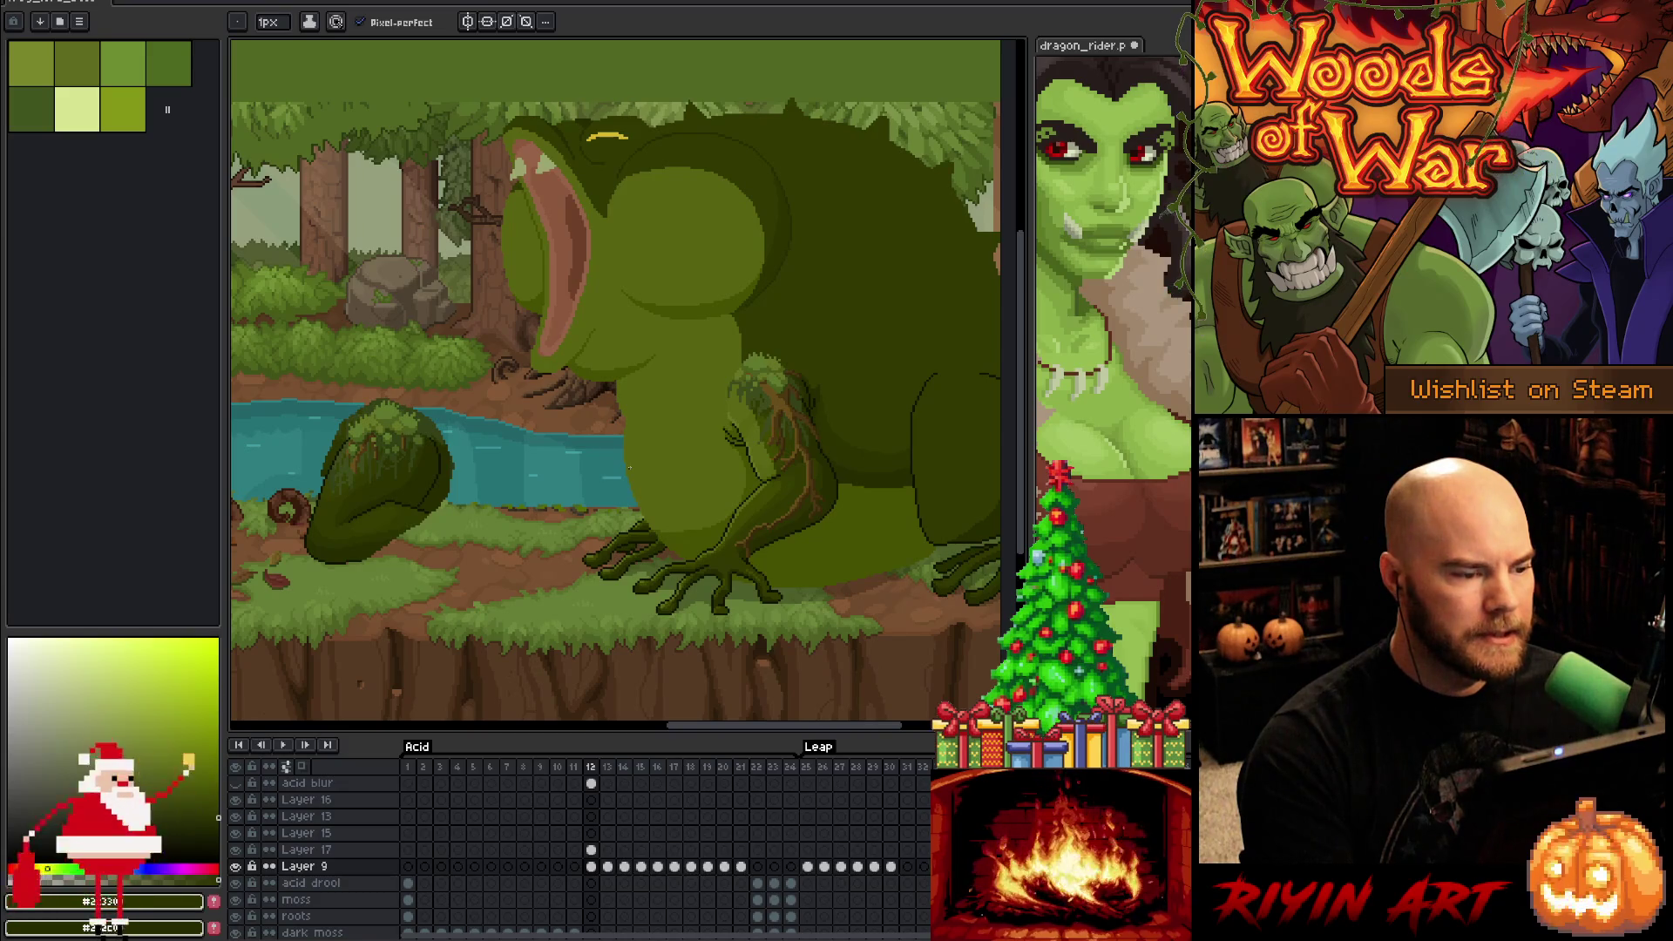
key(Left)
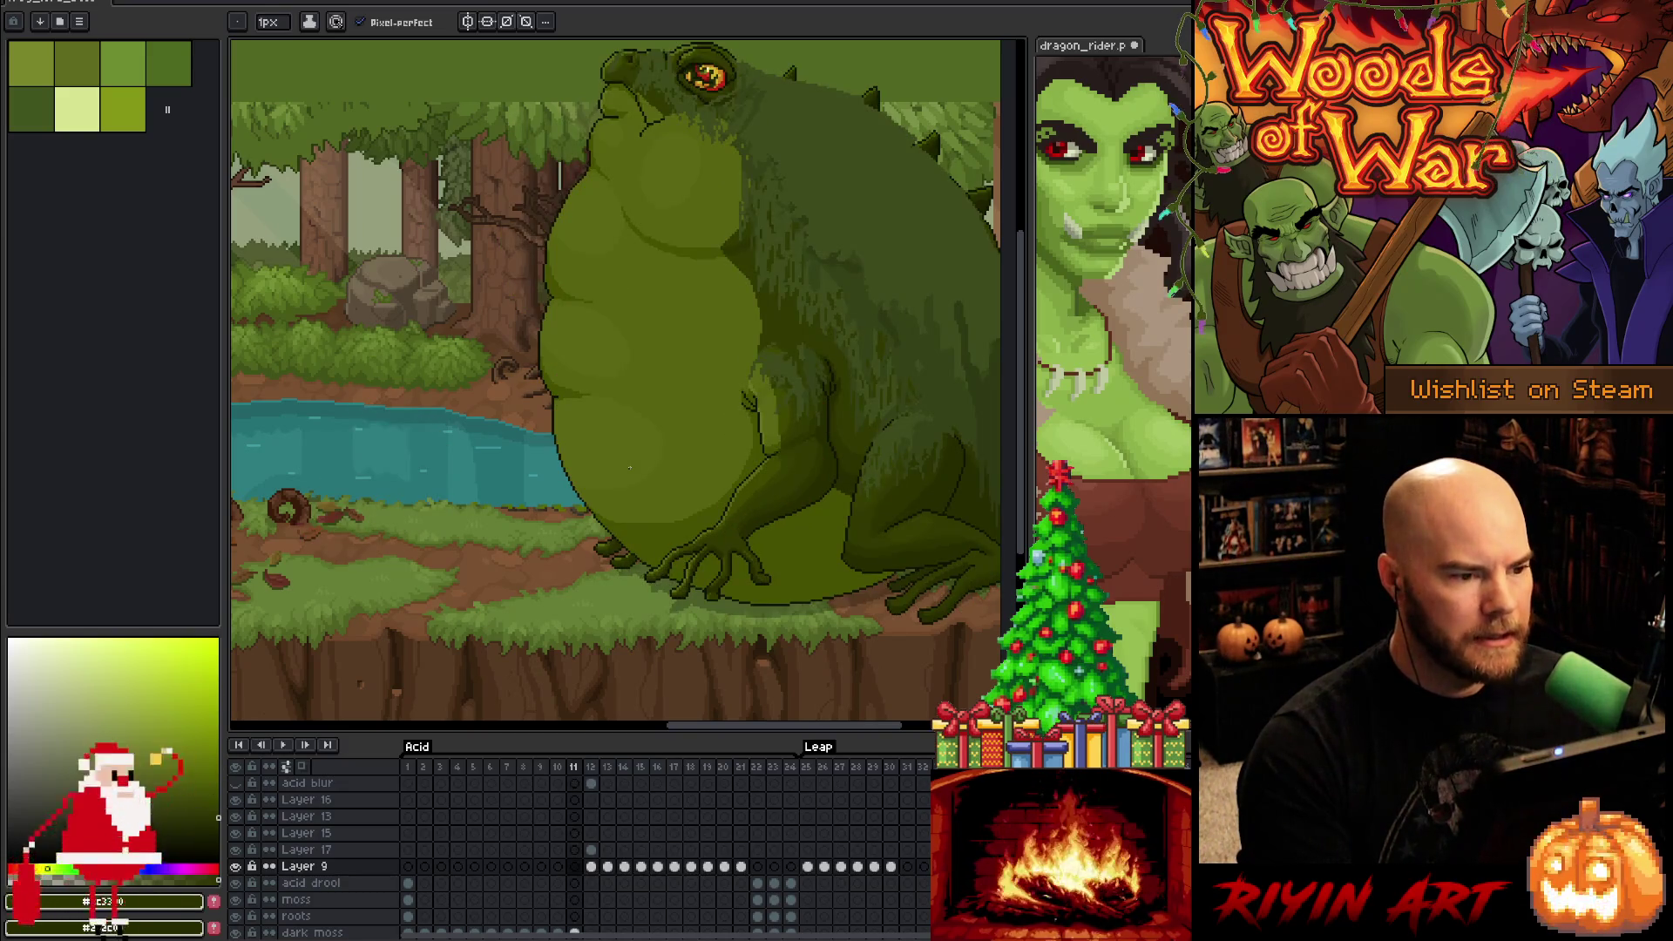
key(Right)
key(Left)
key(Right)
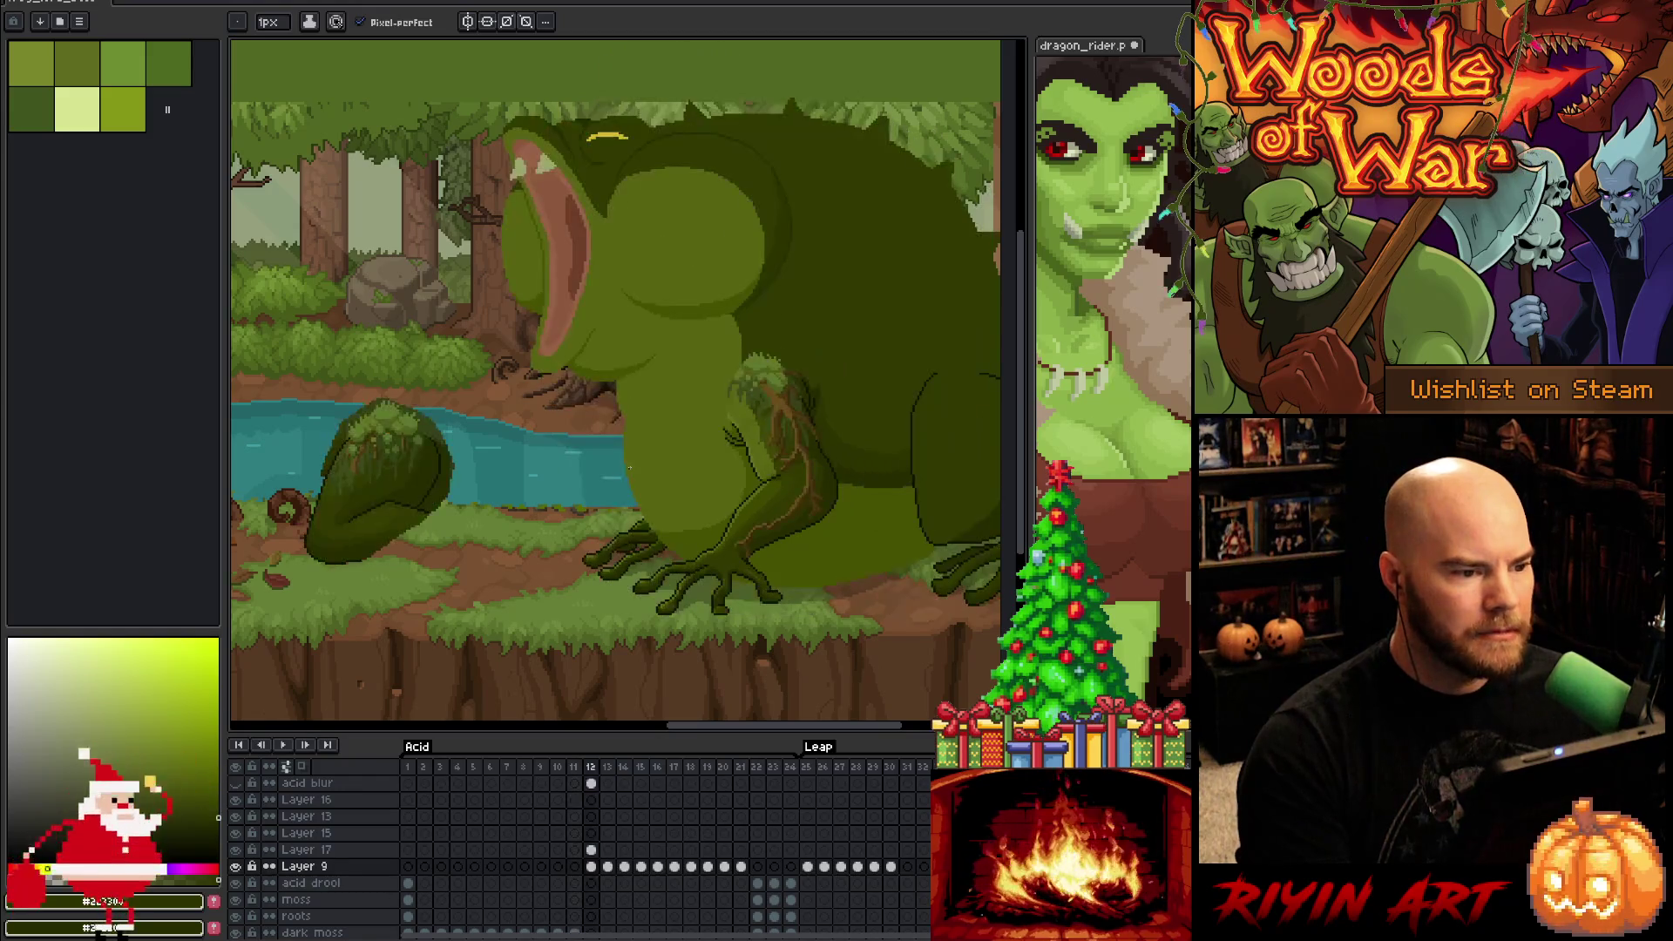
scroll(629, 468, up, 1)
scroll(658, 403, up, 4)
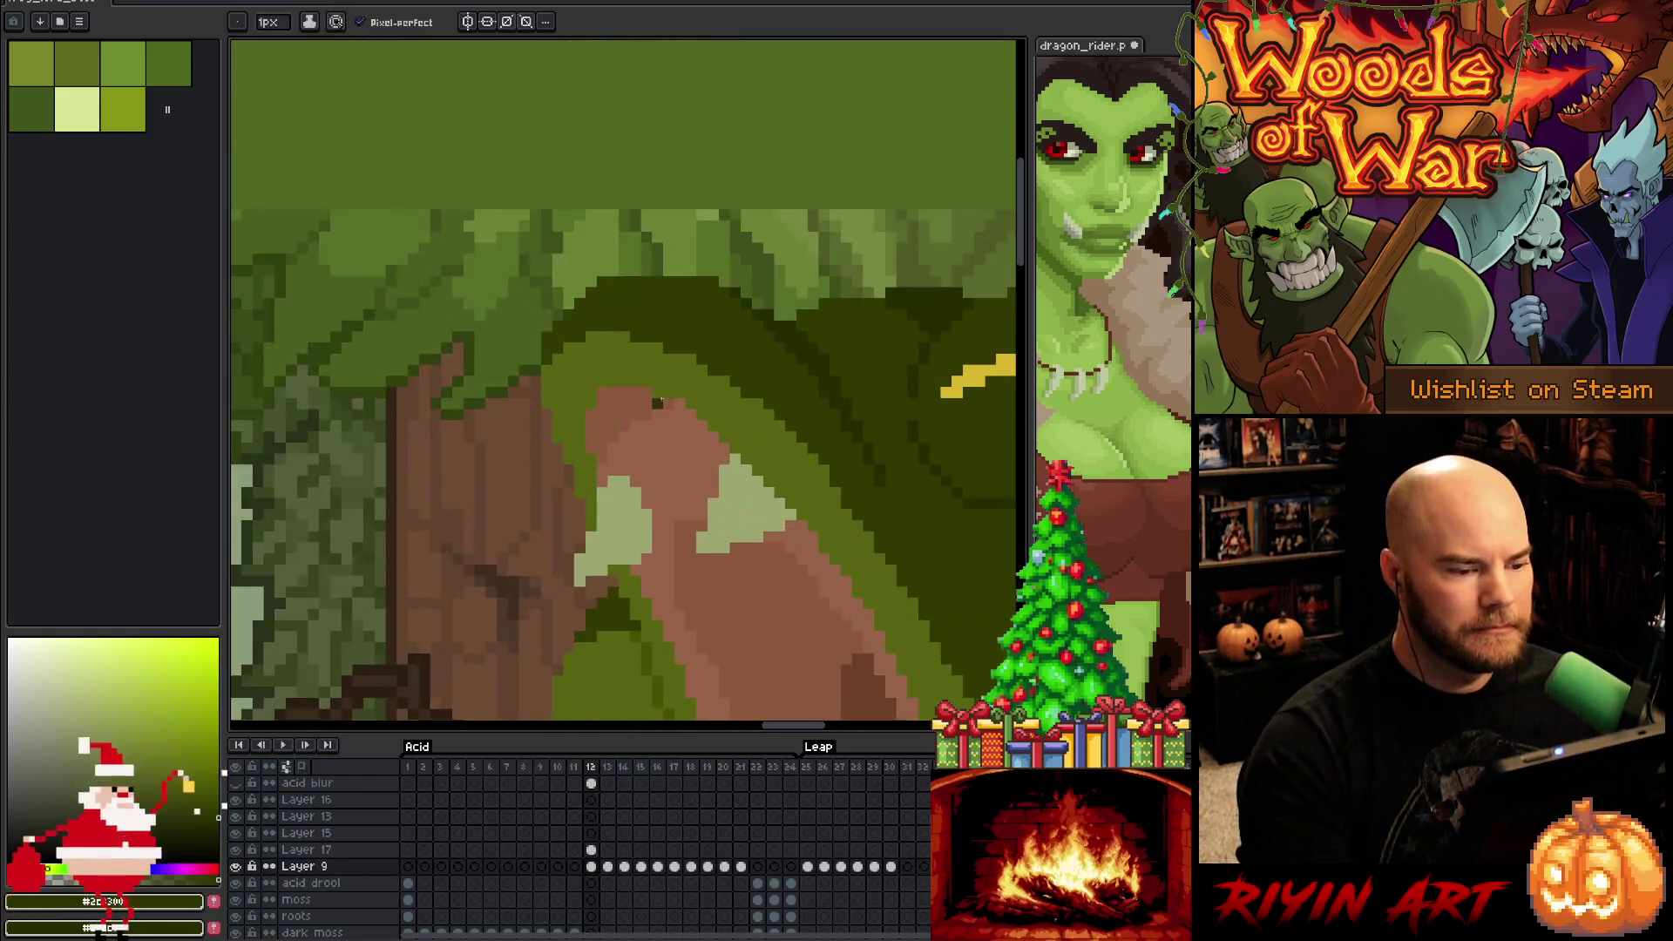
Add dark green pixels along the top edge of the frog's head, checking the previous frame
alt+click(701, 266)
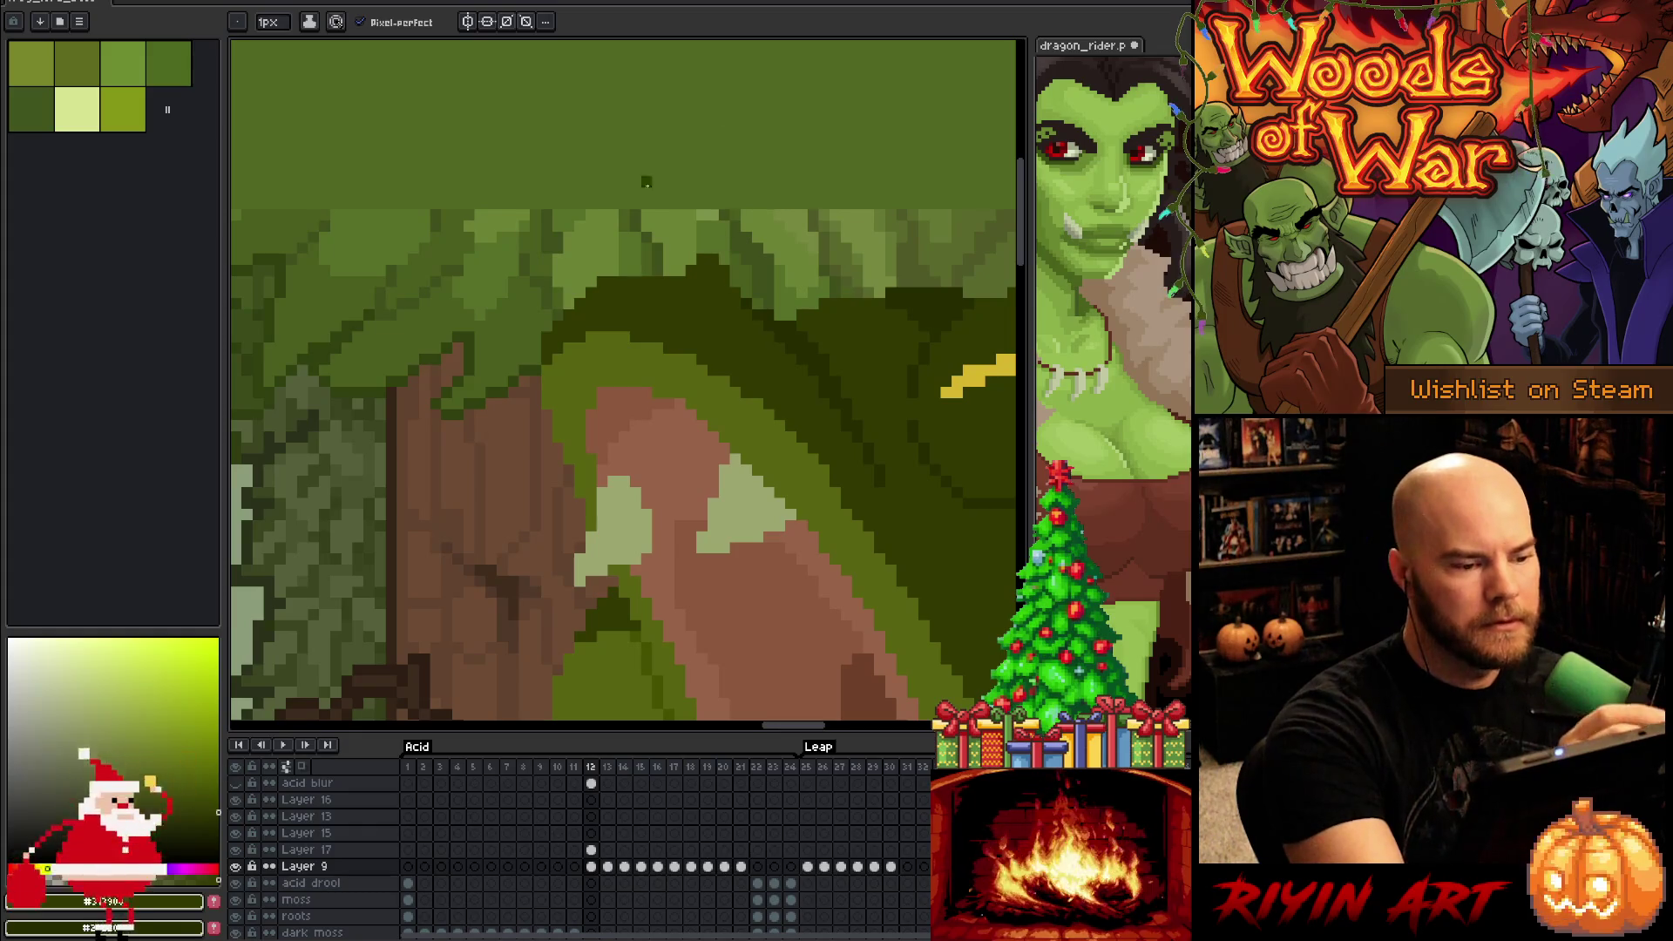
drag(613, 273, 637, 270)
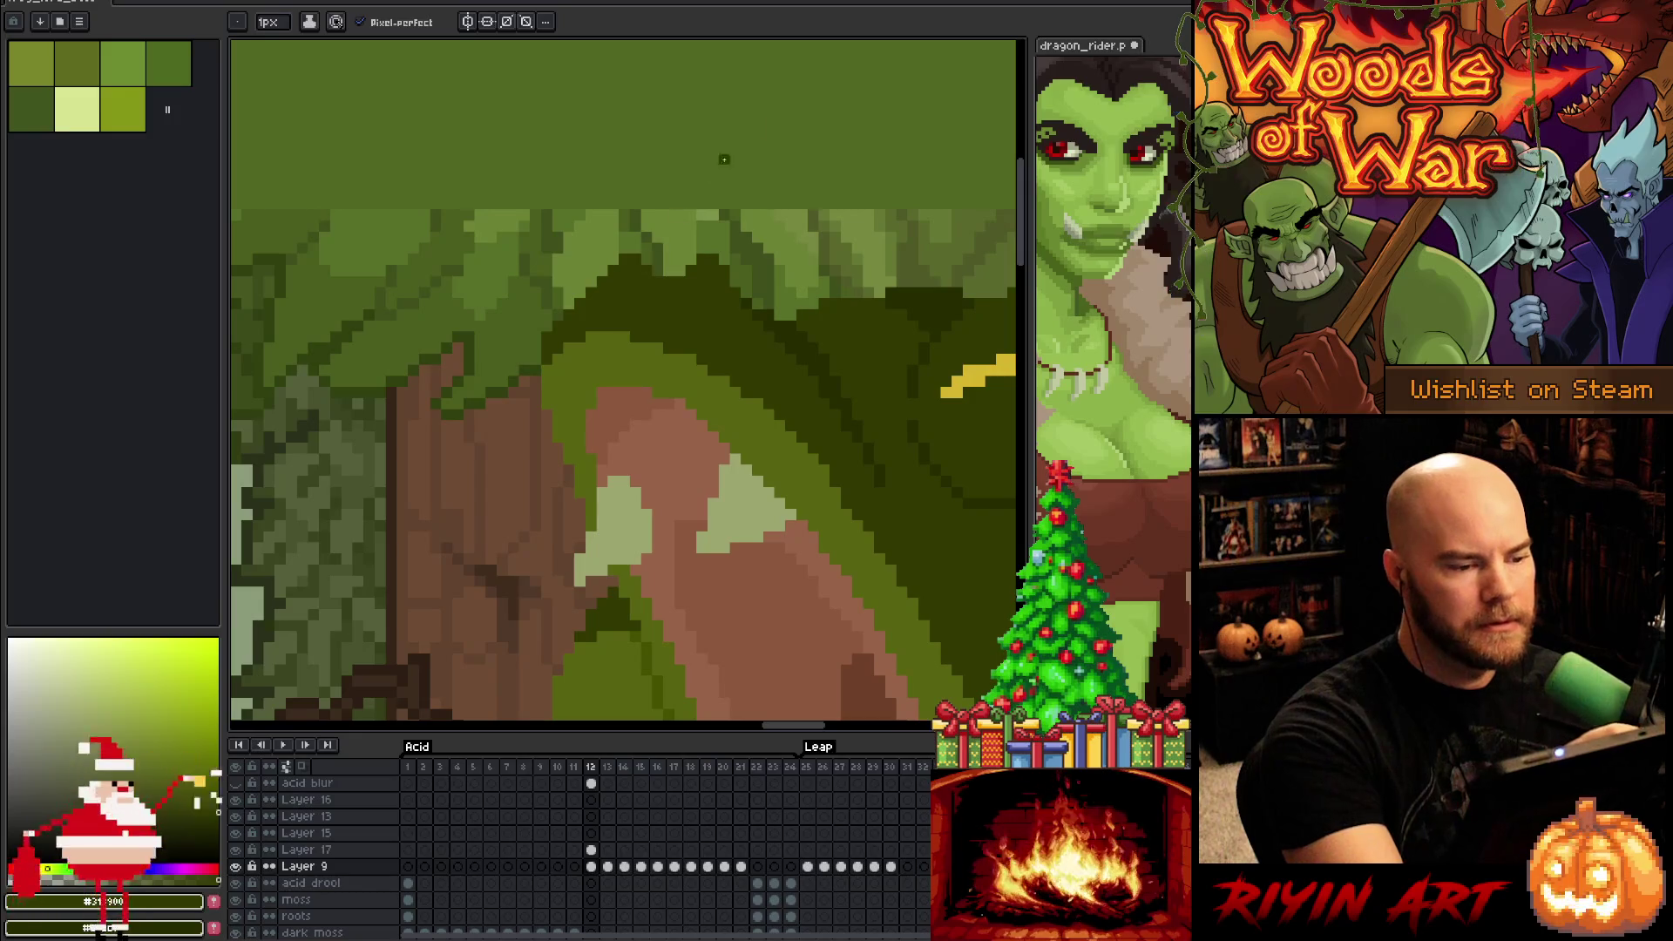
key(comma)
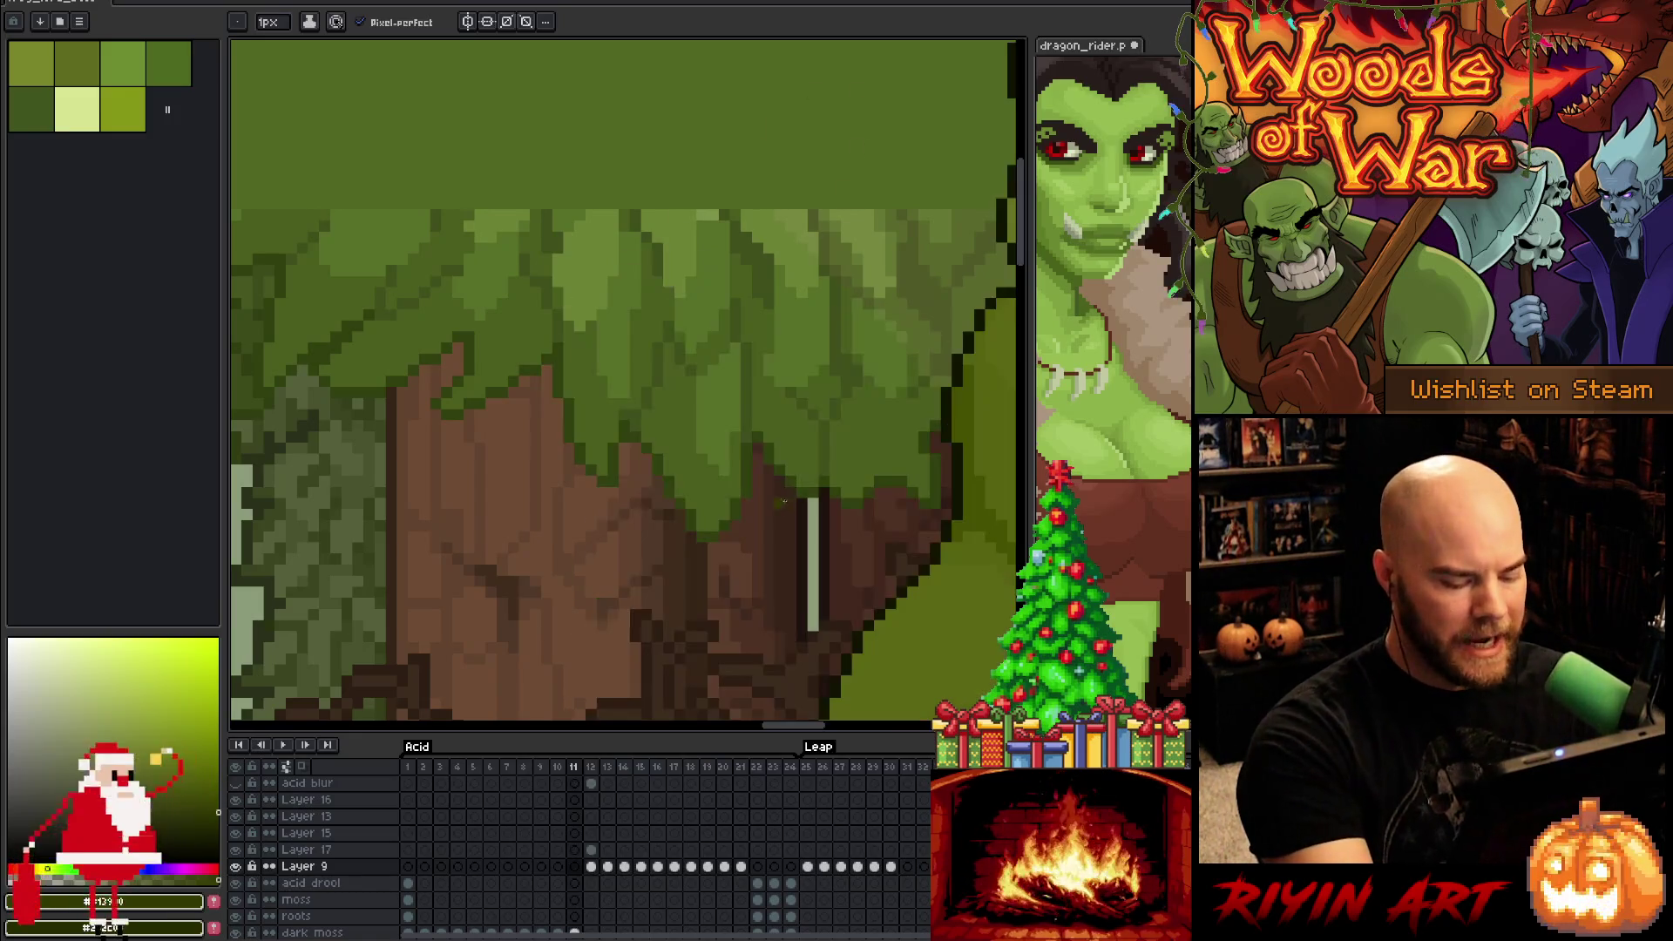
key(period)
key(comma)
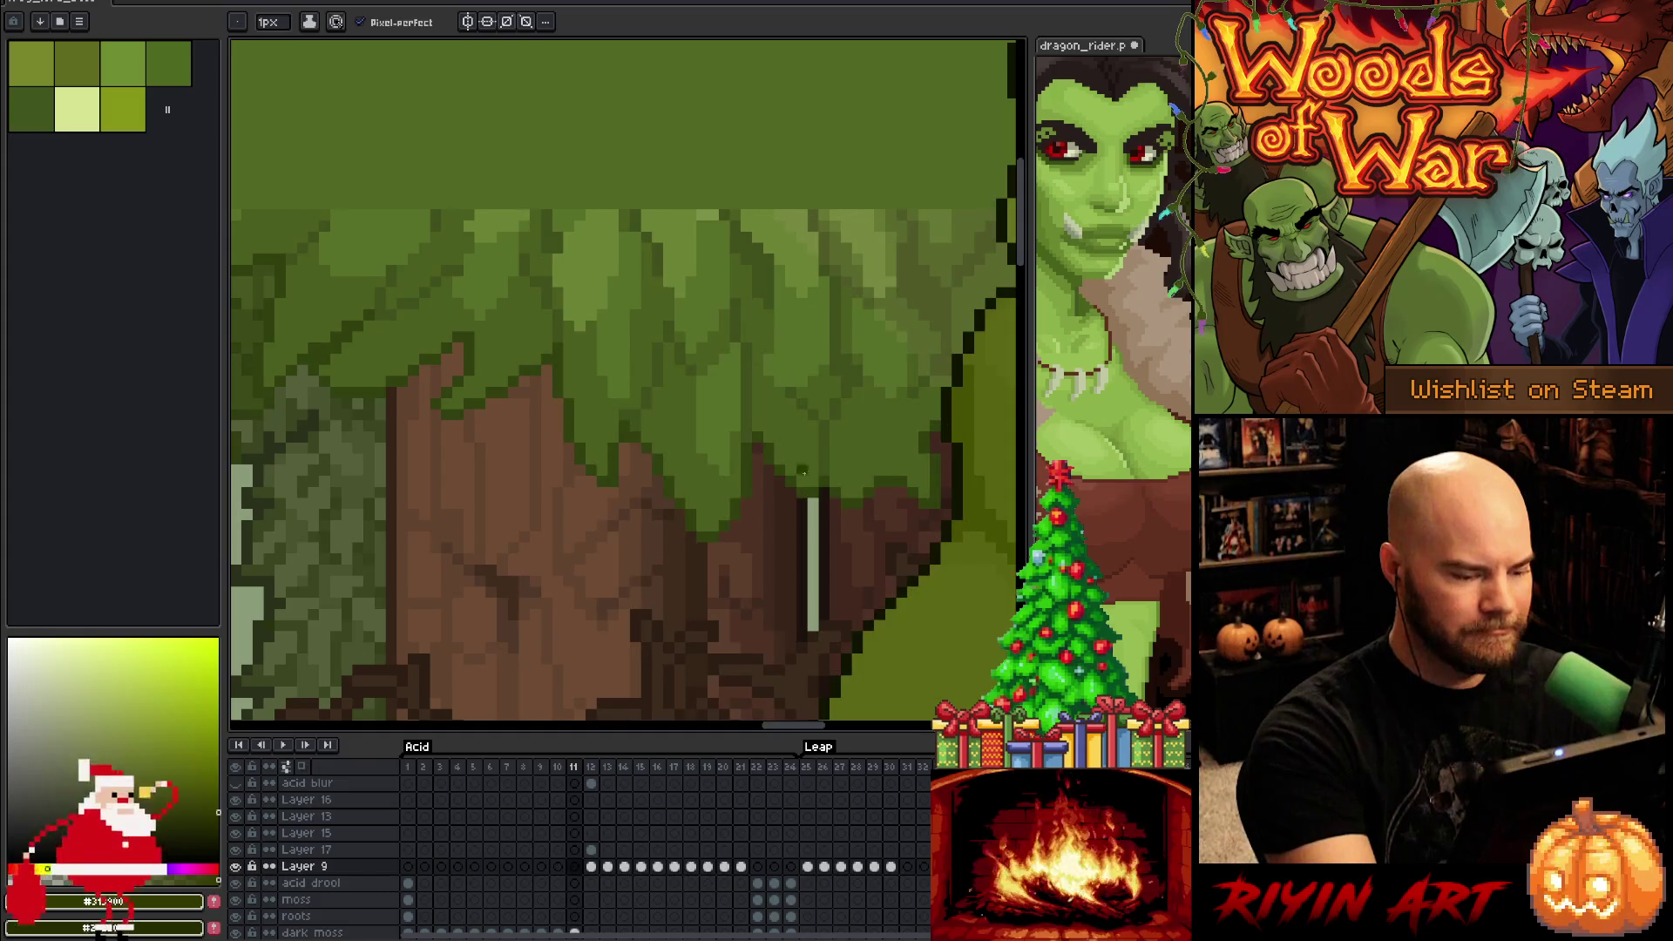
Sample a head colour and add a dark pixel on the open-mouth frame's head
mouse_move(827, 591)
mouse_down()
mouse_move(568, 508)
mouse_move(576, 784)
mouse_up()
key(alt)
alt+click(792, 273)
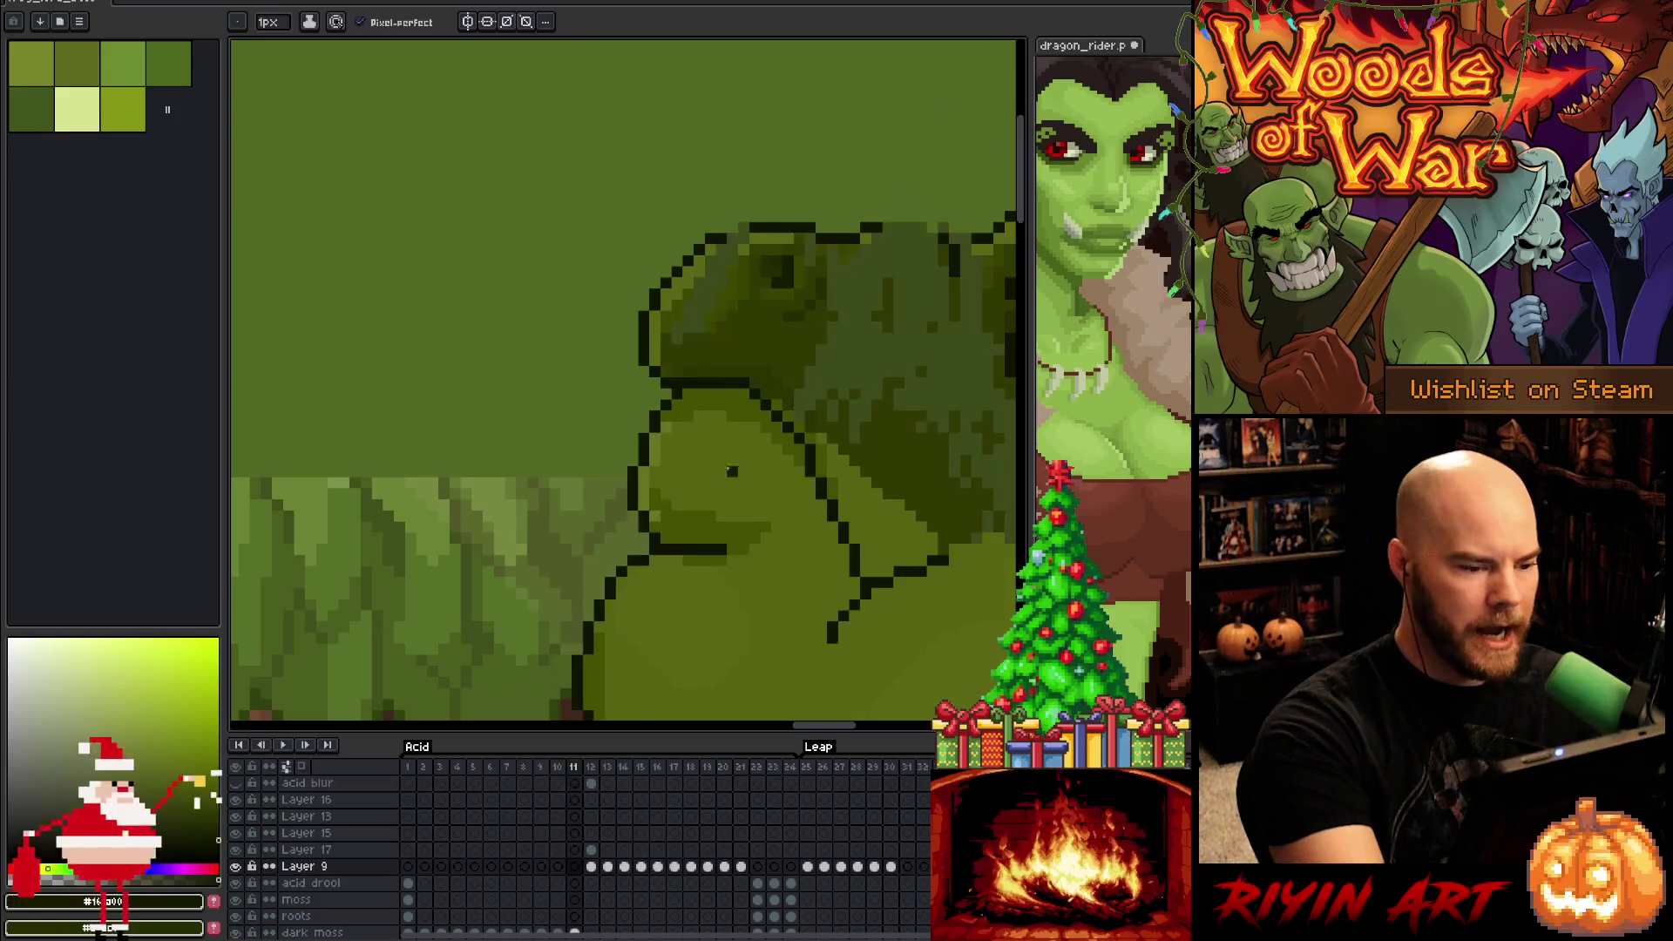
key(period)
scroll(642, 479, down, 5)
scroll(672, 280, left, 5)
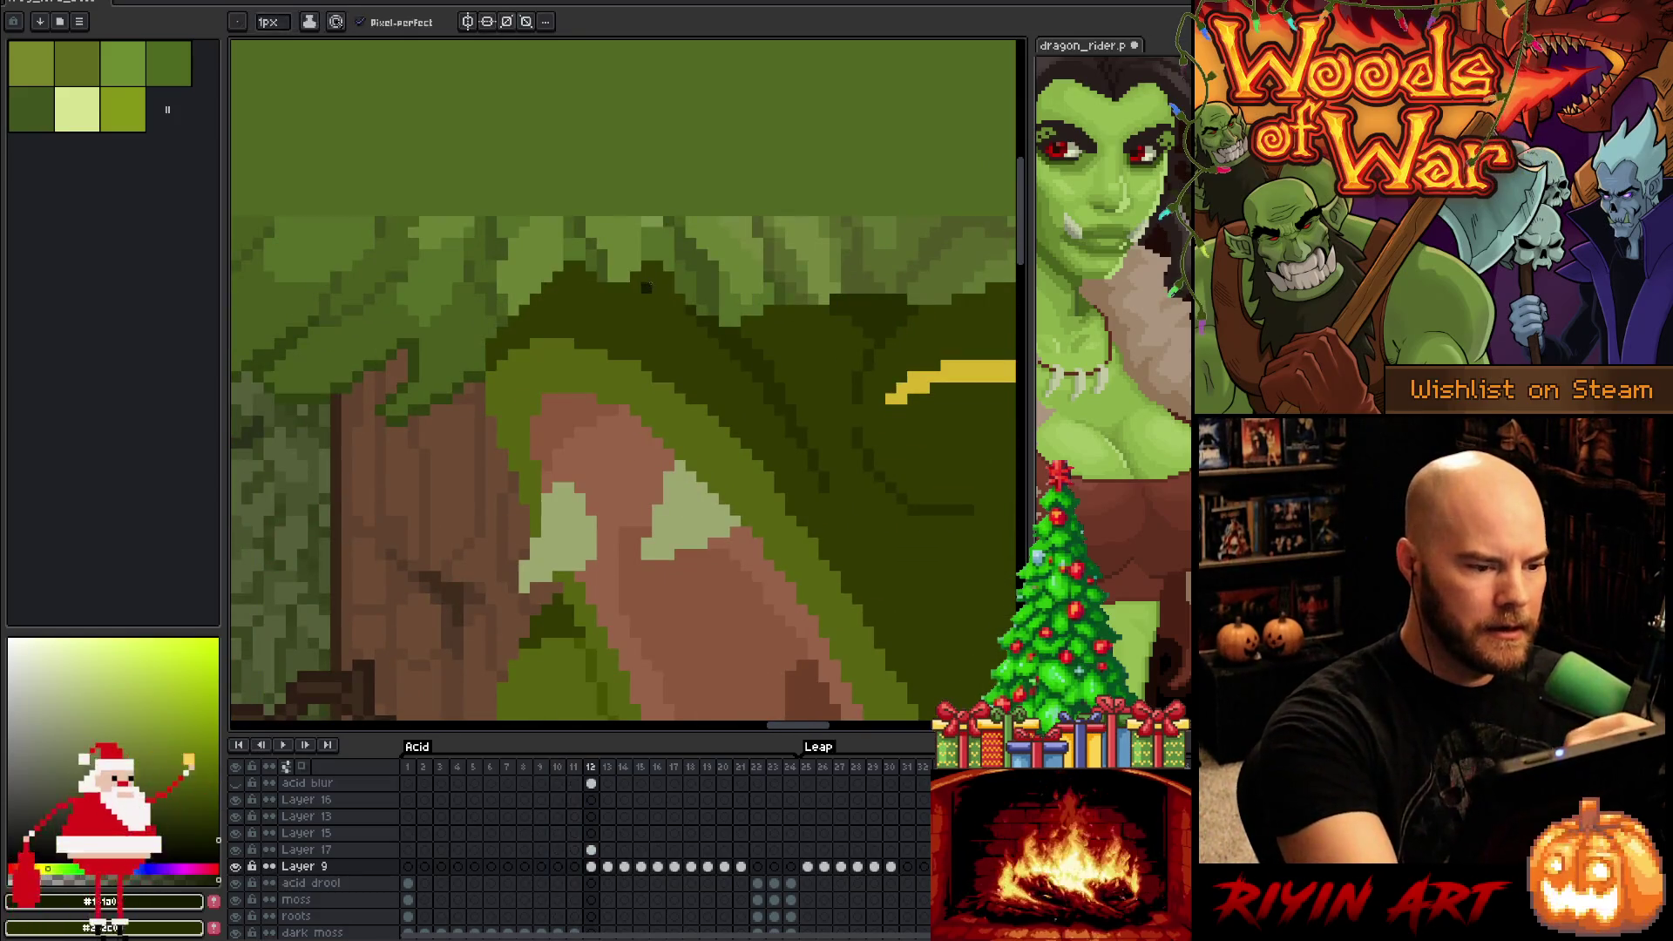
click(647, 299)
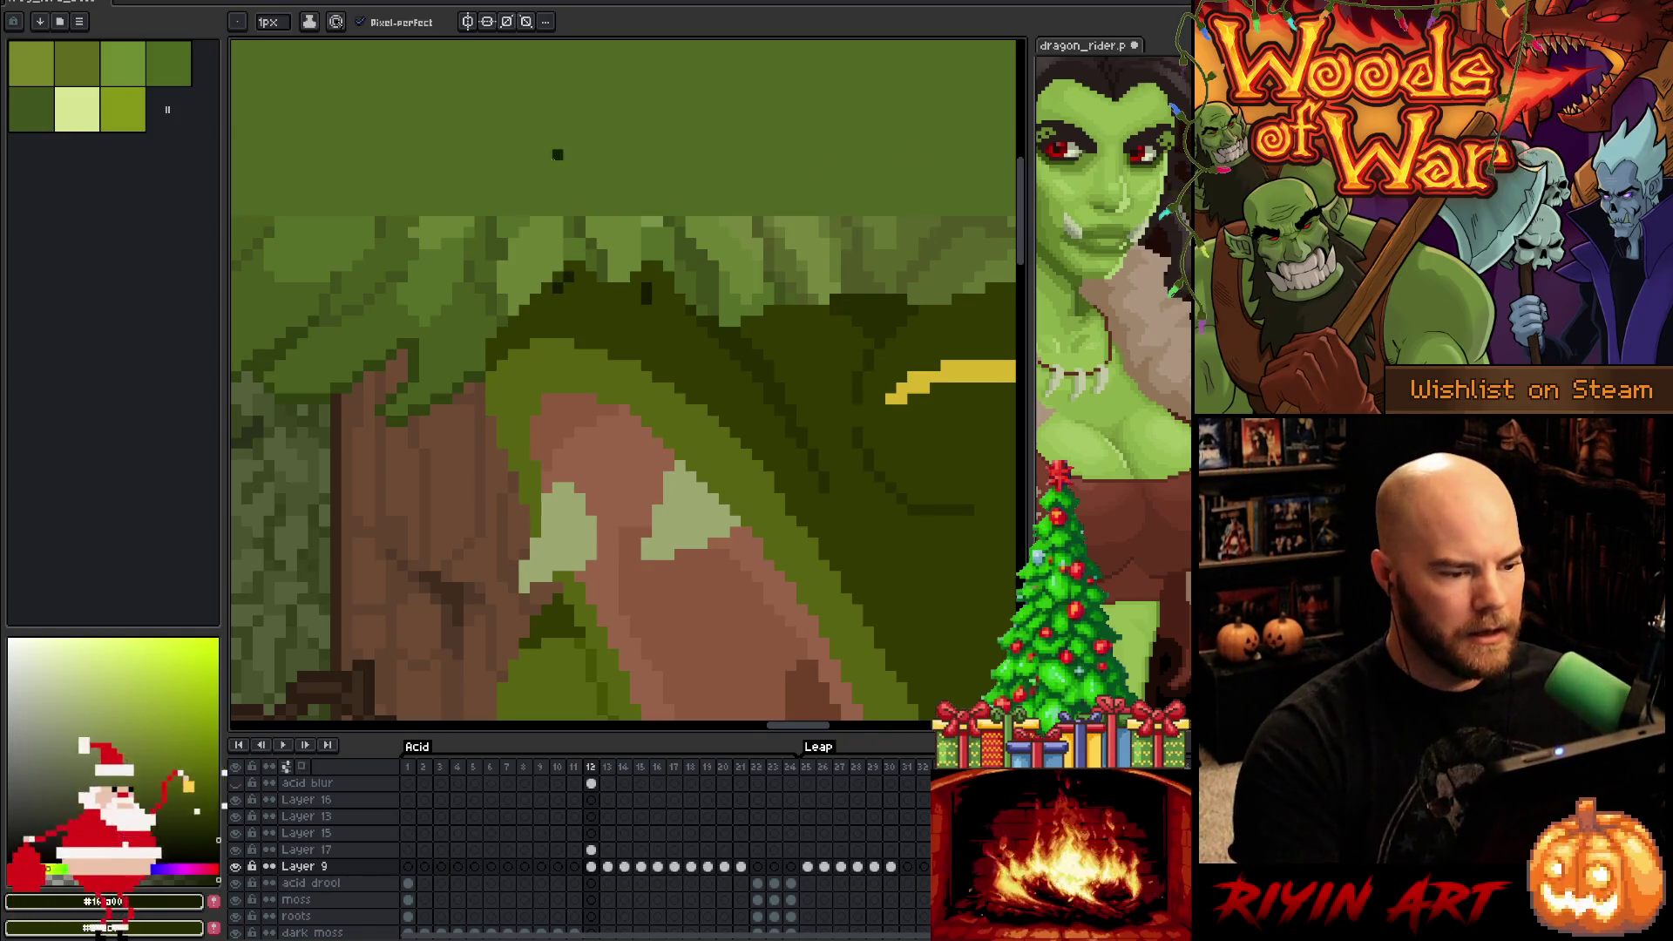
scroll(616, 336, down, 3)
key(Left)
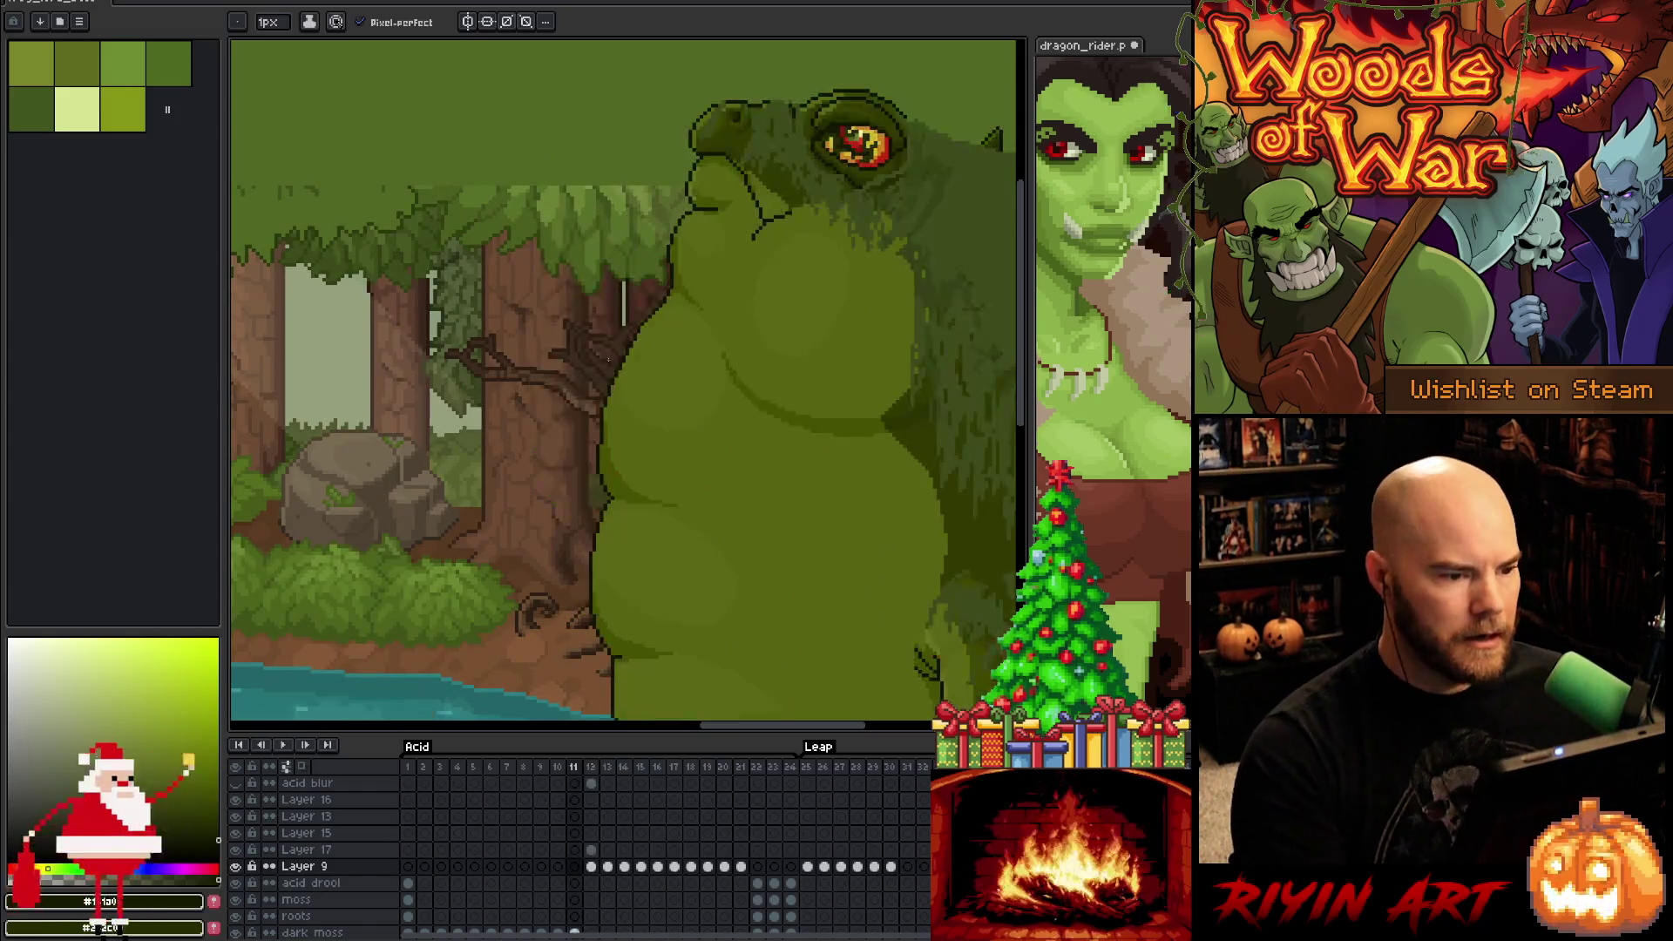
key(Right)
key(Left)
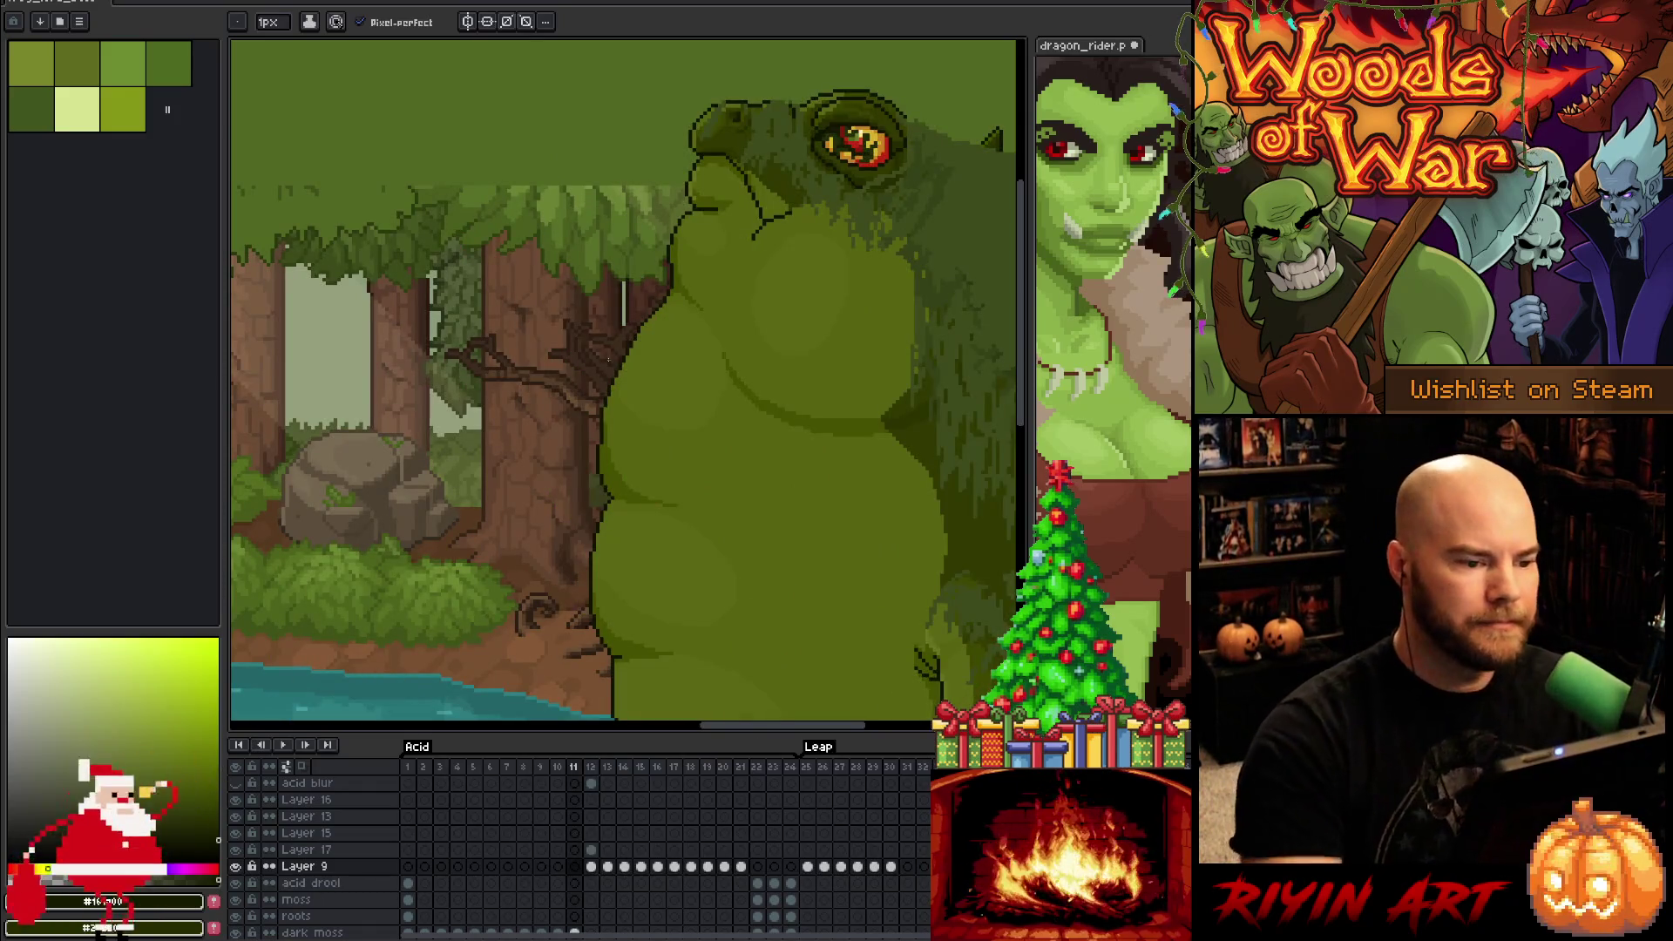
key(alt)
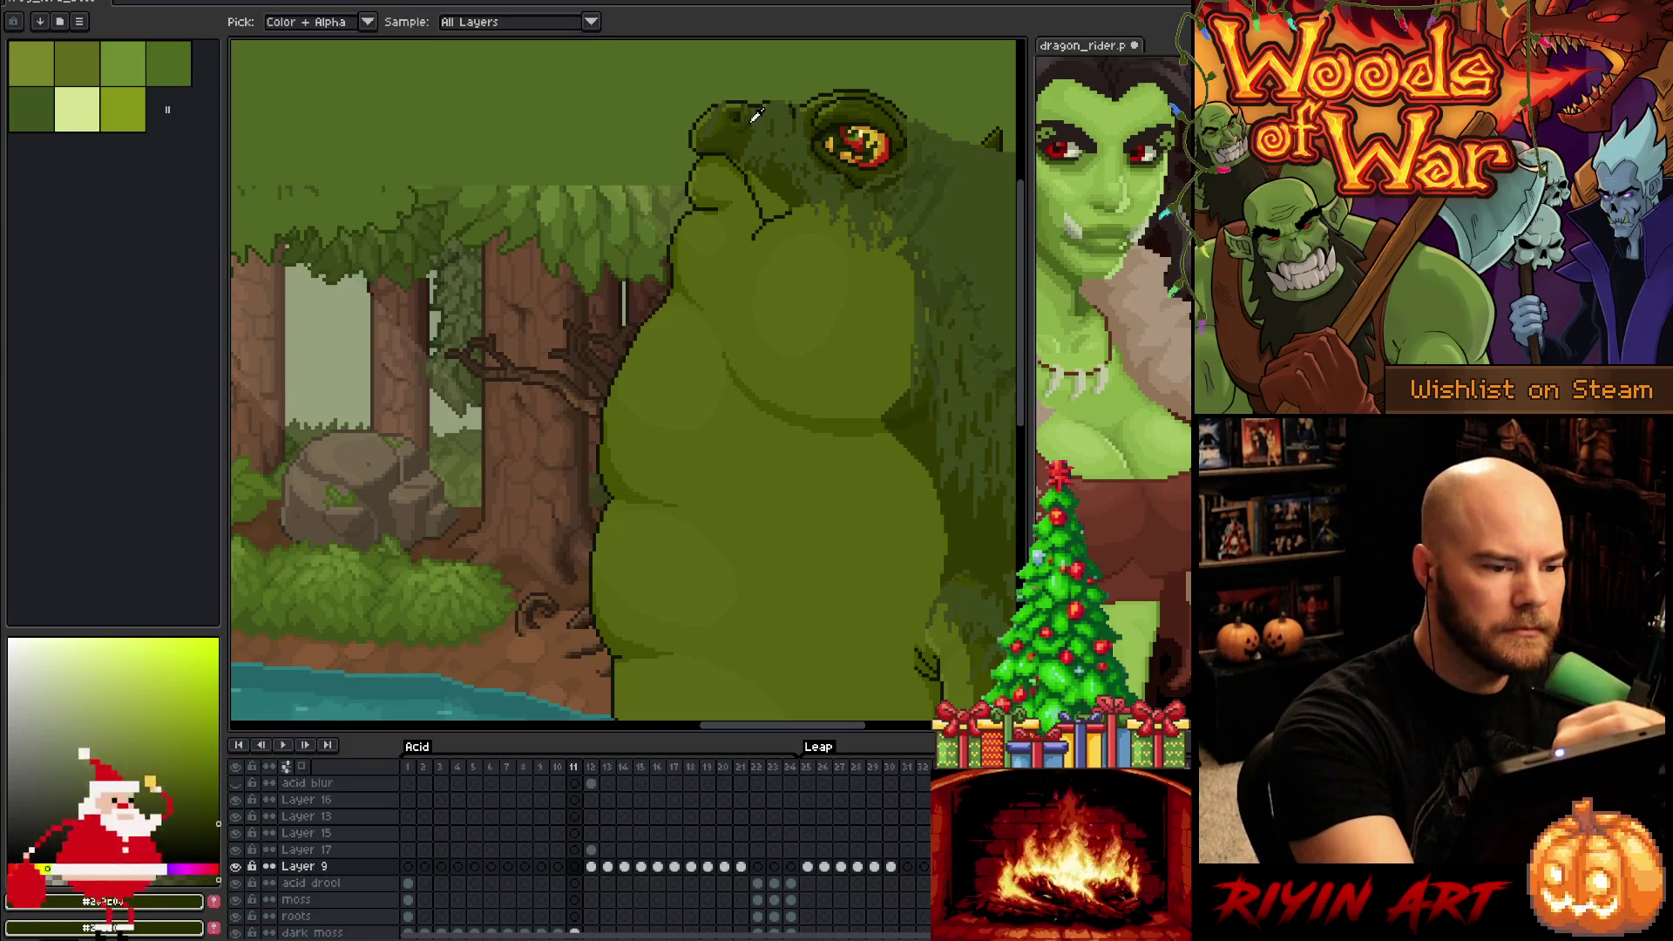
alt+click(747, 116)
key(Right)
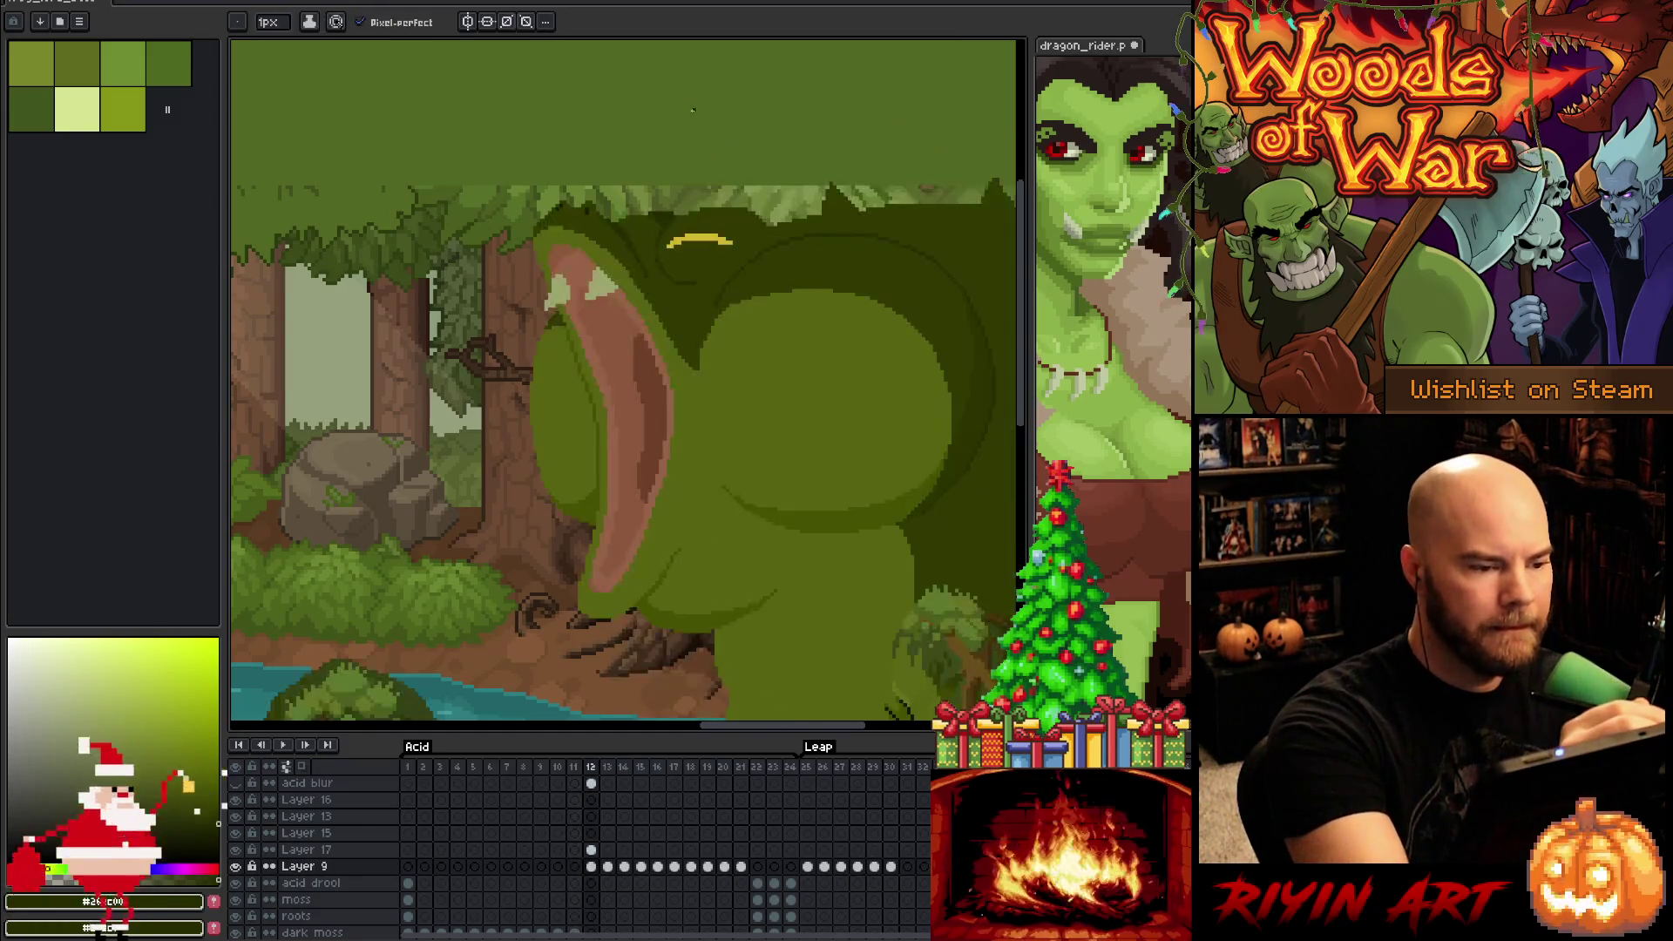
scroll(598, 206, up, 2)
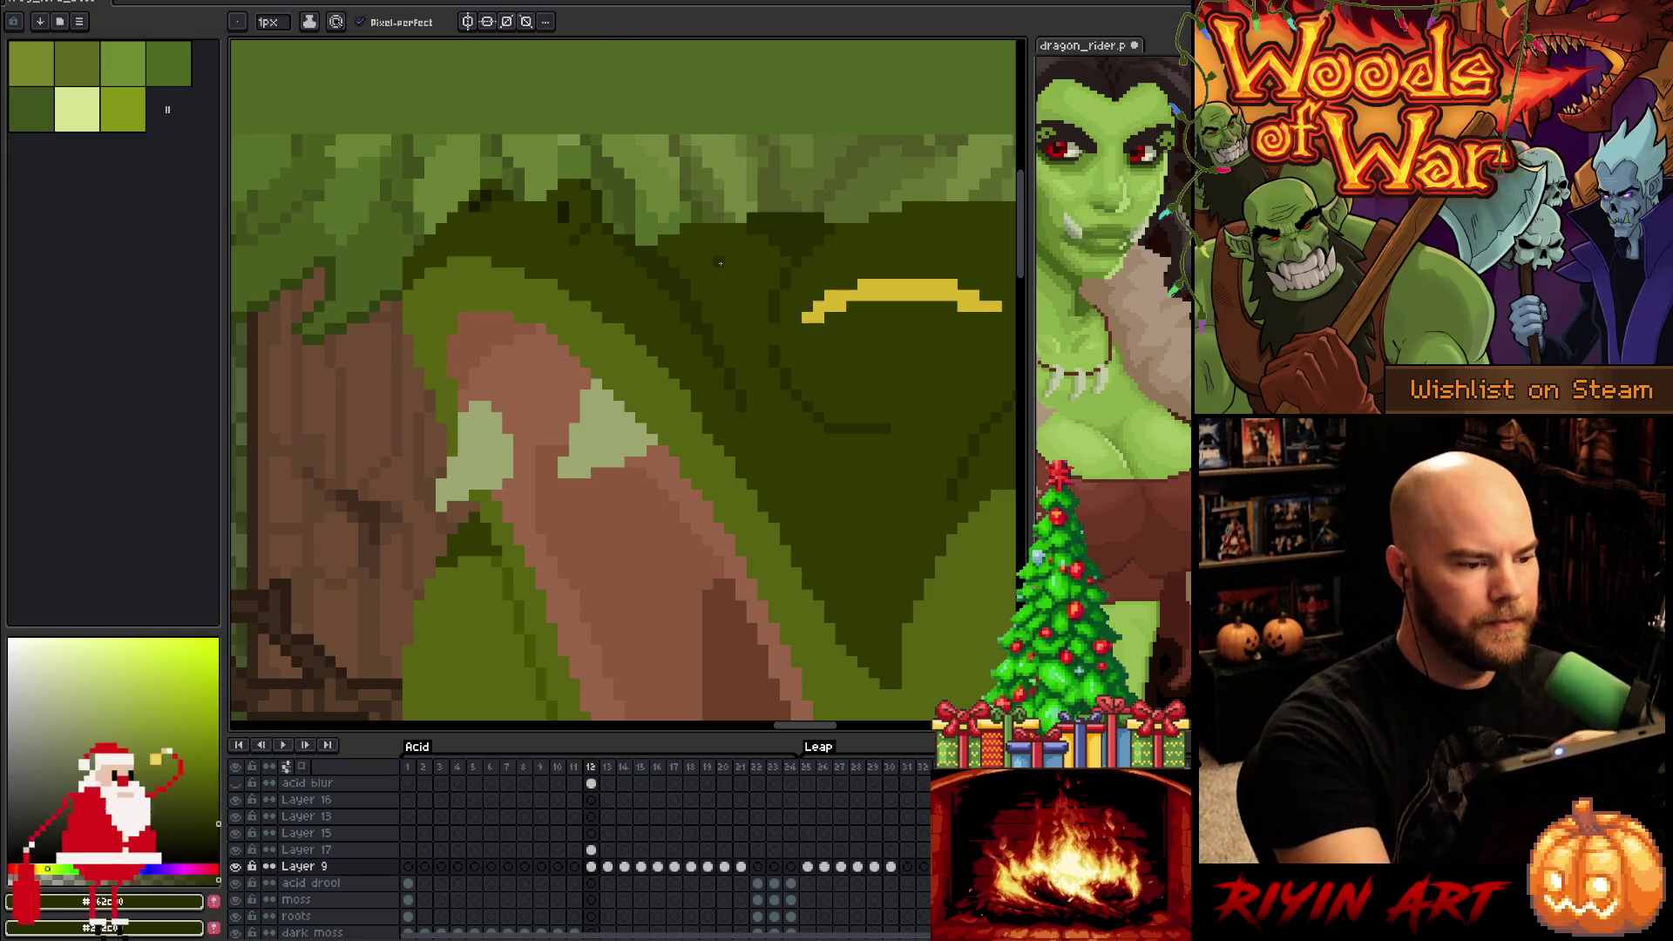
key(e)
key(b)
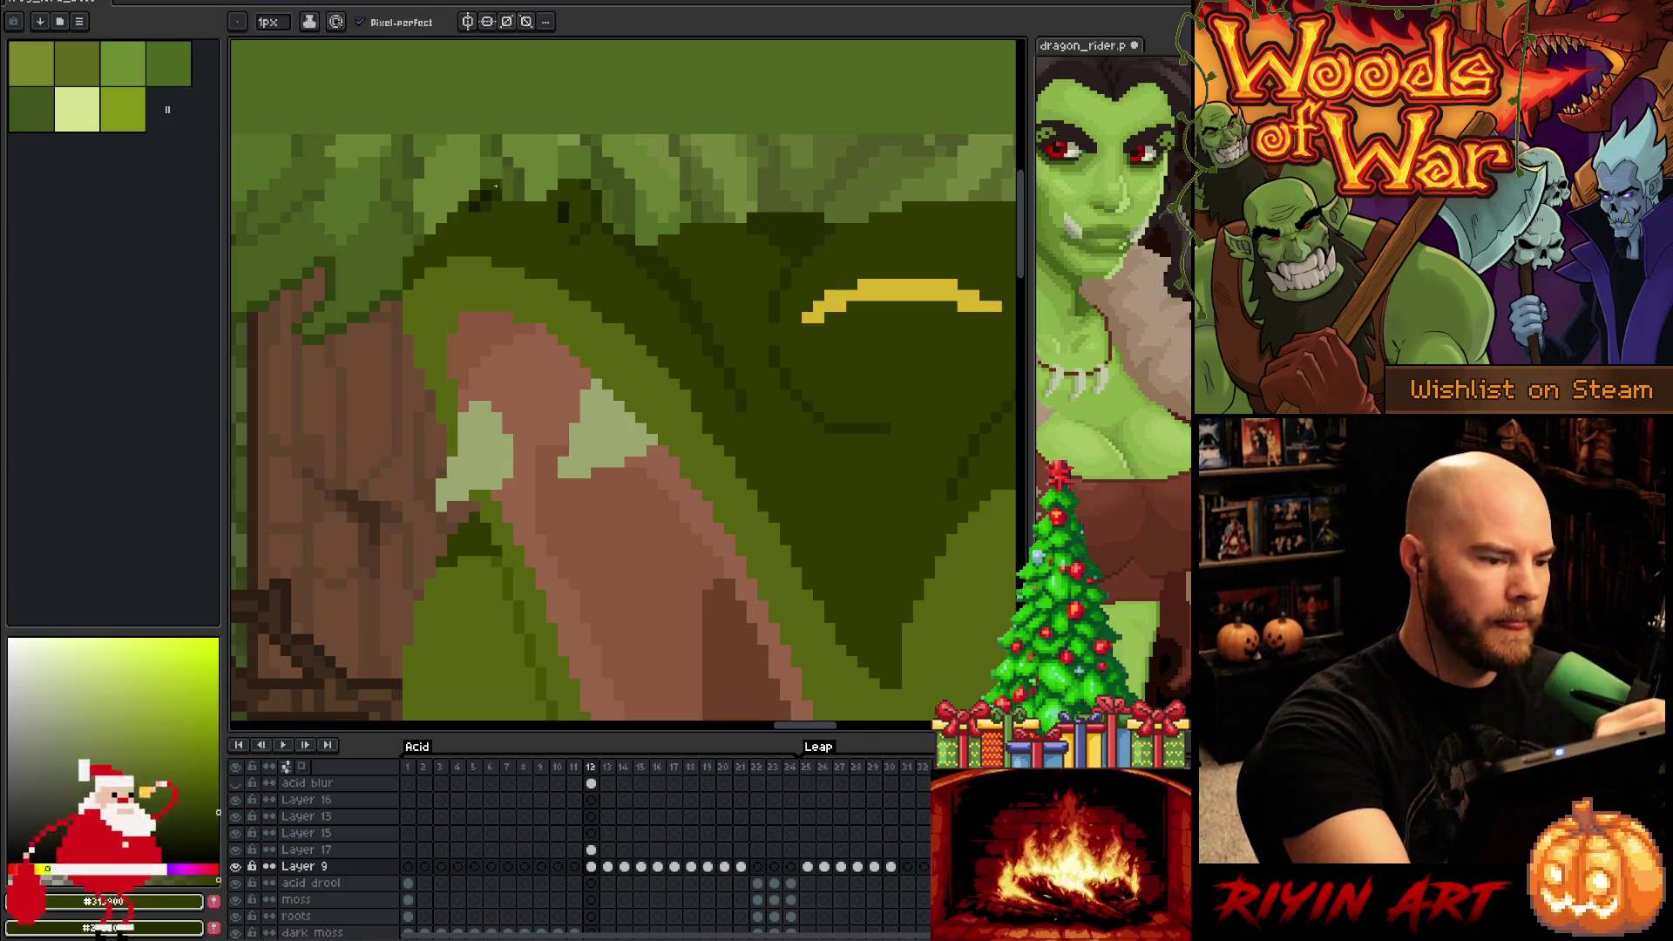
scroll(542, 175, down, 3)
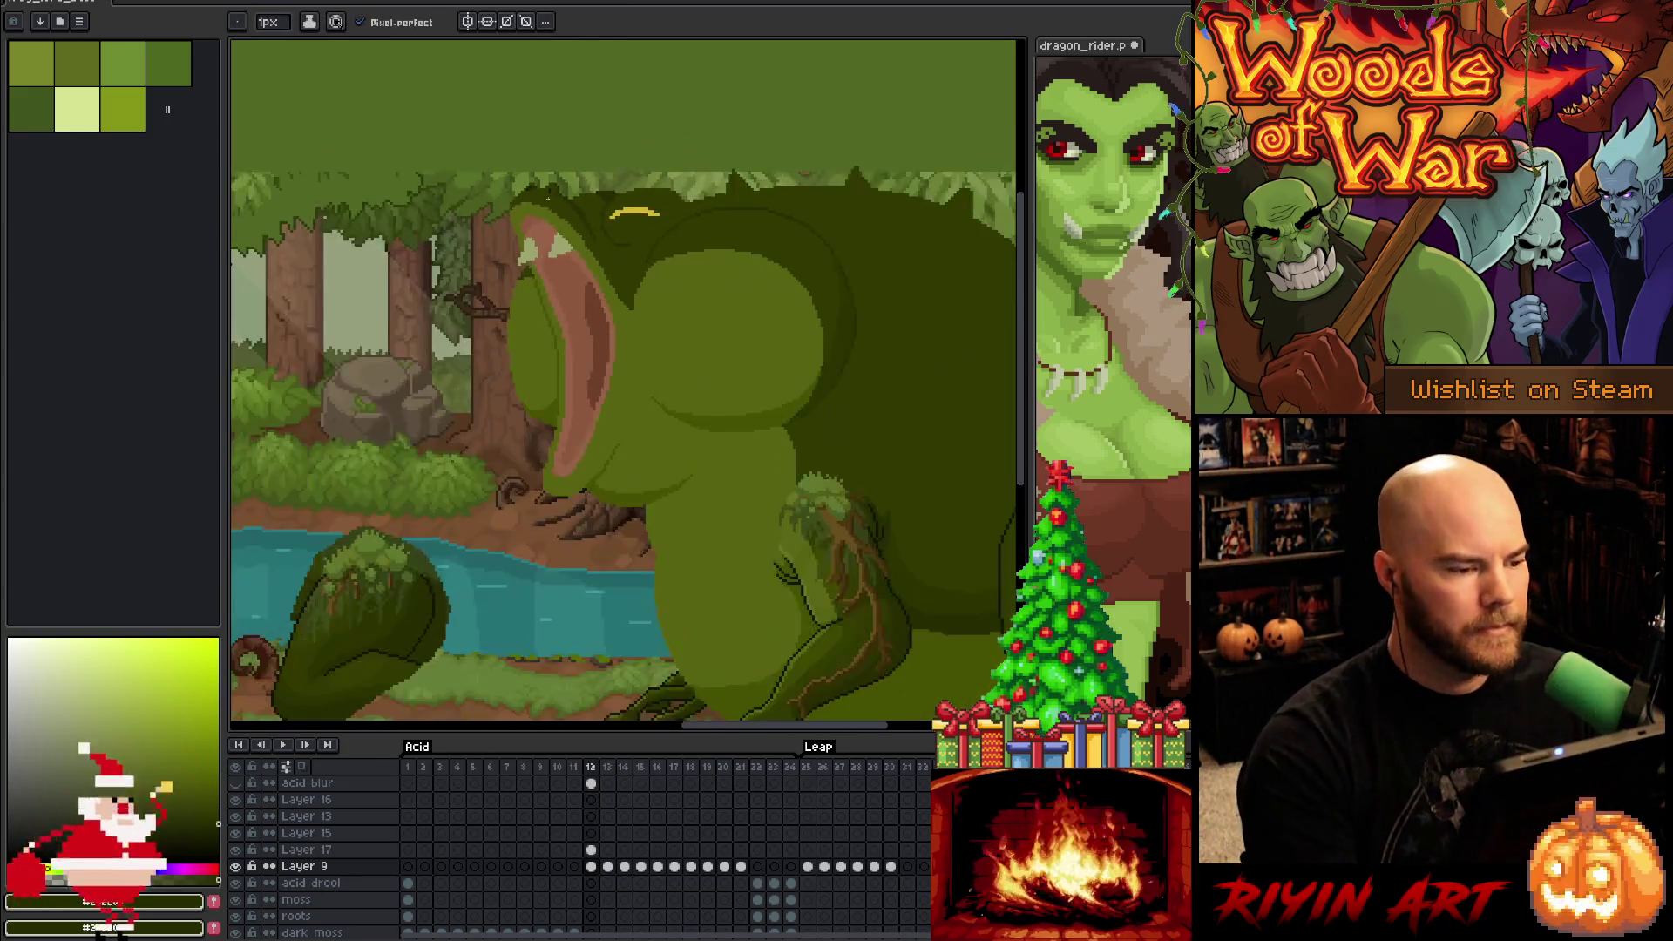
Sample the dark olive and other colours from the frog's head
scroll(610, 175, up, 3)
scroll(635, 131, up, 1)
alt+click(633, 184)
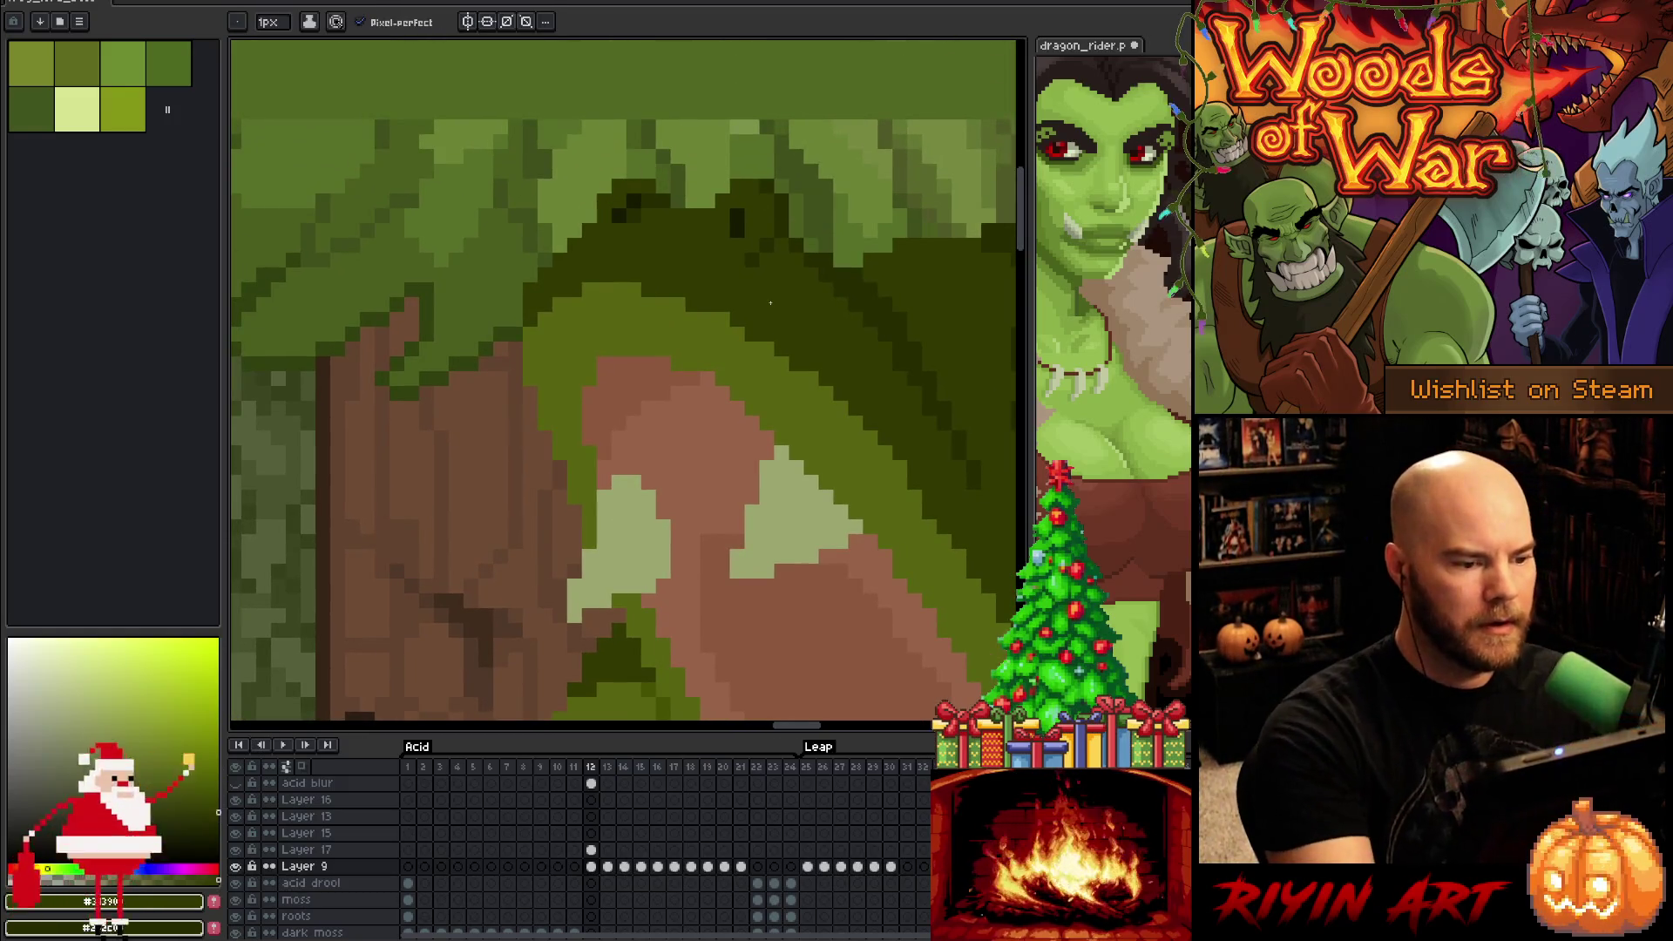
scroll(770, 303, down, 3)
scroll(694, 363, up, 2)
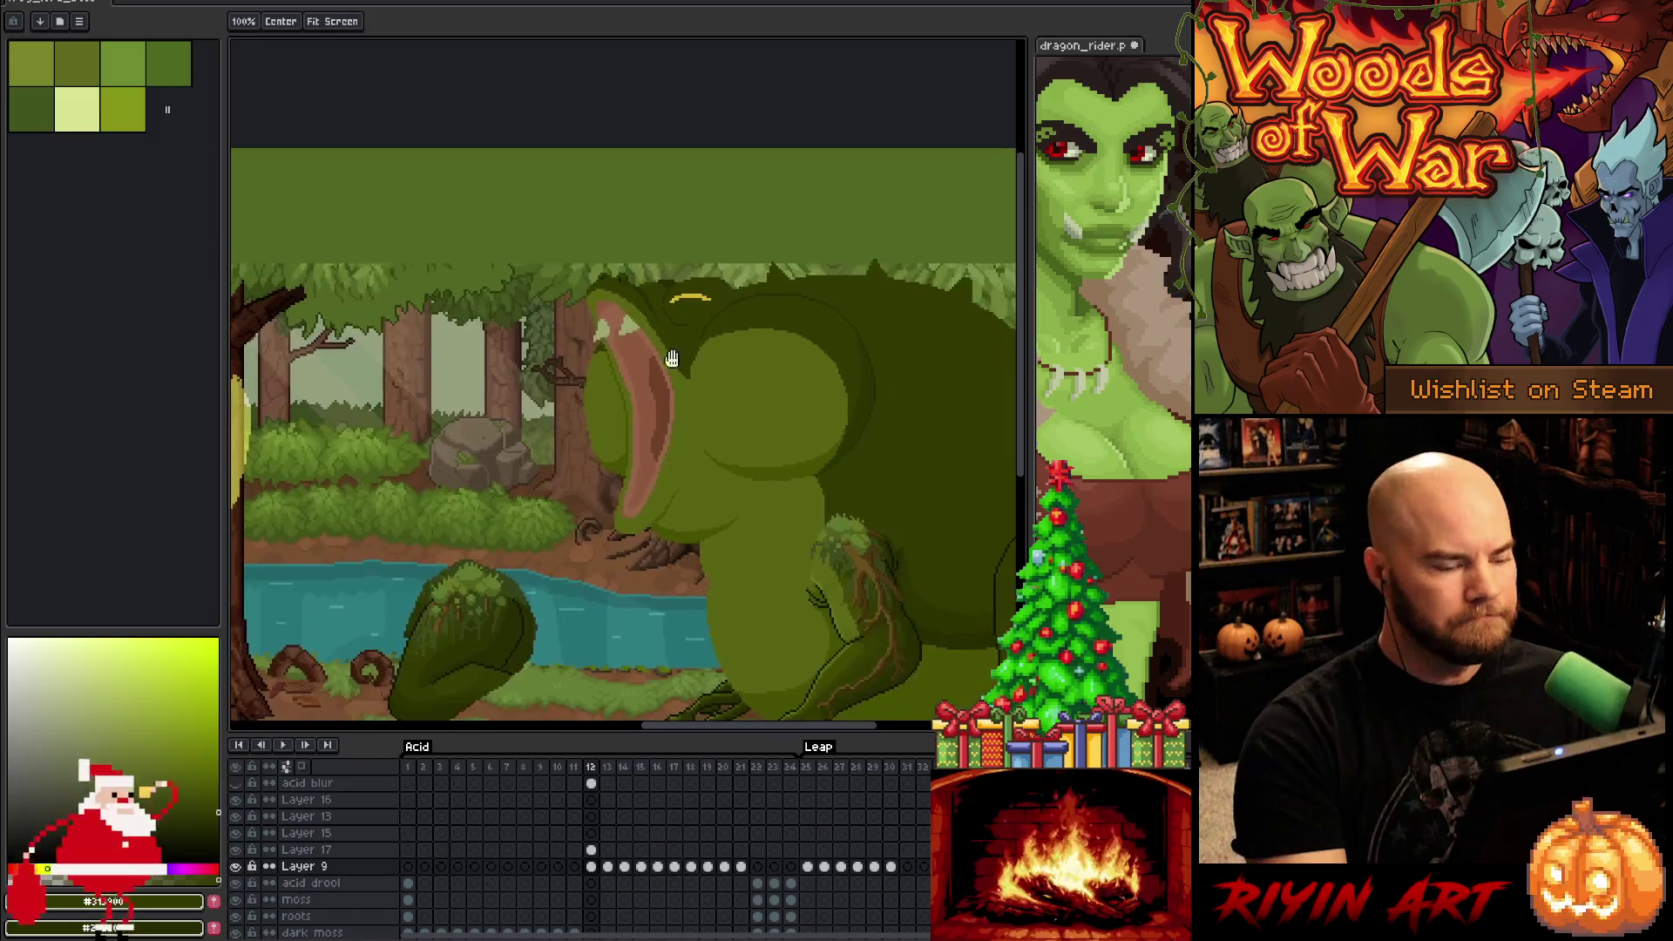
alt+click(695, 363)
alt+click(684, 217)
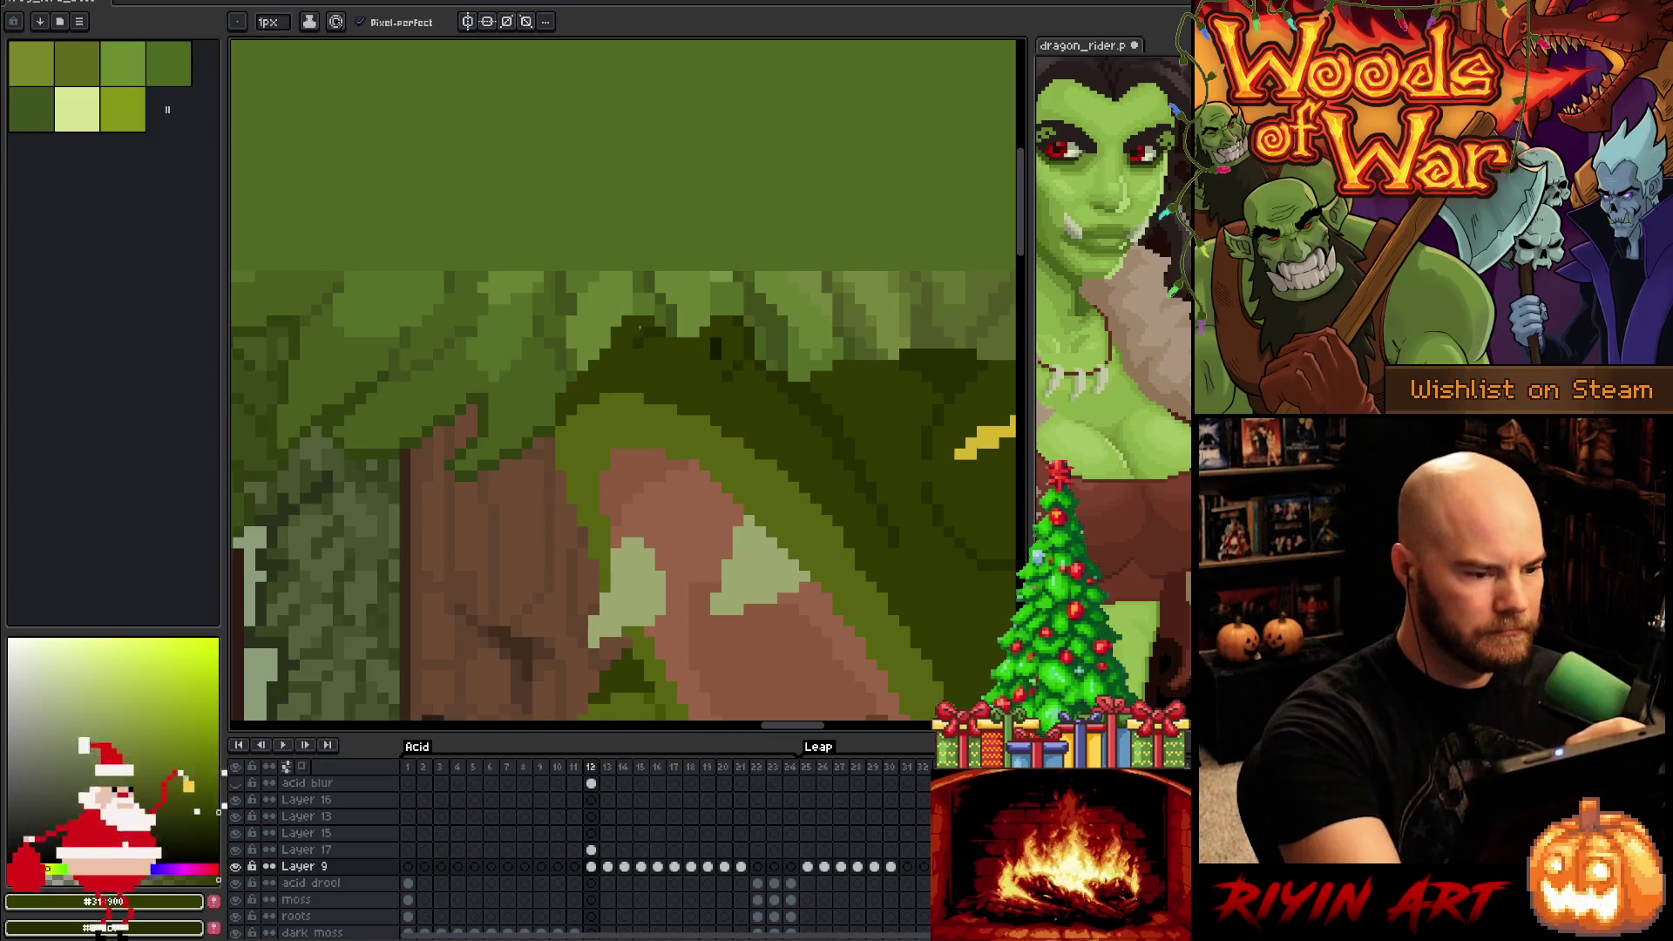
Sample a colour from the frog's open mouth
scroll(662, 375, down, 3)
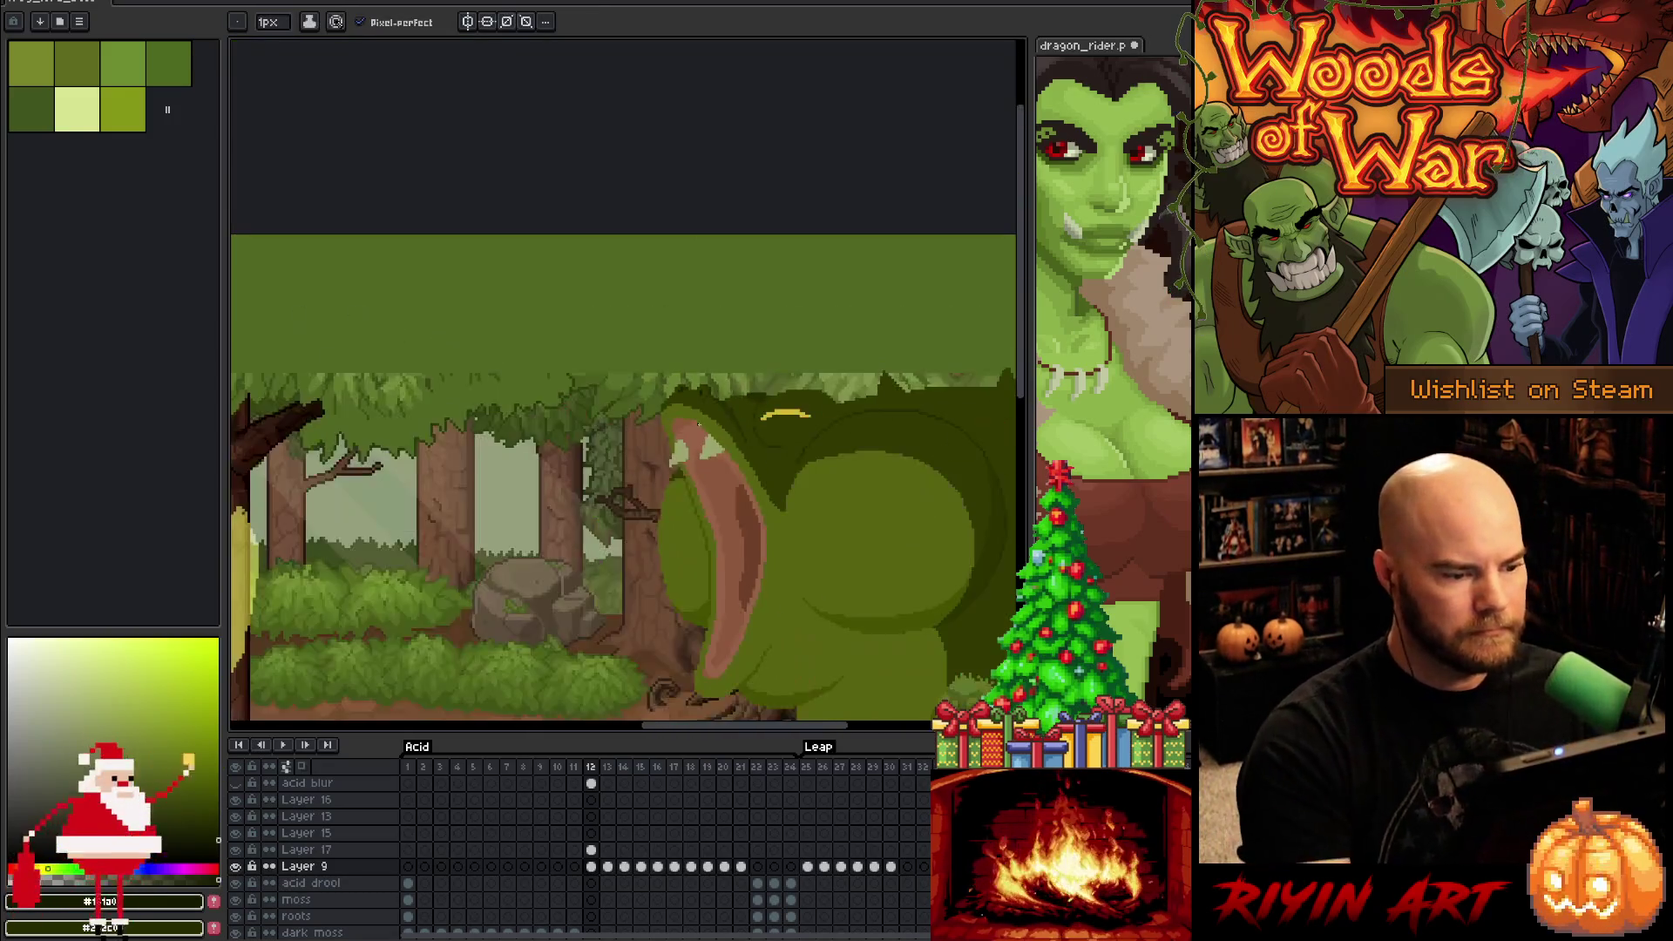
scroll(695, 423, up, 2)
scroll(694, 423, up, 1)
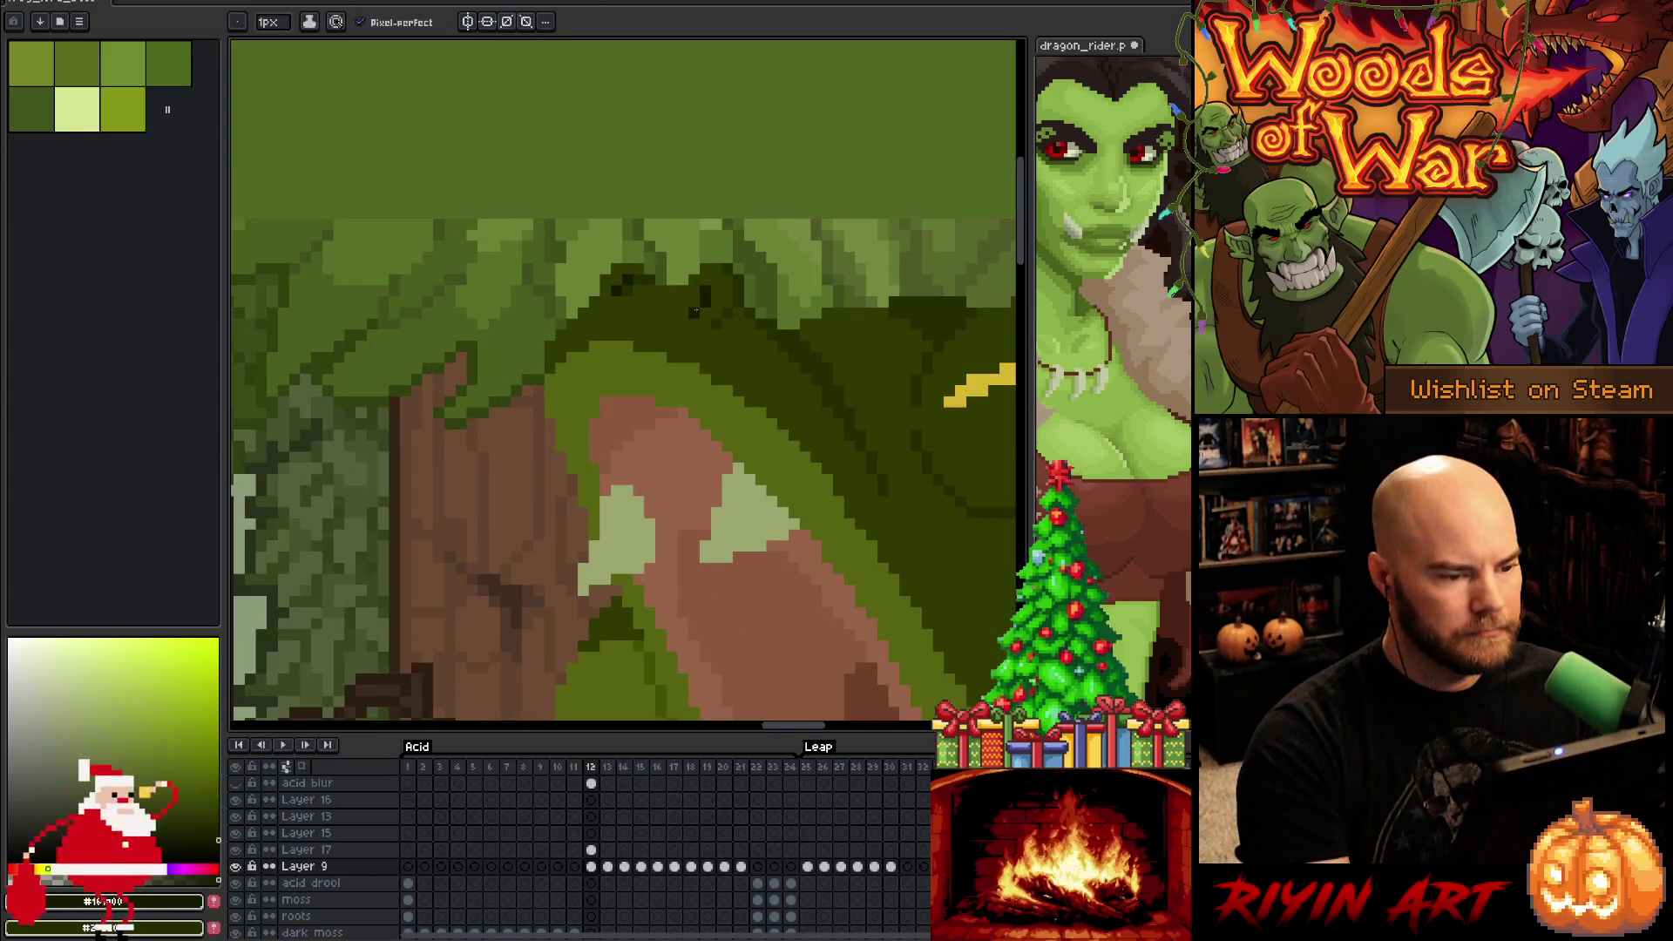
scroll(694, 305, down, 2)
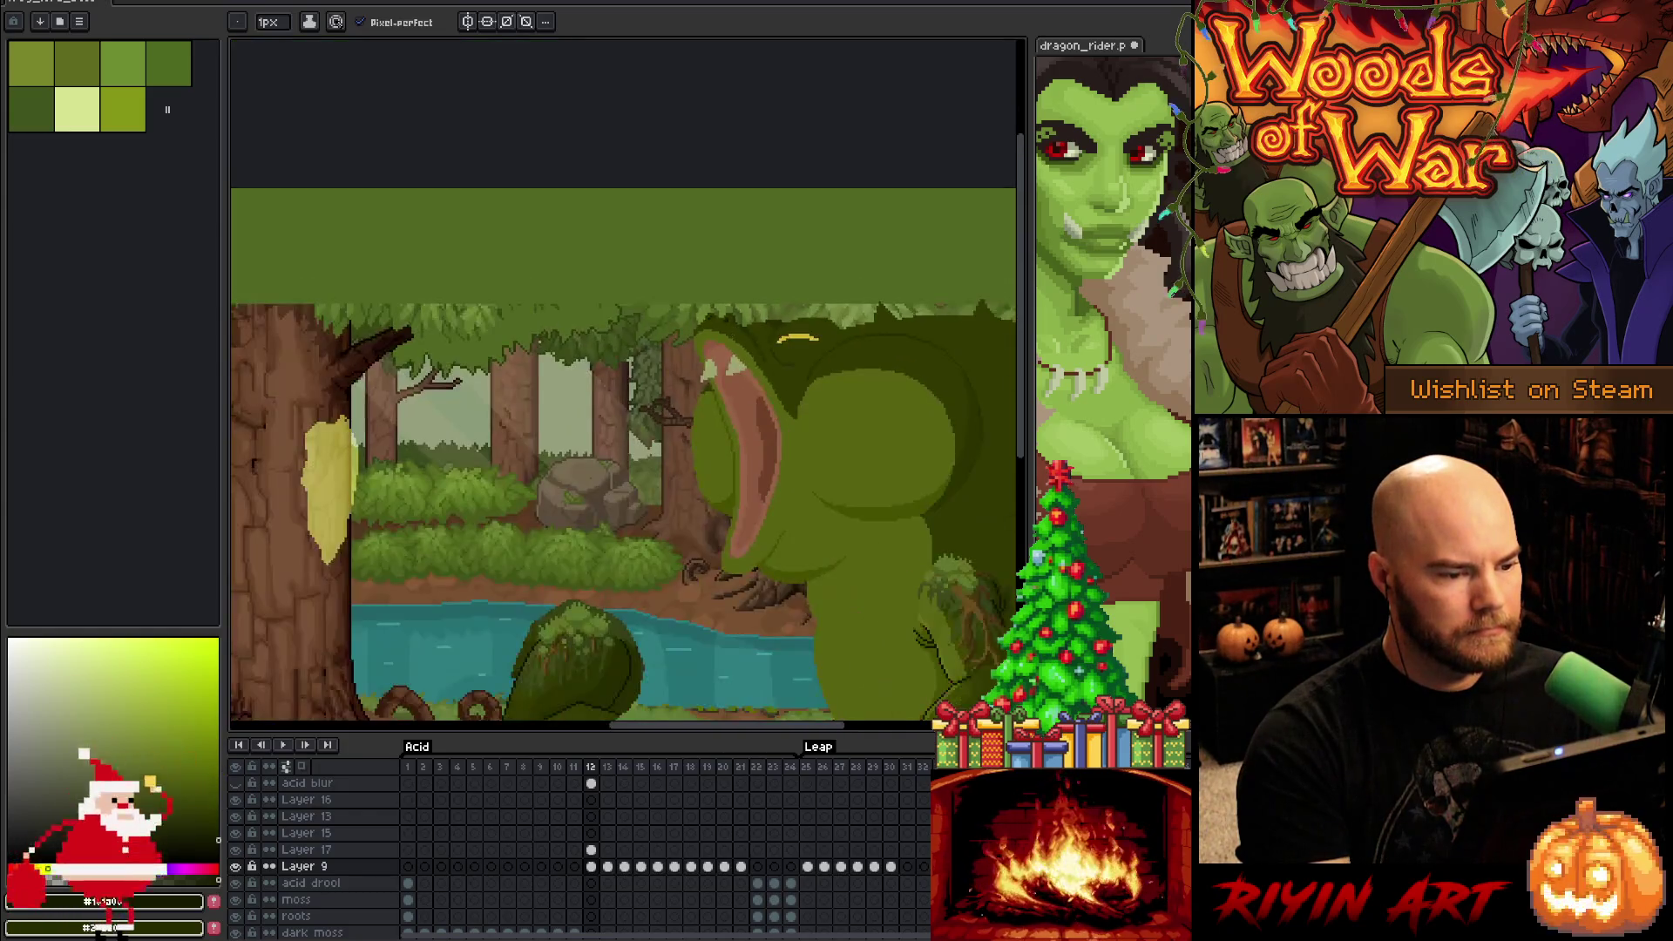
scroll(731, 397, up, 2)
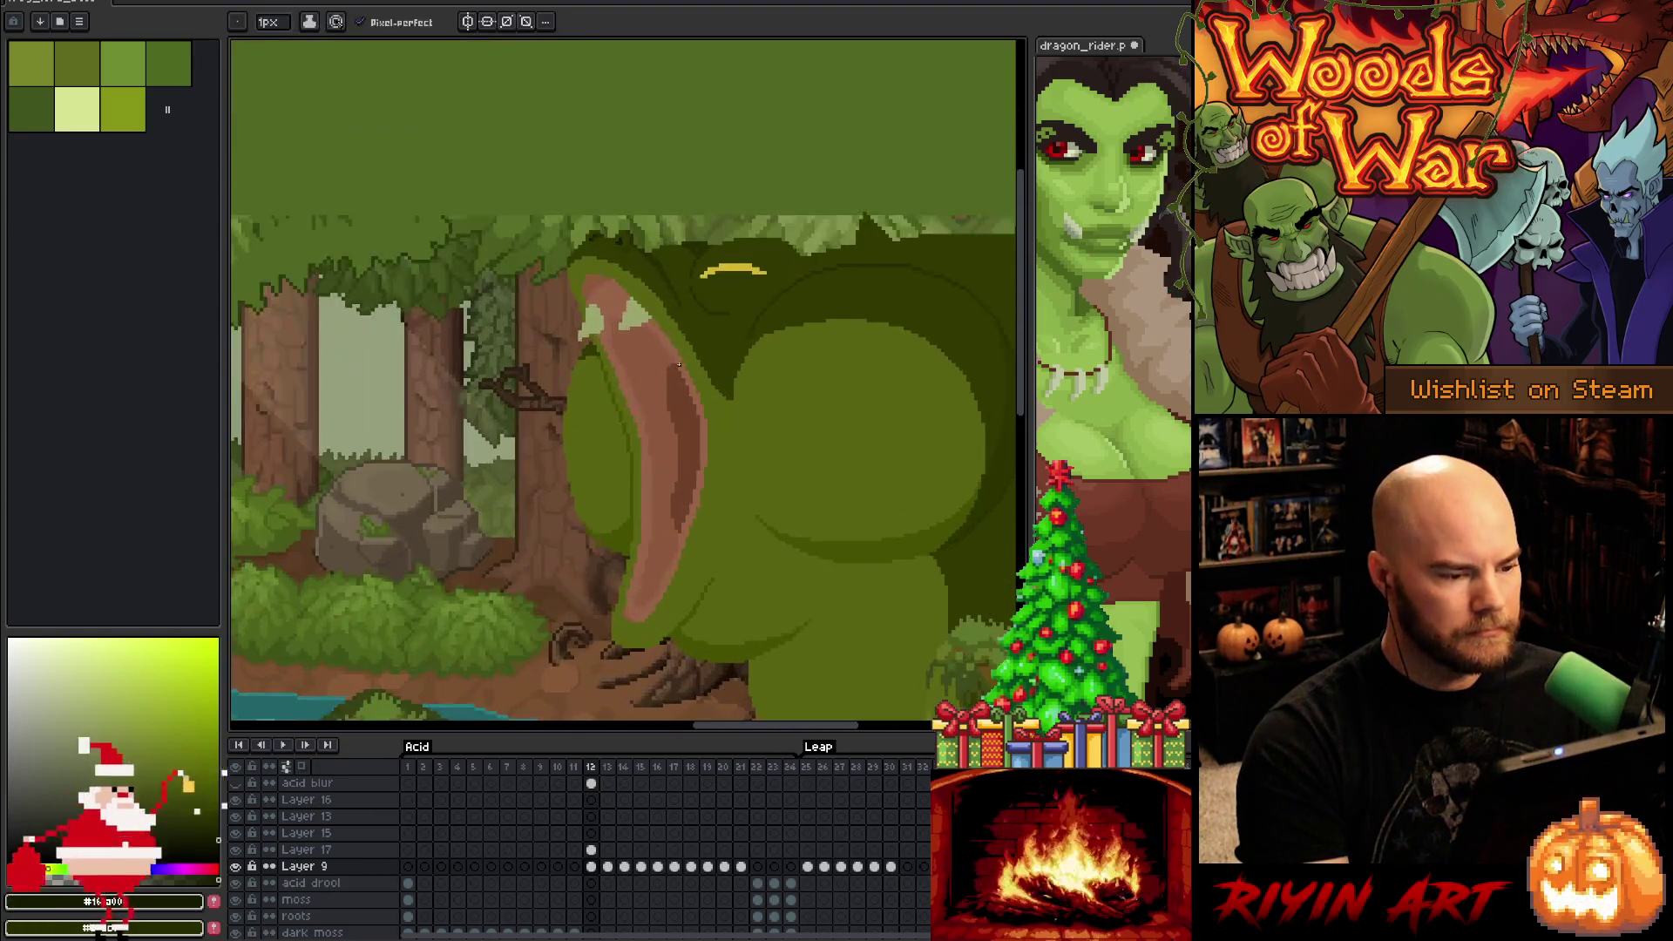
scroll(672, 350, up, 1)
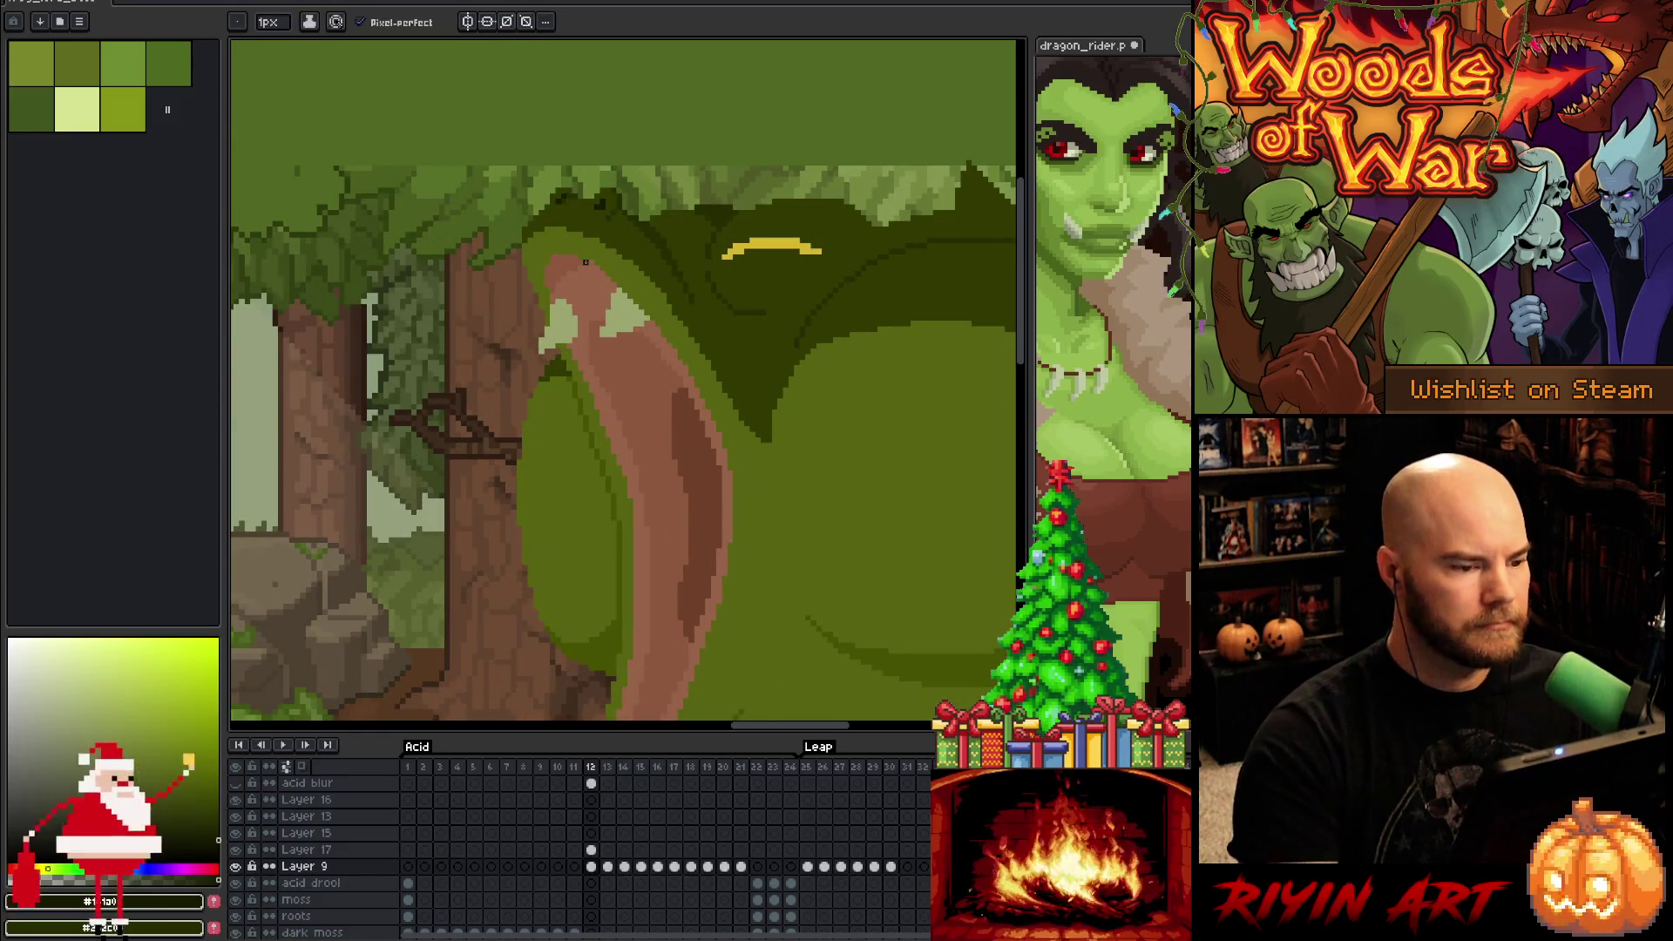
alt+click(624, 251)
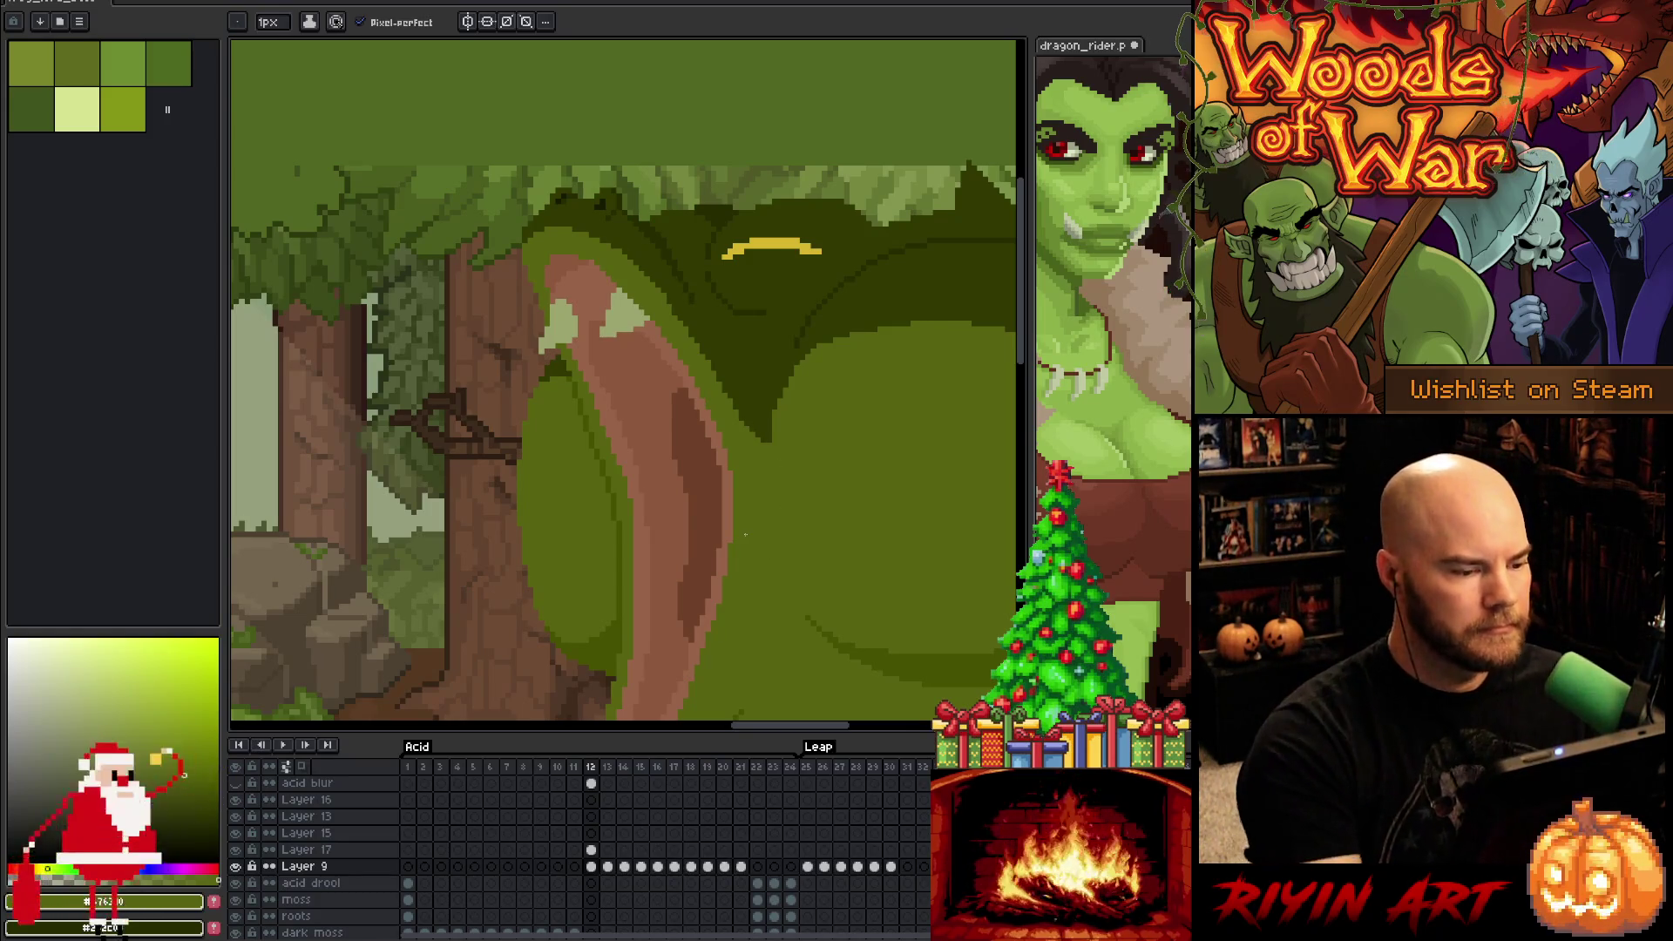
scroll(746, 535, down, 3)
scroll(818, 555, up, 2)
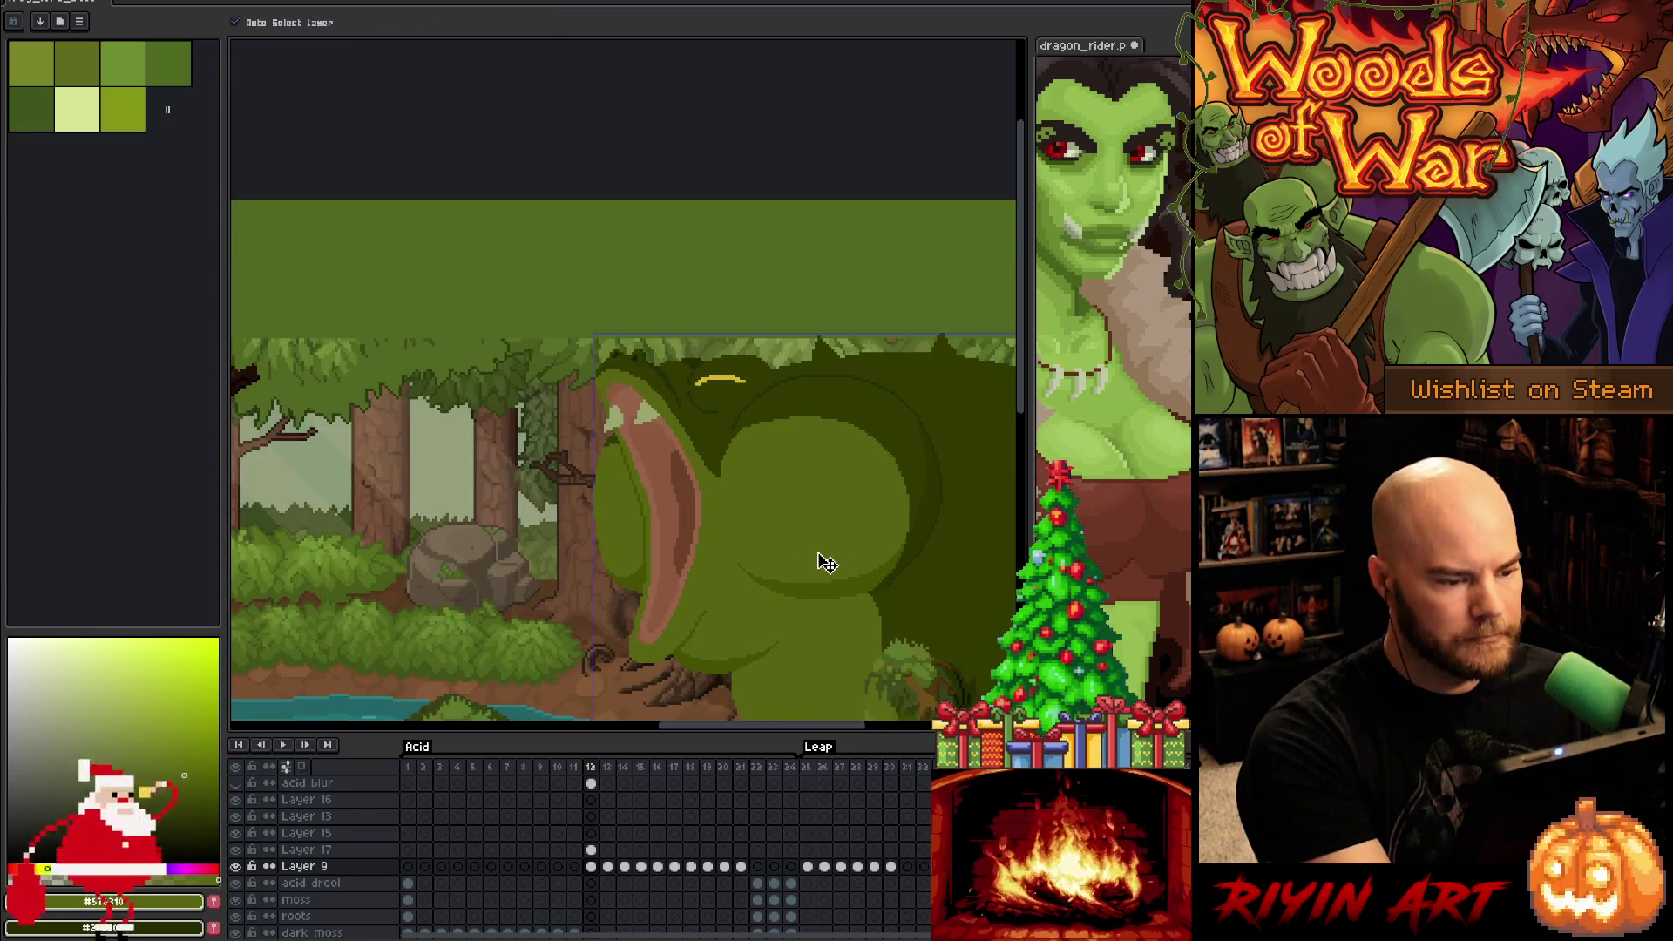
key(ctrl+s)
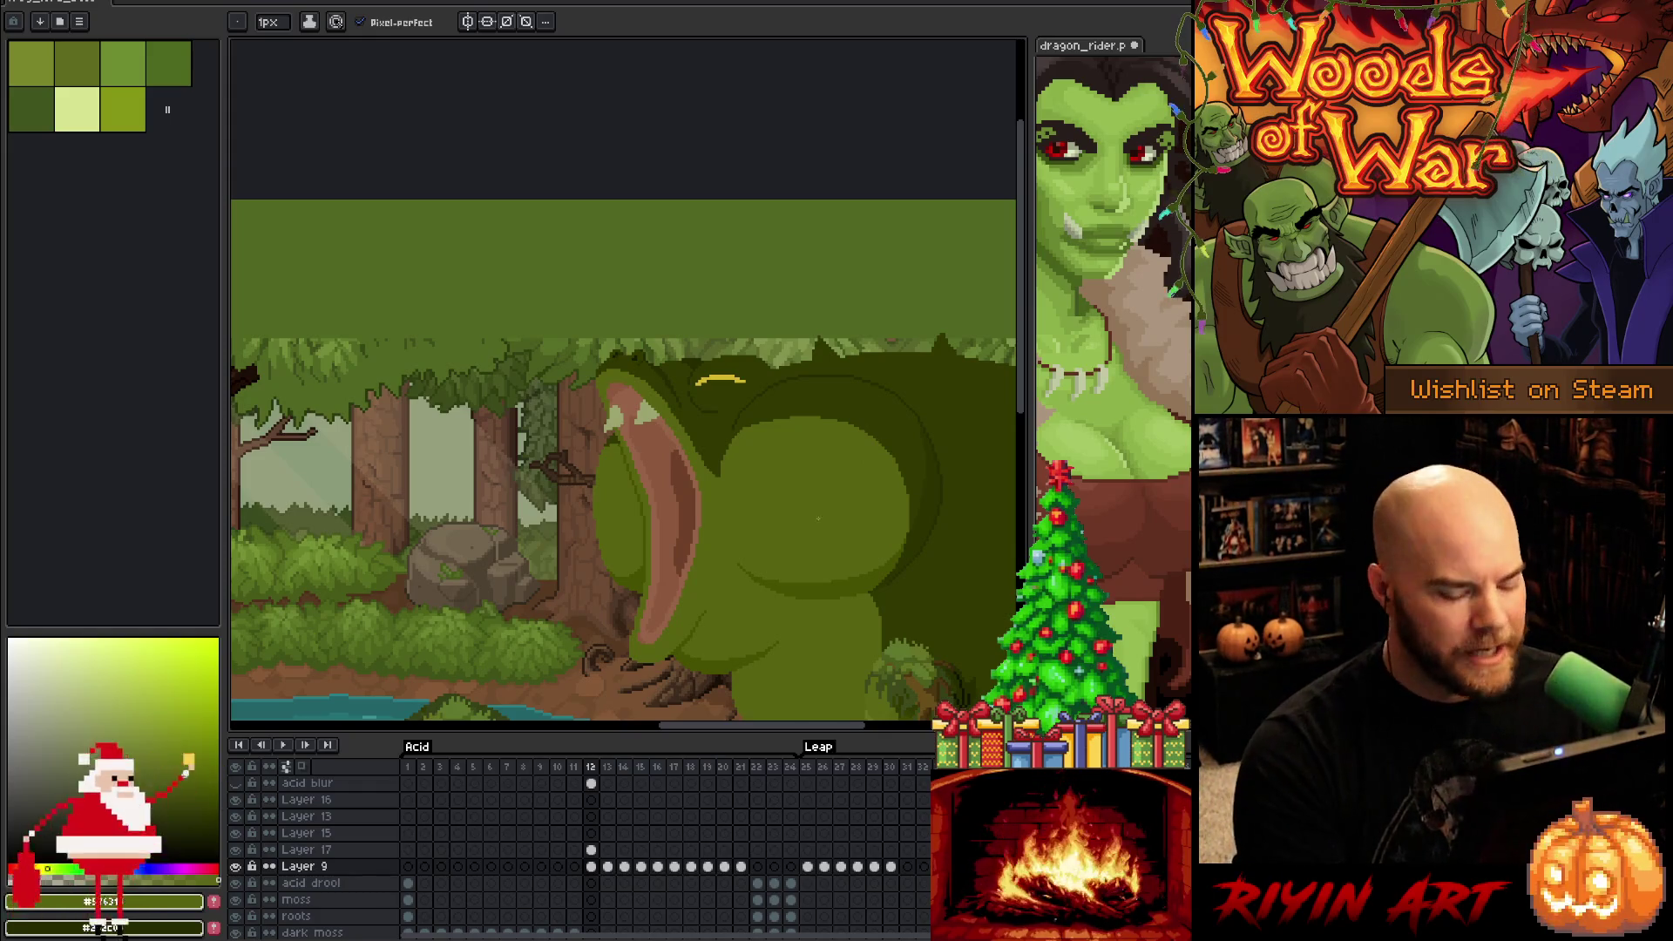
mouse_move(766, 572)
mouse_down()
mouse_move(680, 515)
mouse_move(557, 500)
mouse_move(519, 395)
mouse_up()
key(space)
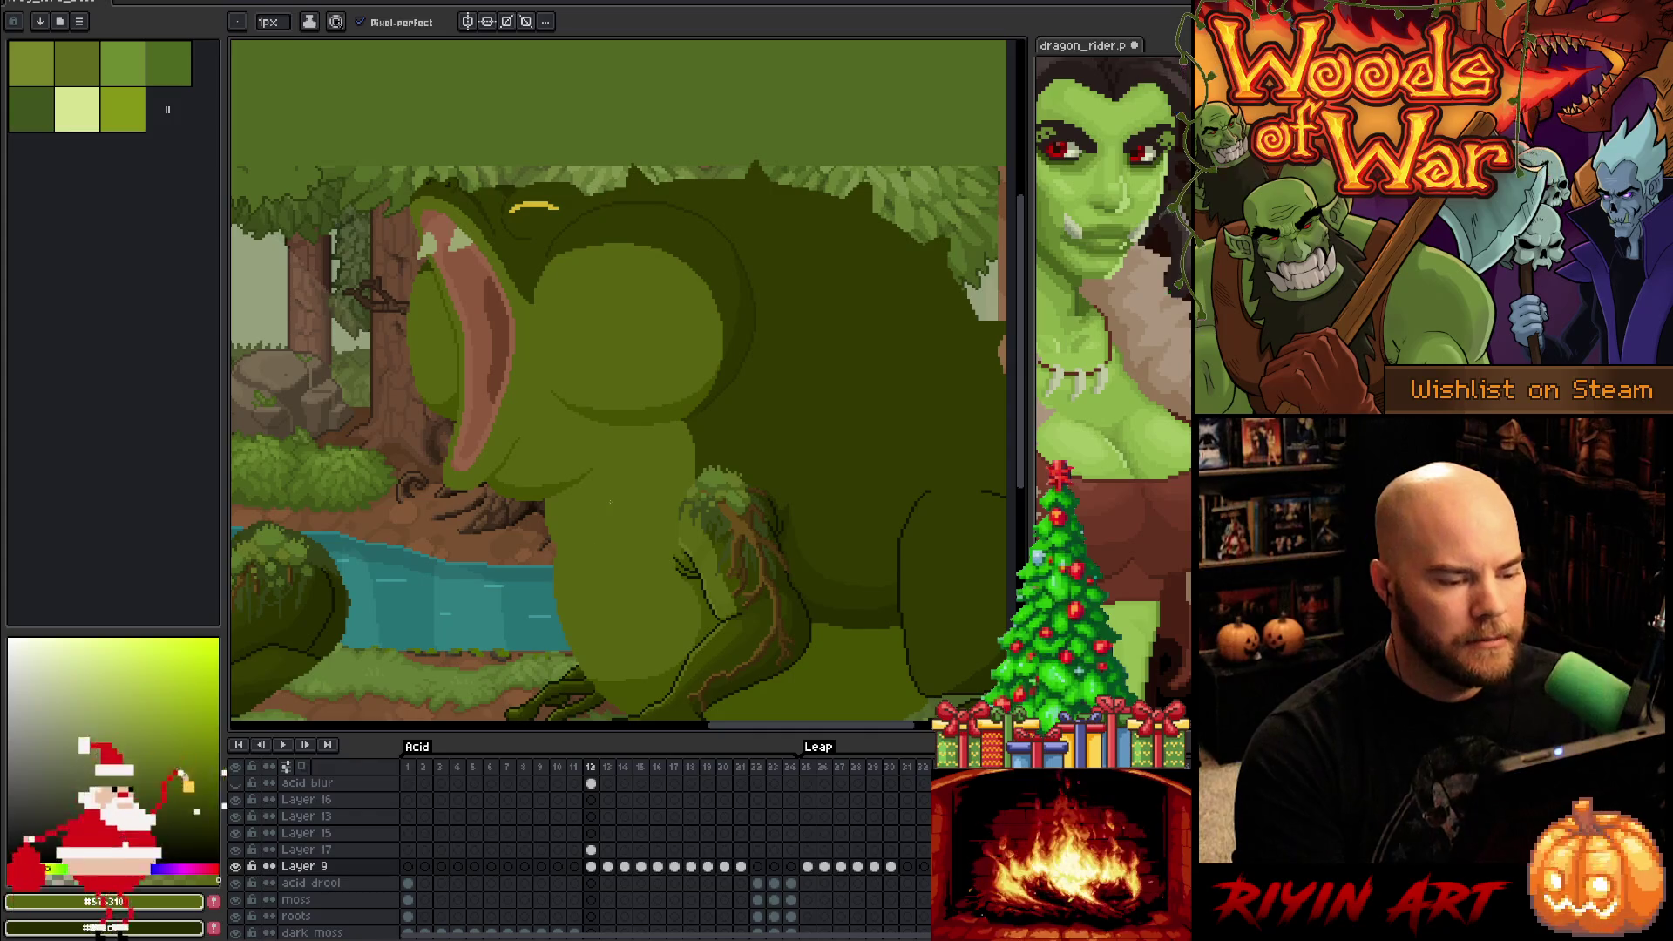
key(minus)
key(Left)
key(Right)
key(Left)
key(Right)
key(Left)
key(Right)
key(Left)
key(Right)
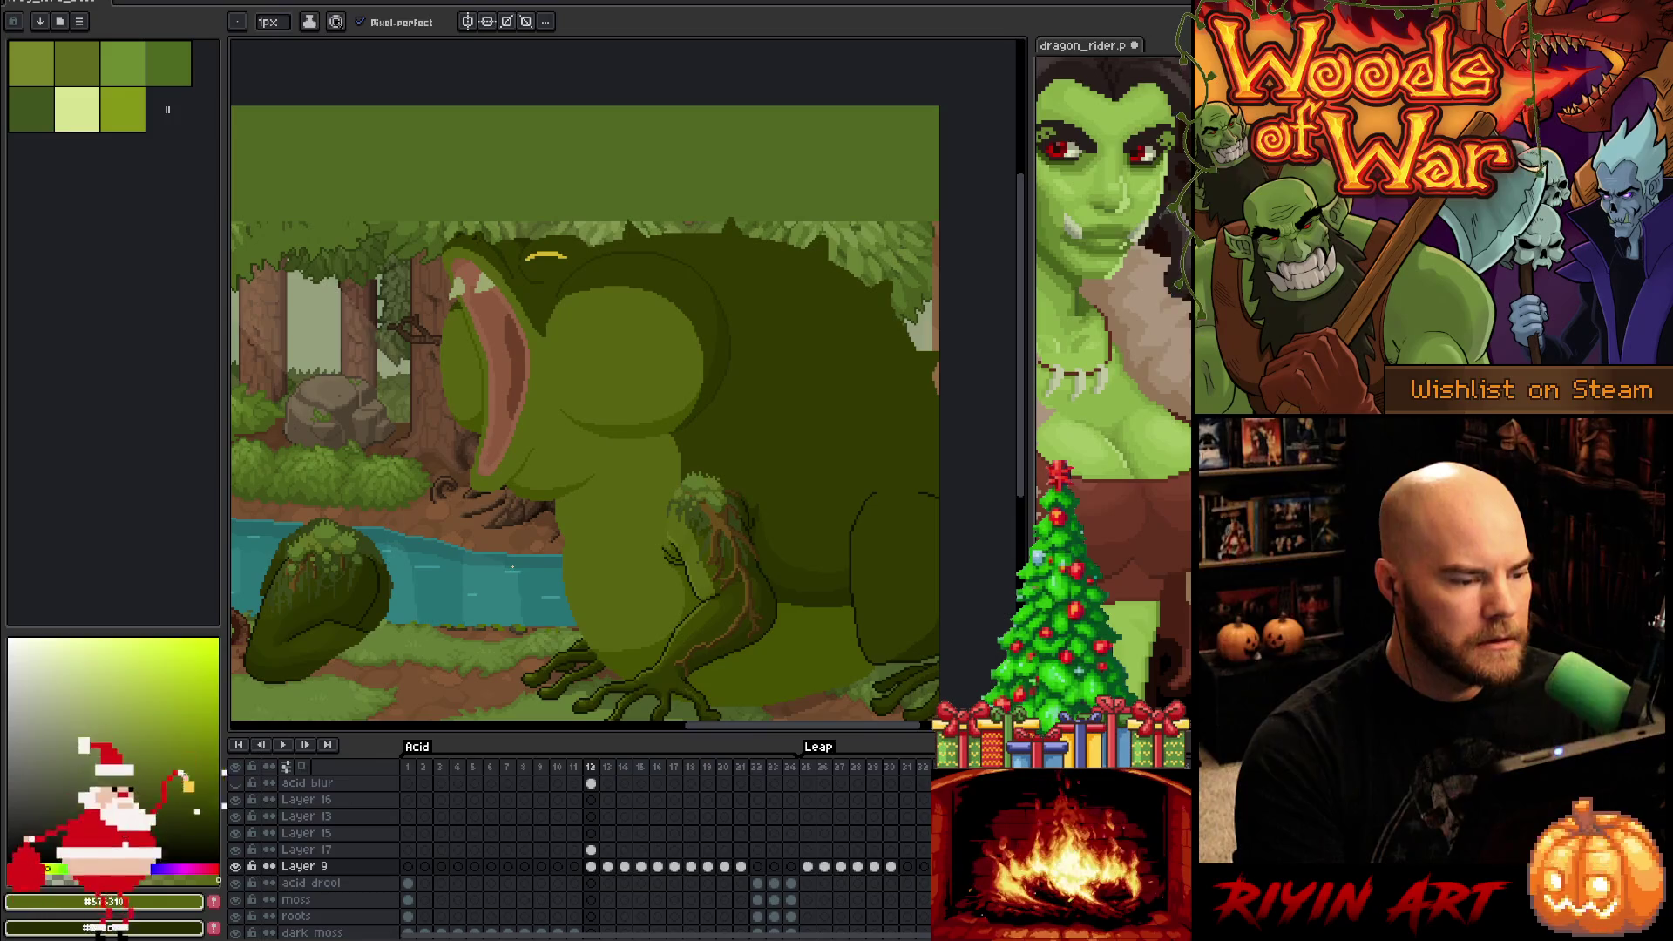
drag(620, 553, 665, 553)
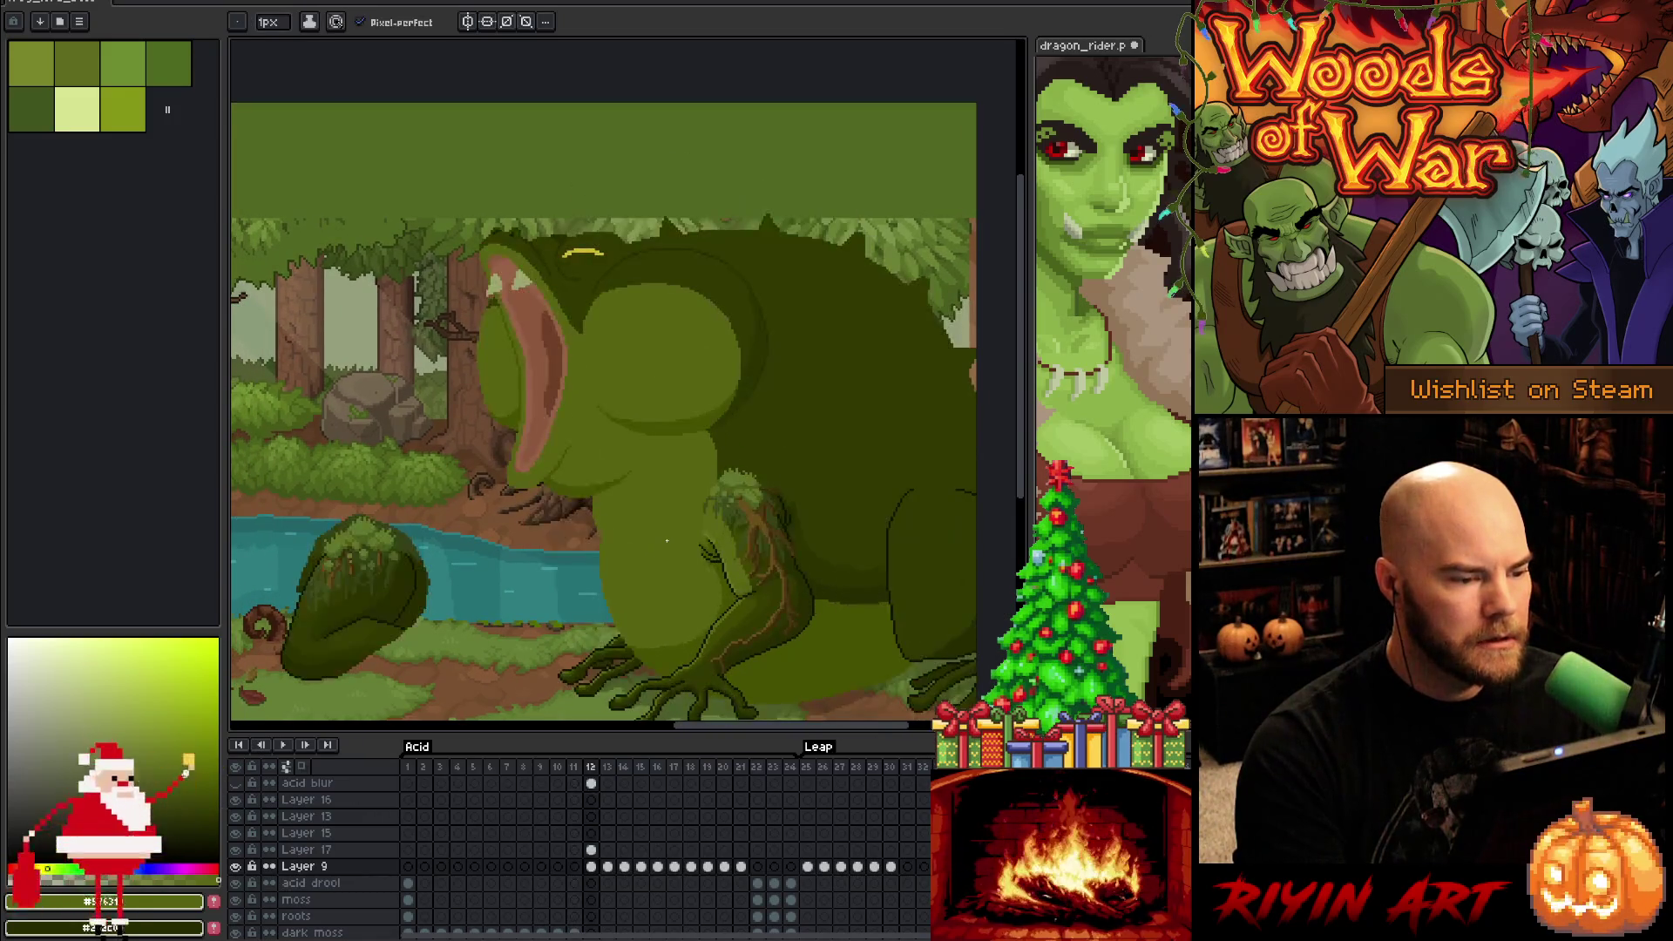
scroll(571, 264, up, 2)
scroll(569, 247, up, 2)
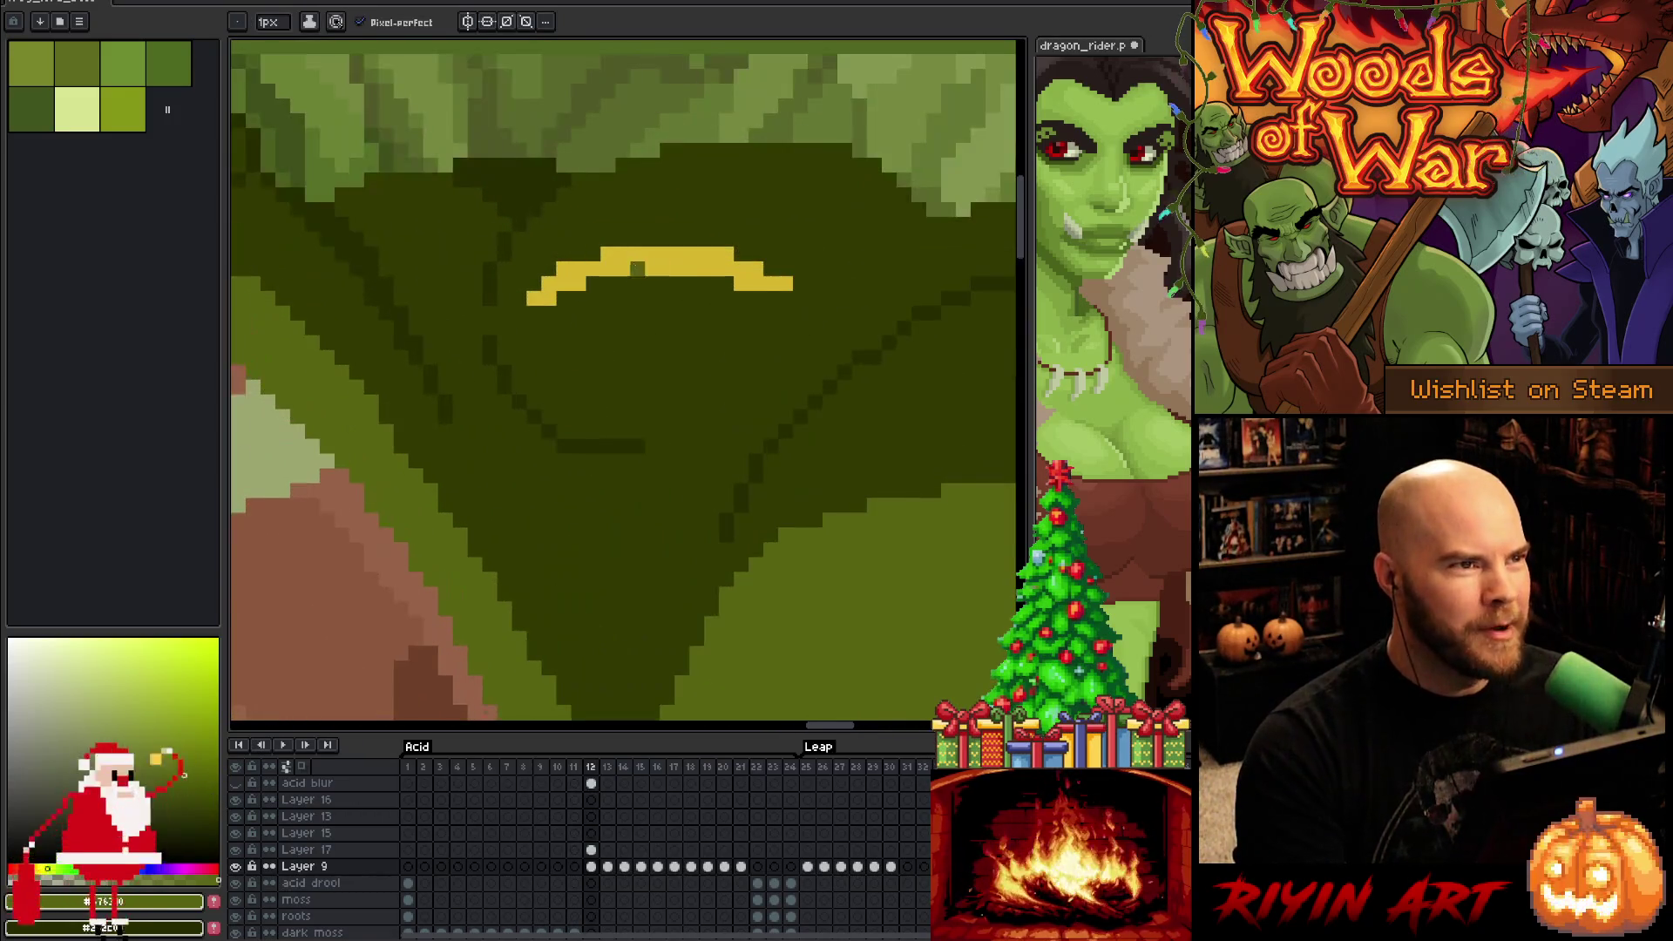
Fill the notch in the yellow brow stroke, trim its left end, and undo the extra right pixel
drag(568, 247, 652, 397)
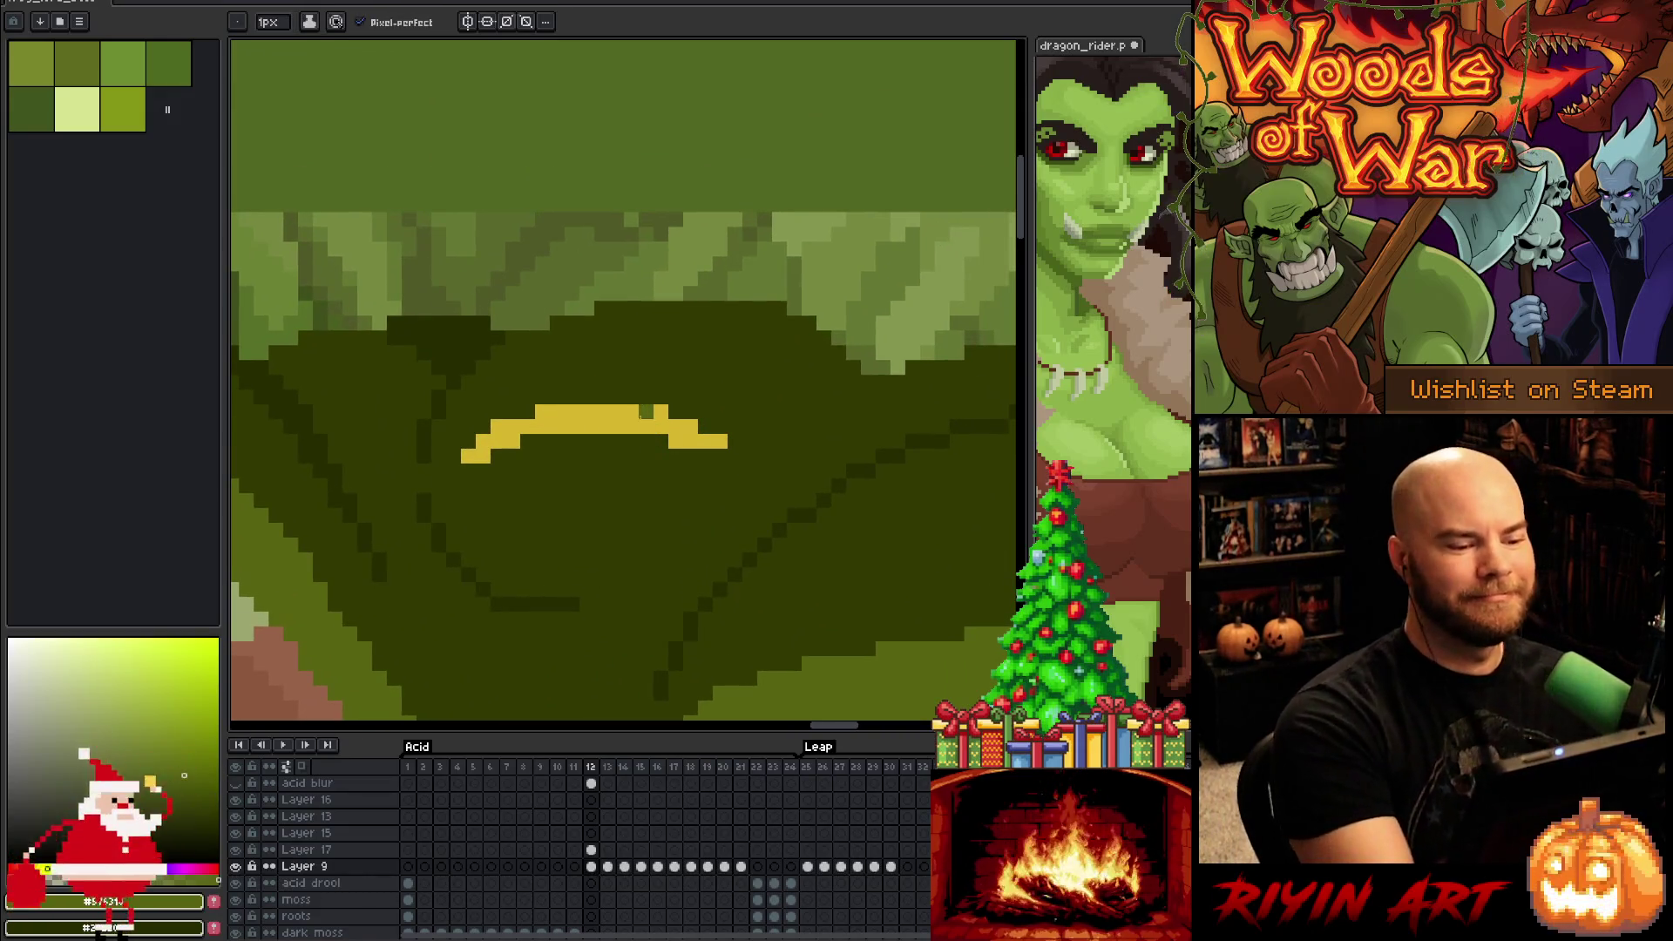
click(631, 411)
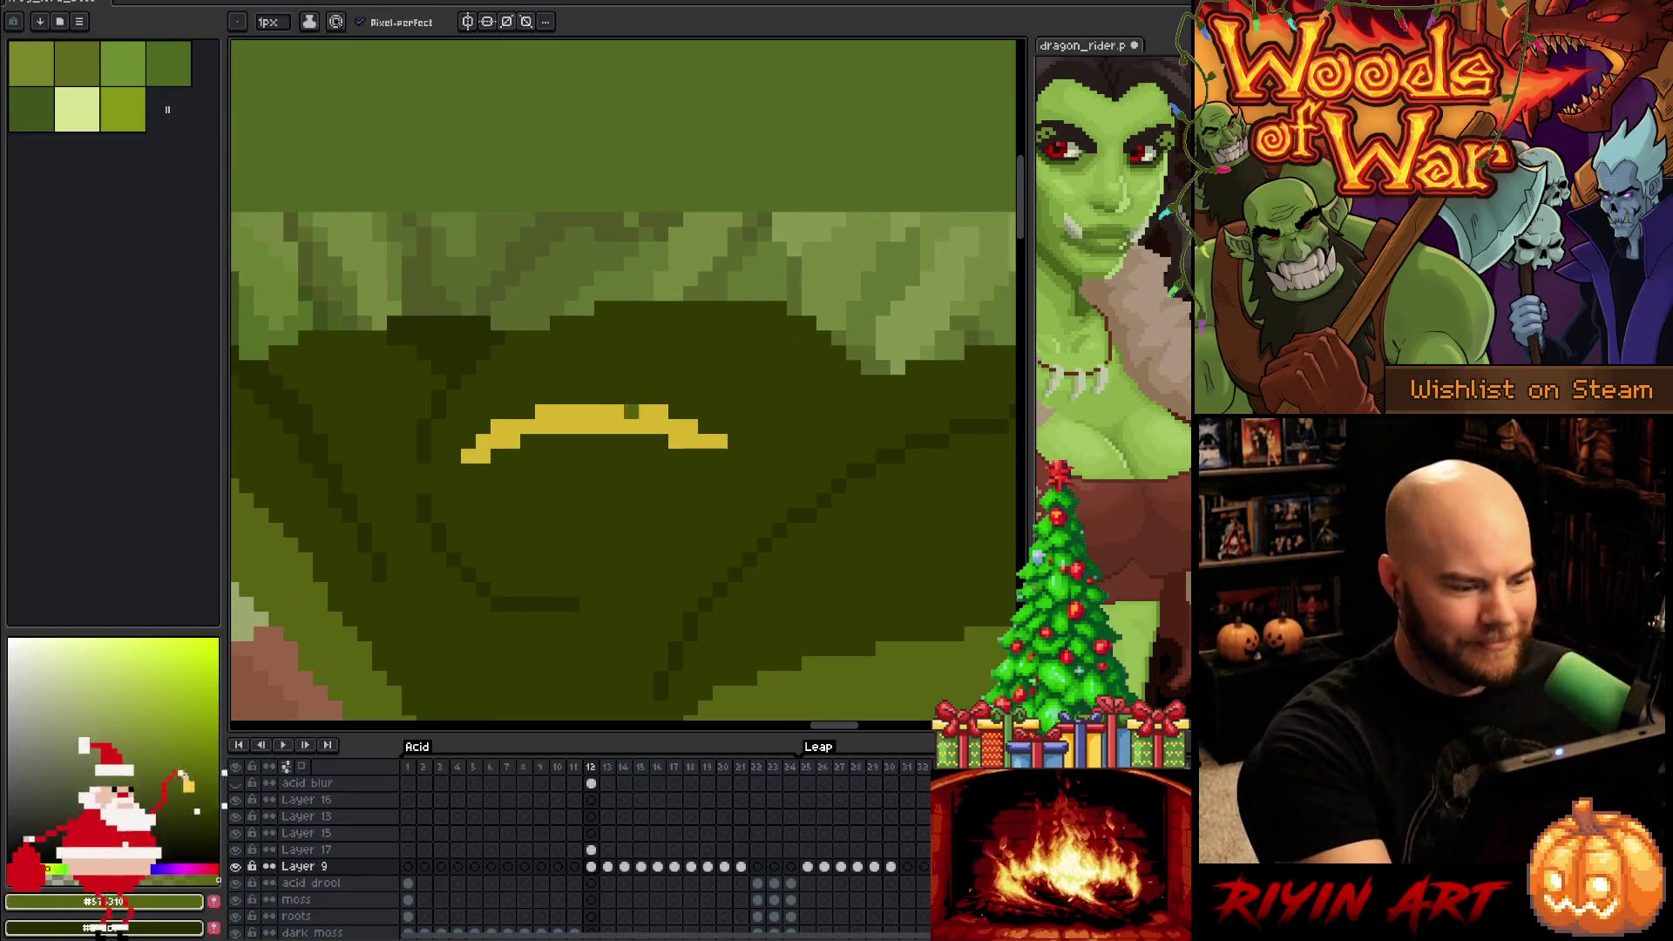
alt+click(636, 417)
mouse_move(669, 408)
mouse_down()
mouse_move(765, 426)
mouse_move(764, 441)
mouse_move(675, 442)
mouse_up()
click(780, 442)
alt+click(720, 455)
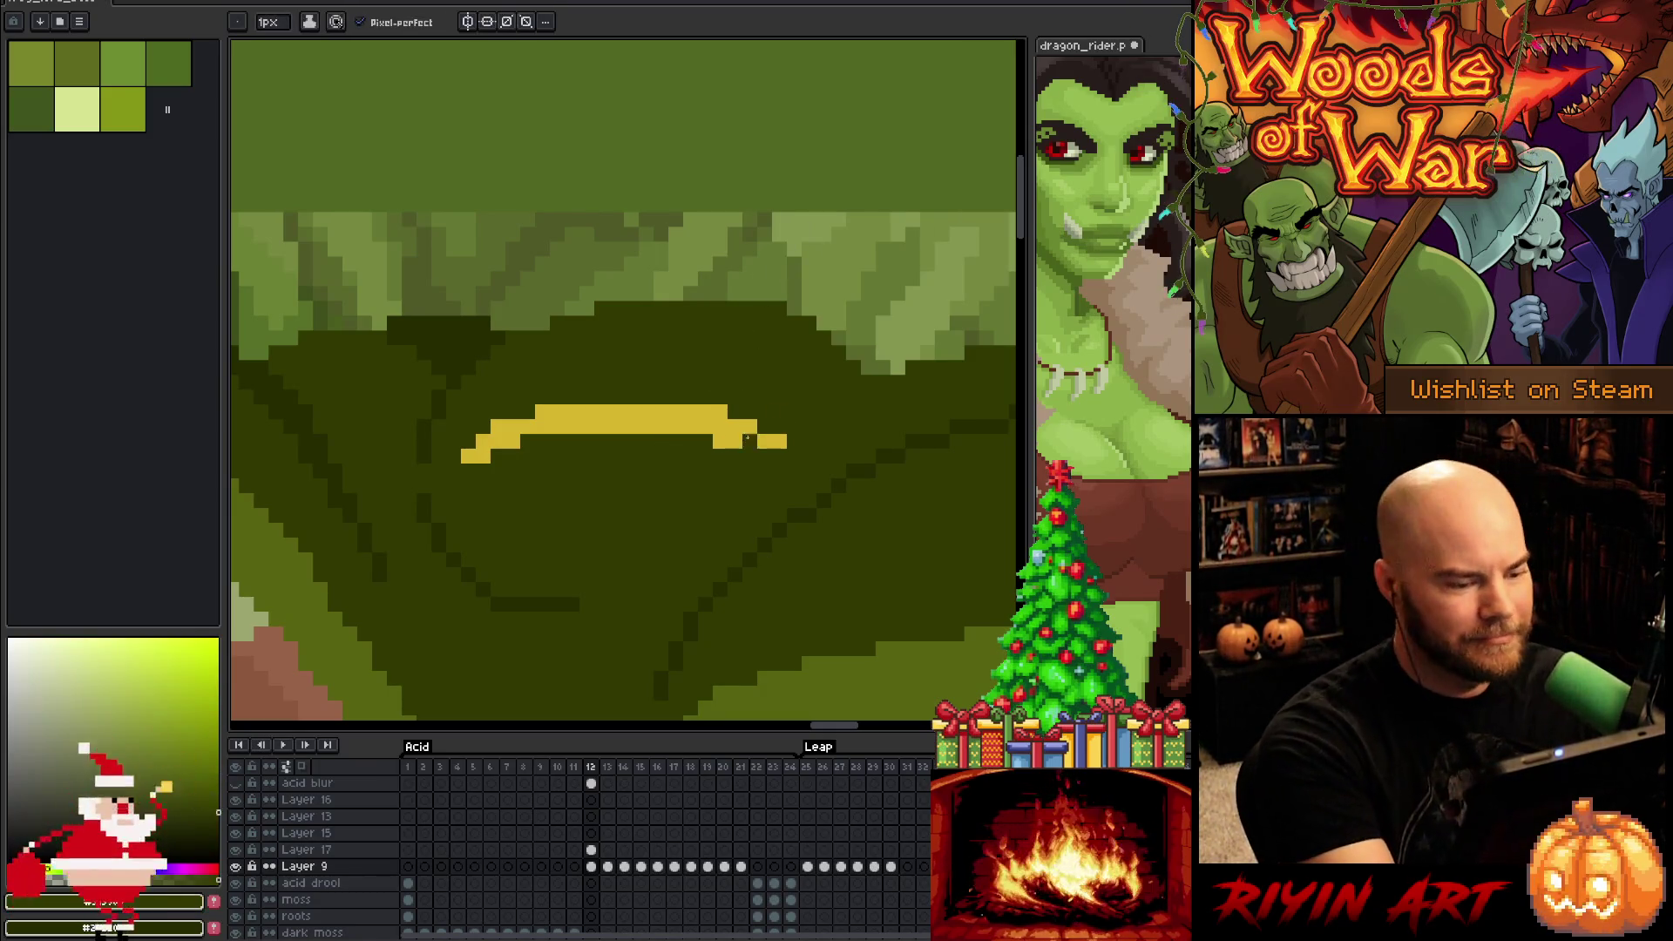
key(ctrl+z)
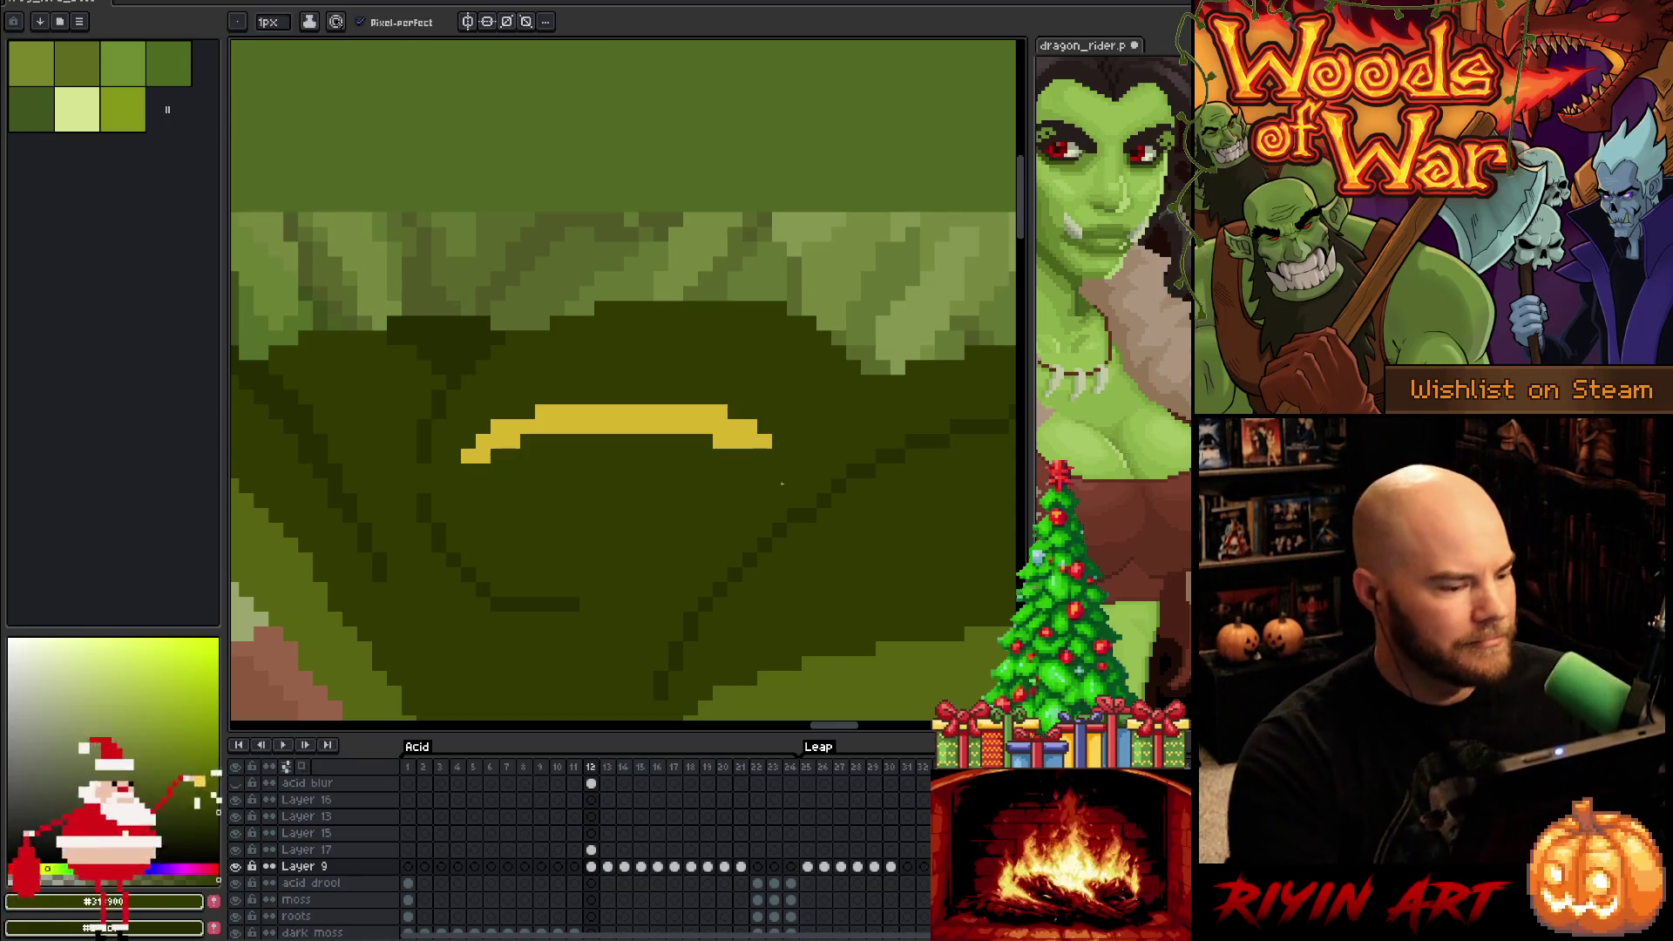
Lasso-select a patch of head contour beside the brow
scroll(782, 484, down, 5)
scroll(738, 484, down, 2)
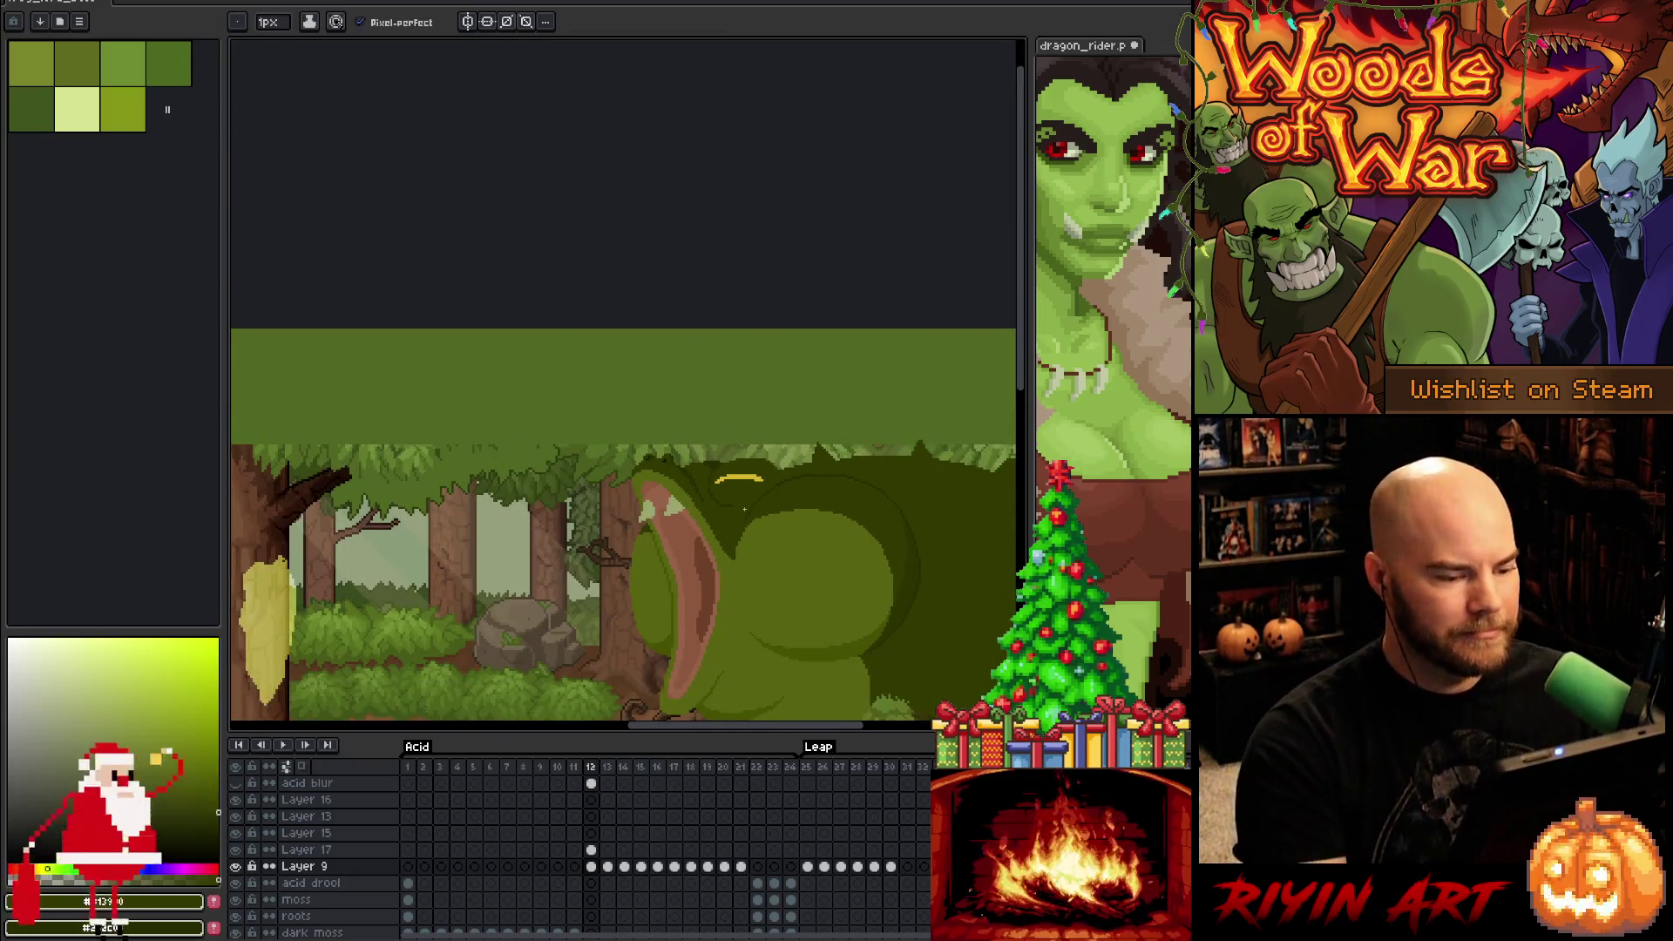
scroll(775, 560, up, 2)
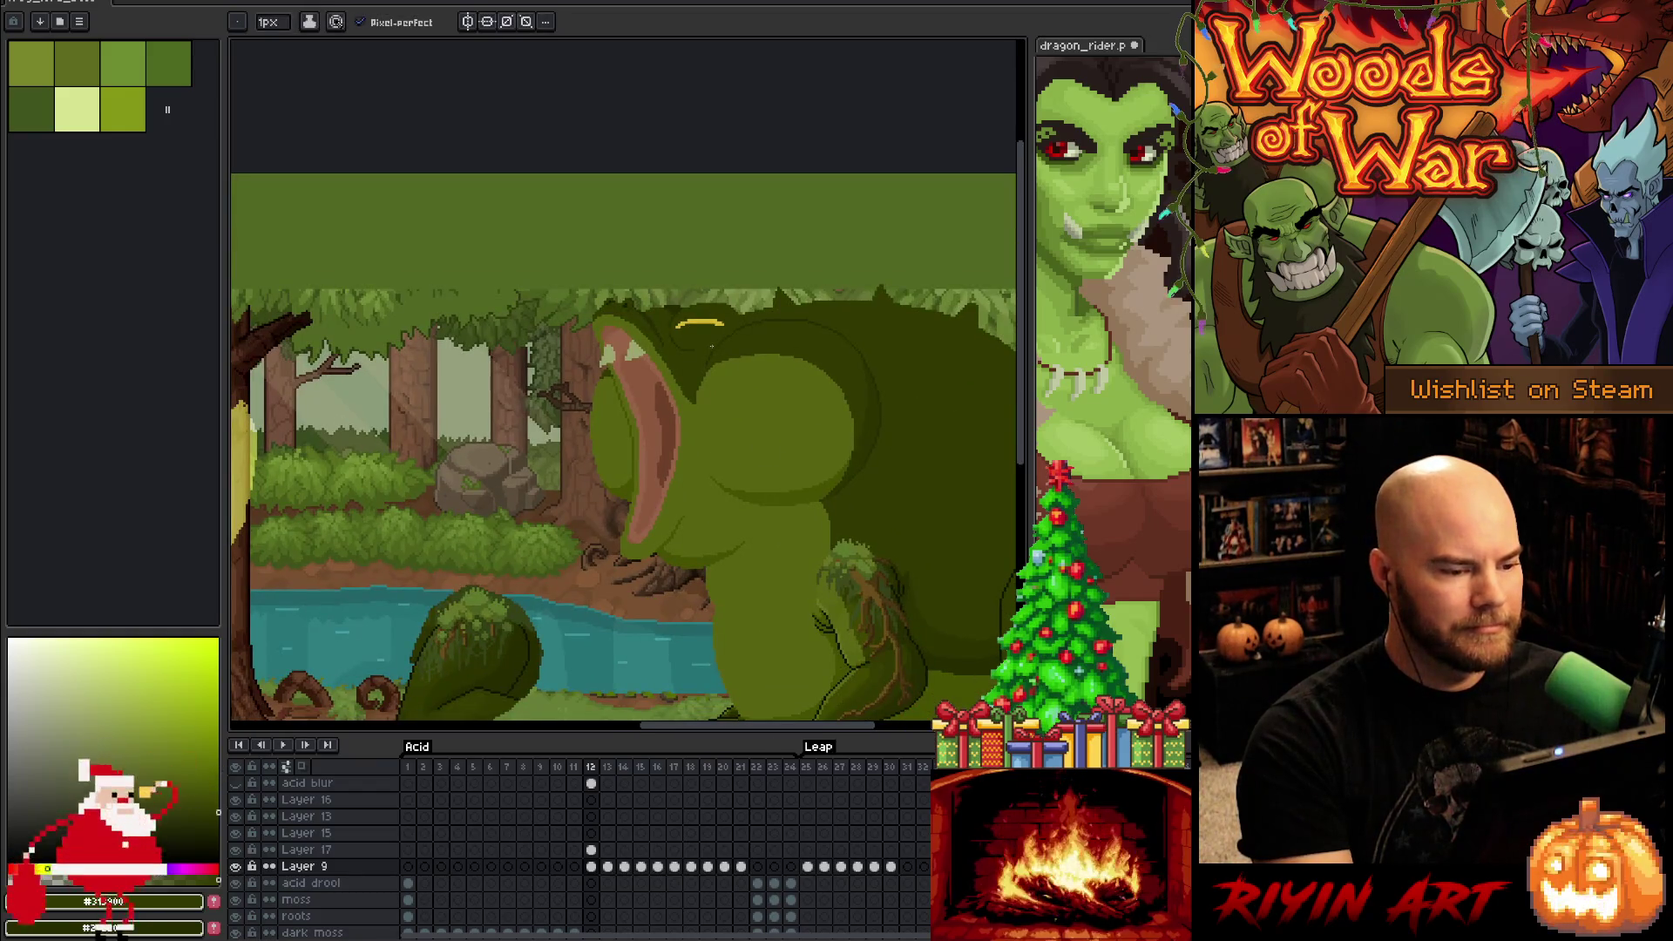
scroll(711, 343, up, 2)
scroll(712, 342, up, 1)
key(q)
mouse_move(745, 194)
mouse_down()
mouse_move(808, 237)
mouse_move(798, 261)
mouse_move(702, 309)
mouse_move(707, 248)
mouse_up()
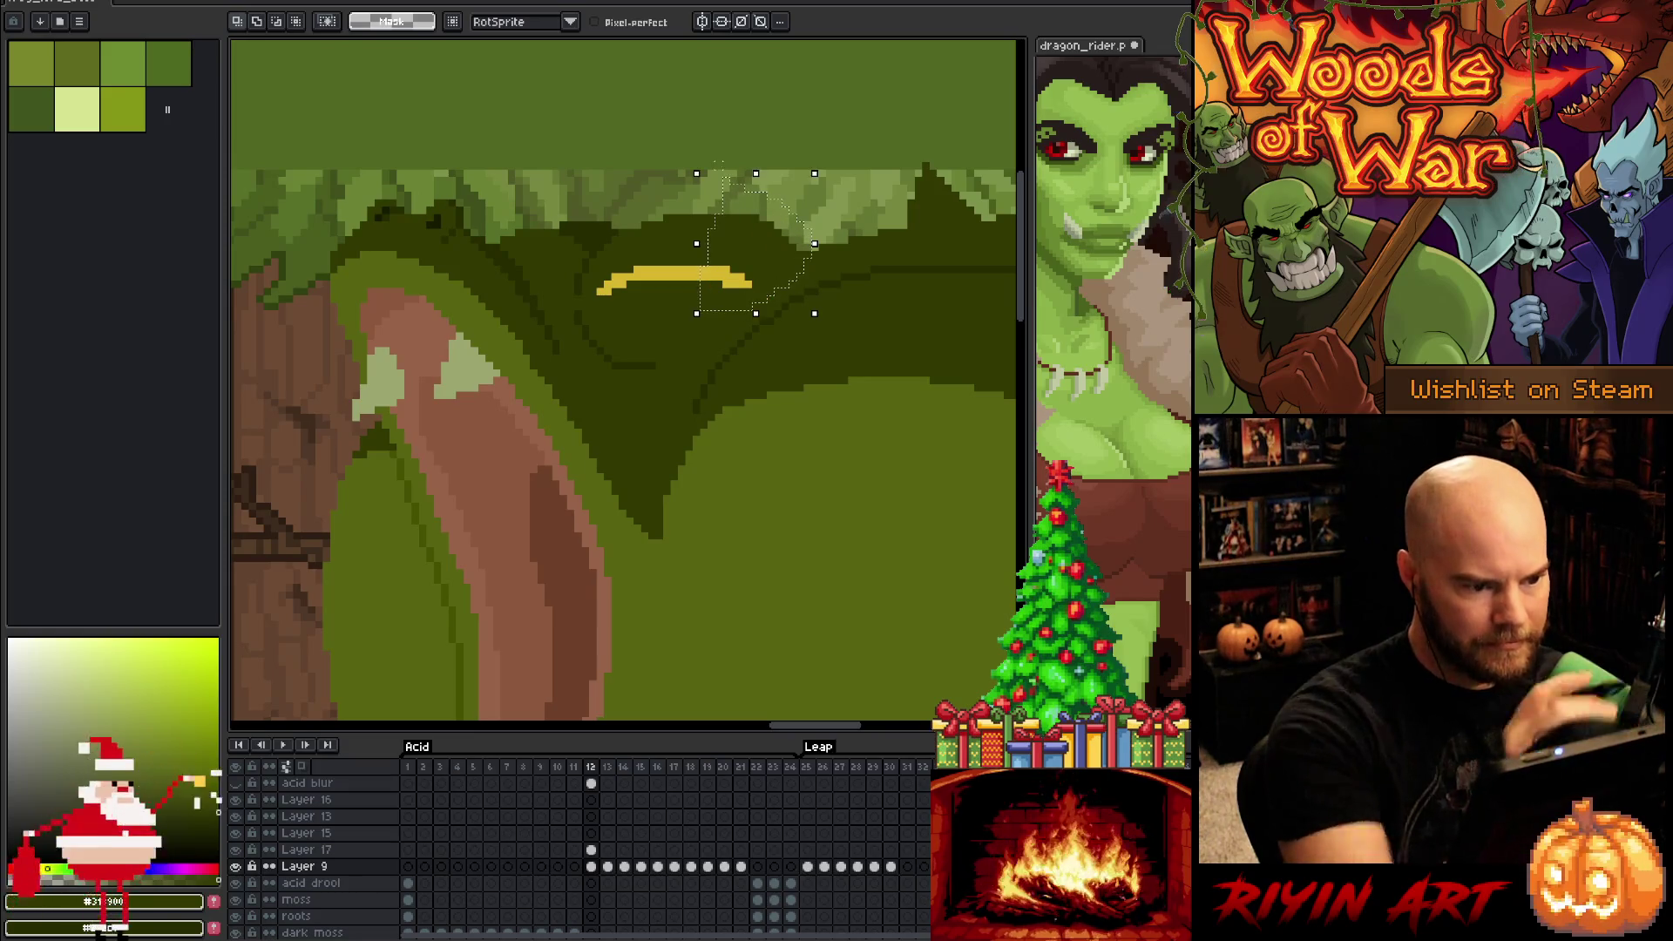
Nudge the selected head contour two pixels left and commit it
key(Left)
key(Left)
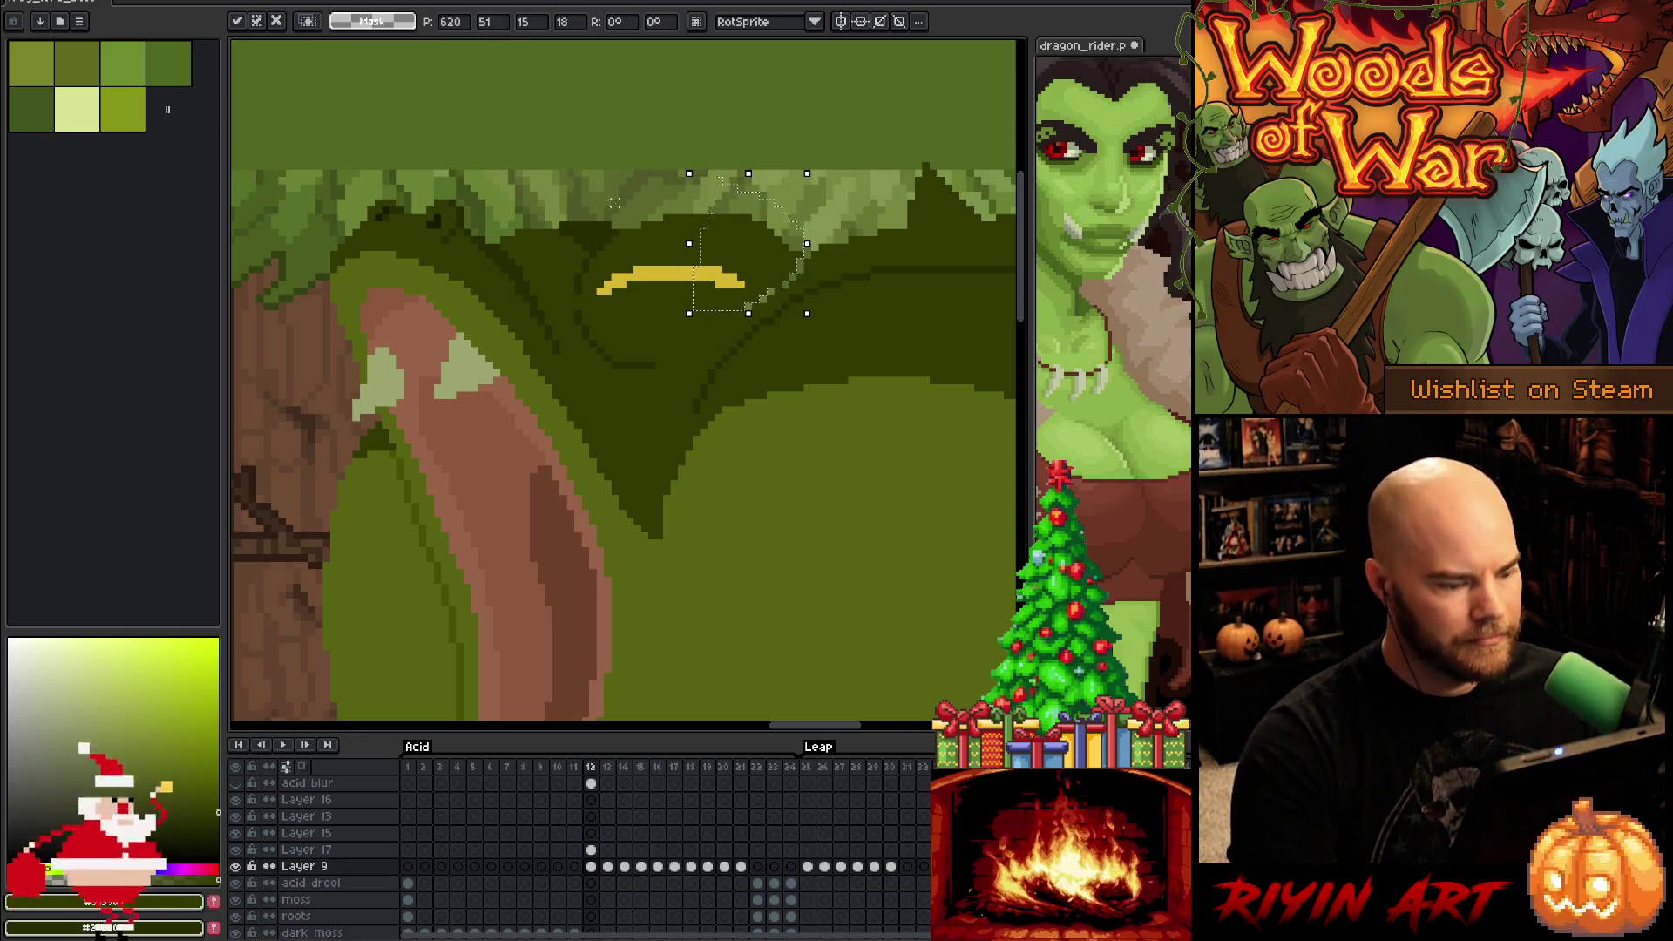
mouse_move(649, 217)
mouse_down()
mouse_move(767, 288)
mouse_move(706, 363)
mouse_move(644, 383)
mouse_up()
key(ctrl+d)
key(b)
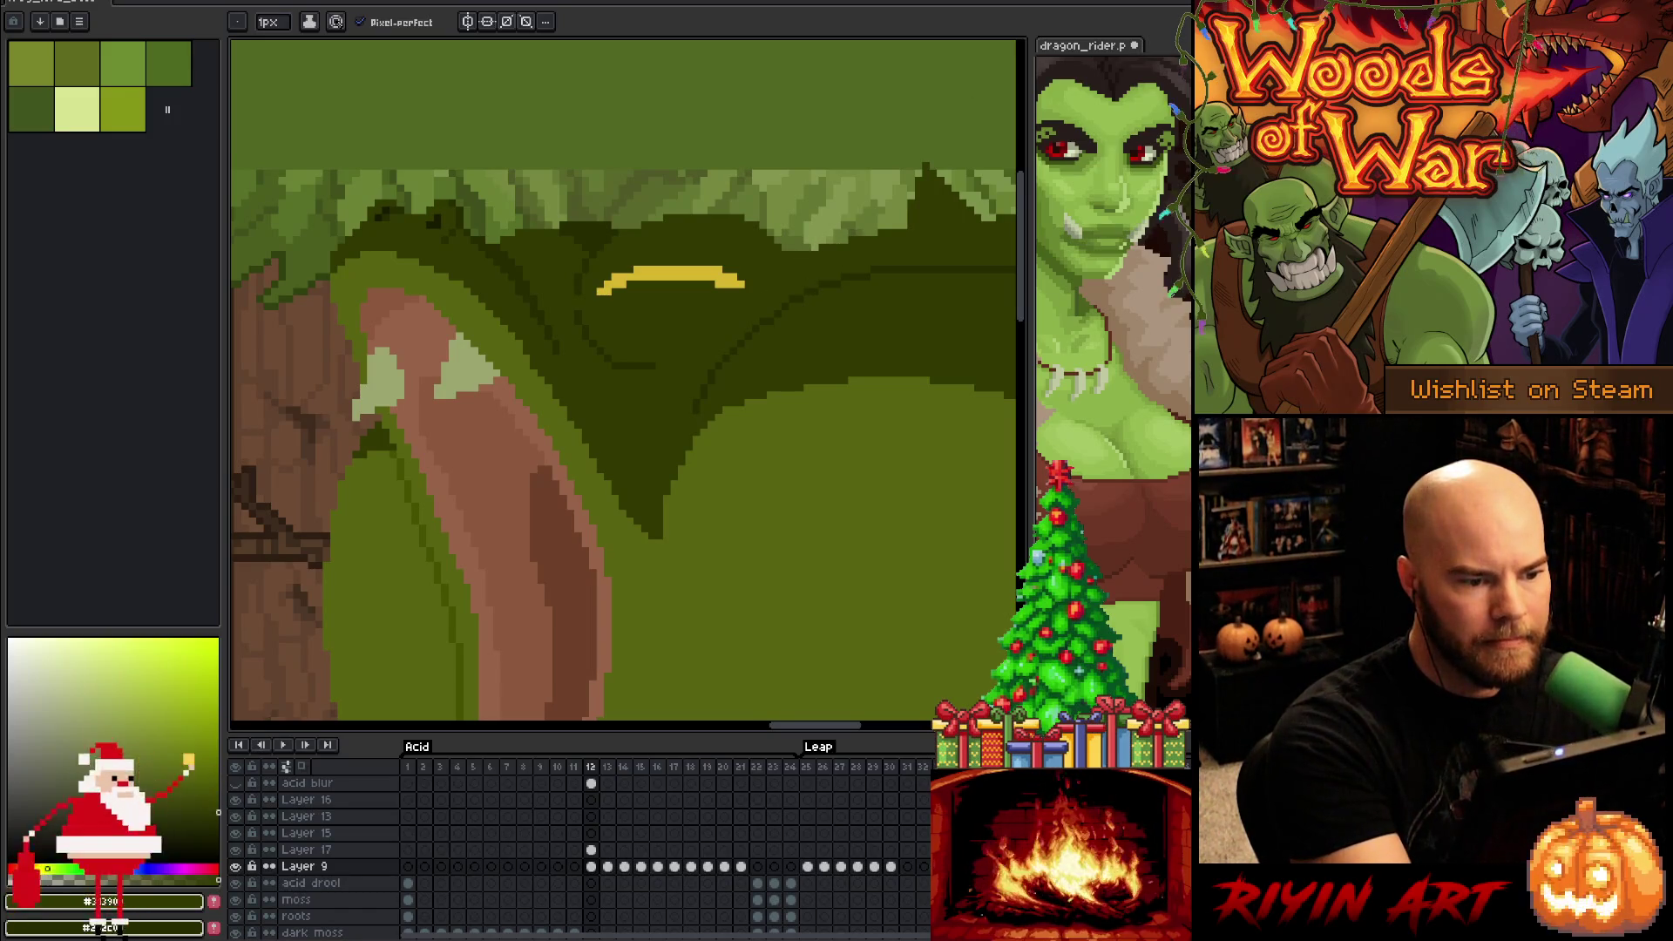
Save the frog boss animation file
scroll(741, 454, down, 4)
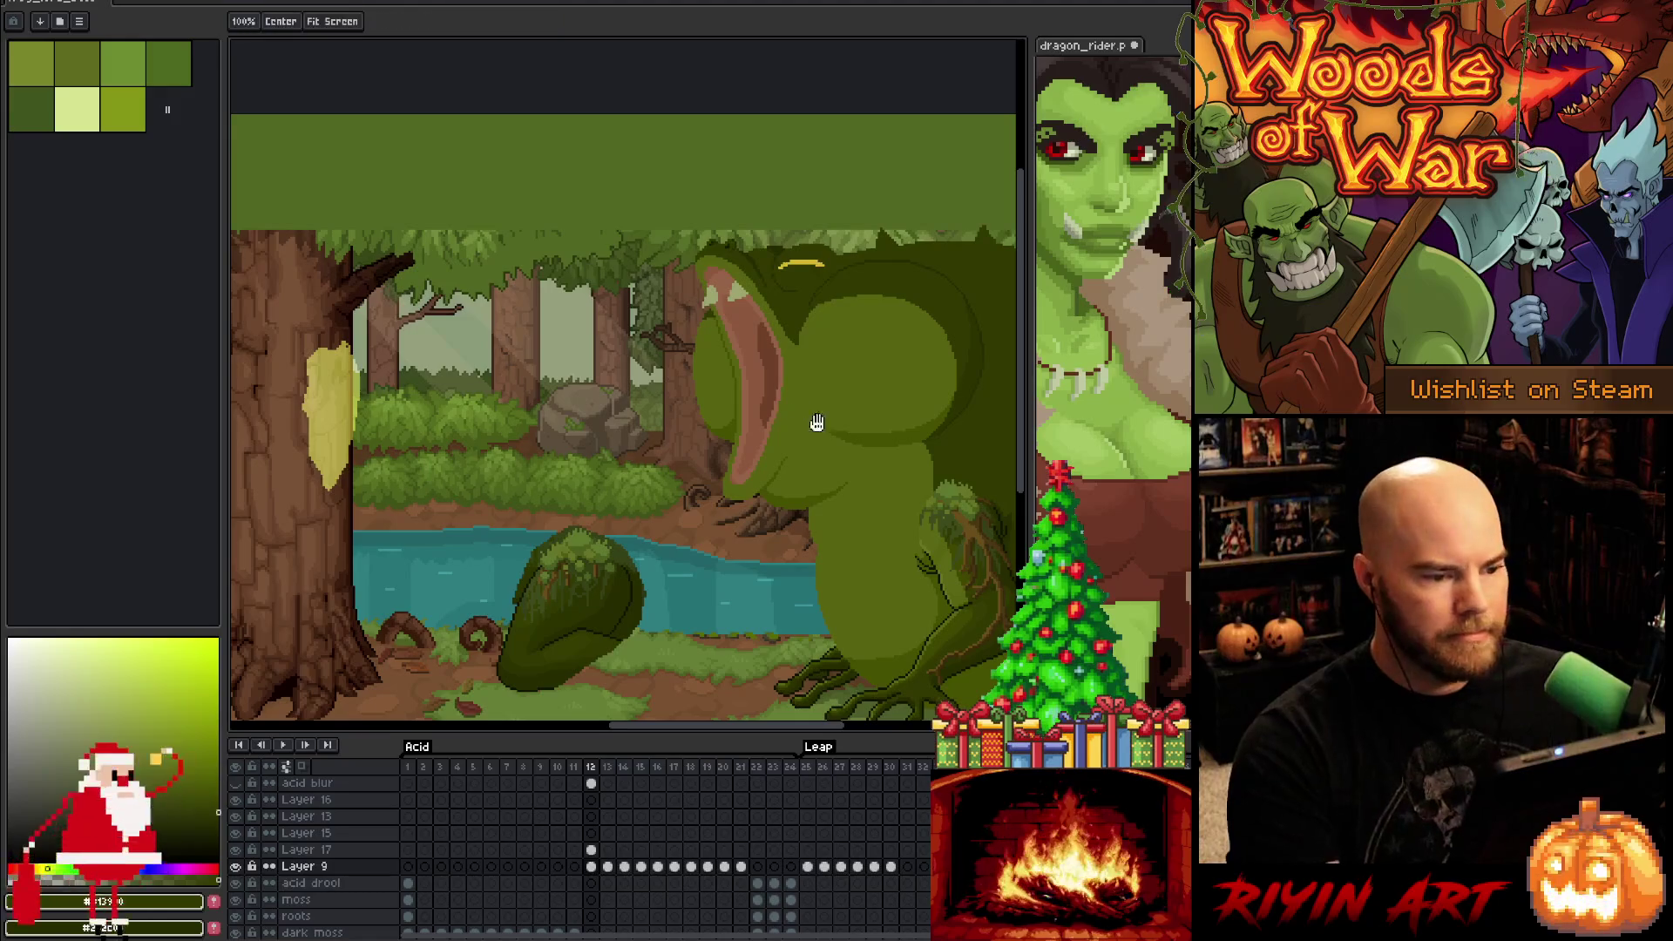
key(ctrl+s)
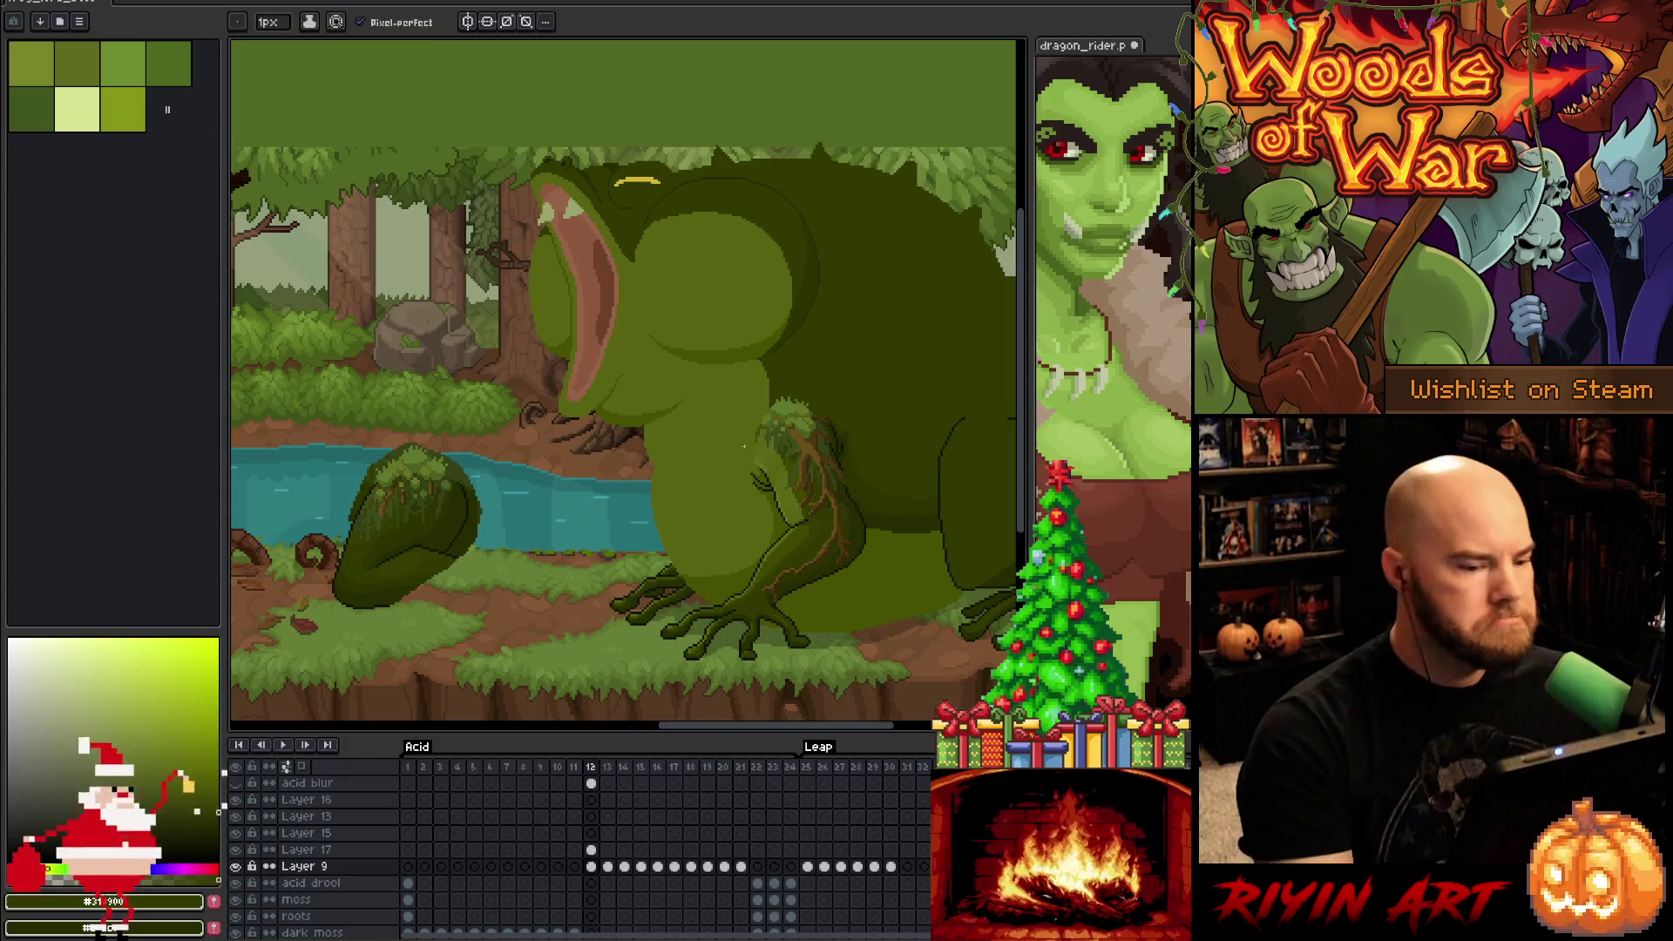
scroll(698, 470, up, 1)
scroll(669, 498, down, 3)
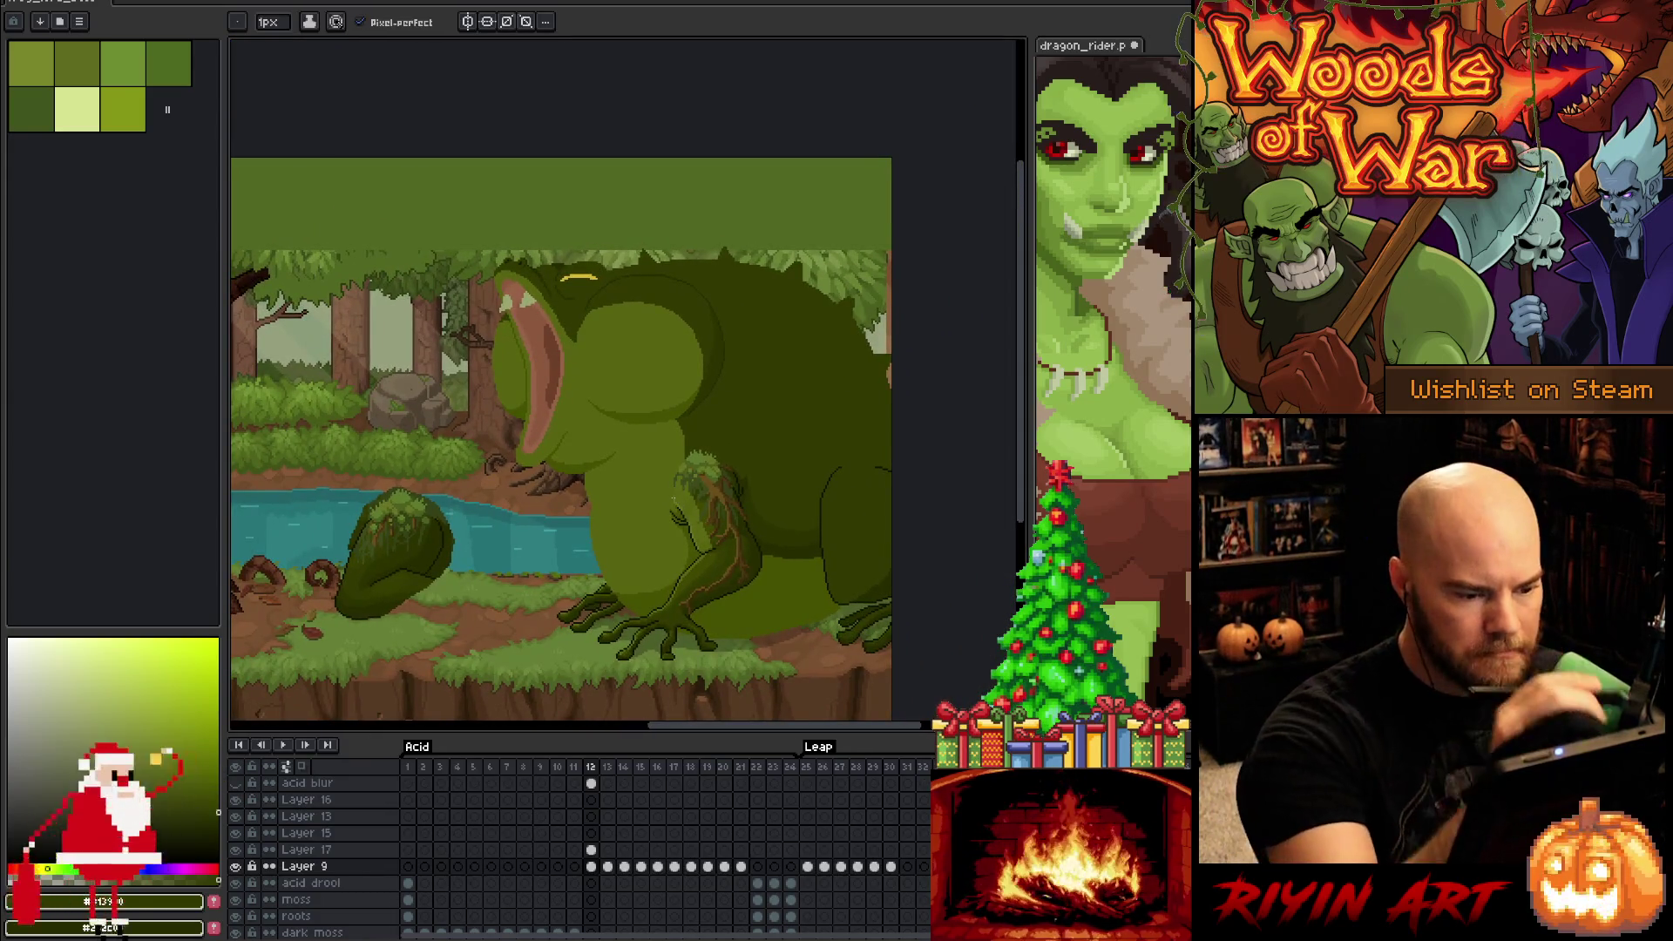
Lasso-select the frog's front body
key(m)
mouse_move(518, 227)
mouse_down()
mouse_move(544, 225)
mouse_move(642, 323)
mouse_move(633, 523)
mouse_up()
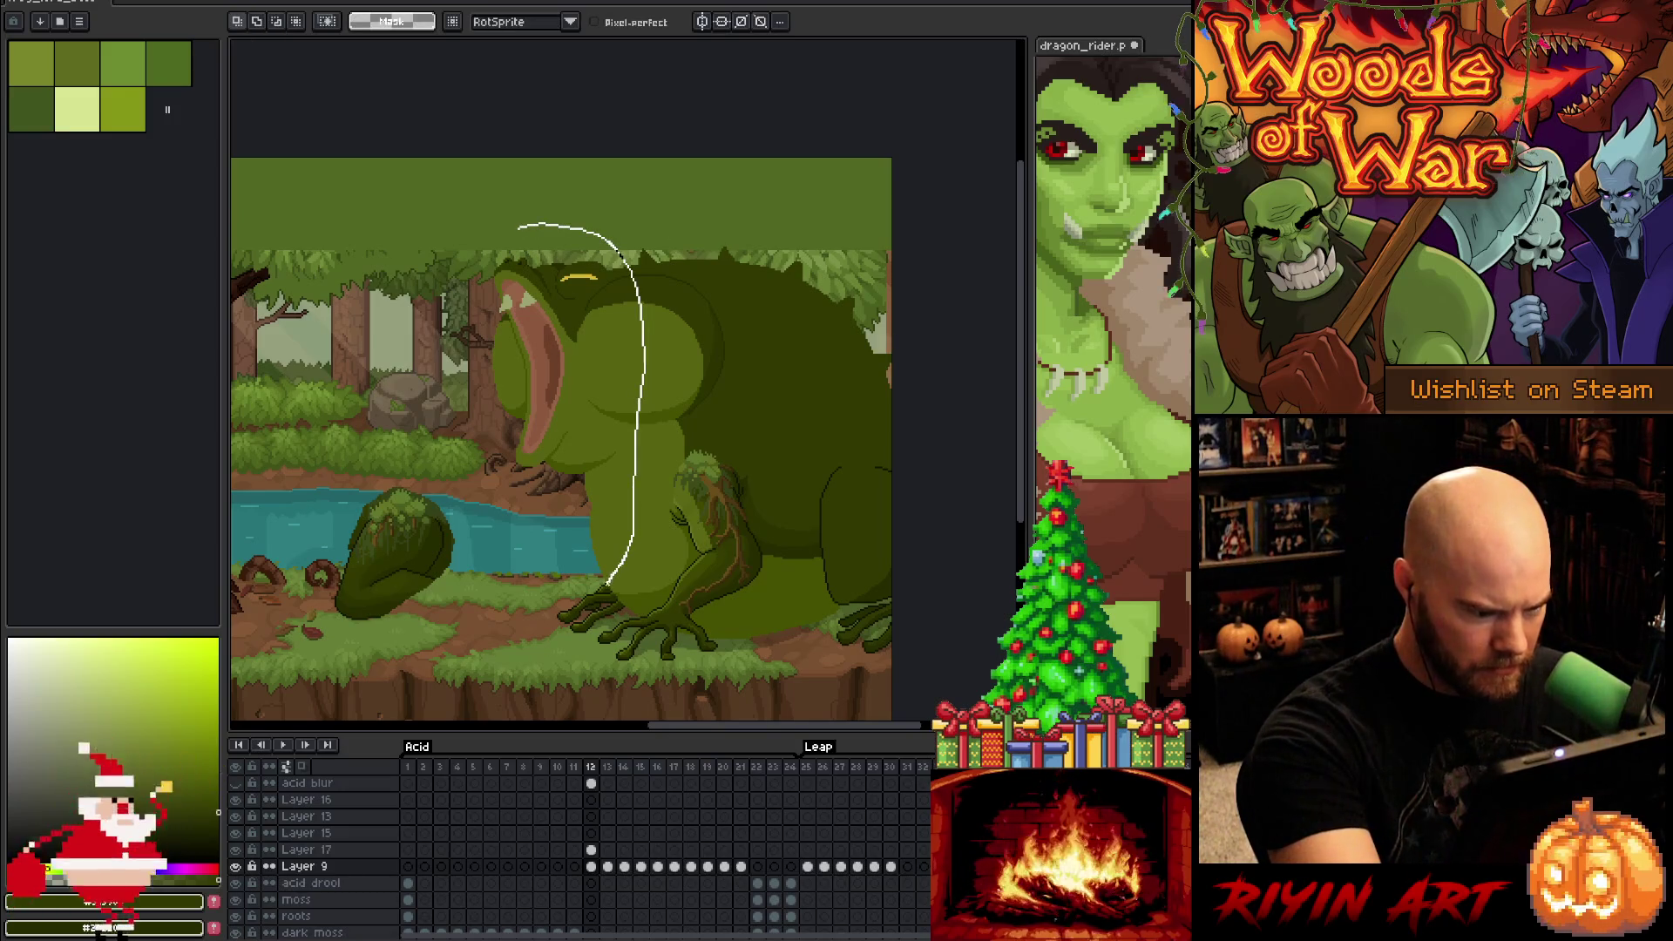
drag(500, 545, 523, 194)
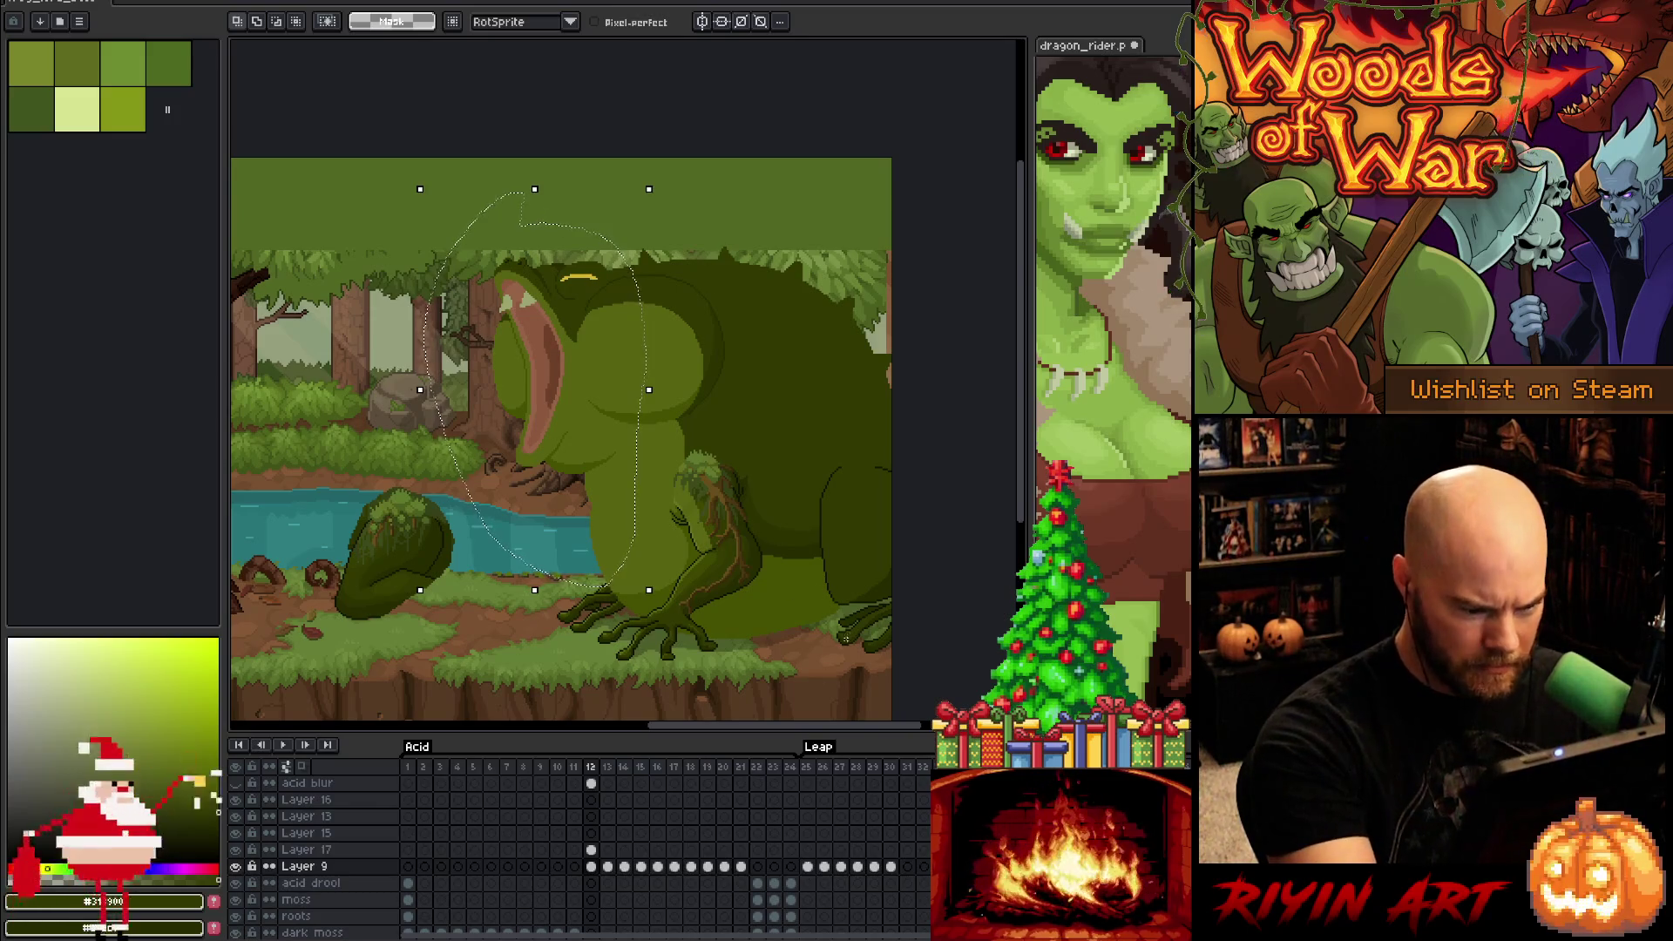
Add the frog's back foot to the selection with a second lasso stroke
mouse_move(835, 607)
mouse_down()
mouse_move(740, 645)
mouse_move(643, 614)
mouse_up()
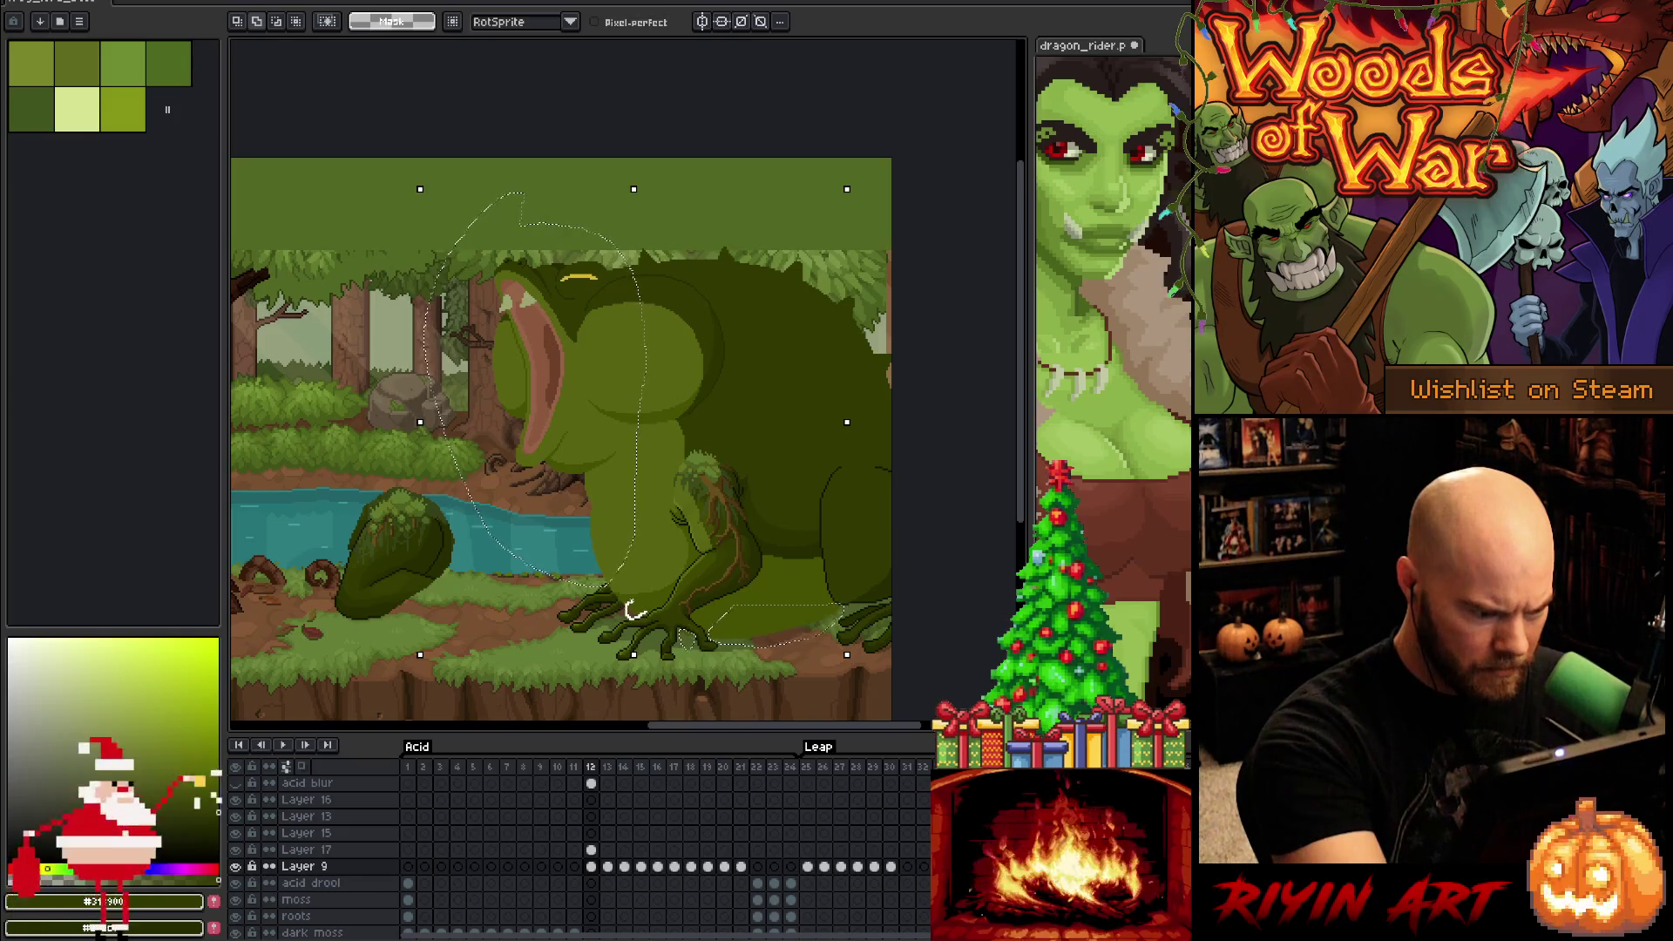
scroll(706, 543, up, 1)
scroll(706, 542, up, 5)
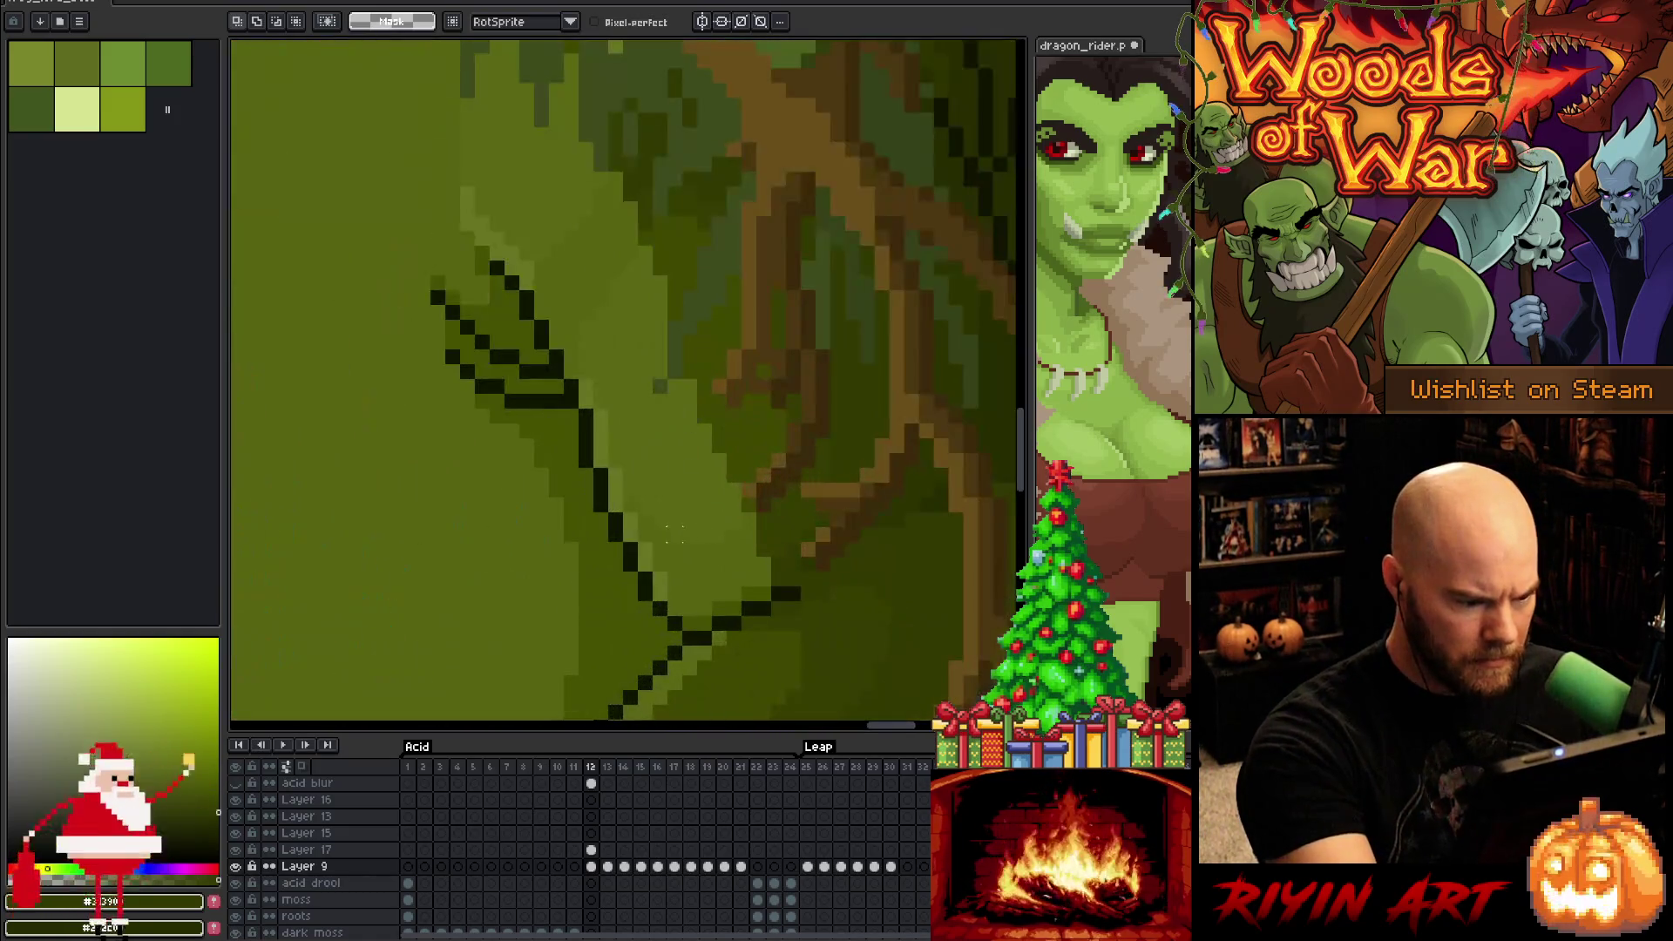
scroll(605, 478, down, 5)
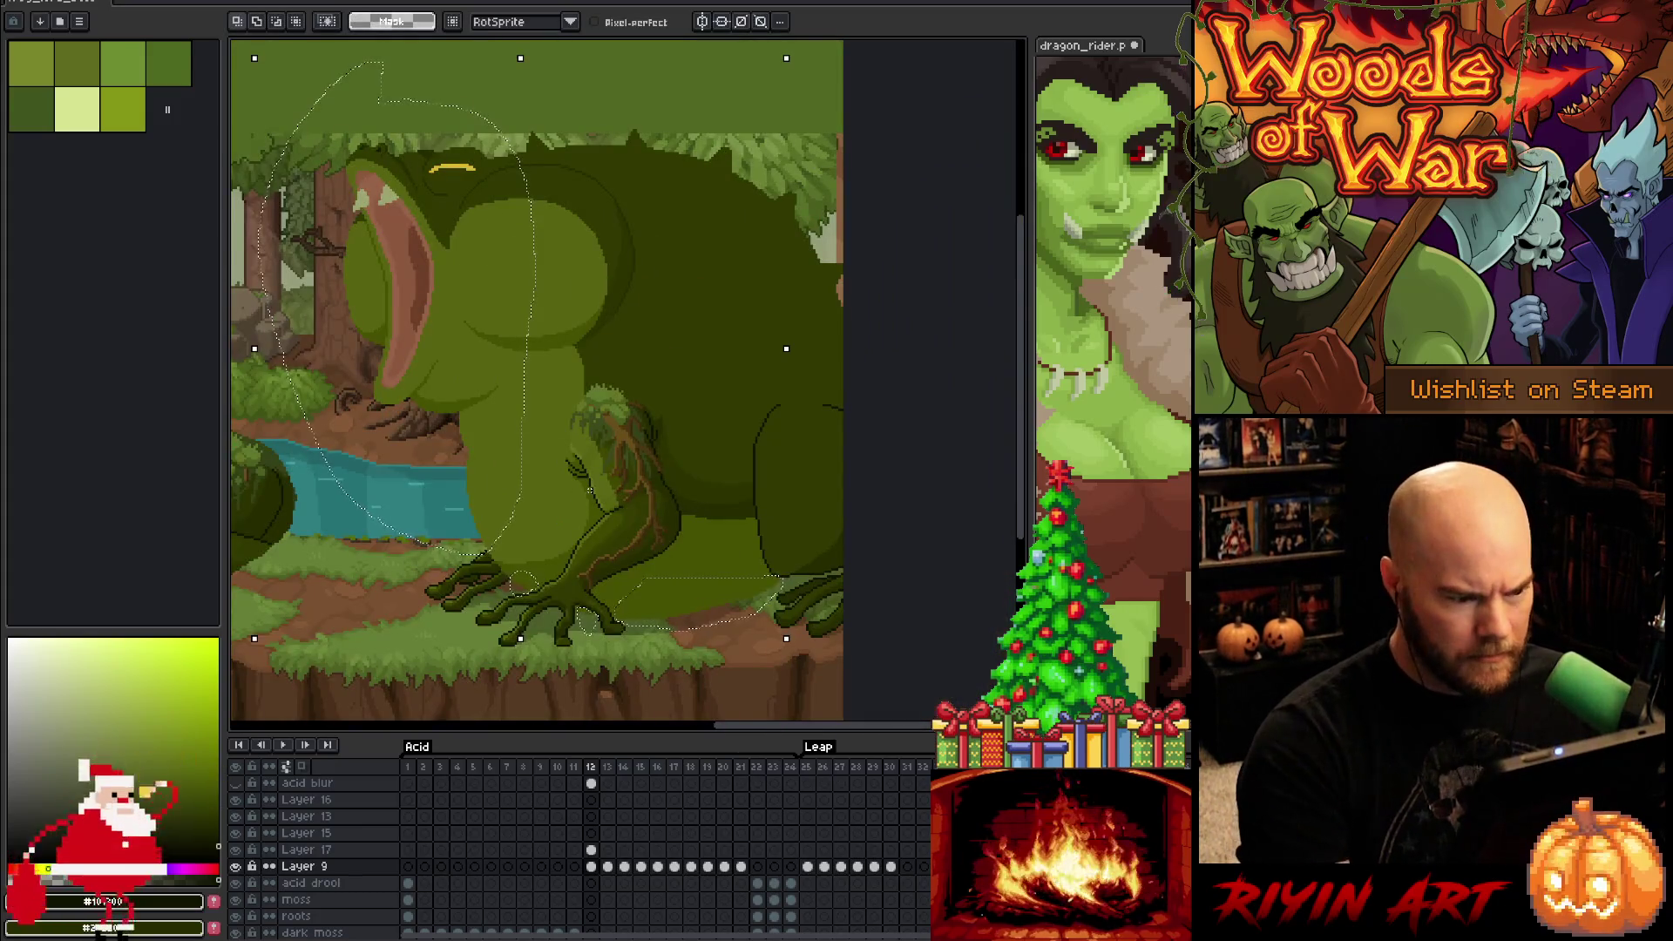
key(space)
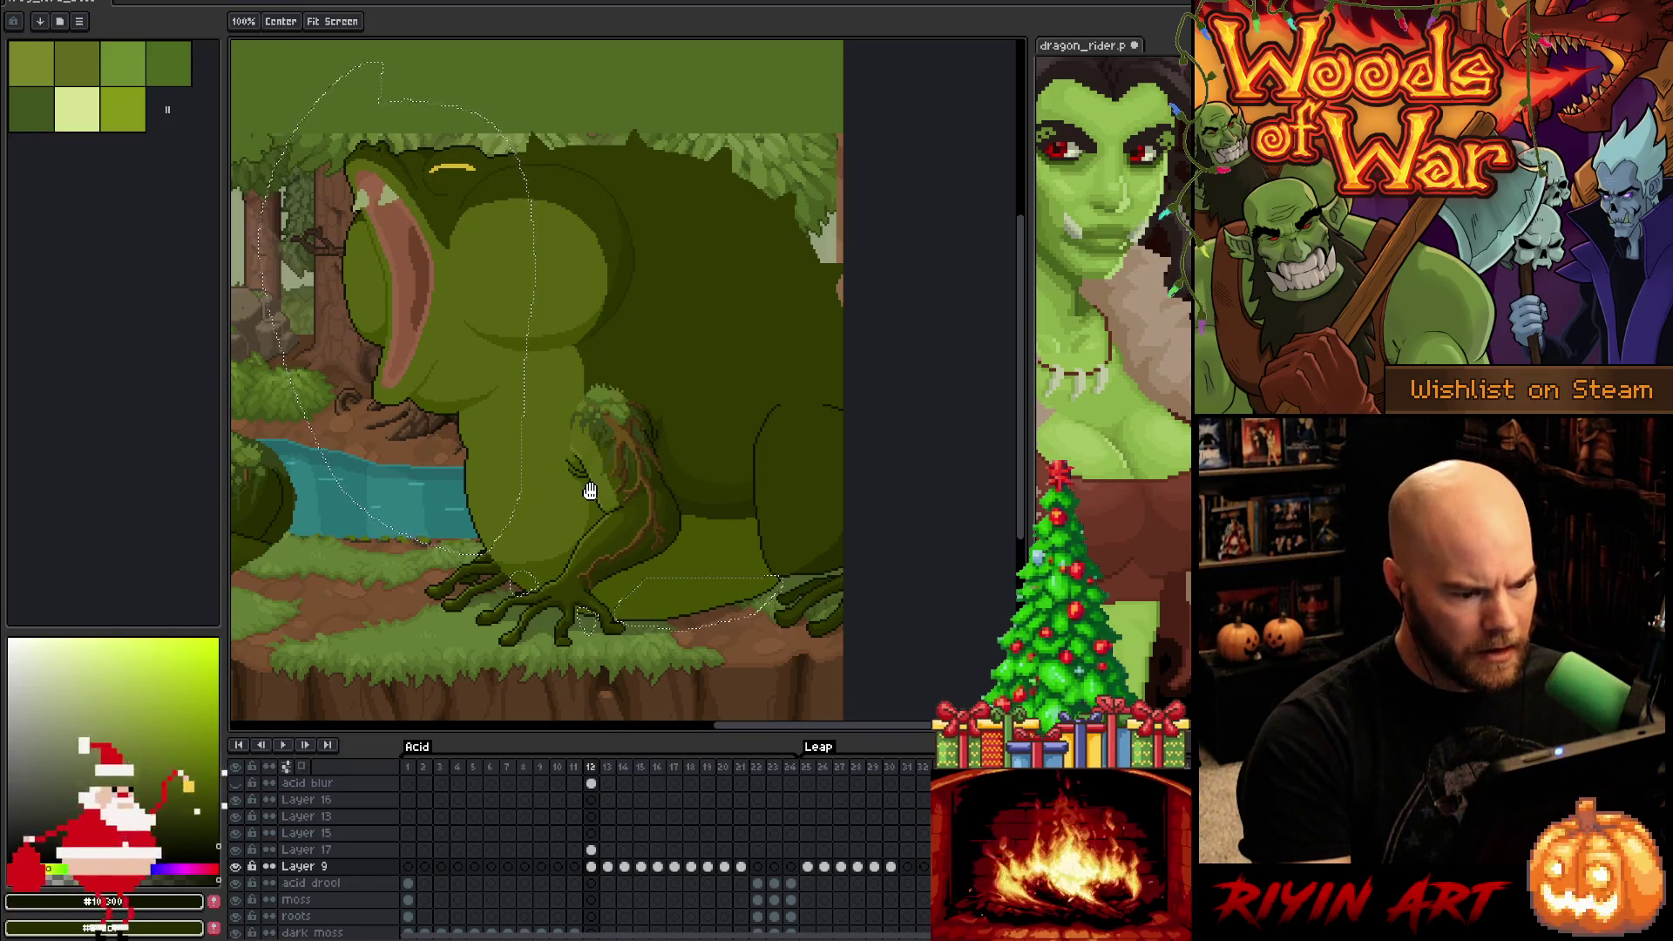
key(space)
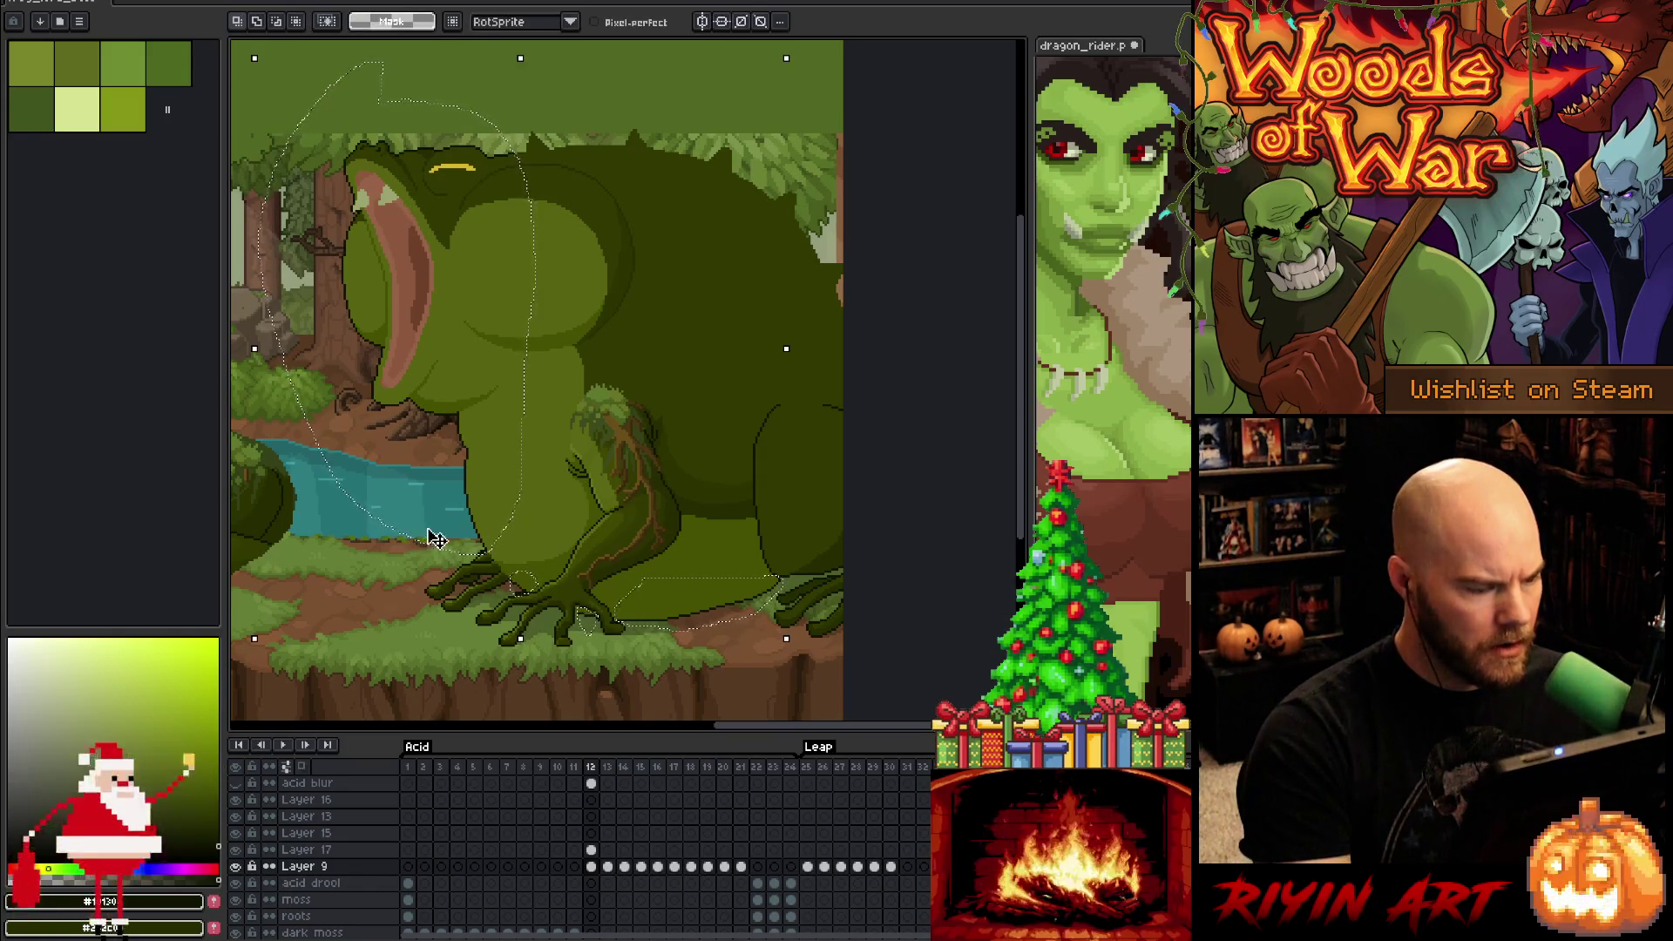
scroll(555, 463, up, 1)
scroll(555, 463, down, 1)
scroll(554, 463, up, 1)
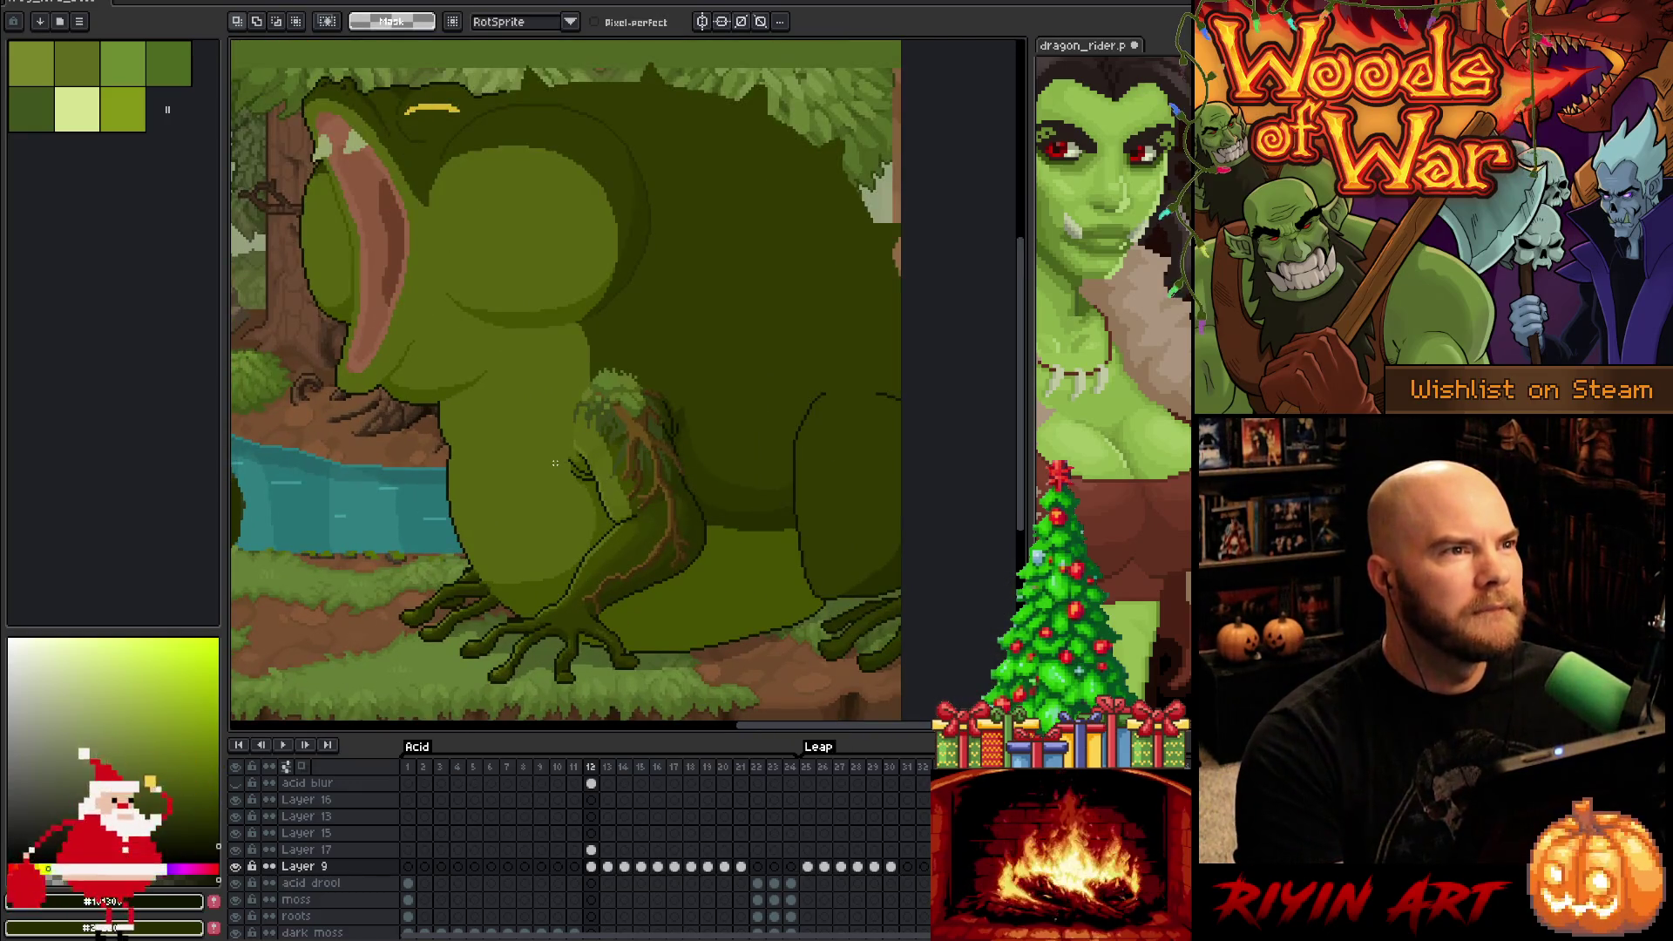
scroll(555, 463, up, 3)
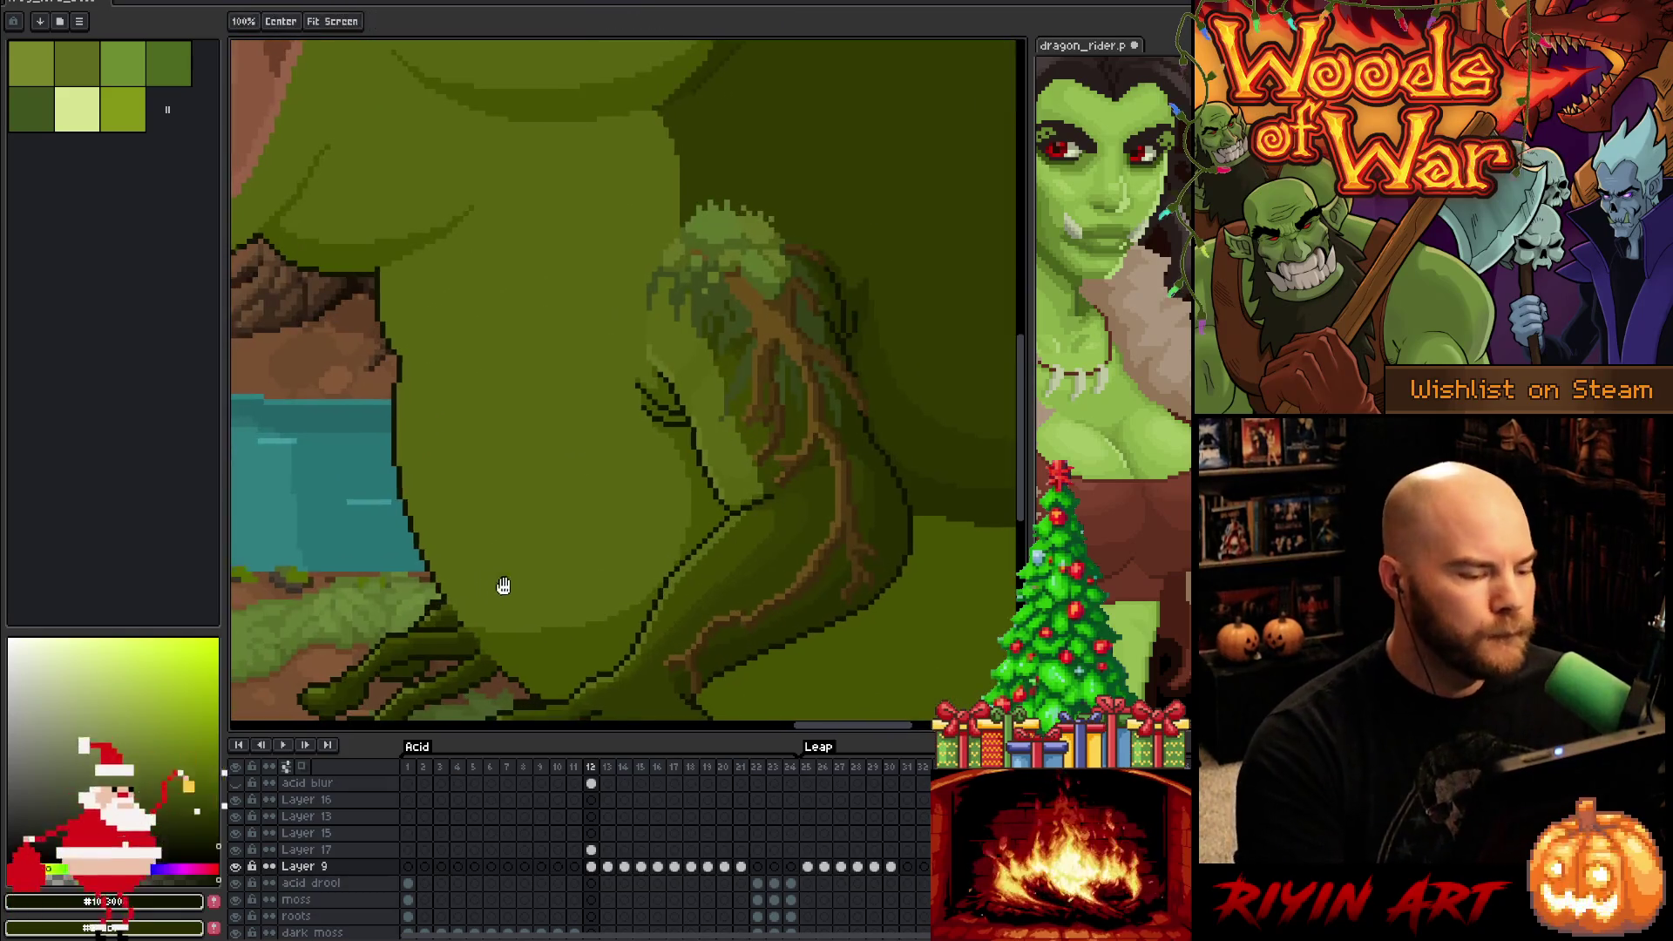
On Layer 17, touch up the front leg and toes using colours sampled from the leg and foot
key(b)
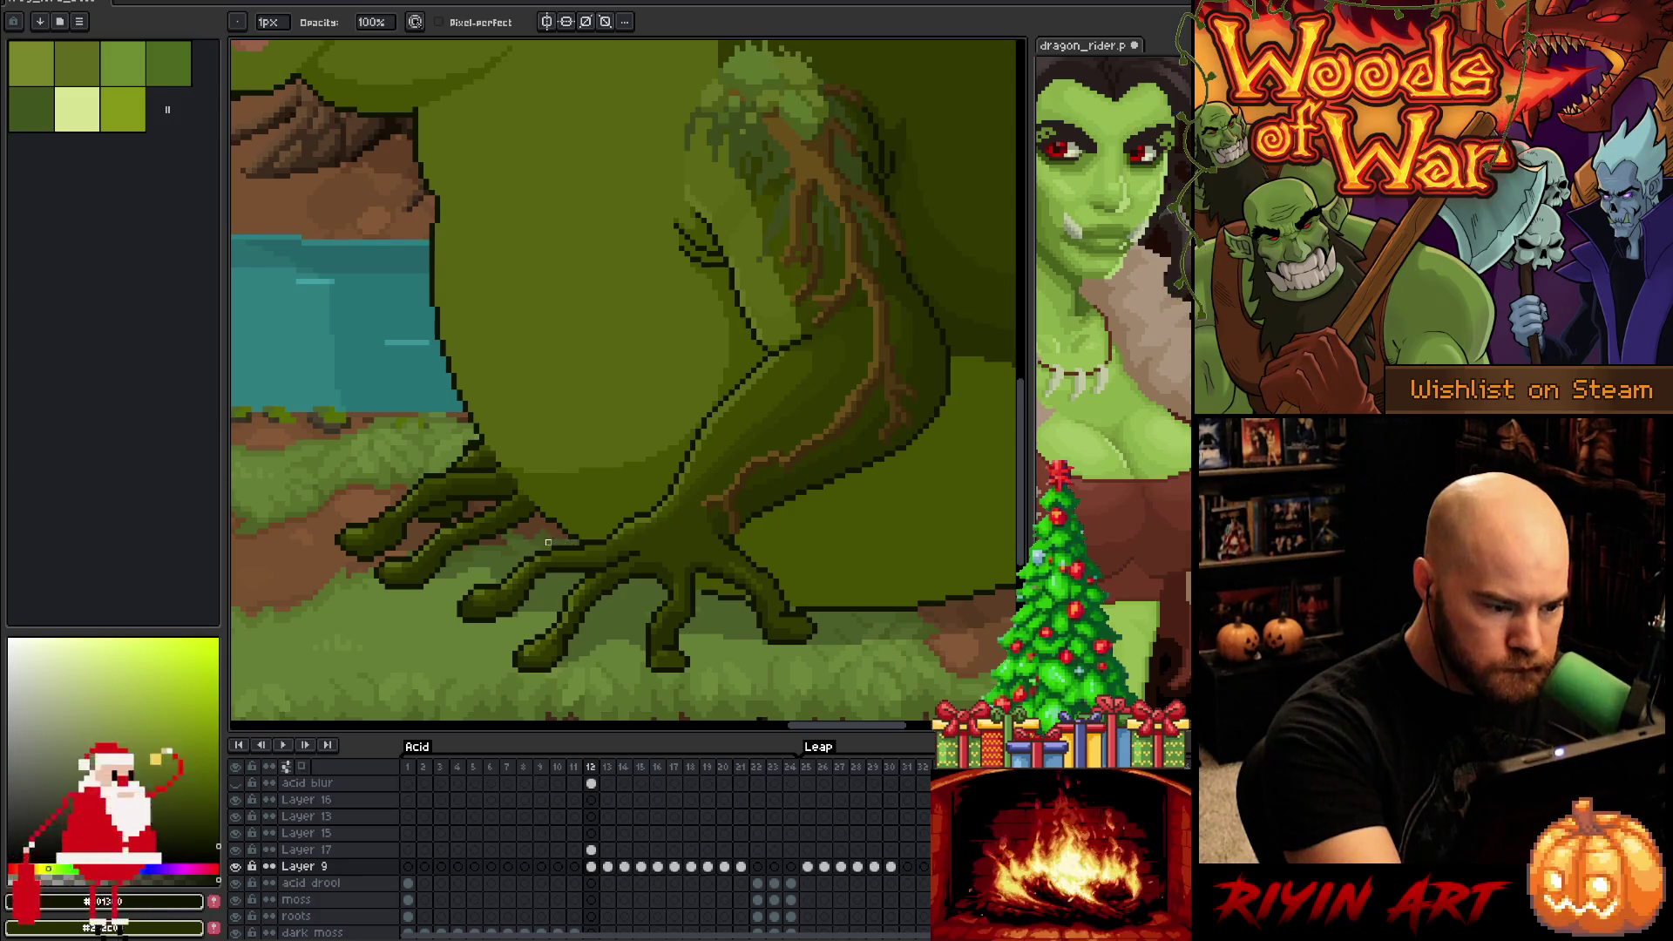
key(e)
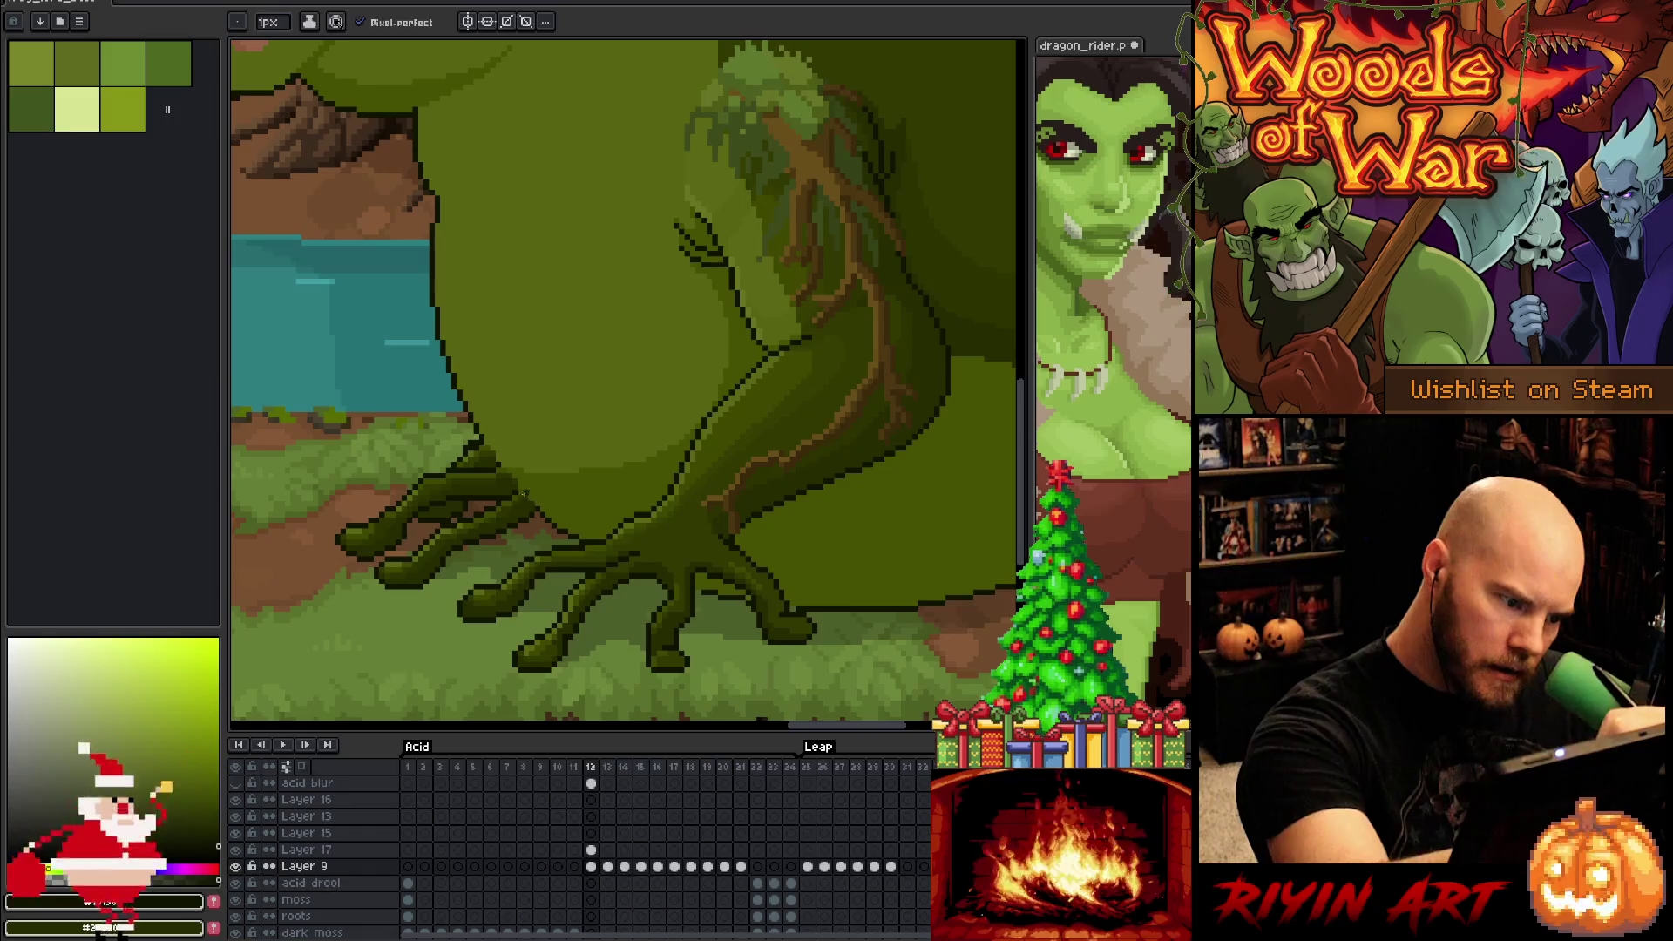
key(Up)
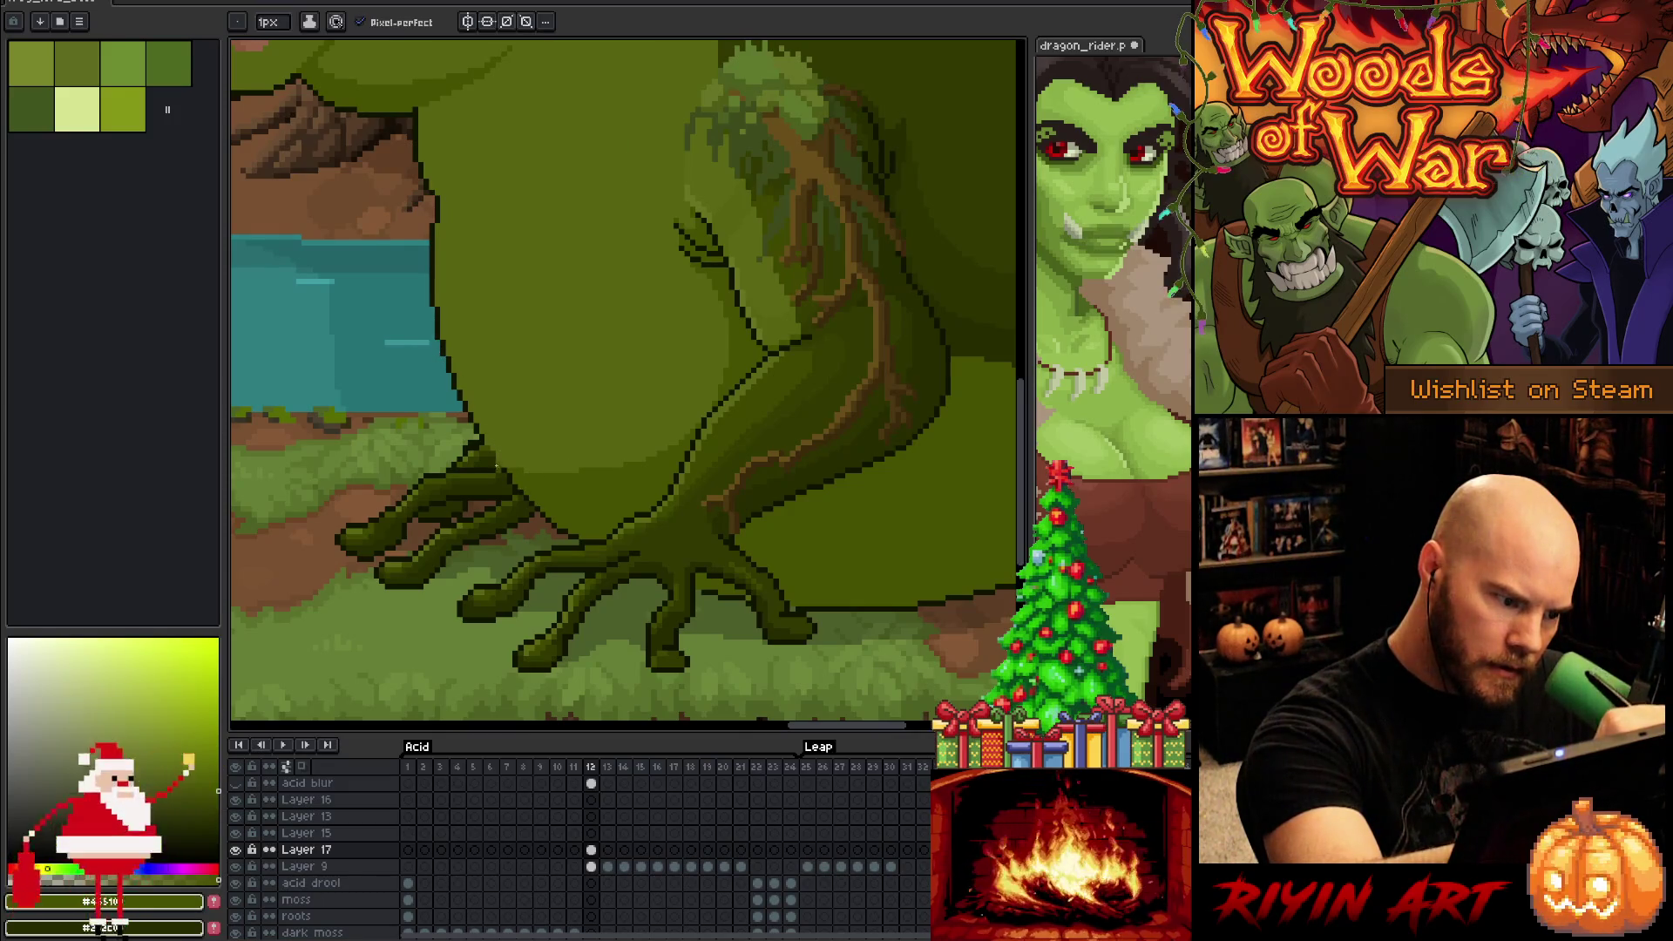
alt+click(468, 406)
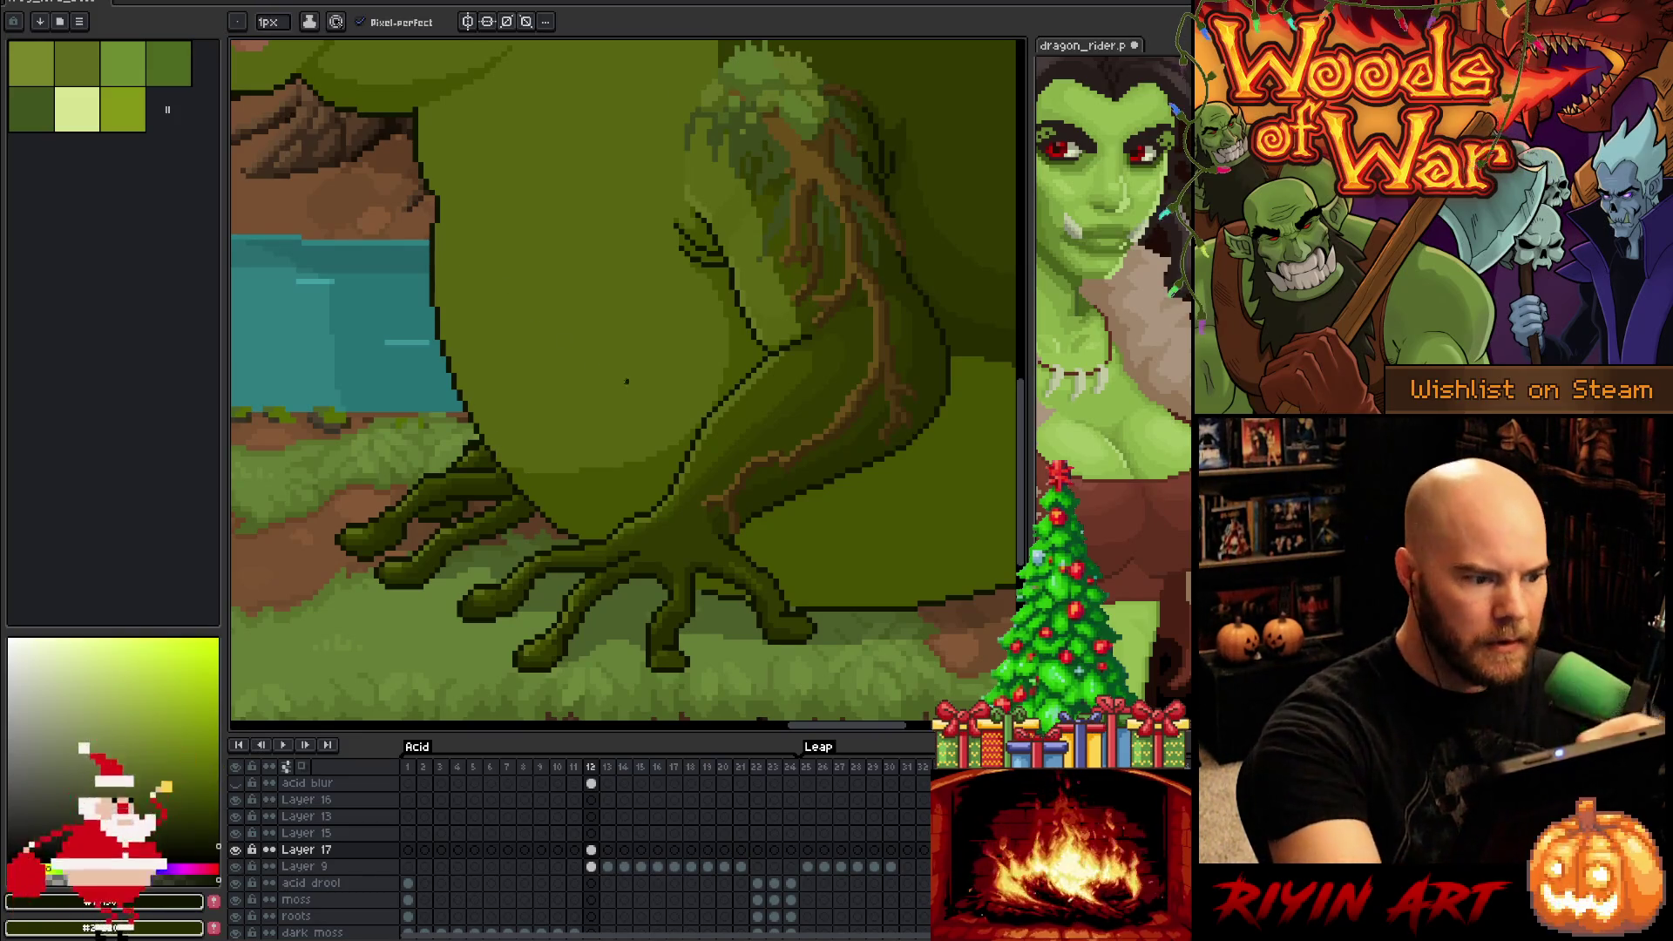
alt+click(697, 588)
drag(741, 581, 571, 571)
alt+click(571, 571)
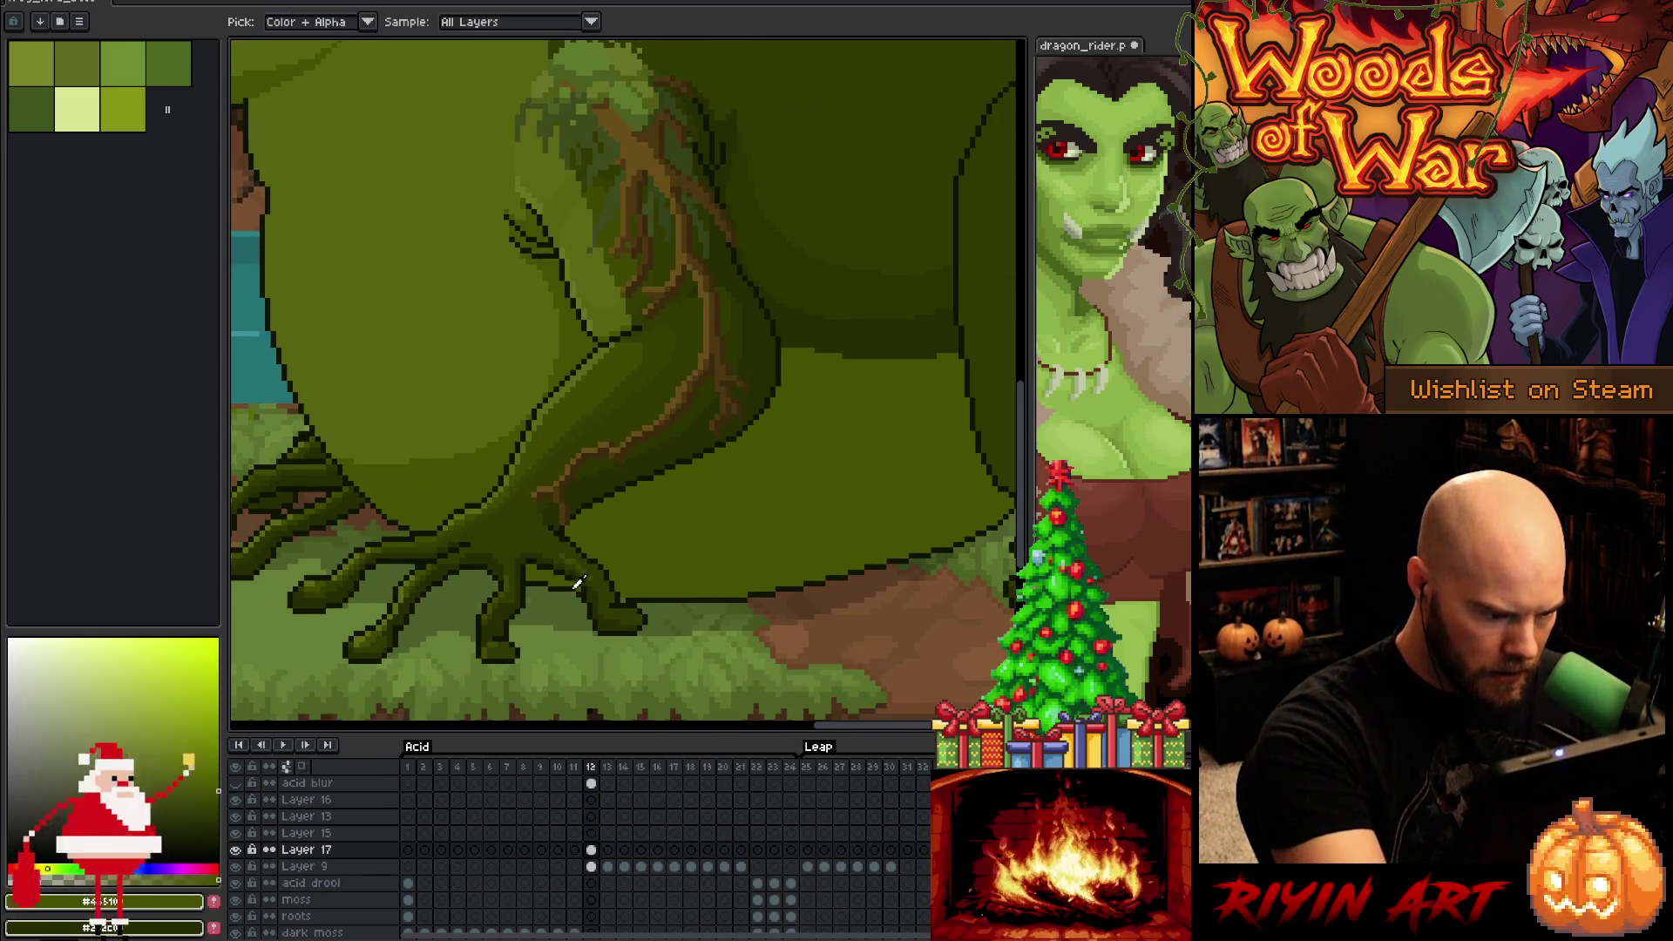
alt+click(578, 583)
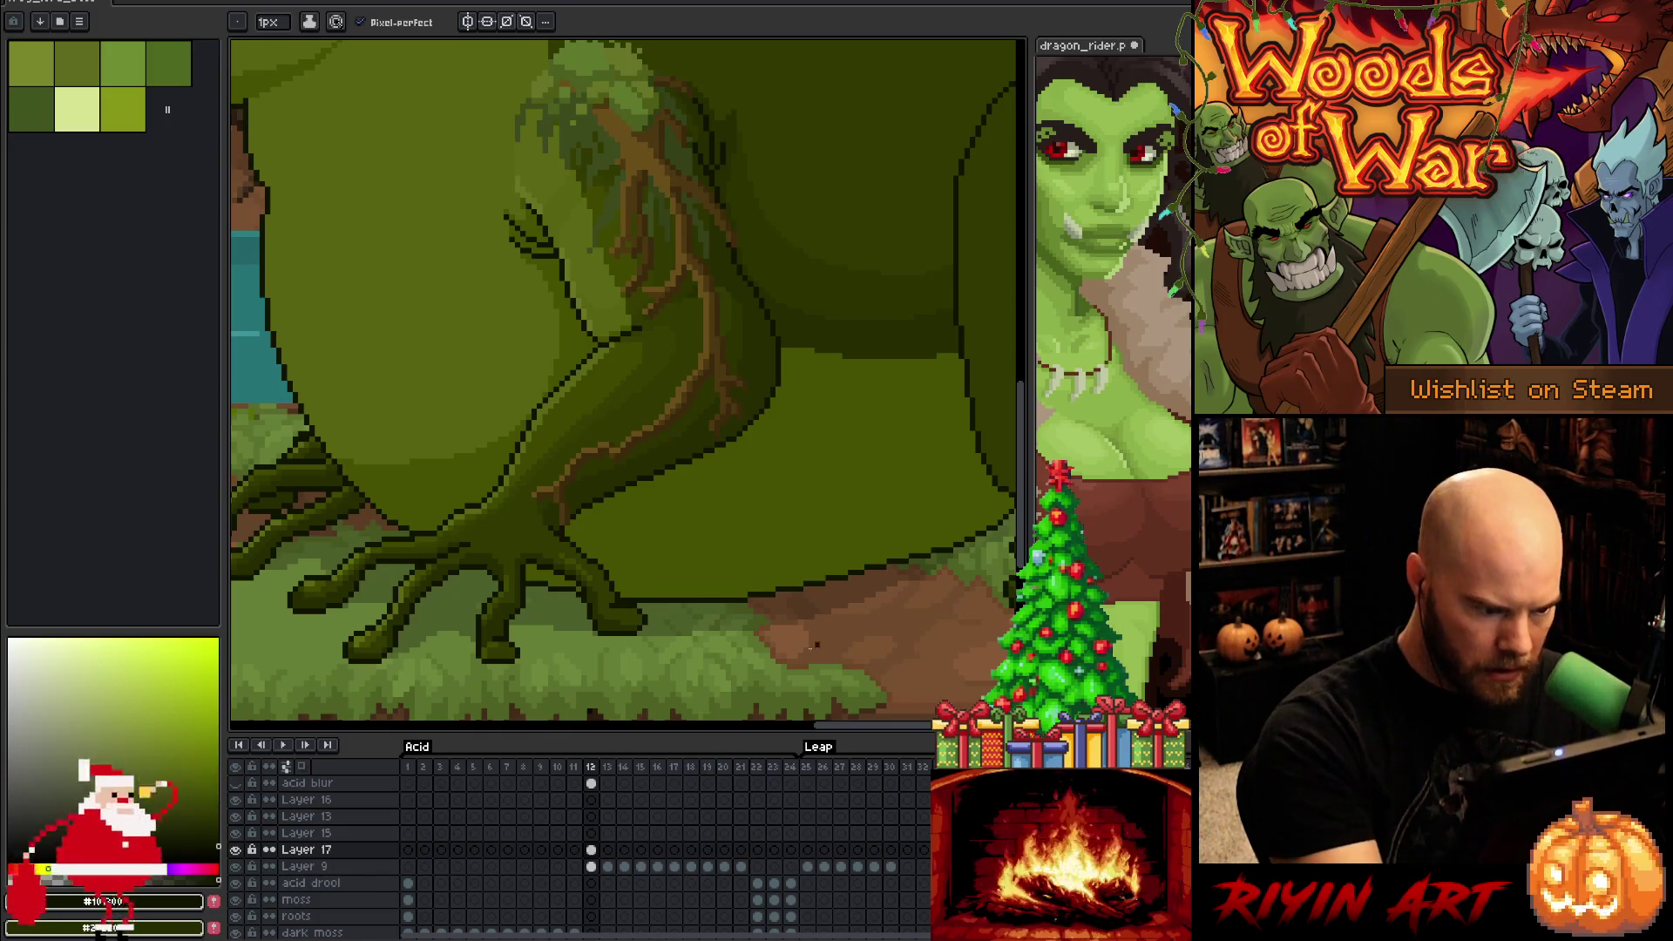
Select Layer 9, zoom out, then make Layer 17 active again
click(591, 866)
scroll(805, 633, down, 1)
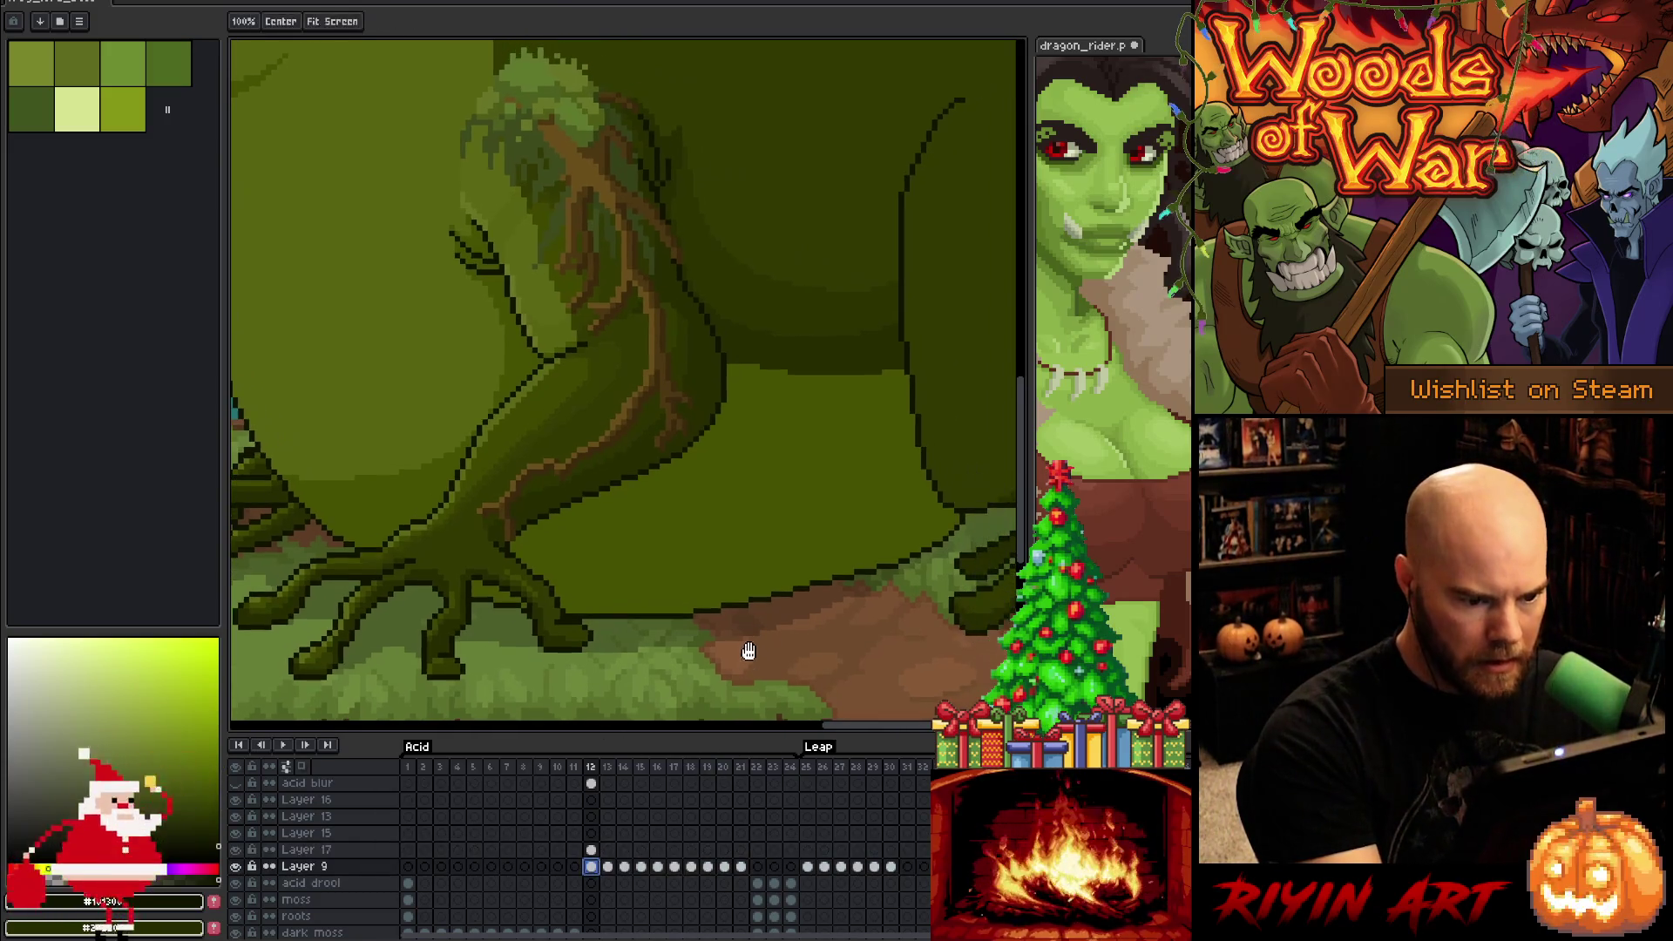
scroll(694, 550, down, 1)
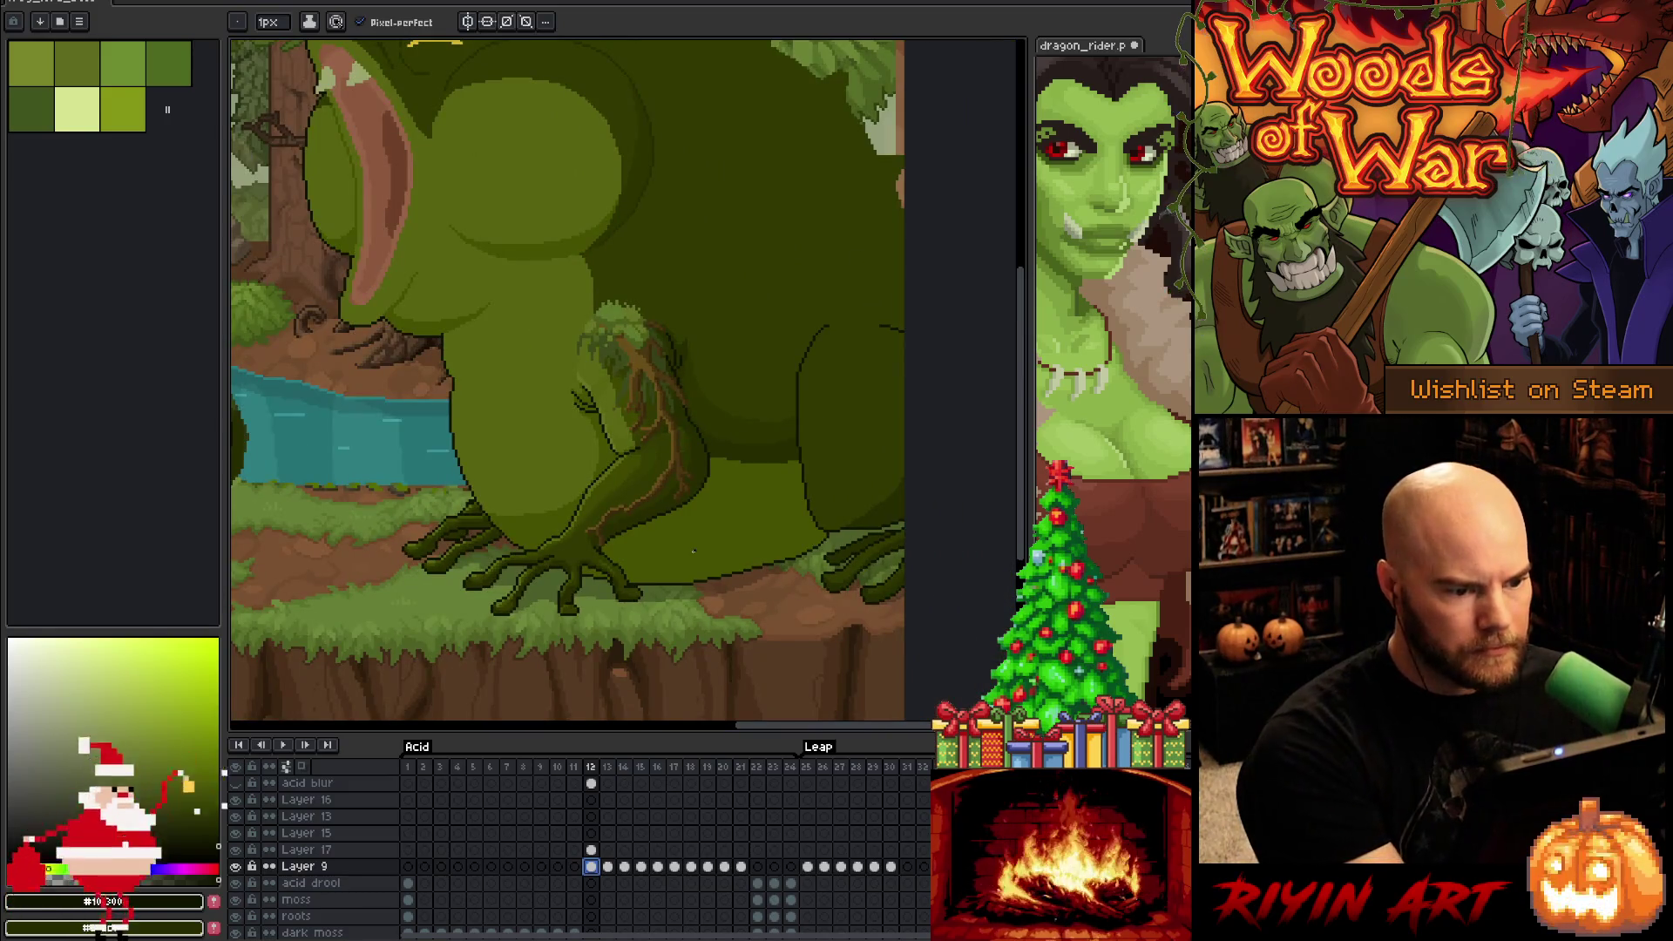
click(313, 851)
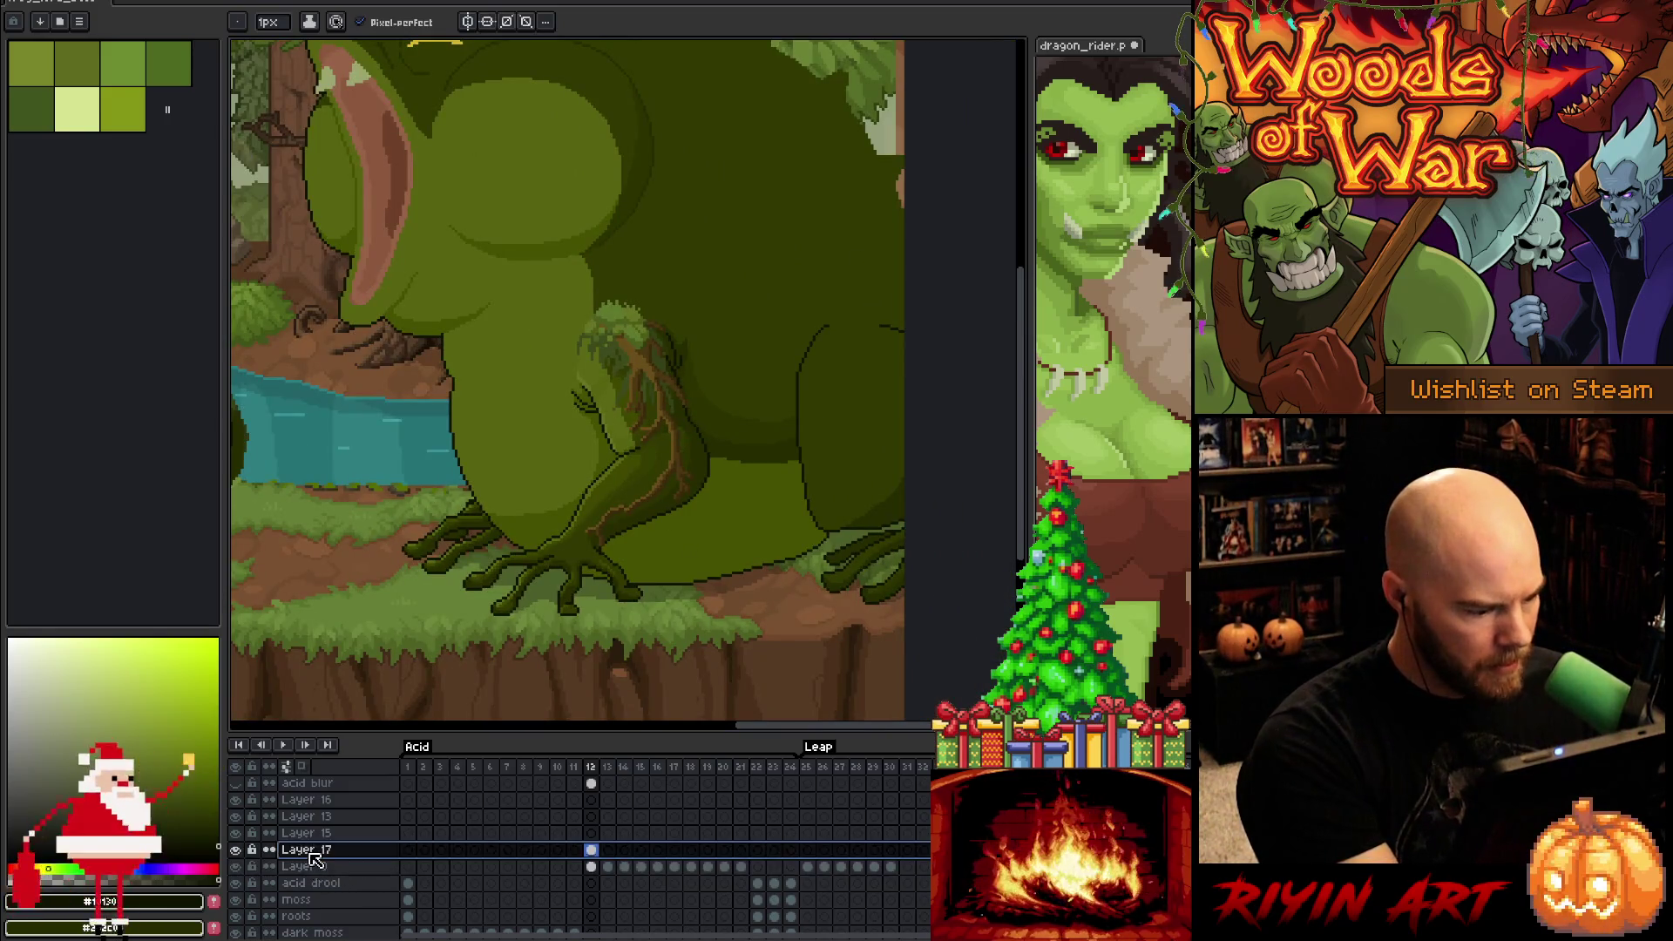
Merge Layer 17 down into Layer 9, rename it 'Frog', and save
key(ctrl+e)
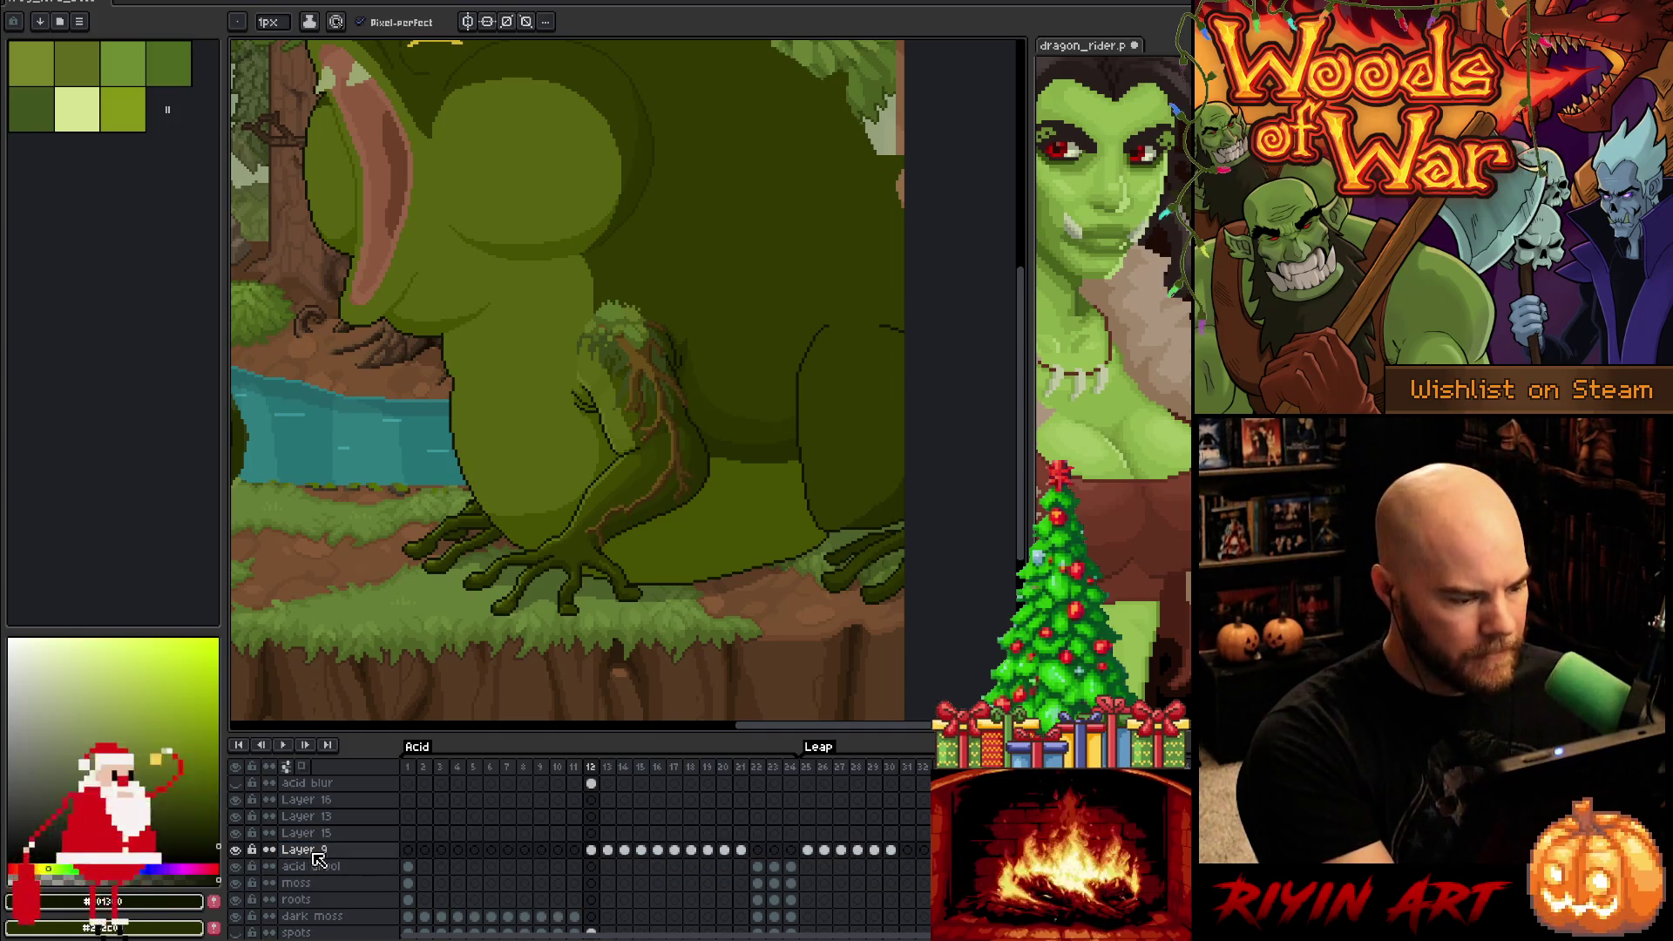
double_click(315, 852)
text(fROG)
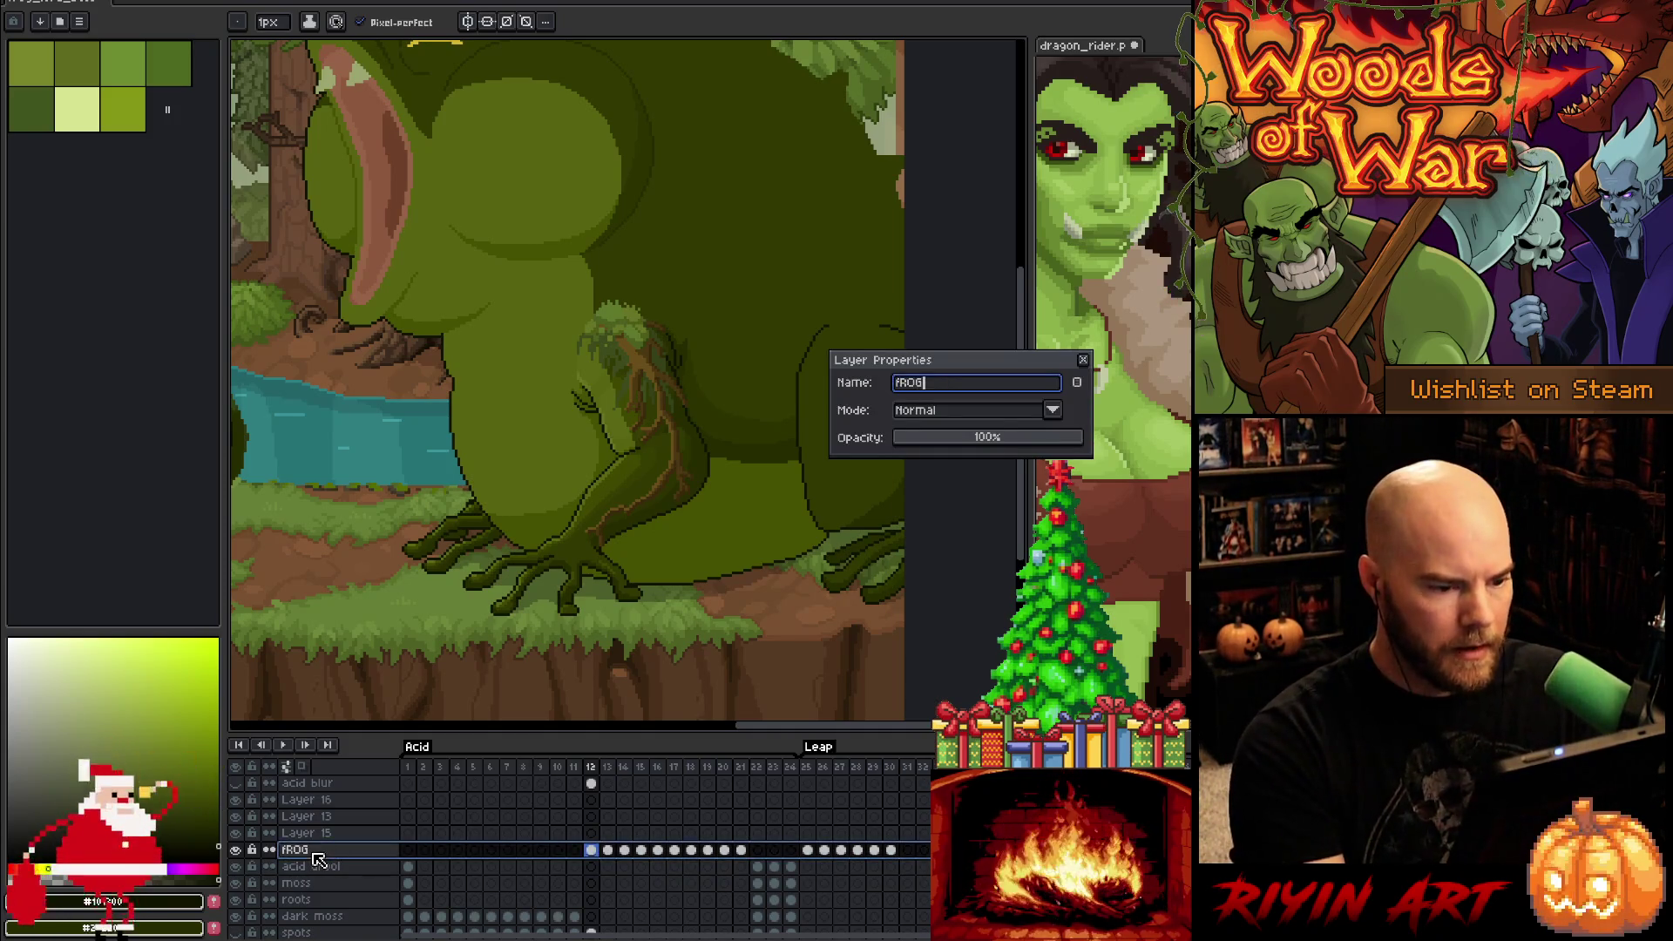
key(BackSpace)
key(BackSpace)
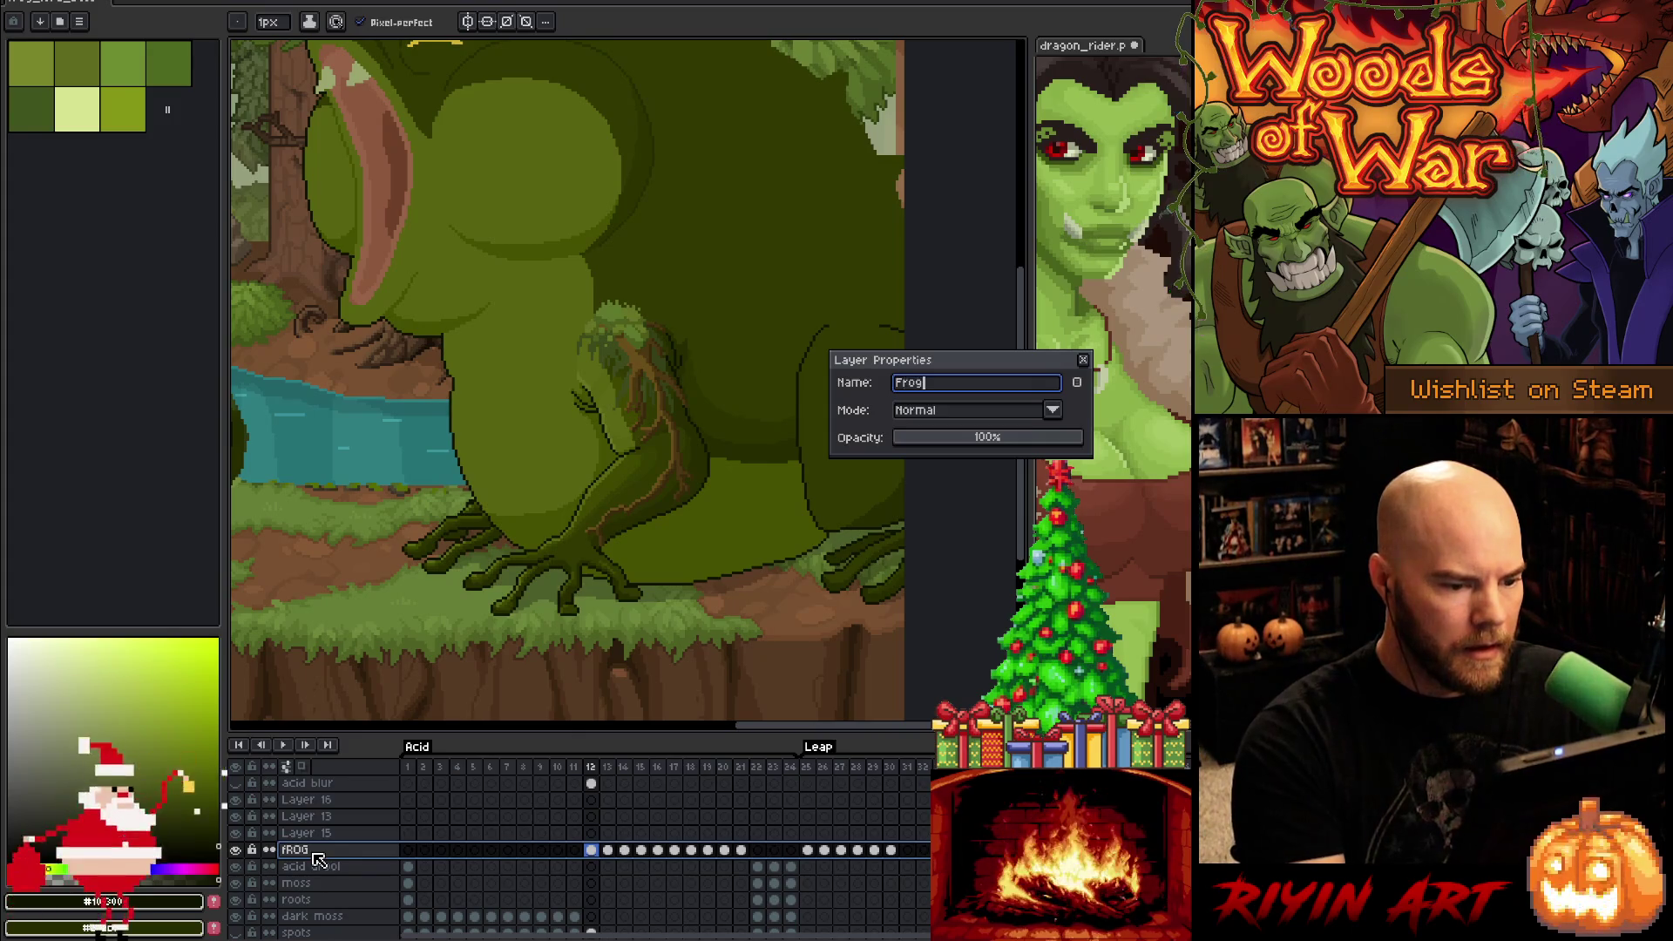
key(Return)
key(ctrl+s)
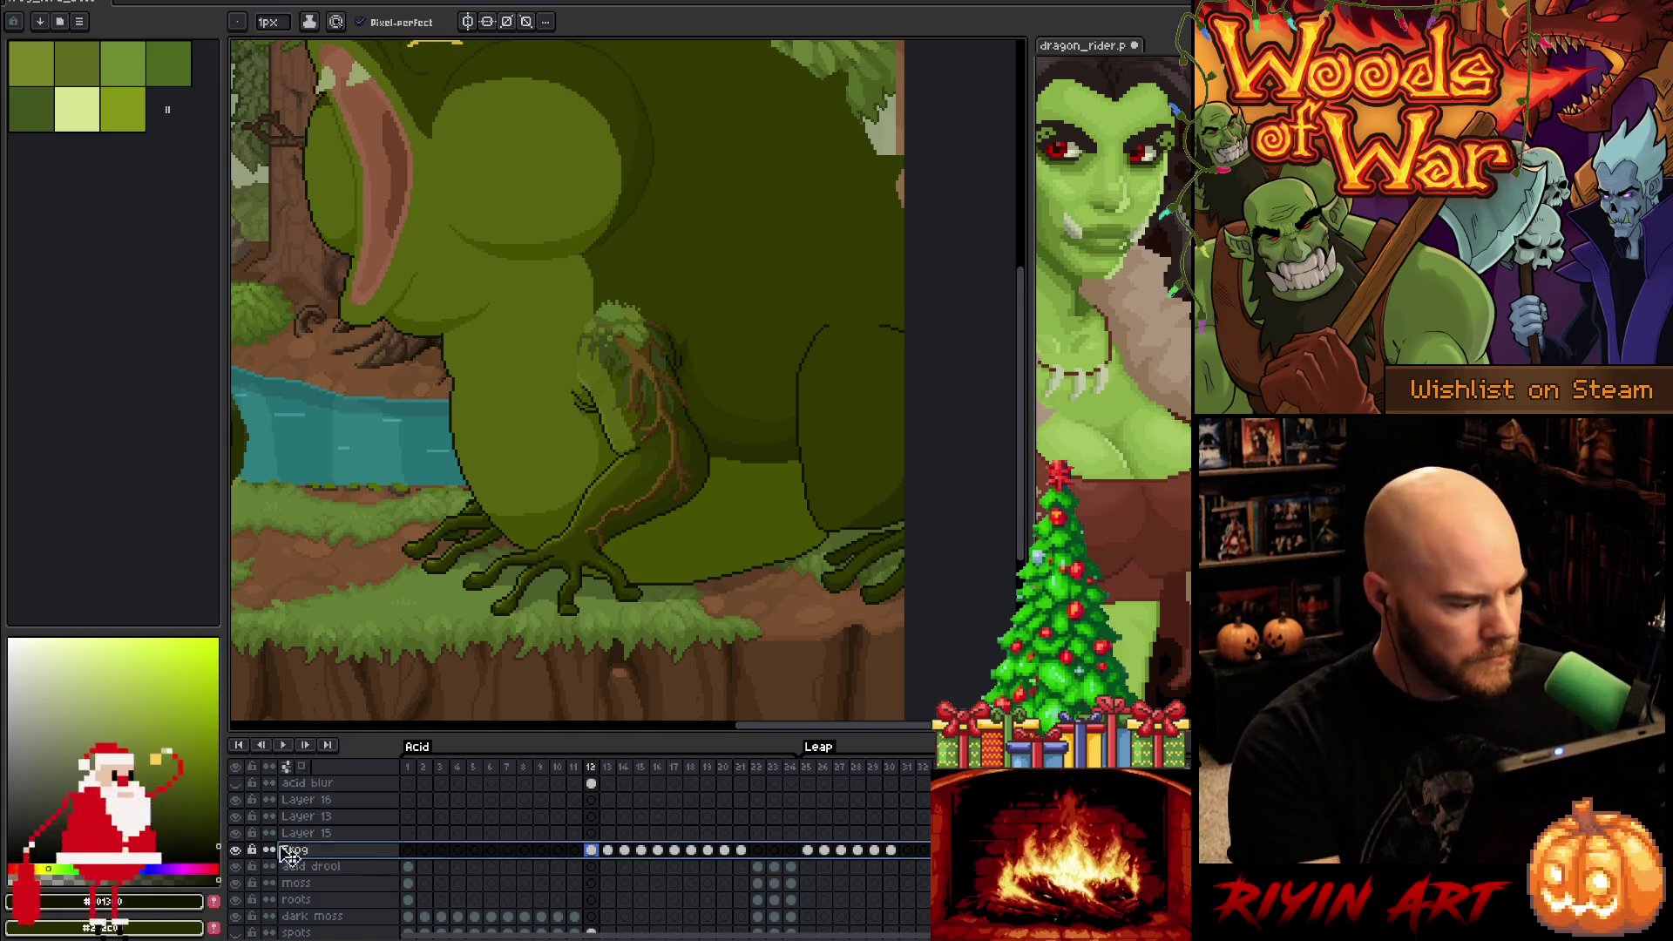
Pan toward the moss creature and view the rough colour-block sketch on Layer 13
scroll(709, 488, down, 2)
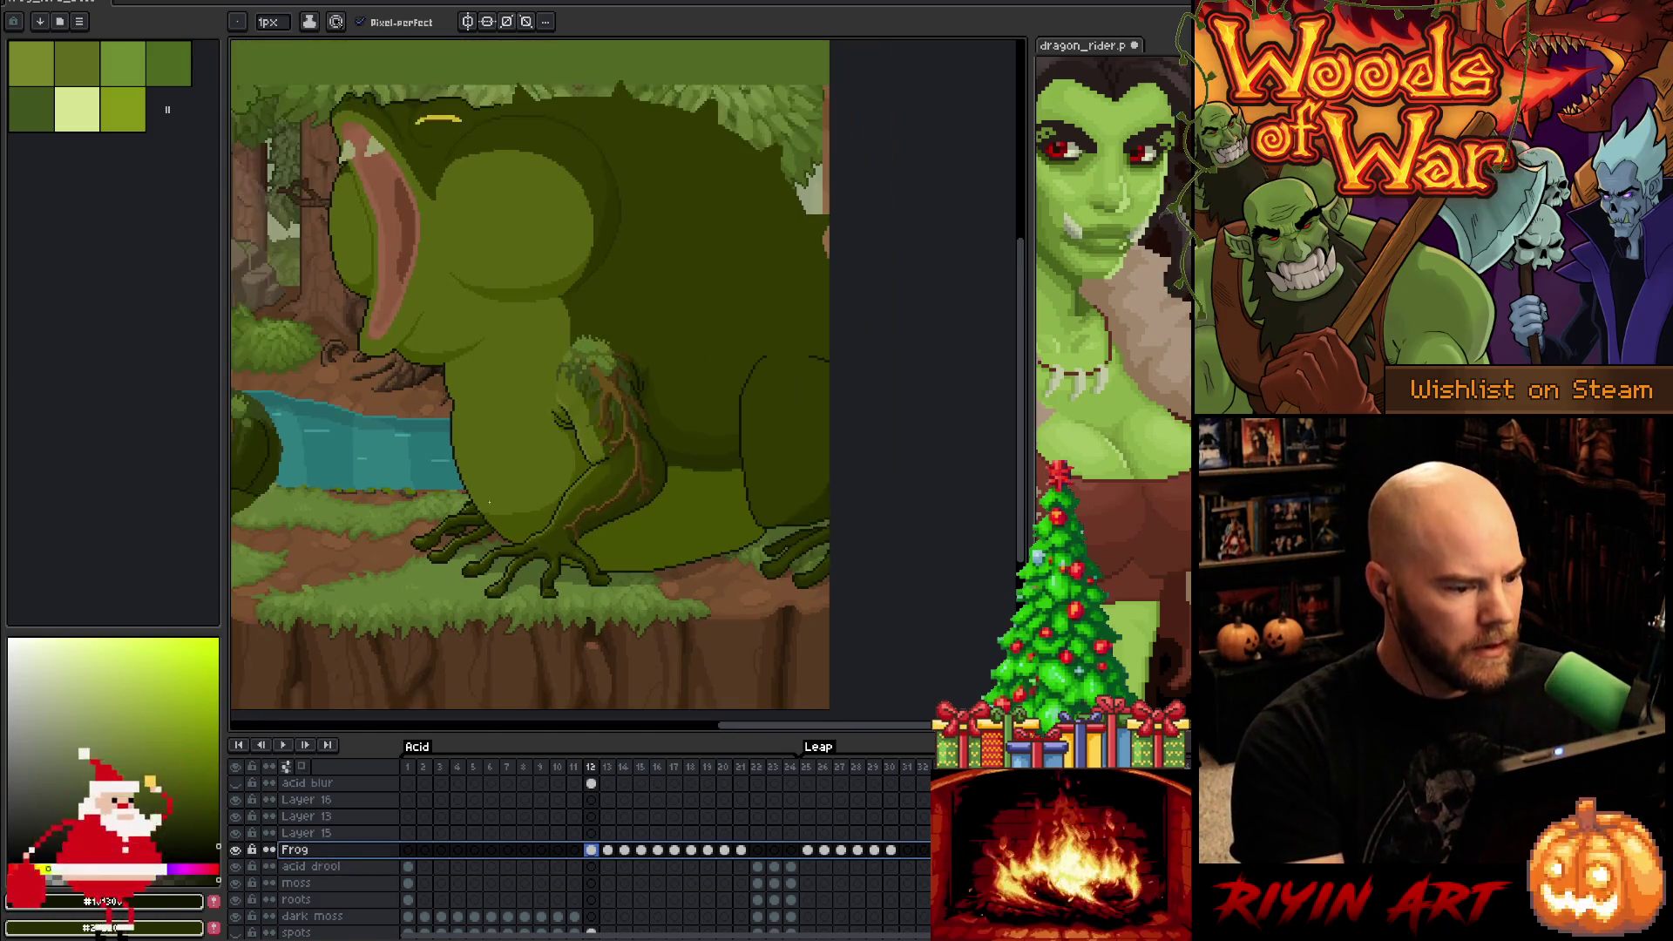
drag(709, 488, 673, 500)
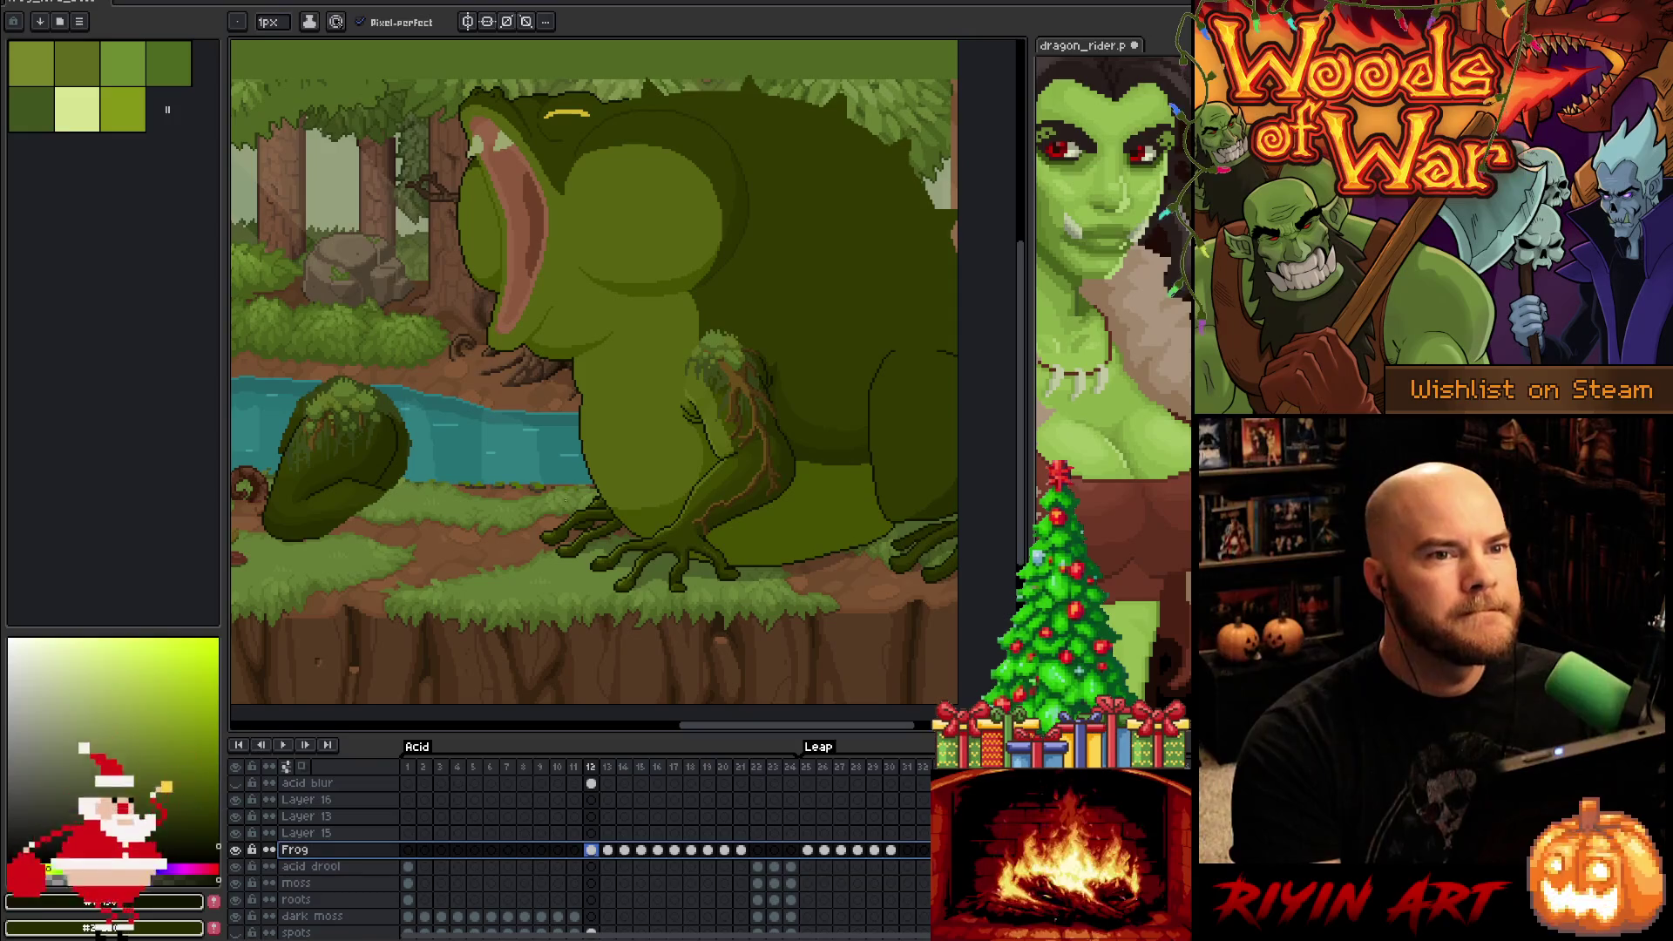
mouse_move(747, 460)
mouse_down()
mouse_move(684, 456)
mouse_move(710, 466)
mouse_up()
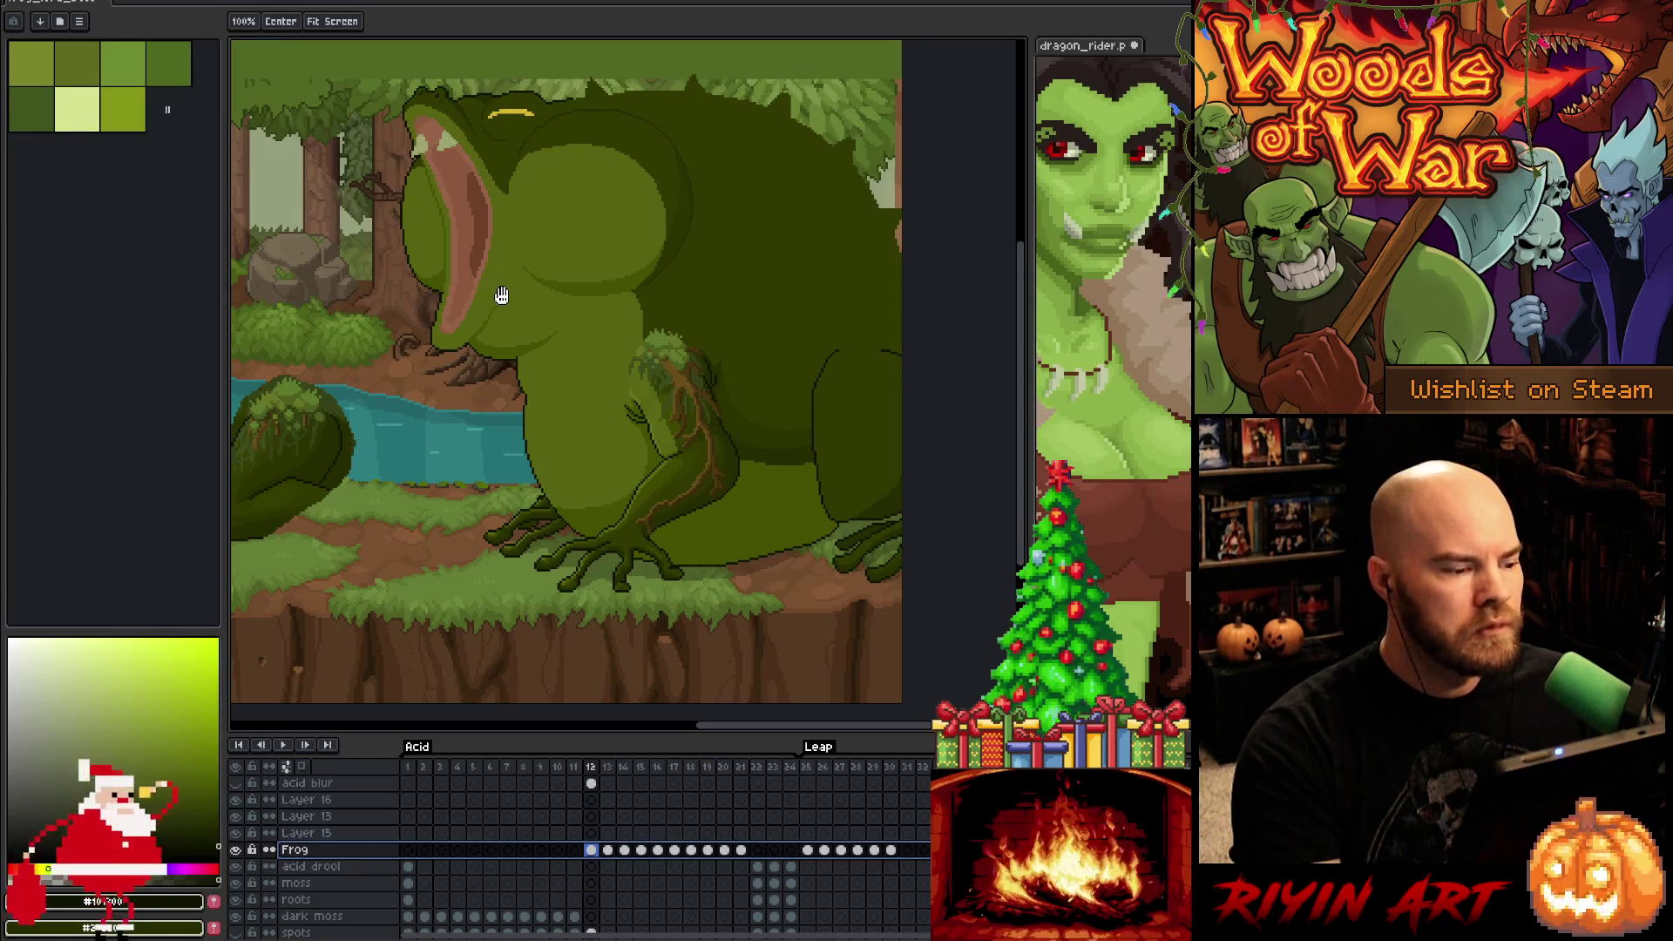
scroll(502, 296, down, 3)
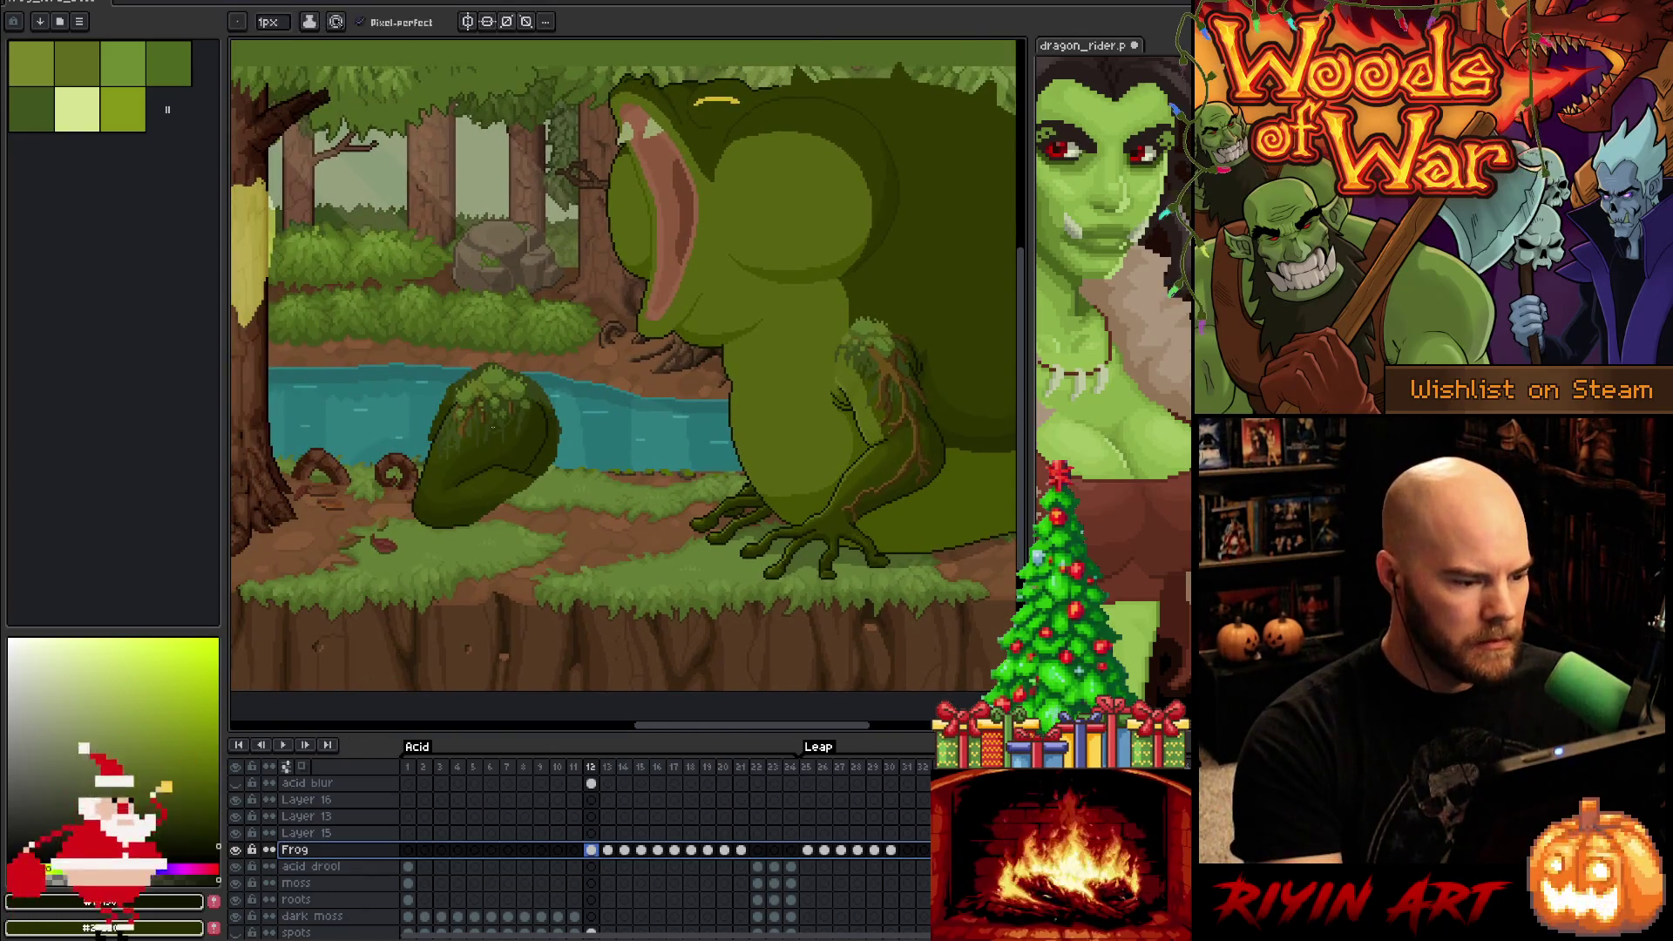
scroll(512, 430, up, 2)
scroll(587, 418, down, 2)
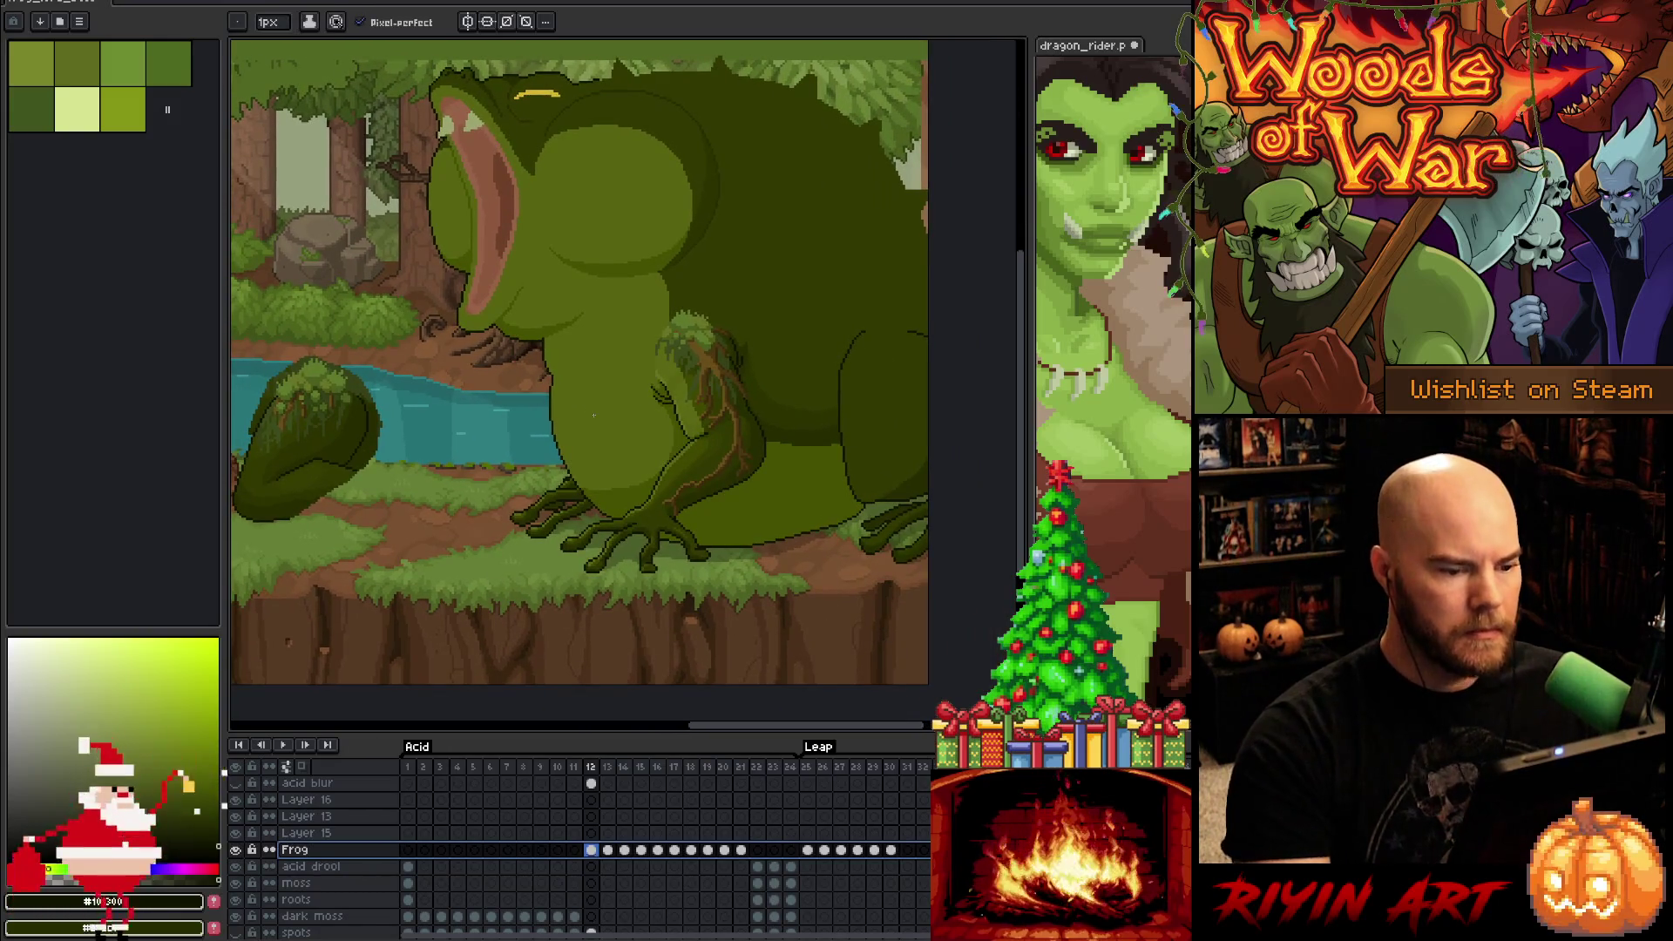
key(alt+Up)
key(alt+Up)
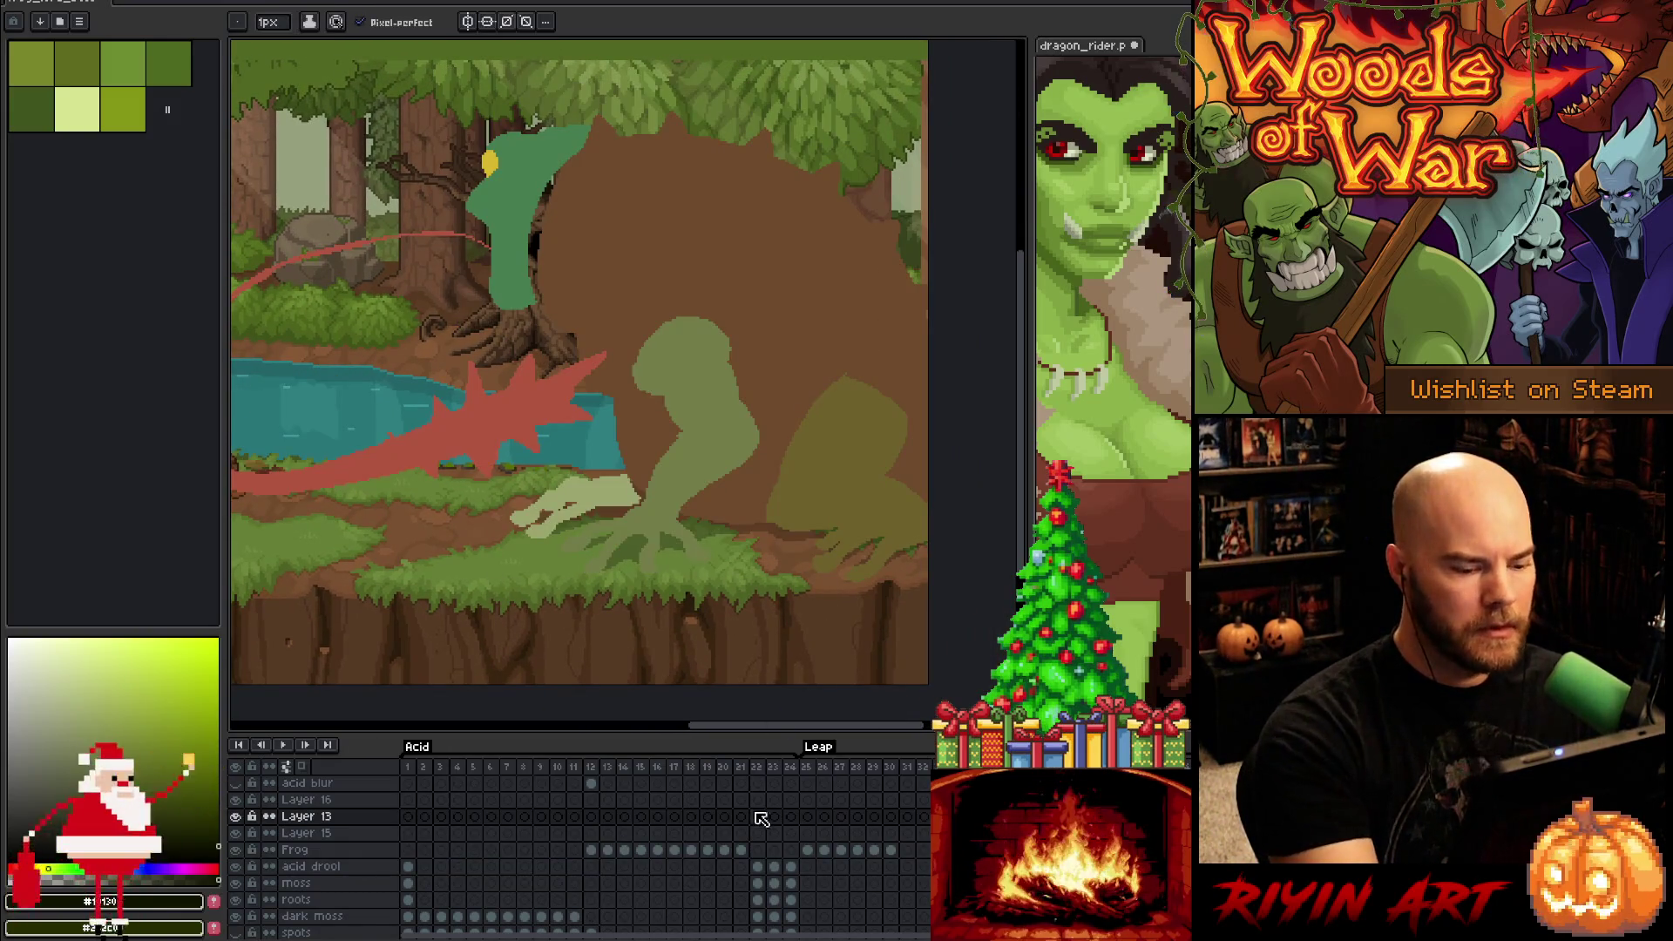
Return to frame 12 on the Frog layer and sample colours from the frog's body
click(591, 767)
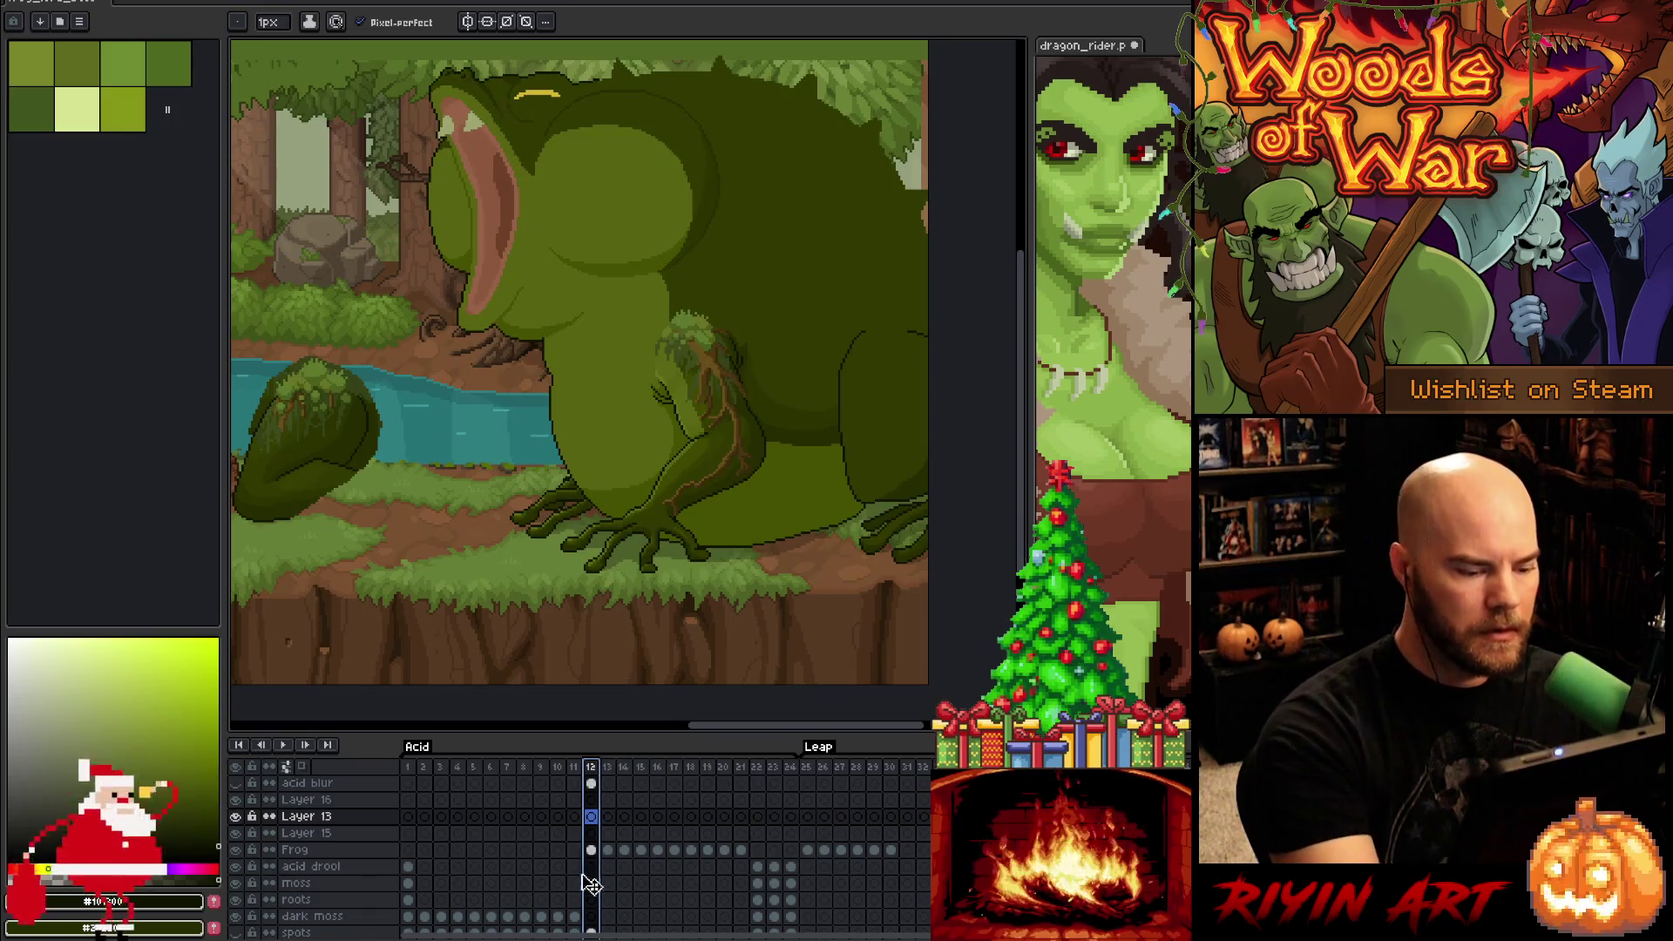
click(591, 850)
alt+click(907, 440)
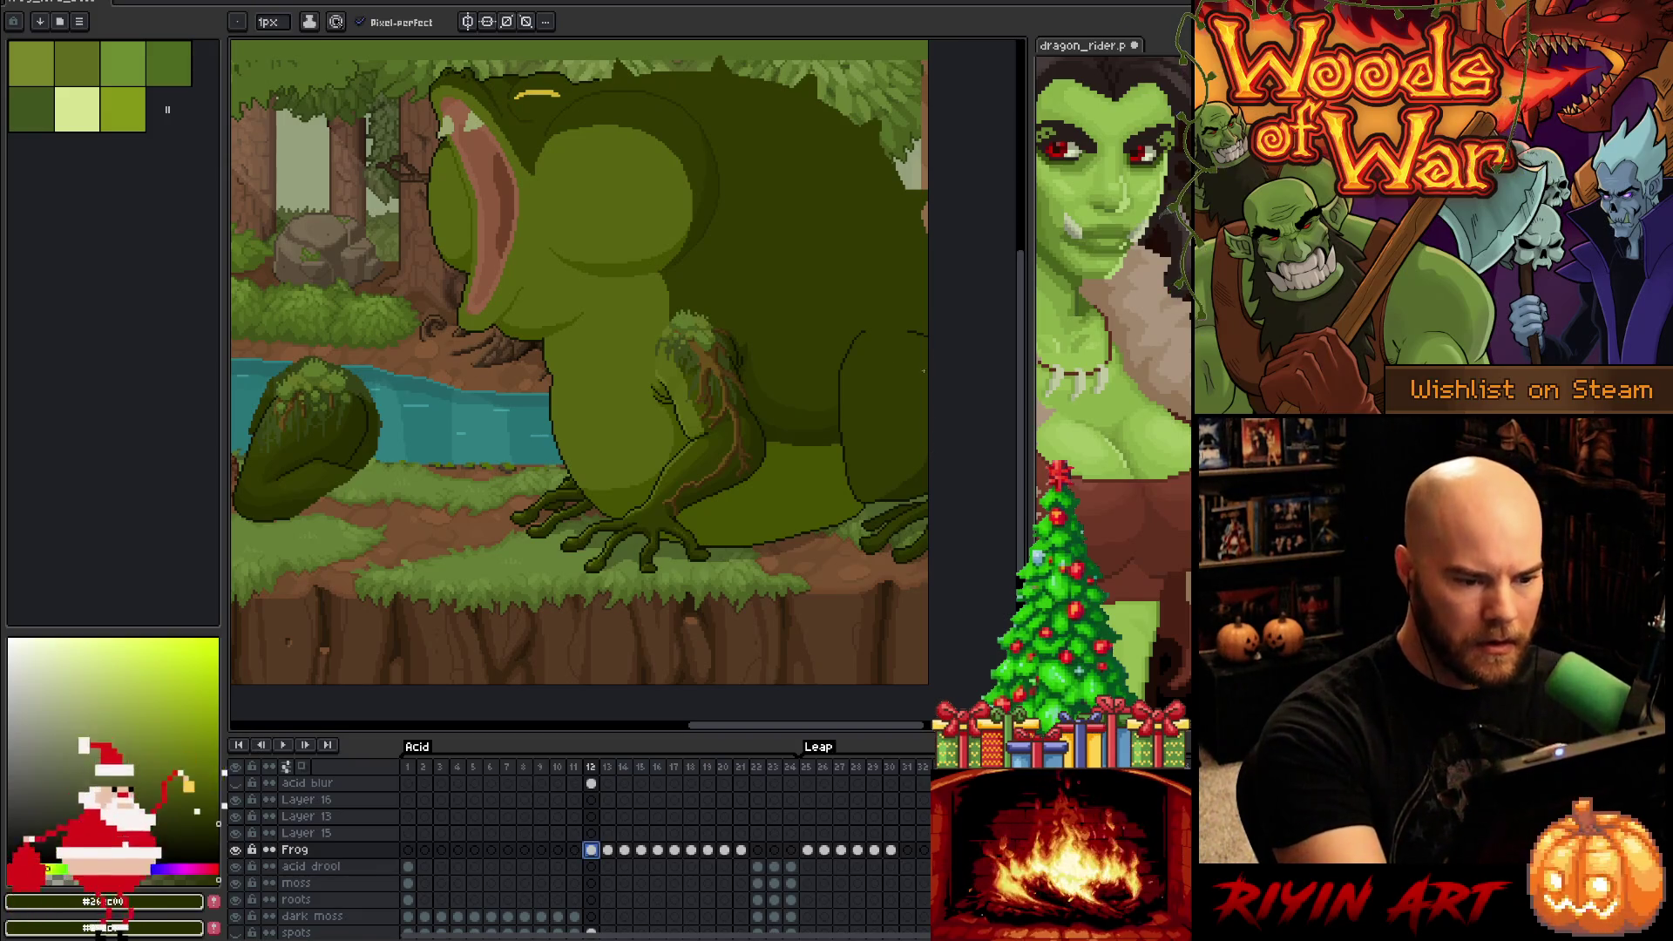
alt+click(903, 483)
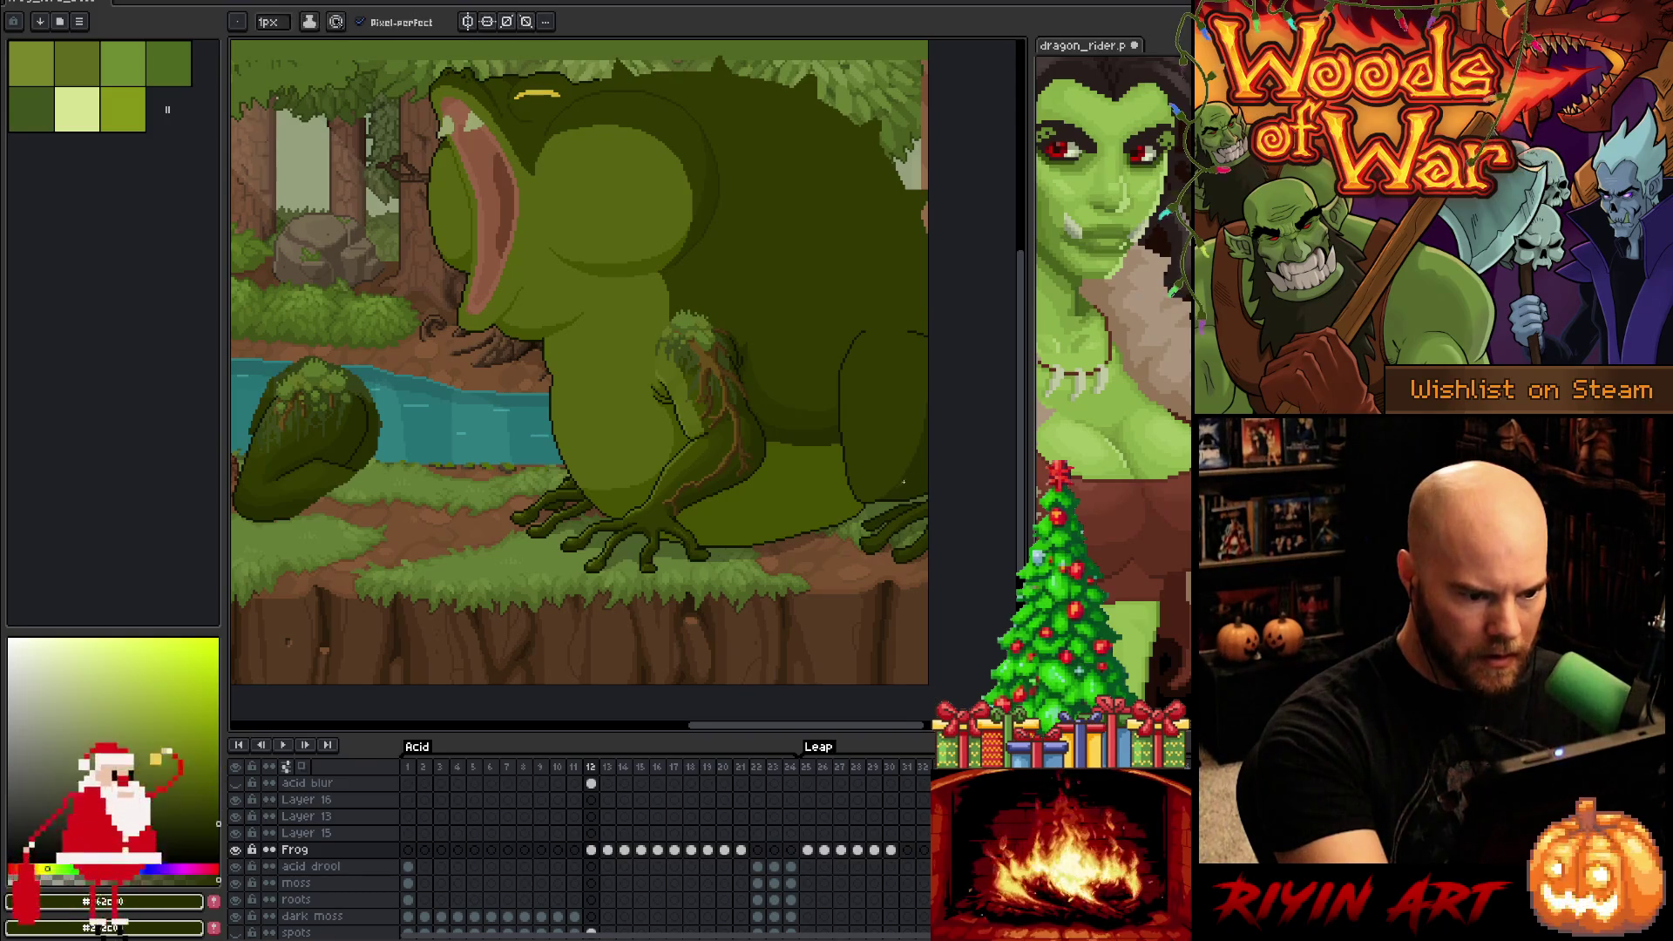
alt+click(926, 335)
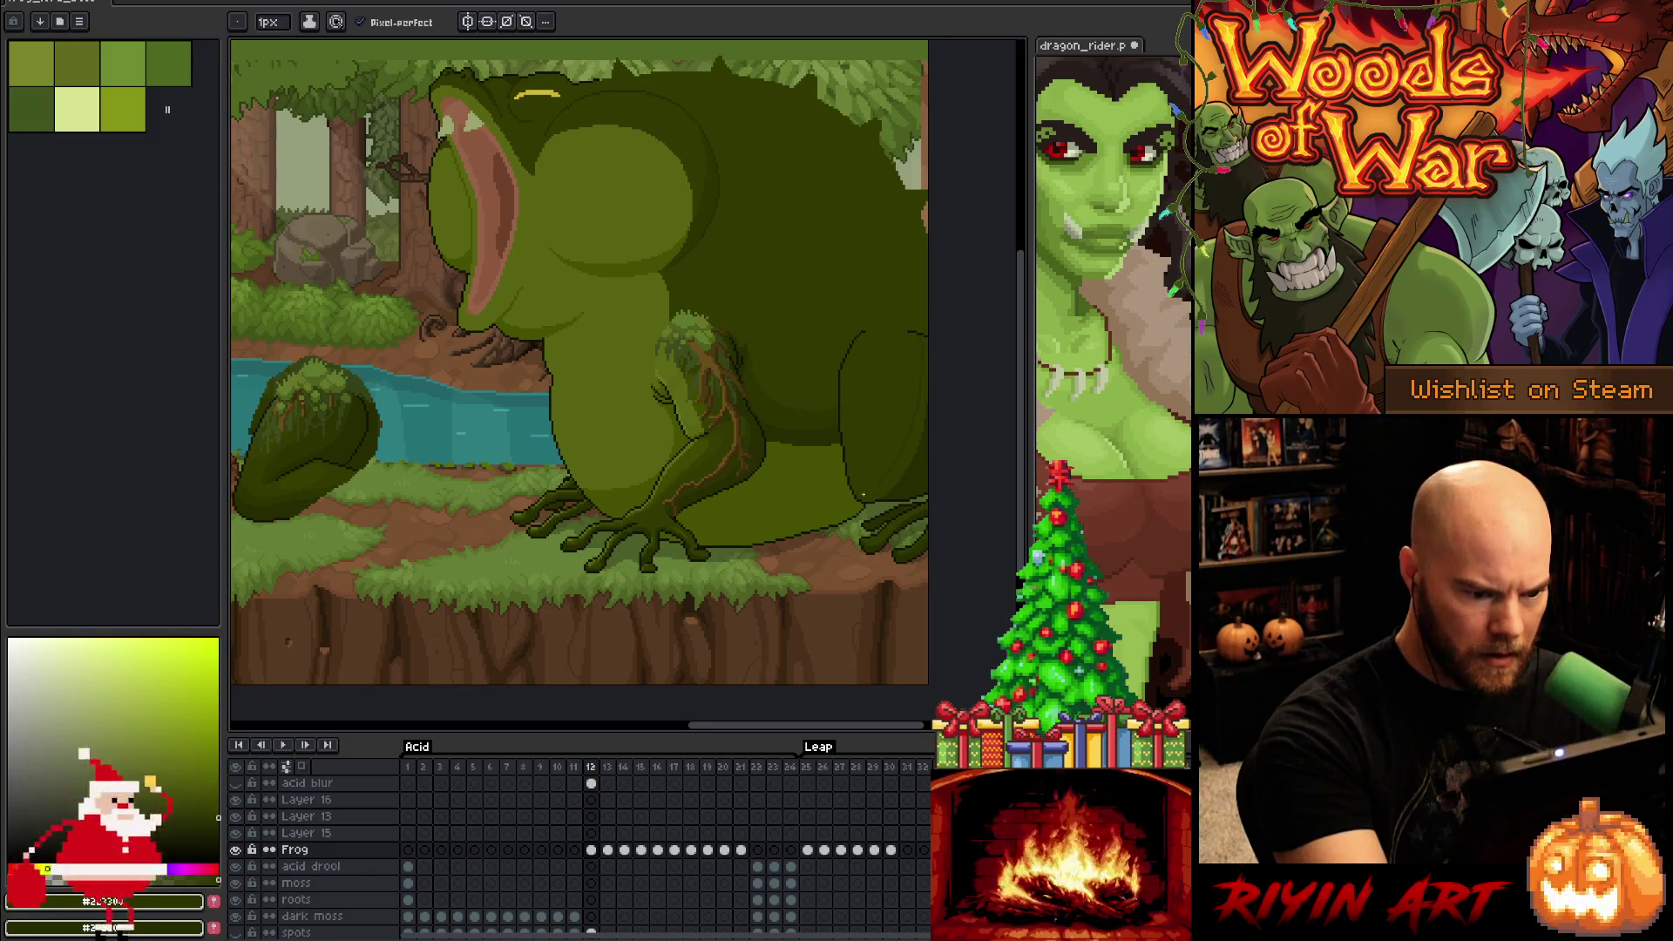
Magic-wand select the frog's dark back region, then clear the selection
key(g)
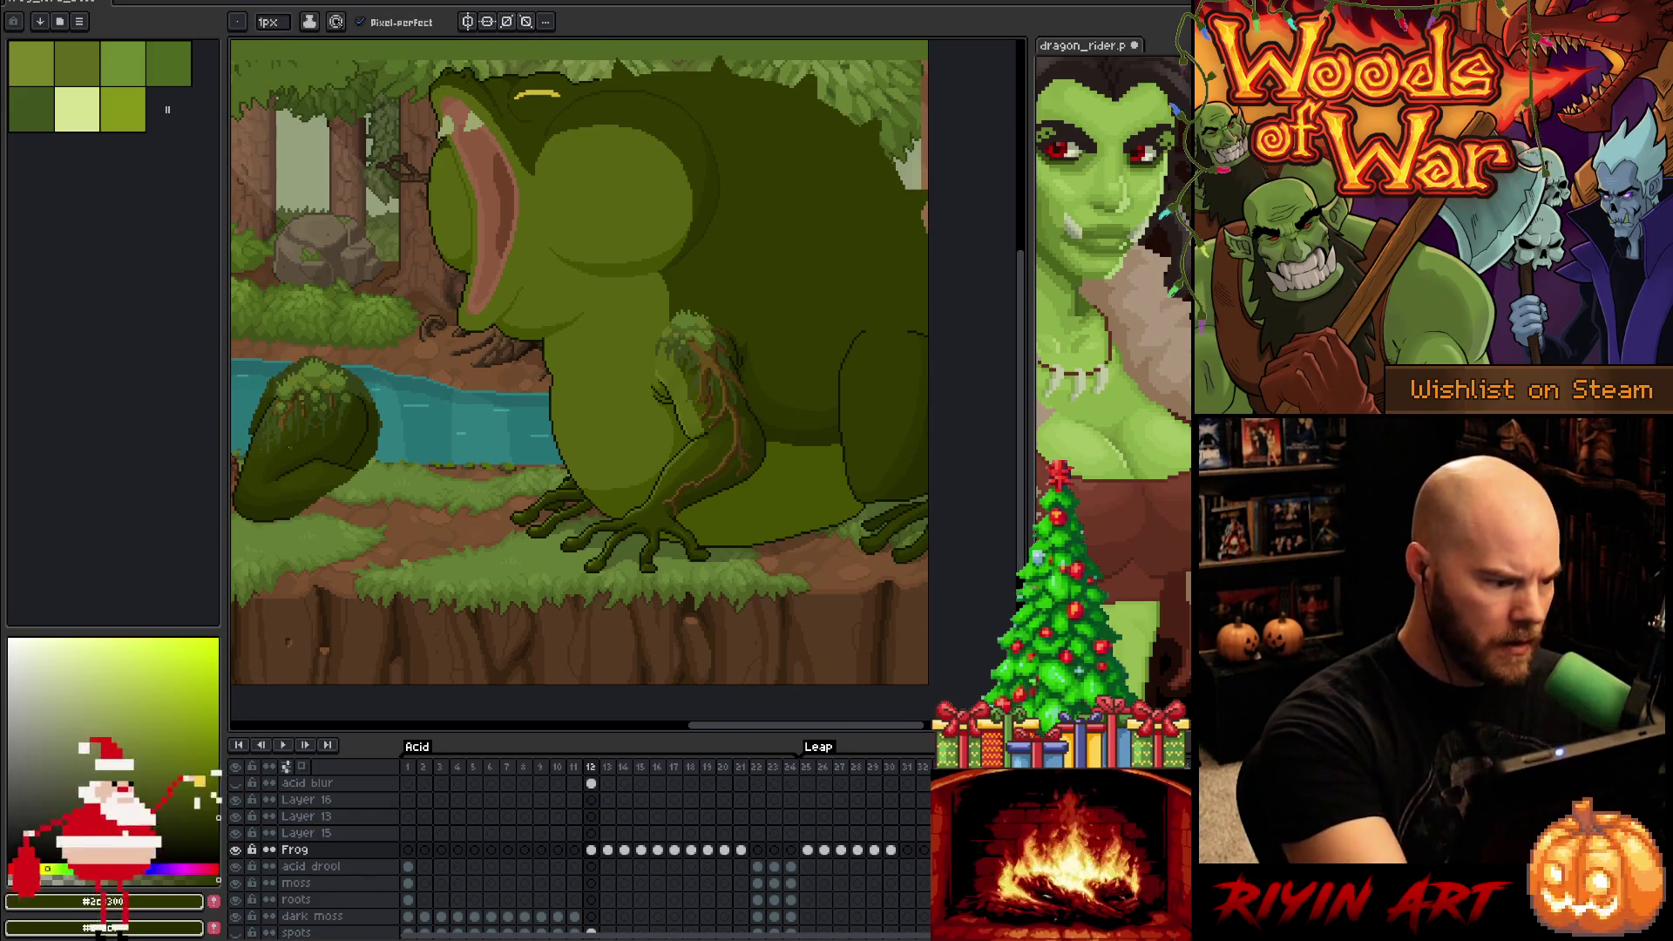
key(i)
key(b)
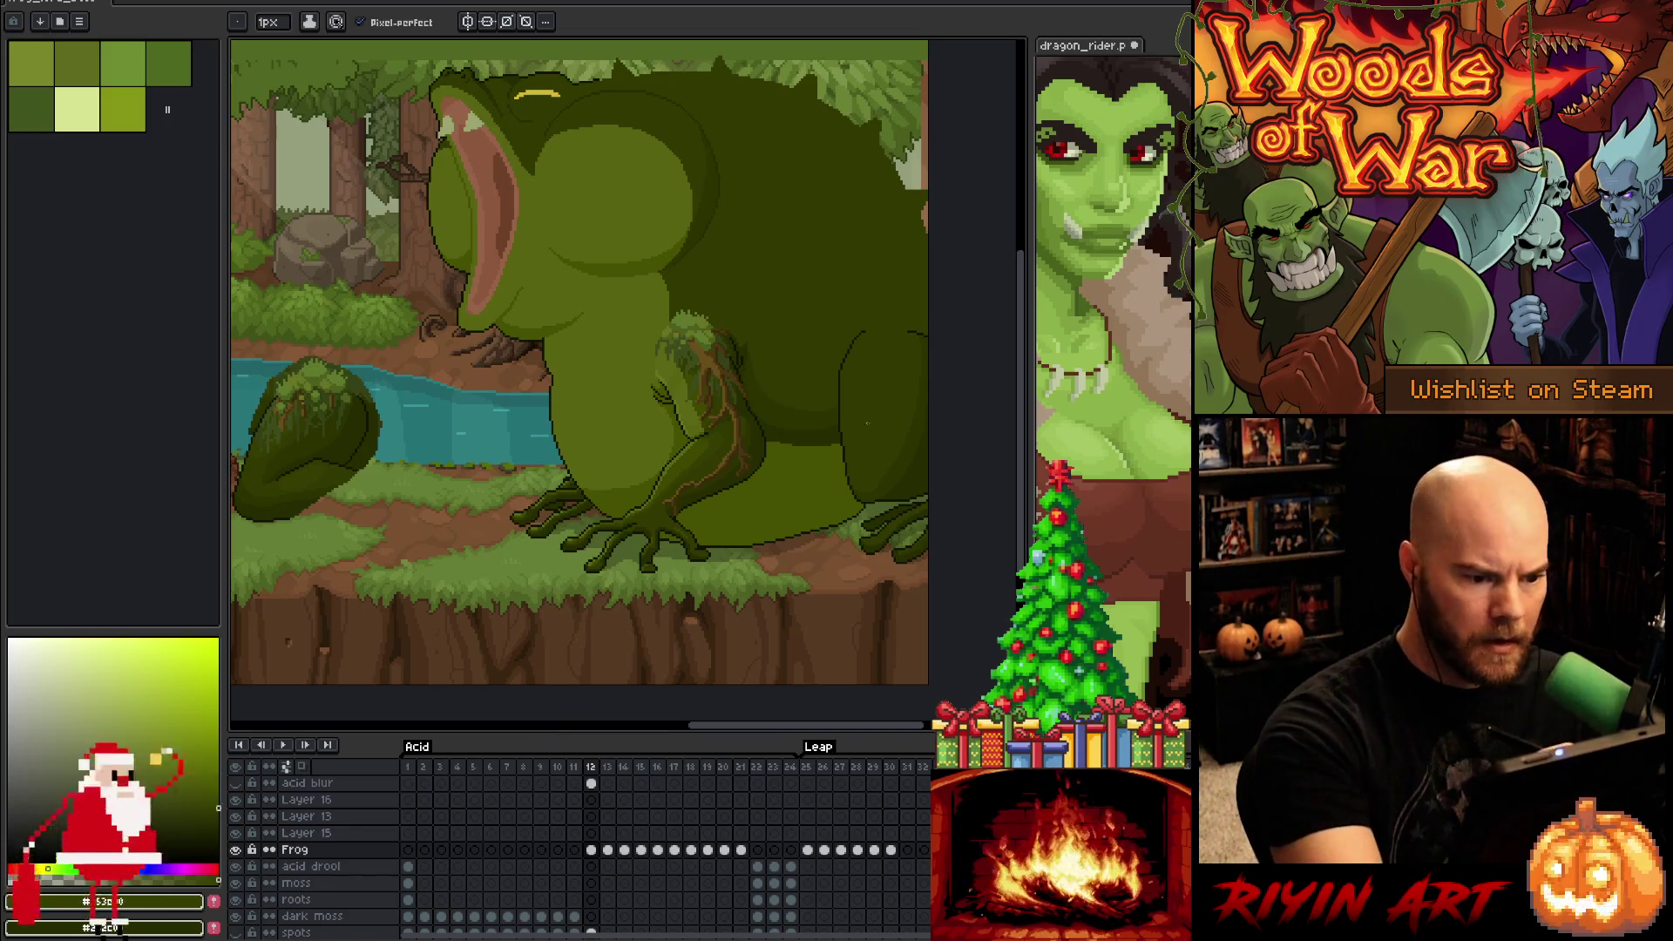
key(w)
click(870, 399)
key(b)
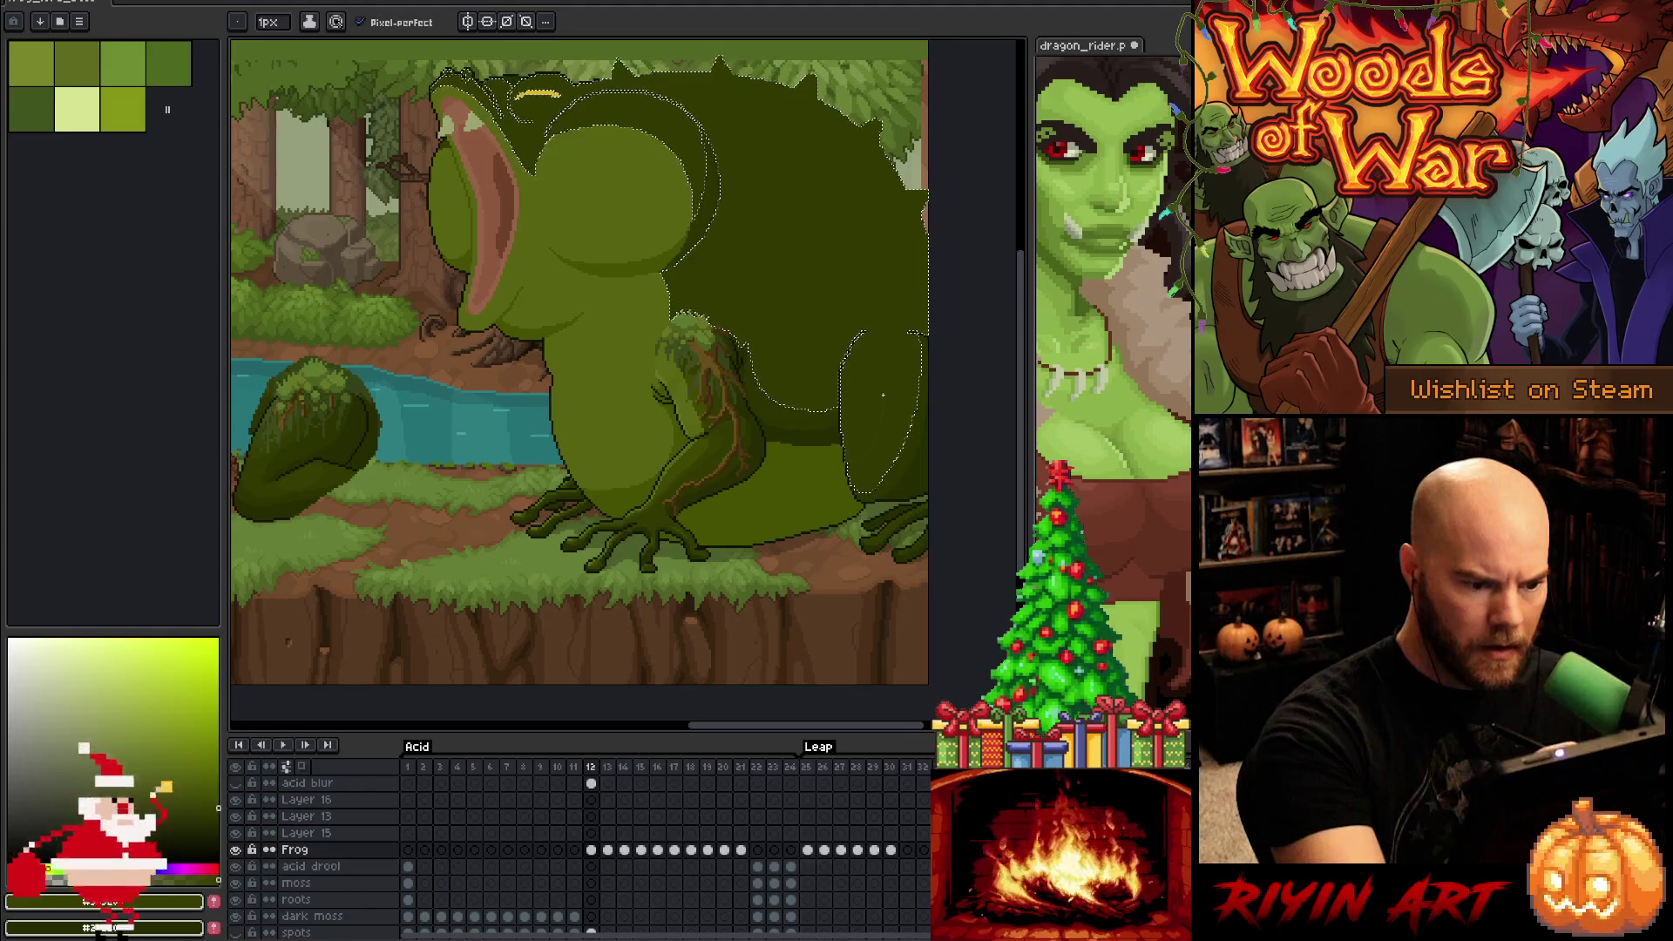
key(v)
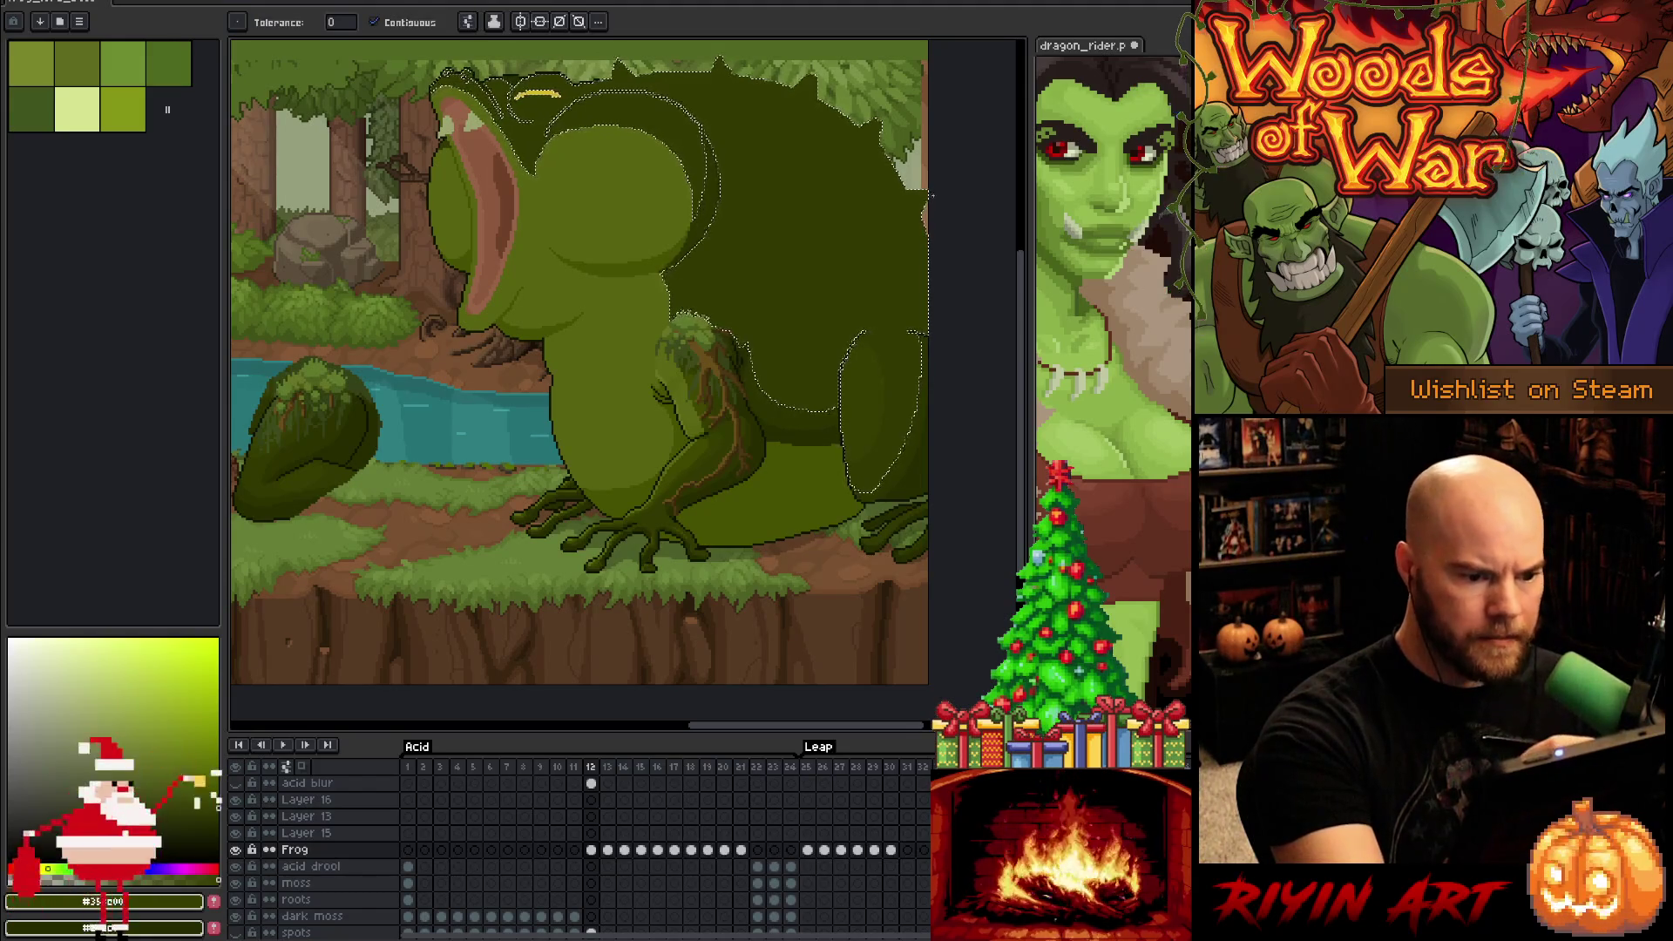
key(ctrl+d)
key(w)
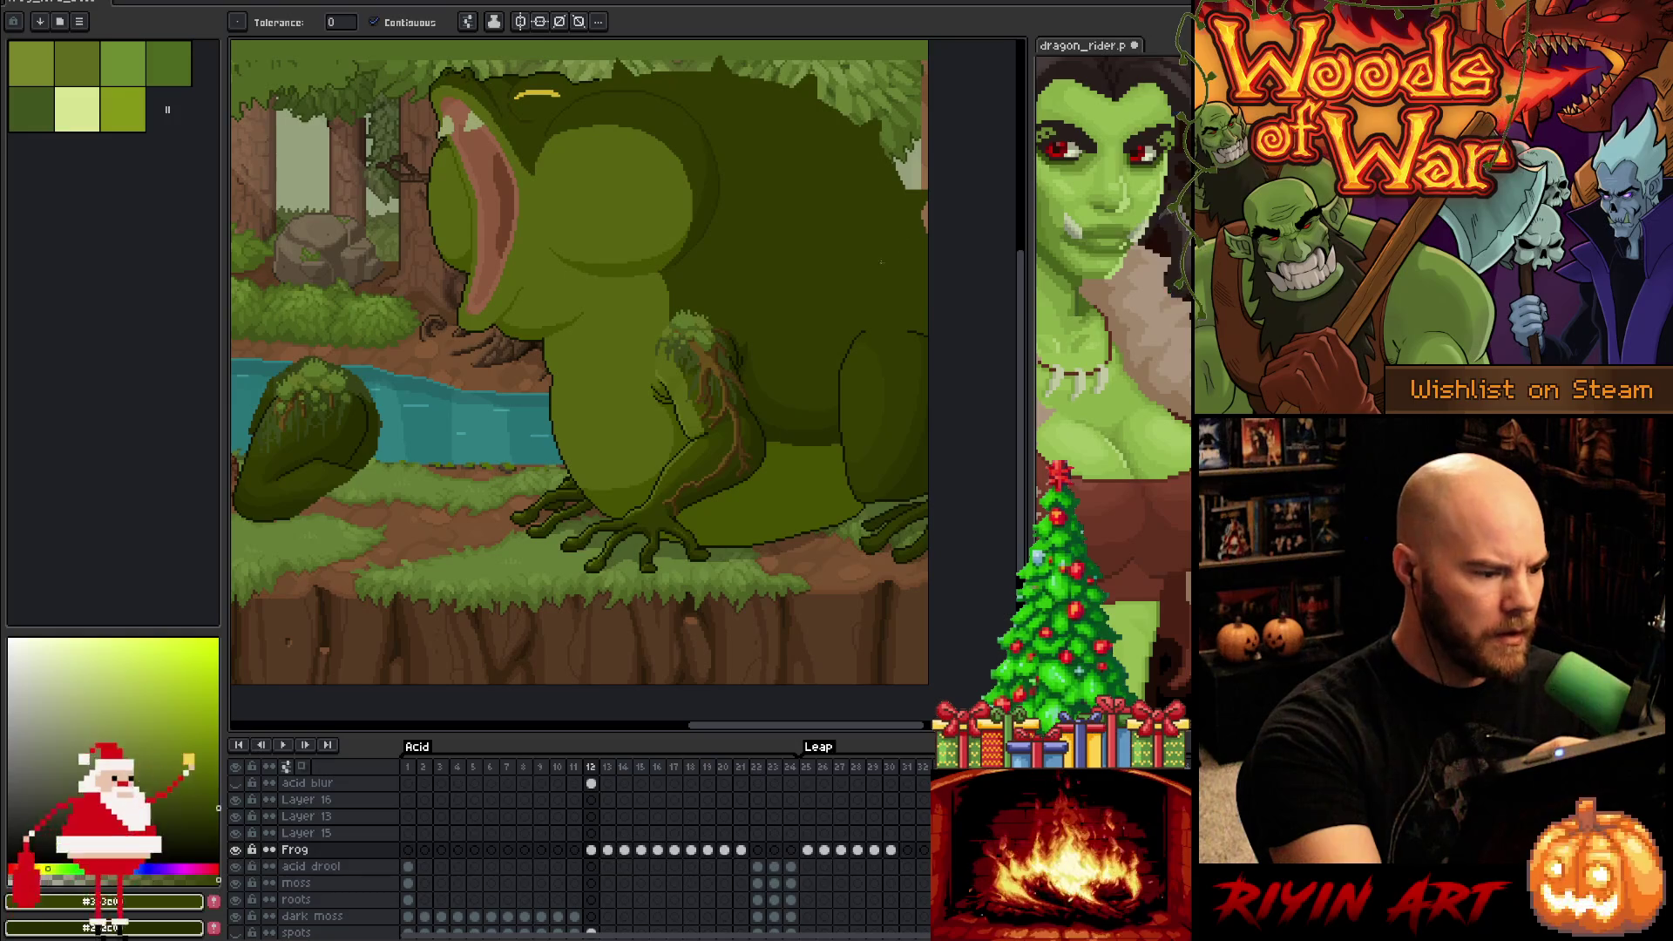
Magic-wand select the moss creature's head, large leaf and bottom leaf in the river
scroll(650, 497, up, 2)
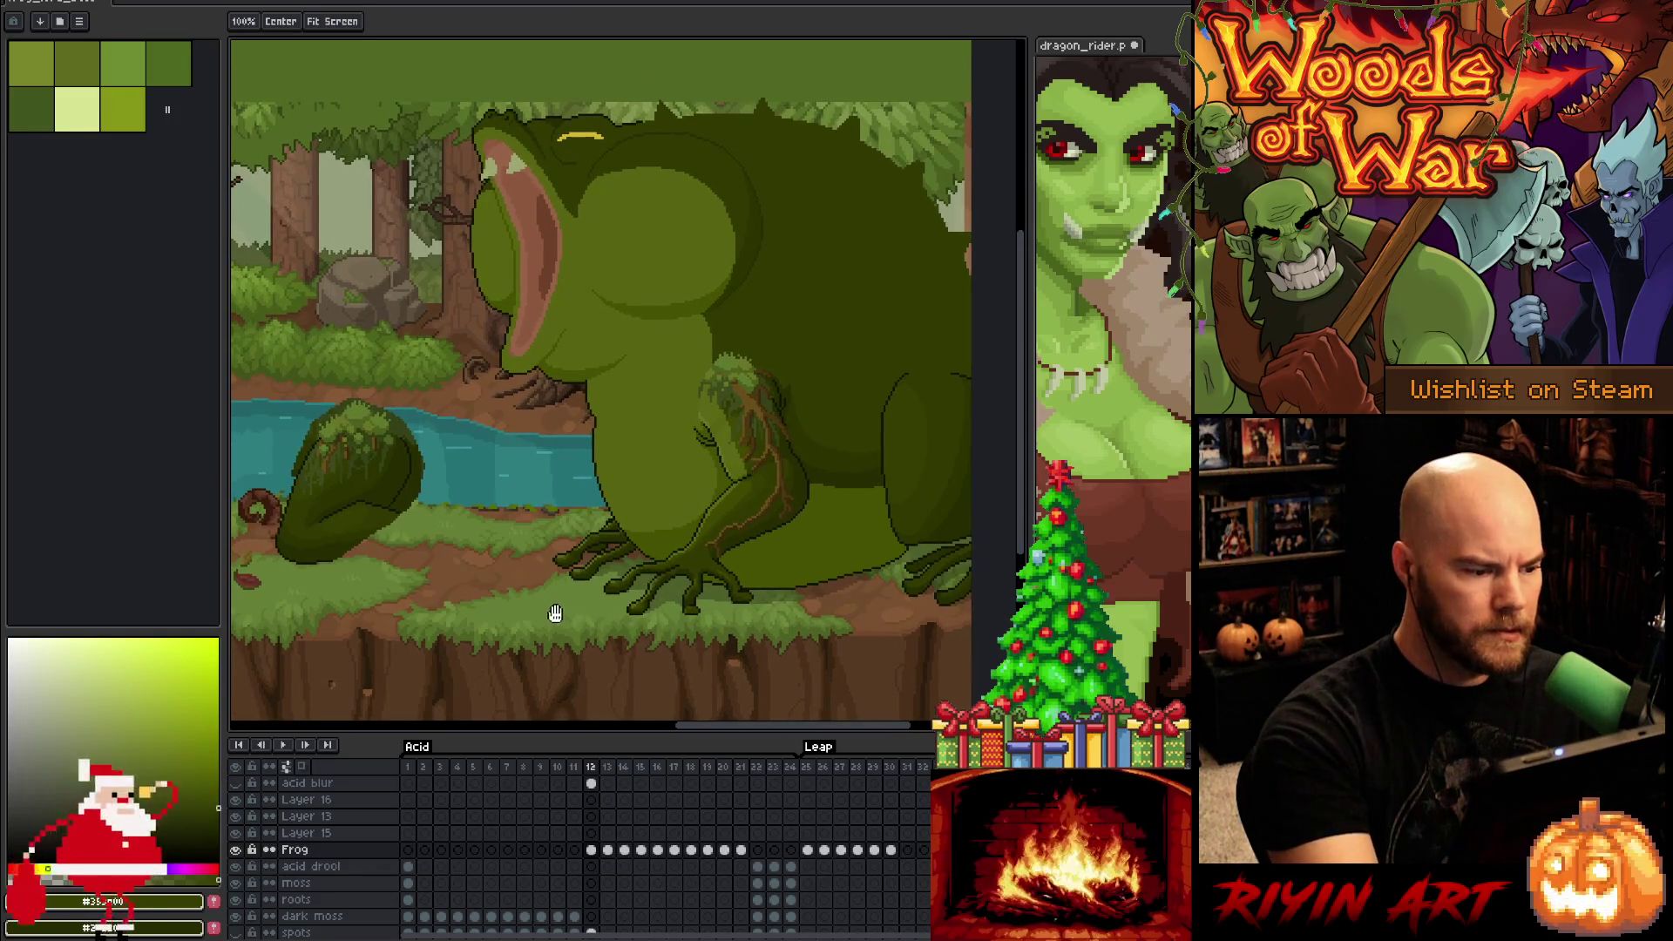
scroll(558, 614, down, 1)
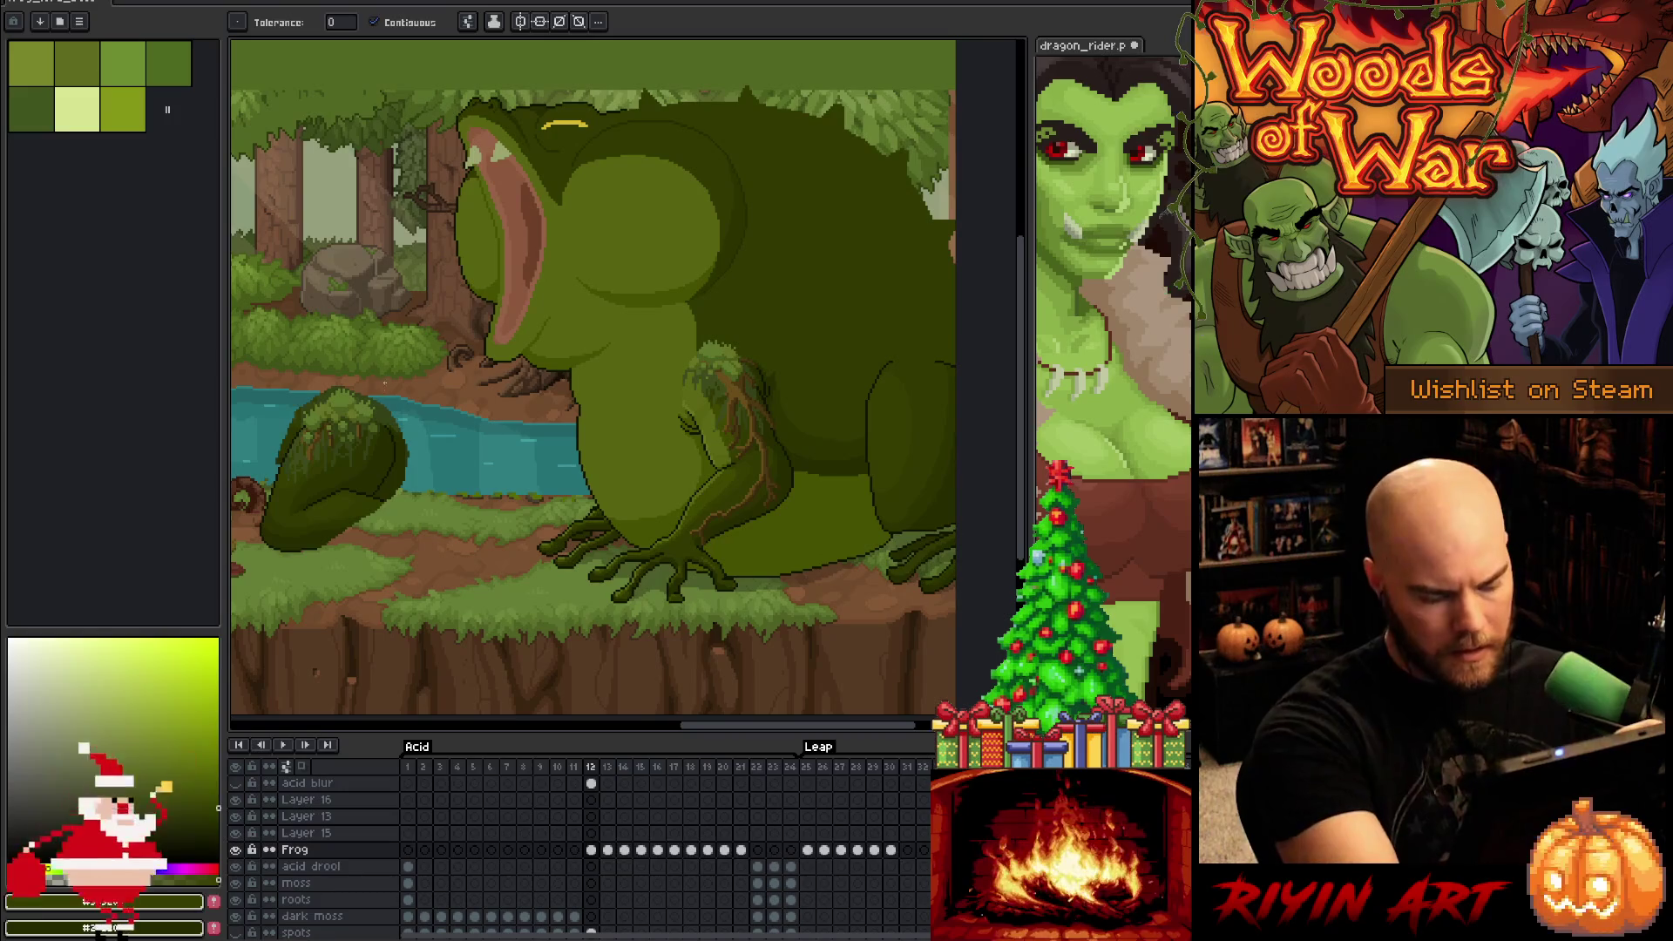
click(387, 364)
click(384, 366)
click(370, 466)
click(336, 470)
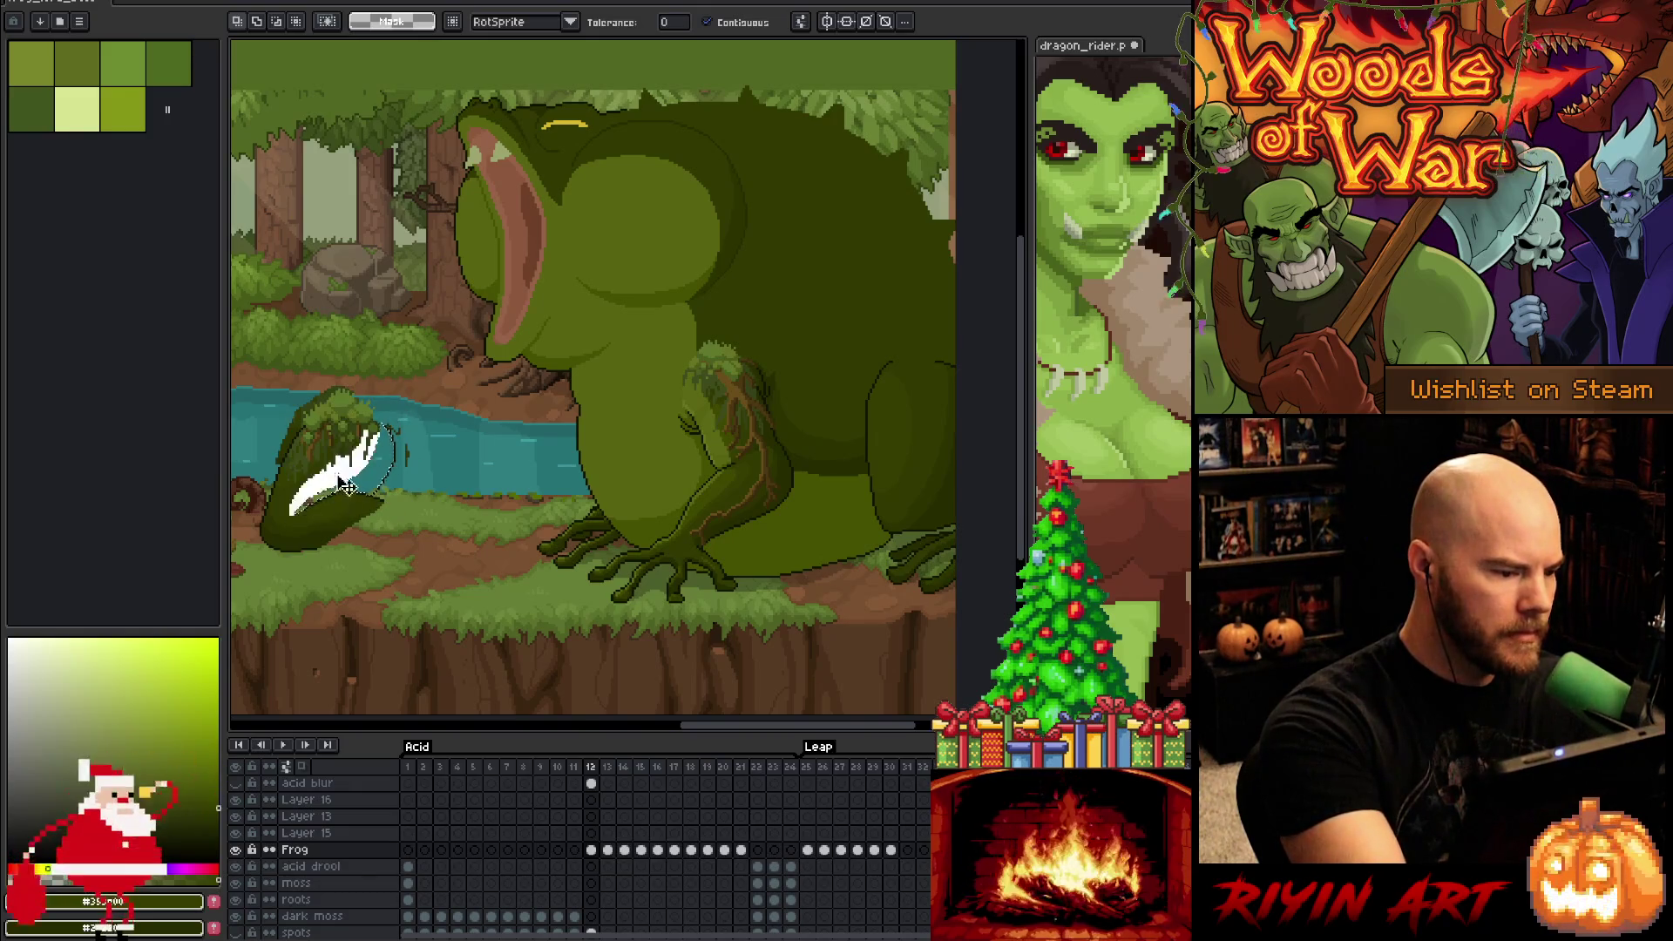
click(323, 501)
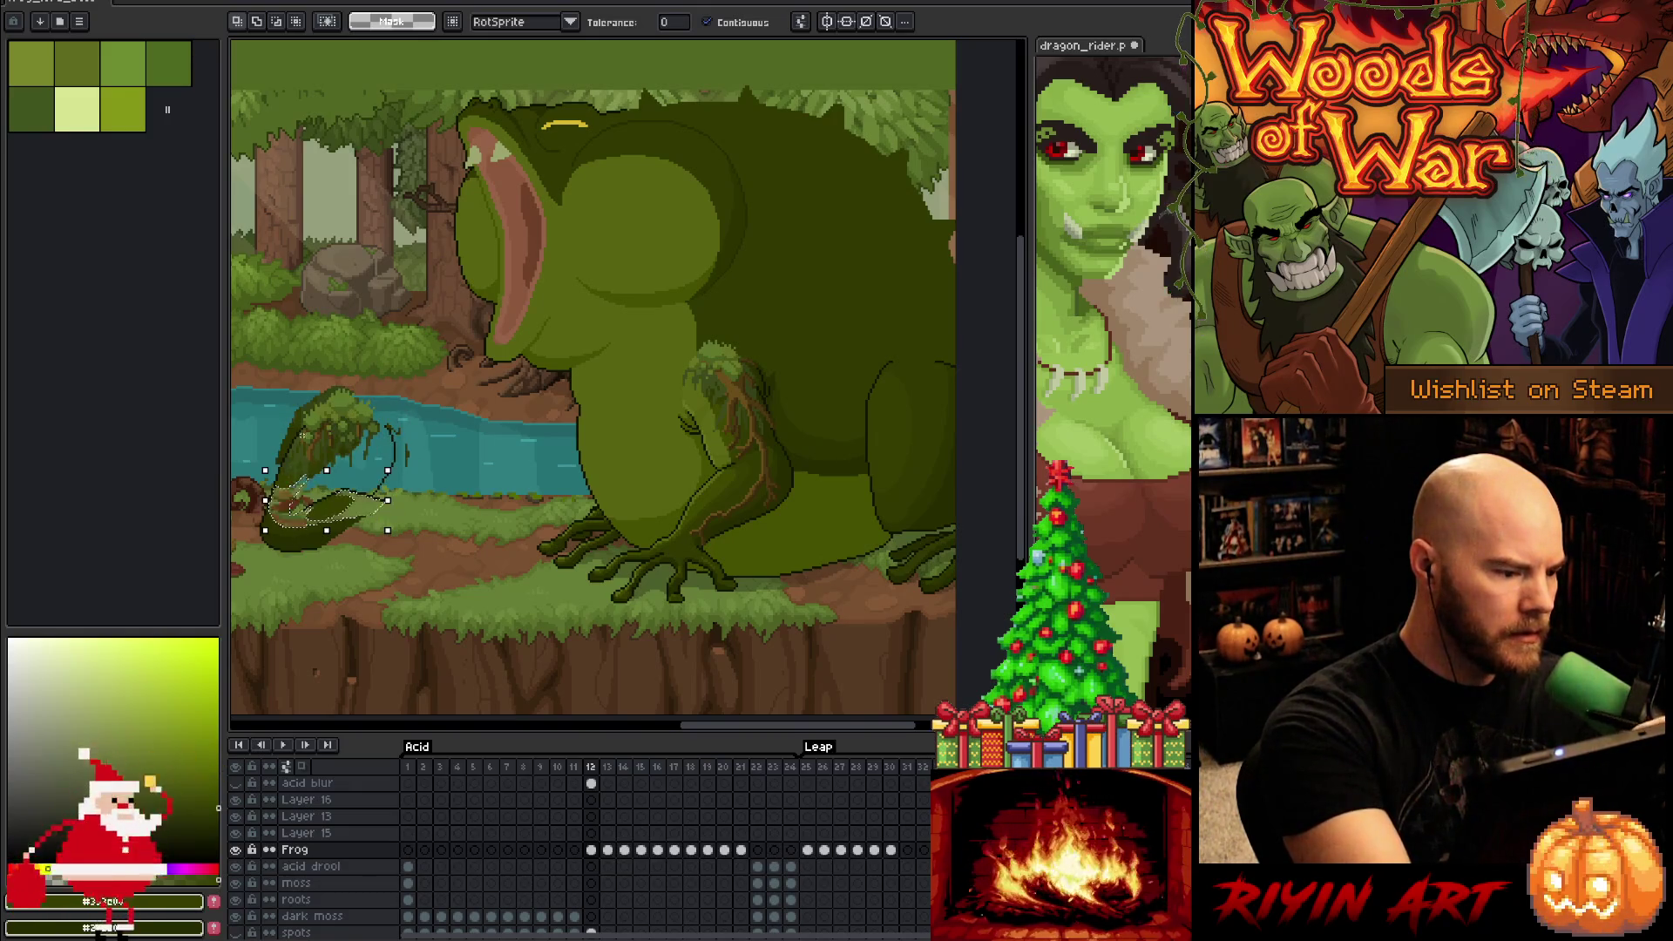
click(285, 478)
click(367, 317)
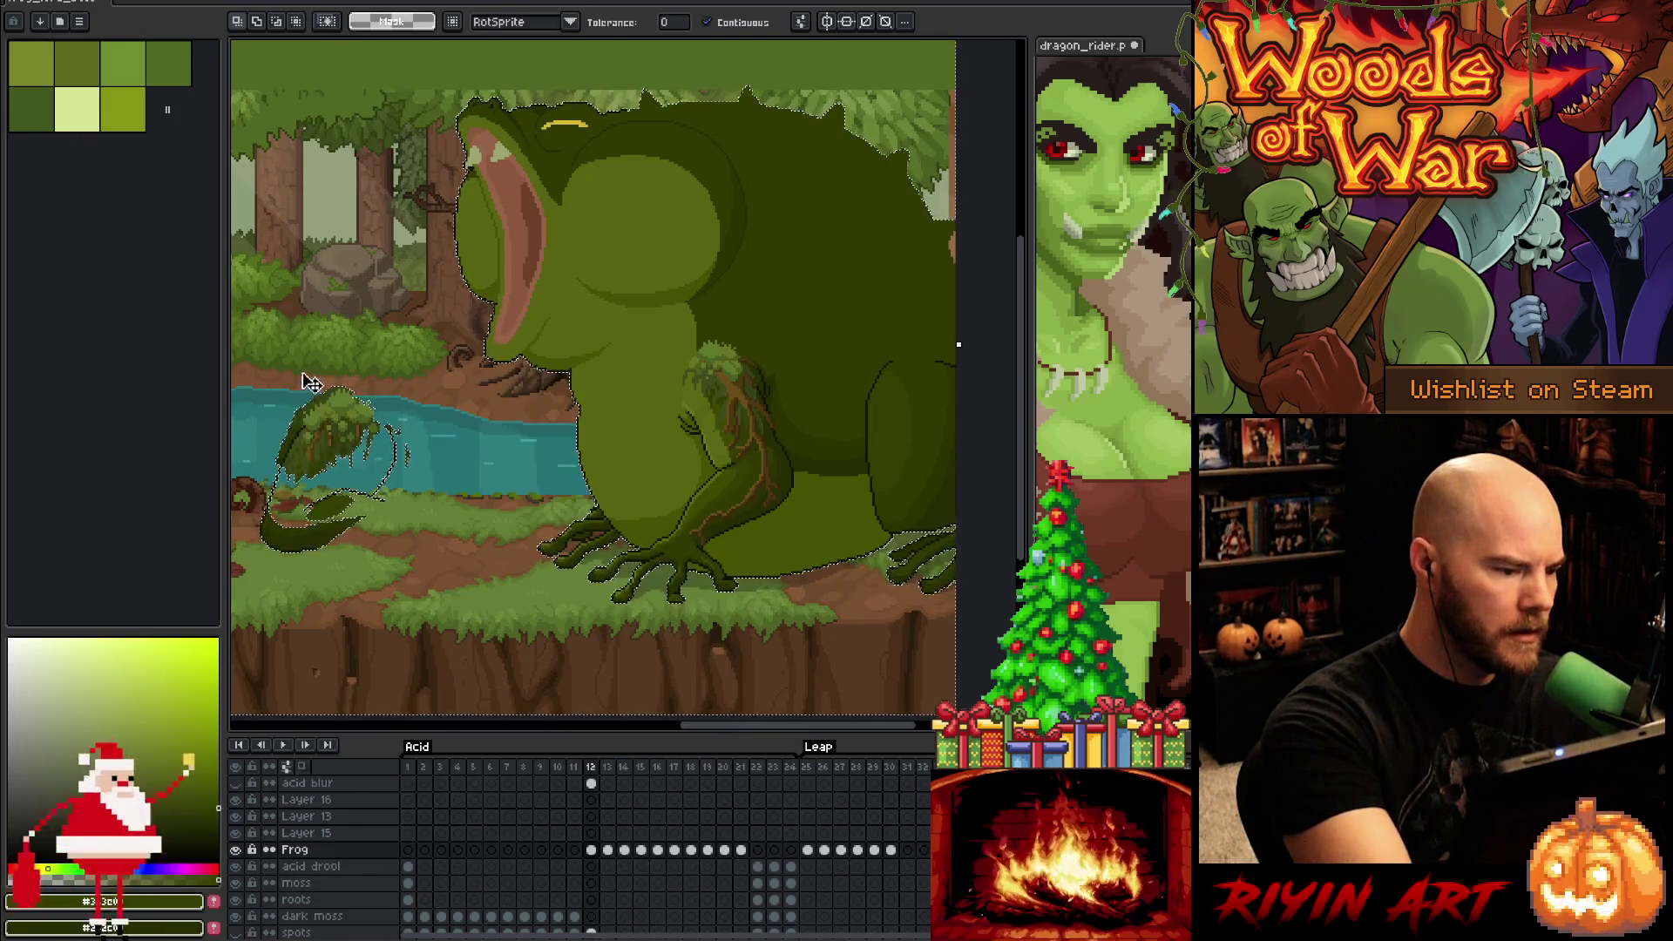